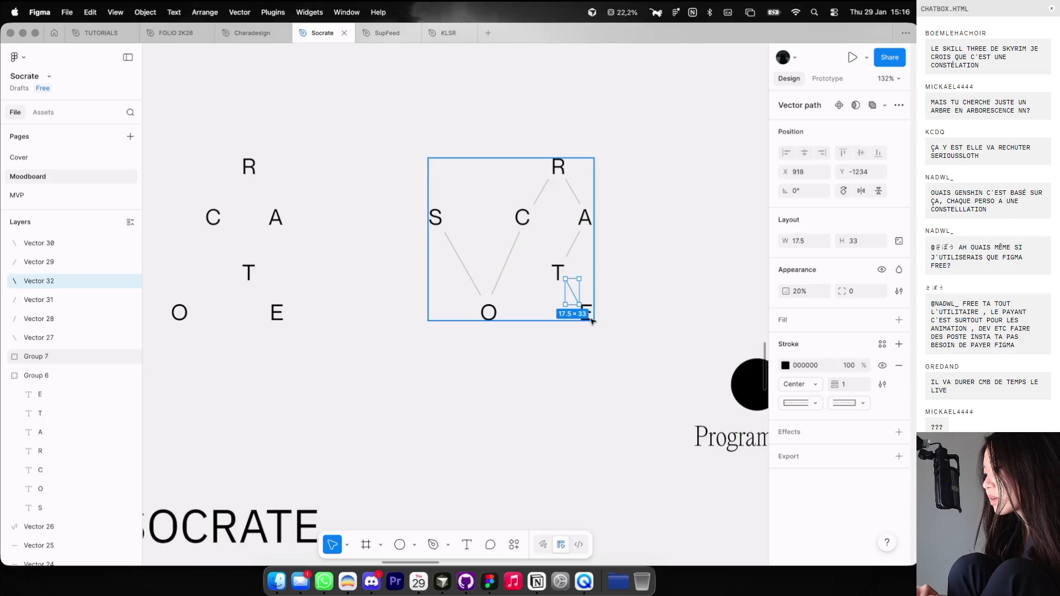
Nudge the T letter in Group 7 about 14 px up, checking its lines to A and E.
{"action": "double_click", "coordinate": [567, 286]}
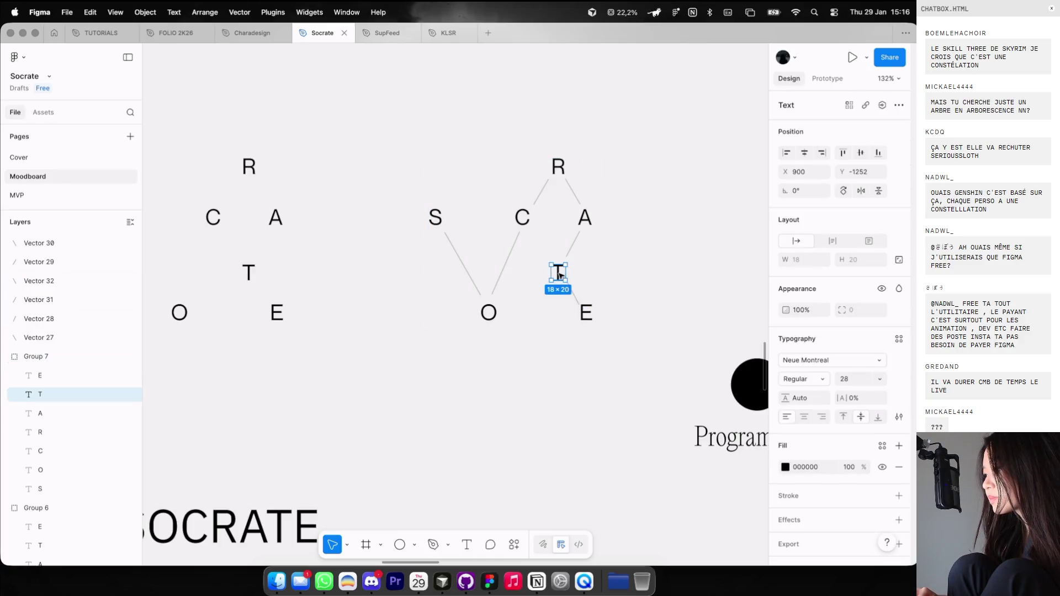
{"action": "left_click_drag", "start_coordinate": [567, 286], "coordinate": [567, 280]}
{"action": "left_click", "coordinate": [570, 287]}
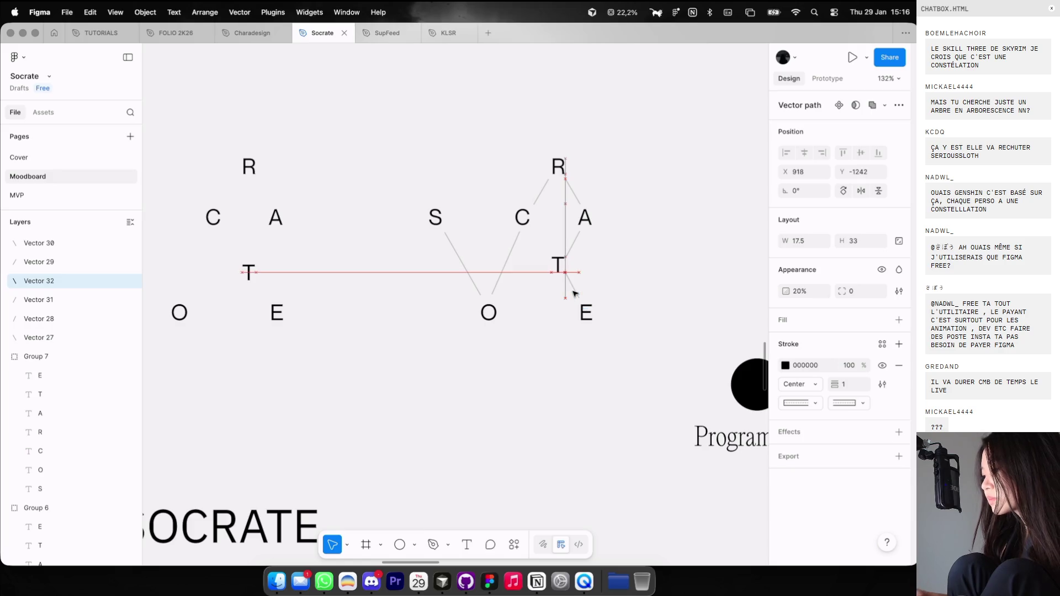
{"action": "left_click", "coordinate": [575, 254]}
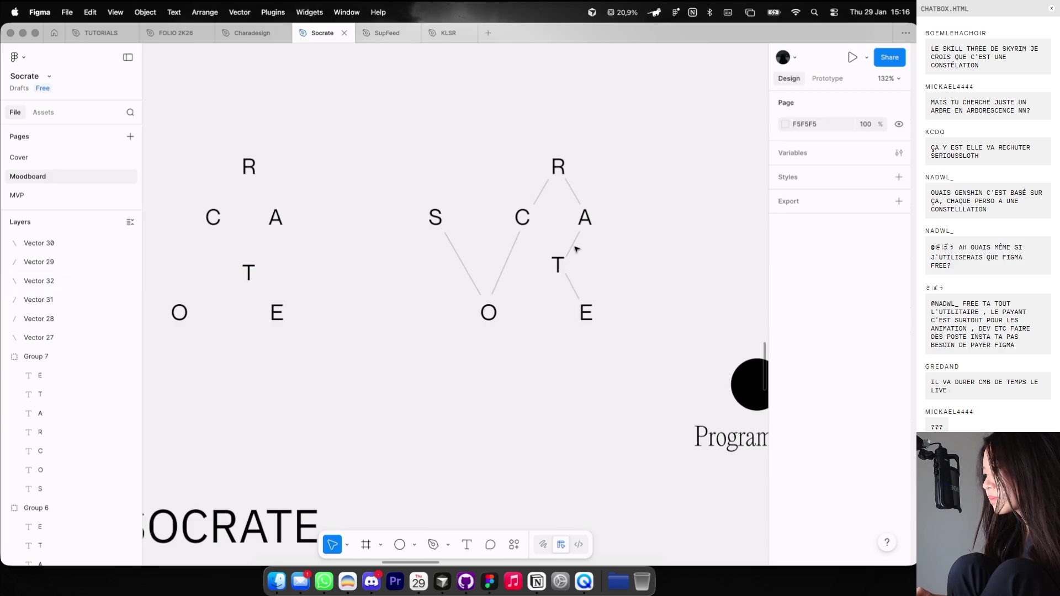
{"action": "left_click", "coordinate": [575, 246]}
{"action": "left_click", "coordinate": [558, 265]}
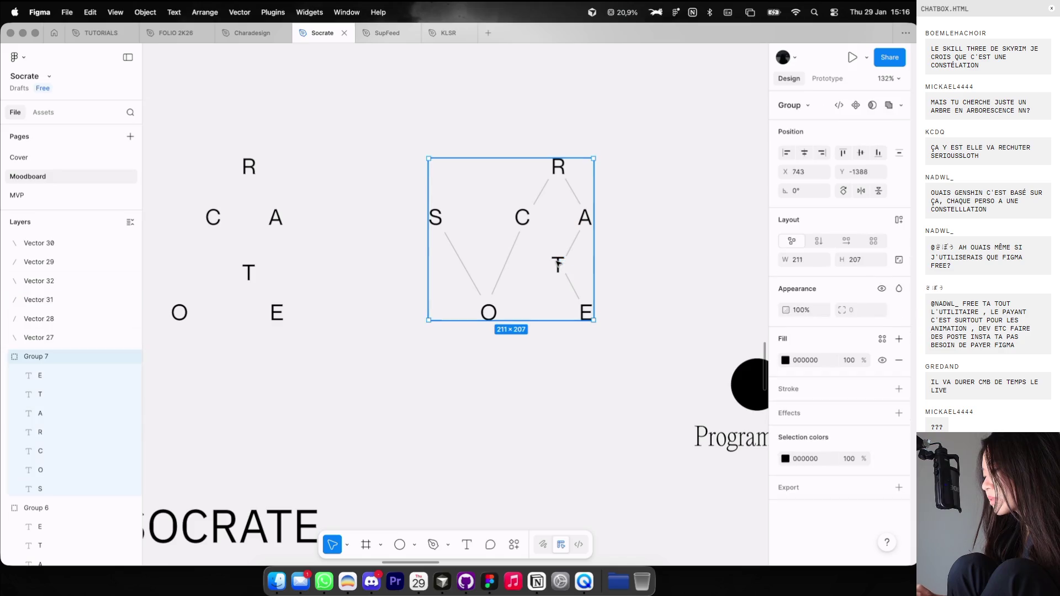
{"action": "left_click_drag", "start_coordinate": [558, 267], "coordinate": [558, 267]}
Deselect, zoom out over the whole moodboard, and switch to Discord.
{"action": "left_click", "coordinate": [629, 265]}
{"action": "scroll", "coordinate": [631, 265], "scroll_direction": "down", "scroll_amount": 3}
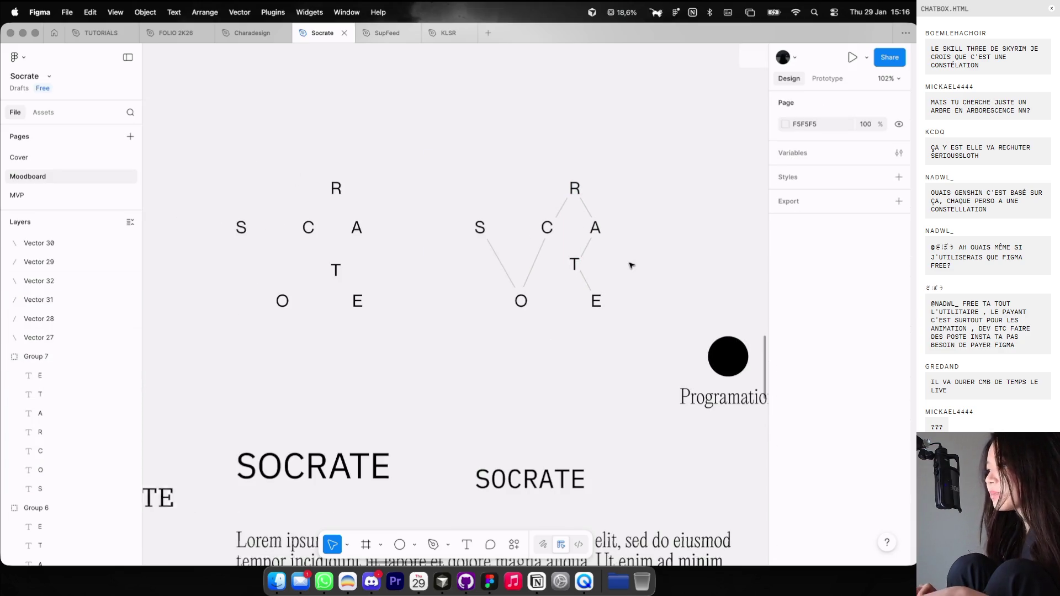
{"action": "scroll", "coordinate": [630, 265], "scroll_direction": "down", "scroll_amount": 5}
{"action": "scroll", "coordinate": [630, 265], "scroll_direction": "down", "scroll_amount": 3}
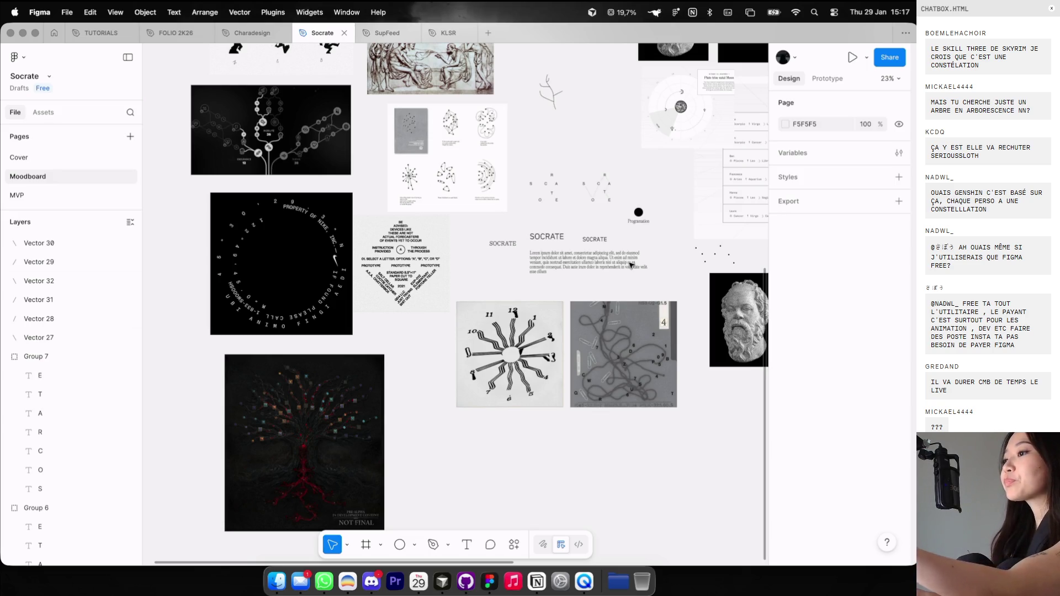
{"action": "left_click", "coordinate": [372, 581]}
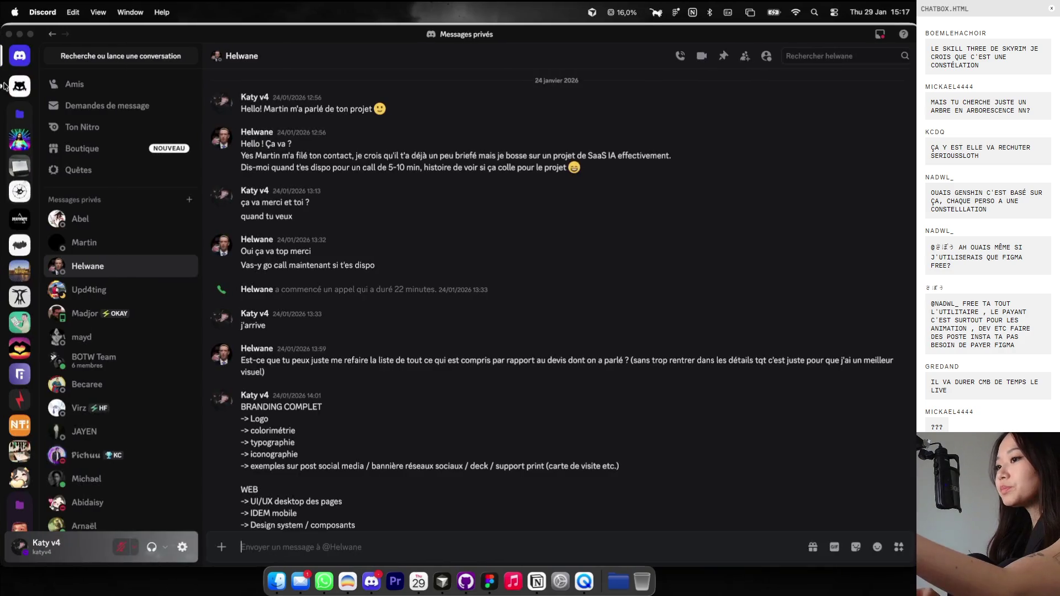
Go to the community server's #courses channel.
{"action": "left_click", "coordinate": [19, 86]}
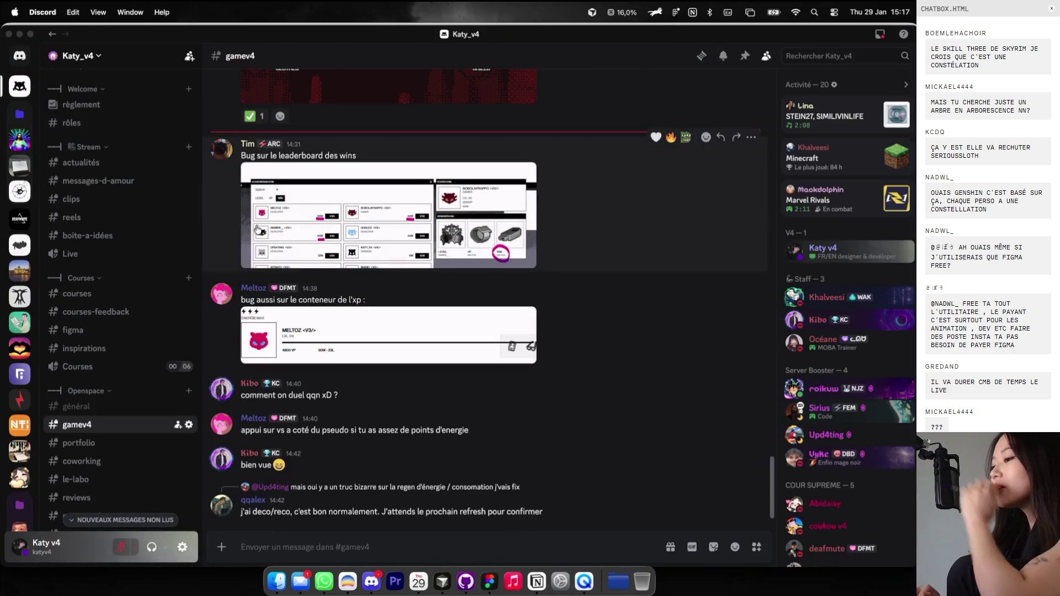
{"action": "scroll", "coordinate": [105, 263], "scroll_direction": "up", "scroll_amount": 5}
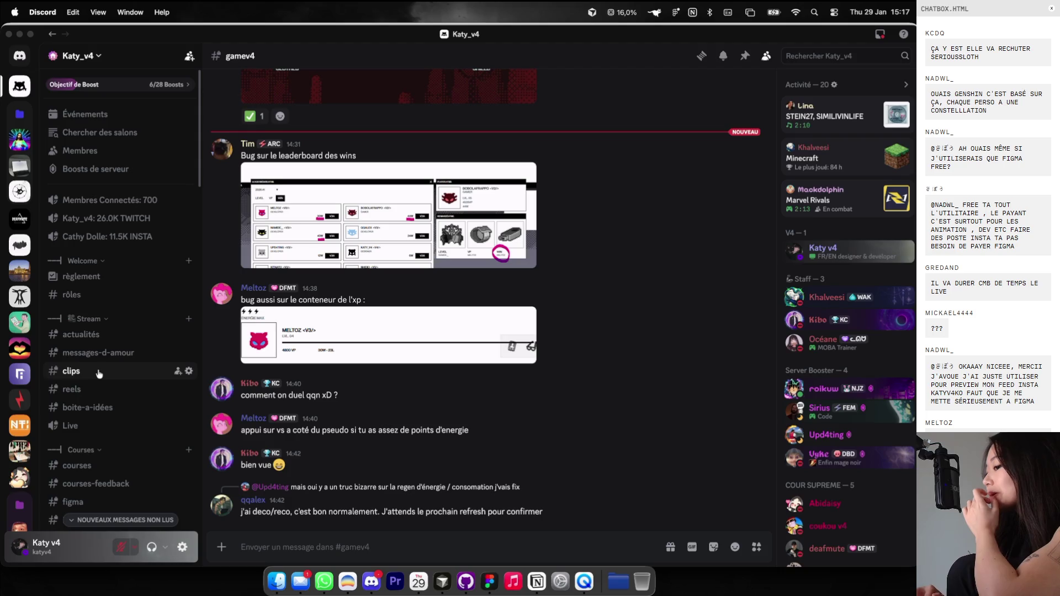
{"action": "left_click", "coordinate": [95, 468]}
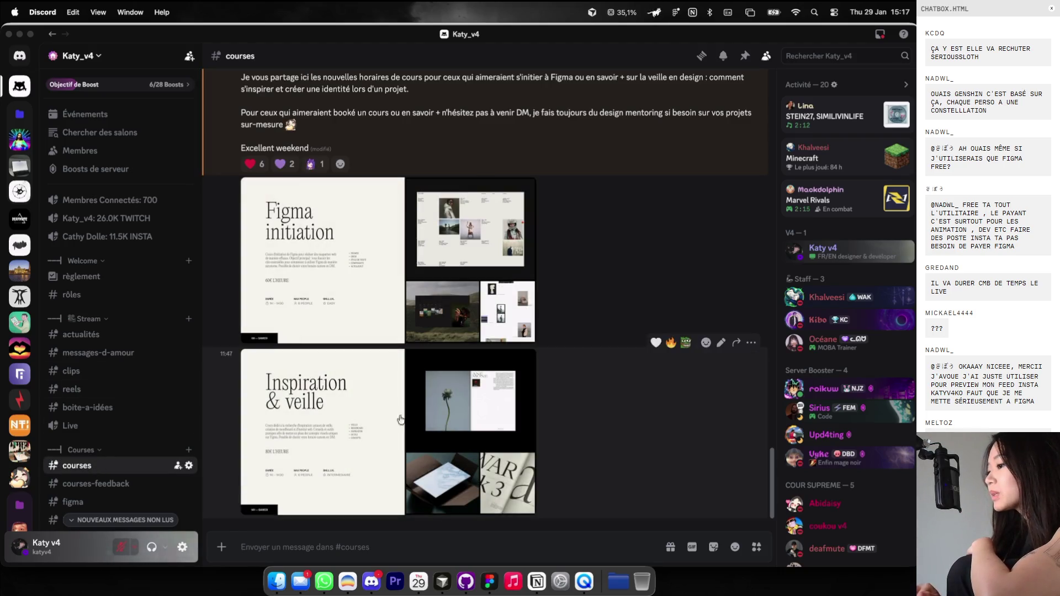
View the Figma initiation and Inspiration & veille course posters full size, then go to the browser.
{"action": "left_click", "coordinate": [497, 320]}
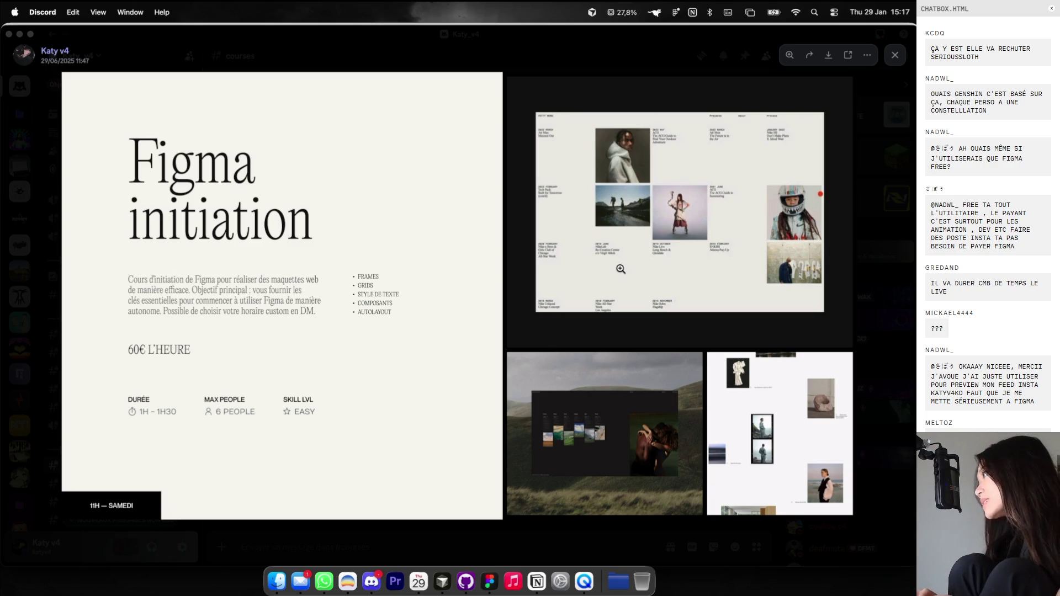
{"action": "key", "text": "Escape"}
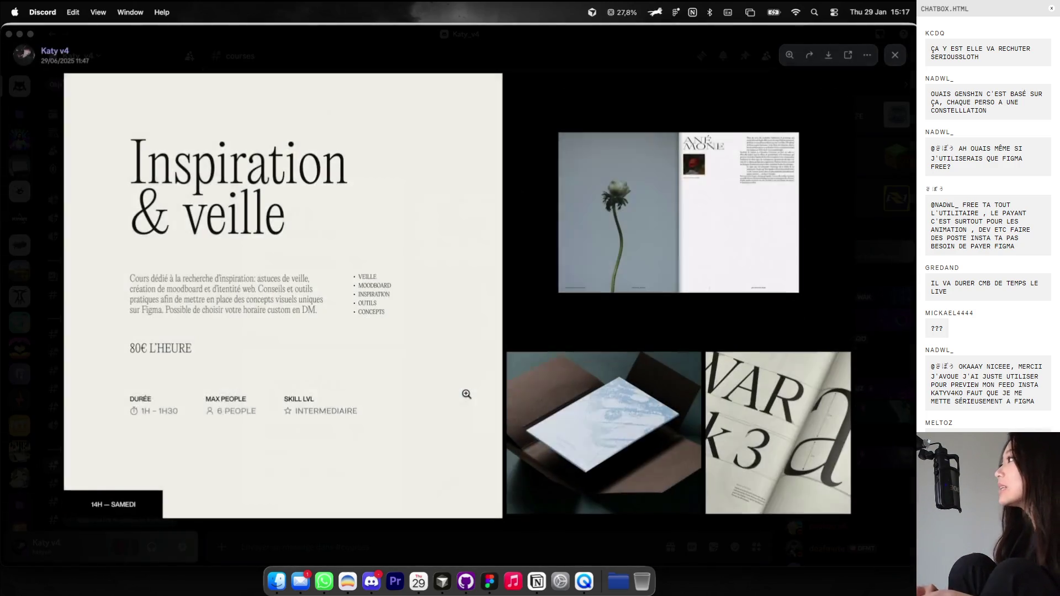
{"action": "left_click", "coordinate": [466, 394]}
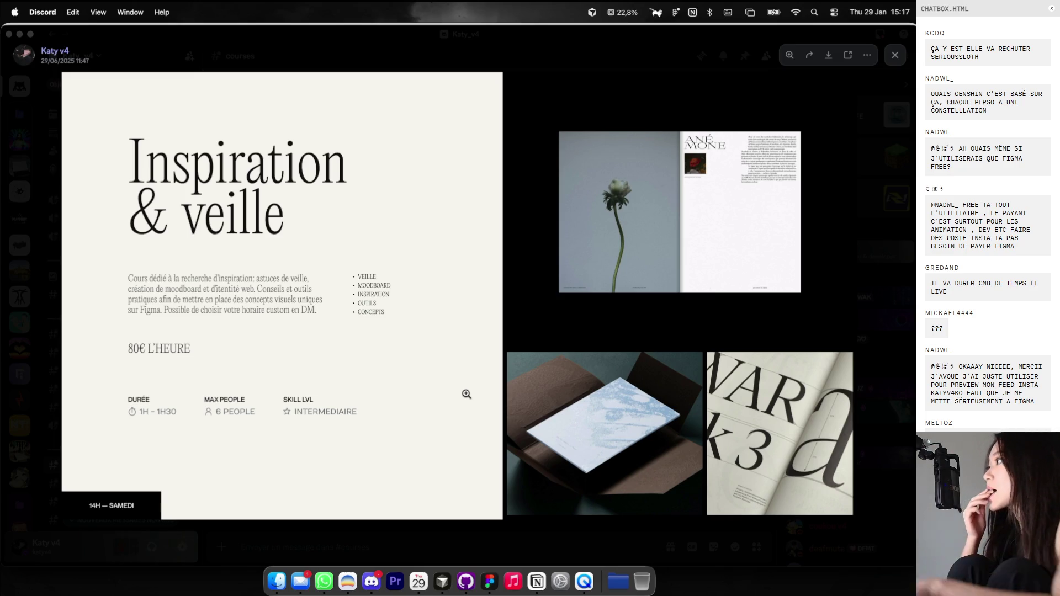
{"action": "key", "text": "Escape"}
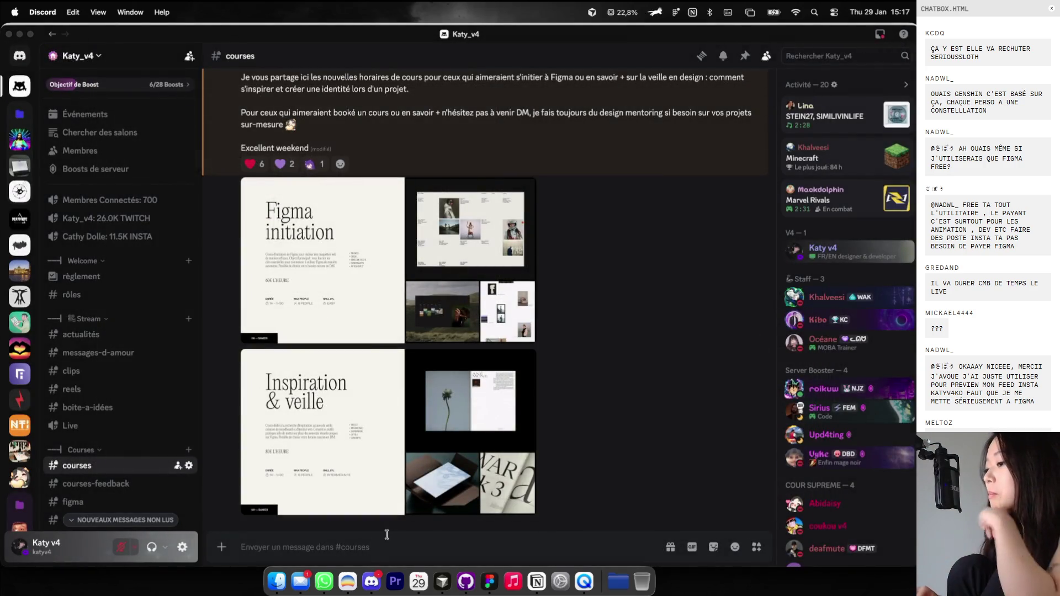
{"action": "left_click", "coordinate": [348, 580]}
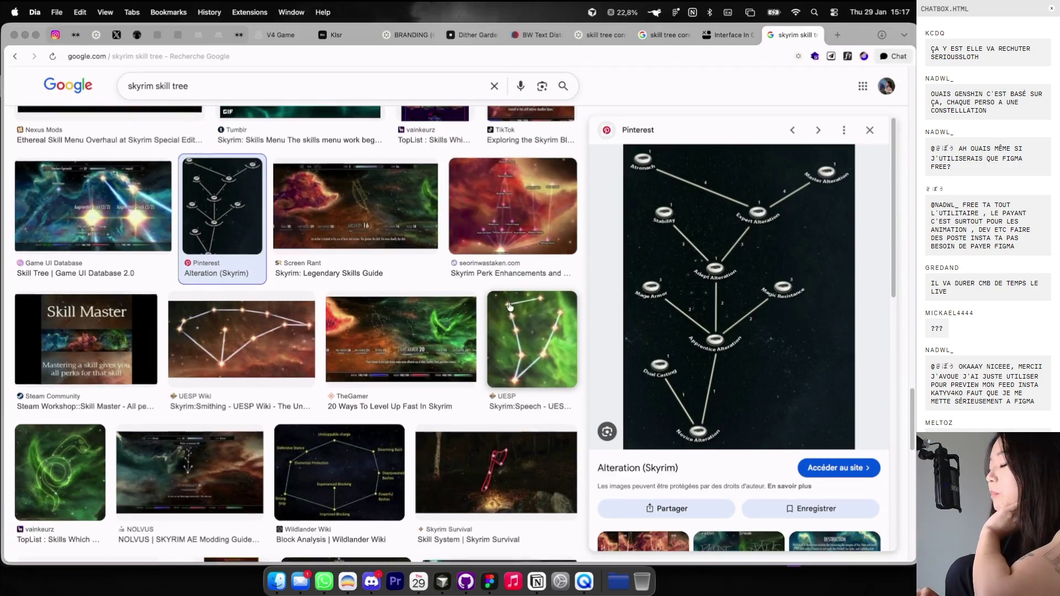
Preview the Skyrim Survival skill constellation and scroll through more skill tree results.
{"action": "scroll", "coordinate": [504, 303], "scroll_direction": "down", "scroll_amount": 5}
{"action": "left_click", "coordinate": [542, 284]}
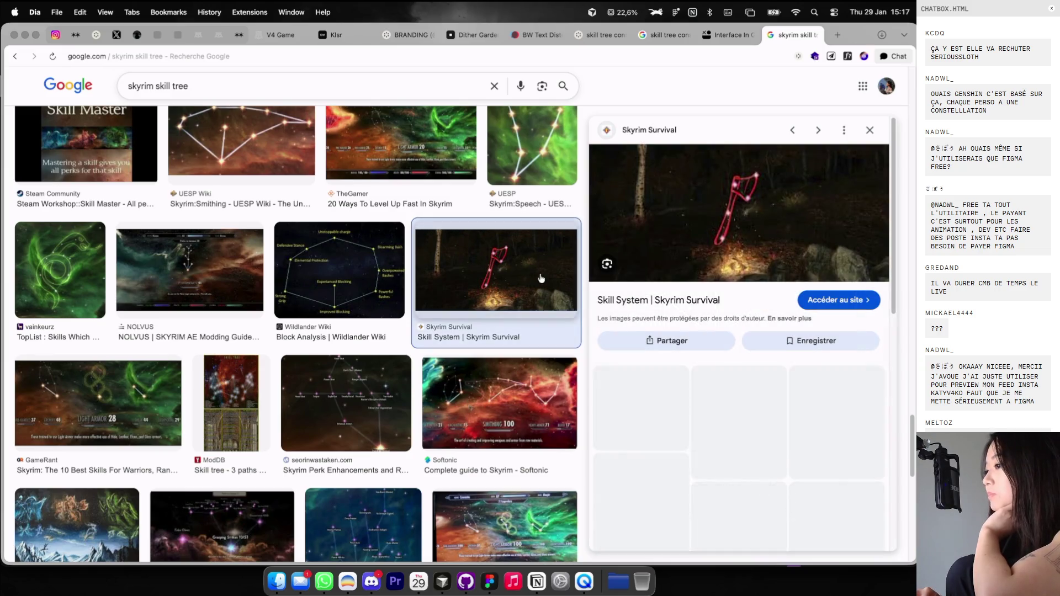
{"action": "scroll", "coordinate": [530, 301], "scroll_direction": "down", "scroll_amount": 3}
{"action": "scroll", "coordinate": [527, 312], "scroll_direction": "down", "scroll_amount": 5}
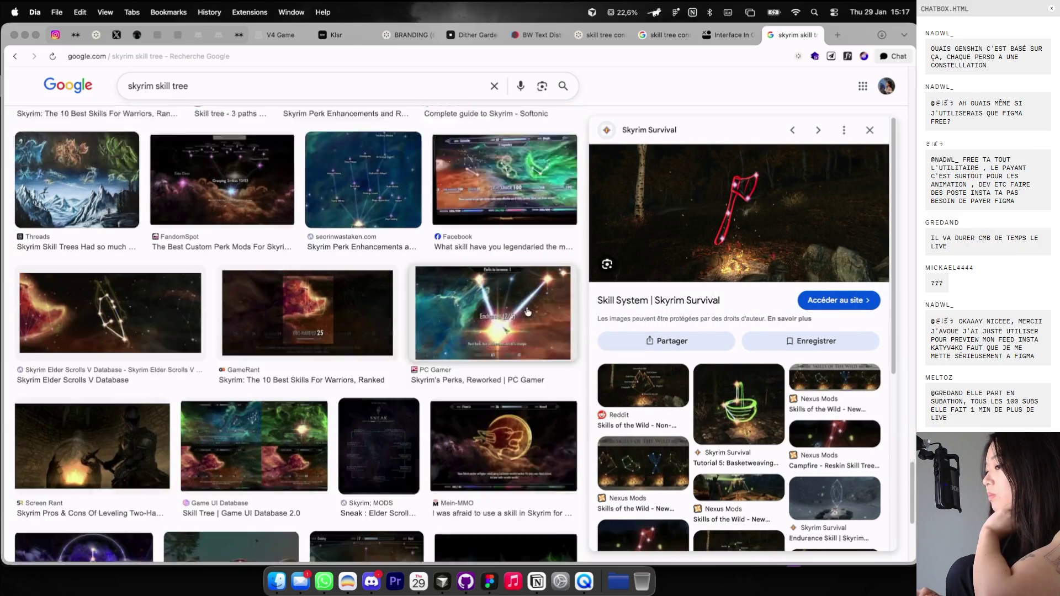
{"action": "scroll", "coordinate": [527, 312], "scroll_direction": "down", "scroll_amount": 5}
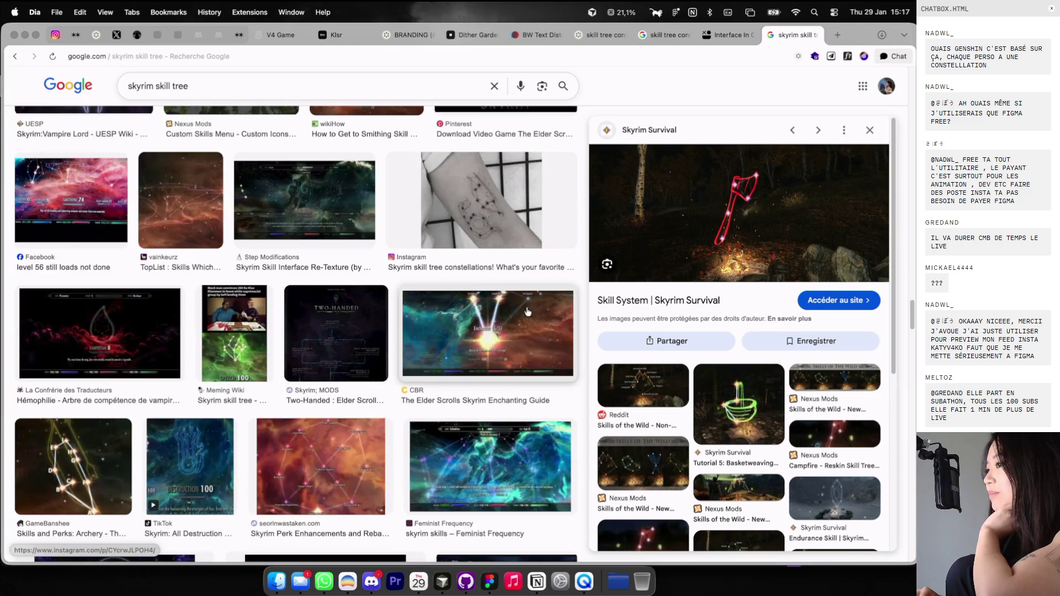
{"action": "scroll", "coordinate": [527, 312], "scroll_direction": "down", "scroll_amount": 5}
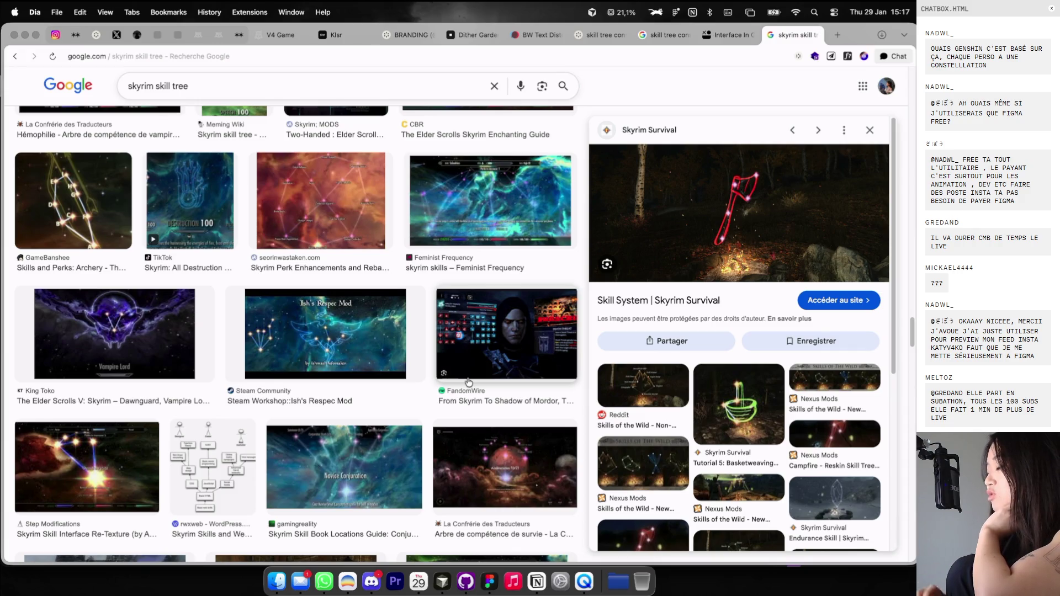
{"action": "scroll", "coordinate": [468, 382], "scroll_direction": "down", "scroll_amount": 5}
{"action": "scroll", "coordinate": [468, 382], "scroll_direction": "down", "scroll_amount": 5}
{"action": "scroll", "coordinate": [468, 381], "scroll_direction": "down", "scroll_amount": 5}
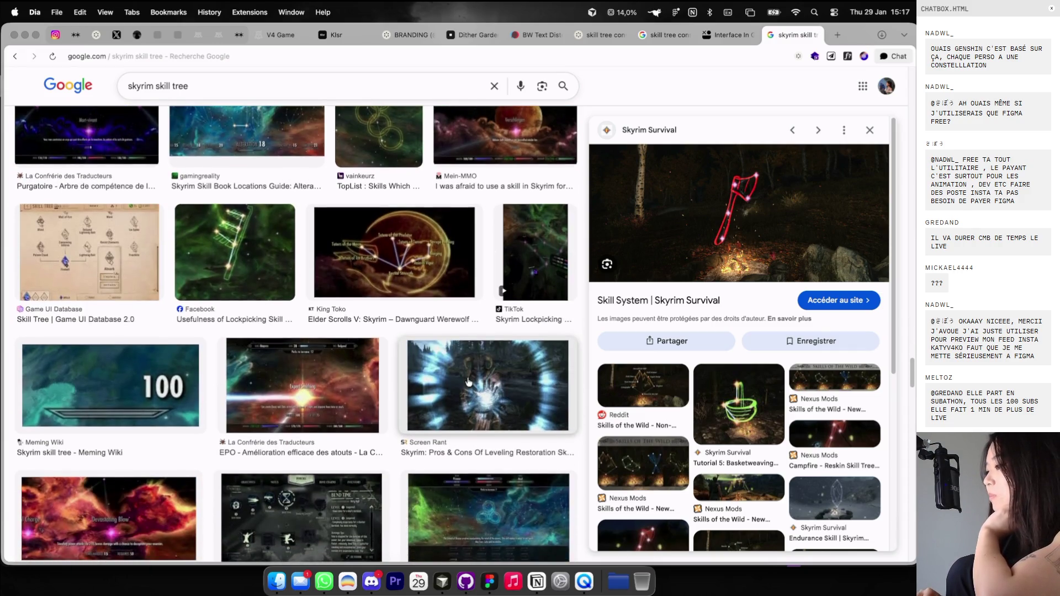
Preview the Dawnguard werewolf perks and FandomWire skill tree images, then go to the game interface site.
{"action": "left_click", "coordinate": [419, 262]}
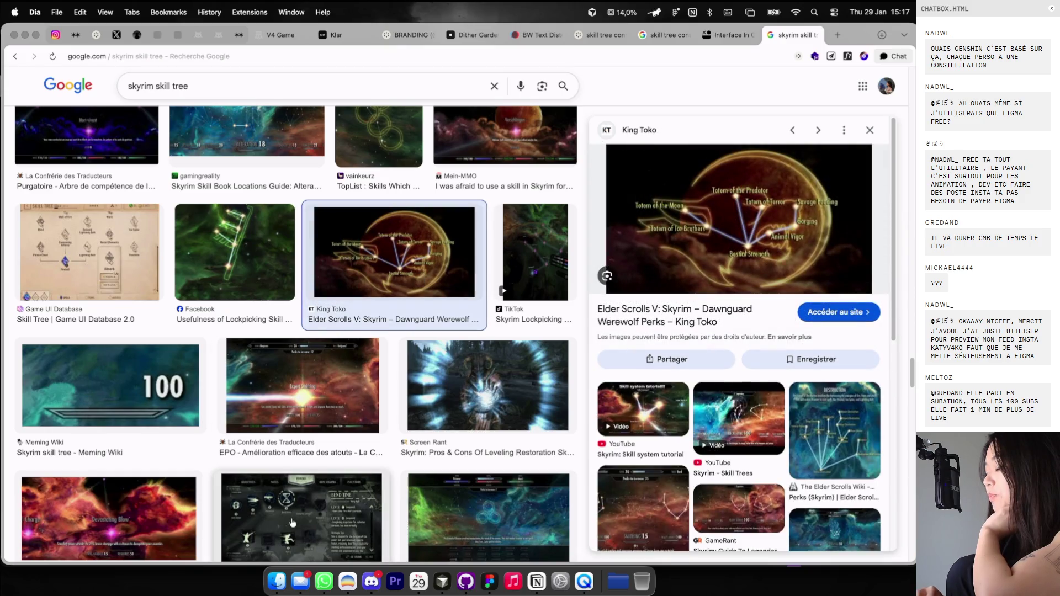
{"action": "left_click", "coordinate": [294, 503]}
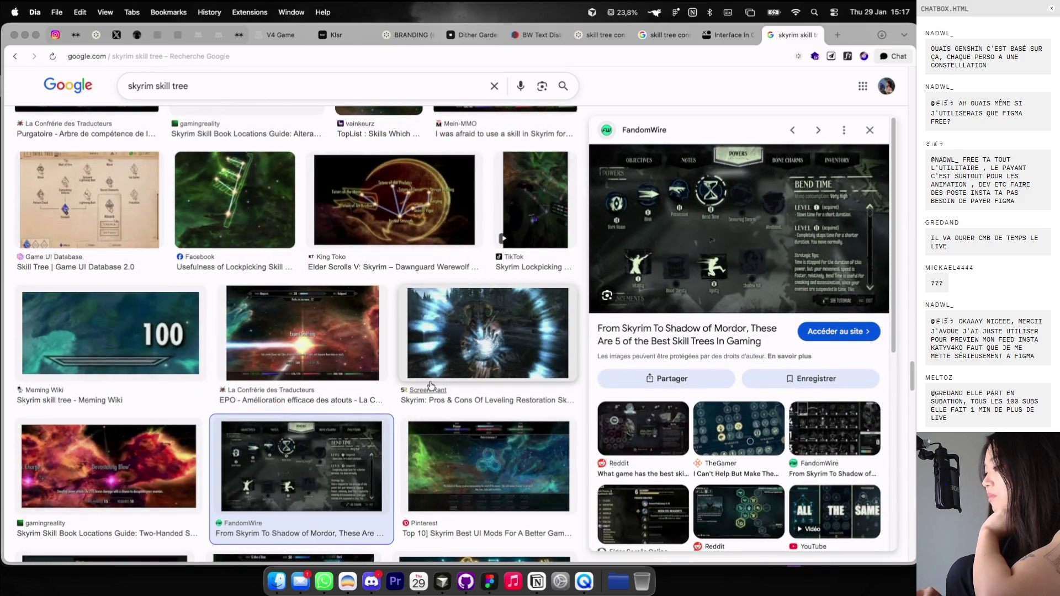
{"action": "left_click", "coordinate": [716, 39]}
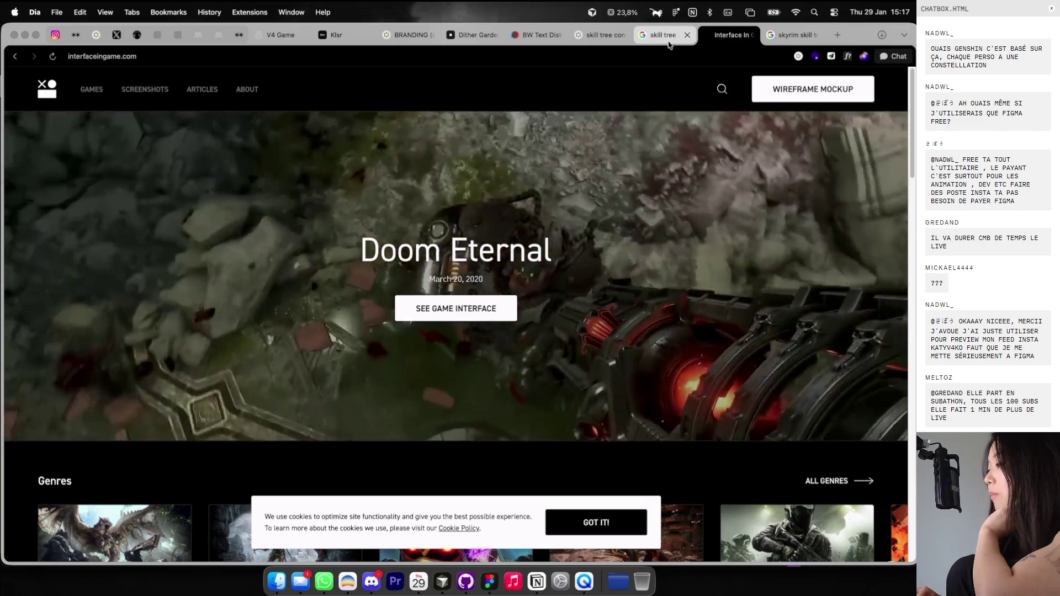
Browse Cosmos's skill tree constellation results, viewing the Methylamphetamine image in detail.
{"action": "left_click", "coordinate": [667, 38]}
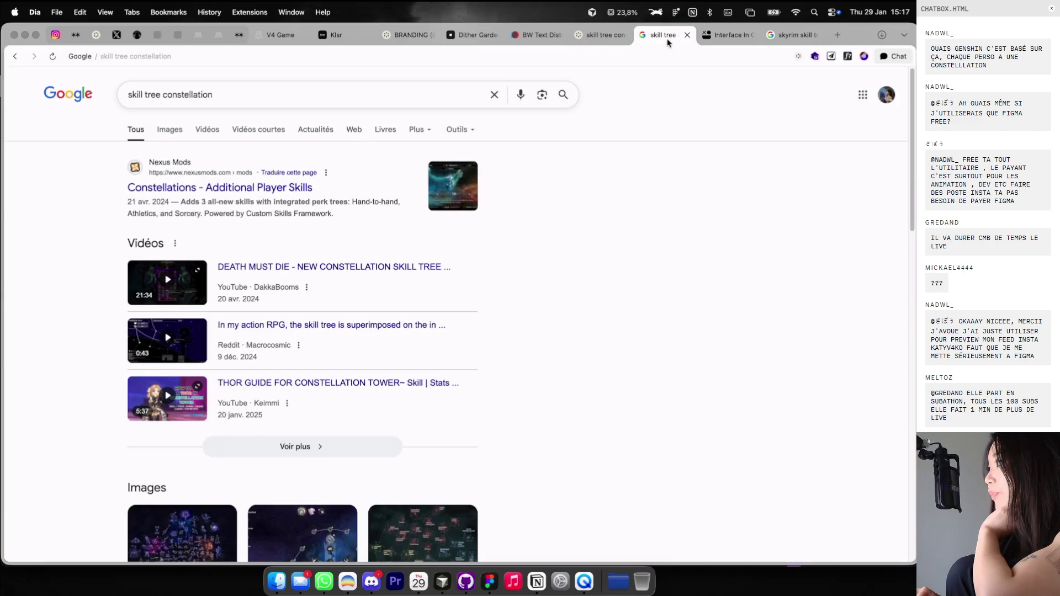
{"action": "left_click", "coordinate": [601, 34]}
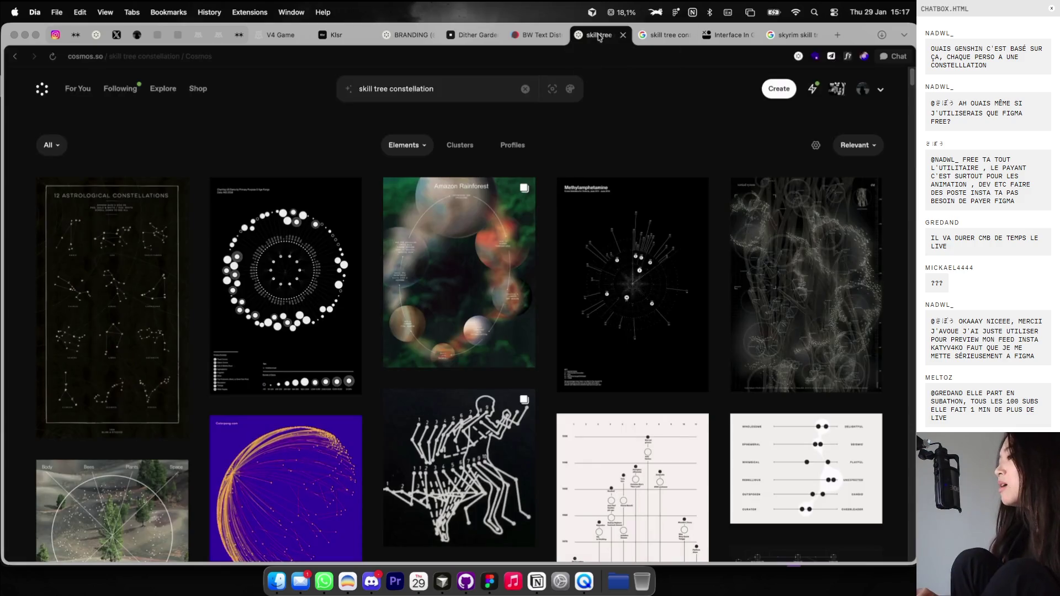
{"action": "scroll", "coordinate": [478, 147], "scroll_direction": "down", "scroll_amount": 5}
{"action": "scroll", "coordinate": [458, 221], "scroll_direction": "up", "scroll_amount": 3}
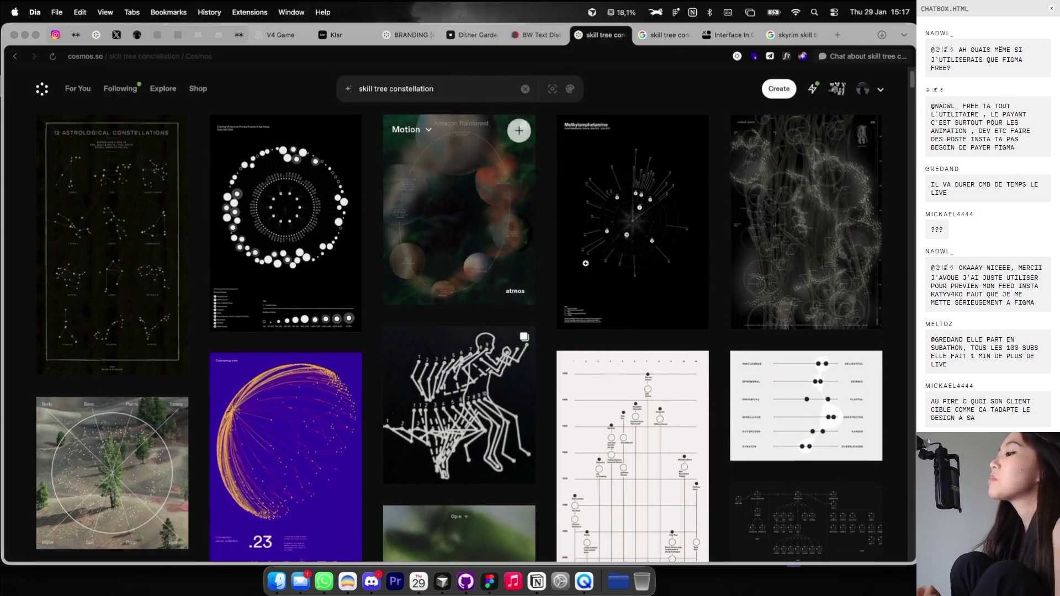
{"action": "left_click", "coordinate": [642, 219]}
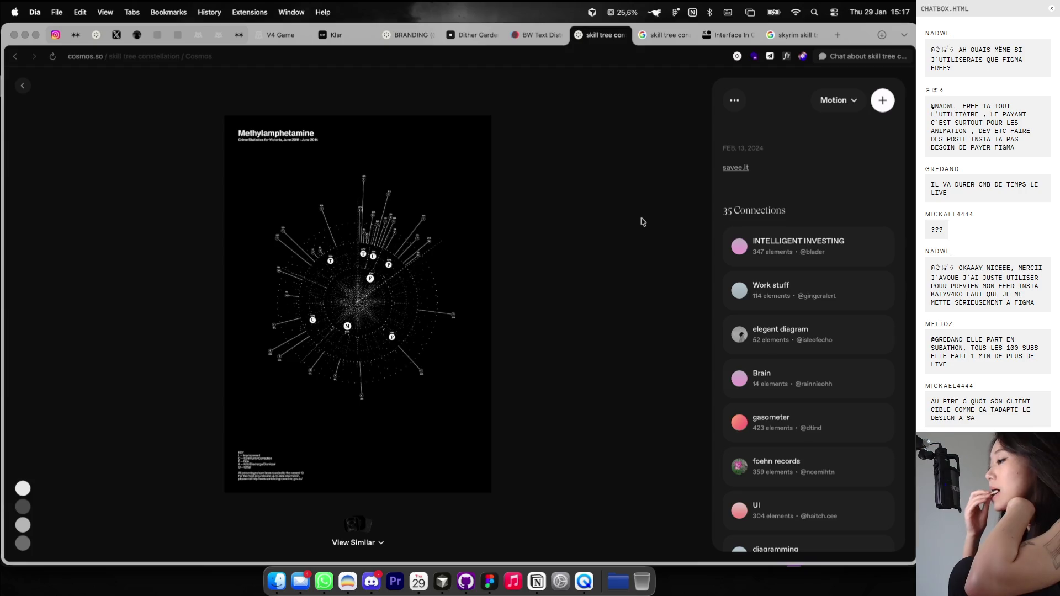
{"action": "left_click", "coordinate": [25, 85]}
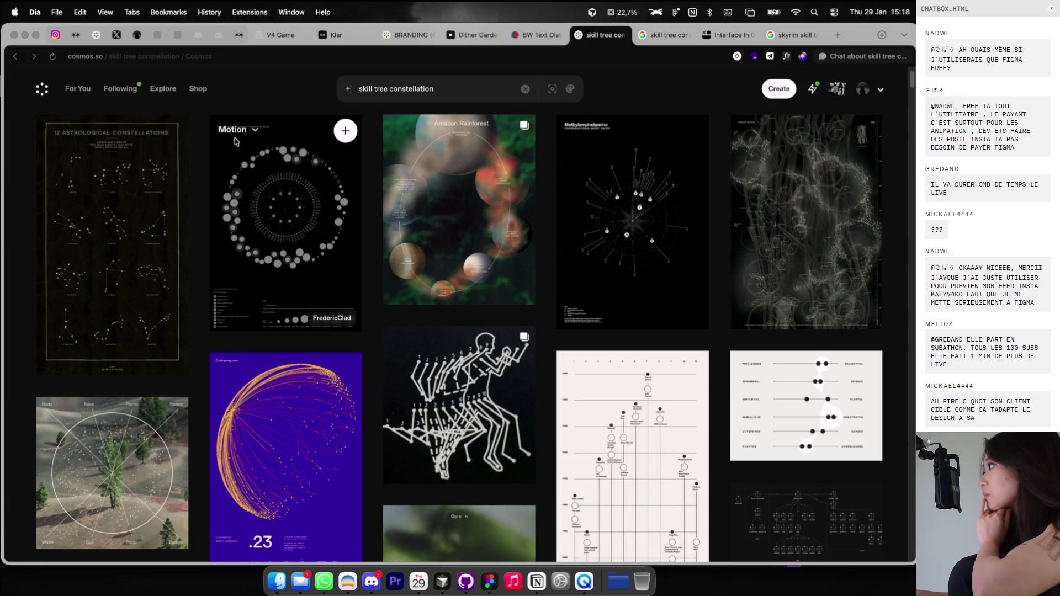
{"action": "scroll", "coordinate": [265, 171], "scroll_direction": "down", "scroll_amount": 1}
{"action": "scroll", "coordinate": [297, 205], "scroll_direction": "down", "scroll_amount": 3}
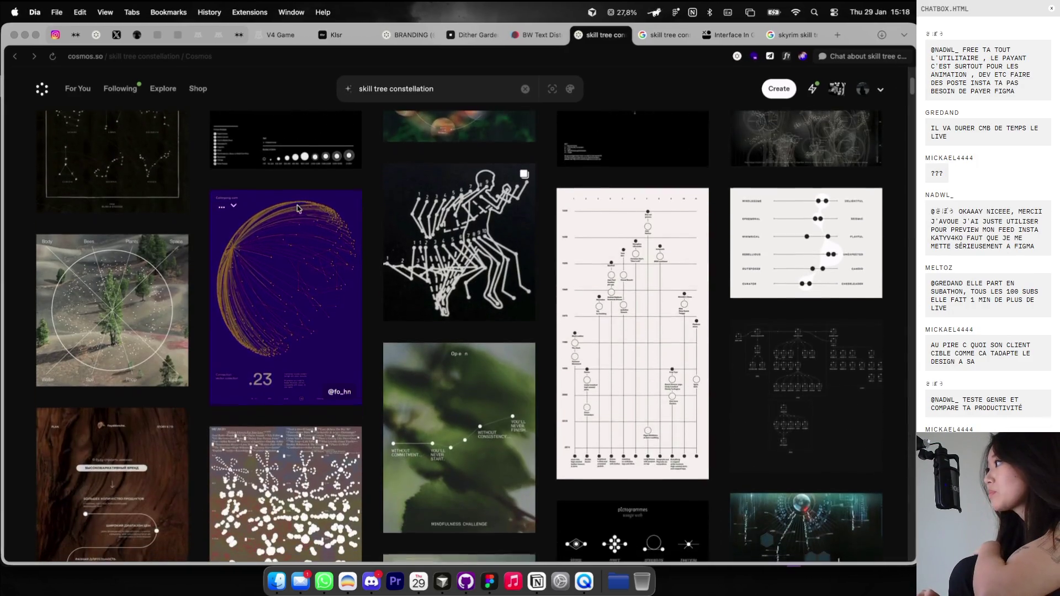
{"action": "left_click", "coordinate": [281, 35]}
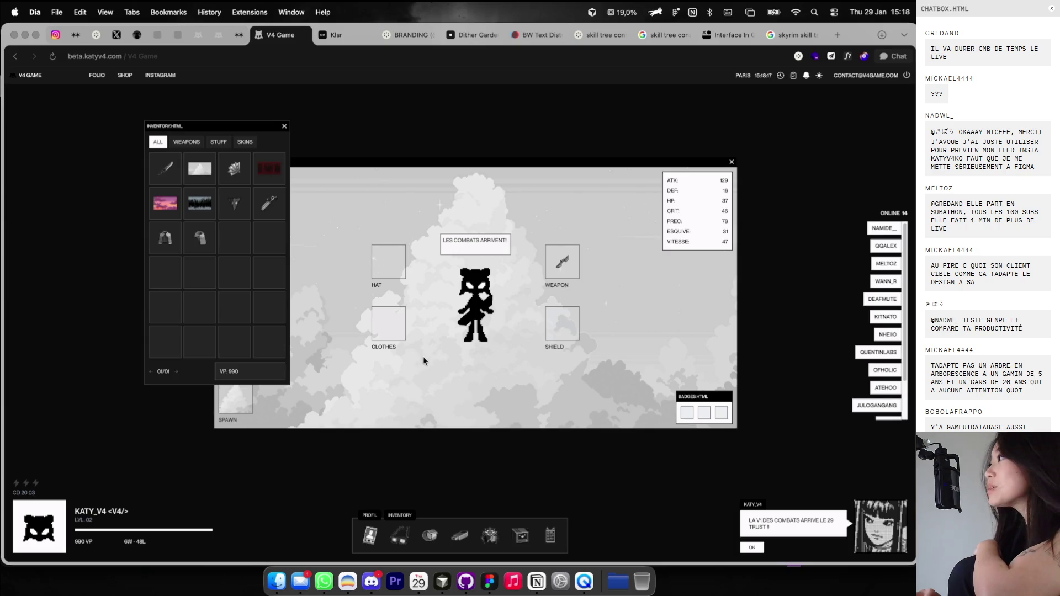
{"action": "left_click", "coordinate": [730, 164]}
{"action": "left_click", "coordinate": [490, 533]}
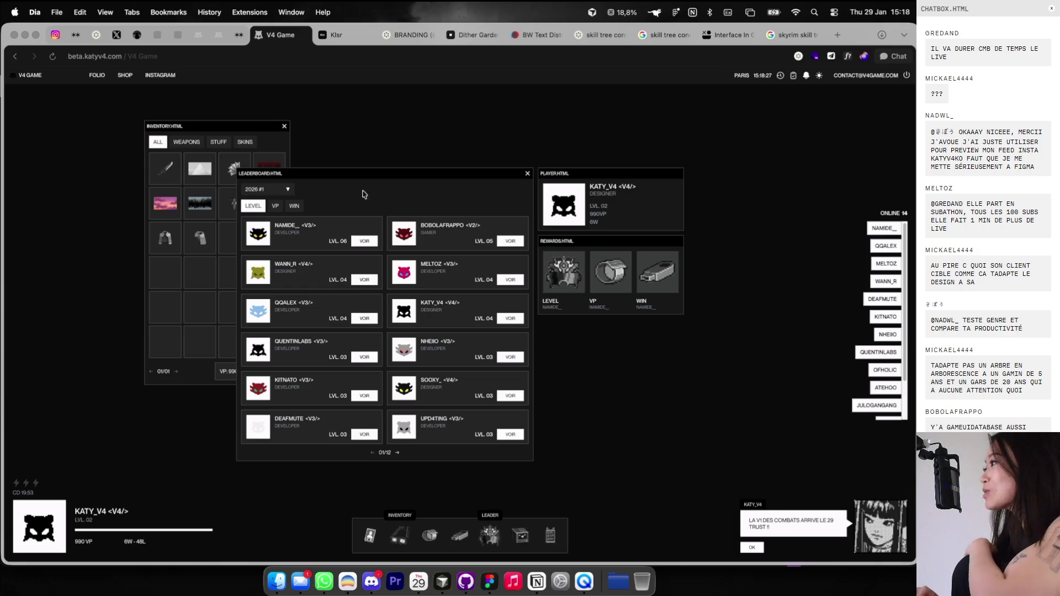
{"action": "left_click", "coordinate": [363, 280]}
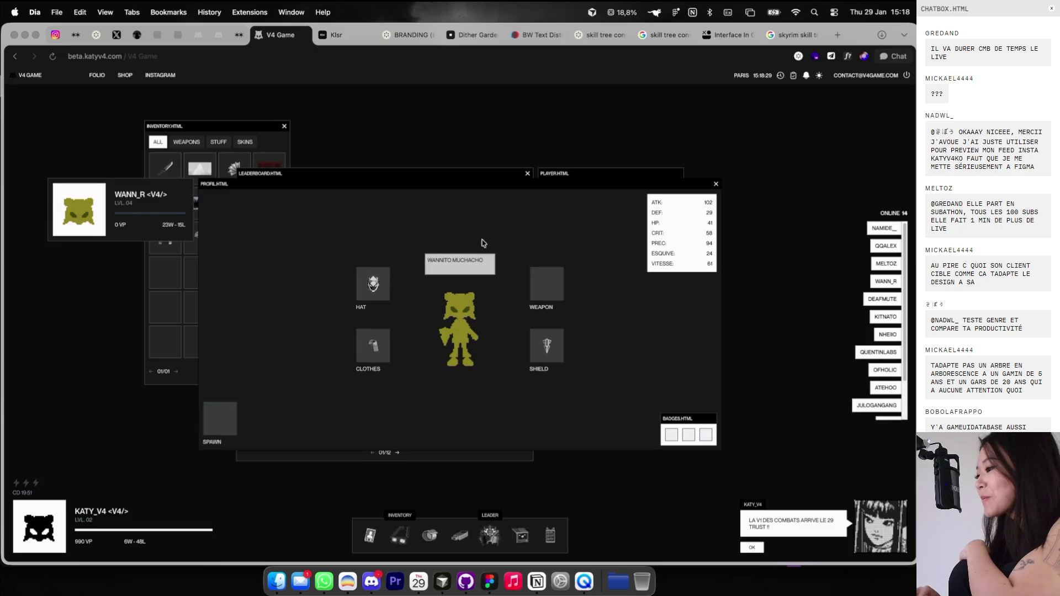
{"action": "left_click", "coordinate": [715, 185]}
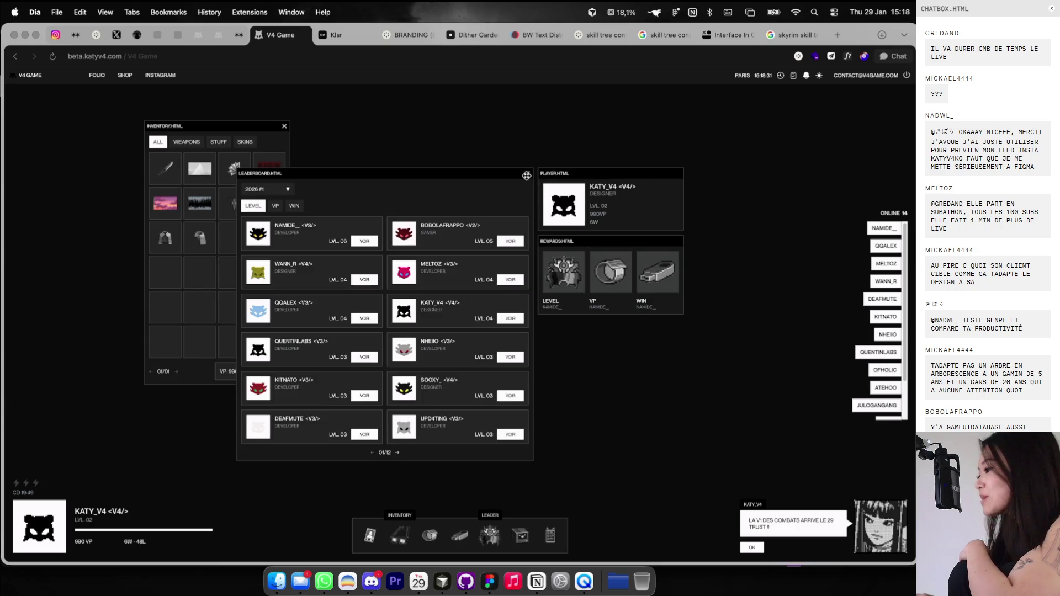
{"action": "left_click", "coordinate": [526, 175]}
{"action": "left_click", "coordinate": [370, 534]}
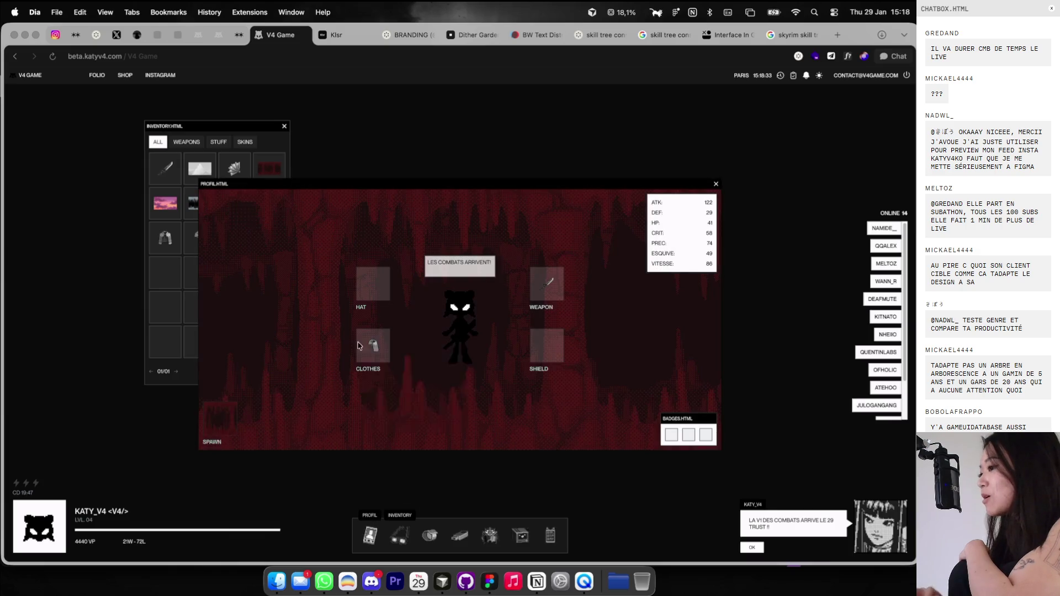
Close the Klsr tab and reload the V4 Game page.
{"action": "left_click", "coordinate": [343, 32]}
{"action": "left_click", "coordinate": [365, 35]}
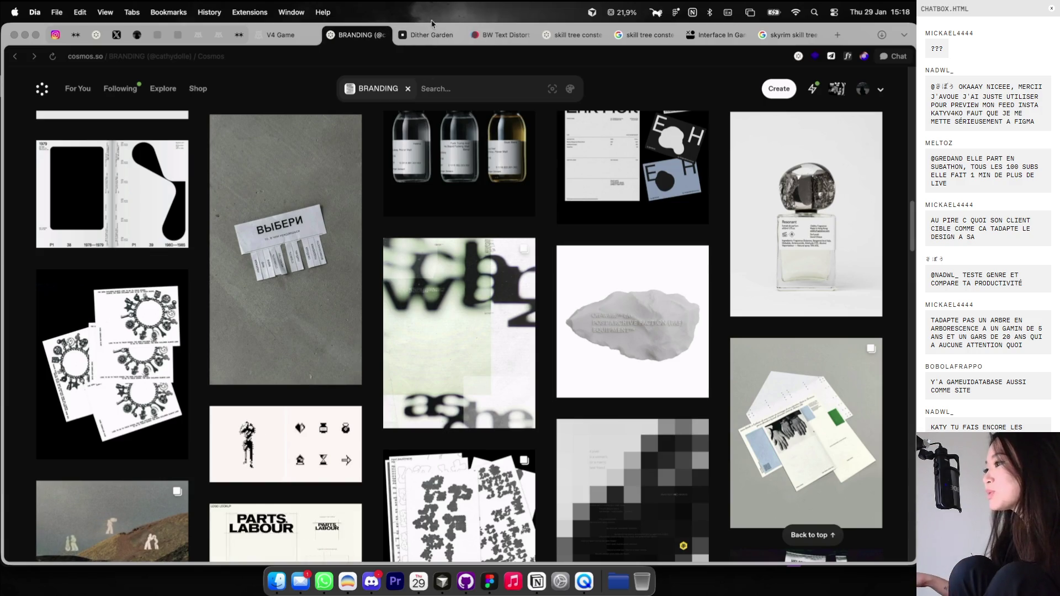
{"action": "left_click", "coordinate": [259, 36]}
{"action": "key", "text": "super+r"}
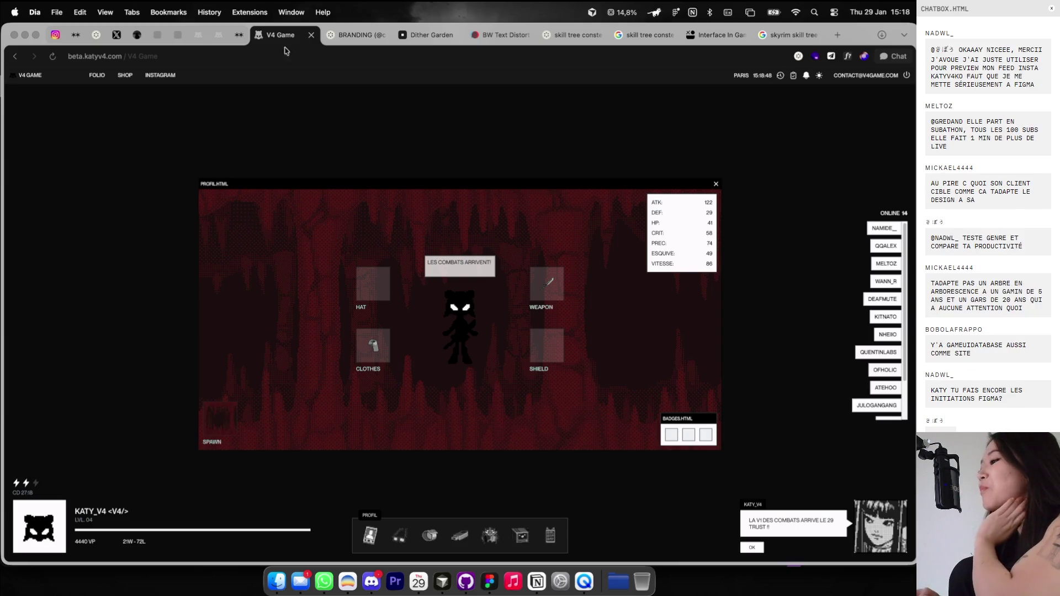
Open the inventory and files windows, sort the leaderboard by WIN, then close the leaderboard.
{"action": "left_click", "coordinate": [431, 536]}
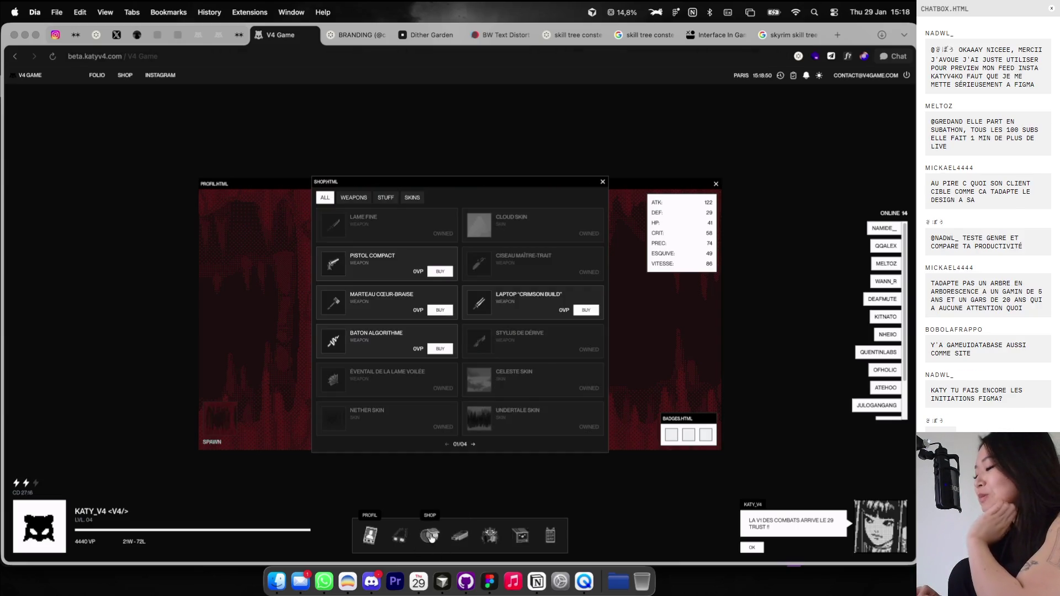
{"action": "left_click", "coordinate": [431, 536]}
{"action": "left_click", "coordinate": [399, 535]}
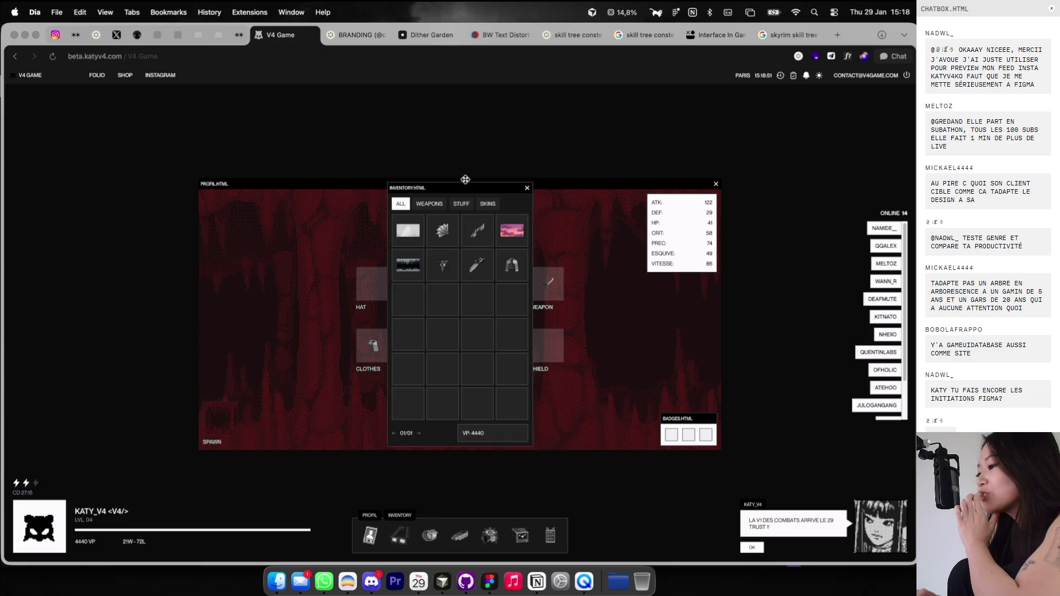
{"action": "left_click", "coordinate": [459, 536]}
{"action": "left_click", "coordinate": [489, 536]}
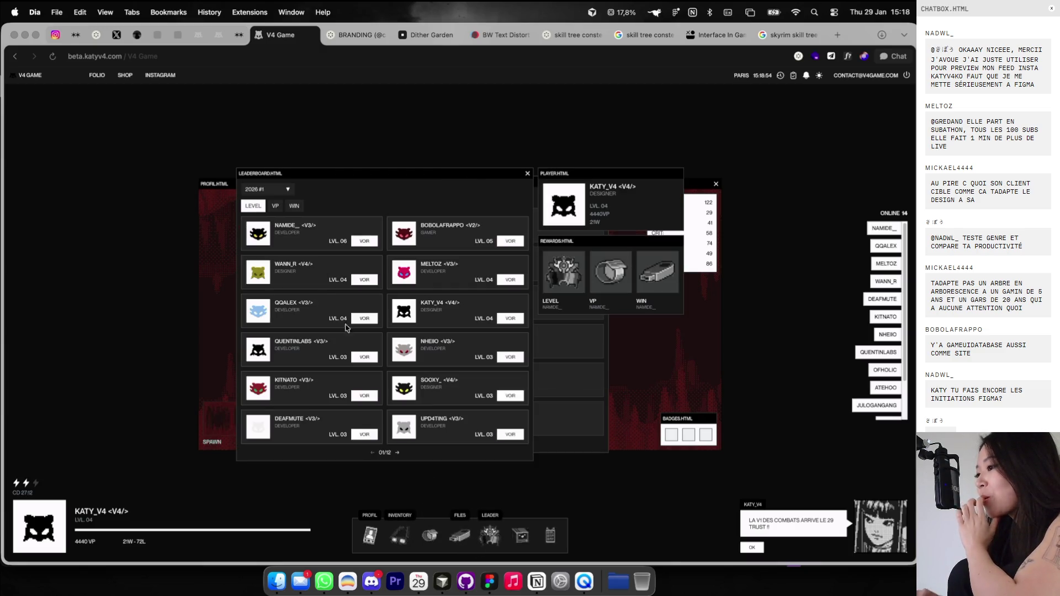
{"action": "left_click", "coordinate": [294, 206]}
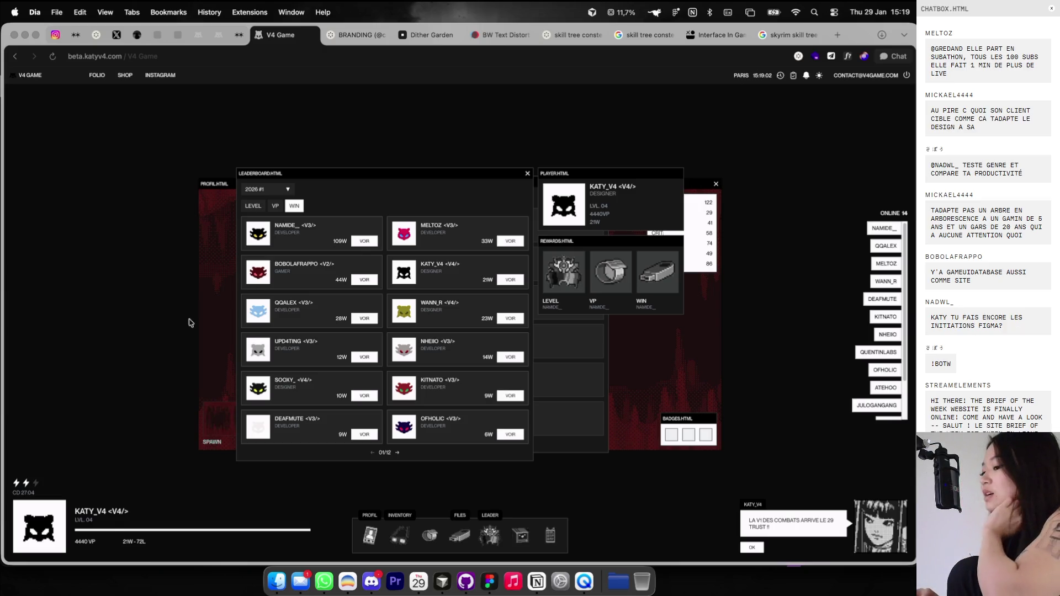
{"action": "scroll", "coordinate": [116, 527], "scroll_direction": "up", "scroll_amount": 3}
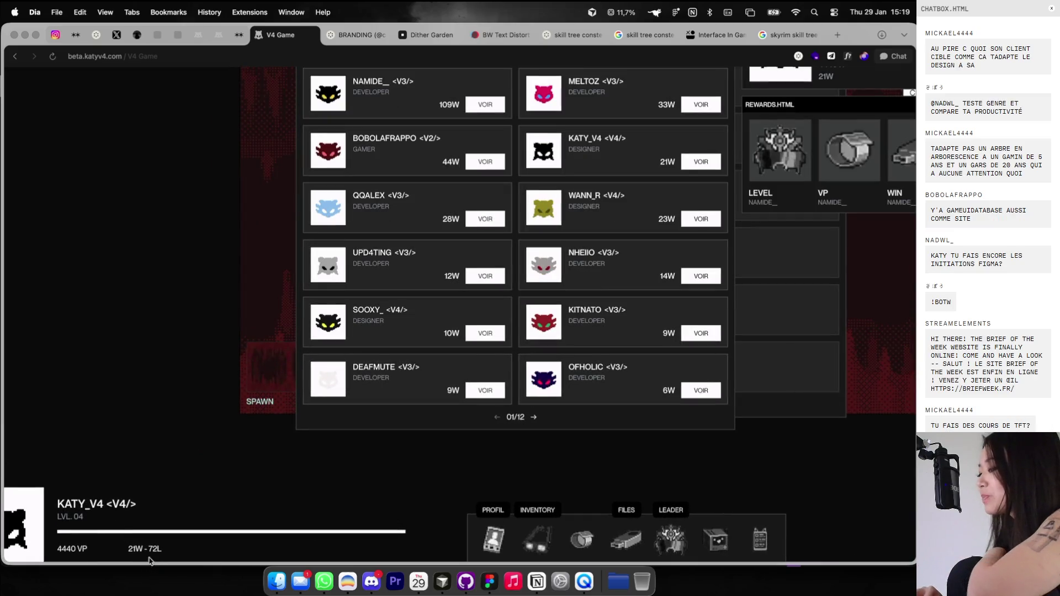
{"action": "scroll", "coordinate": [185, 508], "scroll_direction": "down", "scroll_amount": 3}
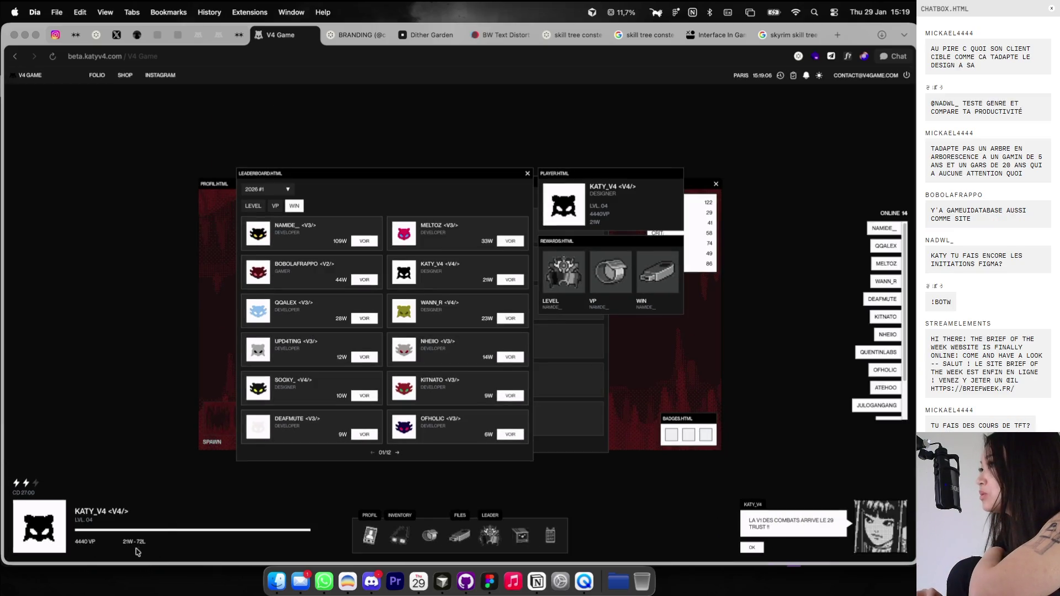
{"action": "left_click", "coordinate": [527, 173]}
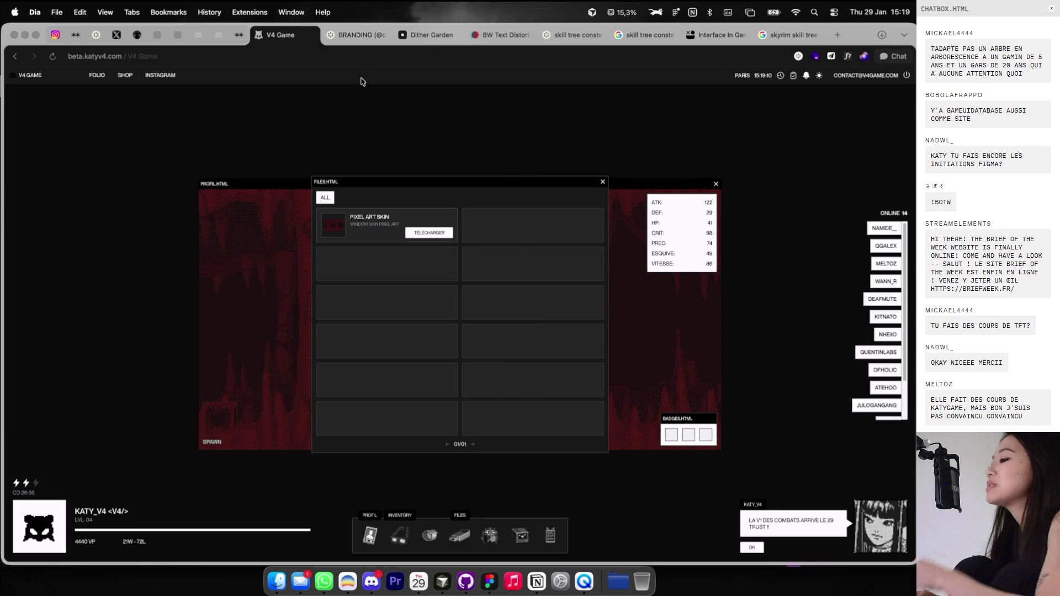
{"action": "left_click", "coordinate": [356, 35]}
Scroll the BRANDING collection and page through the silhouette, faces and boot posters.
{"action": "scroll", "coordinate": [443, 216], "scroll_direction": "down", "scroll_amount": 2}
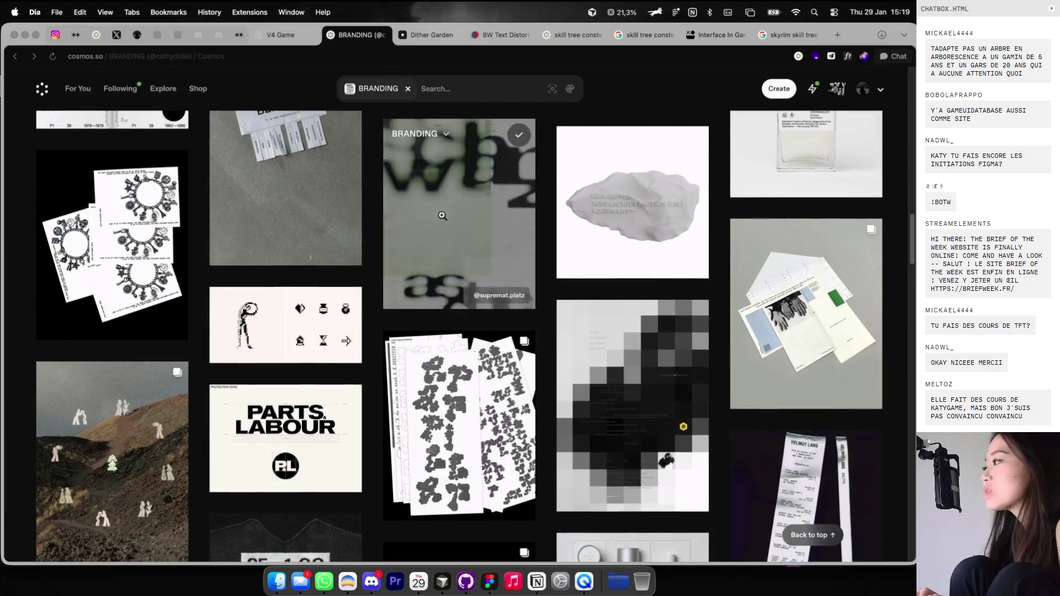
{"action": "scroll", "coordinate": [442, 216], "scroll_direction": "down", "scroll_amount": 5}
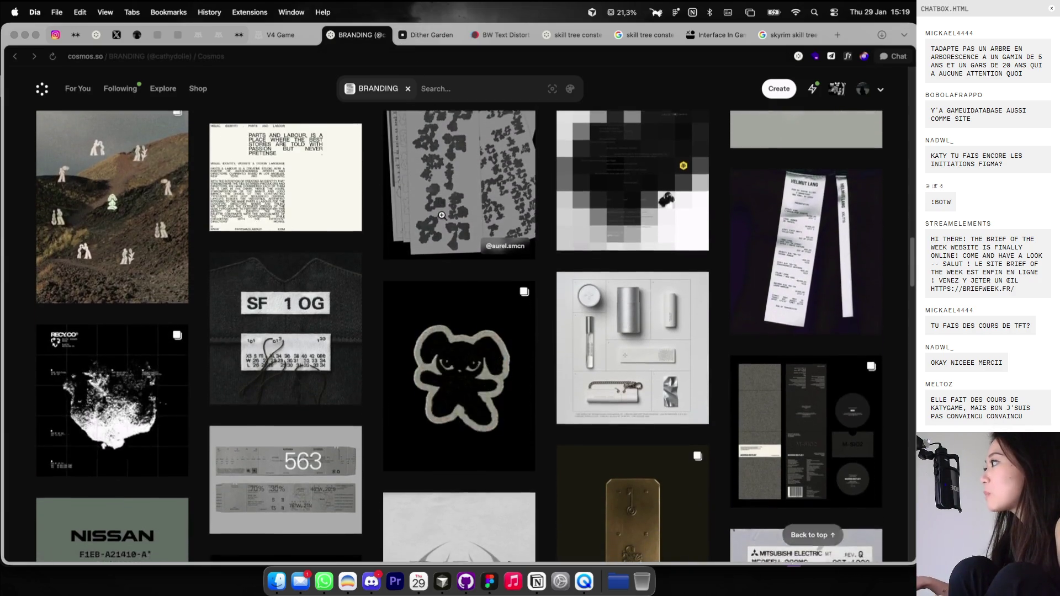
{"action": "scroll", "coordinate": [442, 216], "scroll_direction": "down", "scroll_amount": 1}
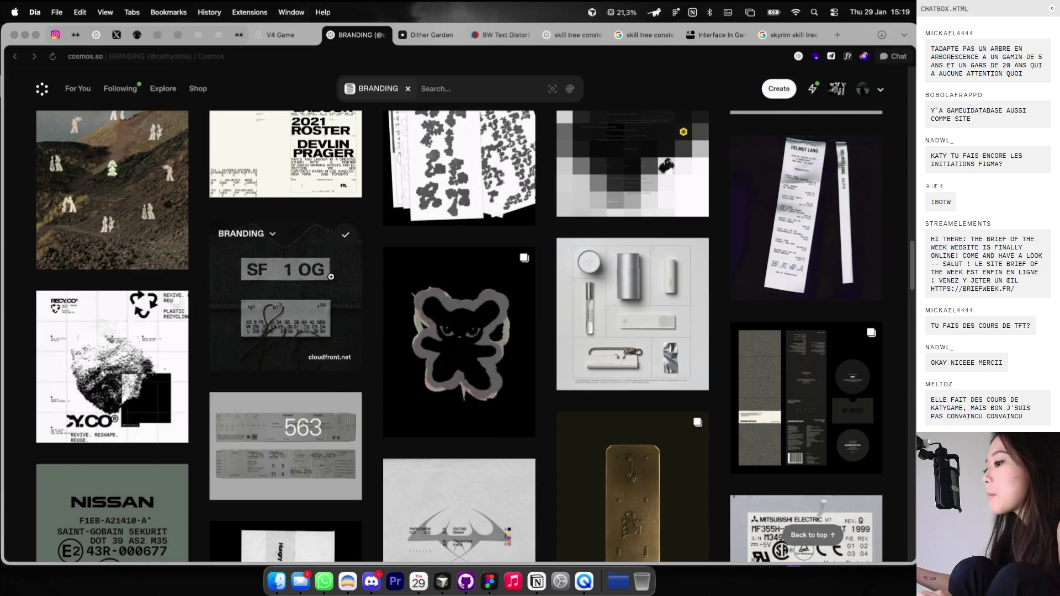
{"action": "scroll", "coordinate": [290, 316], "scroll_direction": "down", "scroll_amount": 4}
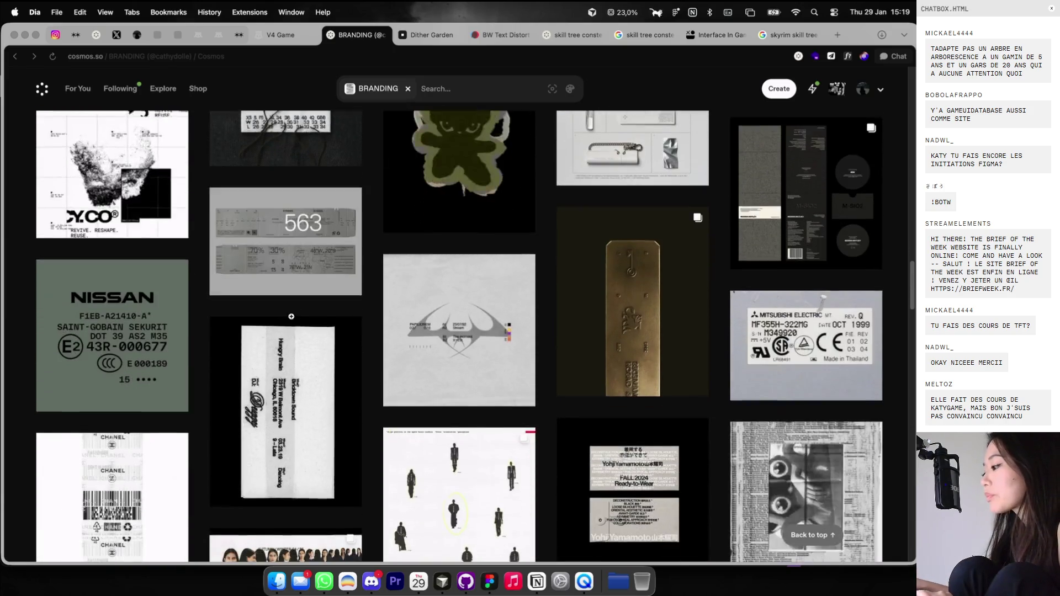
{"action": "scroll", "coordinate": [291, 316], "scroll_direction": "down", "scroll_amount": 5}
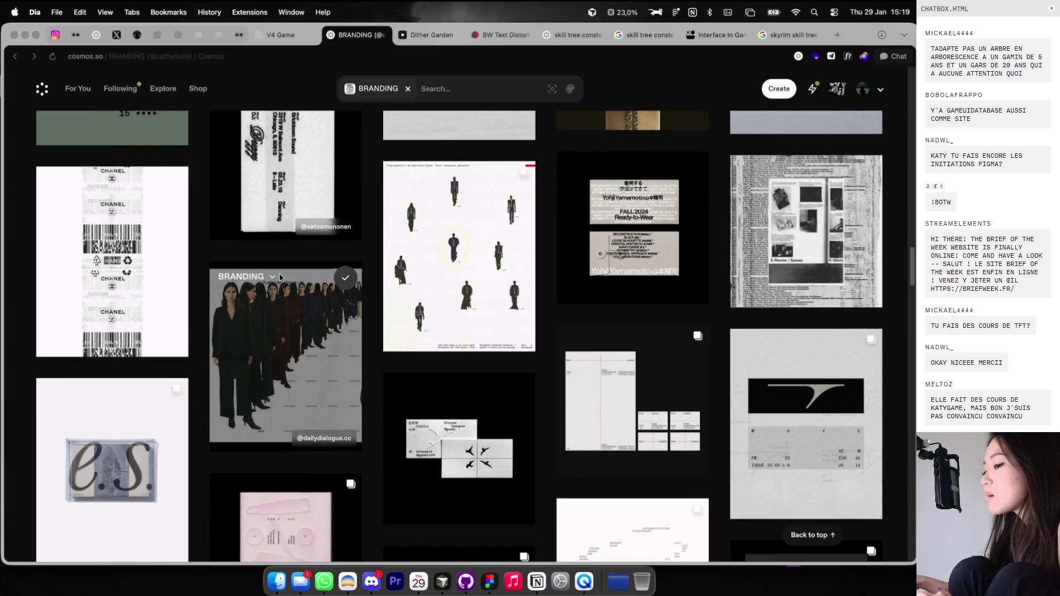
{"action": "left_click", "coordinate": [458, 267]}
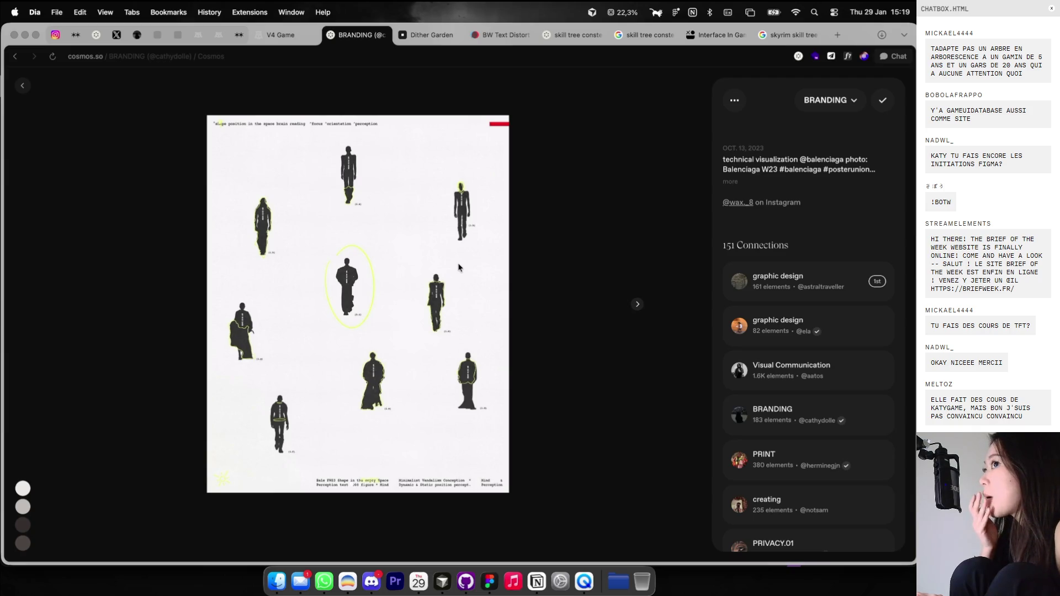
{"action": "left_click", "coordinate": [637, 304]}
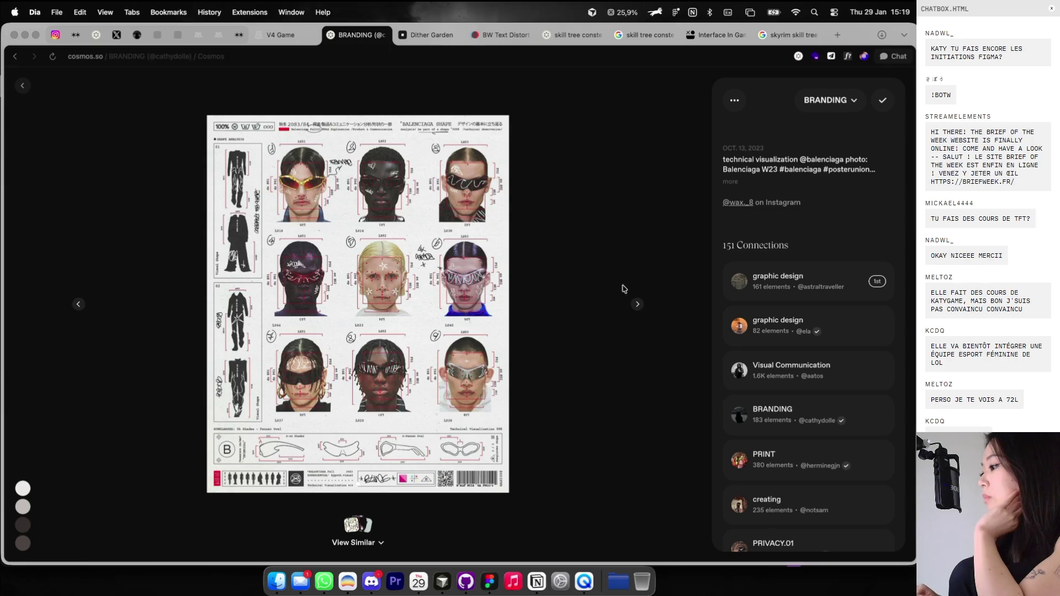
{"action": "left_click", "coordinate": [638, 305]}
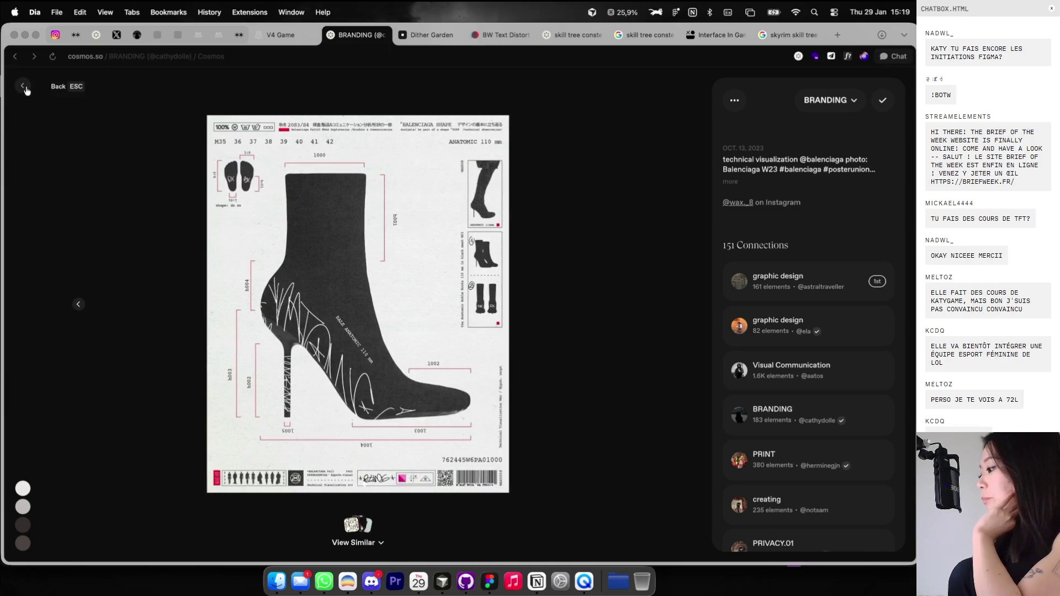
{"action": "left_click", "coordinate": [25, 87]}
Open the ISLEBLU fragrance poster, then switch back to Figma.
{"action": "scroll", "coordinate": [380, 313], "scroll_direction": "down", "scroll_amount": 5}
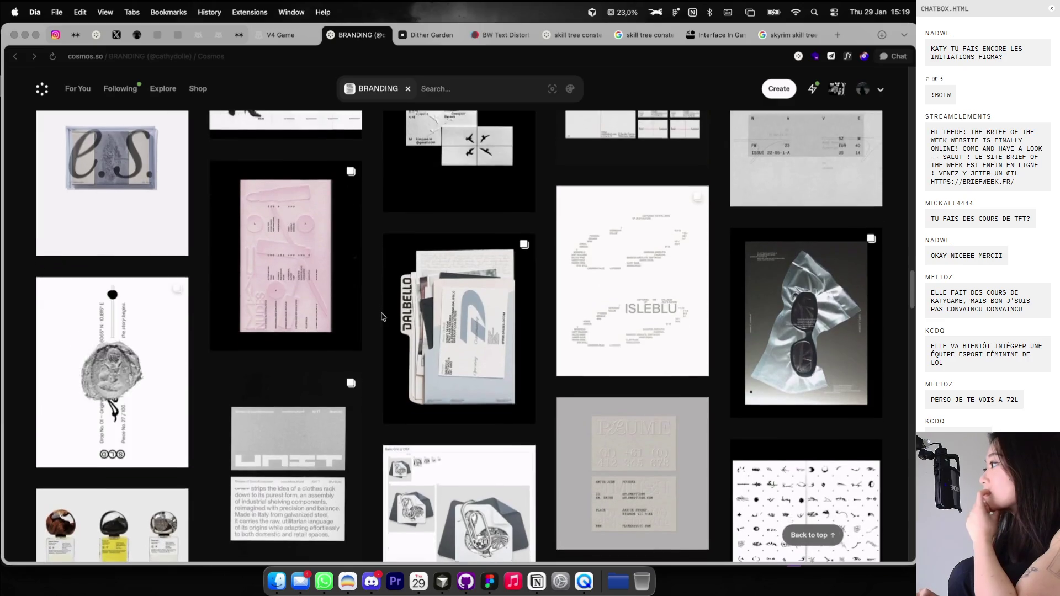
{"action": "scroll", "coordinate": [381, 316], "scroll_direction": "down", "scroll_amount": 3}
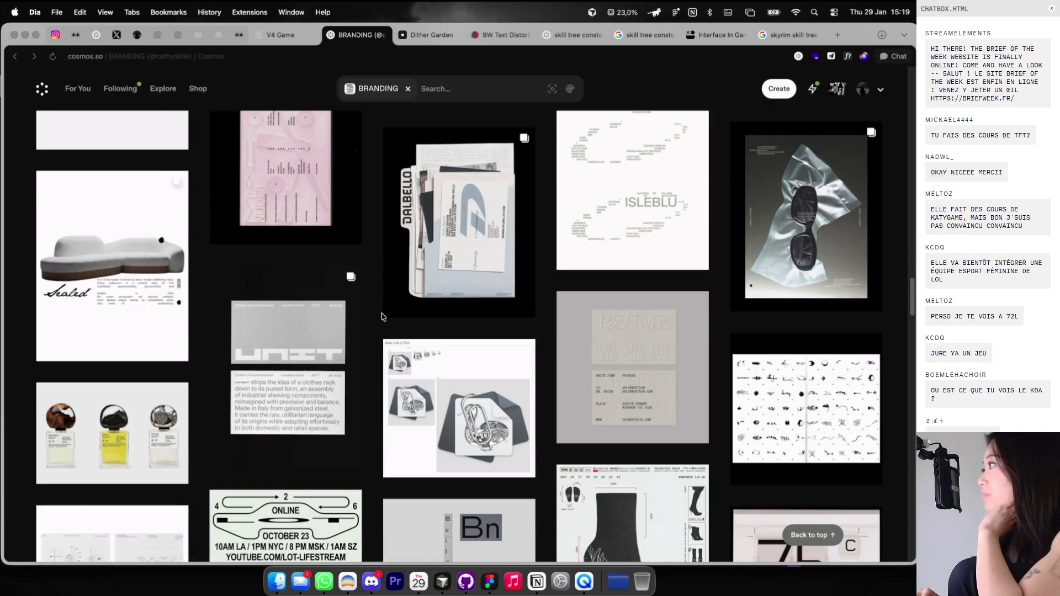
{"action": "left_click", "coordinate": [657, 181]}
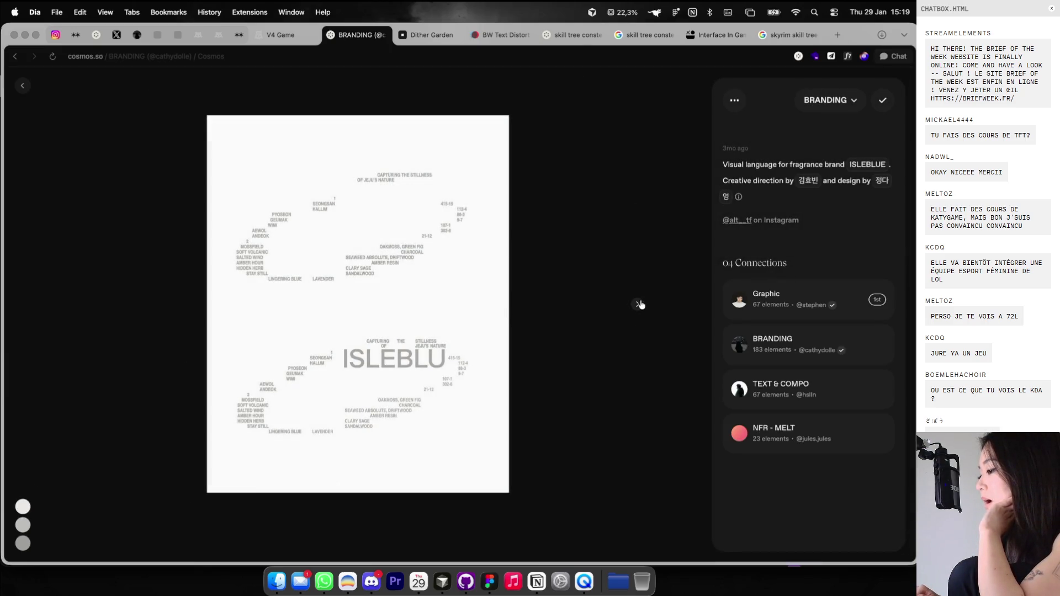
{"action": "key", "text": "super+Tab"}
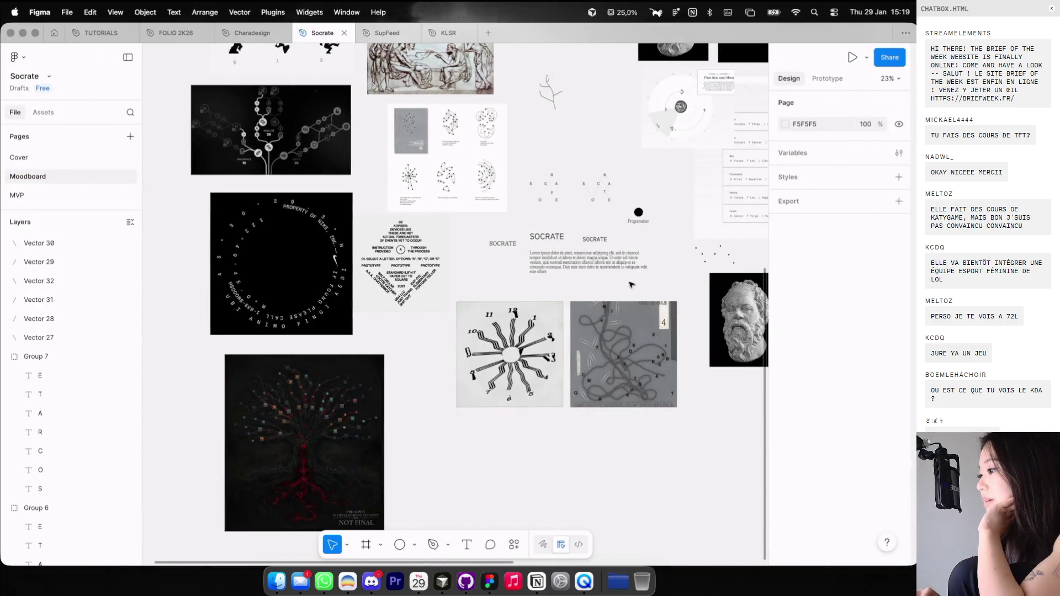
Copy the ISLEBLU image from the browser and paste it below the clock image in Figma.
{"action": "key", "text": "super+Tab"}
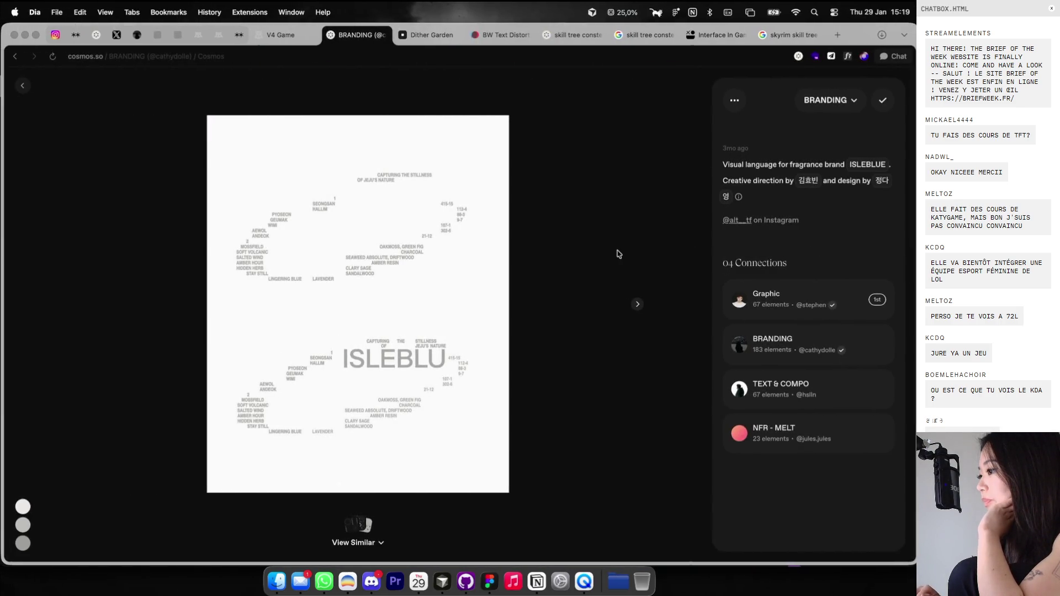
{"action": "right_click", "coordinate": [425, 268]}
{"action": "left_click", "coordinate": [458, 305]}
{"action": "key", "text": "super+Tab"}
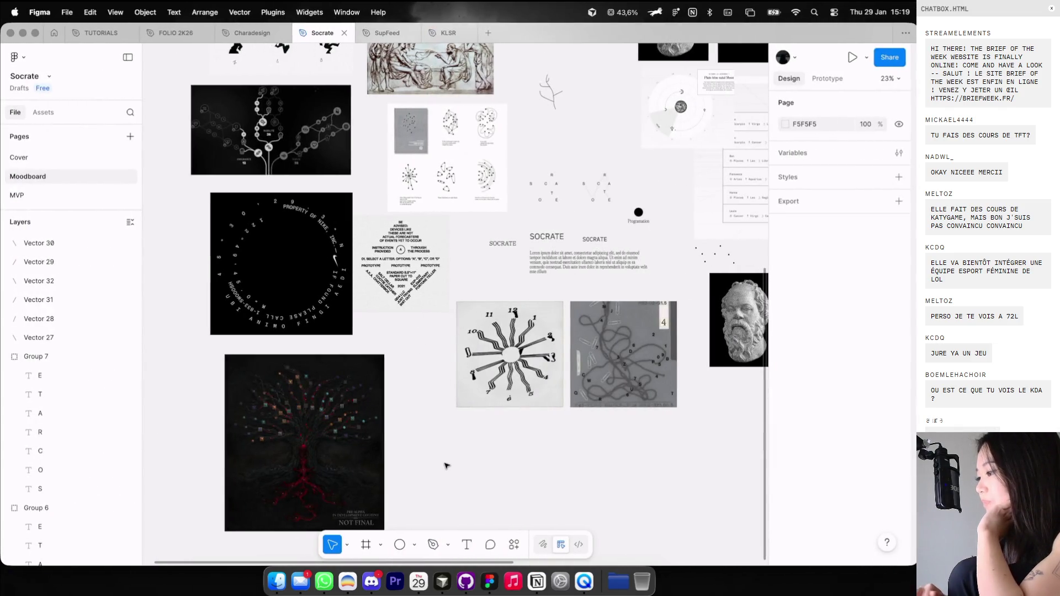
{"action": "key", "text": "super+v"}
{"action": "mouse_move", "coordinate": [462, 351]}
{"action": "left_mouse_down"}
{"action": "mouse_move", "coordinate": [470, 451]}
{"action": "mouse_move", "coordinate": [470, 425]}
{"action": "left_mouse_up"}
{"action": "scroll", "coordinate": [471, 452], "scroll_direction": "up", "scroll_amount": 3}
{"action": "scroll", "coordinate": [470, 417], "scroll_direction": "right", "scroll_amount": 6}
{"action": "scroll", "coordinate": [471, 418], "scroll_direction": "up", "scroll_amount": 2}
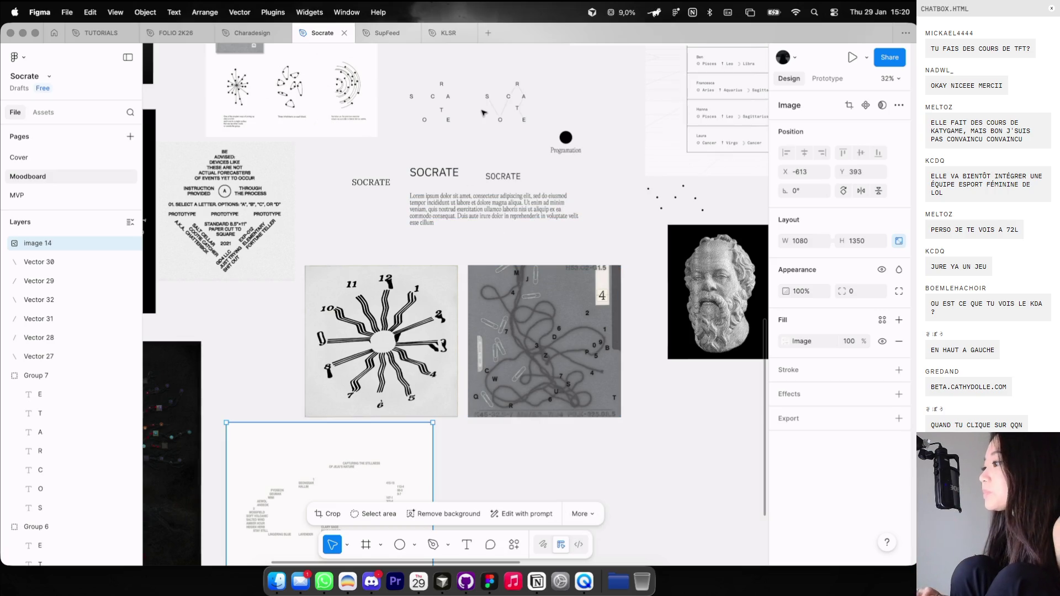
{"action": "scroll", "coordinate": [466, 180], "scroll_direction": "up", "scroll_amount": 3}
{"action": "left_click", "coordinate": [607, 127]}
Draw 26×26 grey circles beside the SOCRATE letters, starting at the S.
{"action": "scroll", "coordinate": [604, 131], "scroll_direction": "up", "scroll_amount": 2}
{"action": "scroll", "coordinate": [605, 130], "scroll_direction": "up", "scroll_amount": 3}
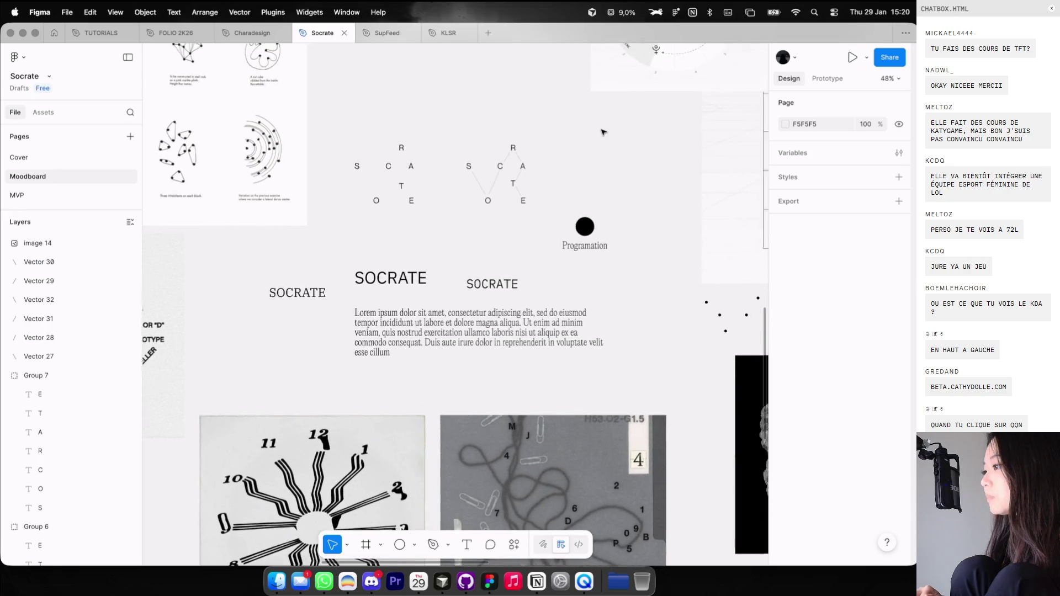
{"action": "key", "text": "o"}
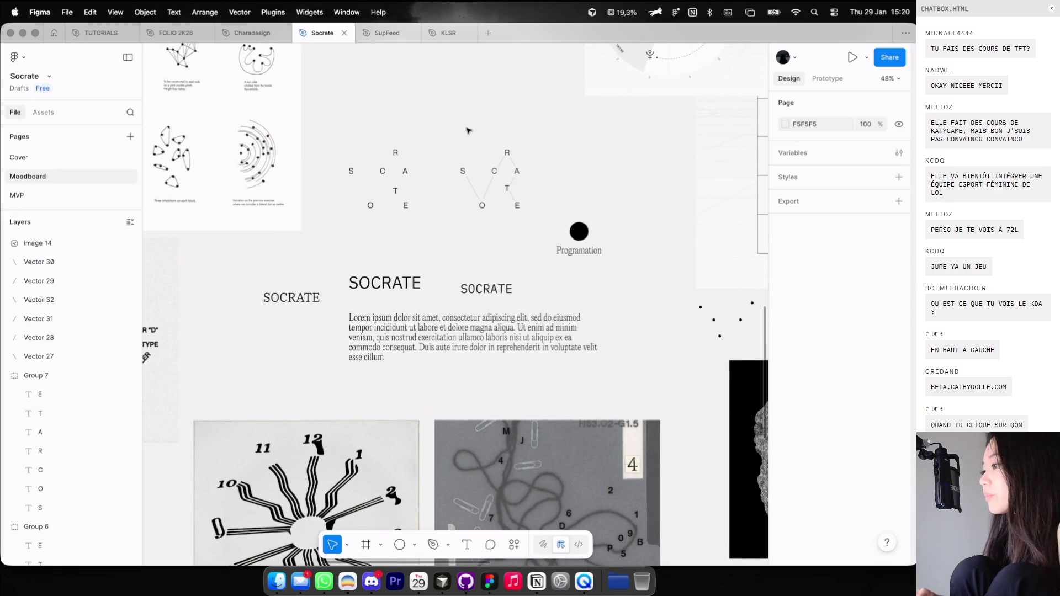
{"action": "scroll", "coordinate": [467, 126], "scroll_direction": "up", "scroll_amount": 2}
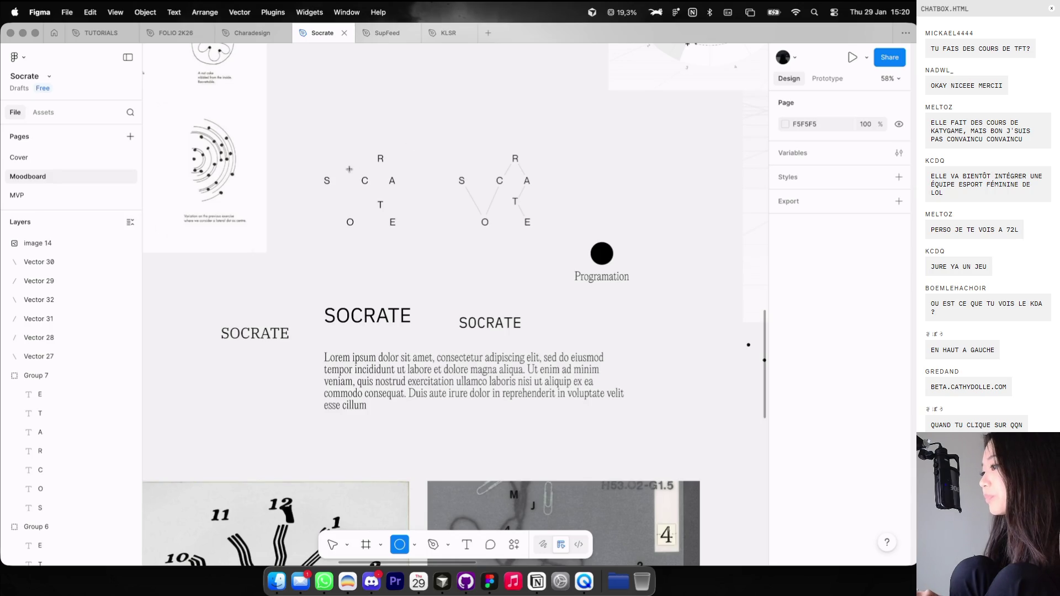
{"action": "scroll", "coordinate": [349, 169], "scroll_direction": "up", "scroll_amount": 3}
{"action": "scroll", "coordinate": [348, 171], "scroll_direction": "up", "scroll_amount": 2}
{"action": "mouse_move", "coordinate": [321, 180]}
{"action": "left_mouse_down"}
{"action": "mouse_move", "coordinate": [343, 191]}
{"action": "mouse_move", "coordinate": [354, 255]}
{"action": "mouse_move", "coordinate": [381, 187]}
{"action": "left_mouse_up"}
{"action": "key", "text": "o"}
{"action": "scroll", "coordinate": [381, 187], "scroll_direction": "down", "scroll_amount": 5}
{"action": "scroll", "coordinate": [381, 188], "scroll_direction": "right", "scroll_amount": 5}
{"action": "scroll", "coordinate": [381, 188], "scroll_direction": "up", "scroll_amount": 3}
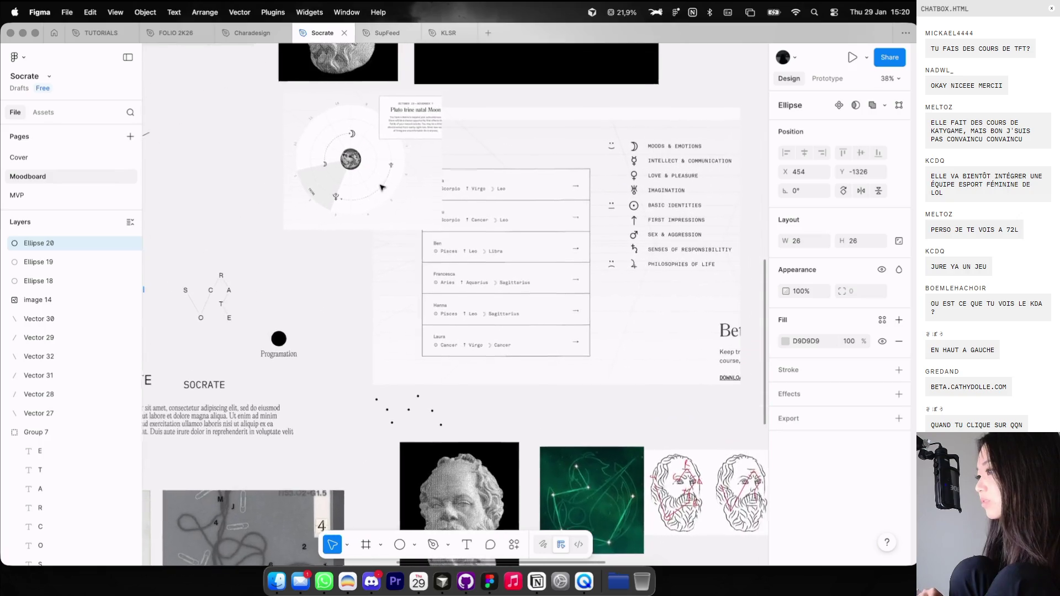
{"action": "key", "text": "ctrl+Left"}
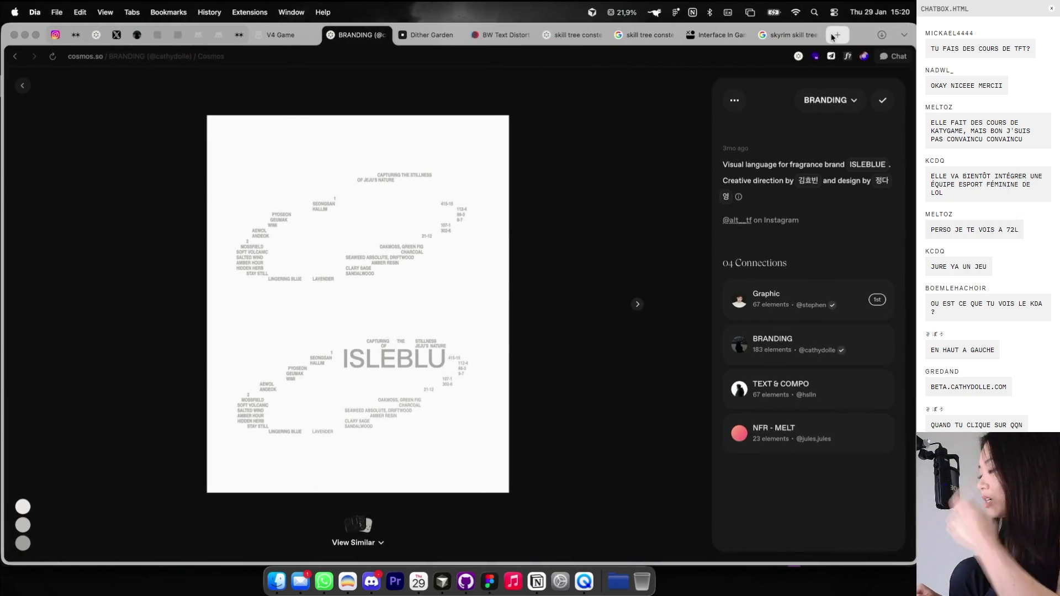
Open a new tab and bring up the browsing history with Cmd+Y.
{"action": "left_click", "coordinate": [833, 36]}
{"action": "type", "text": "astrid skyrim"}
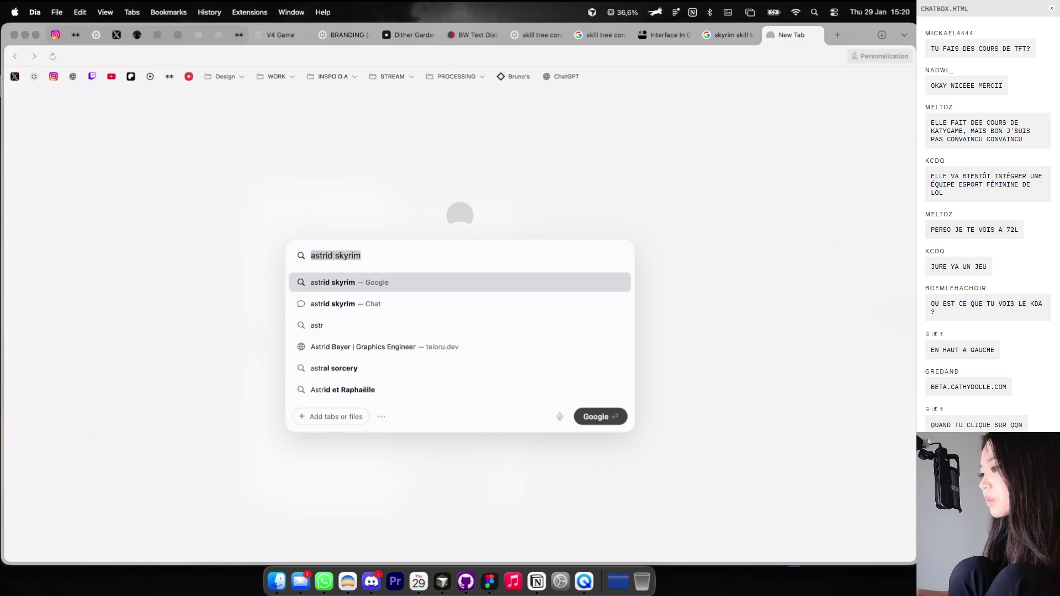
{"action": "type", "text": "as"}
{"action": "key", "text": "BackSpace"}
{"action": "key", "text": "BackSpace"}
{"action": "key", "text": "BackSpace"}
{"action": "key", "text": "super+y"}
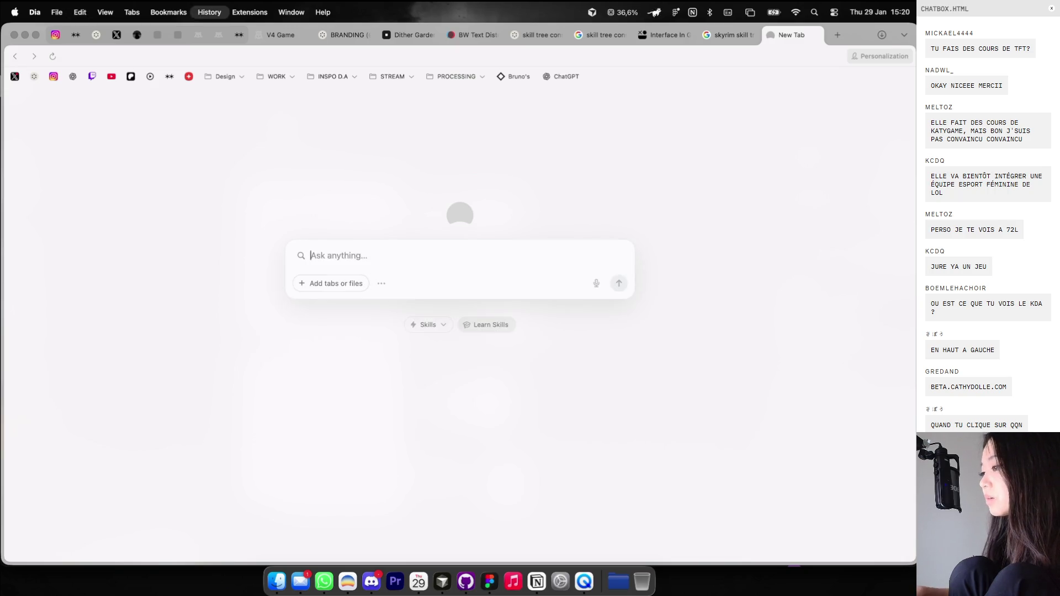
Scroll the history down to the Co-Star entry and reopen the site.
{"action": "scroll", "coordinate": [566, 244], "scroll_direction": "down", "scroll_amount": 5}
{"action": "scroll", "coordinate": [566, 242], "scroll_direction": "down", "scroll_amount": 5}
{"action": "scroll", "coordinate": [566, 242], "scroll_direction": "down", "scroll_amount": 5}
{"action": "scroll", "coordinate": [469, 366], "scroll_direction": "down", "scroll_amount": 3}
{"action": "scroll", "coordinate": [468, 367], "scroll_direction": "down", "scroll_amount": 2}
{"action": "scroll", "coordinate": [468, 366], "scroll_direction": "down", "scroll_amount": 3}
{"action": "scroll", "coordinate": [469, 366], "scroll_direction": "down", "scroll_amount": 2}
{"action": "scroll", "coordinate": [468, 366], "scroll_direction": "down", "scroll_amount": 3}
{"action": "scroll", "coordinate": [468, 367], "scroll_direction": "down", "scroll_amount": 2}
{"action": "scroll", "coordinate": [469, 366], "scroll_direction": "down", "scroll_amount": 2}
{"action": "scroll", "coordinate": [469, 367], "scroll_direction": "down", "scroll_amount": 1}
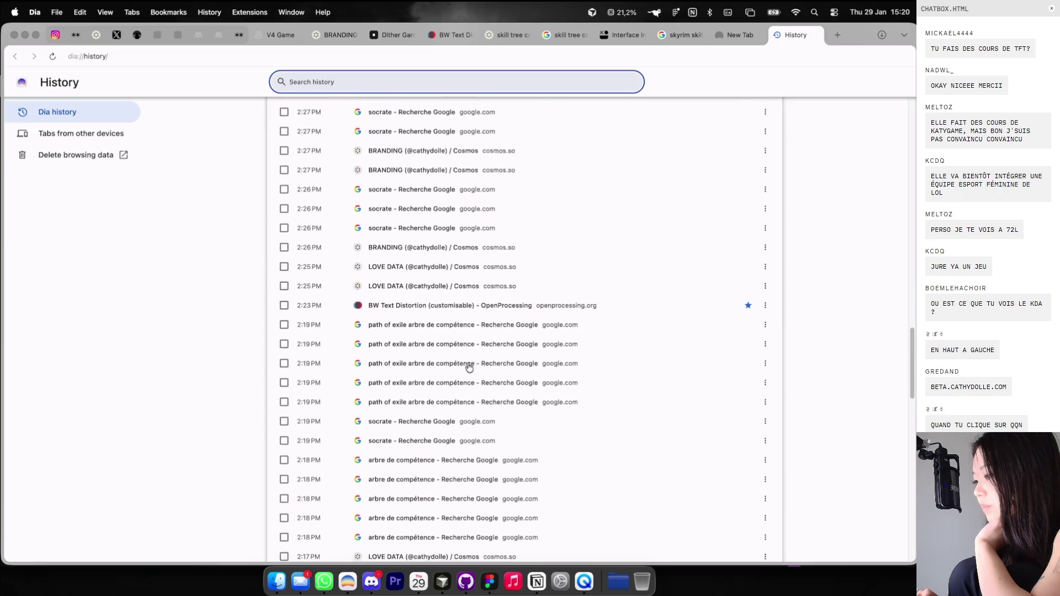
{"action": "scroll", "coordinate": [468, 367], "scroll_direction": "down", "scroll_amount": 5}
{"action": "scroll", "coordinate": [469, 366], "scroll_direction": "down", "scroll_amount": 1}
{"action": "scroll", "coordinate": [469, 366], "scroll_direction": "down", "scroll_amount": 4}
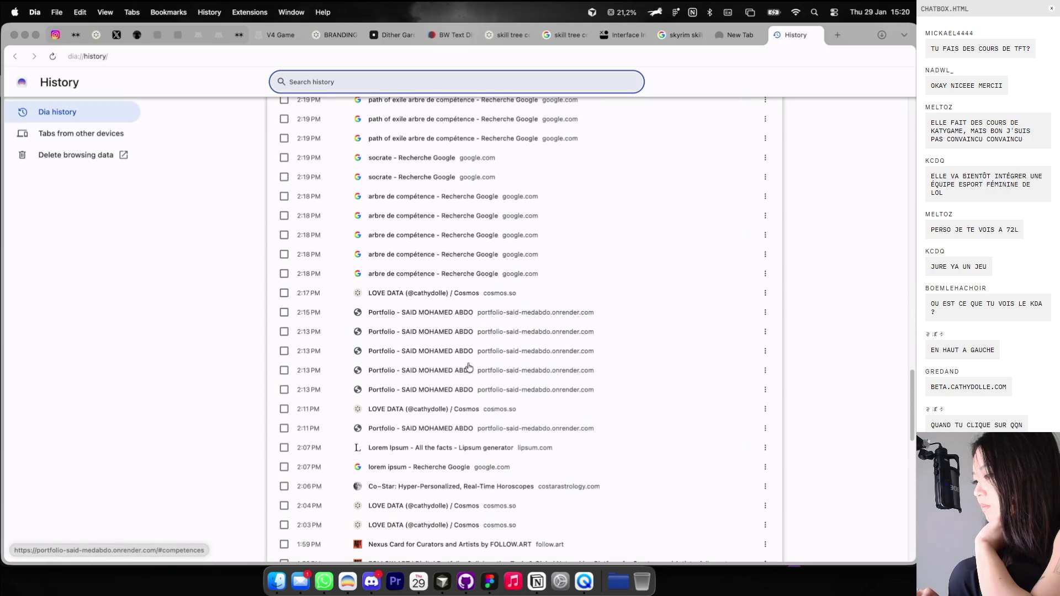
{"action": "left_click", "coordinate": [411, 486]}
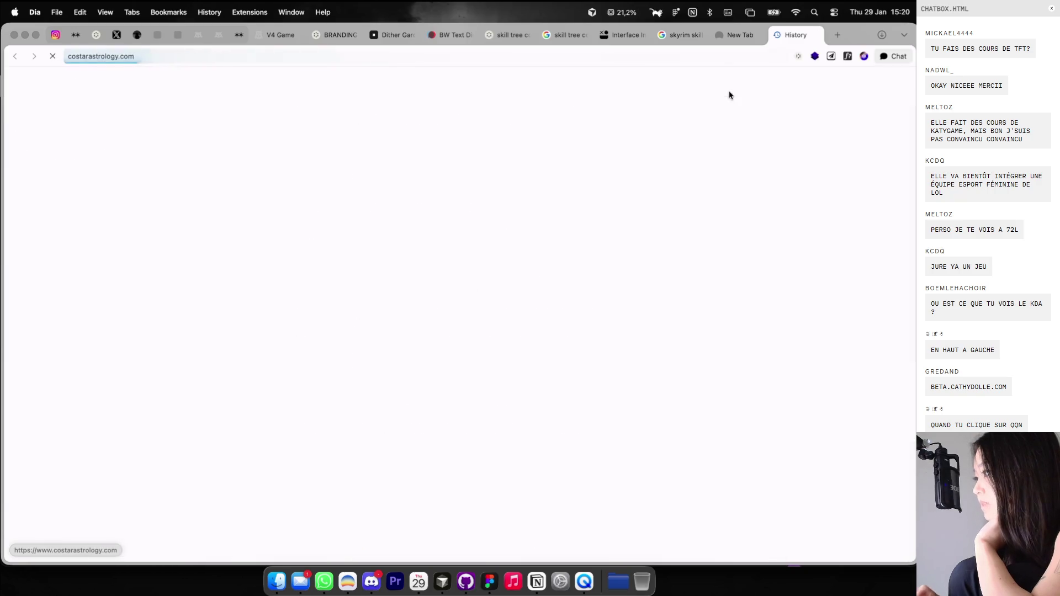
{"action": "left_click", "coordinate": [754, 35]}
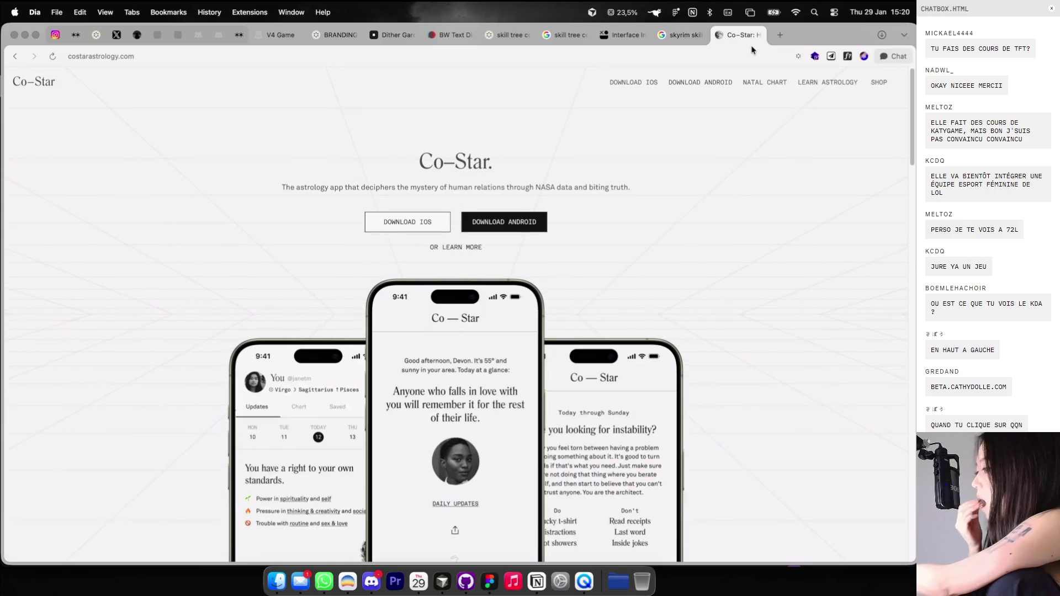
Scroll Co-Star's homepage to the birth-chart and friends section, then return to the Figma Socrate file.
{"action": "scroll", "coordinate": [678, 148], "scroll_direction": "down", "scroll_amount": 5}
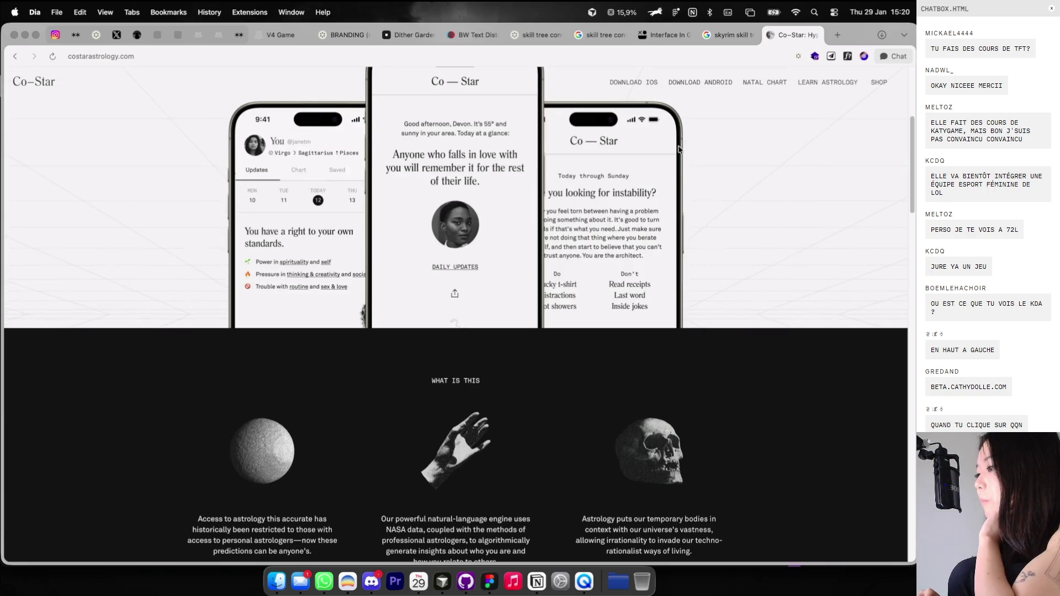
{"action": "scroll", "coordinate": [678, 148], "scroll_direction": "down", "scroll_amount": 5}
{"action": "scroll", "coordinate": [679, 149], "scroll_direction": "down", "scroll_amount": 8}
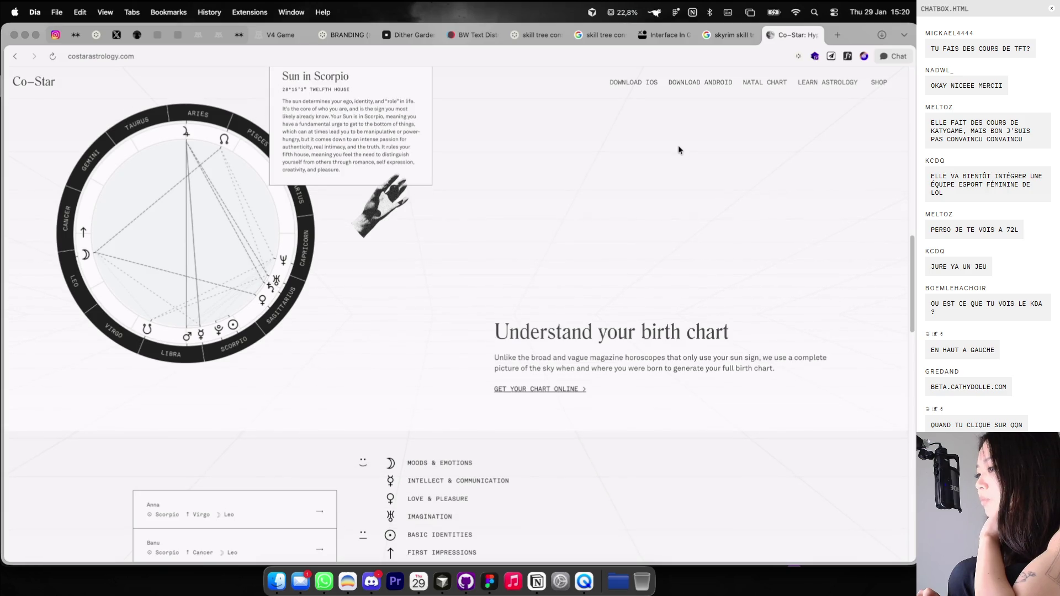
{"action": "scroll", "coordinate": [678, 148], "scroll_direction": "down", "scroll_amount": 2}
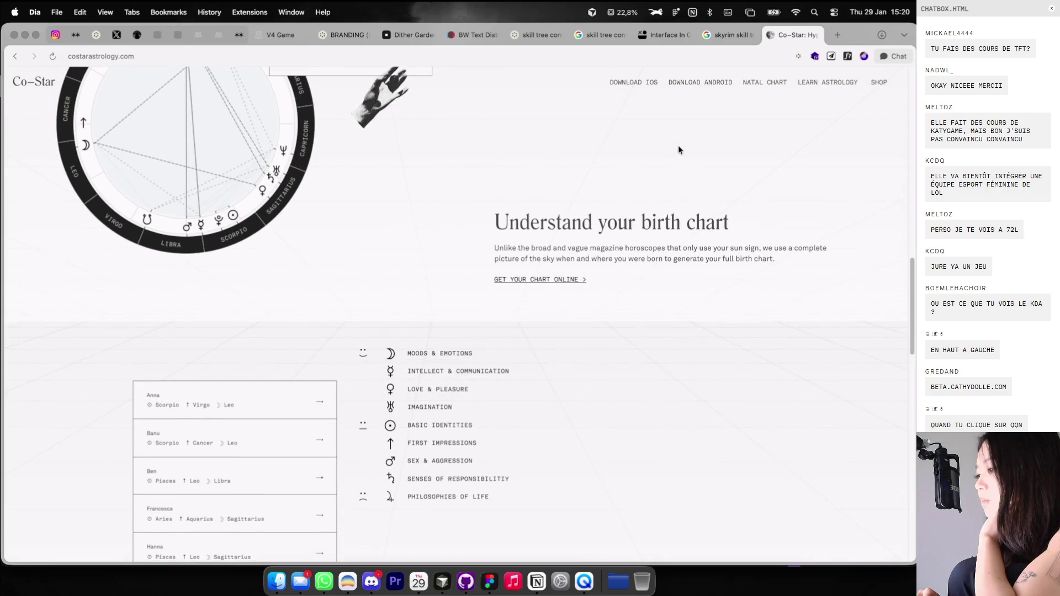
{"action": "scroll", "coordinate": [678, 149], "scroll_direction": "down", "scroll_amount": 4}
{"action": "scroll", "coordinate": [678, 149], "scroll_direction": "down", "scroll_amount": 6}
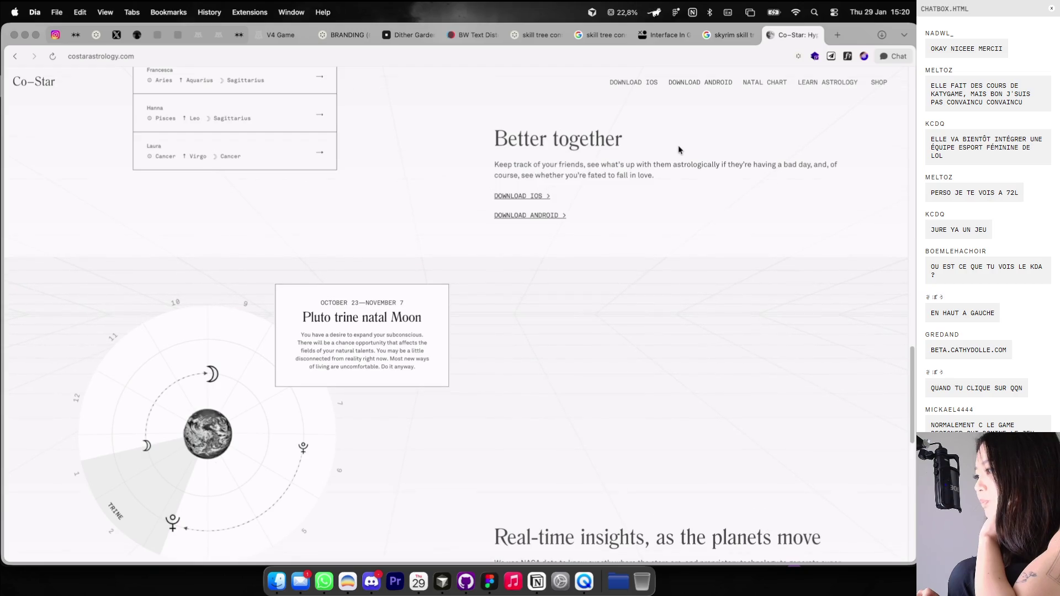
{"action": "scroll", "coordinate": [677, 145], "scroll_direction": "down", "scroll_amount": 7}
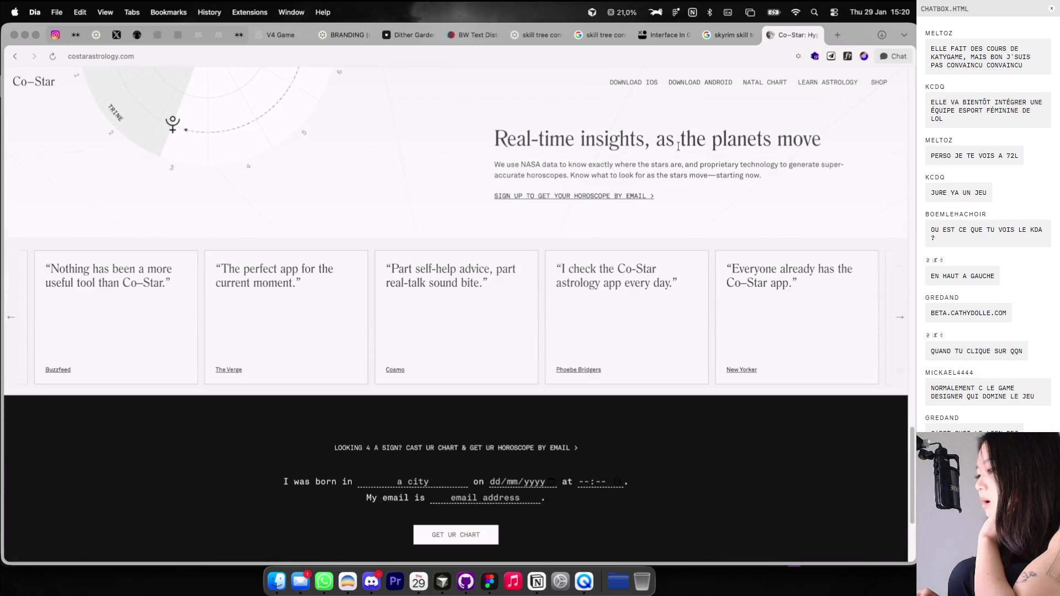
{"action": "key", "text": "ctrl+Right"}
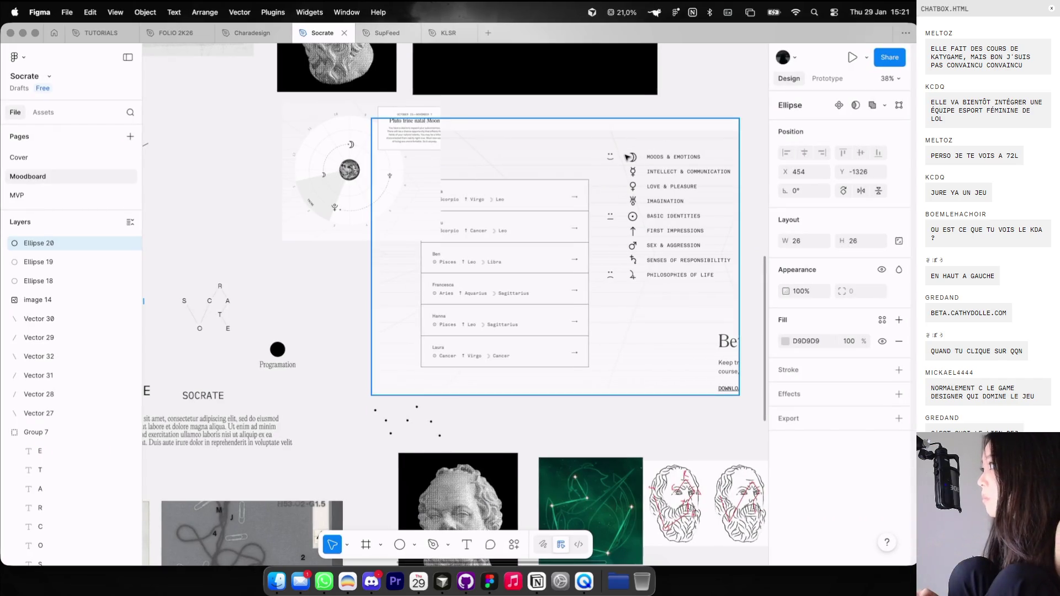
Duplicate a grey dot onto the R position of the SOCRATE constellation.
{"action": "scroll", "coordinate": [548, 191], "scroll_direction": "down", "scroll_amount": 2}
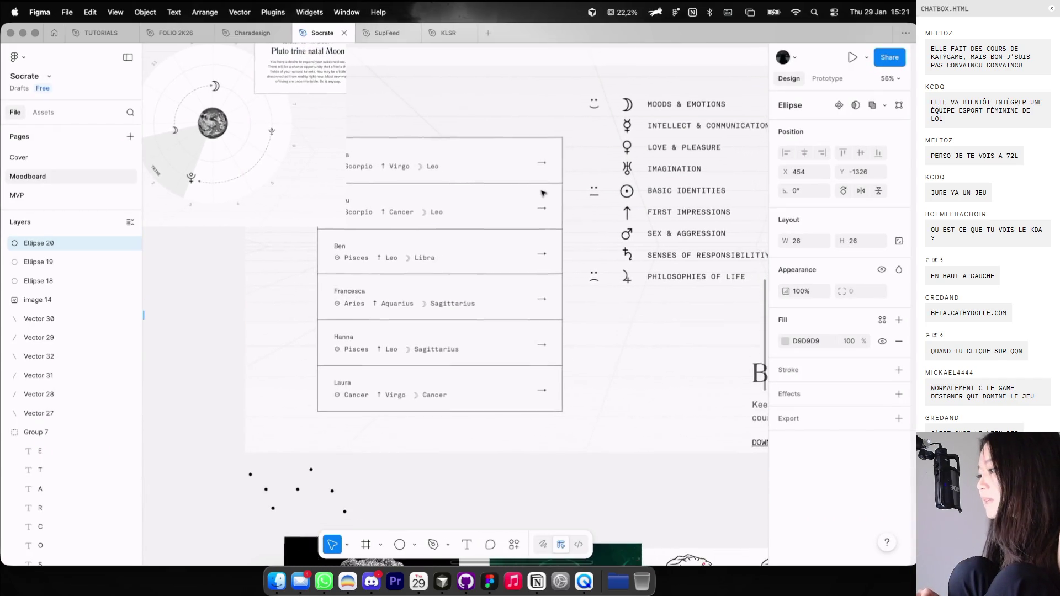
{"action": "scroll", "coordinate": [543, 192], "scroll_direction": "down", "scroll_amount": 2, "text": "ctrl"}
{"action": "scroll", "coordinate": [542, 193], "scroll_direction": "left", "scroll_amount": 2}
{"action": "scroll", "coordinate": [368, 207], "scroll_direction": "up", "scroll_amount": 5, "text": "ctrl"}
{"action": "scroll", "coordinate": [369, 207], "scroll_direction": "up", "scroll_amount": 3, "text": "ctrl"}
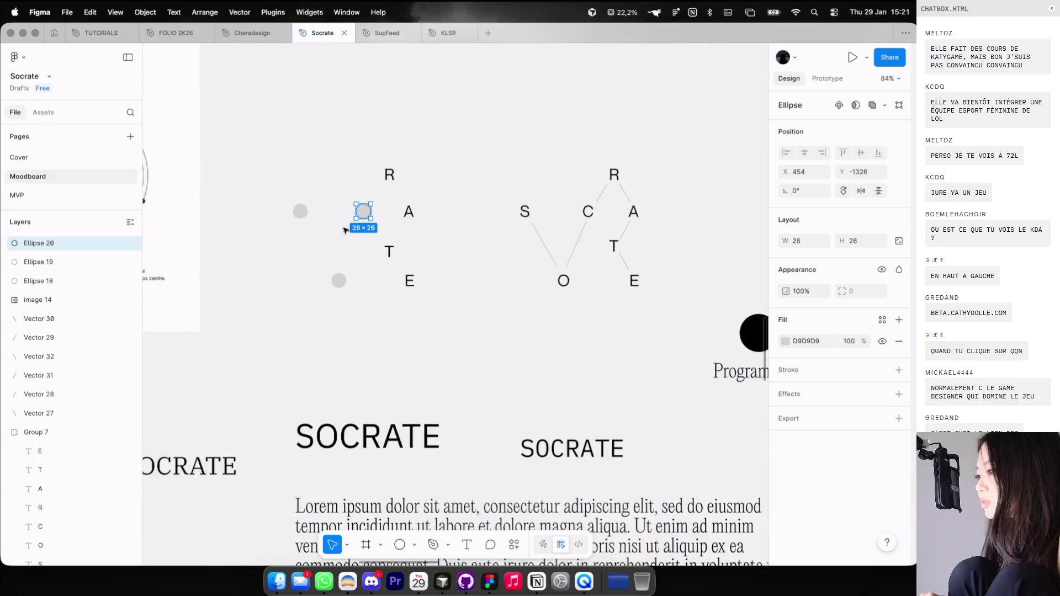
{"action": "mouse_move", "coordinate": [369, 207]}
{"action": "left_mouse_down", "text": "alt"}
{"action": "mouse_move", "coordinate": [419, 161]}
{"action": "mouse_move", "coordinate": [449, 227]}
{"action": "mouse_move", "coordinate": [414, 295]}
{"action": "mouse_move", "coordinate": [444, 350]}
{"action": "left_mouse_up", "text": "alt"}
{"action": "scroll", "coordinate": [395, 165], "scroll_direction": "up", "scroll_amount": 3, "text": "ctrl"}
Select the six placed dots and group them.
{"action": "left_click", "coordinate": [403, 301], "text": "shift"}
{"action": "left_click", "coordinate": [326, 353], "text": "shift"}
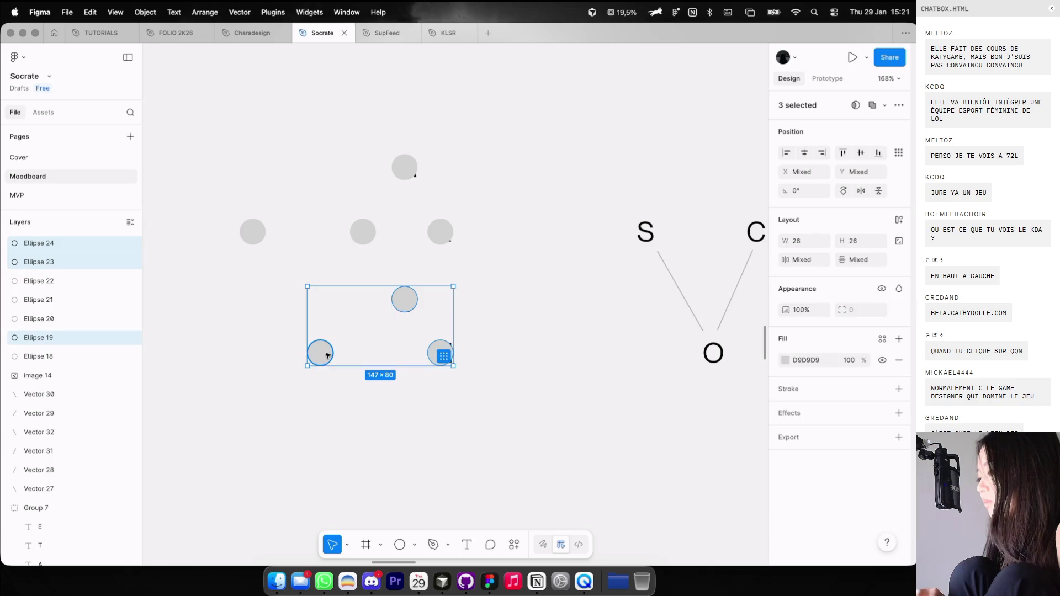
{"action": "left_click", "coordinate": [255, 235], "text": "shift"}
{"action": "left_click", "coordinate": [362, 232], "text": "shift"}
{"action": "left_click", "coordinate": [405, 170], "text": "shift"}
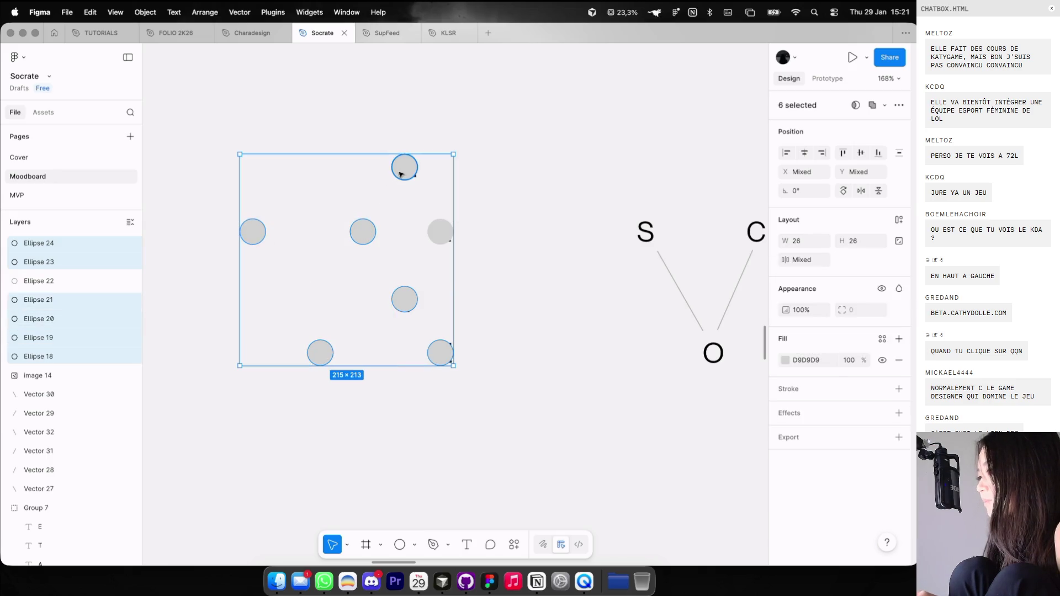
{"action": "scroll", "coordinate": [432, 233], "scroll_direction": "down", "scroll_amount": 5}
{"action": "key", "text": "super+g"}
Move the dot group right of the lettered constellations and colour it black.
{"action": "left_click_drag", "start_coordinate": [396, 236], "coordinate": [633, 250]}
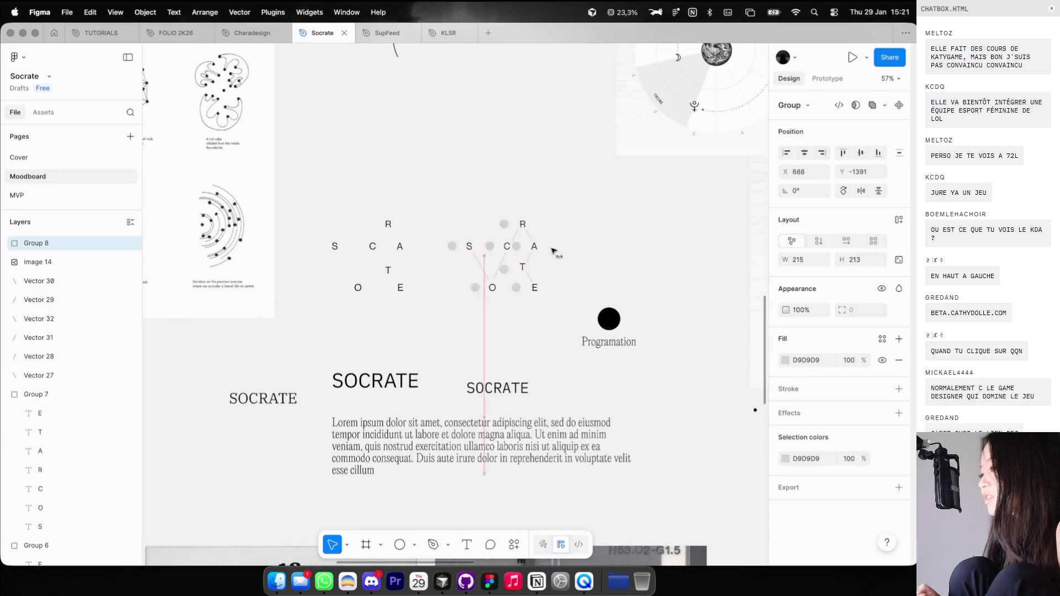
{"action": "scroll", "coordinate": [634, 250], "scroll_direction": "right", "scroll_amount": 1}
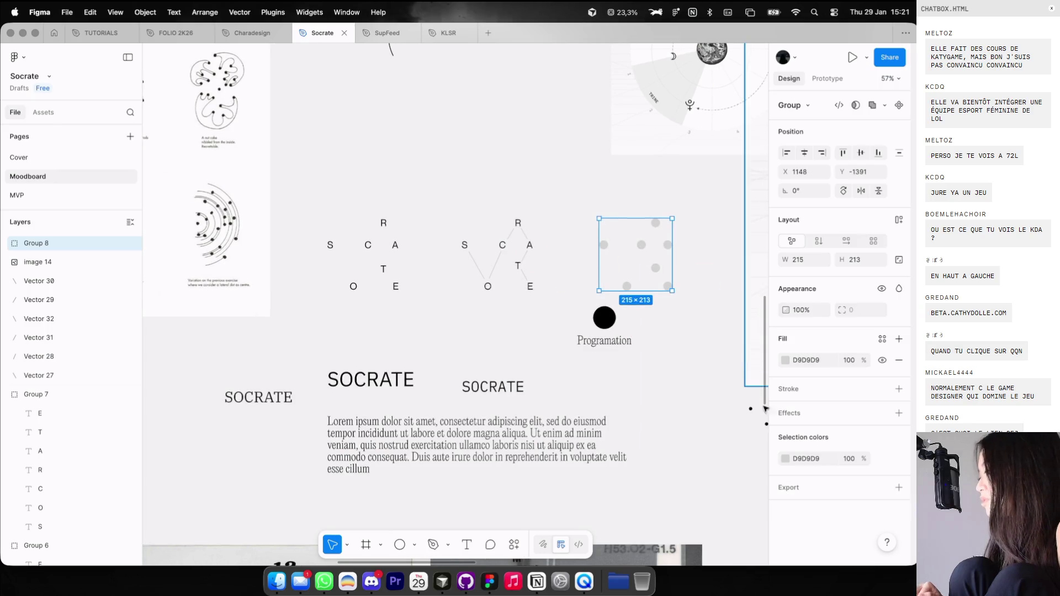
{"action": "left_click", "coordinate": [785, 459]}
{"action": "left_click_drag", "start_coordinate": [695, 387], "coordinate": [638, 445]}
{"action": "left_click", "coordinate": [600, 195]}
{"action": "scroll", "coordinate": [600, 194], "scroll_direction": "down", "scroll_amount": 5}
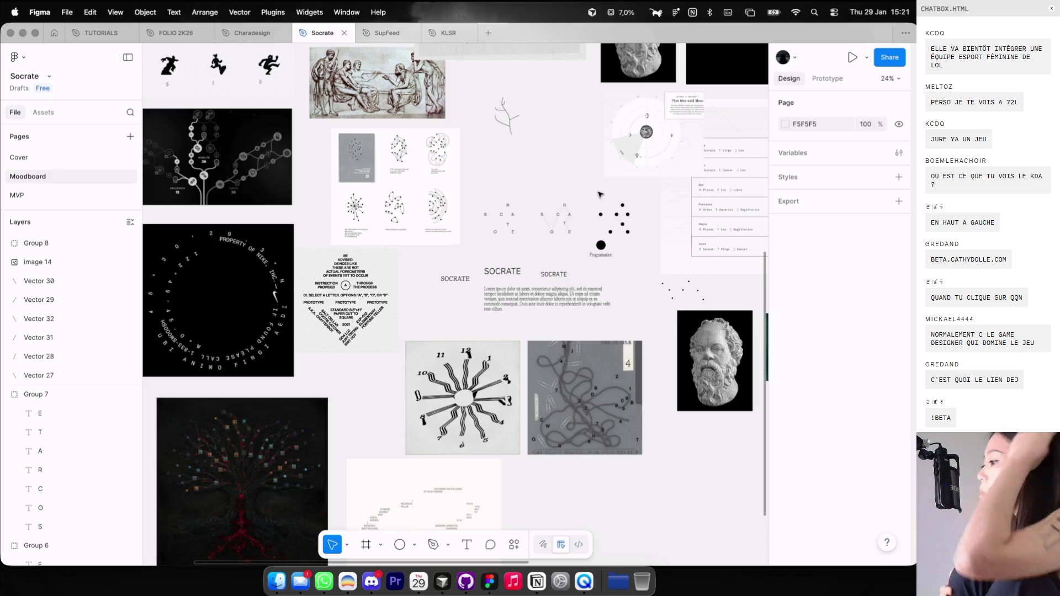
Select the six connecting lines of the lettered SOCRATE constellation.
{"action": "scroll", "coordinate": [600, 197], "scroll_direction": "up", "scroll_amount": 5}
{"action": "scroll", "coordinate": [591, 208], "scroll_direction": "up", "scroll_amount": 3}
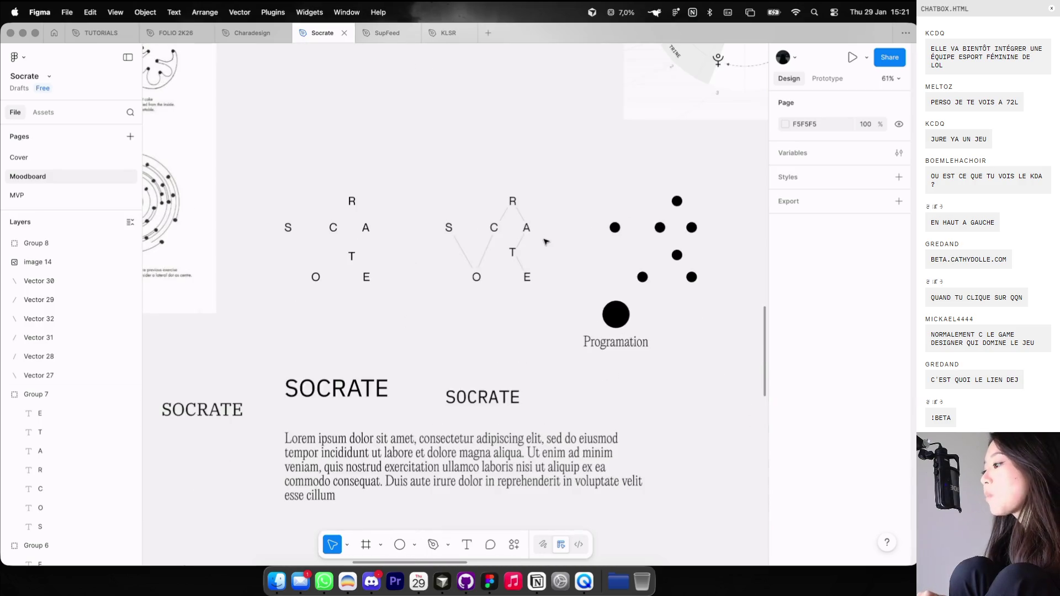
{"action": "left_click", "coordinate": [521, 263]}
{"action": "scroll", "coordinate": [523, 263], "scroll_direction": "up", "scroll_amount": 1}
{"action": "left_click", "coordinate": [501, 188], "text": "shift"}
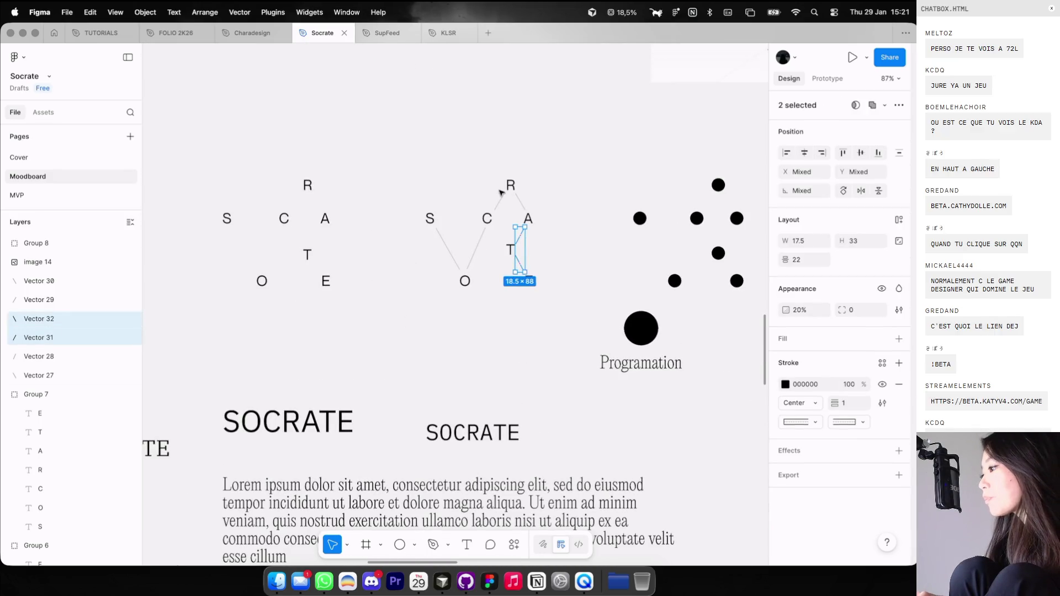
{"action": "left_click", "coordinate": [520, 231], "text": "shift"}
{"action": "scroll", "coordinate": [529, 202], "scroll_direction": "up", "scroll_amount": 5}
{"action": "left_click", "coordinate": [530, 203], "text": "shift"}
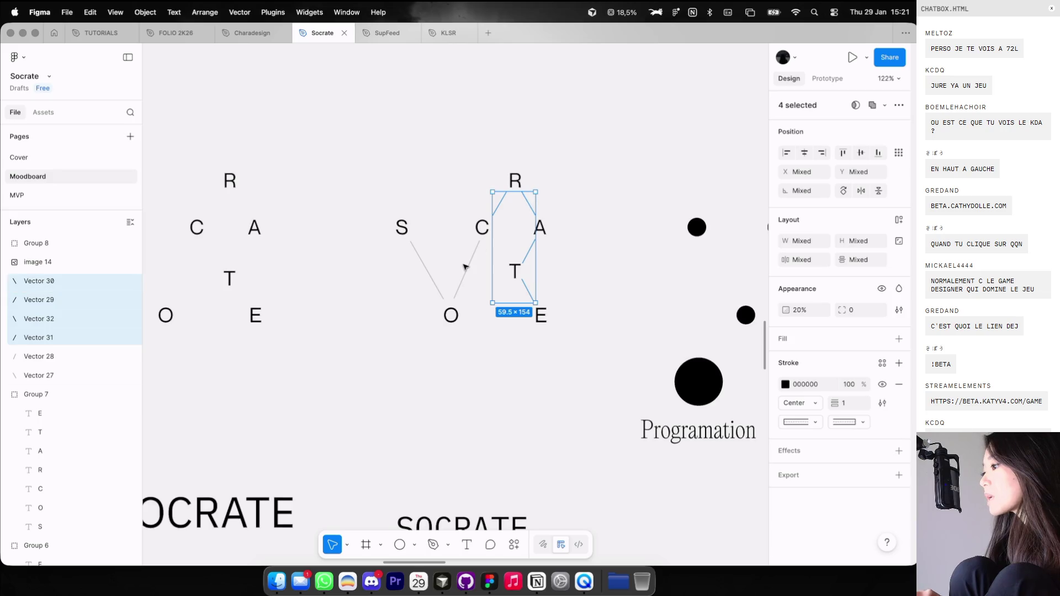
{"action": "left_click", "coordinate": [467, 268], "text": "shift"}
{"action": "left_click", "coordinate": [429, 272], "text": "shift"}
Group the lines, lay a duplicate over the black dots, and return to the browser.
{"action": "scroll", "coordinate": [429, 272], "scroll_direction": "down", "scroll_amount": 5}
{"action": "key", "text": "ctrl+g"}
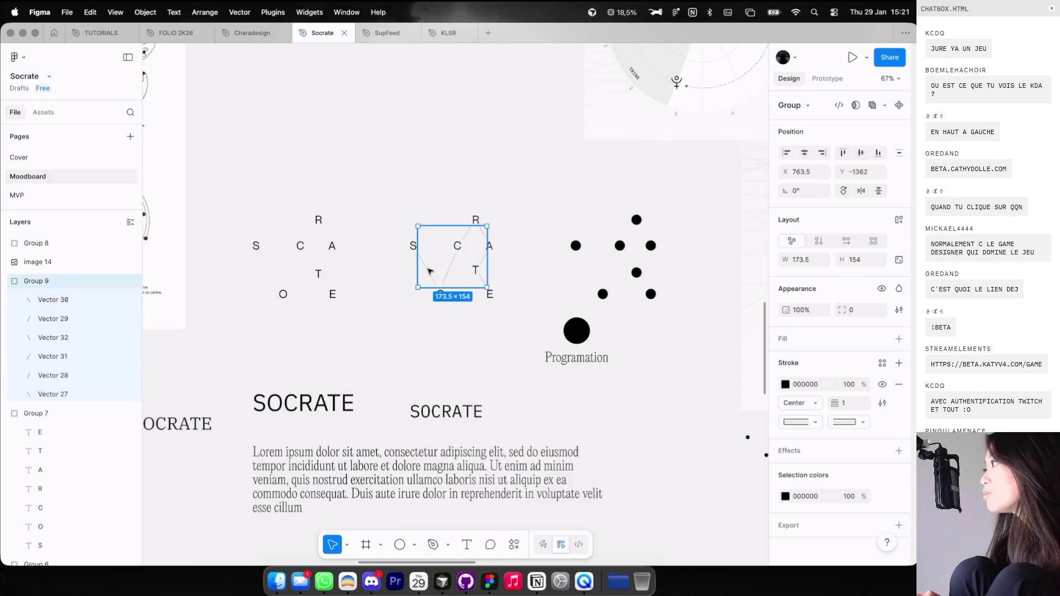
{"action": "left_click_drag", "start_coordinate": [431, 271], "coordinate": [596, 264]}
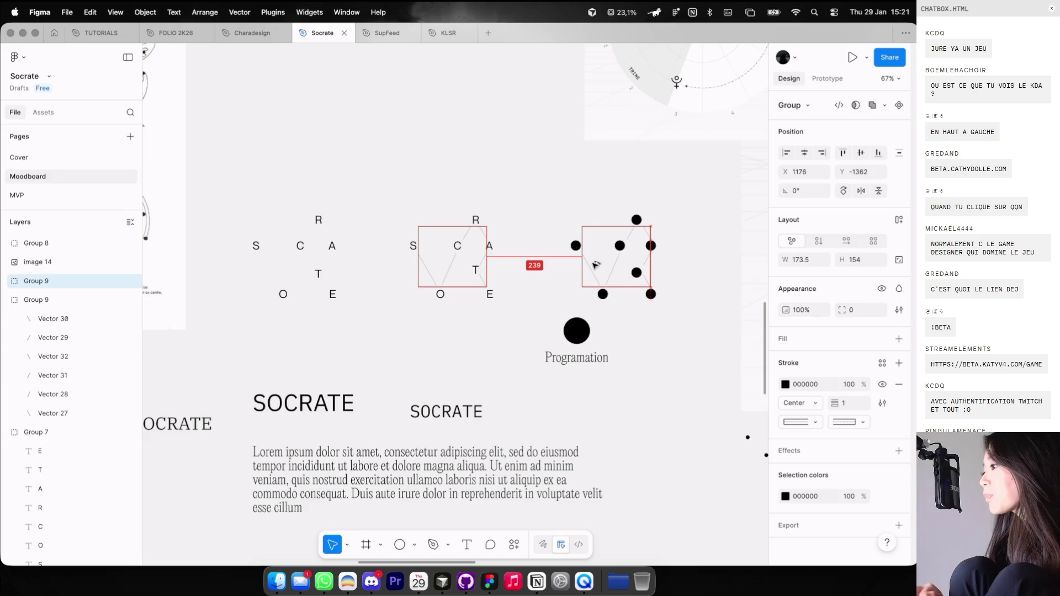
{"action": "key", "text": "ctrl+Left"}
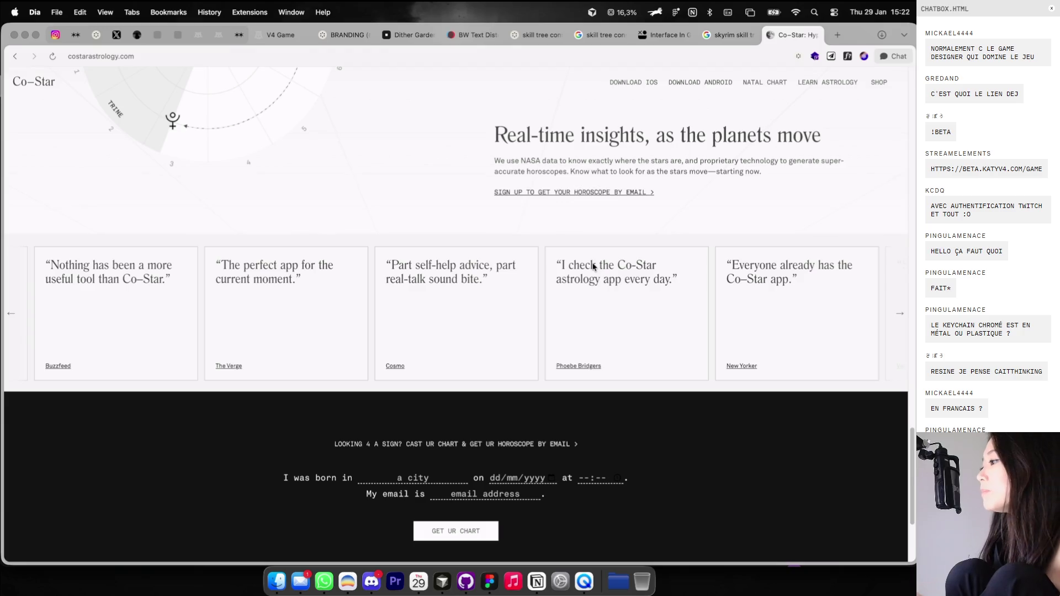
Flip through the skill tree tabs and return to the Co-Star site.
{"action": "left_click", "coordinate": [723, 38]}
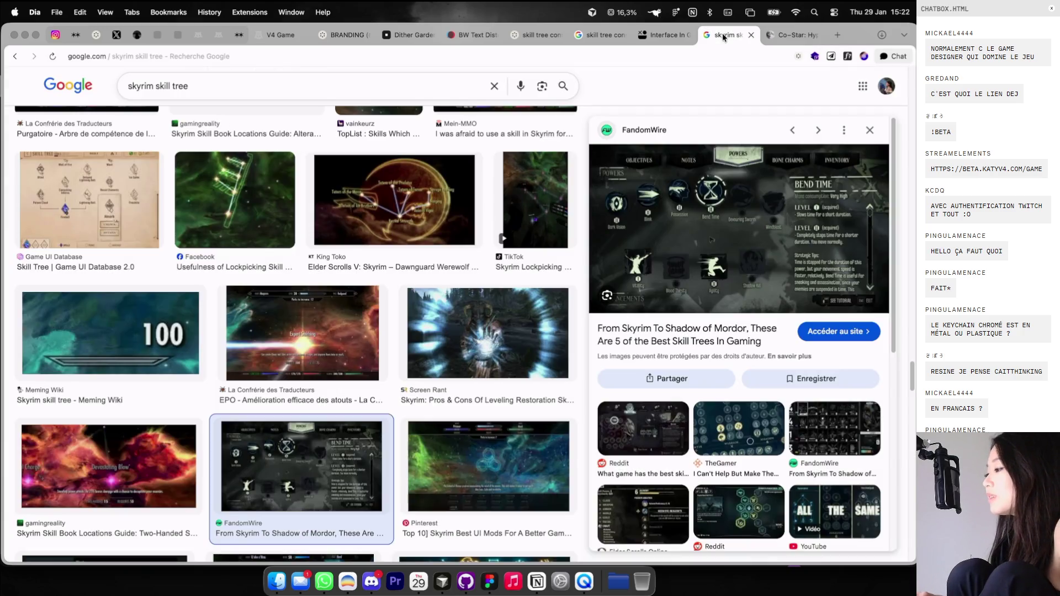
{"action": "left_click", "coordinate": [665, 35]}
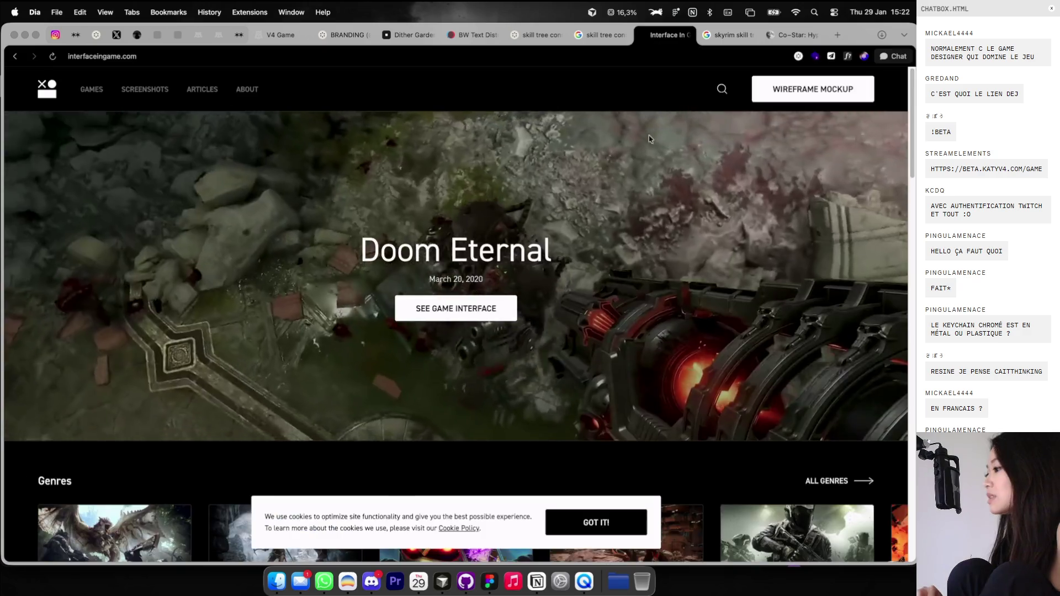
{"action": "left_click", "coordinate": [608, 37]}
{"action": "left_click", "coordinate": [727, 36]}
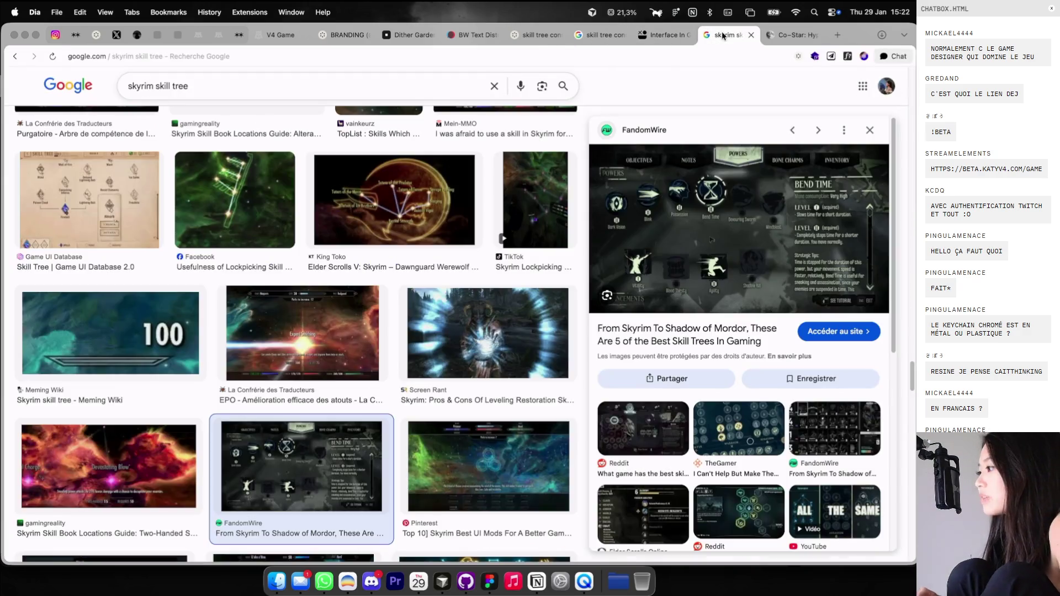
{"action": "left_click", "coordinate": [767, 36]}
Scroll through Co-Star's birth chart page, then switch back to Figma.
{"action": "scroll", "coordinate": [642, 146], "scroll_direction": "down", "scroll_amount": 5}
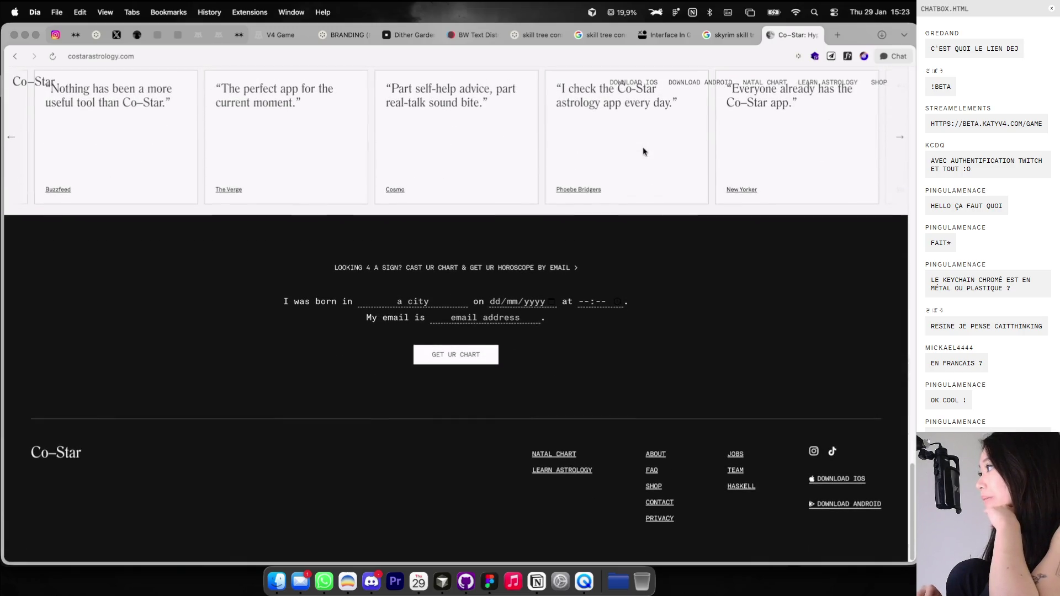
{"action": "scroll", "coordinate": [611, 173], "scroll_direction": "up", "scroll_amount": 10}
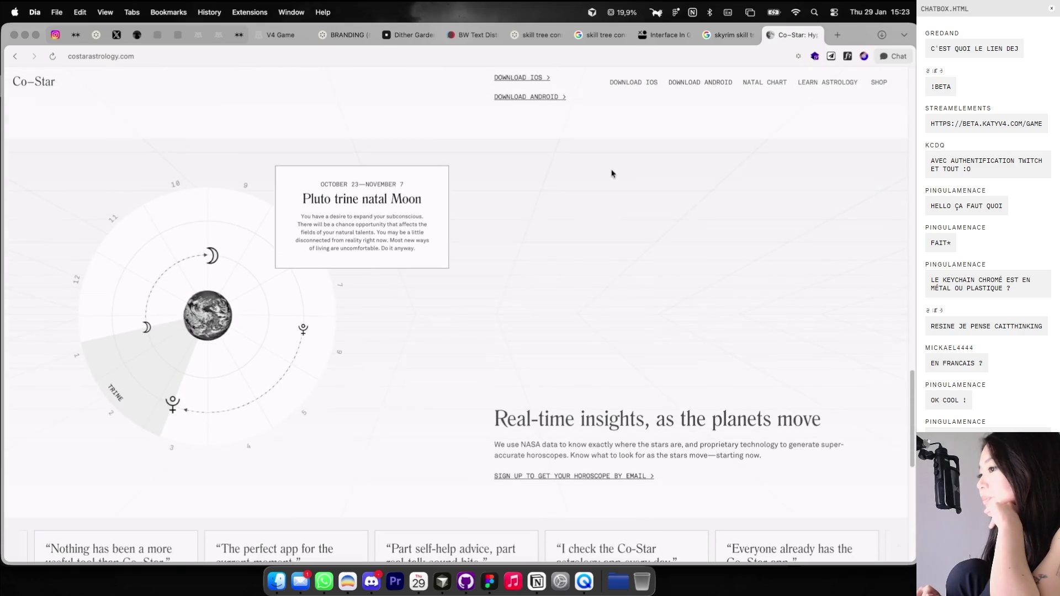
{"action": "scroll", "coordinate": [611, 174], "scroll_direction": "up", "scroll_amount": 3}
{"action": "scroll", "coordinate": [551, 160], "scroll_direction": "up", "scroll_amount": 3}
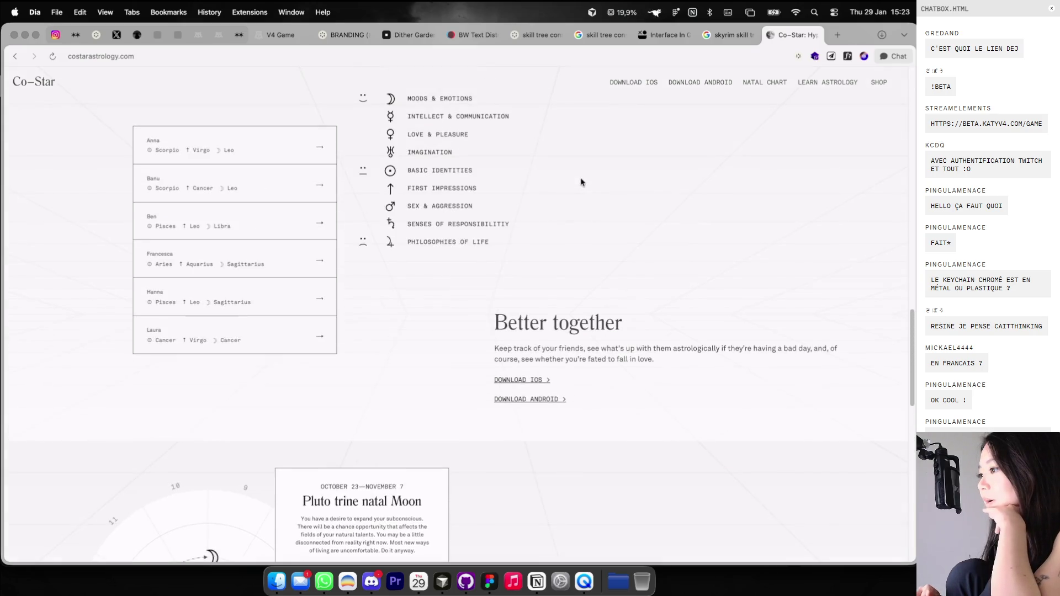
{"action": "scroll", "coordinate": [528, 139], "scroll_direction": "up", "scroll_amount": 8}
{"action": "scroll", "coordinate": [527, 139], "scroll_direction": "up", "scroll_amount": 3}
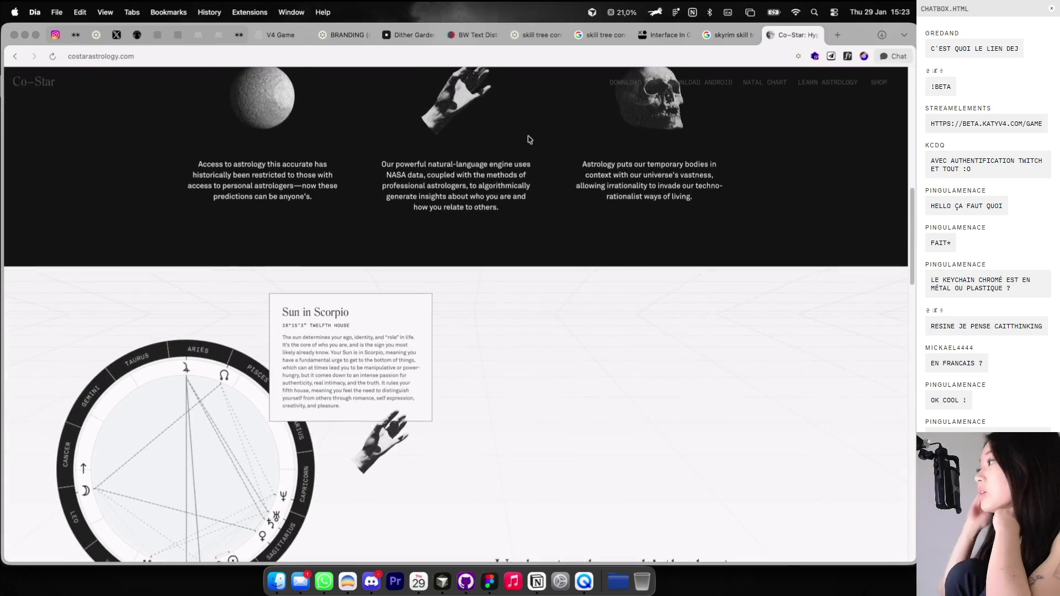
{"action": "scroll", "coordinate": [528, 139], "scroll_direction": "down", "scroll_amount": 3}
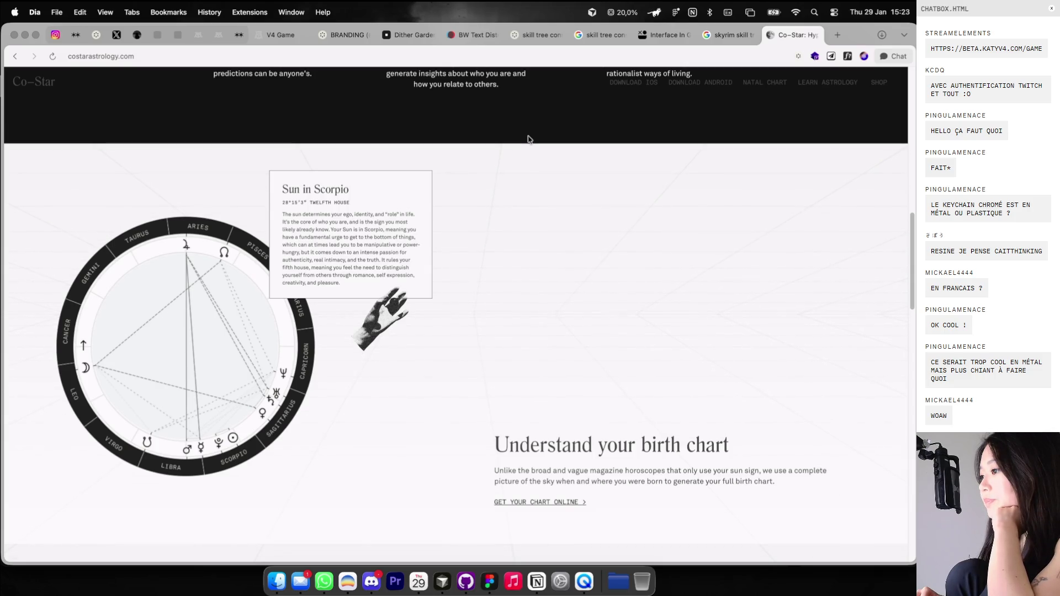
{"action": "key", "text": "ctrl+Right"}
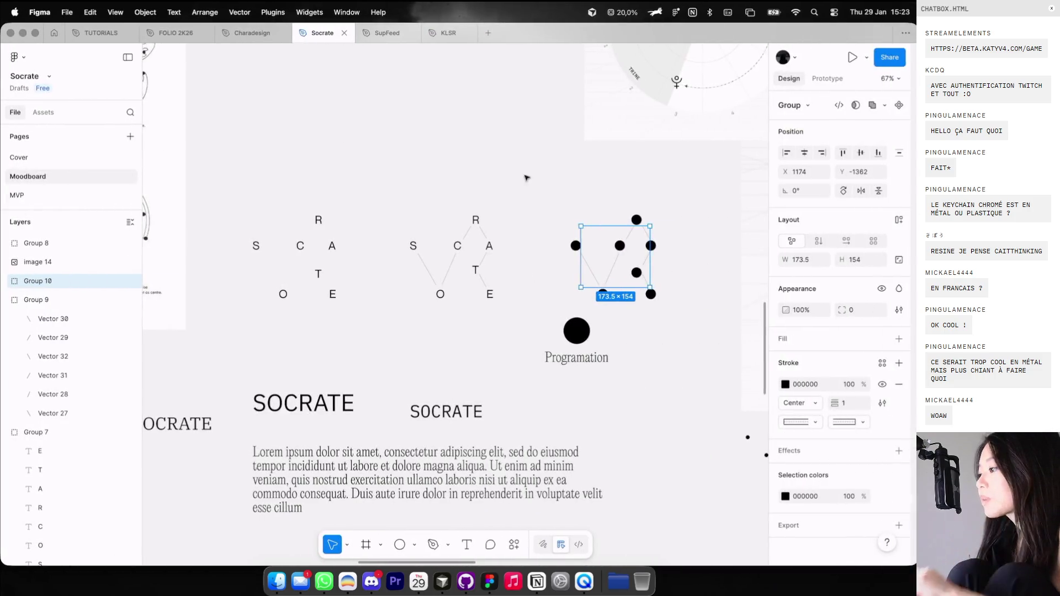
Select the dots and lines groups together and shrink them to about a third.
{"action": "left_click", "coordinate": [587, 220]}
{"action": "scroll", "coordinate": [588, 220], "scroll_direction": "up", "scroll_amount": 2, "text": "ctrl"}
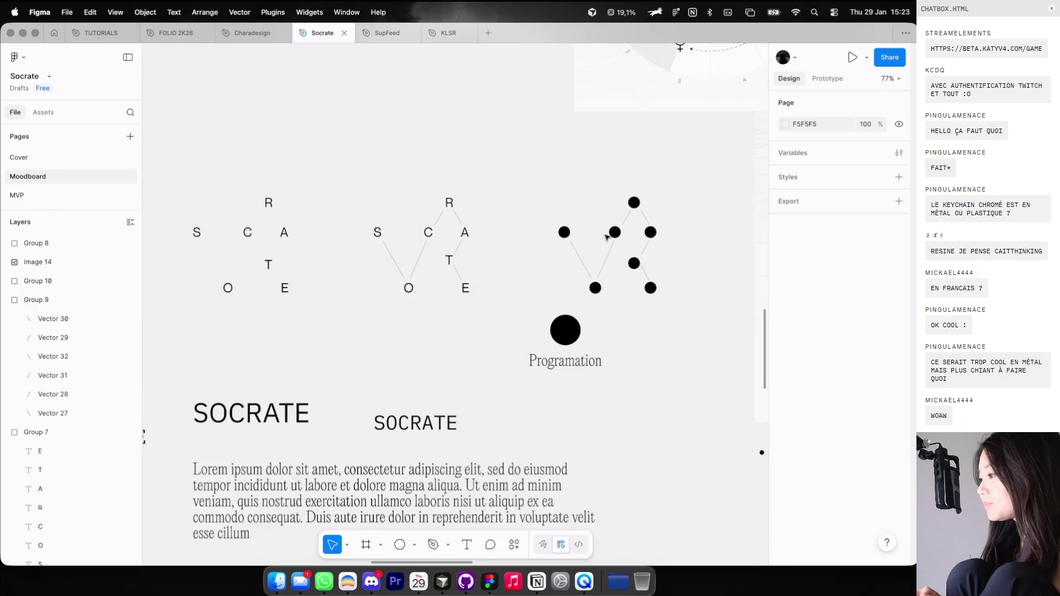
{"action": "left_click", "coordinate": [617, 231]}
{"action": "left_click", "coordinate": [617, 231]}
{"action": "key", "text": "Escape"}
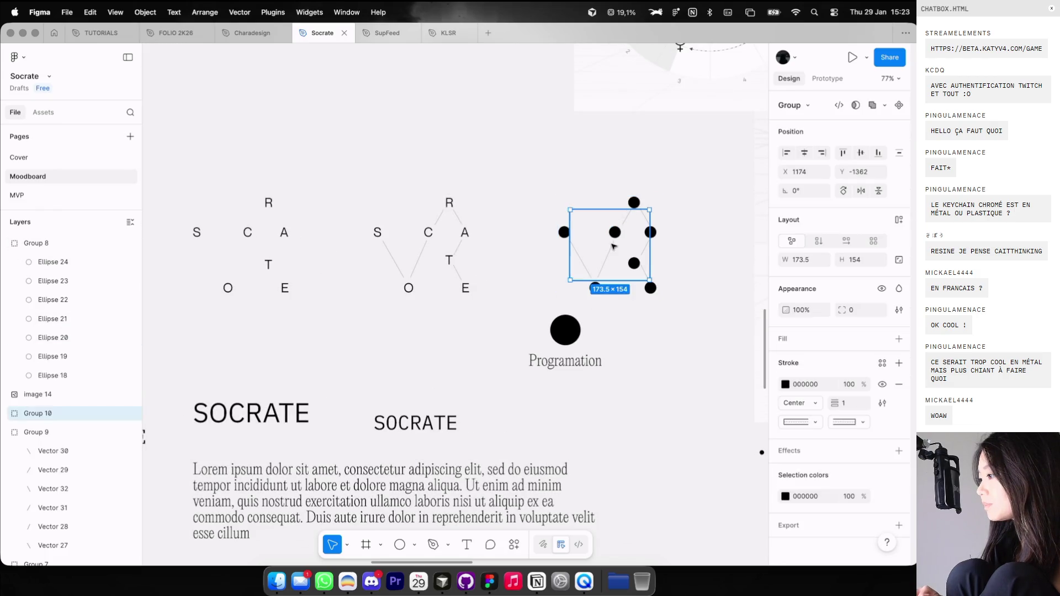
{"action": "left_click", "coordinate": [653, 165]}
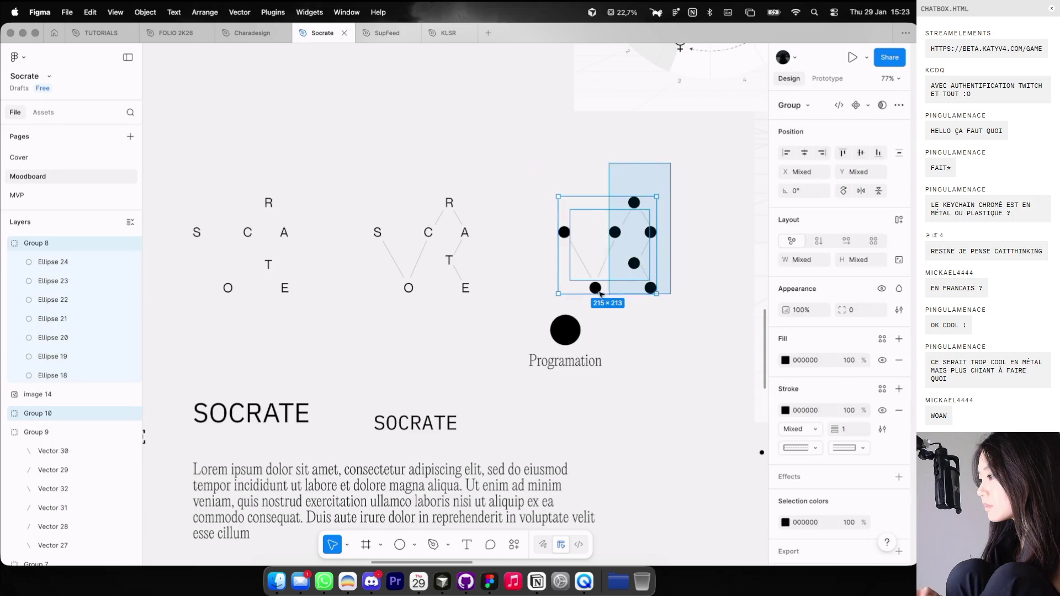
{"action": "left_click_drag", "start_coordinate": [571, 216], "coordinate": [569, 294]}
{"action": "left_click_drag", "start_coordinate": [599, 201], "coordinate": [598, 227]}
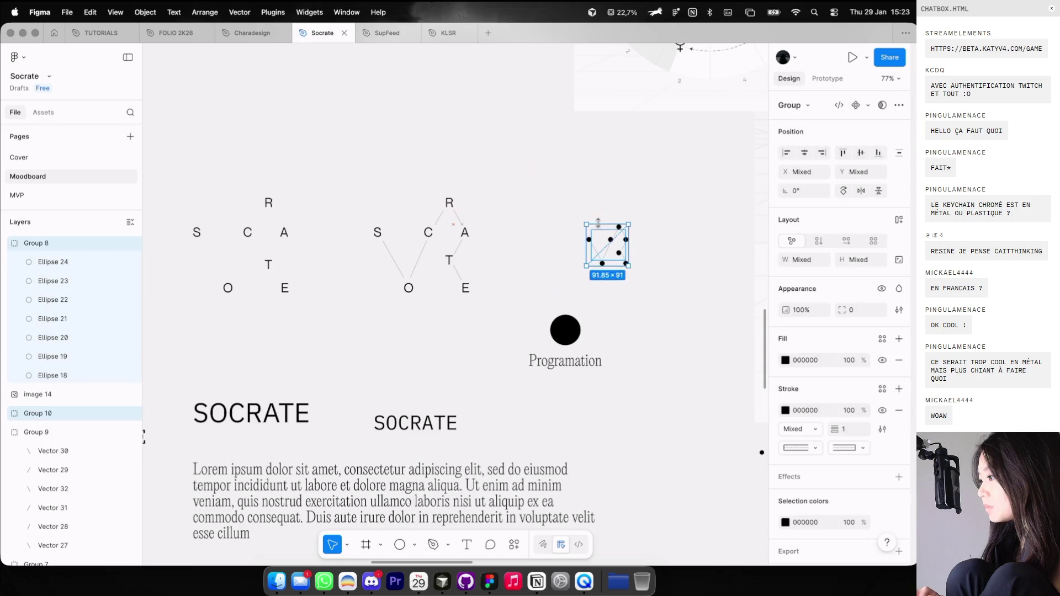
Marquee-select every part of the small constellation and group it.
{"action": "left_click", "coordinate": [624, 208]}
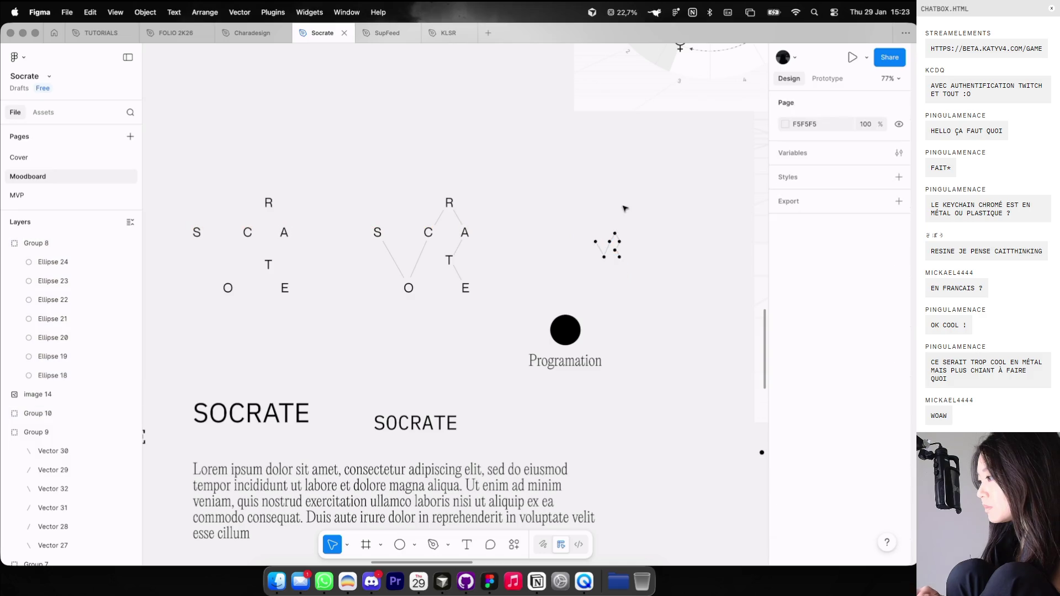
{"action": "scroll", "coordinate": [624, 209], "scroll_direction": "right", "scroll_amount": 3}
{"action": "scroll", "coordinate": [624, 208], "scroll_direction": "down", "scroll_amount": 2}
{"action": "left_click_drag", "start_coordinate": [596, 230], "coordinate": [524, 188]}
{"action": "key", "text": "super+g"}
{"action": "scroll", "coordinate": [555, 210], "scroll_direction": "down", "scroll_amount": 2}
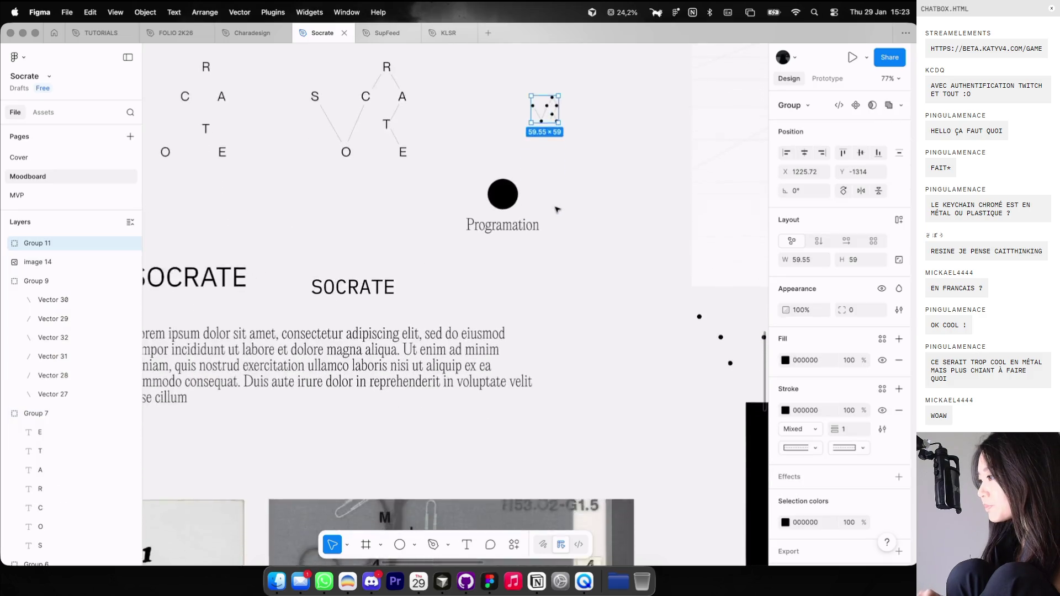
{"action": "scroll", "coordinate": [556, 209], "scroll_direction": "down", "scroll_amount": 2}
Place a copy of the SOCRATE title beside the small constellation, then delete it.
{"action": "left_click", "coordinate": [353, 359]}
{"action": "left_click_drag", "start_coordinate": [353, 359], "coordinate": [627, 175]}
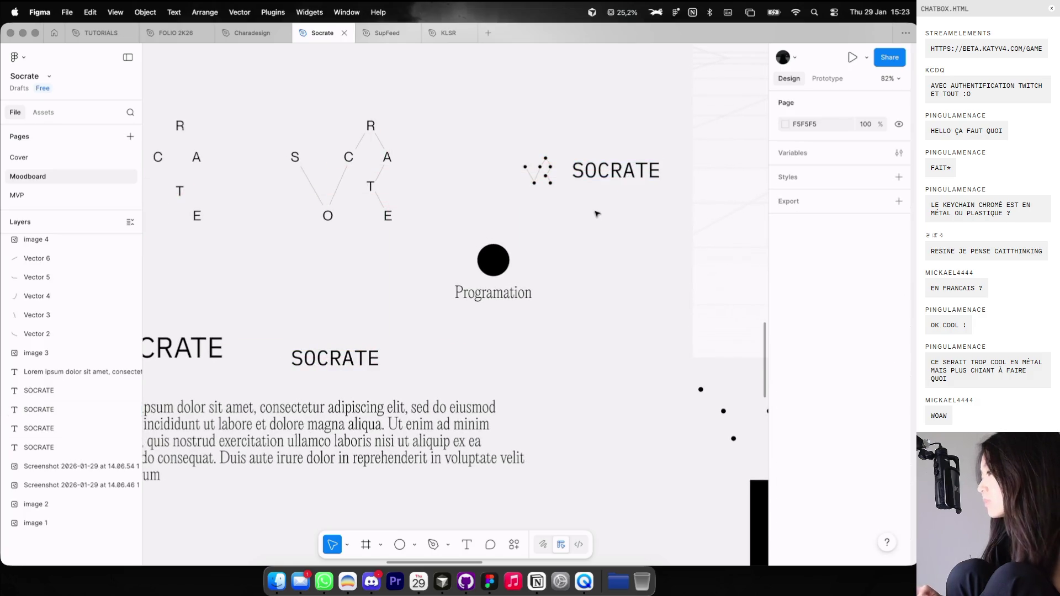
{"action": "scroll", "coordinate": [597, 194], "scroll_direction": "down", "scroll_amount": 5}
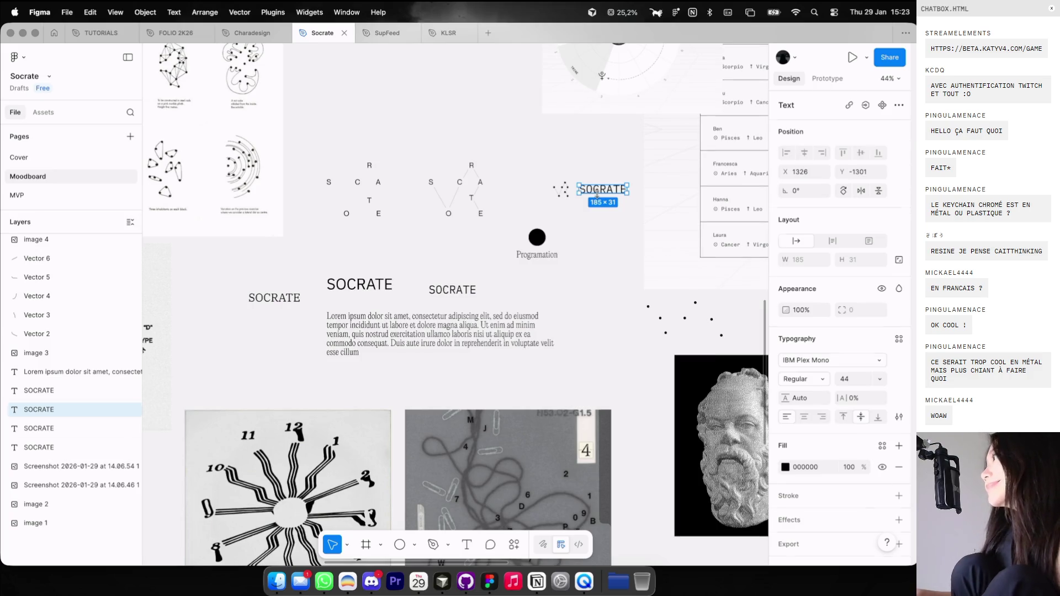
{"action": "key", "text": "Delete"}
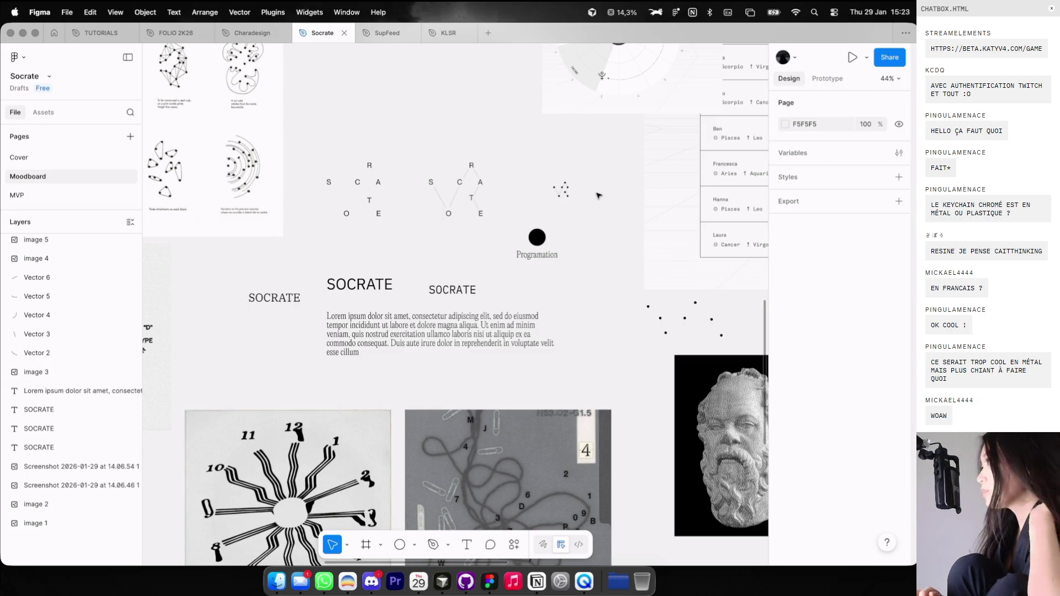
{"action": "key", "text": "ctrl+Left"}
Close the Interface In Game and Google skill tree constellation tabs.
{"action": "scroll", "coordinate": [544, 232], "scroll_direction": "down", "scroll_amount": 5}
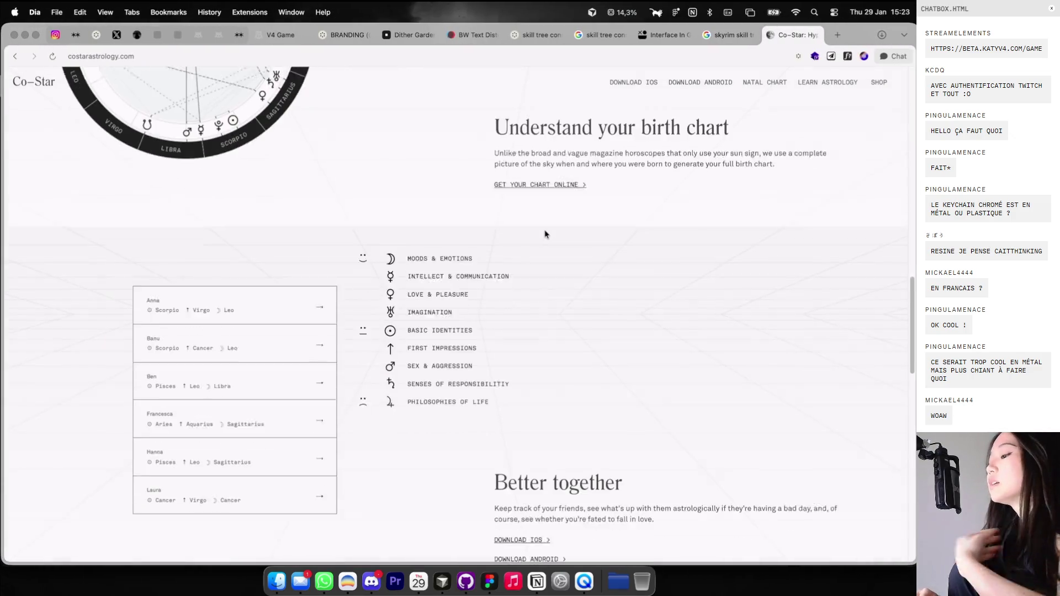
{"action": "scroll", "coordinate": [545, 234], "scroll_direction": "down", "scroll_amount": 2}
{"action": "scroll", "coordinate": [544, 232], "scroll_direction": "down", "scroll_amount": 3}
{"action": "scroll", "coordinate": [524, 240], "scroll_direction": "down", "scroll_amount": 2}
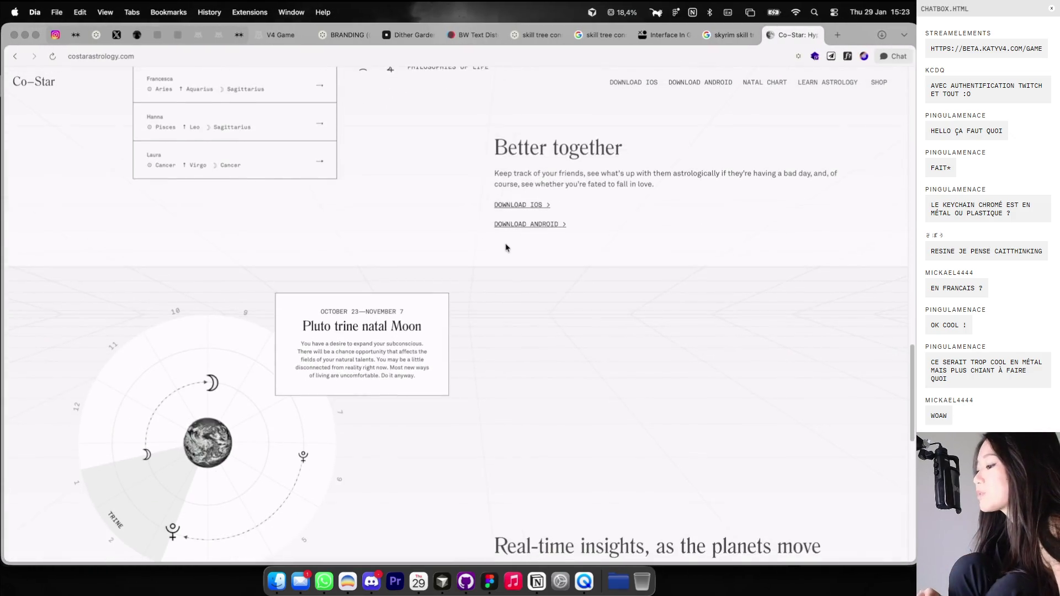
{"action": "scroll", "coordinate": [505, 248], "scroll_direction": "down", "scroll_amount": 5}
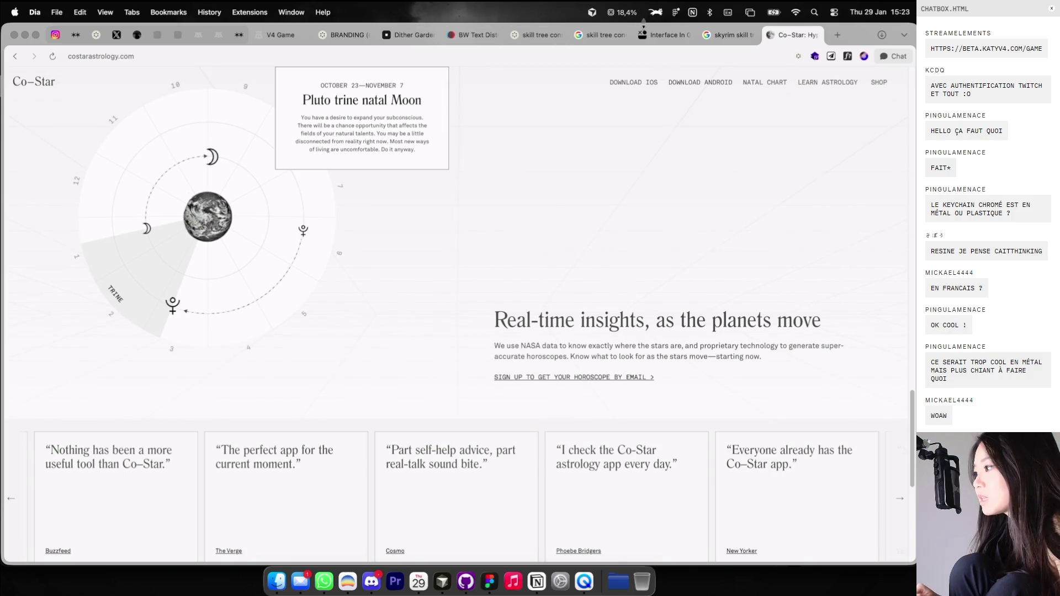
{"action": "left_click", "coordinate": [665, 35]}
{"action": "left_click", "coordinate": [714, 35]}
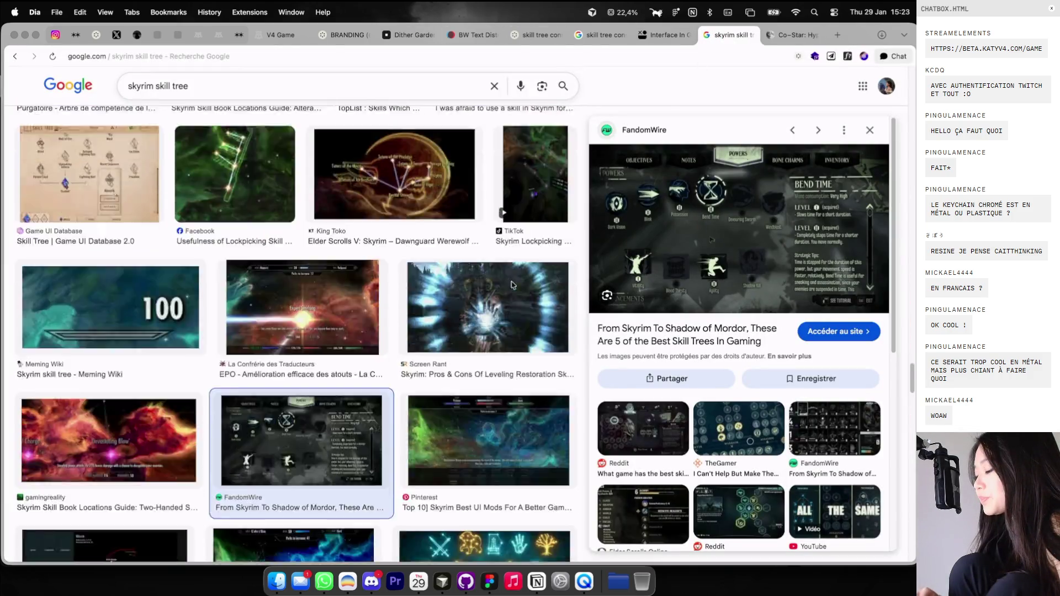
{"action": "scroll", "coordinate": [680, 85], "scroll_direction": "down", "scroll_amount": 10}
{"action": "scroll", "coordinate": [680, 221], "scroll_direction": "down", "scroll_amount": 6}
{"action": "left_click", "coordinate": [660, 35]}
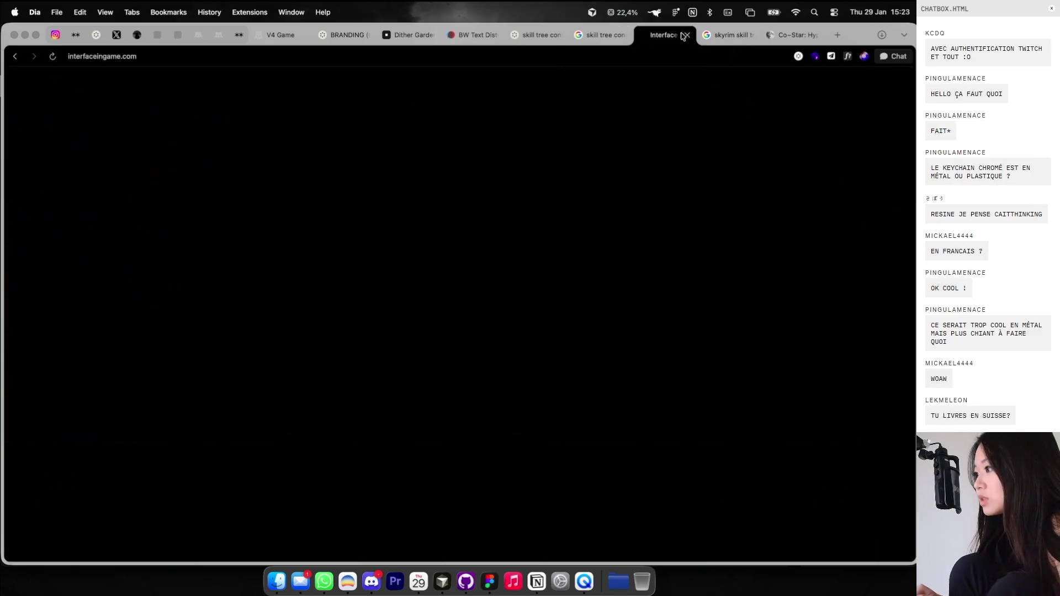
{"action": "key", "text": "super+w"}
{"action": "left_click", "coordinate": [592, 35]}
{"action": "left_click", "coordinate": [623, 35]}
Open the pictogrammes icon sheet in detail from the Cosmos skill tree constellation results.
{"action": "left_click", "coordinate": [537, 35]}
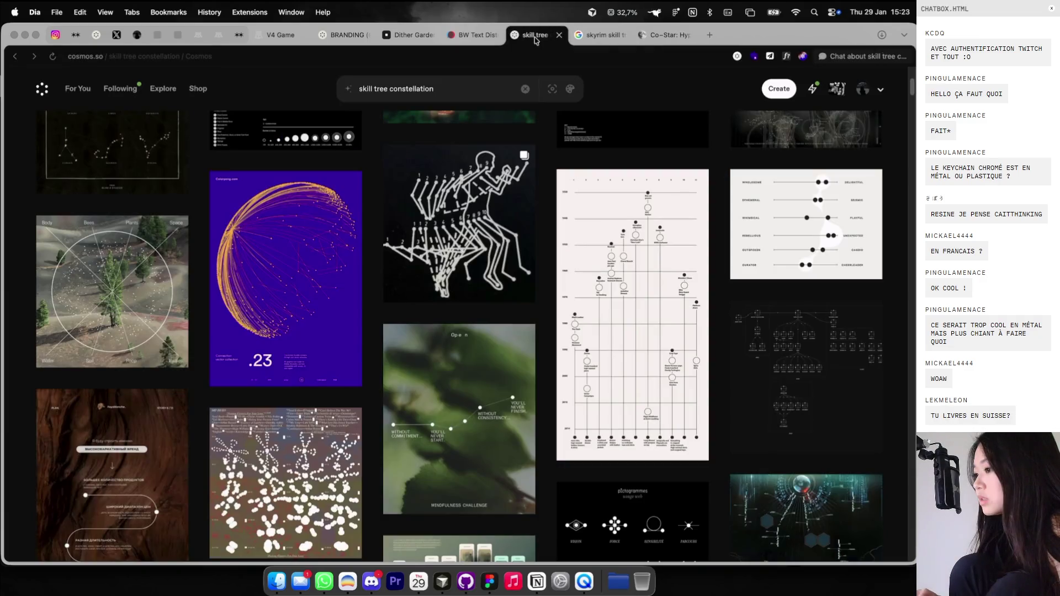
{"action": "scroll", "coordinate": [499, 208], "scroll_direction": "down", "scroll_amount": 5}
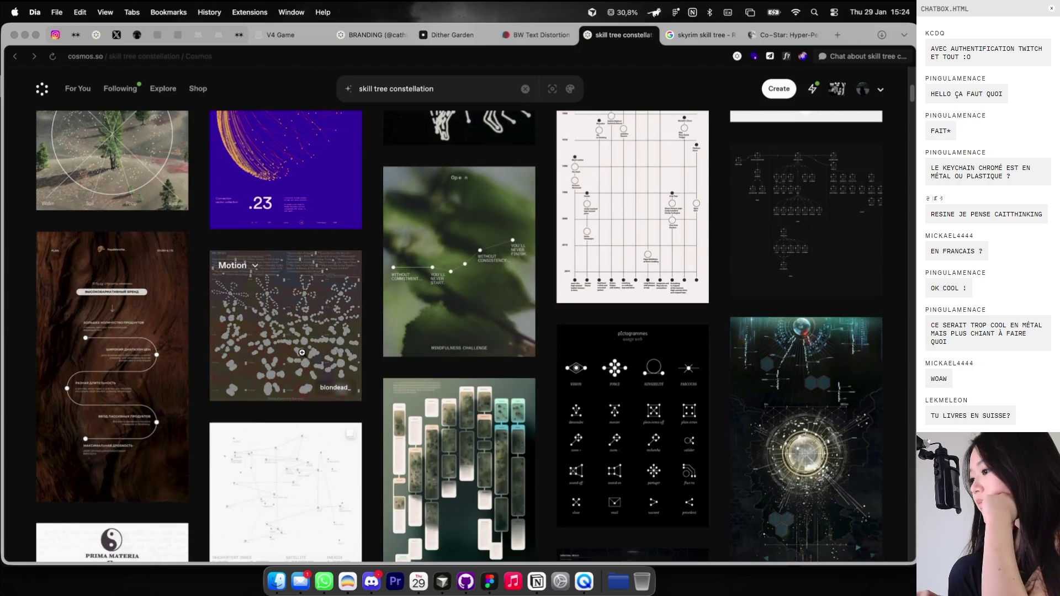
{"action": "left_click", "coordinate": [301, 352]}
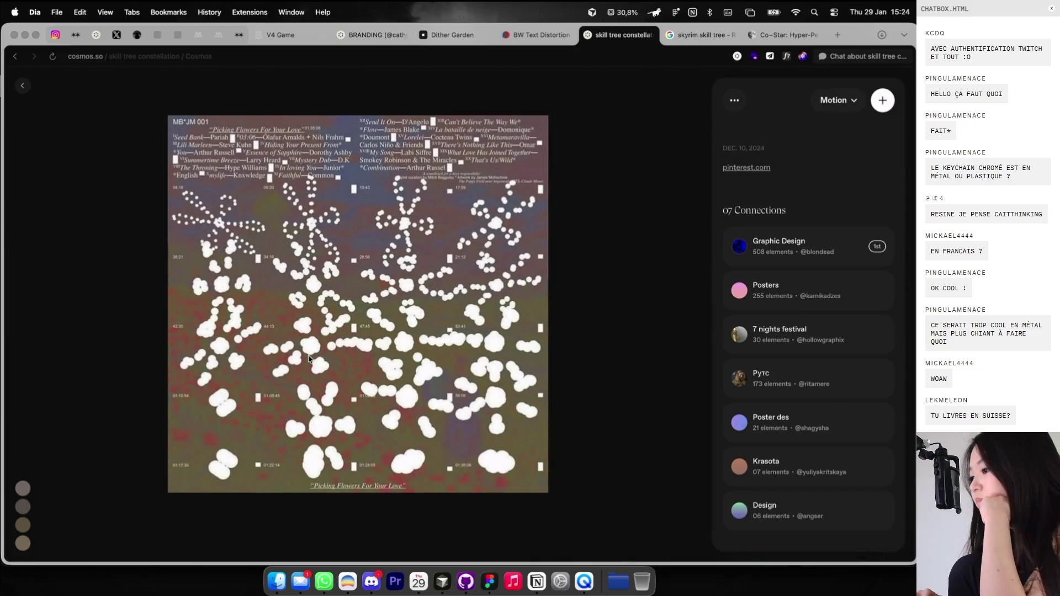
{"action": "left_click", "coordinate": [20, 85]}
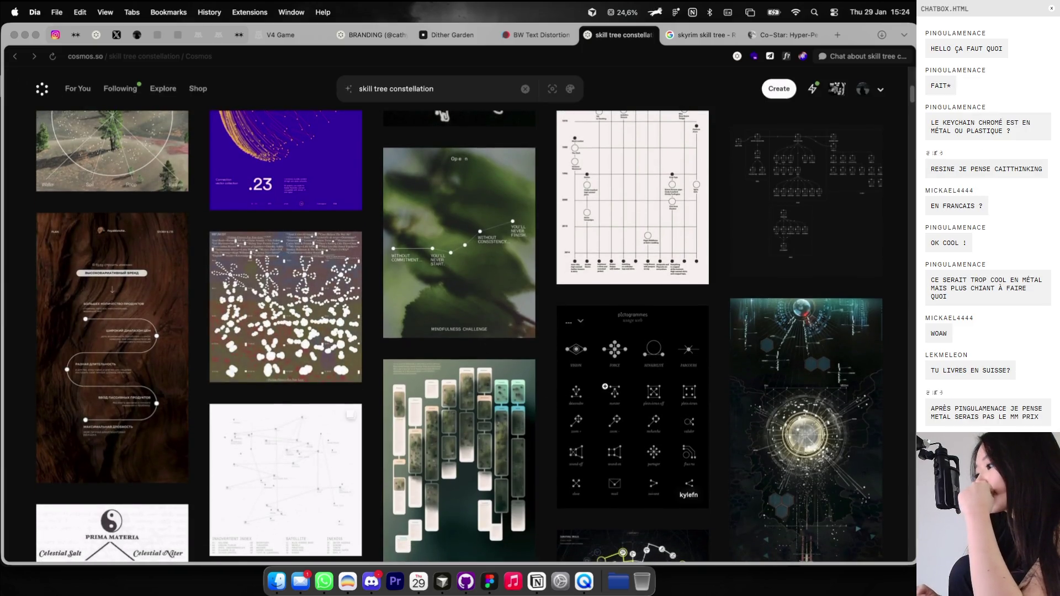
{"action": "left_click", "coordinate": [606, 387]}
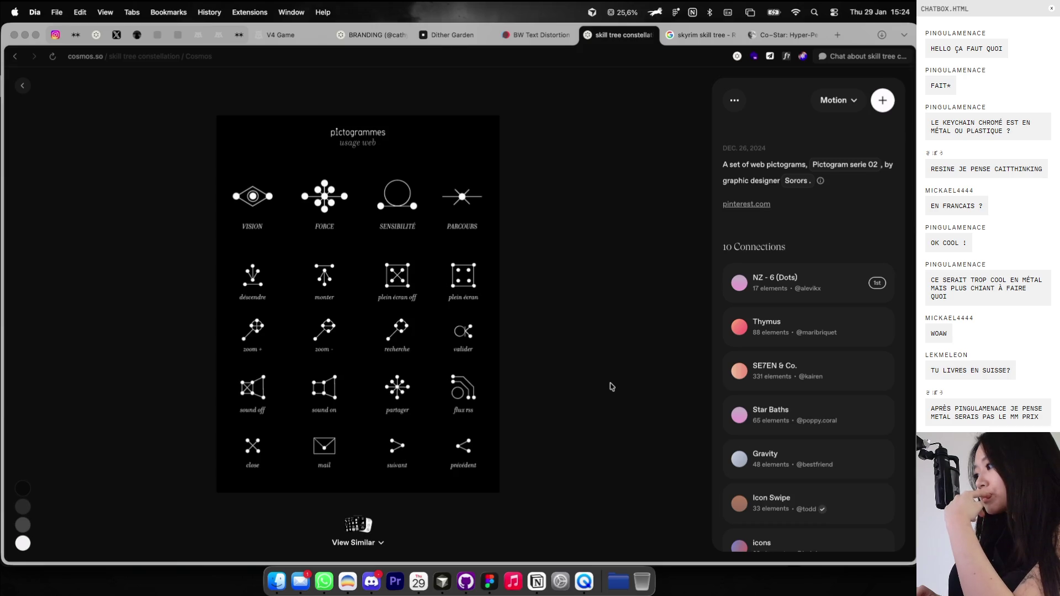
{"action": "left_click", "coordinate": [829, 164], "text": "super"}
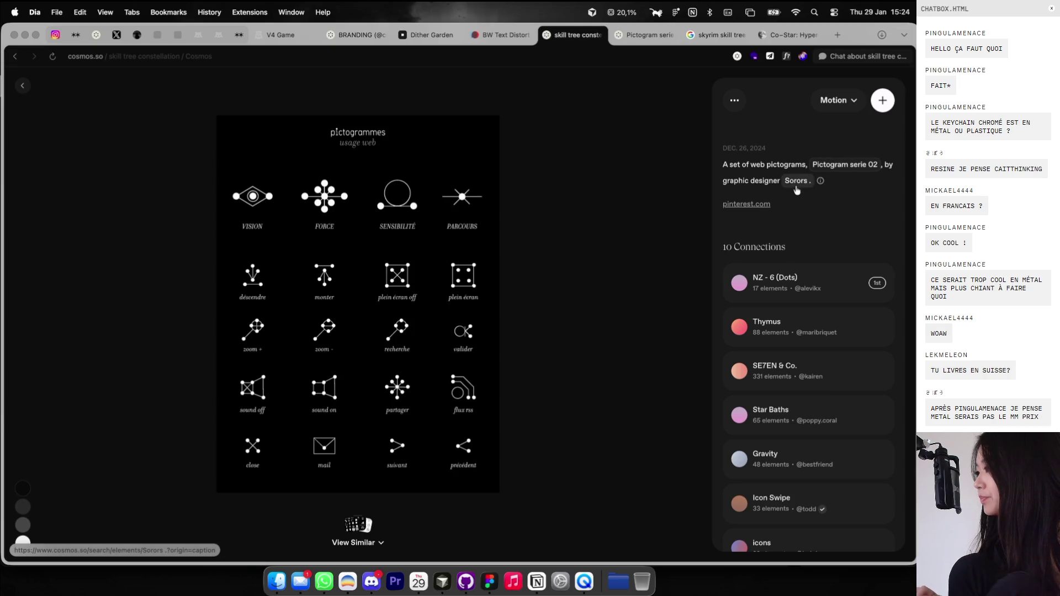
{"action": "left_click", "coordinate": [643, 37]}
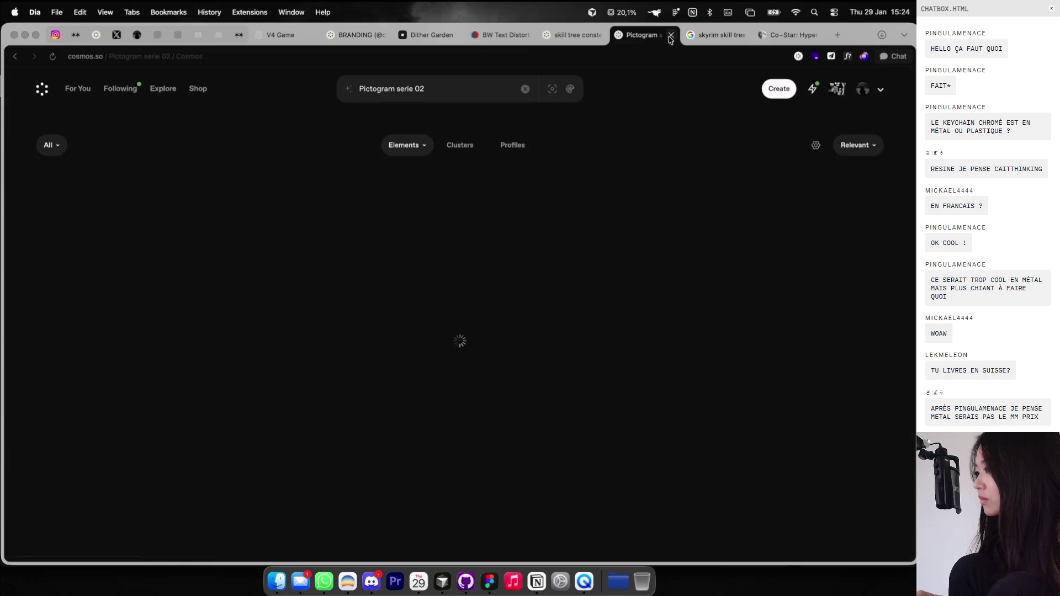
{"action": "left_click", "coordinate": [670, 35]}
Check the pictogram's Pinterest source, close that tab, and bring up the image's options.
{"action": "left_click", "coordinate": [744, 204], "text": "super"}
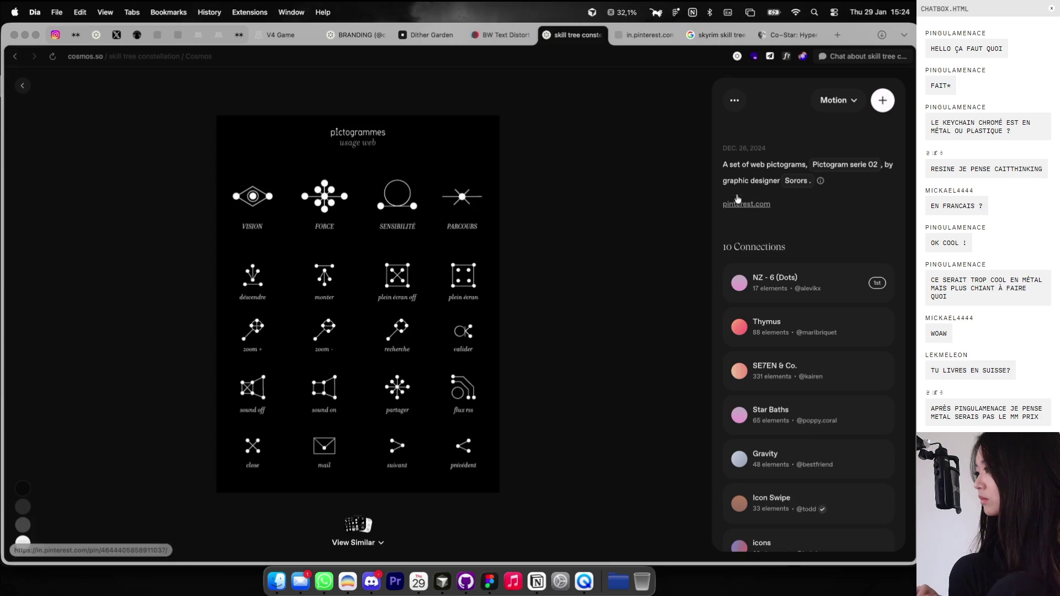
{"action": "left_click", "coordinate": [647, 36]}
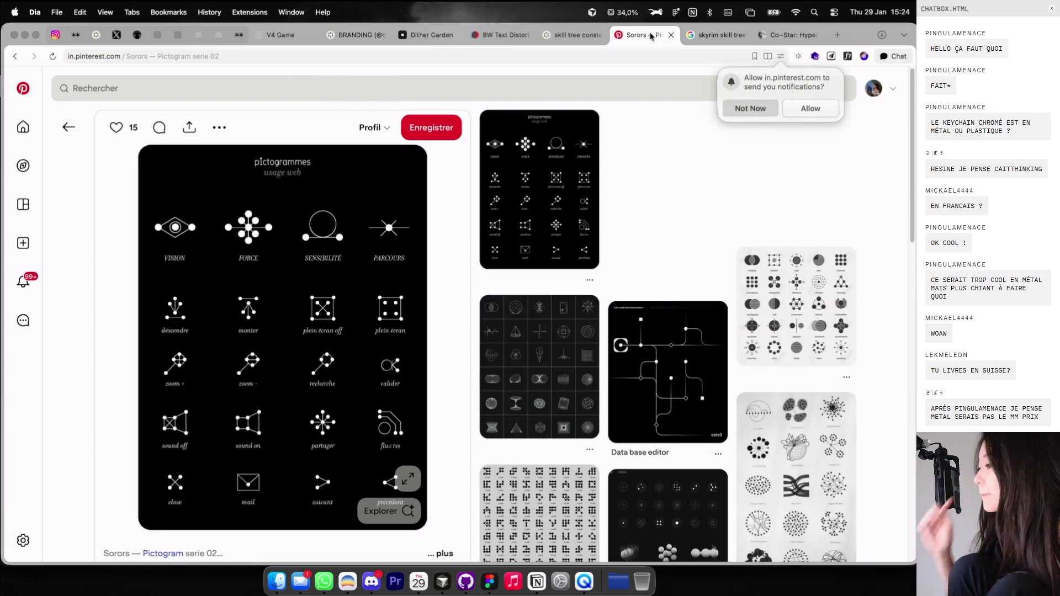
{"action": "scroll", "coordinate": [362, 265], "scroll_direction": "down", "scroll_amount": 5}
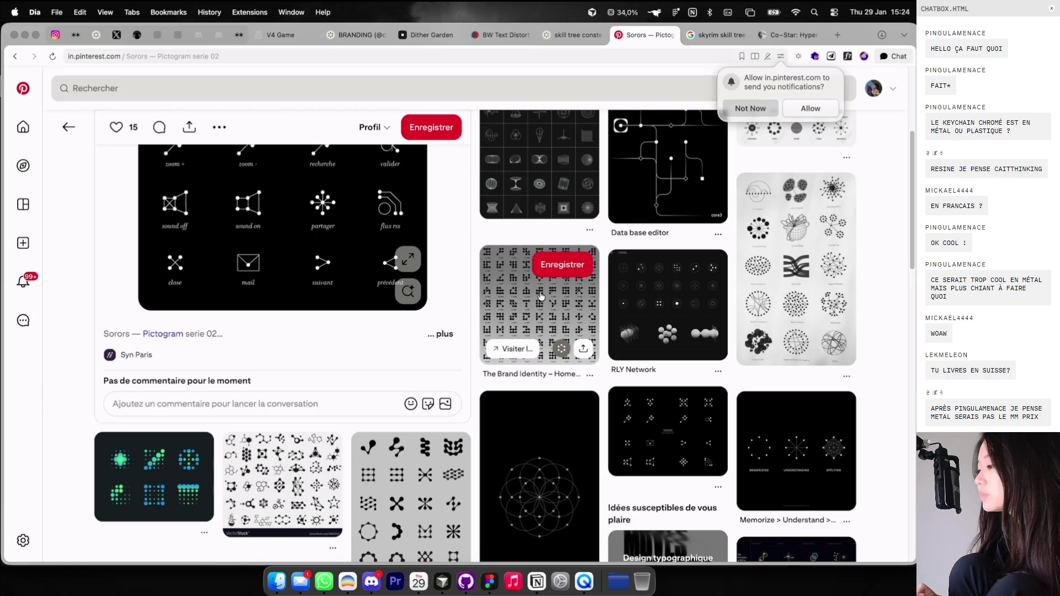
{"action": "left_click", "coordinate": [539, 299]}
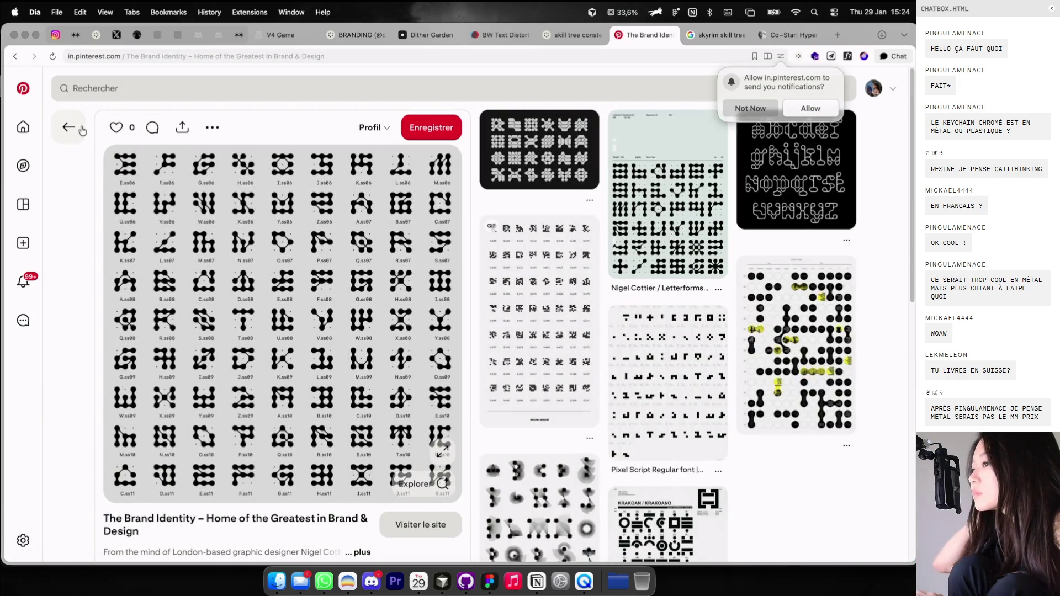
{"action": "left_click", "coordinate": [16, 57]}
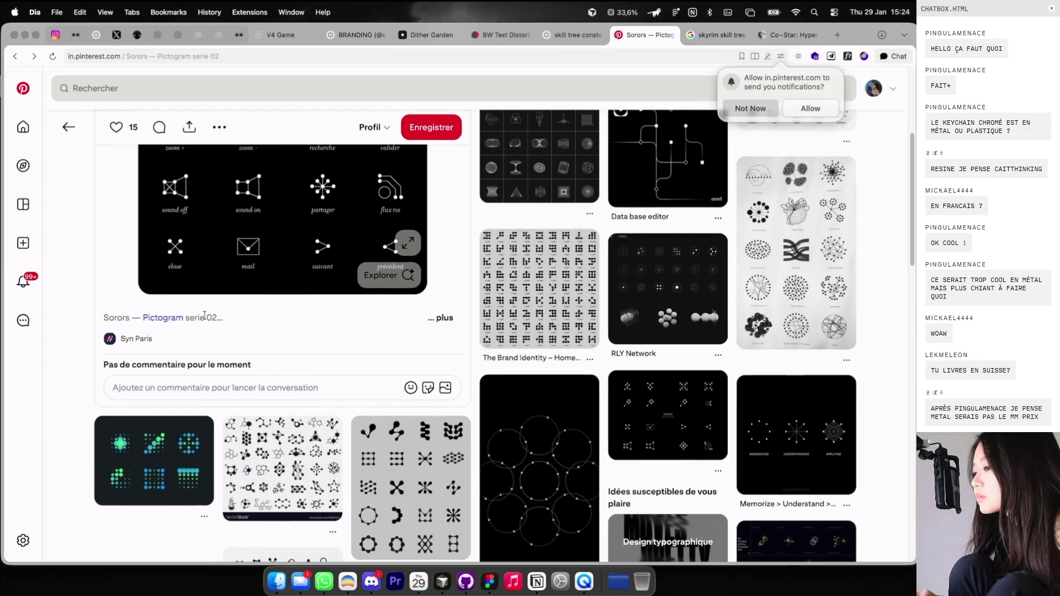
{"action": "scroll", "coordinate": [546, 119], "scroll_direction": "up", "scroll_amount": 3}
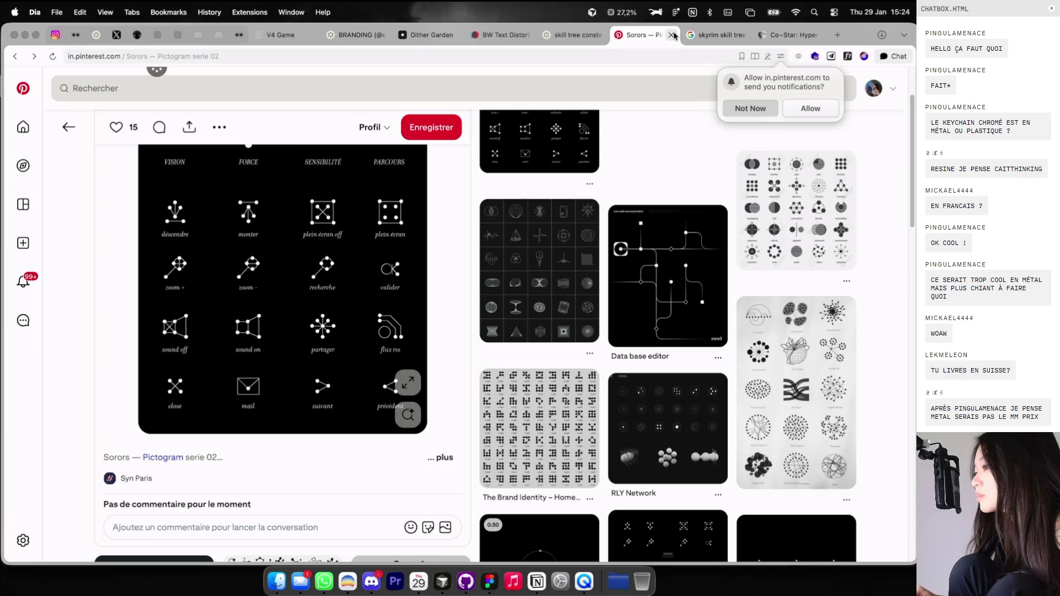
{"action": "left_click", "coordinate": [671, 35]}
{"action": "right_click", "coordinate": [436, 260]}
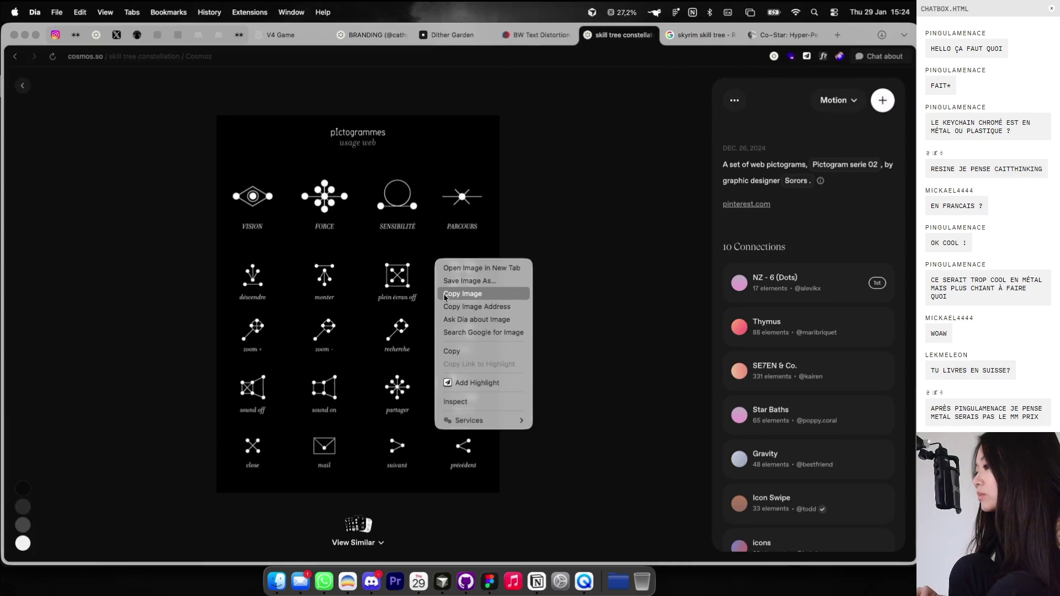
Copy the pictogram image and paste it into Figma left of the tree image.
{"action": "left_click", "coordinate": [445, 298]}
{"action": "key", "text": "ctrl+Right"}
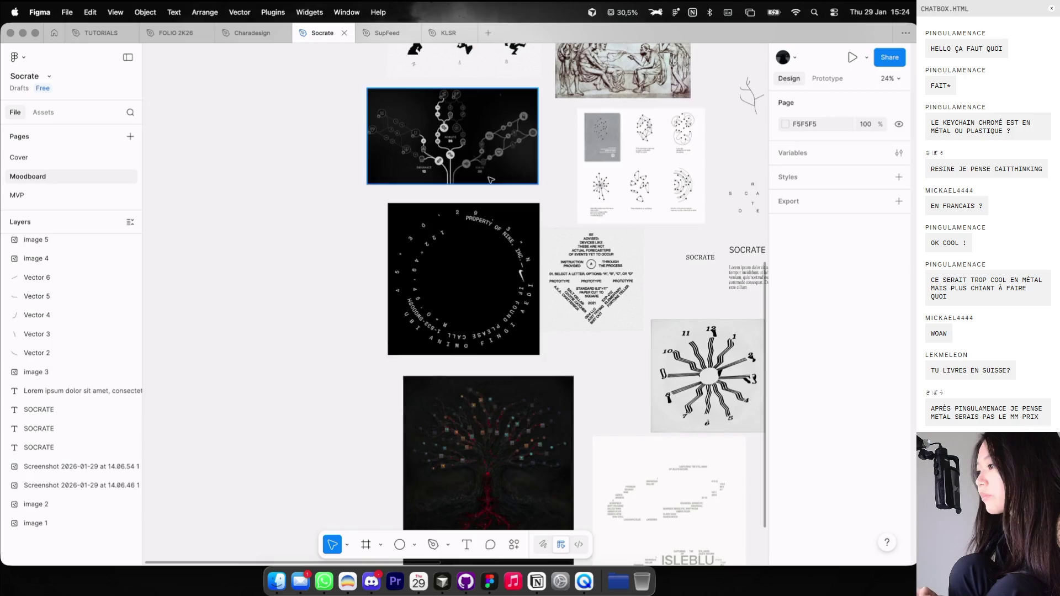
{"action": "scroll", "coordinate": [490, 179], "scroll_direction": "up", "scroll_amount": 5}
{"action": "key", "text": "super+v"}
{"action": "left_click_drag", "start_coordinate": [452, 303], "coordinate": [301, 284]}
Bring the SOCRATE letter studies into view and draw a tall rectangle beside the S.
{"action": "scroll", "coordinate": [377, 200], "scroll_direction": "up", "scroll_amount": 2, "text": "ctrl"}
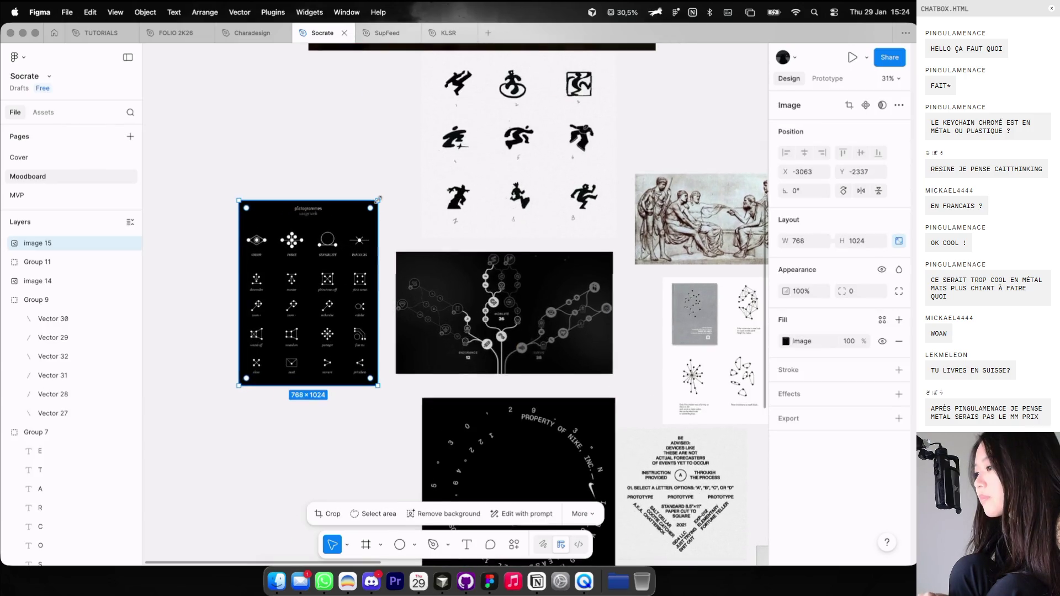
{"action": "scroll", "coordinate": [378, 200], "scroll_direction": "down", "scroll_amount": 2}
{"action": "scroll", "coordinate": [379, 202], "scroll_direction": "up", "scroll_amount": 5, "text": "ctrl"}
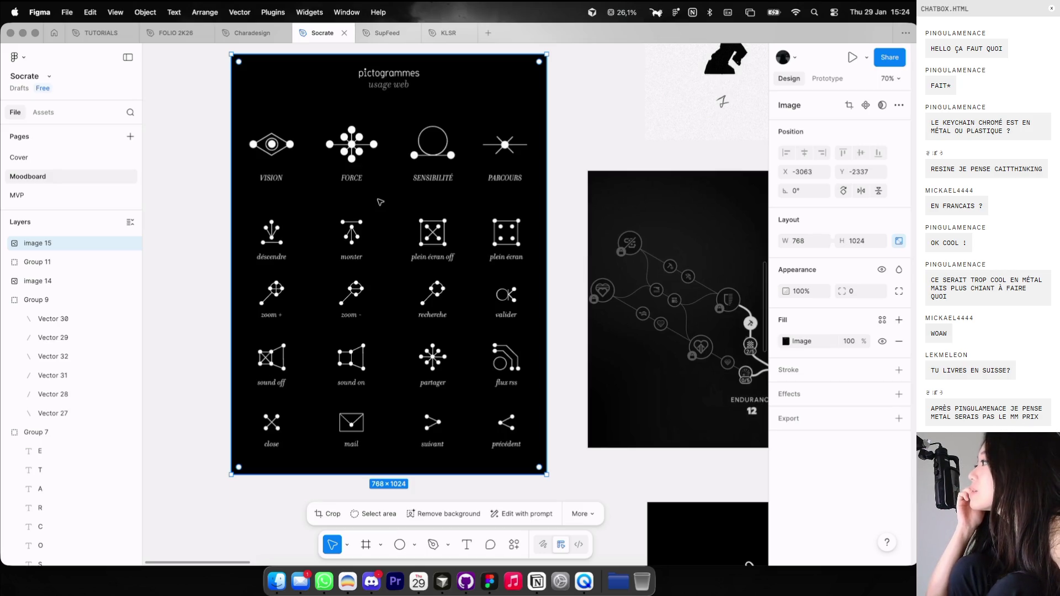
{"action": "scroll", "coordinate": [380, 202], "scroll_direction": "down", "scroll_amount": 2, "text": "ctrl"}
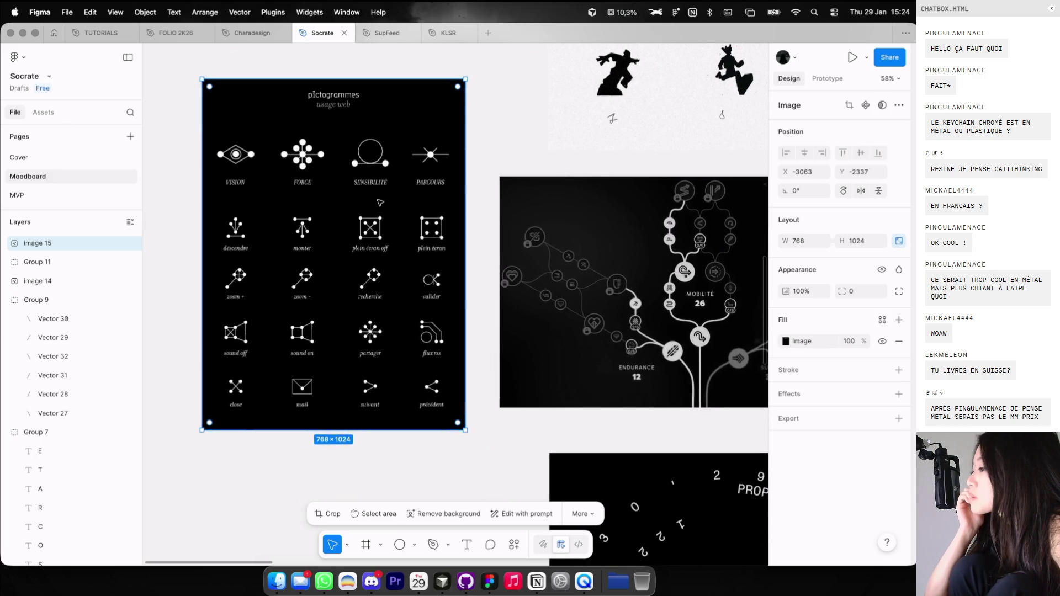
{"action": "scroll", "coordinate": [380, 202], "scroll_direction": "down", "scroll_amount": 2}
{"action": "scroll", "coordinate": [380, 202], "scroll_direction": "down", "scroll_amount": 5}
{"action": "scroll", "coordinate": [380, 202], "scroll_direction": "down", "scroll_amount": 5}
{"action": "scroll", "coordinate": [380, 202], "scroll_direction": "down", "scroll_amount": 3}
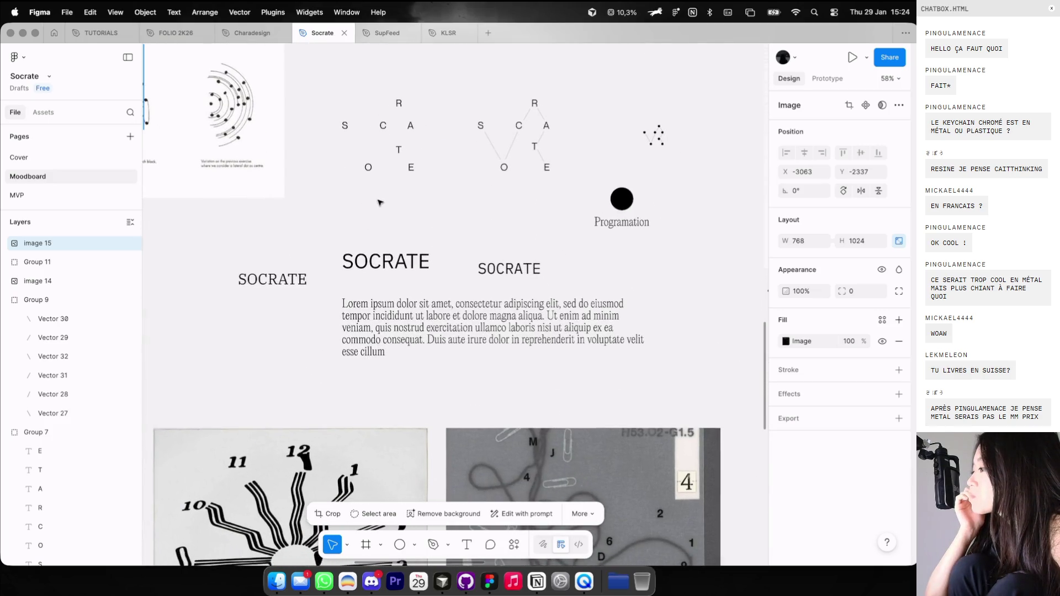
{"action": "scroll", "coordinate": [368, 164], "scroll_direction": "up", "scroll_amount": 3, "text": "ctrl"}
{"action": "scroll", "coordinate": [368, 163], "scroll_direction": "up", "scroll_amount": 2, "text": "ctrl"}
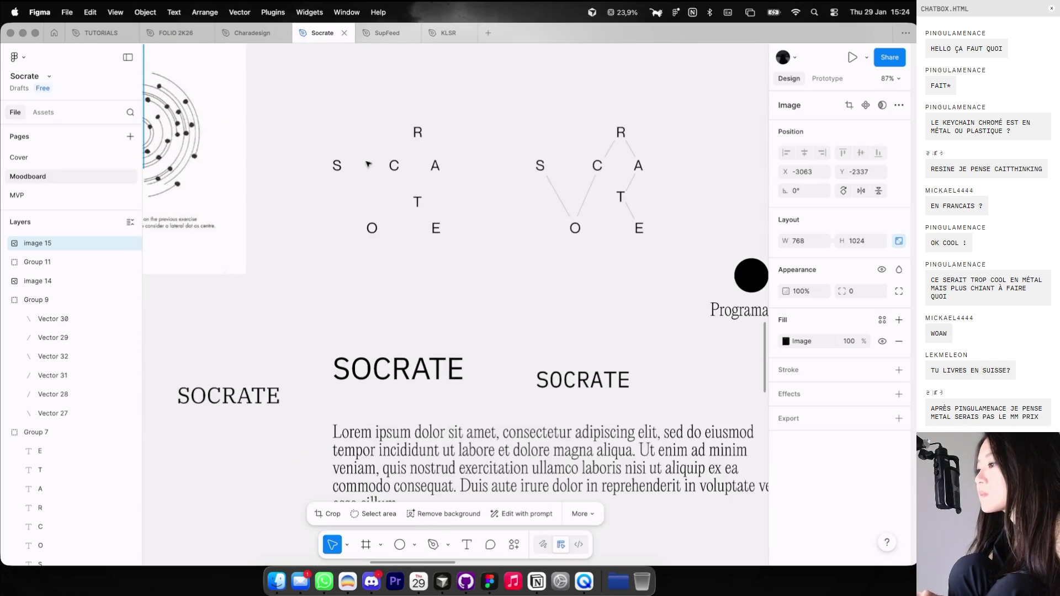
{"action": "key", "text": "r"}
{"action": "left_click_drag", "start_coordinate": [320, 110], "coordinate": [341, 193]}
Reshape the rectangle into a thin 18×207 bar with no fill and a black stroke.
{"action": "scroll", "coordinate": [336, 191], "scroll_direction": "up", "scroll_amount": 2, "text": "ctrl"}
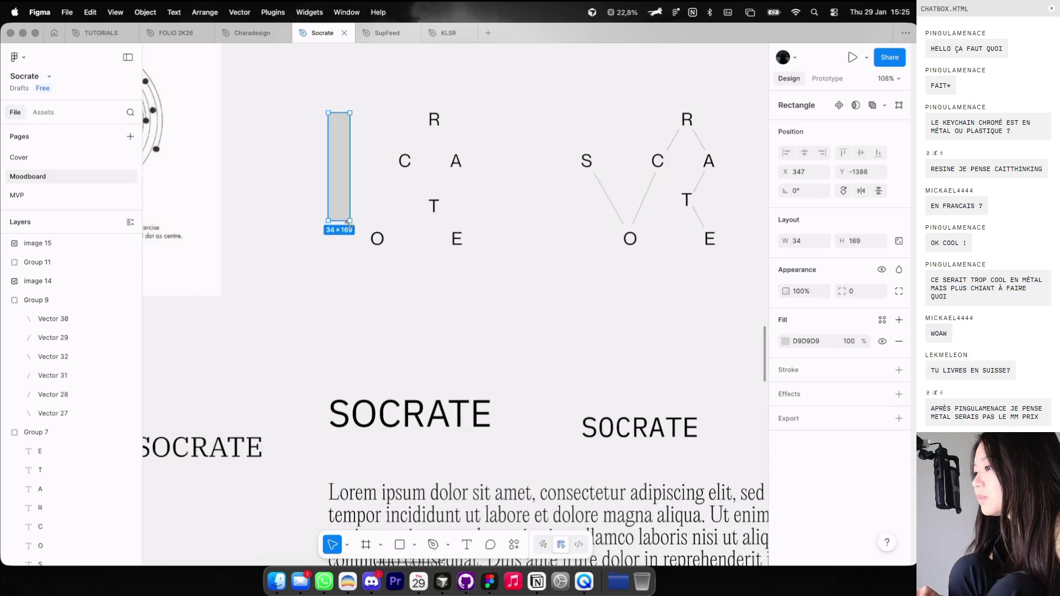
{"action": "left_click_drag", "start_coordinate": [338, 232], "coordinate": [340, 244]}
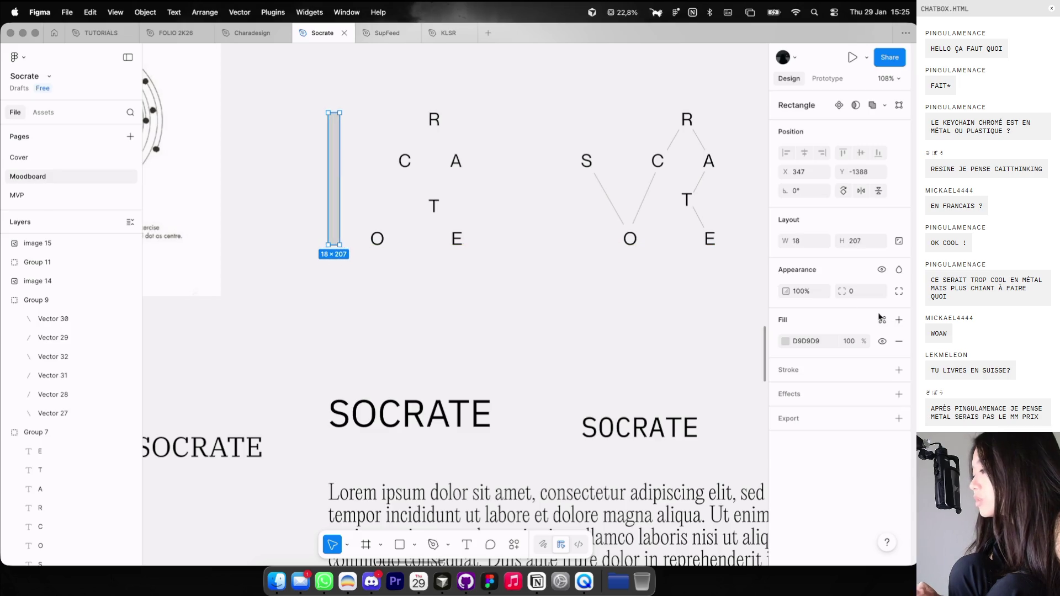
{"action": "left_click", "coordinate": [899, 341]}
{"action": "left_click", "coordinate": [899, 344]}
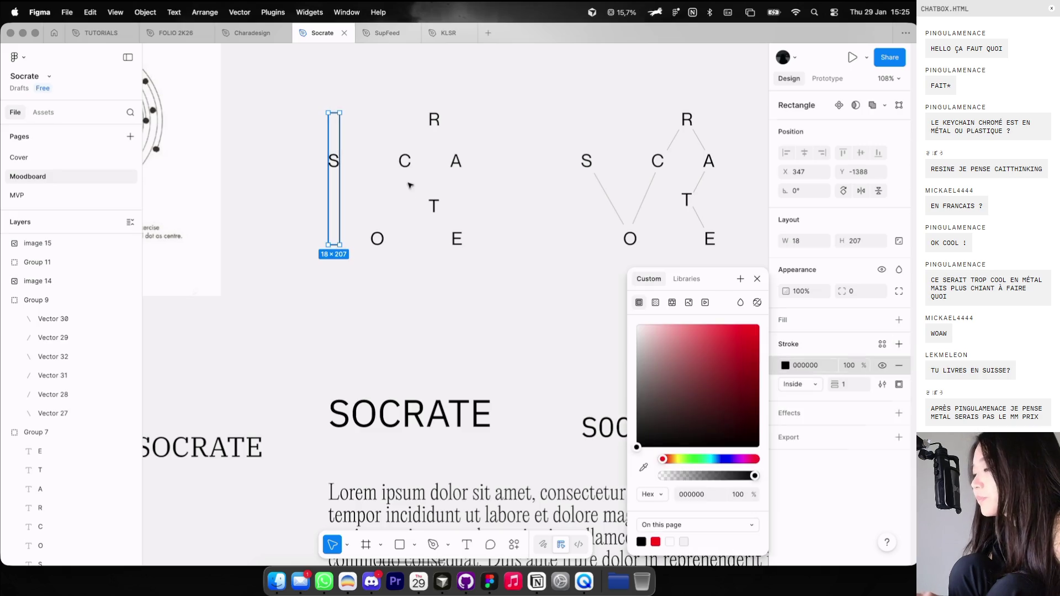
{"action": "left_click", "coordinate": [408, 185]}
Duplicate the bar into evenly spaced columns and group all the bars.
{"action": "scroll", "coordinate": [360, 158], "scroll_direction": "up", "scroll_amount": 5}
{"action": "mouse_move", "coordinate": [329, 117]}
{"action": "left_mouse_down"}
{"action": "mouse_move", "coordinate": [380, 119]}
{"action": "mouse_move", "coordinate": [351, 122]}
{"action": "left_mouse_up"}
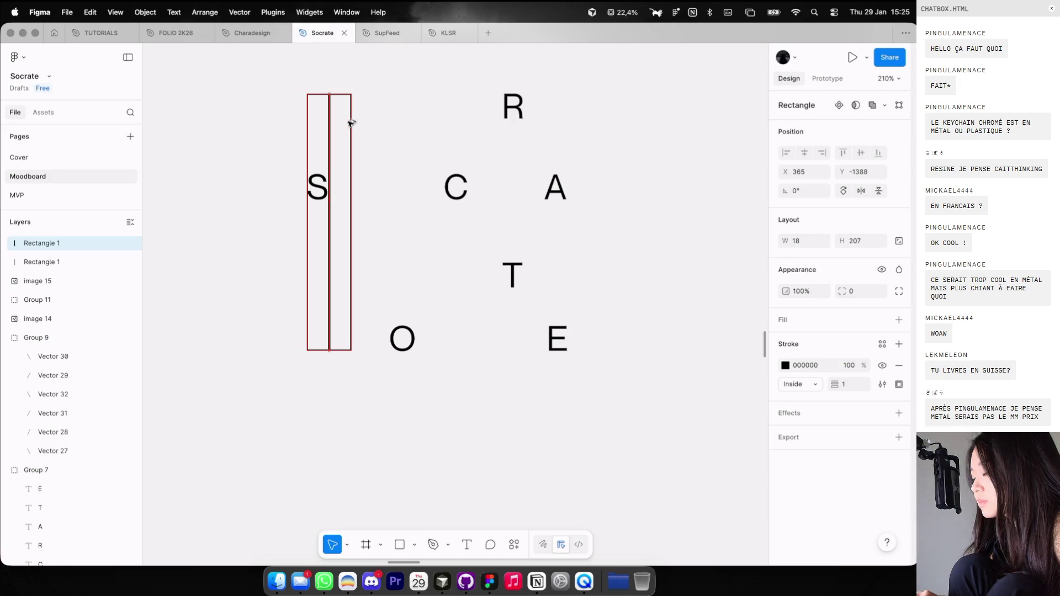
{"action": "key", "text": "super+d"}
{"action": "key", "text": "super+d"}
{"action": "key", "text": "super+d"}
{"action": "key", "text": "super+d"}
{"action": "key", "text": "super+d"}
{"action": "key", "text": "super+d"}
{"action": "key", "text": "super+d"}
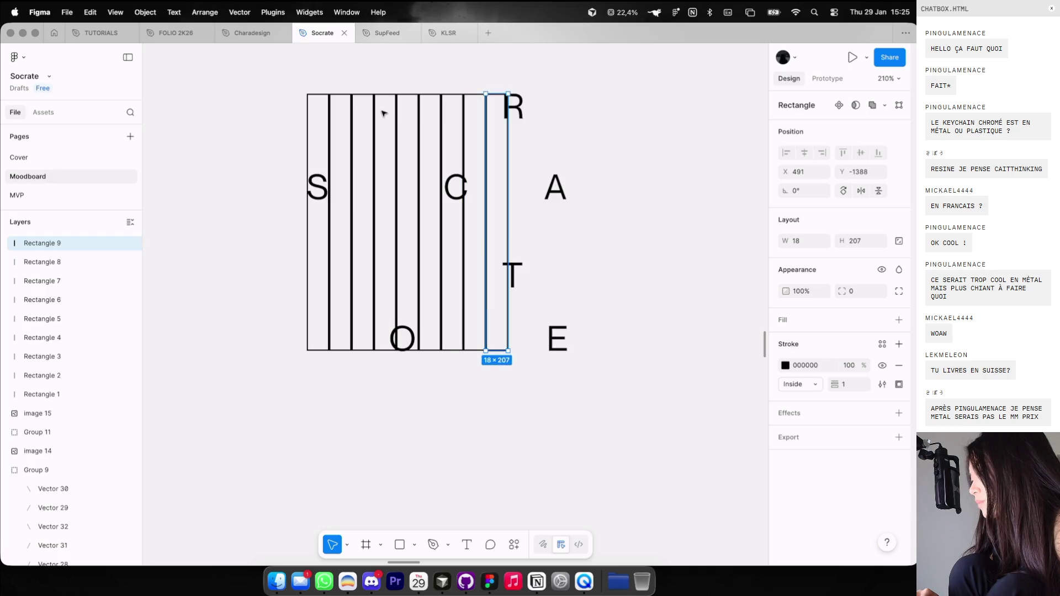
{"action": "key", "text": "super+d"}
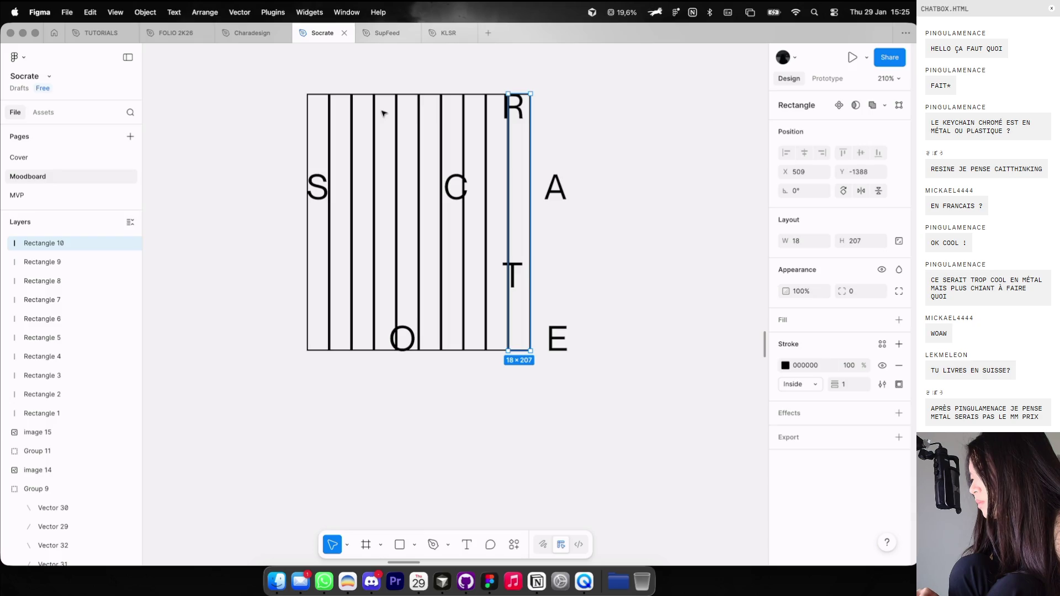
{"action": "left_click_drag", "start_coordinate": [279, 76], "coordinate": [491, 118]}
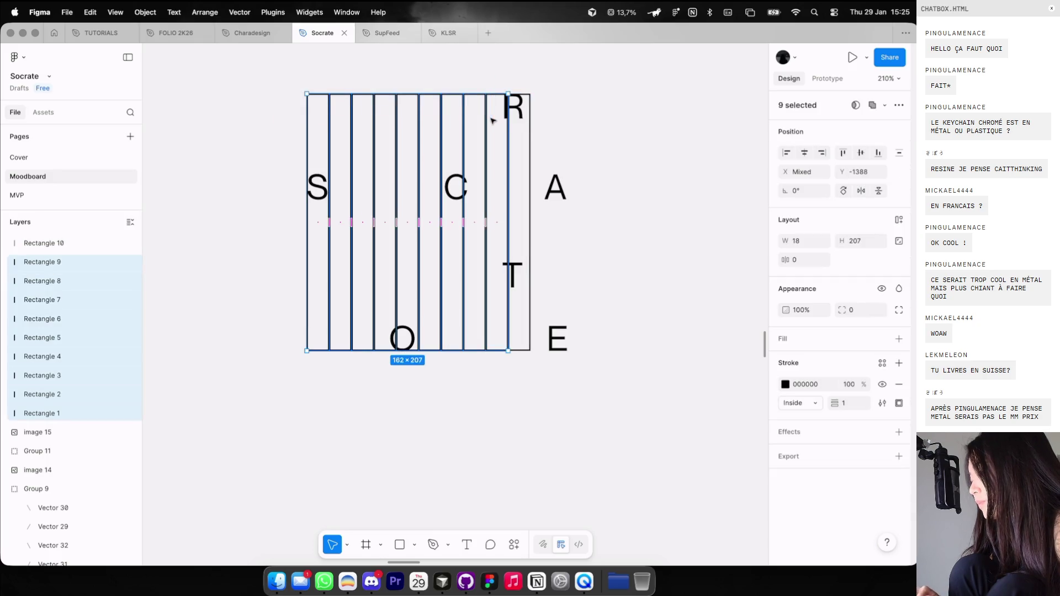
{"action": "left_click", "coordinate": [529, 128], "text": "shift"}
{"action": "key", "text": "super+g"}
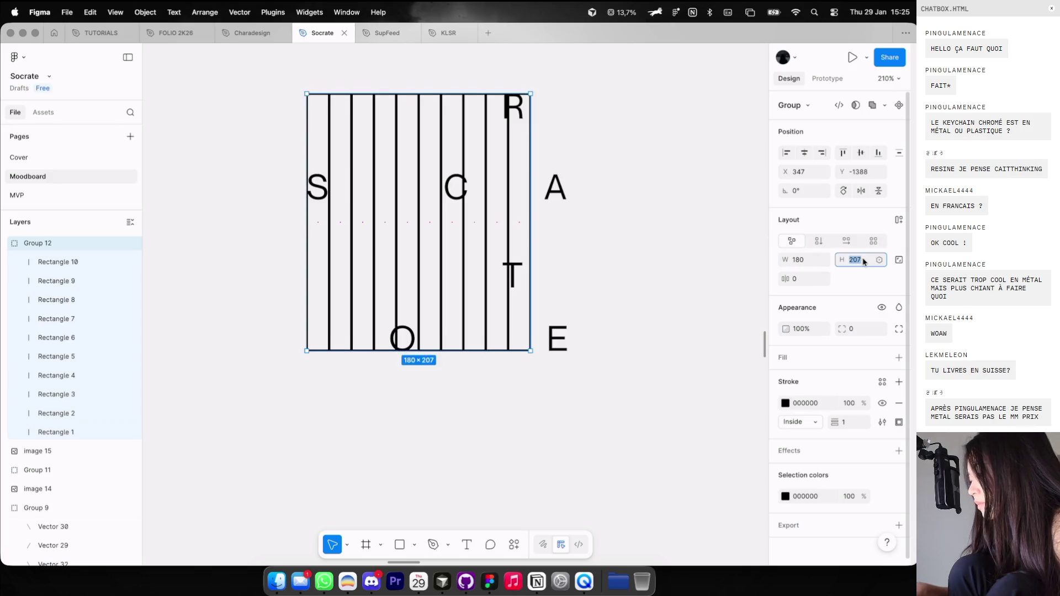
{"action": "type", "text": "180"}
Make the bar group 180 tall with 0.5 strokes, auto layout and 10% opacity.
{"action": "key", "text": "Return"}
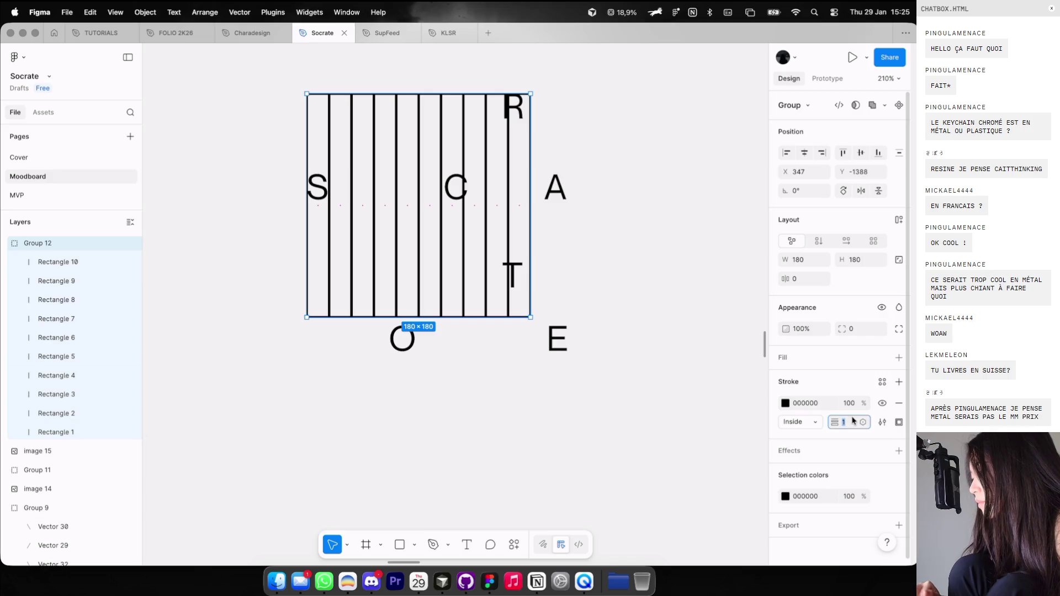
{"action": "type", "text": ".5"}
{"action": "key", "text": "Return"}
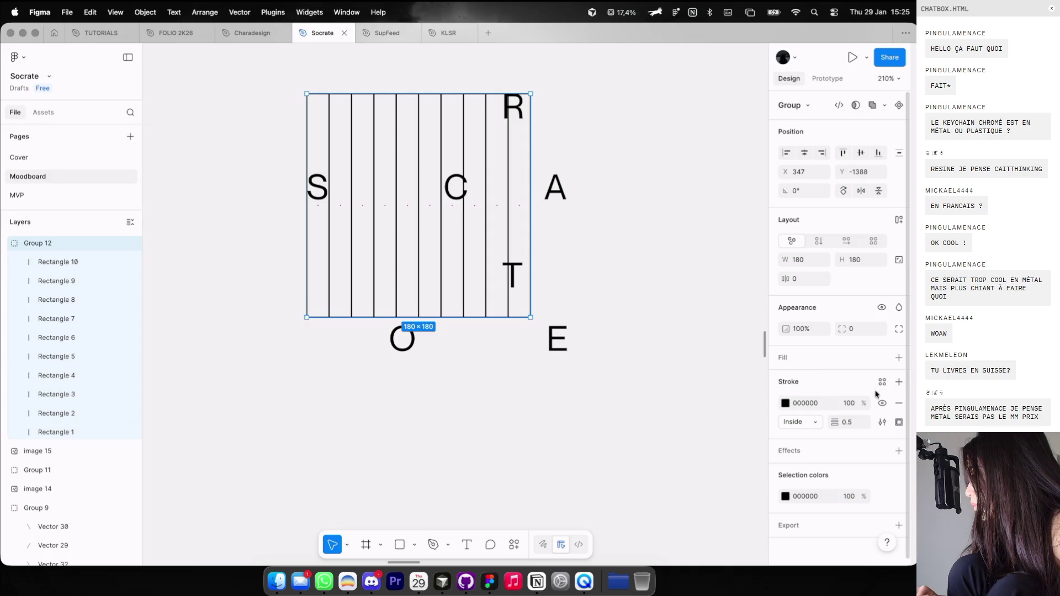
{"action": "left_click", "coordinate": [899, 219]}
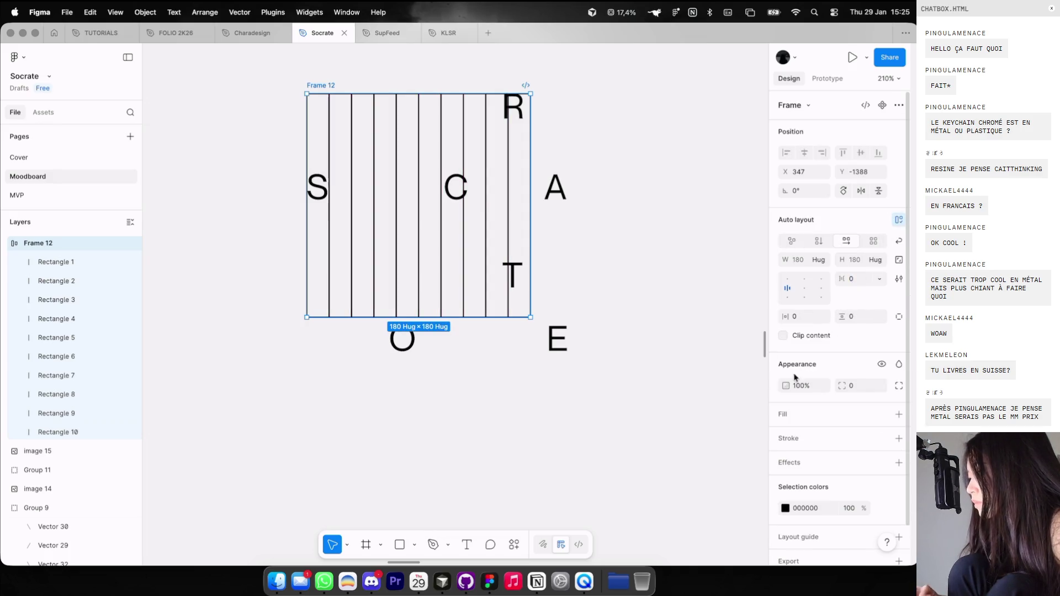
{"action": "key", "text": "1"}
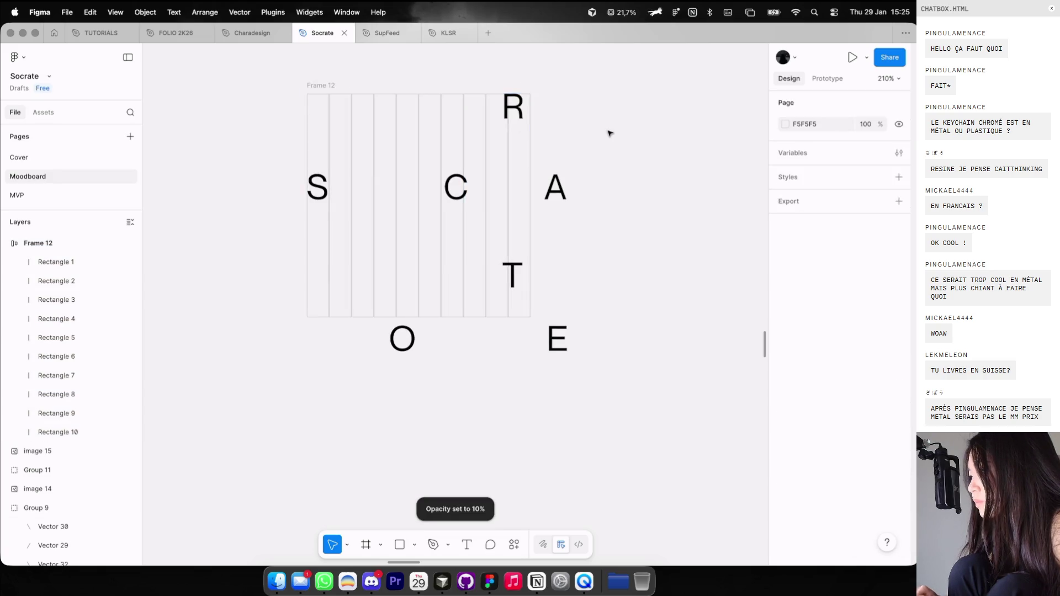
Duplicate the line frame, align it over the original and rotate it -90° into a grid.
{"action": "key", "text": "super+d"}
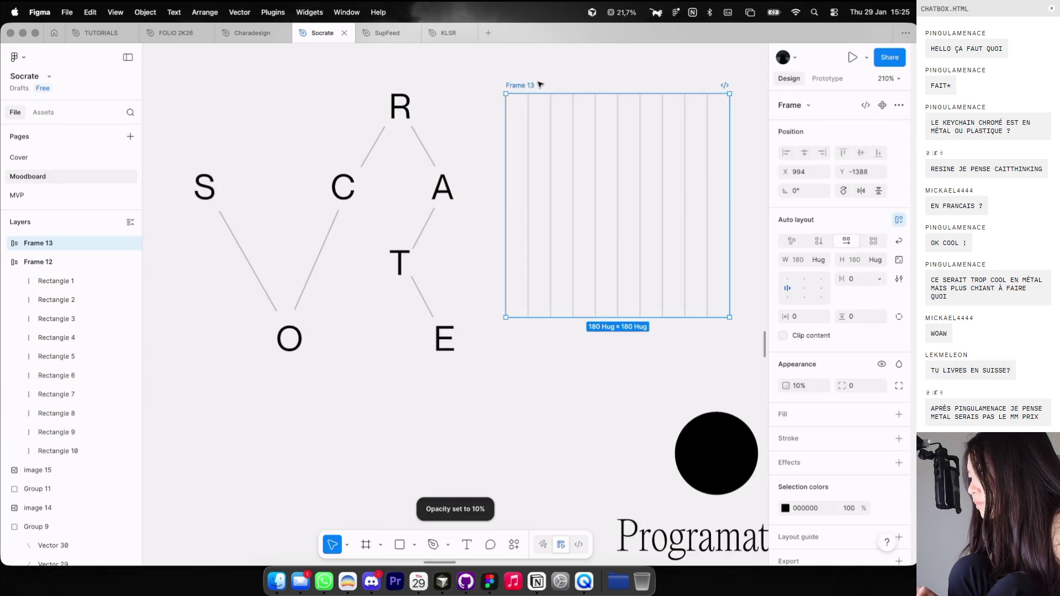
{"action": "scroll", "coordinate": [484, 114], "scroll_direction": "down", "scroll_amount": 3}
{"action": "left_click_drag", "start_coordinate": [643, 128], "coordinate": [179, 137]}
{"action": "scroll", "coordinate": [207, 129], "scroll_direction": "up", "scroll_amount": 5}
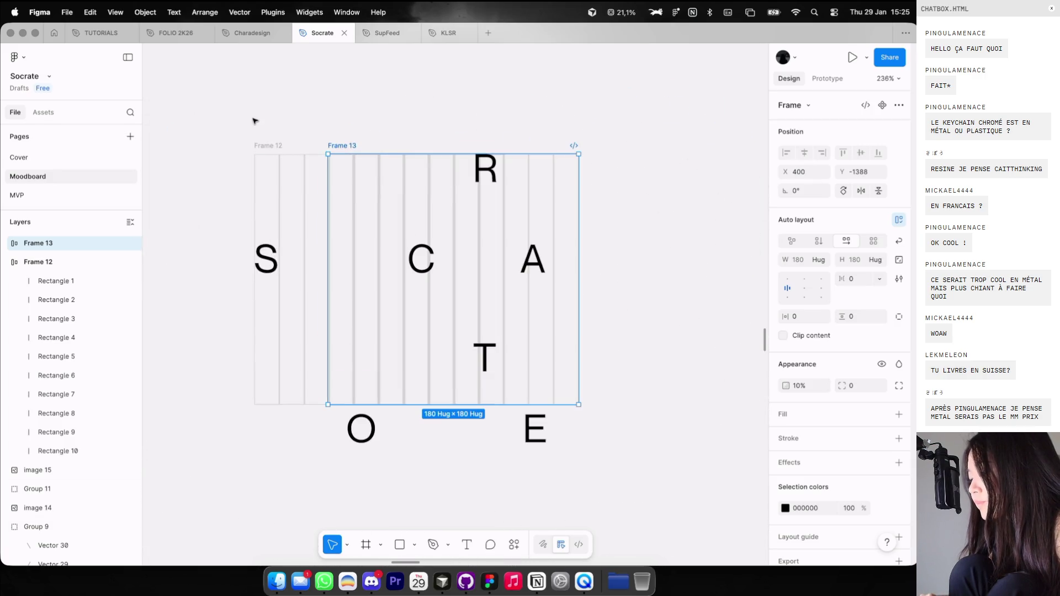
{"action": "left_click_drag", "start_coordinate": [339, 145], "coordinate": [270, 145]}
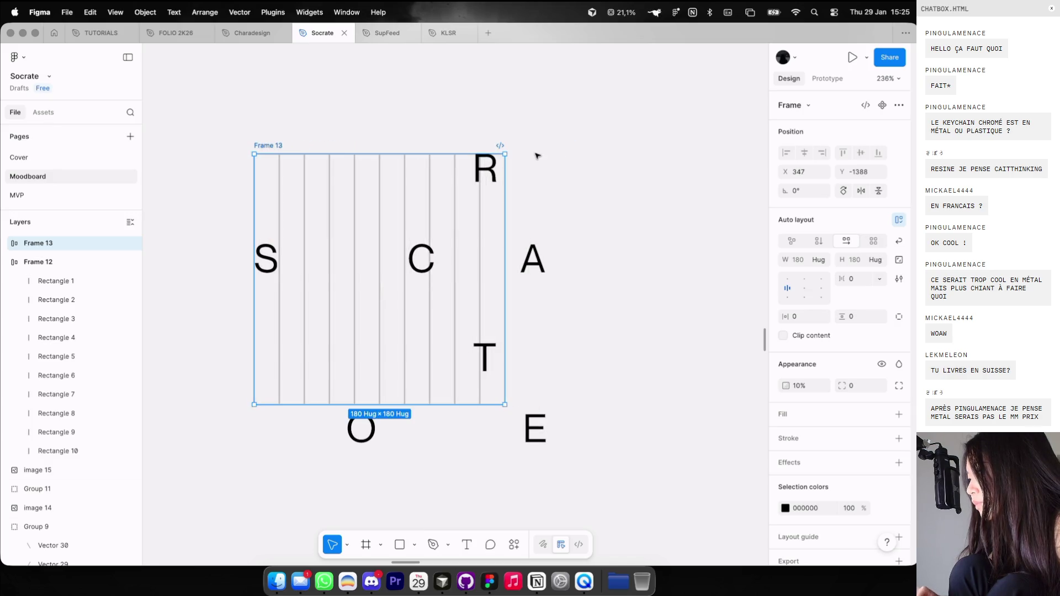
{"action": "mouse_move", "coordinate": [508, 151]}
{"action": "left_mouse_down"}
{"action": "mouse_move", "coordinate": [514, 145]}
{"action": "mouse_move", "coordinate": [495, 395]}
{"action": "left_mouse_up"}
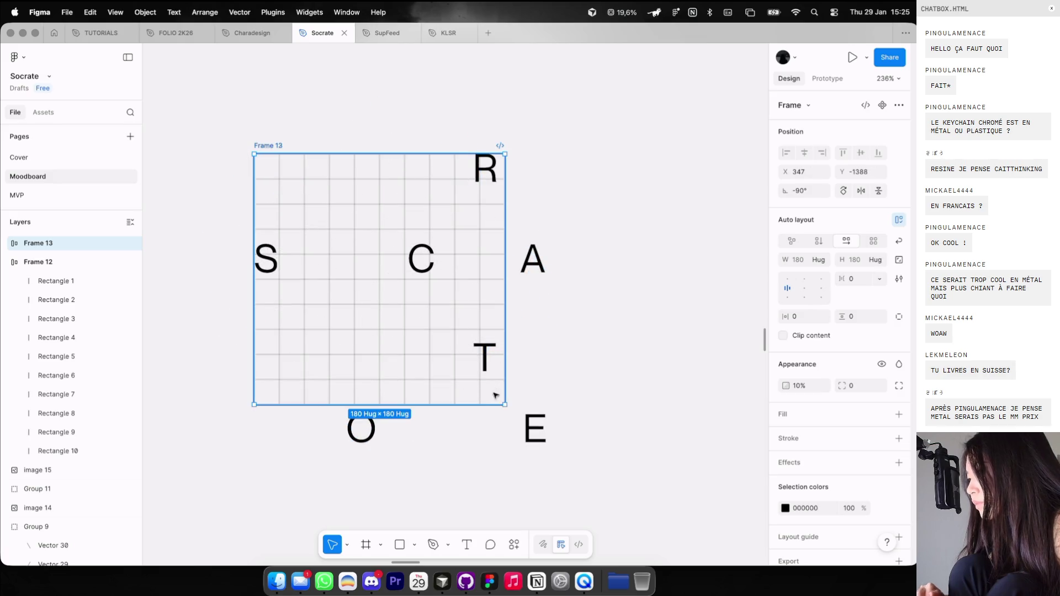
{"action": "left_click", "coordinate": [270, 107]}
Undo the recent grid changes and select the whole grid frame.
{"action": "scroll", "coordinate": [298, 176], "scroll_direction": "up", "scroll_amount": 2}
{"action": "key", "text": "ctrl+z"}
{"action": "key", "text": "ctrl+z"}
{"action": "key", "text": "ctrl+z"}
{"action": "key", "text": "ctrl+z"}
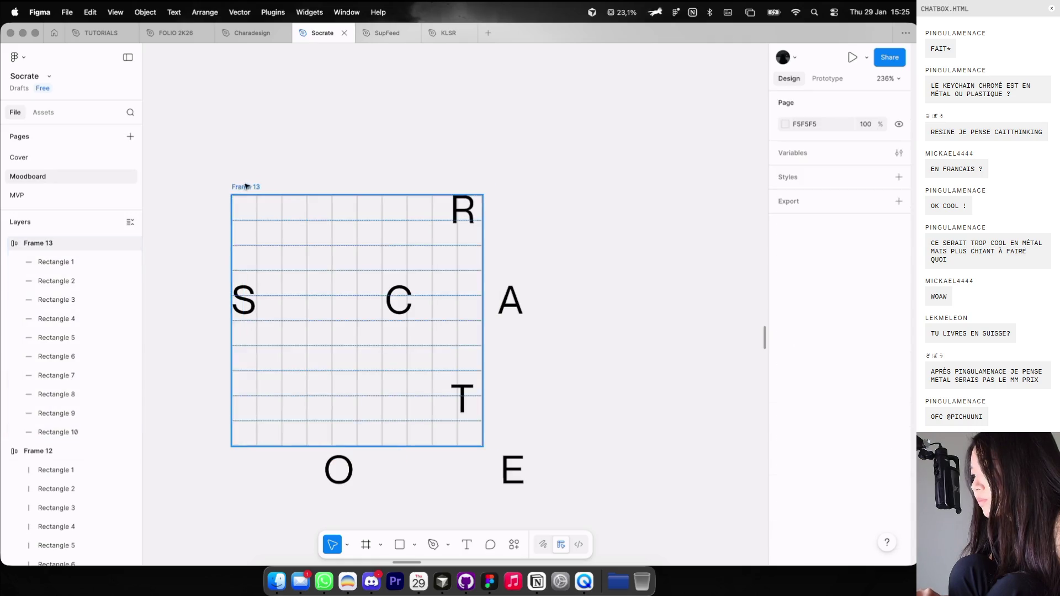
{"action": "key", "text": "ctrl+z"}
{"action": "key", "text": "ctrl+z"}
{"action": "left_click", "coordinate": [247, 187]}
{"action": "key", "text": "ctrl+z"}
{"action": "key", "text": "ctrl+z"}
{"action": "key", "text": "ctrl+z"}
{"action": "key", "text": "ctrl+z"}
{"action": "key", "text": "ctrl+z"}
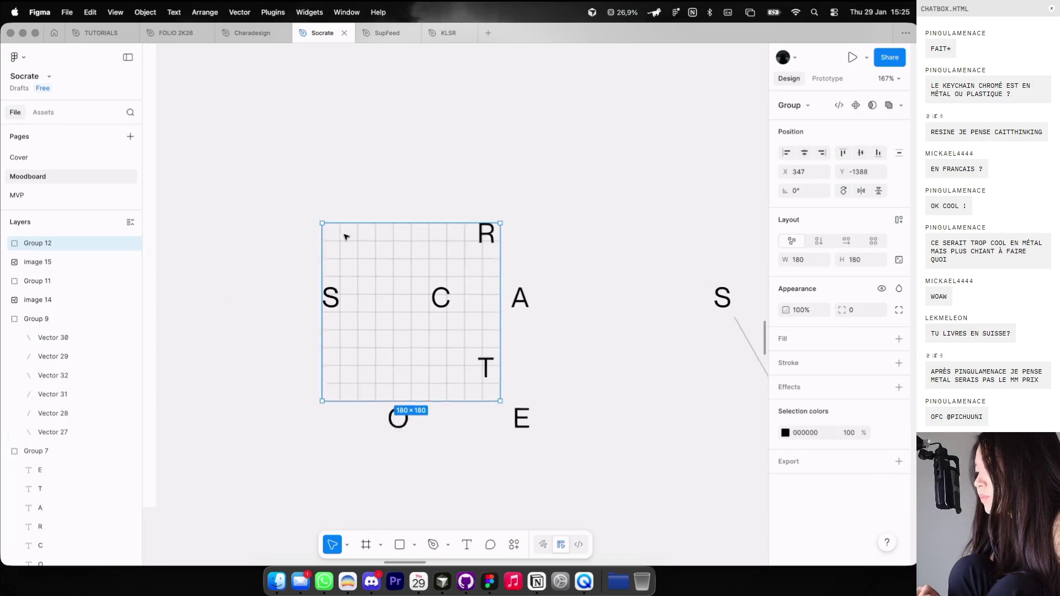
Duplicate the grid above the SOCRATE letters and delete the lower grid.
{"action": "scroll", "coordinate": [387, 265], "scroll_direction": "left", "scroll_amount": 1}
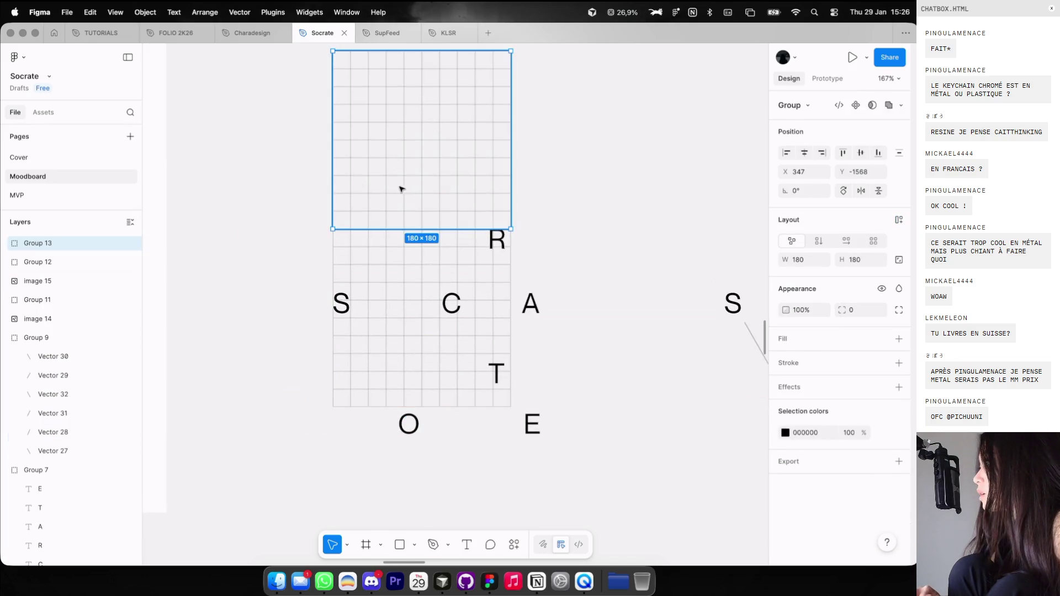
{"action": "left_click_drag", "start_coordinate": [415, 282], "coordinate": [404, 160], "text": "alt"}
{"action": "left_click_drag", "start_coordinate": [308, 232], "coordinate": [377, 251]}
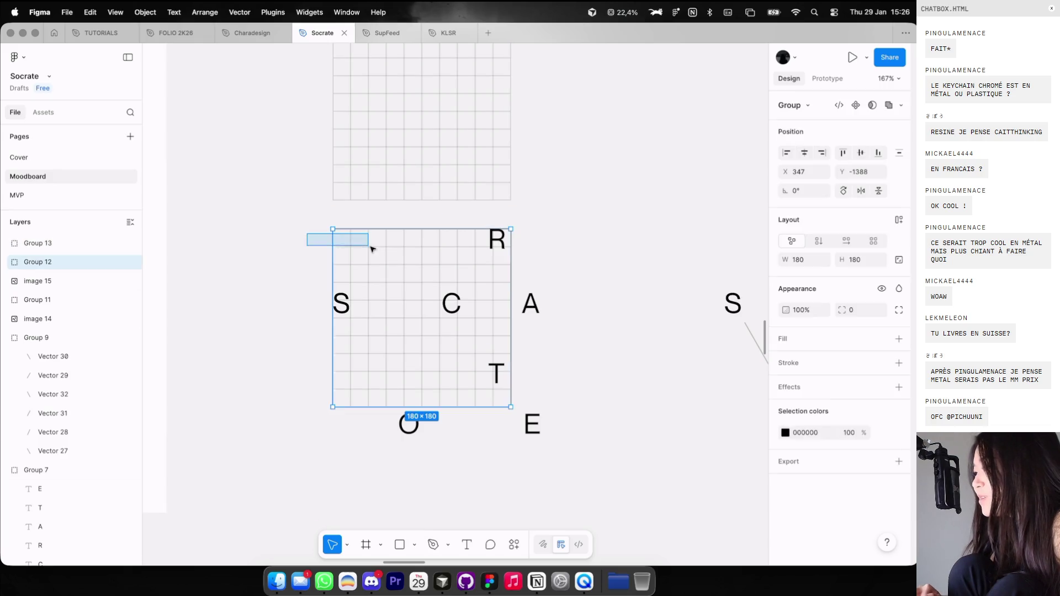
{"action": "key", "text": "Delete"}
{"action": "scroll", "coordinate": [377, 250], "scroll_direction": "up", "scroll_amount": 4}
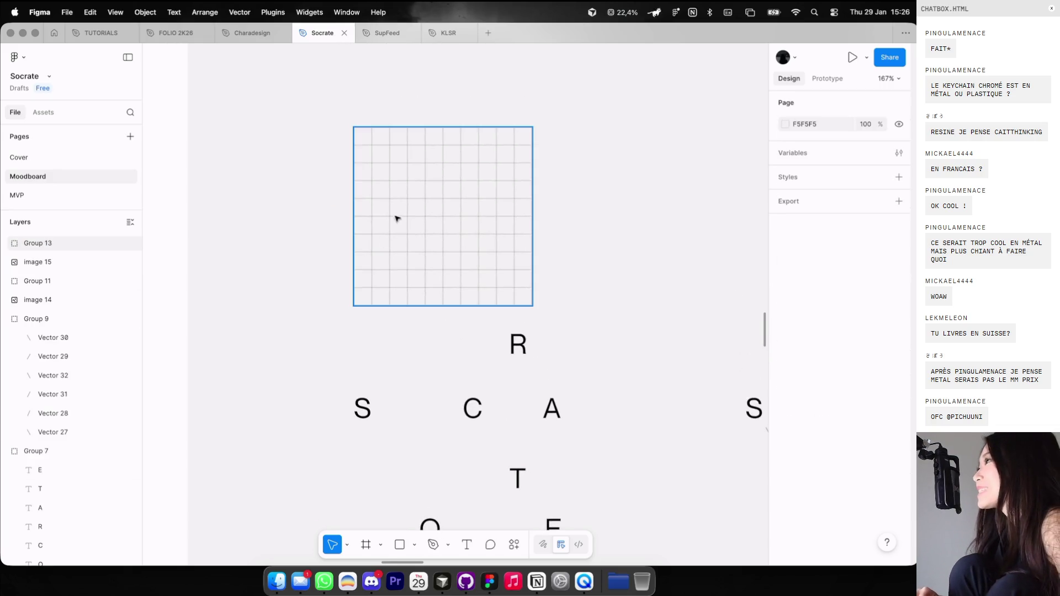
{"action": "key", "text": "super+Tab"}
On the V4 Game page, close the files window and equip the cloud skin.
{"action": "left_click", "coordinate": [280, 34]}
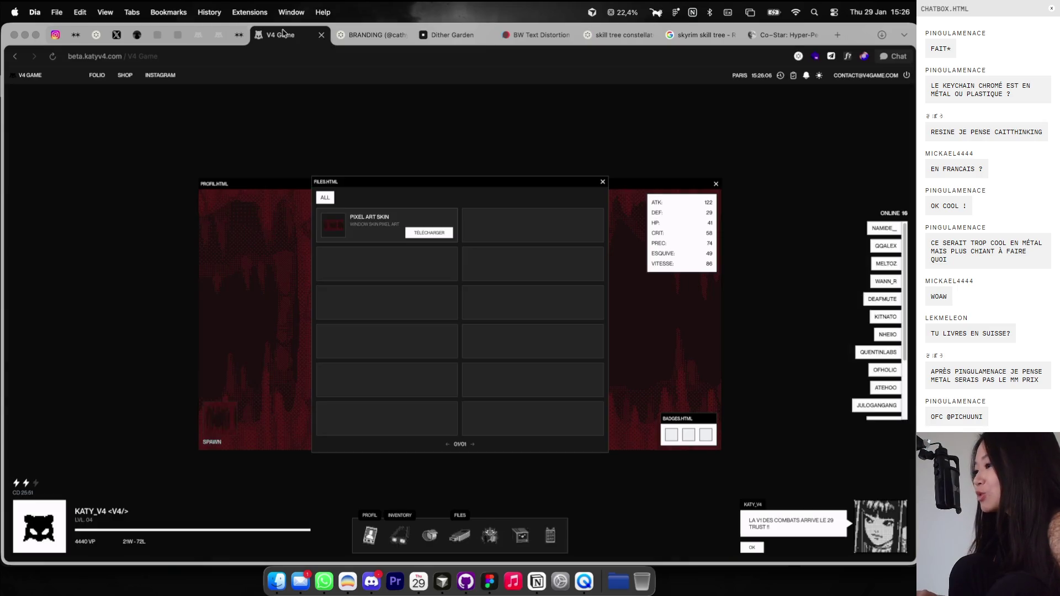
{"action": "left_click_drag", "start_coordinate": [589, 176], "coordinate": [636, 125]}
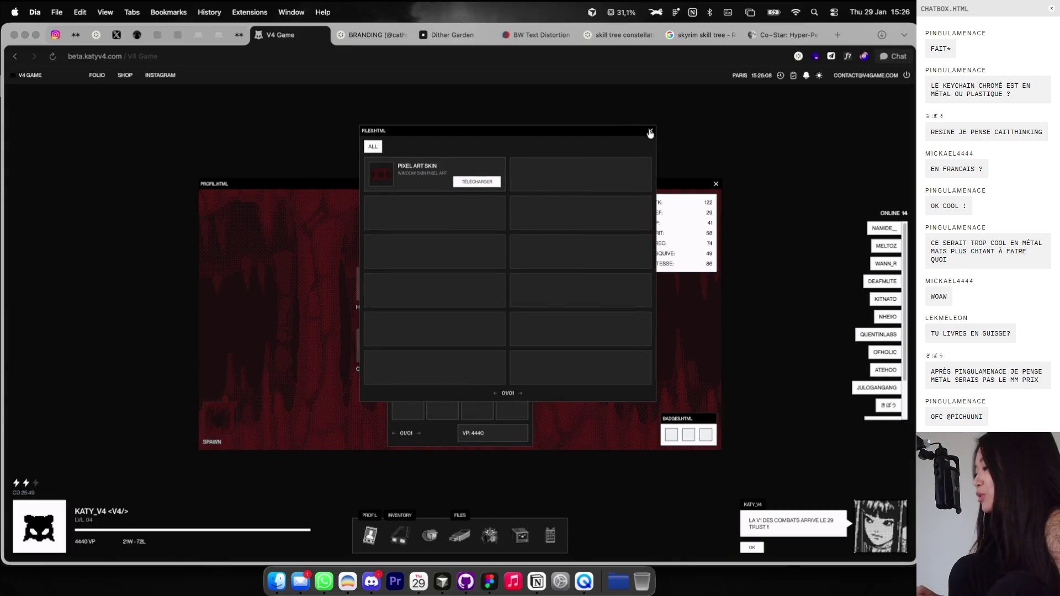
{"action": "left_click", "coordinate": [650, 134]}
{"action": "left_click_drag", "start_coordinate": [454, 184], "coordinate": [291, 183]}
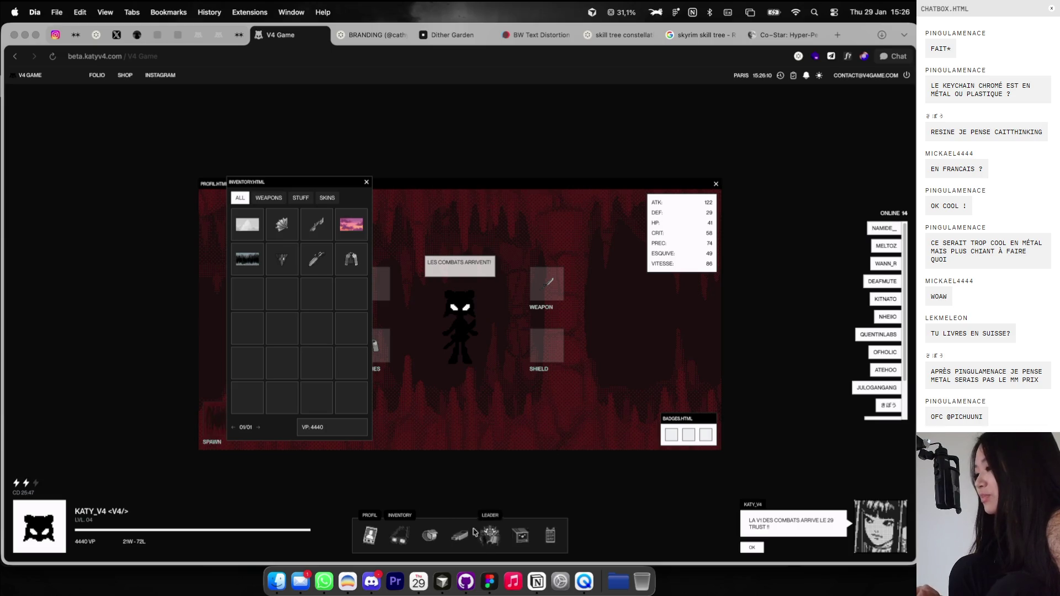
{"action": "left_click", "coordinate": [247, 225]}
{"action": "left_click", "coordinate": [260, 243]}
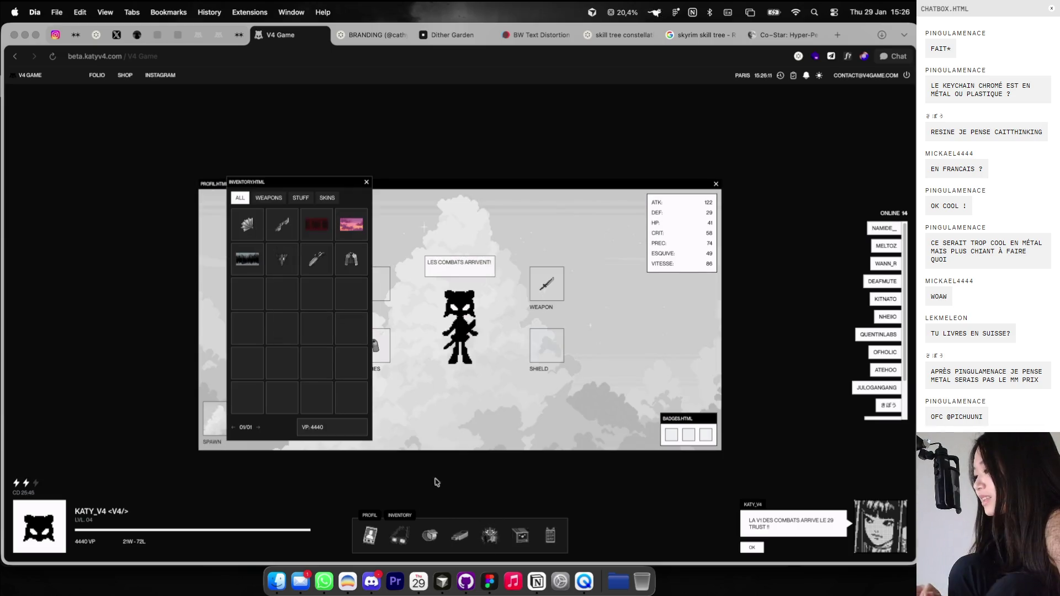
Open the leaderboard and view the top-ranked player's and another online player's profiles.
{"action": "left_click", "coordinate": [483, 535]}
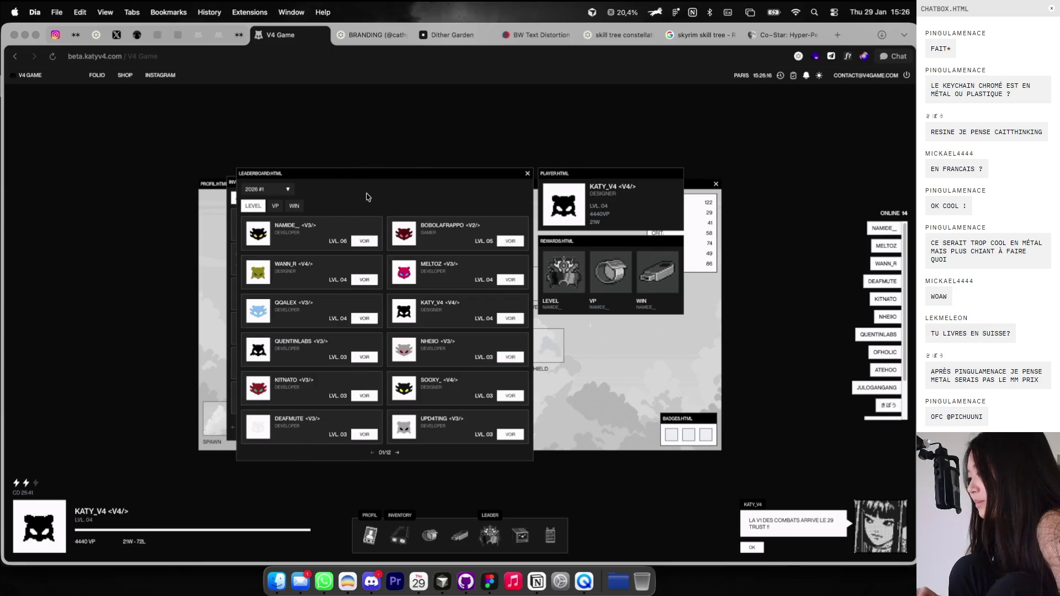
{"action": "left_click_drag", "start_coordinate": [378, 174], "coordinate": [421, 154]}
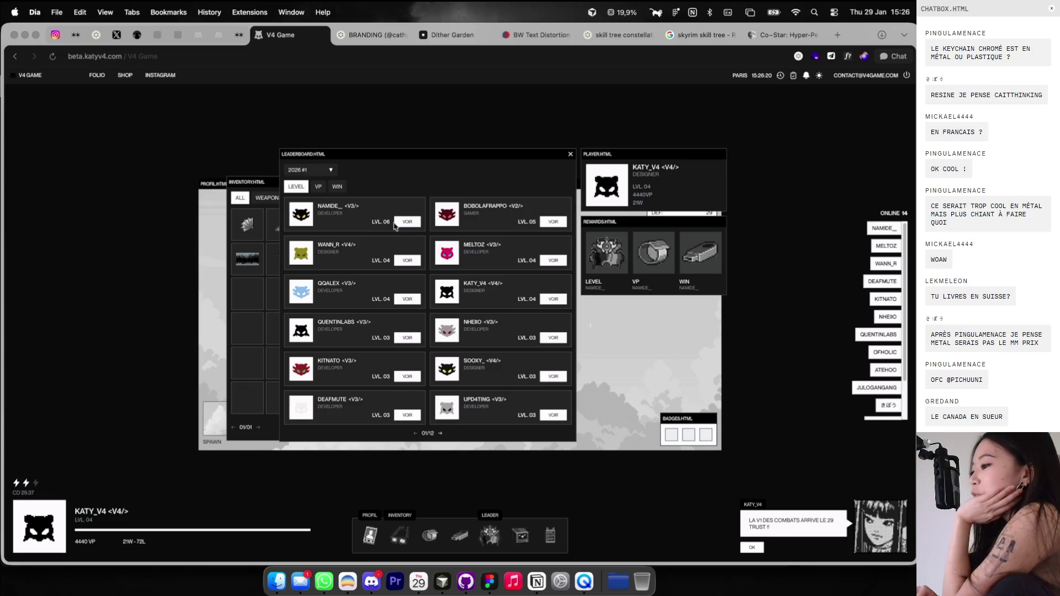
{"action": "left_click", "coordinate": [407, 222]}
{"action": "left_click_drag", "start_coordinate": [442, 177], "coordinate": [488, 146]}
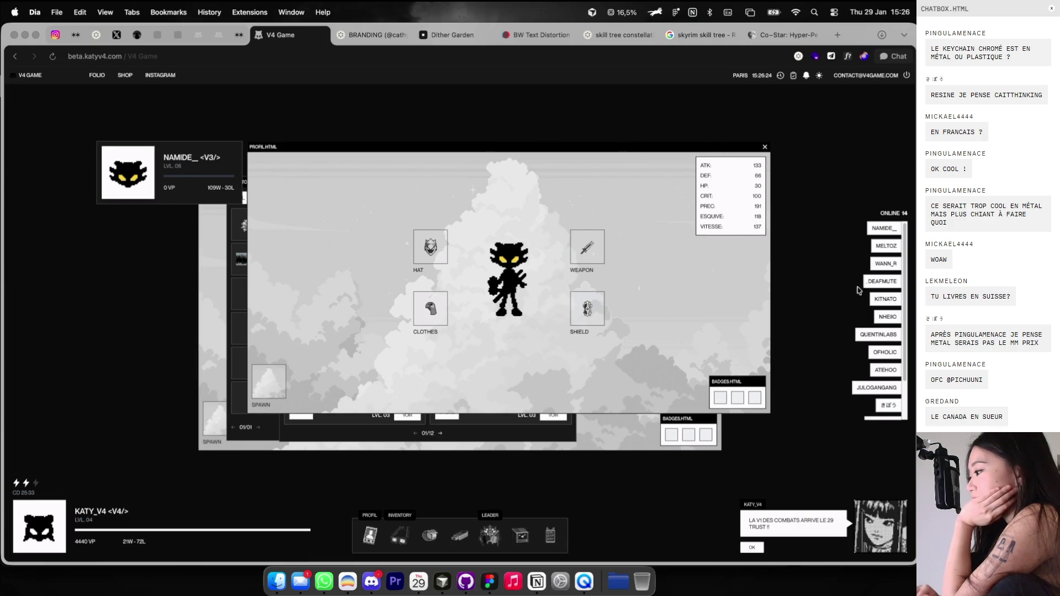
{"action": "left_click", "coordinate": [882, 247]}
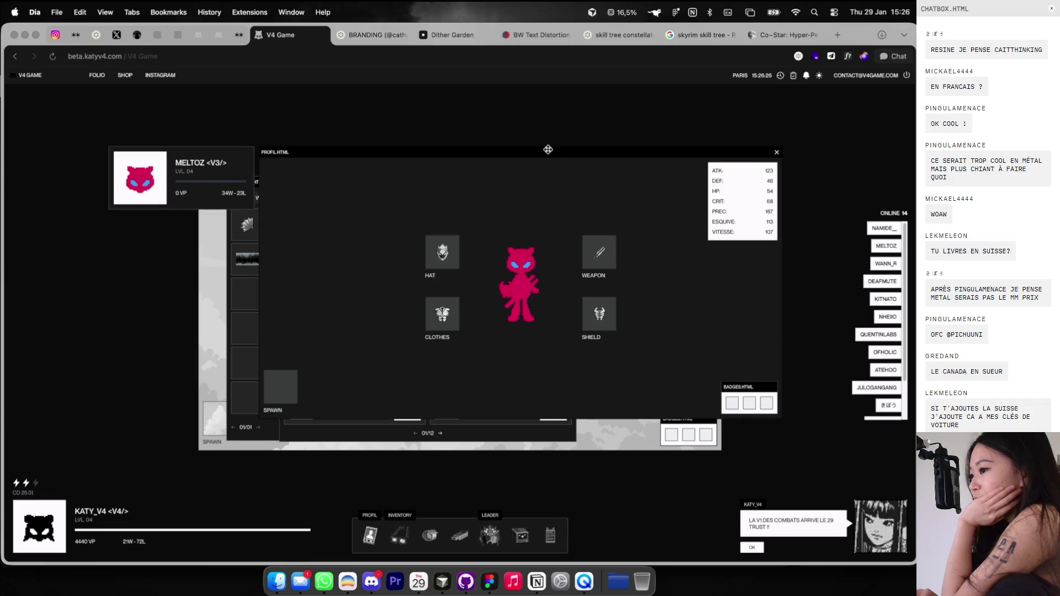
{"action": "left_click_drag", "start_coordinate": [548, 151], "coordinate": [561, 137]}
{"action": "left_click", "coordinate": [789, 138]}
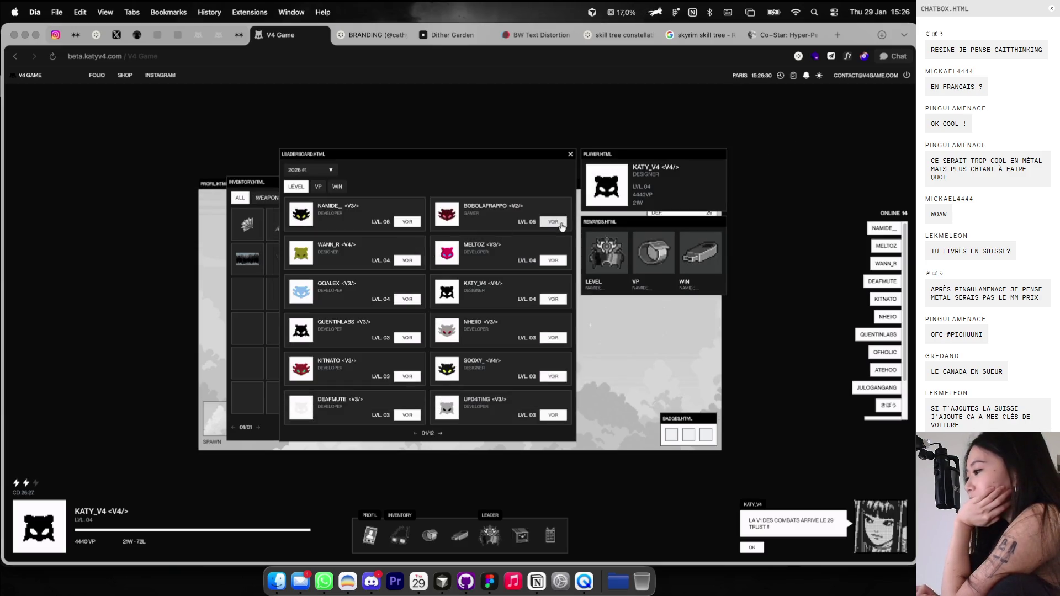
View one more leaderboard player's profile, then close it and the leaderboard.
{"action": "left_click", "coordinate": [554, 222]}
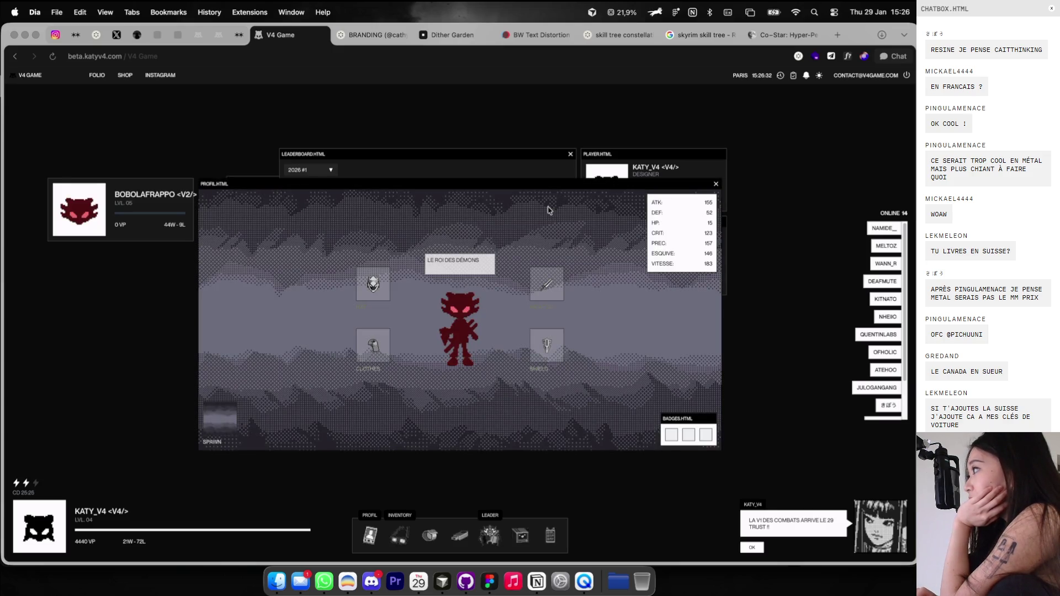
{"action": "left_click_drag", "start_coordinate": [604, 187], "coordinate": [535, 188]}
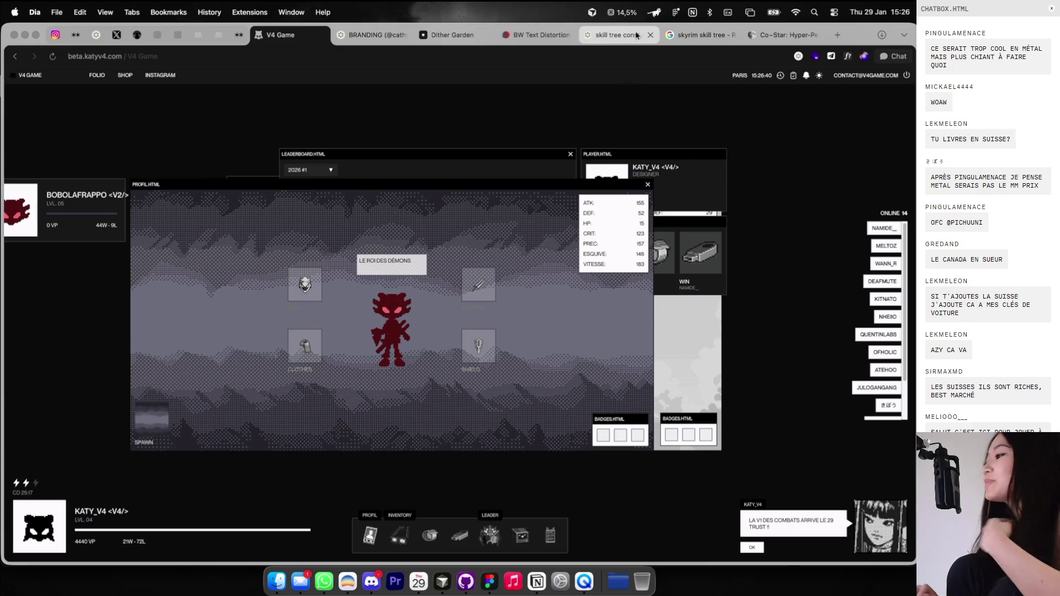
{"action": "left_click", "coordinate": [648, 183]}
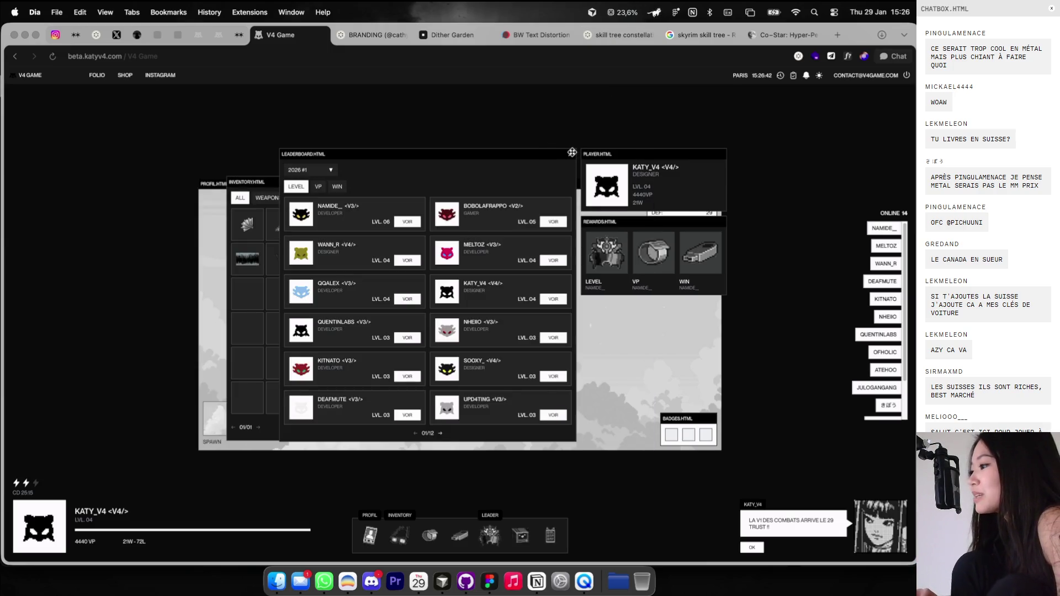
{"action": "left_click", "coordinate": [570, 155]}
Try moving the square grid over the letter constellation, then undo the move.
{"action": "key", "text": "super+Tab"}
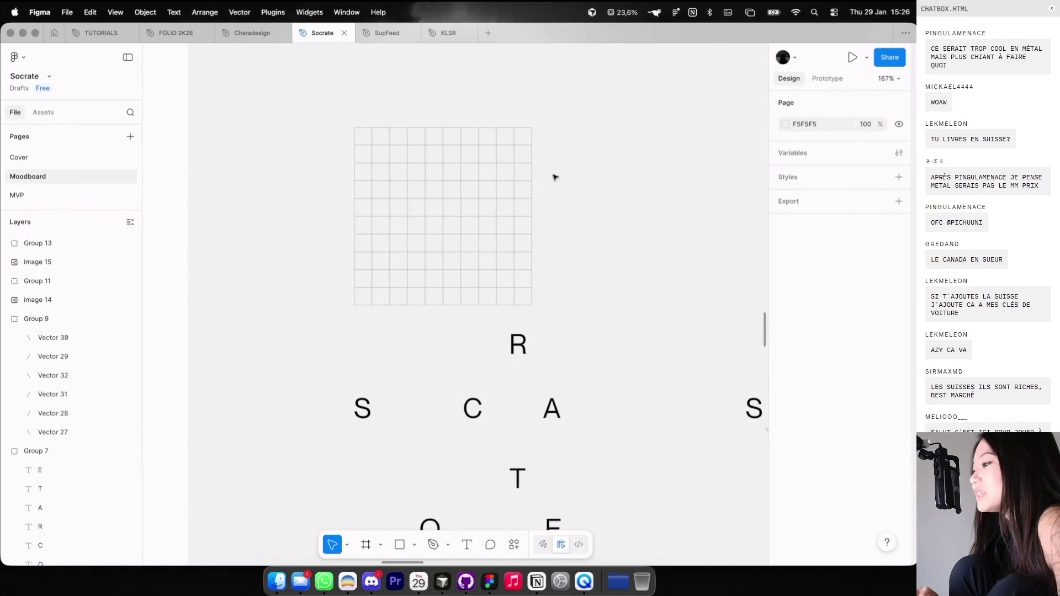
{"action": "scroll", "coordinate": [378, 295], "scroll_direction": "down", "scroll_amount": 3}
{"action": "scroll", "coordinate": [383, 258], "scroll_direction": "up", "scroll_amount": 5}
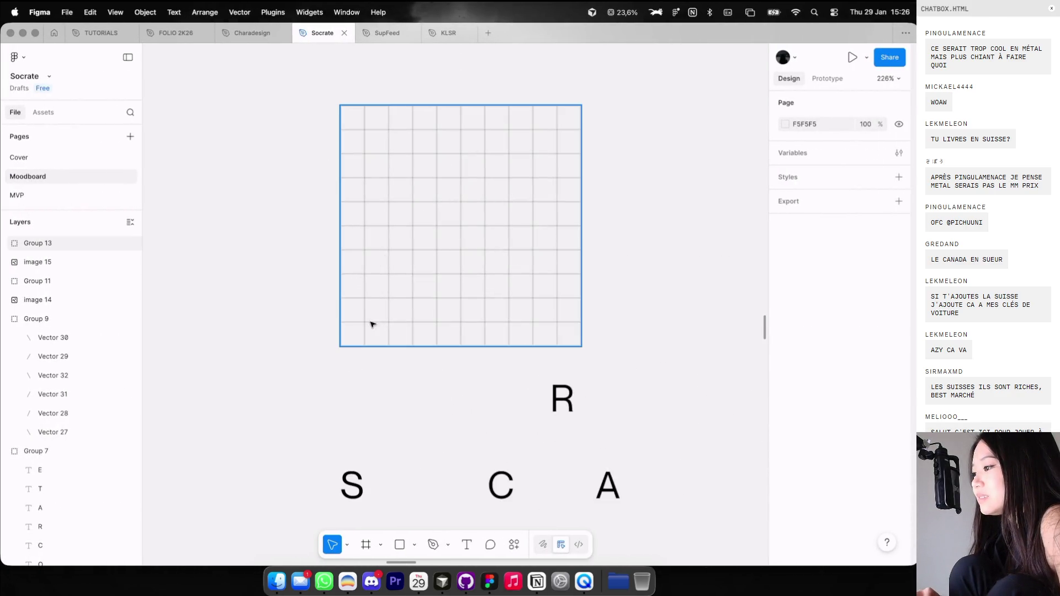
{"action": "scroll", "coordinate": [371, 324], "scroll_direction": "down", "scroll_amount": 3}
{"action": "left_click_drag", "start_coordinate": [370, 302], "coordinate": [403, 397]}
{"action": "scroll", "coordinate": [402, 397], "scroll_direction": "down", "scroll_amount": 5}
{"action": "mouse_move", "coordinate": [424, 217]}
{"action": "left_mouse_down"}
{"action": "mouse_move", "coordinate": [423, 271]}
{"action": "mouse_move", "coordinate": [434, 276]}
{"action": "left_mouse_up"}
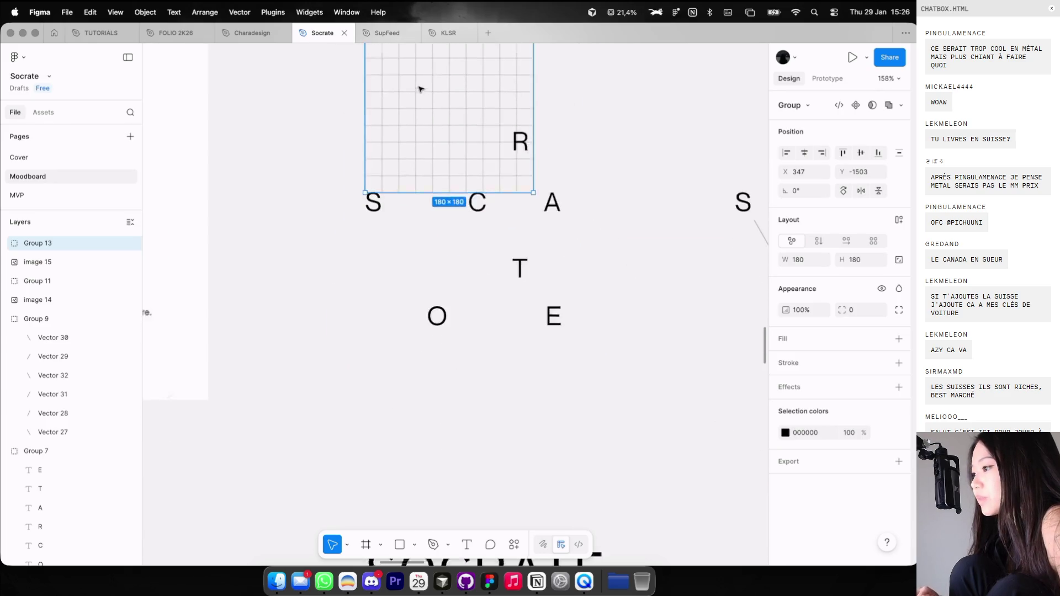
{"action": "scroll", "coordinate": [435, 276], "scroll_direction": "up", "scroll_amount": 5}
{"action": "key", "text": "ctrl+z"}
{"action": "scroll", "coordinate": [390, 339], "scroll_direction": "up", "scroll_amount": 2}
Paste a copy of the S from the letter group onto the grid's left edge.
{"action": "left_click", "coordinate": [397, 438]}
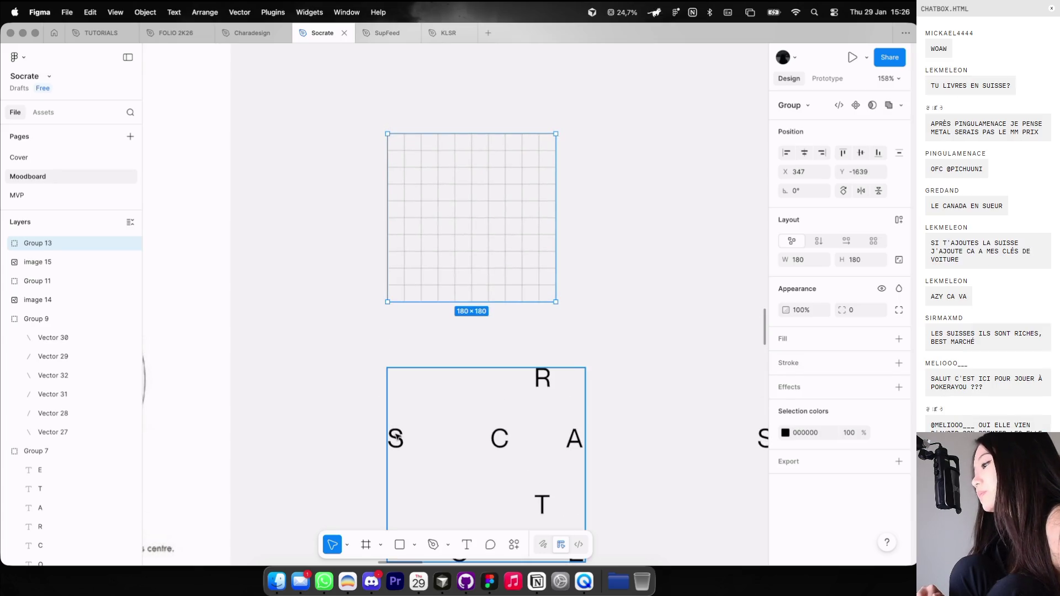
{"action": "double_click", "coordinate": [397, 437]}
{"action": "scroll", "coordinate": [367, 134], "scroll_direction": "up", "scroll_amount": 5}
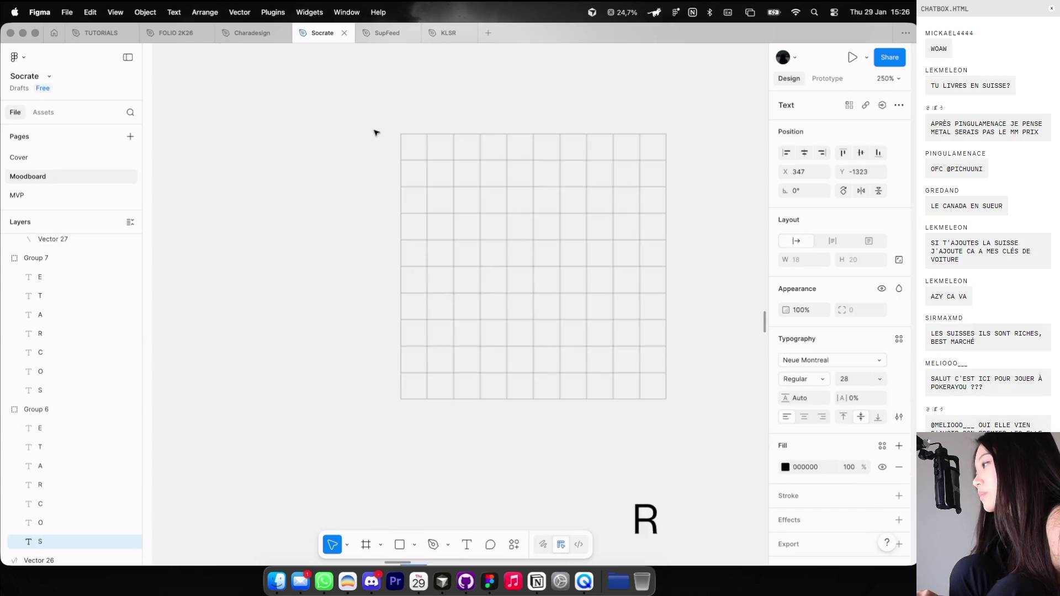
{"action": "left_click", "coordinate": [375, 132]}
{"action": "key", "text": "super+v"}
{"action": "scroll", "coordinate": [386, 160], "scroll_direction": "down", "scroll_amount": 6}
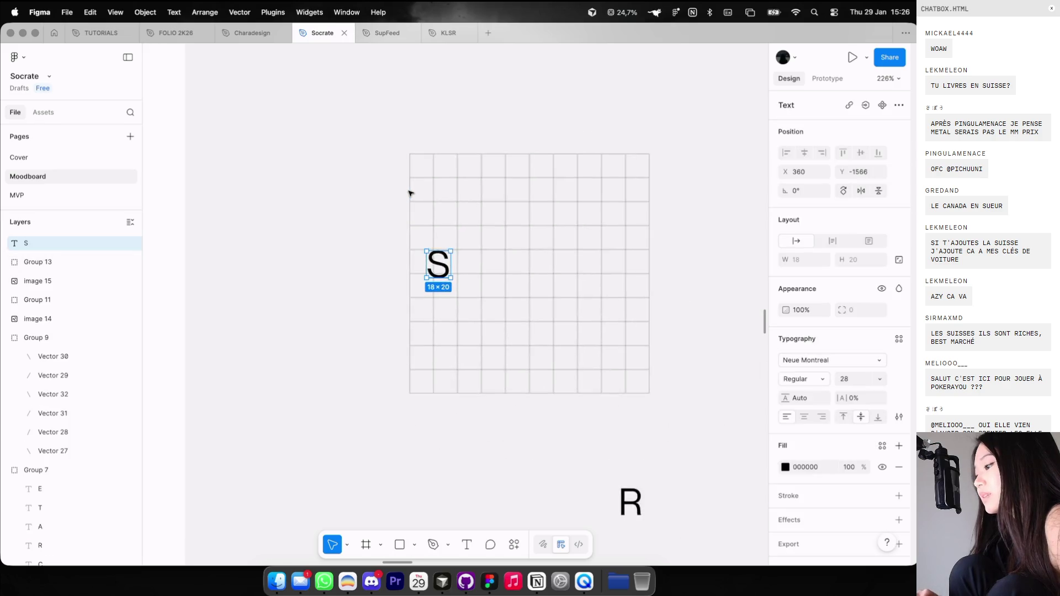
{"action": "scroll", "coordinate": [414, 225], "scroll_direction": "up", "scroll_amount": 3}
{"action": "scroll", "coordinate": [387, 237], "scroll_direction": "up", "scroll_amount": 2}
{"action": "mouse_move", "coordinate": [372, 263]}
{"action": "left_mouse_down"}
{"action": "mouse_move", "coordinate": [344, 221]}
{"action": "mouse_move", "coordinate": [350, 228]}
{"action": "left_mouse_up"}
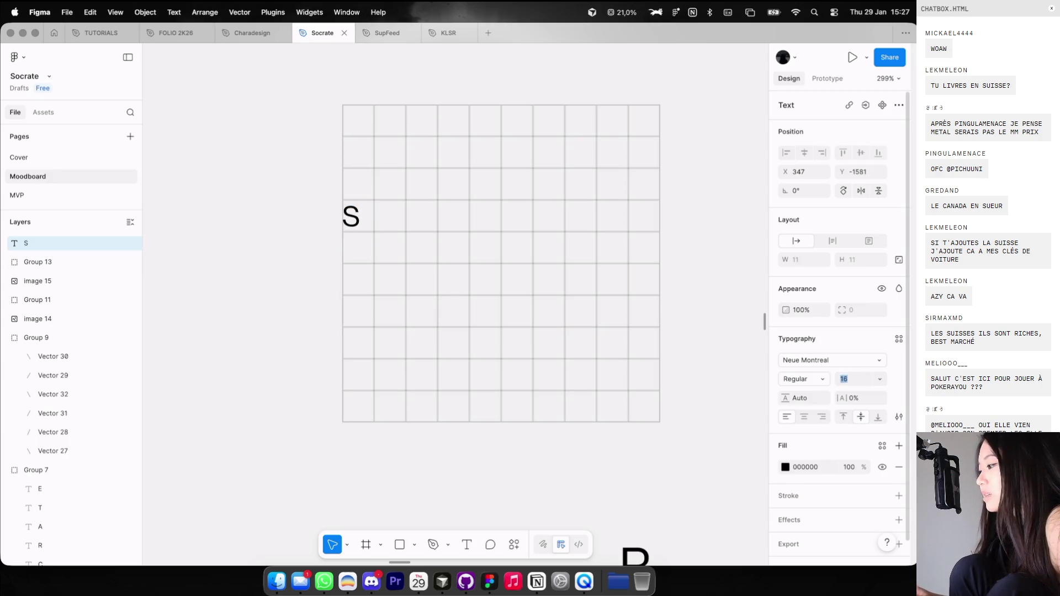
{"action": "left_click_drag", "start_coordinate": [353, 218], "coordinate": [373, 218]}
Duplicate the S further right in the same grid row.
{"action": "scroll", "coordinate": [353, 218], "scroll_direction": "up", "scroll_amount": 5}
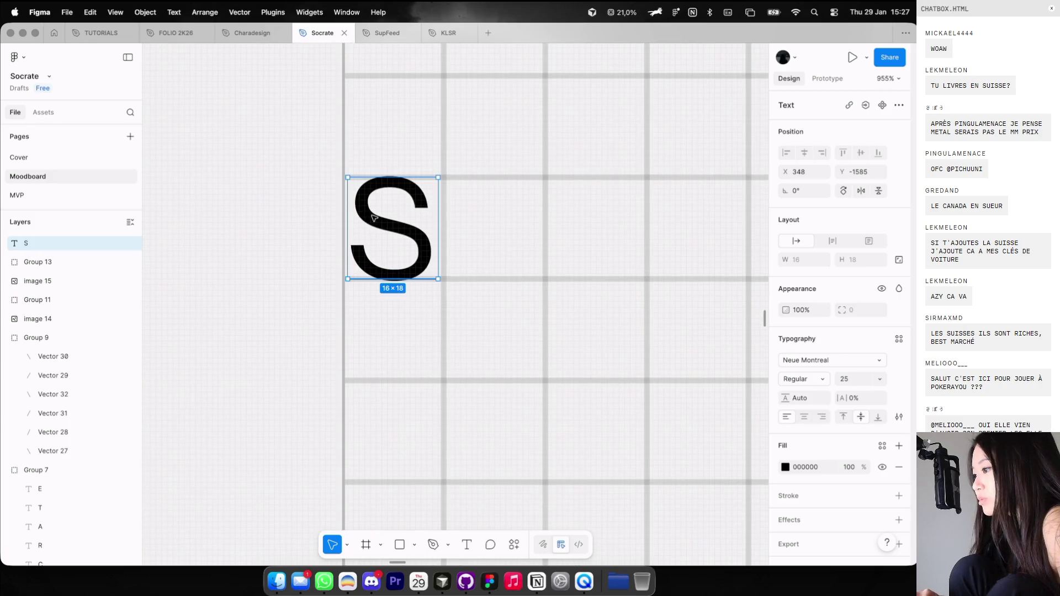
{"action": "scroll", "coordinate": [390, 218], "scroll_direction": "down", "scroll_amount": 4}
{"action": "scroll", "coordinate": [389, 218], "scroll_direction": "down", "scroll_amount": 3}
{"action": "scroll", "coordinate": [390, 217], "scroll_direction": "down", "scroll_amount": 3}
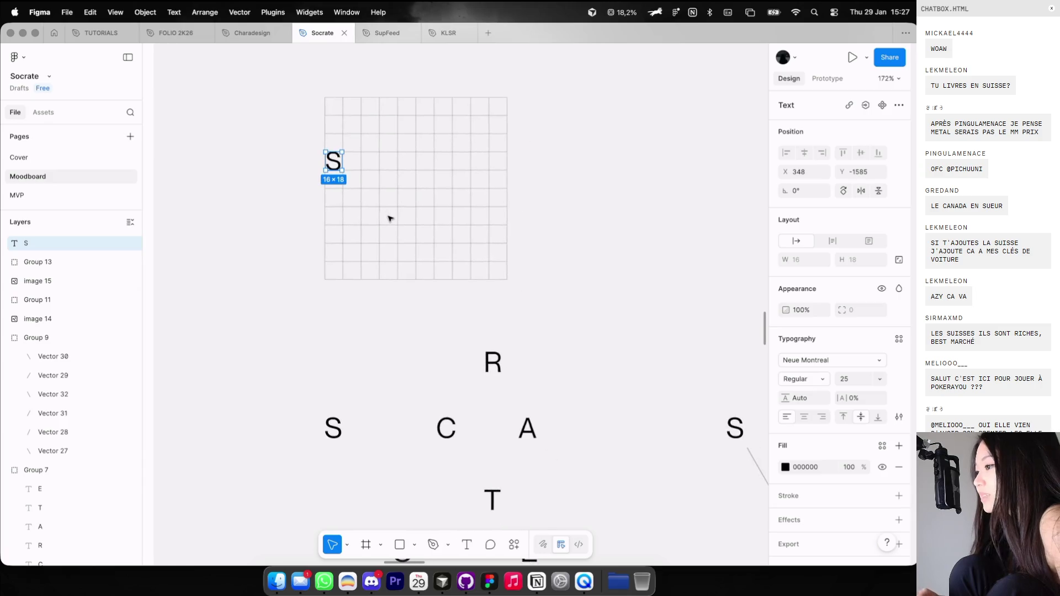
{"action": "scroll", "coordinate": [335, 164], "scroll_direction": "up", "scroll_amount": 2}
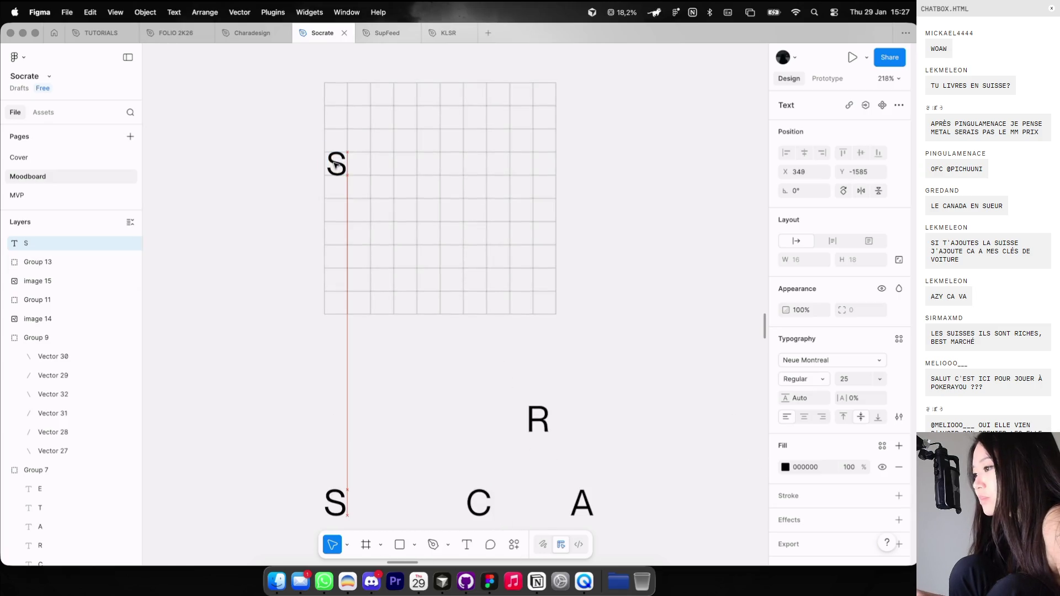
{"action": "scroll", "coordinate": [335, 165], "scroll_direction": "up", "scroll_amount": 3}
{"action": "scroll", "coordinate": [335, 165], "scroll_direction": "down", "scroll_amount": 2}
{"action": "scroll", "coordinate": [335, 164], "scroll_direction": "down", "scroll_amount": 2}
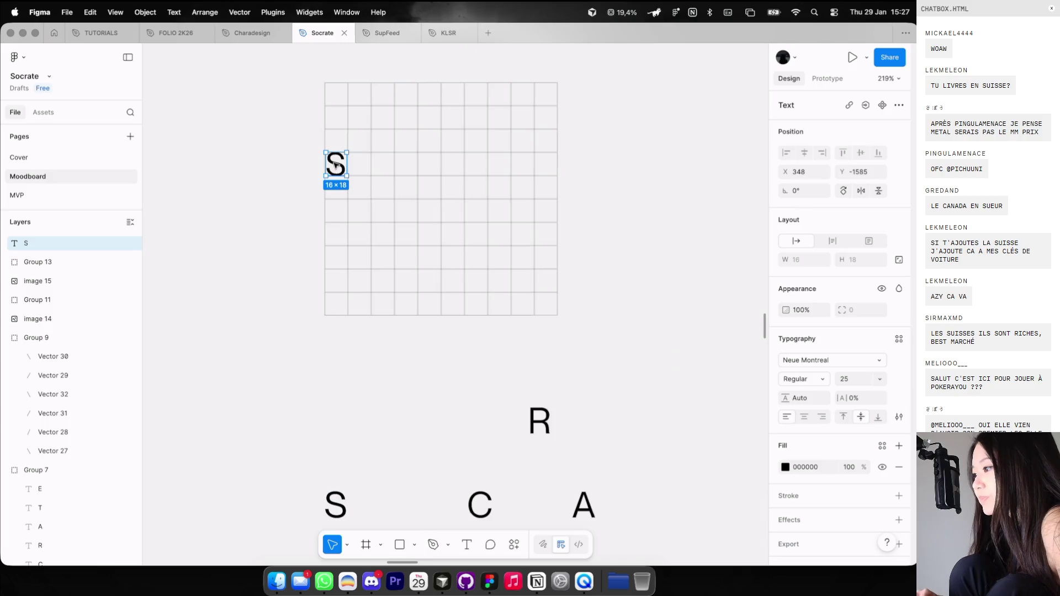
{"action": "left_click_drag", "start_coordinate": [336, 165], "coordinate": [453, 168], "text": "alt"}
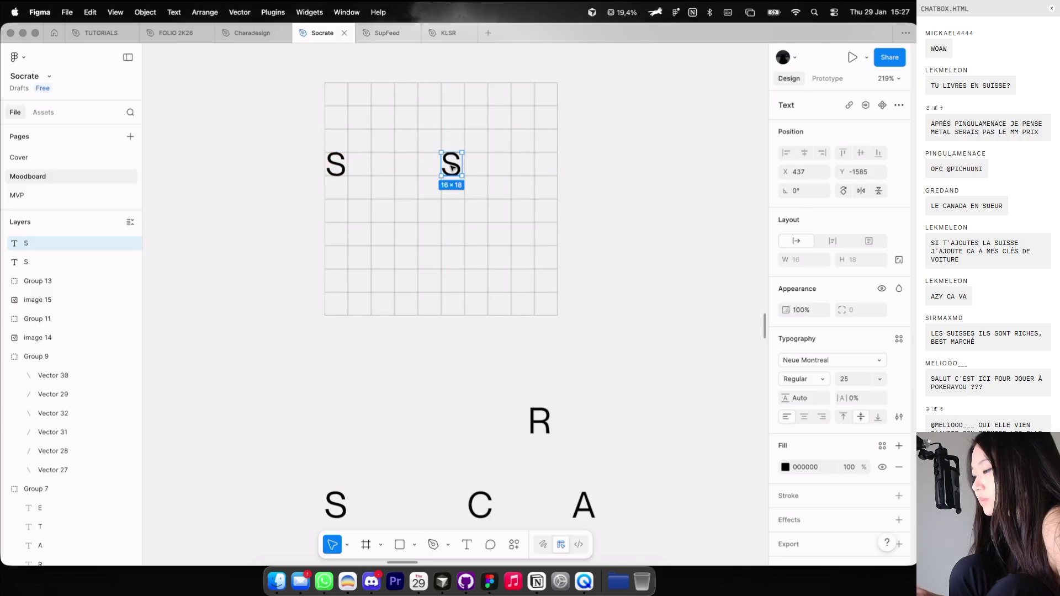
Nudge the C left and duplicate it rightward, turning the copy into an A.
{"action": "scroll", "coordinate": [453, 167], "scroll_direction": "down", "scroll_amount": 2}
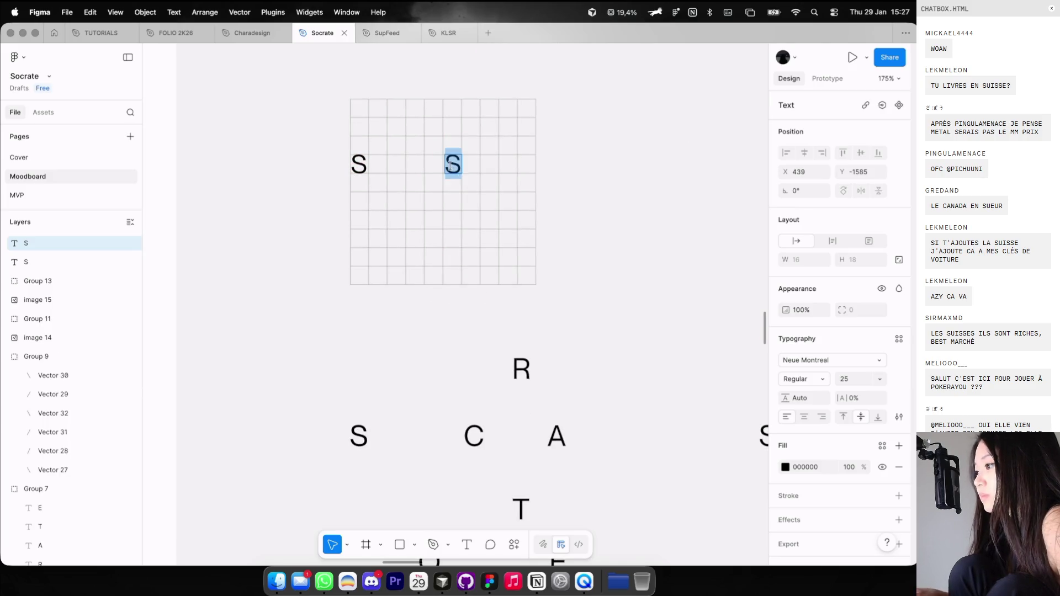
{"action": "key", "text": "Left"}
{"action": "key", "text": "Left"}
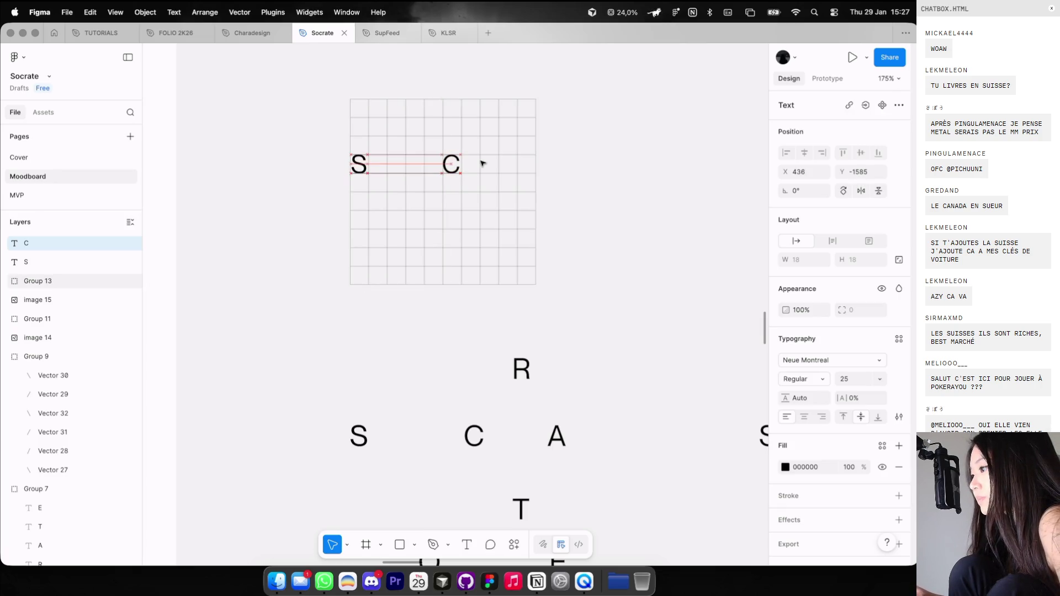
{"action": "left_click_drag", "start_coordinate": [452, 165], "coordinate": [500, 164], "text": "alt"}
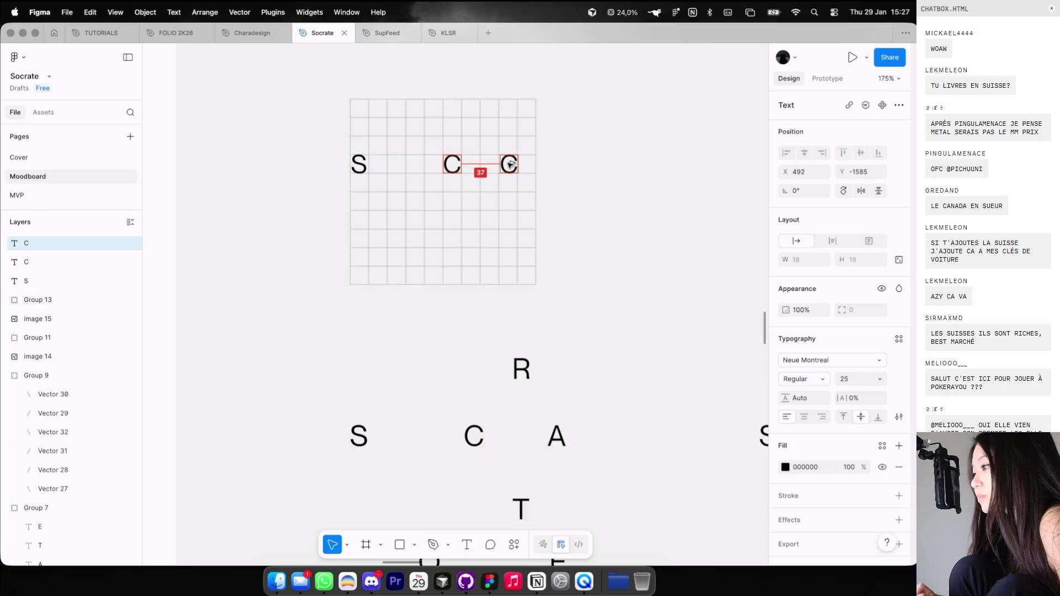
{"action": "scroll", "coordinate": [509, 164], "scroll_direction": "up", "scroll_amount": 2}
{"action": "key", "text": "Left"}
{"action": "double_click", "coordinate": [509, 164]}
{"action": "type", "text": "1"}
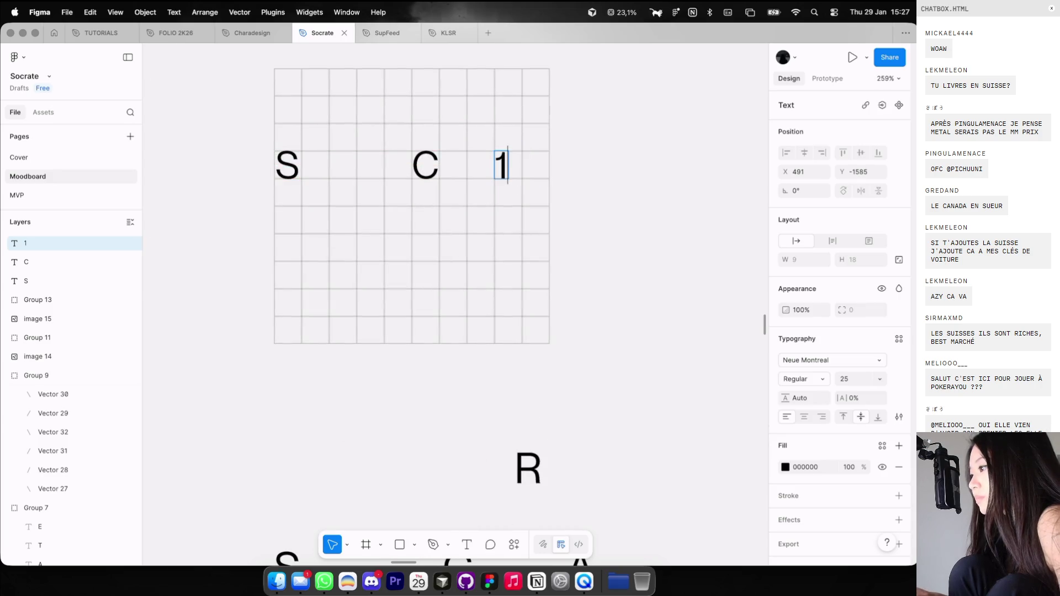
Shift the C left and duplicate it into the row above as an R.
{"action": "left_click", "coordinate": [423, 164]}
{"action": "left_click_drag", "start_coordinate": [407, 164], "coordinate": [398, 165]}
{"action": "scroll", "coordinate": [398, 166], "scroll_direction": "down", "scroll_amount": 5}
{"action": "left_click", "coordinate": [527, 166]}
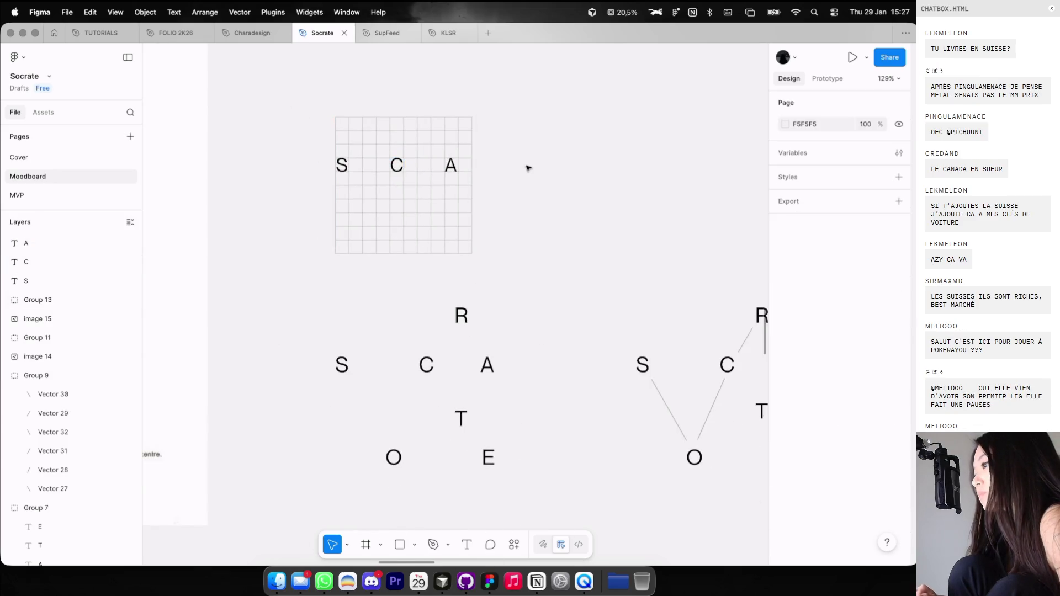
{"action": "scroll", "coordinate": [387, 149], "scroll_direction": "up", "scroll_amount": 3}
{"action": "scroll", "coordinate": [405, 162], "scroll_direction": "up", "scroll_amount": 2}
{"action": "left_click_drag", "start_coordinate": [407, 165], "coordinate": [458, 130]}
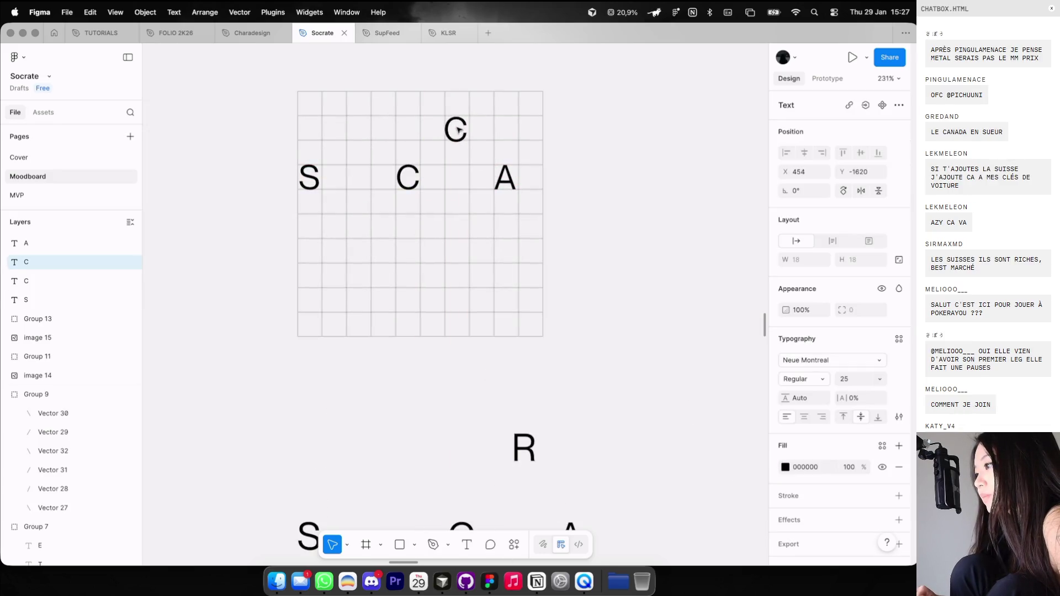
{"action": "double_click", "coordinate": [458, 130]}
{"action": "type", "text": "4"}
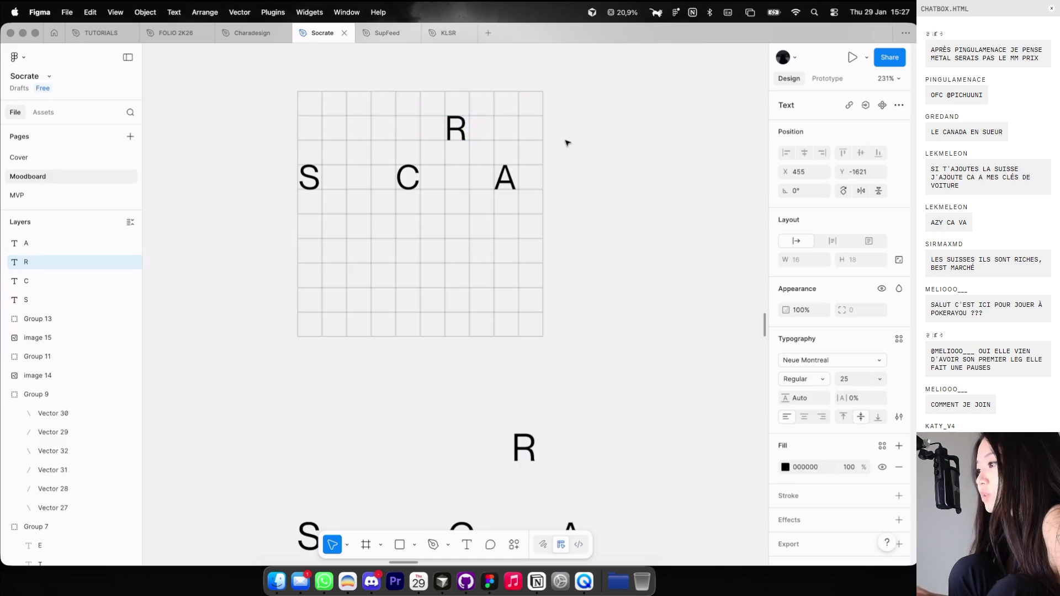
Duplicate the R below the row as a T, then copy the T leftward as an O.
{"action": "scroll", "coordinate": [566, 143], "scroll_direction": "down", "scroll_amount": 1}
{"action": "scroll", "coordinate": [566, 143], "scroll_direction": "down", "scroll_amount": 4}
{"action": "scroll", "coordinate": [527, 125], "scroll_direction": "up", "scroll_amount": 3}
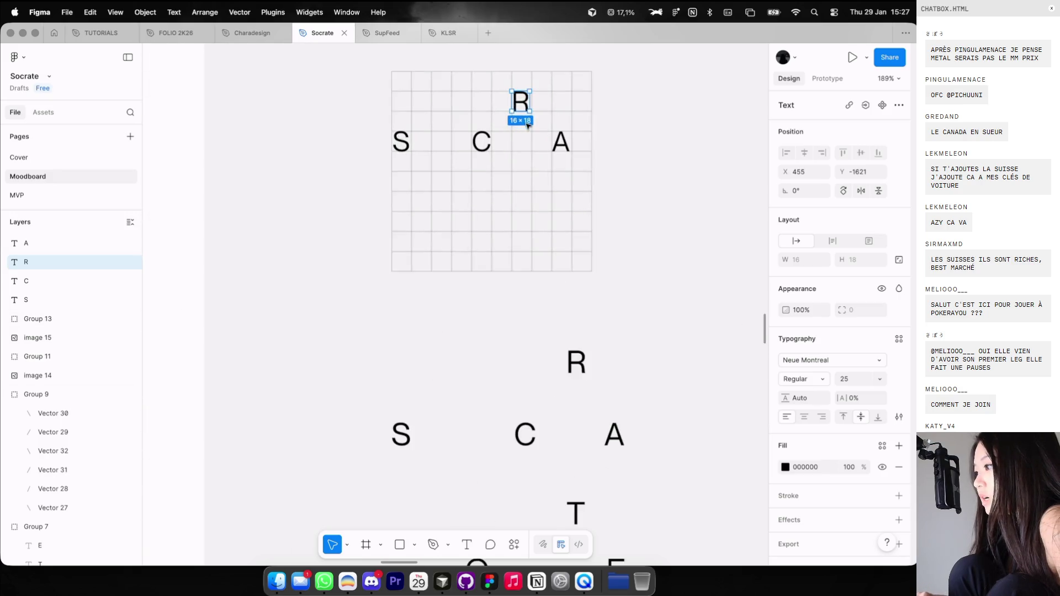
{"action": "left_click_drag", "start_coordinate": [521, 105], "coordinate": [522, 181], "text": "alt"}
{"action": "key", "text": "Escape"}
{"action": "scroll", "coordinate": [592, 185], "scroll_direction": "left", "scroll_amount": 5}
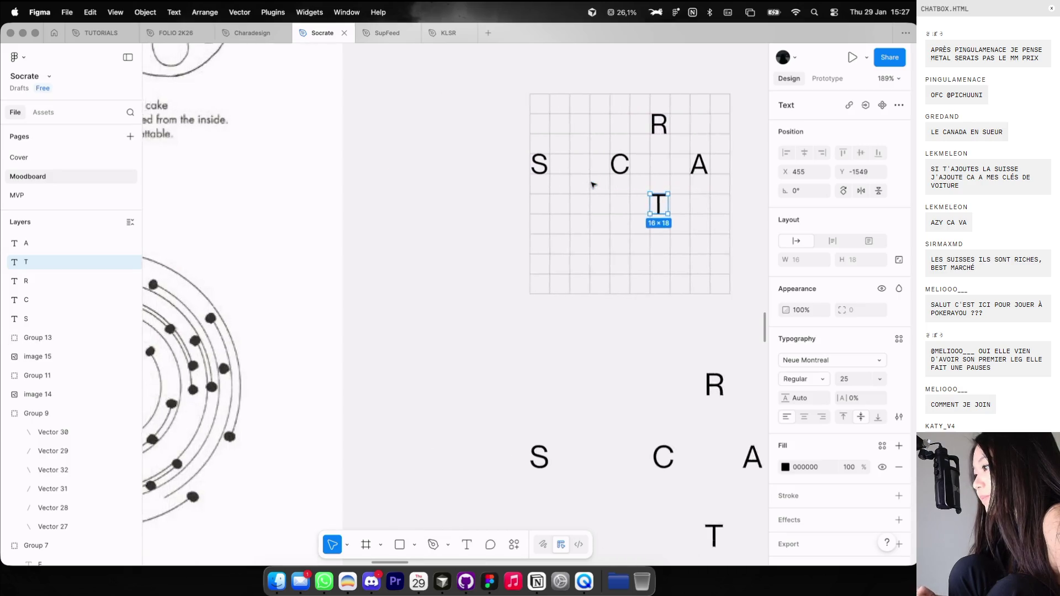
{"action": "scroll", "coordinate": [592, 185], "scroll_direction": "right", "scroll_amount": 5}
{"action": "left_click_drag", "start_coordinate": [513, 161], "coordinate": [441, 162], "text": "alt"}
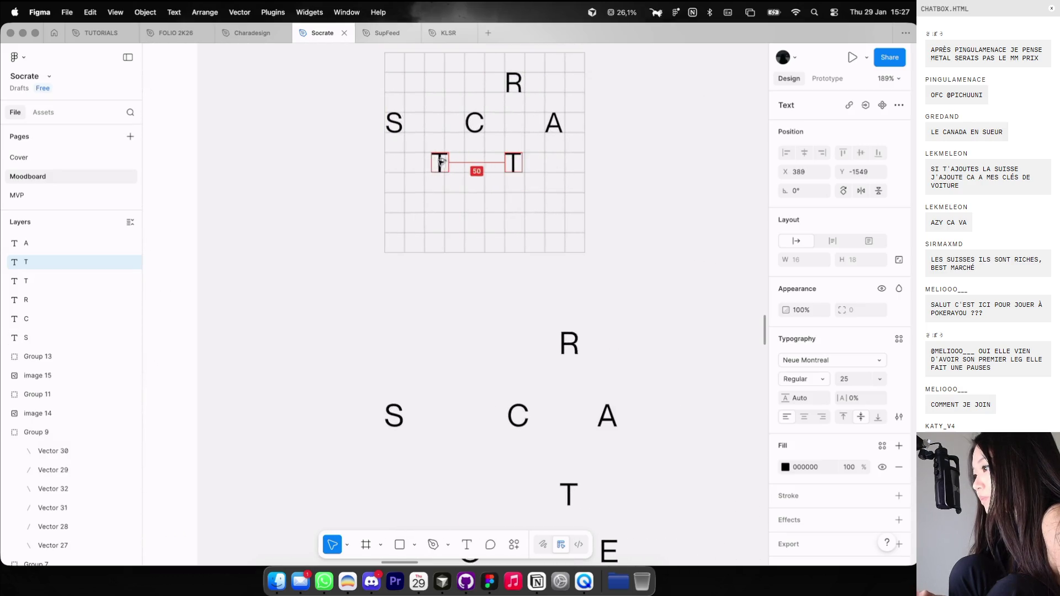
{"action": "type", "text": "O"}
{"action": "key", "text": "Escape"}
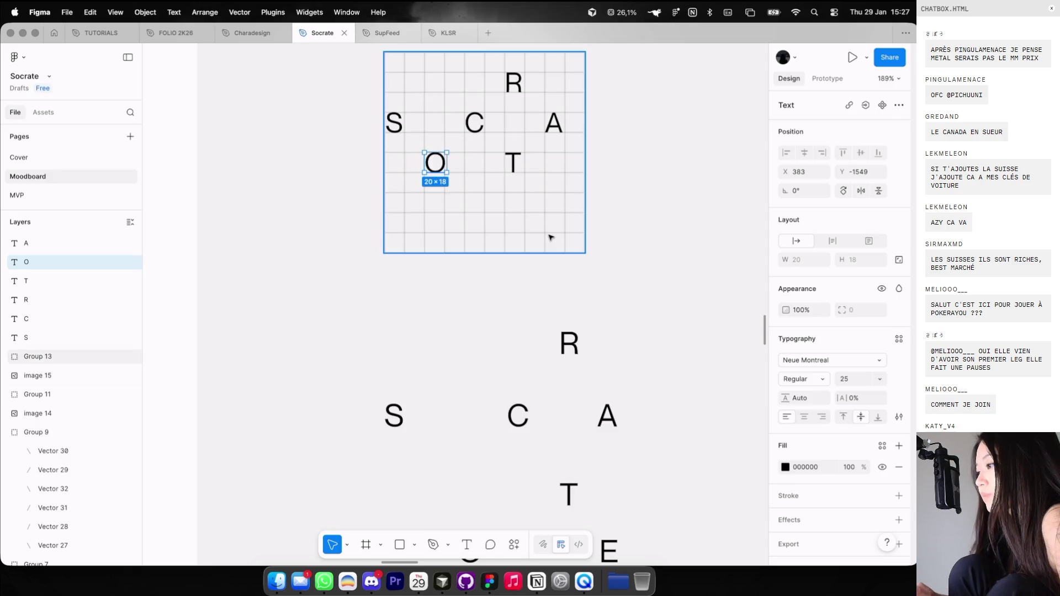
Fine-tune the O's position and duplicate the T into the lower row as an E.
{"action": "scroll", "coordinate": [551, 237], "scroll_direction": "down", "scroll_amount": 3}
{"action": "key", "text": "Left"}
{"action": "scroll", "coordinate": [551, 237], "scroll_direction": "up", "scroll_amount": 3}
{"action": "key", "text": "Right"}
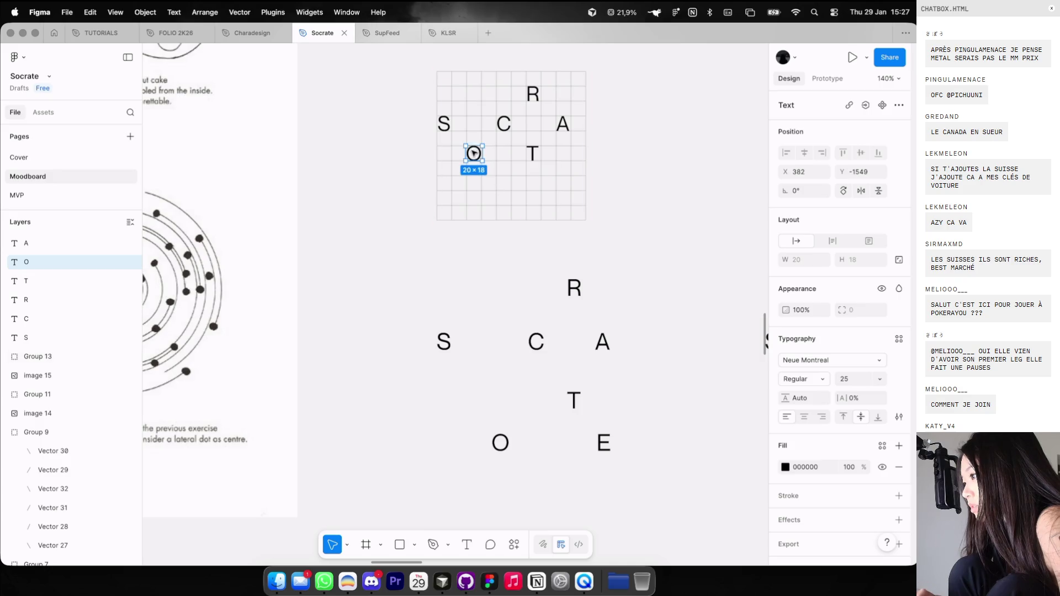
{"action": "left_click", "coordinate": [508, 278]}
{"action": "scroll", "coordinate": [523, 210], "scroll_direction": "up", "scroll_amount": 1}
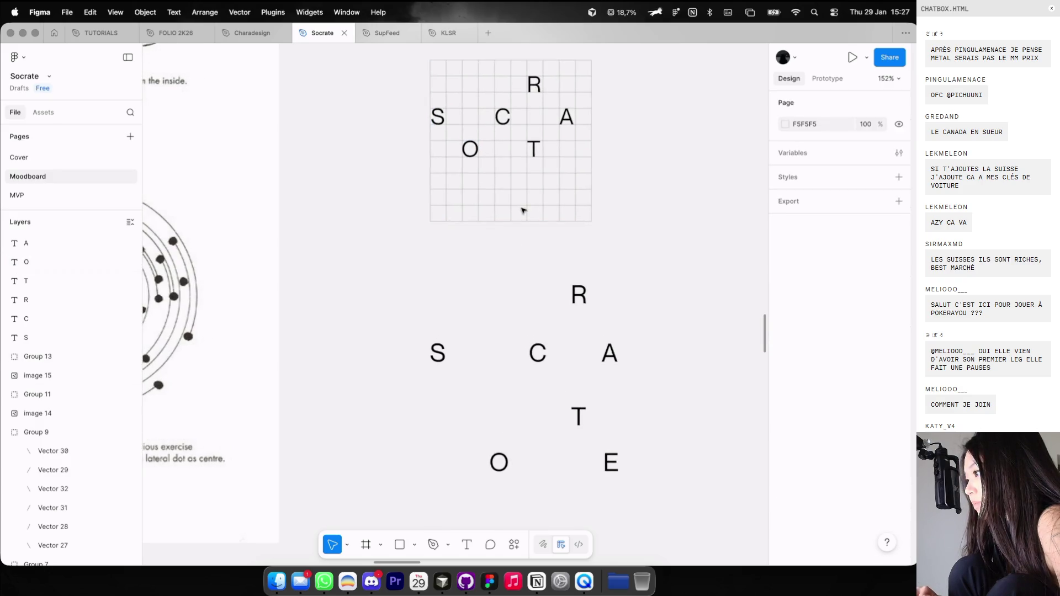
{"action": "left_click", "coordinate": [535, 151]}
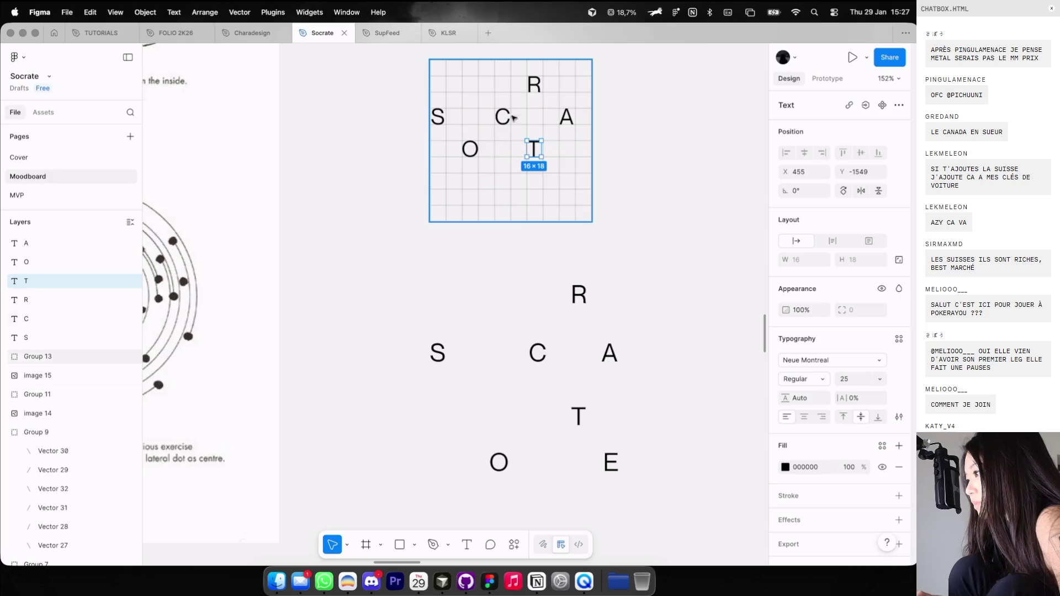
{"action": "mouse_move", "coordinate": [534, 149]}
{"action": "left_mouse_down", "text": "alt"}
{"action": "mouse_move", "coordinate": [534, 179]}
{"action": "mouse_move", "coordinate": [559, 187]}
{"action": "left_mouse_up", "text": "alt"}
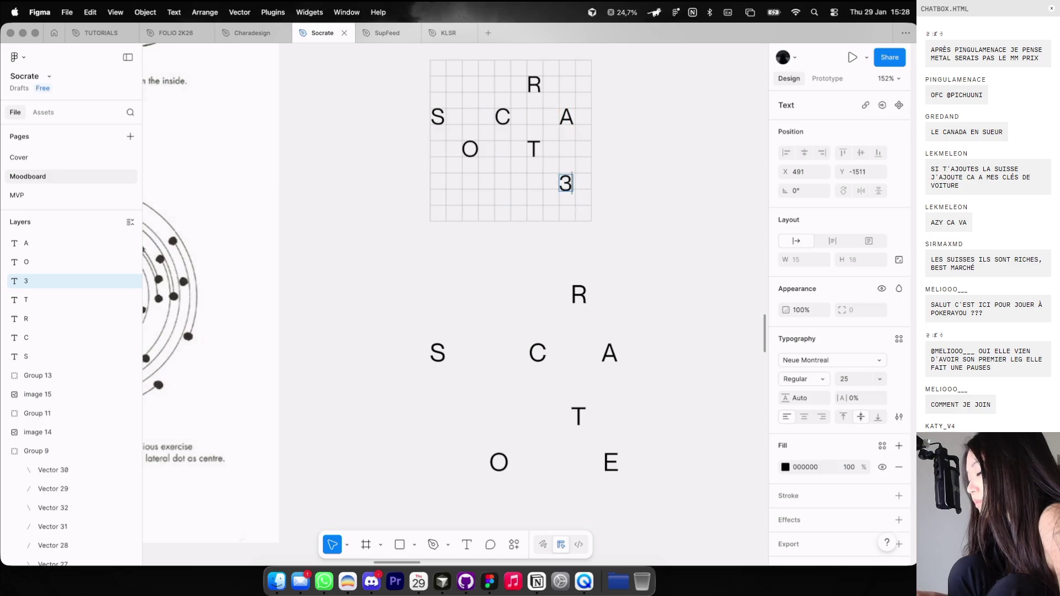
{"action": "type", "text": "E"}
{"action": "left_click", "coordinate": [662, 200]}
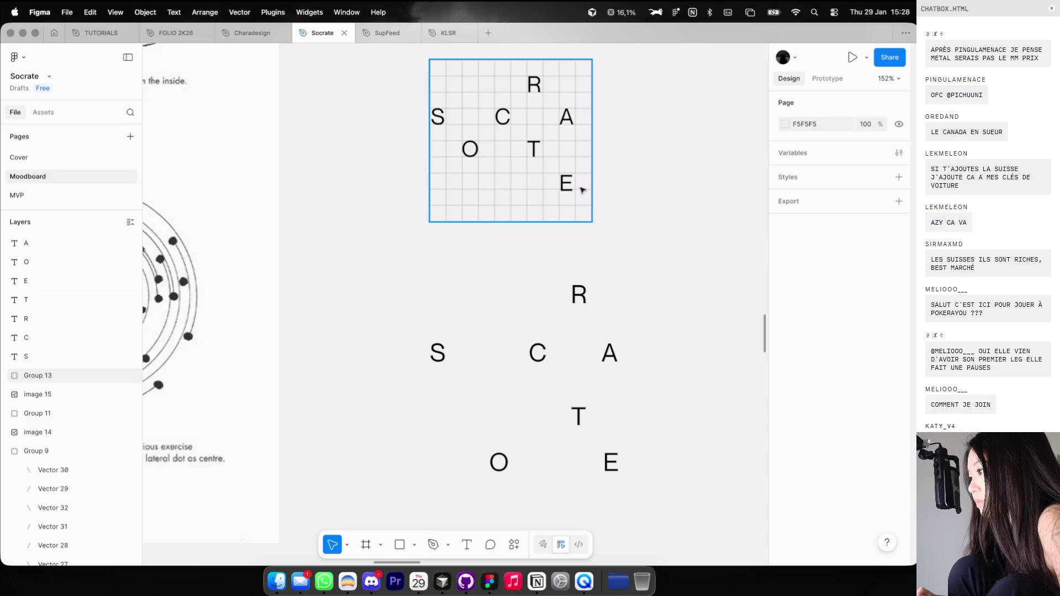
{"action": "left_click", "coordinate": [572, 188]}
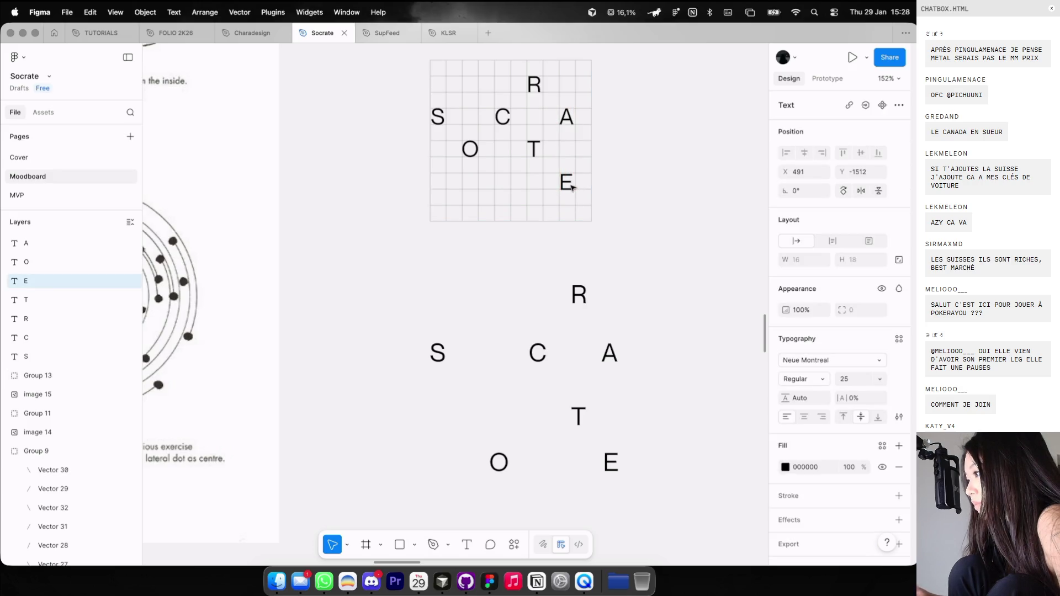
Move the O down onto the E's row.
{"action": "left_click_drag", "start_coordinate": [471, 159], "coordinate": [471, 184]}
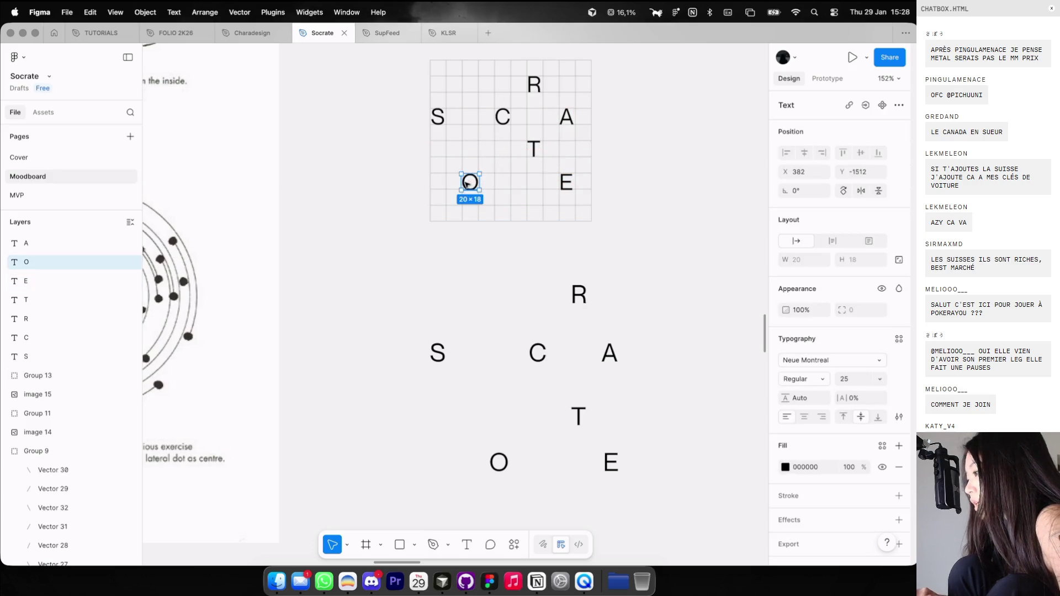
{"action": "left_click", "coordinate": [644, 173]}
{"action": "scroll", "coordinate": [645, 175], "scroll_direction": "down", "scroll_amount": 5}
{"action": "scroll", "coordinate": [511, 171], "scroll_direction": "up", "scroll_amount": 3}
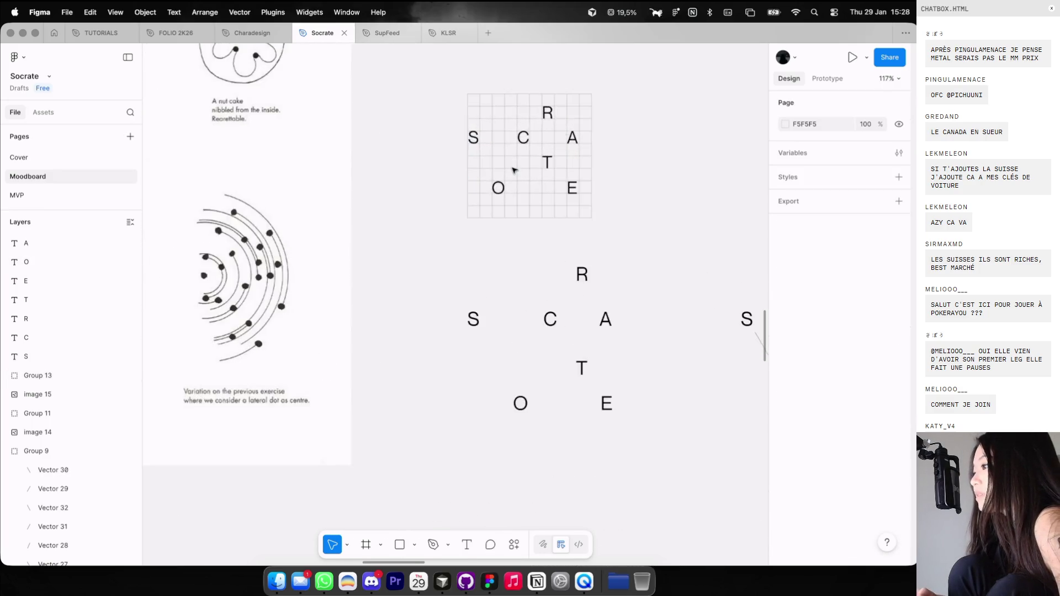
{"action": "scroll", "coordinate": [441, 199], "scroll_direction": "right", "scroll_amount": 3}
Select S, O, C, T, E, A and R and group them.
{"action": "left_click", "coordinate": [388, 180]}
{"action": "left_click", "coordinate": [410, 231], "text": "shift"}
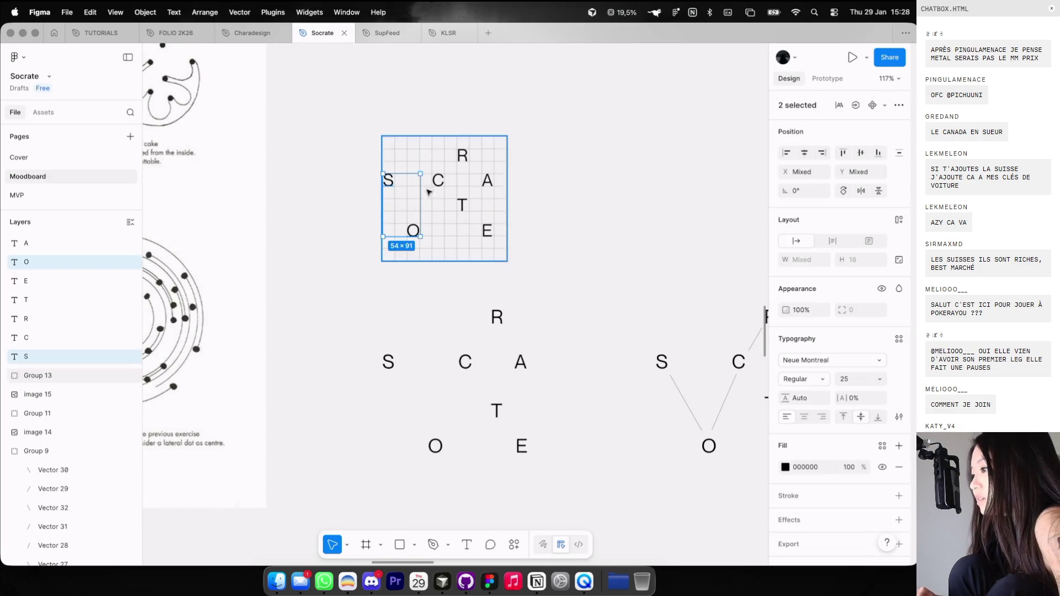
{"action": "left_click", "coordinate": [438, 180], "text": "shift"}
{"action": "scroll", "coordinate": [436, 181], "scroll_direction": "up", "scroll_amount": 2}
{"action": "left_click", "coordinate": [472, 215], "text": "shift"}
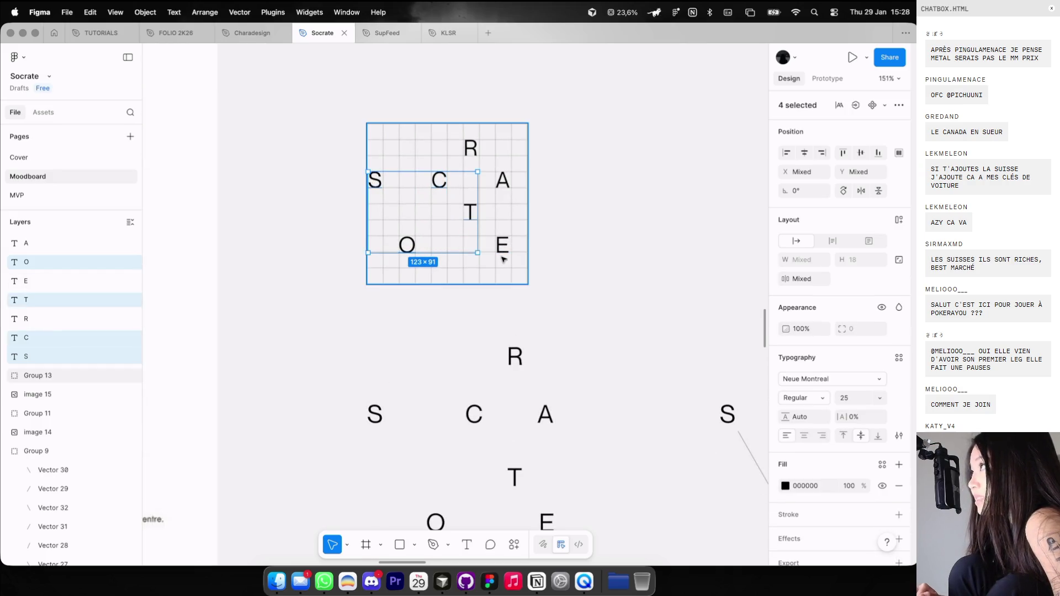
{"action": "left_click", "coordinate": [502, 247], "text": "shift"}
{"action": "left_click", "coordinate": [502, 181], "text": "shift"}
{"action": "left_click", "coordinate": [470, 147], "text": "shift"}
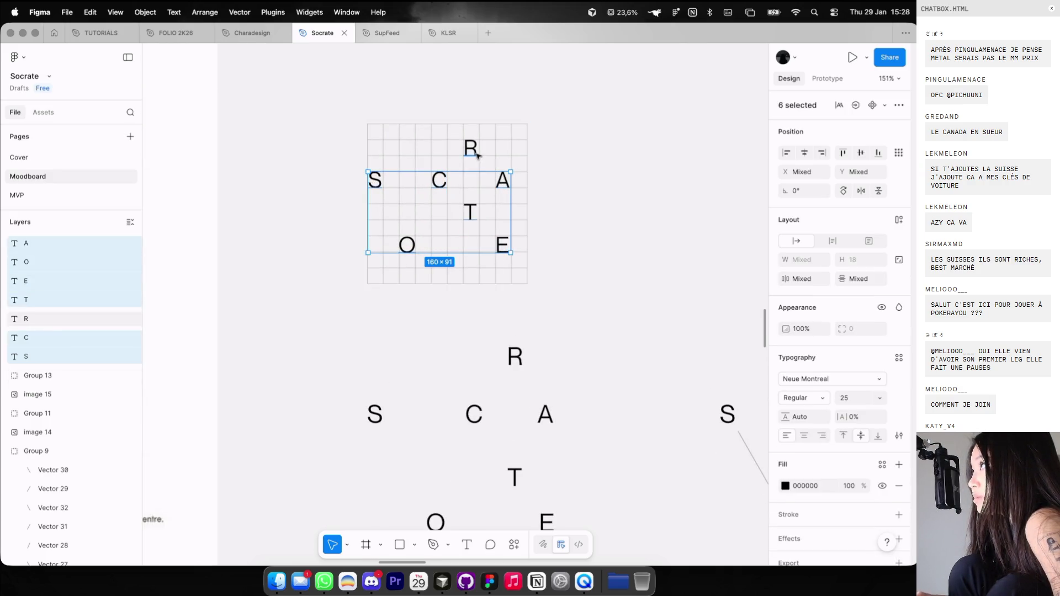
{"action": "scroll", "coordinate": [466, 149], "scroll_direction": "down", "scroll_amount": 3}
{"action": "key", "text": "cmd+g"}
Move the letter group to the right of the grid.
{"action": "left_click_drag", "start_coordinate": [465, 183], "coordinate": [588, 183]}
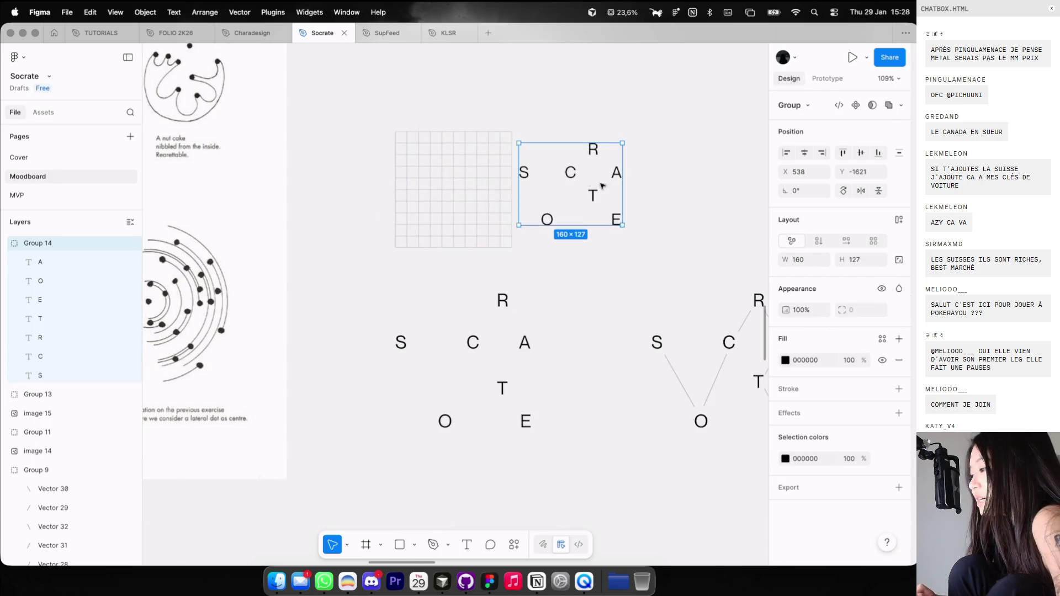
{"action": "scroll", "coordinate": [607, 185], "scroll_direction": "up", "scroll_amount": 3}
{"action": "scroll", "coordinate": [618, 183], "scroll_direction": "up", "scroll_amount": 2}
{"action": "left_click", "coordinate": [673, 138]}
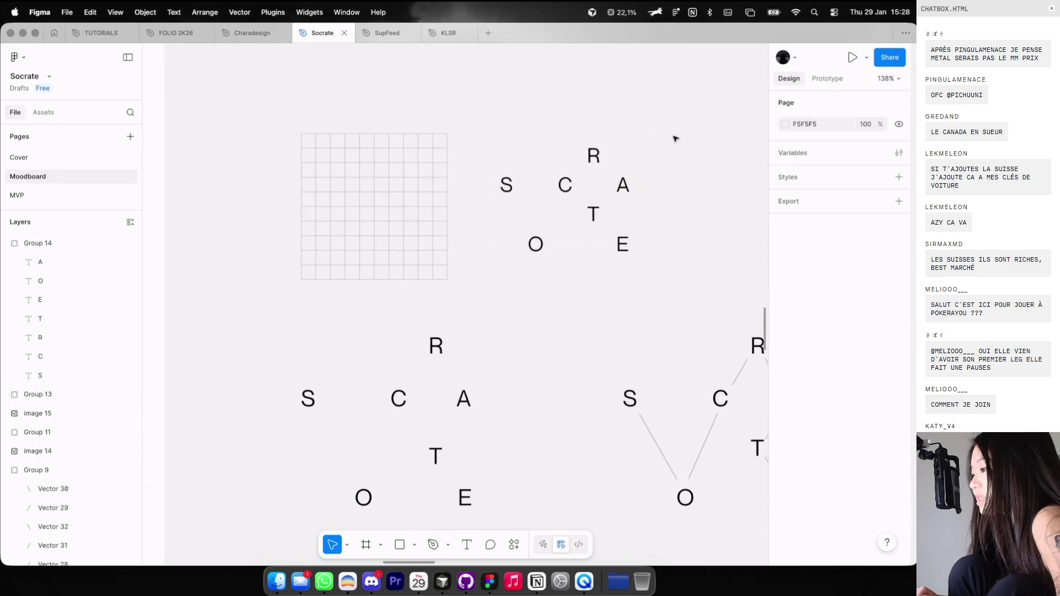
{"action": "scroll", "coordinate": [678, 136], "scroll_direction": "down", "scroll_amount": 3}
{"action": "scroll", "coordinate": [678, 136], "scroll_direction": "down", "scroll_amount": 3}
Move the SOCRATE letter group back onto the square grid.
{"action": "mouse_move", "coordinate": [498, 254]}
{"action": "left_mouse_down"}
{"action": "mouse_move", "coordinate": [383, 236]}
{"action": "mouse_move", "coordinate": [502, 154]}
{"action": "left_mouse_up"}
{"action": "left_click", "coordinate": [577, 183]}
{"action": "scroll", "coordinate": [580, 186], "scroll_direction": "right", "scroll_amount": 1}
{"action": "scroll", "coordinate": [583, 215], "scroll_direction": "right", "scroll_amount": 1}
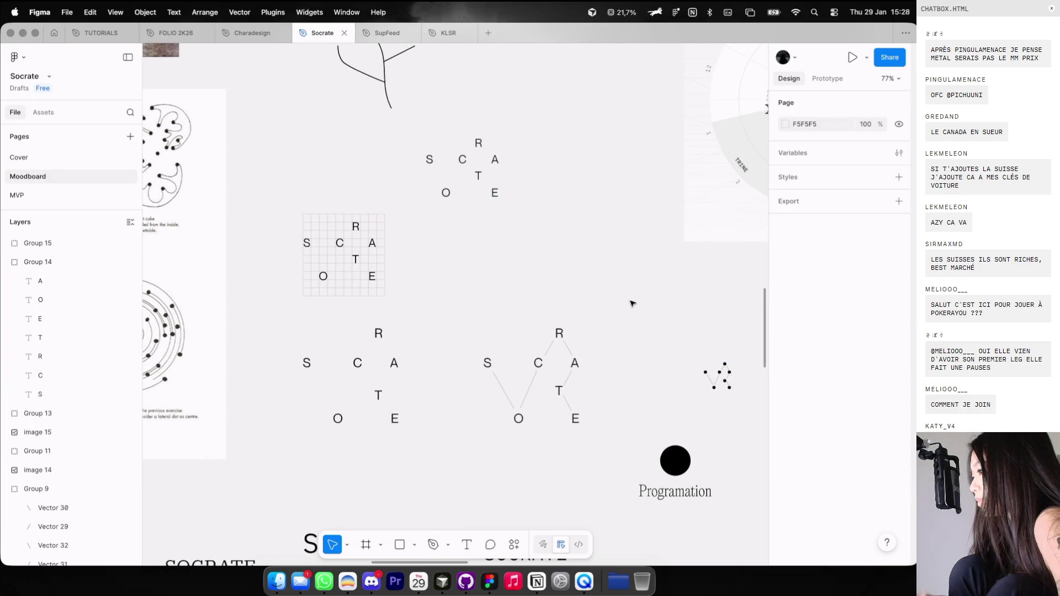
{"action": "scroll", "coordinate": [436, 137], "scroll_direction": "up", "scroll_amount": 3}
Duplicate the grid group and place the copy beside the original.
{"action": "left_click_drag", "start_coordinate": [356, 256], "coordinate": [514, 253]}
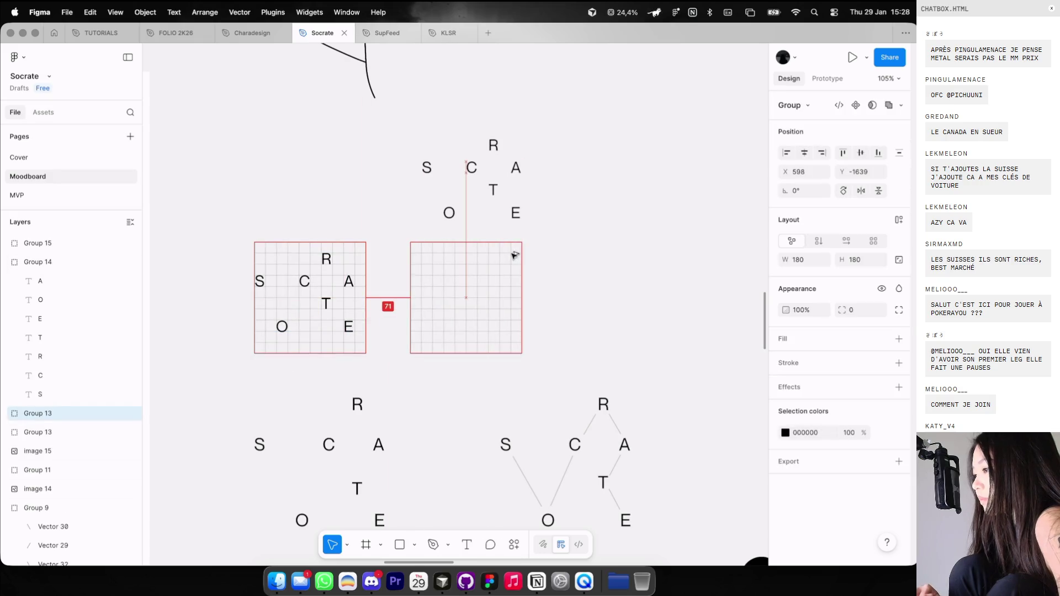
{"action": "key", "text": "ctrl+z"}
{"action": "left_click_drag", "start_coordinate": [380, 256], "coordinate": [526, 253]}
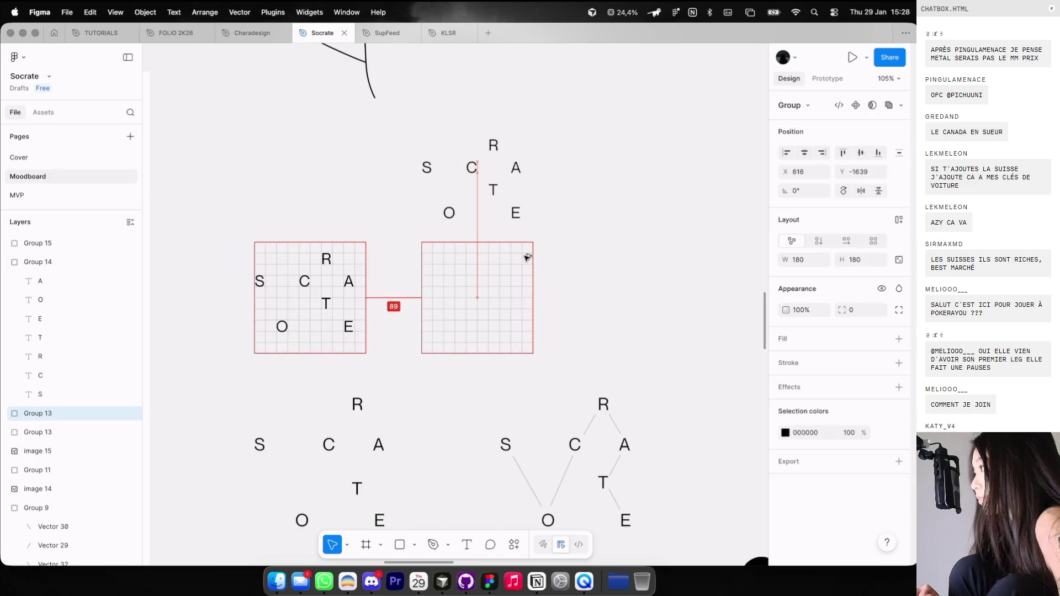
{"action": "scroll", "coordinate": [458, 259], "scroll_direction": "up", "scroll_amount": 2}
{"action": "scroll", "coordinate": [457, 258], "scroll_direction": "left", "scroll_amount": 1}
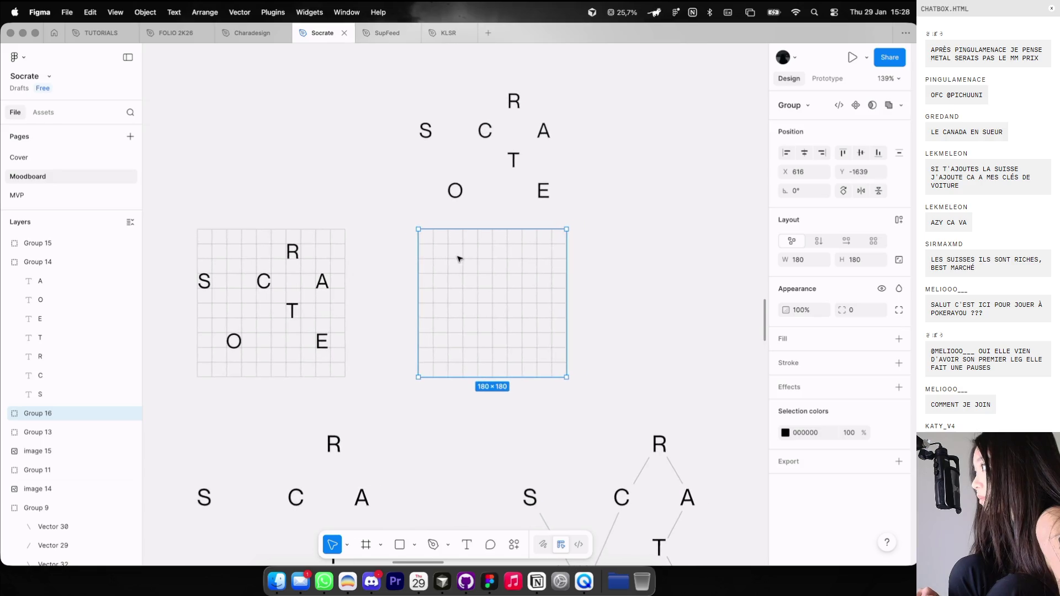
{"action": "scroll", "coordinate": [458, 258], "scroll_direction": "down", "scroll_amount": 2}
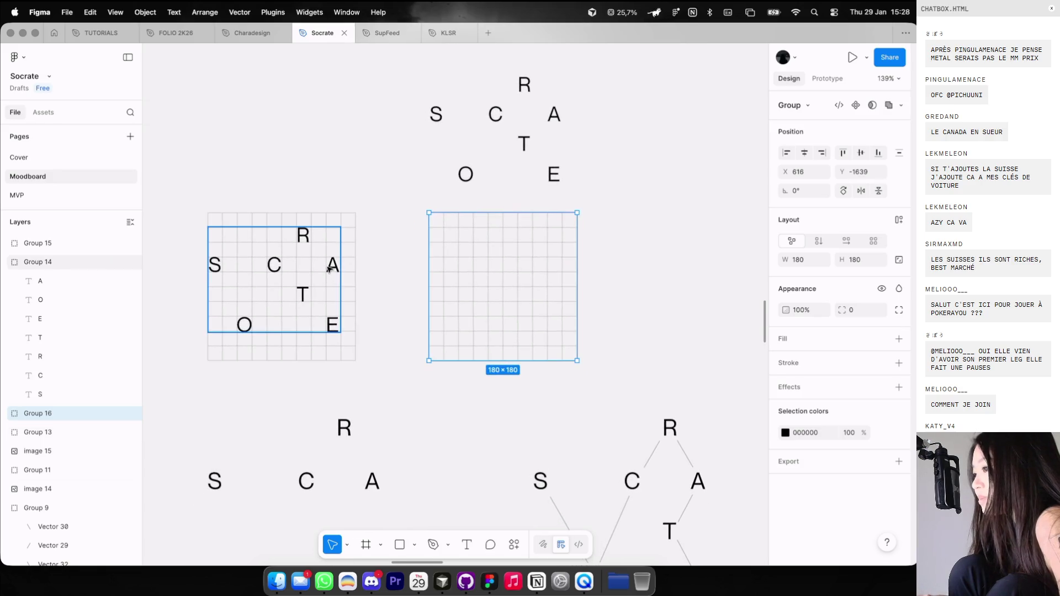
Copy the letter group into the right grid and fade it to 20% opacity.
{"action": "left_click_drag", "start_coordinate": [326, 274], "coordinate": [535, 271], "text": "alt"}
{"action": "scroll", "coordinate": [535, 271], "scroll_direction": "up", "scroll_amount": 3}
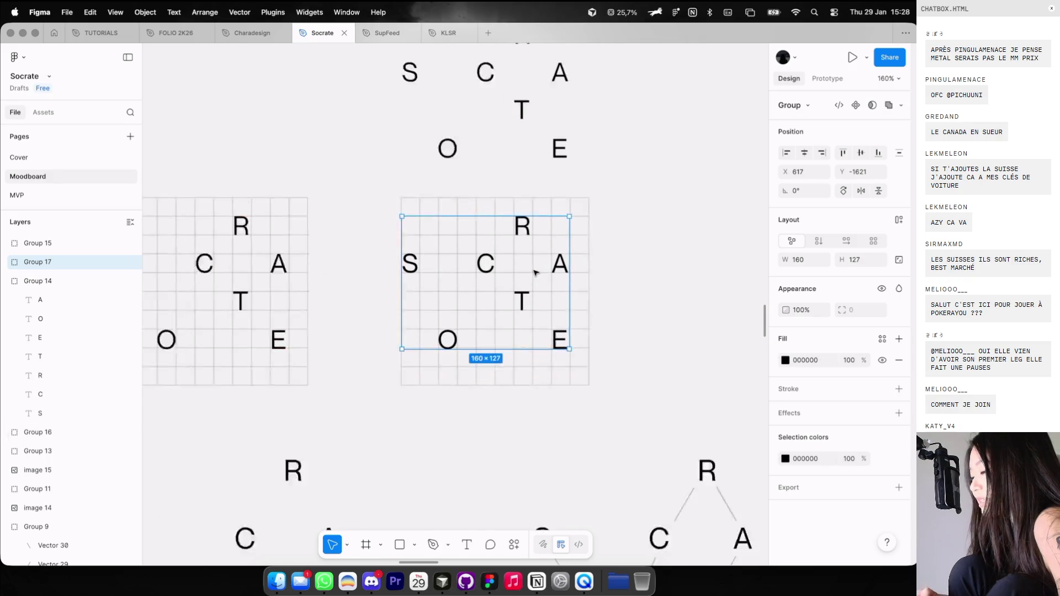
{"action": "key", "text": "2"}
{"action": "left_click", "coordinate": [639, 220]}
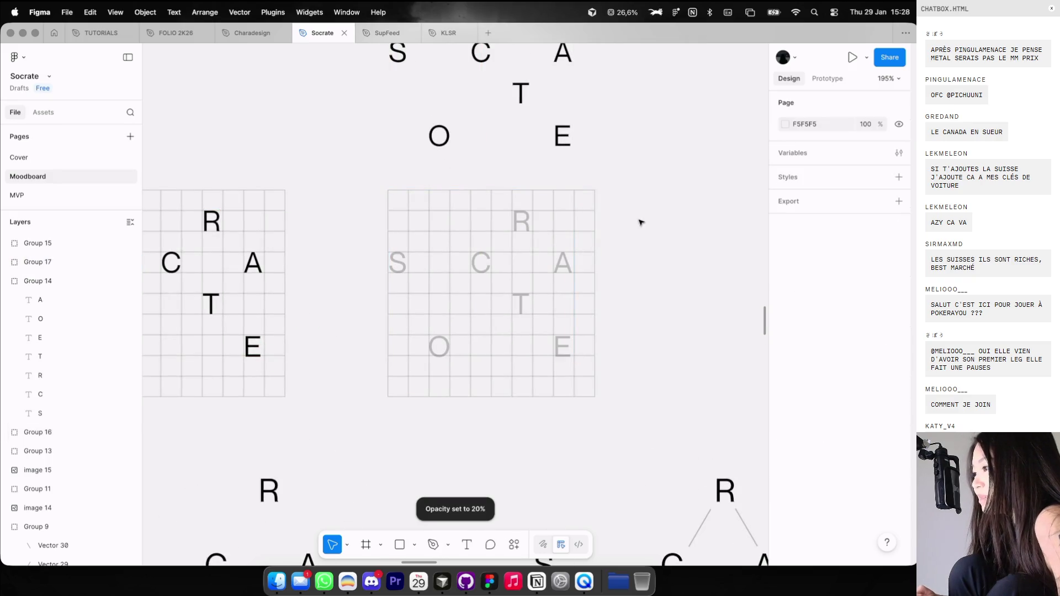
Lock the new grid group in Layers so it stays put.
{"action": "scroll", "coordinate": [579, 211], "scroll_direction": "up", "scroll_amount": 1}
{"action": "scroll", "coordinate": [425, 255], "scroll_direction": "up", "scroll_amount": 3}
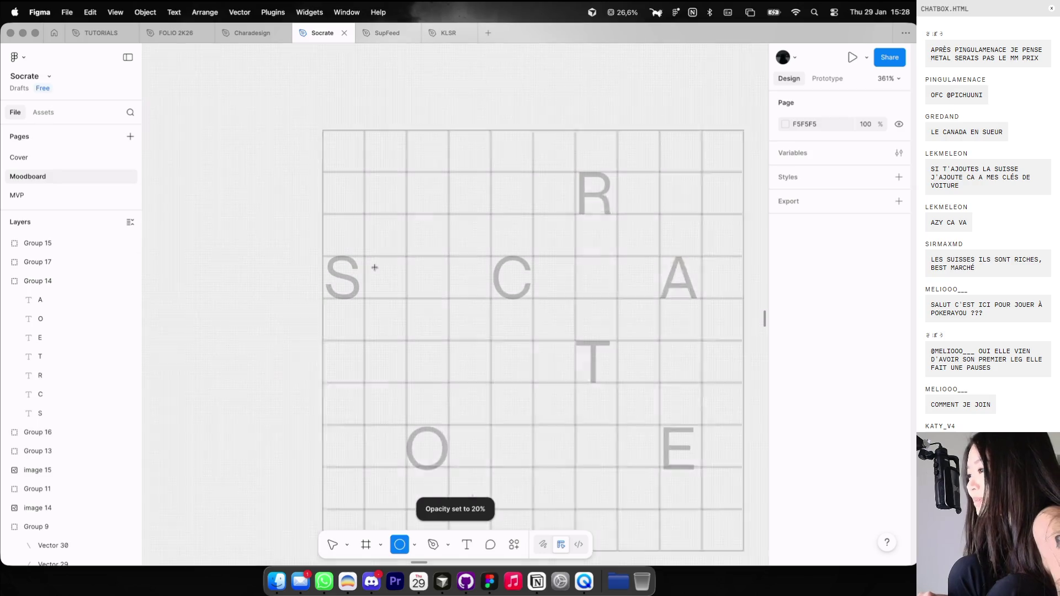
{"action": "scroll", "coordinate": [414, 258], "scroll_direction": "up", "scroll_amount": 2}
{"action": "left_click_drag", "start_coordinate": [540, 256], "coordinate": [554, 271]}
{"action": "key", "text": "Delete"}
{"action": "left_click", "coordinate": [324, 117]}
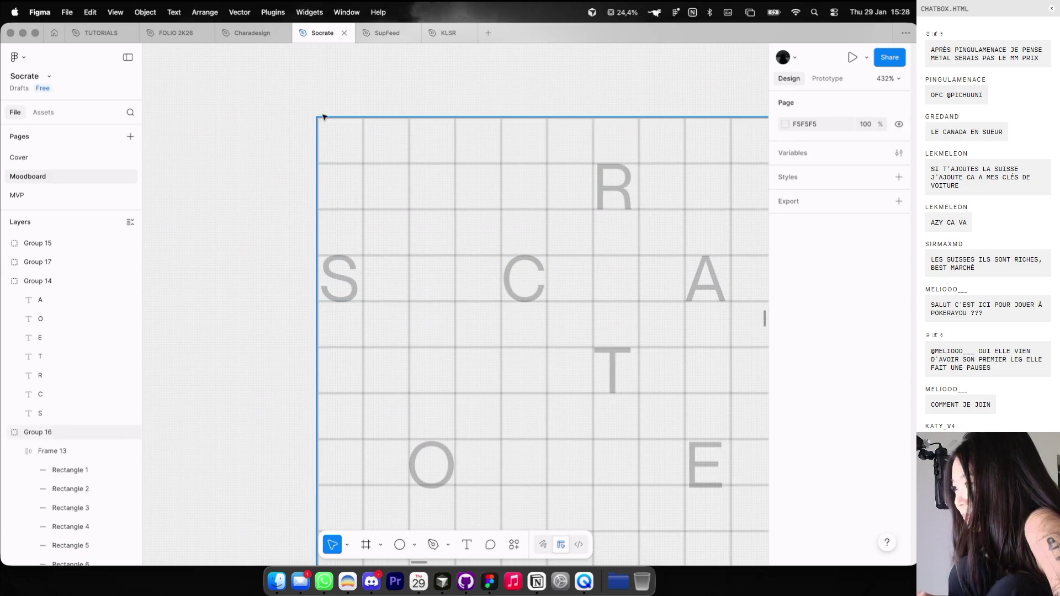
{"action": "left_click", "coordinate": [119, 434]}
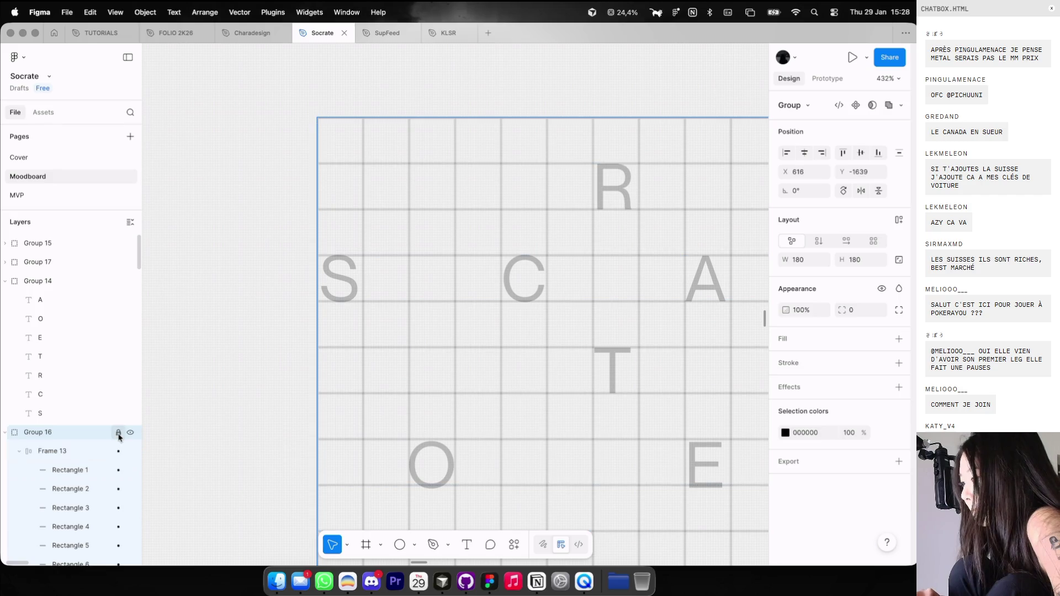
{"action": "left_click", "coordinate": [256, 247]}
Draw a 6×6 dot over the faded S and give it a black 000000 fill.
{"action": "mouse_move", "coordinate": [341, 279]}
{"action": "left_mouse_down"}
{"action": "mouse_move", "coordinate": [355, 293]}
{"action": "mouse_move", "coordinate": [345, 282]}
{"action": "left_mouse_up"}
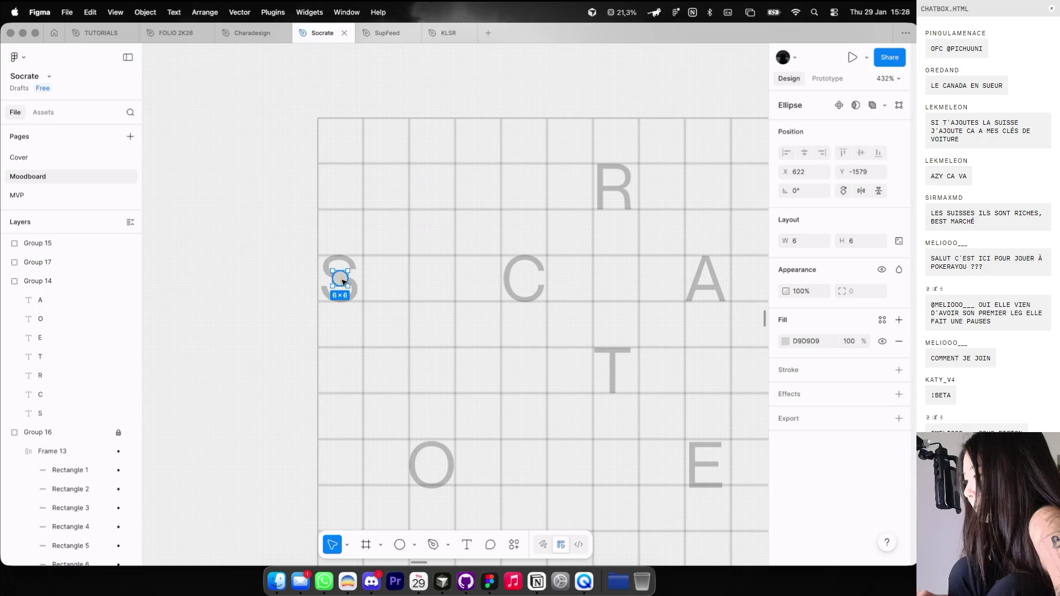
{"action": "left_click", "coordinate": [784, 341]}
{"action": "left_click_drag", "start_coordinate": [705, 339], "coordinate": [638, 444]}
{"action": "key", "text": "Escape"}
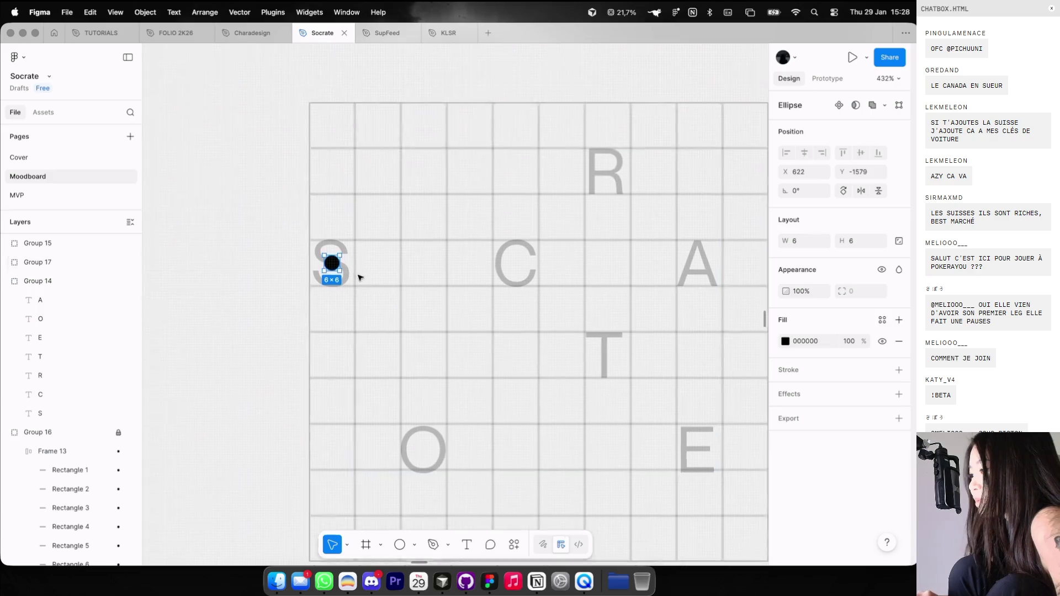
{"action": "scroll", "coordinate": [318, 244], "scroll_direction": "down", "scroll_amount": 3, "text": "ctrl"}
Copy the black dot onto the remaining letters C, R, T, E, O and A.
{"action": "mouse_move", "coordinate": [301, 240]}
{"action": "left_mouse_down", "text": "alt"}
{"action": "mouse_move", "coordinate": [592, 240]}
{"action": "mouse_move", "coordinate": [592, 174]}
{"action": "left_mouse_up", "text": "alt"}
{"action": "key", "text": "Escape"}
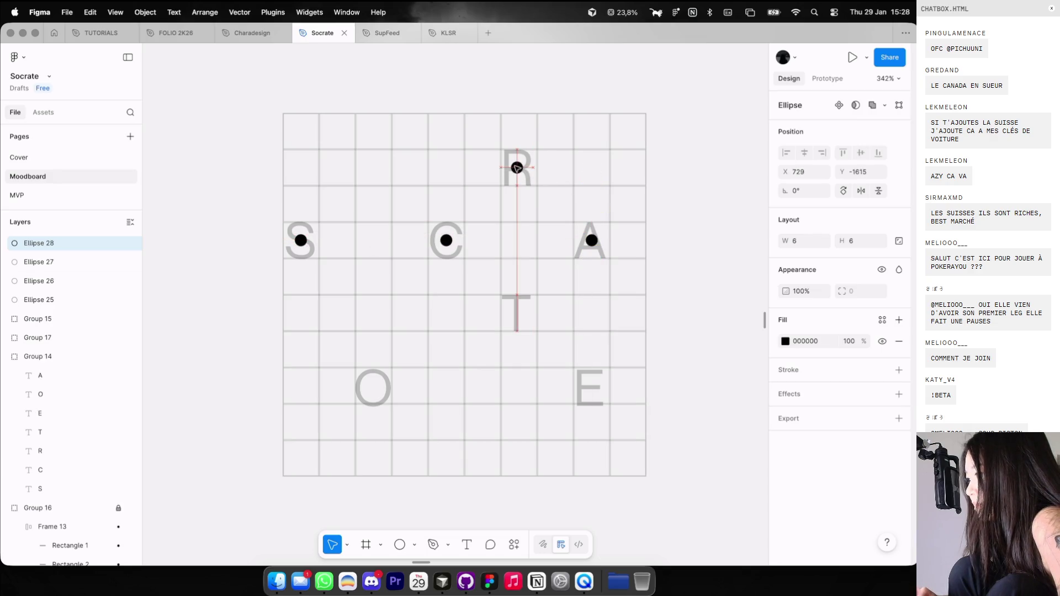
{"action": "mouse_move", "coordinate": [516, 168]}
{"action": "left_mouse_down", "text": "alt"}
{"action": "mouse_move", "coordinate": [527, 318]}
{"action": "mouse_move", "coordinate": [519, 393]}
{"action": "left_mouse_up", "text": "alt"}
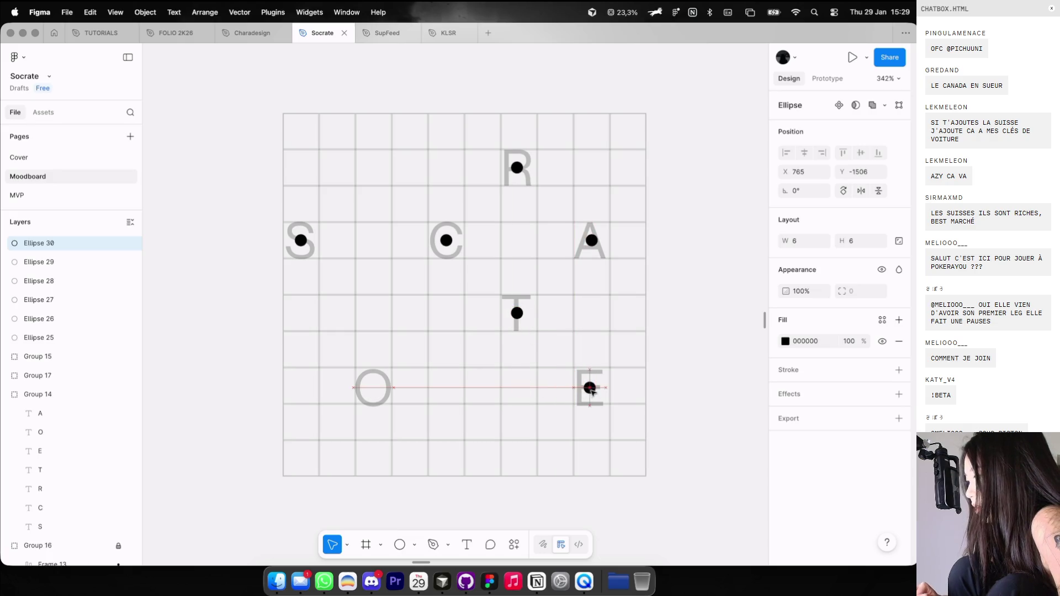
{"action": "left_click_drag", "start_coordinate": [594, 391], "coordinate": [358, 400], "text": "alt"}
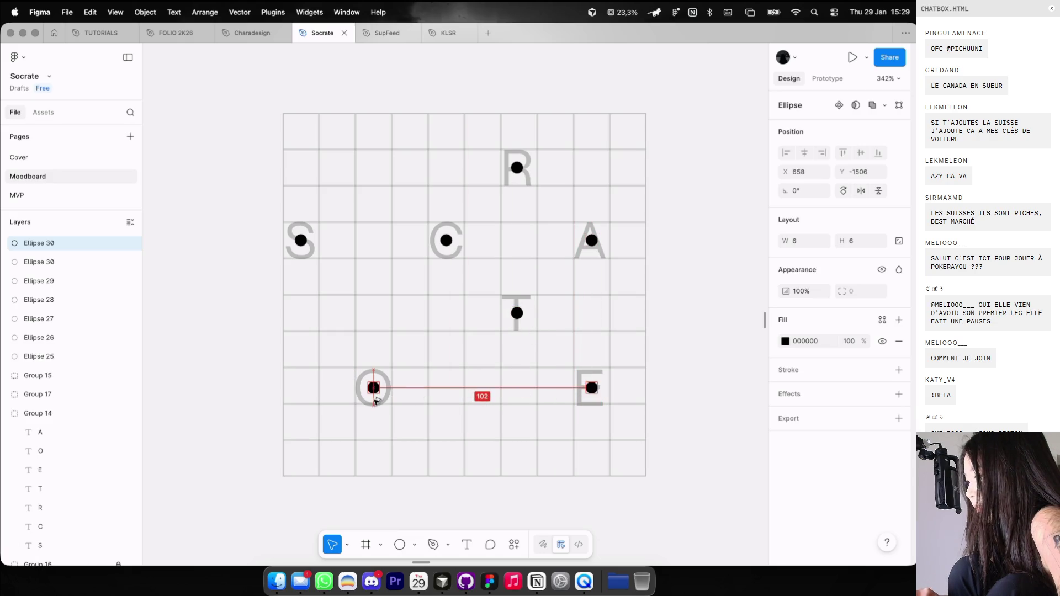
{"action": "scroll", "coordinate": [383, 374], "scroll_direction": "down", "scroll_amount": 5, "text": "ctrl"}
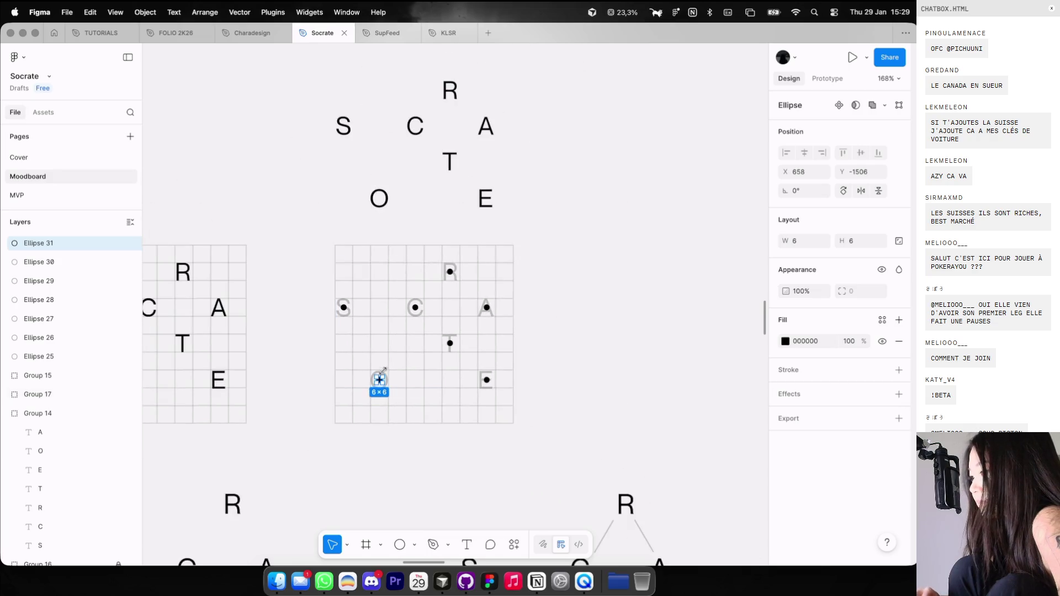
{"action": "left_click", "coordinate": [353, 338]}
{"action": "left_click", "coordinate": [342, 305]}
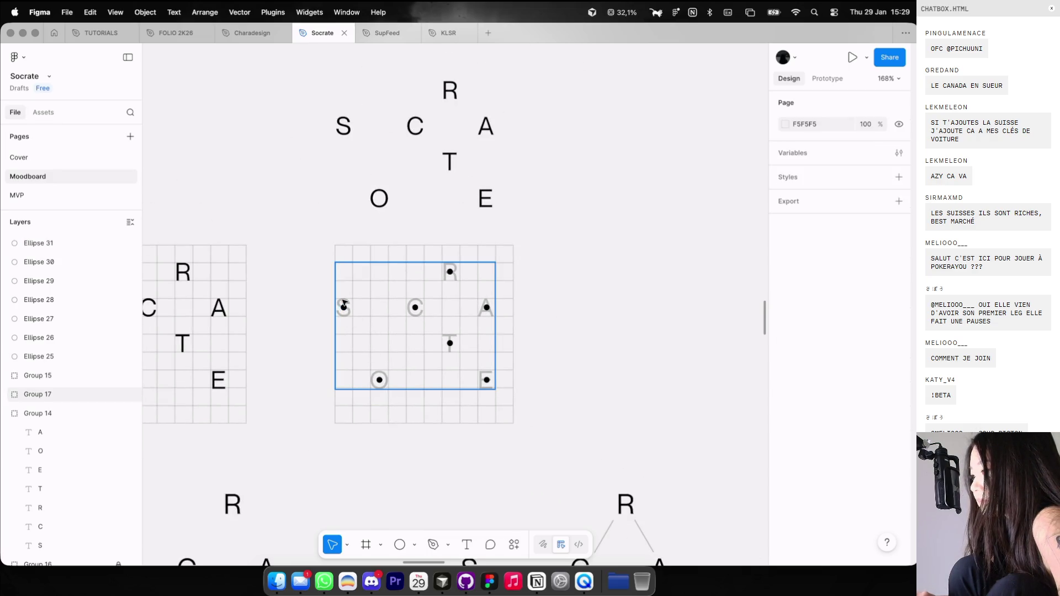
Delete the faded letters and group the seven remaining dots.
{"action": "key", "text": "Delete"}
{"action": "scroll", "coordinate": [339, 301], "scroll_direction": "down", "scroll_amount": 2, "text": "ctrl"}
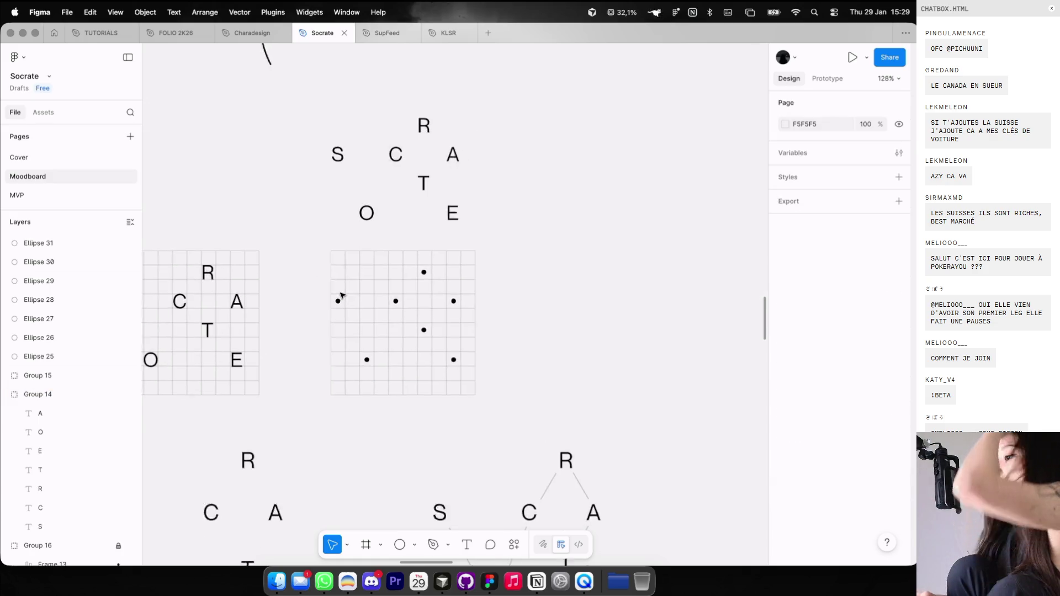
{"action": "left_click", "coordinate": [339, 301]}
{"action": "scroll", "coordinate": [348, 333], "scroll_direction": "up", "scroll_amount": 3, "text": "ctrl"}
{"action": "left_click", "coordinate": [382, 393], "text": "shift"}
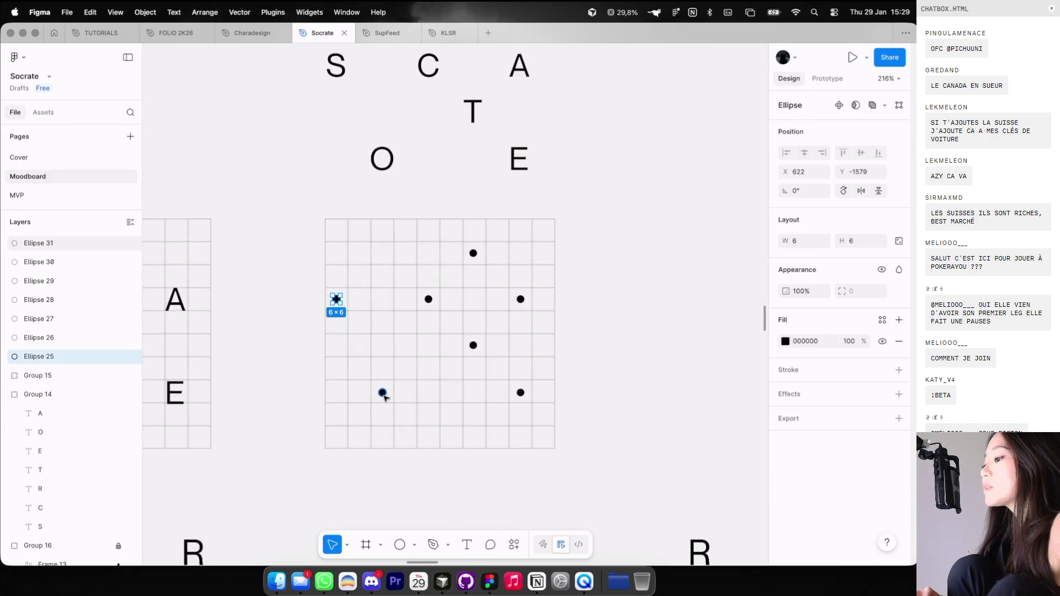
{"action": "left_click", "coordinate": [428, 299], "text": "shift"}
{"action": "left_click", "coordinate": [473, 345], "text": "shift"}
{"action": "left_click", "coordinate": [520, 392], "text": "shift"}
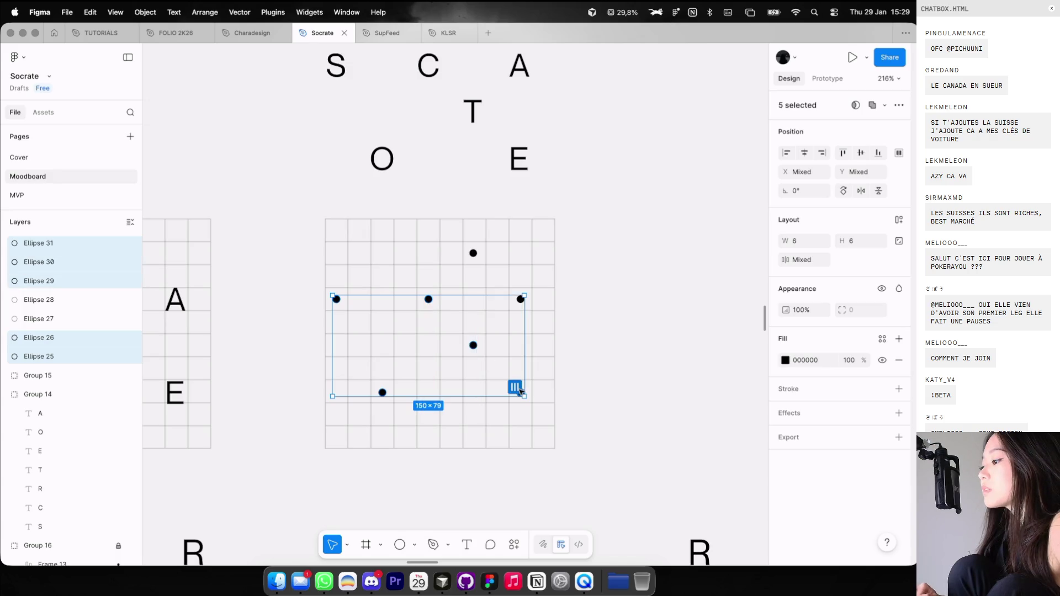
{"action": "scroll", "coordinate": [520, 300], "scroll_direction": "up", "scroll_amount": 3, "text": "ctrl"}
{"action": "left_click", "coordinate": [520, 299], "text": "shift"}
{"action": "left_click", "coordinate": [458, 237], "text": "shift"}
{"action": "scroll", "coordinate": [461, 239], "scroll_direction": "down", "scroll_amount": 5, "text": "ctrl"}
{"action": "key", "text": "super+g"}
Place a copy of the dot group beside the top lettered constellation.
{"action": "scroll", "coordinate": [430, 298], "scroll_direction": "up", "scroll_amount": 3}
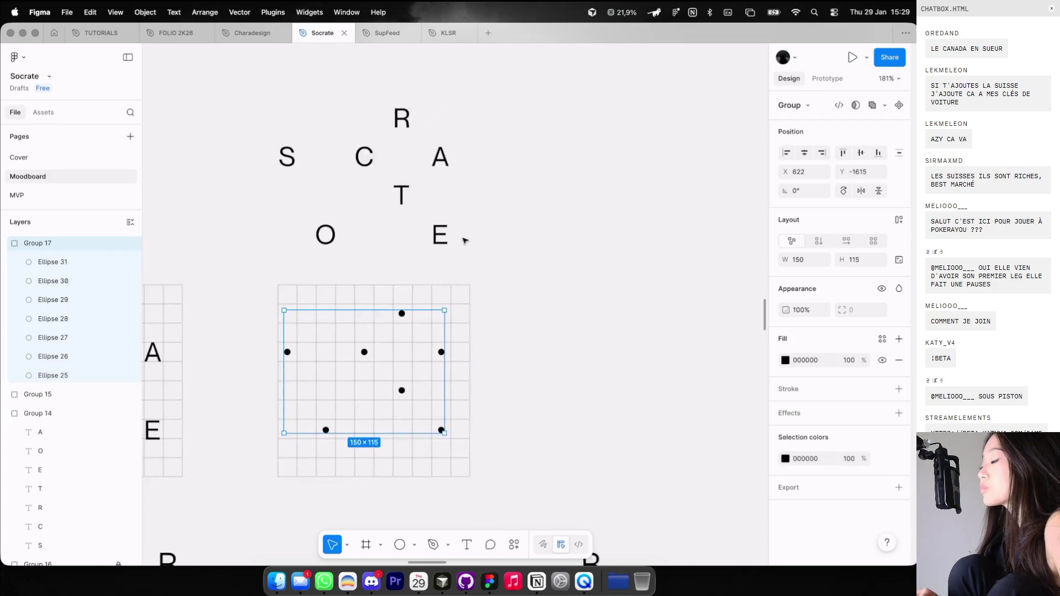
{"action": "scroll", "coordinate": [459, 231], "scroll_direction": "down", "scroll_amount": 3, "text": "ctrl"}
{"action": "left_click_drag", "start_coordinate": [412, 345], "coordinate": [603, 198], "text": "alt"}
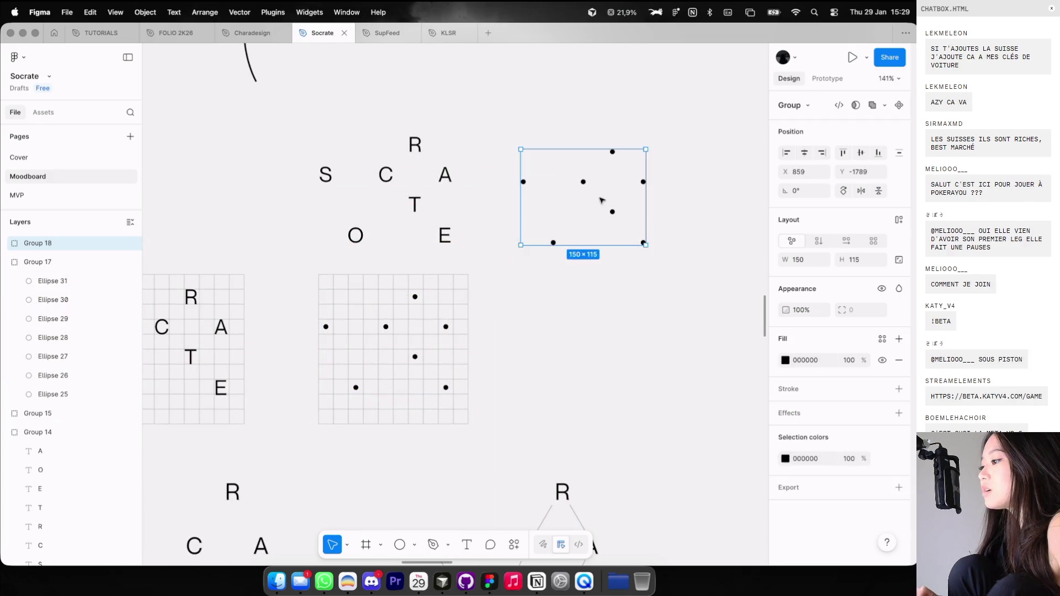
{"action": "key", "text": "Escape"}
{"action": "scroll", "coordinate": [563, 343], "scroll_direction": "down", "scroll_amount": 10, "text": "ctrl"}
{"action": "scroll", "coordinate": [563, 343], "scroll_direction": "down", "scroll_amount": 2}
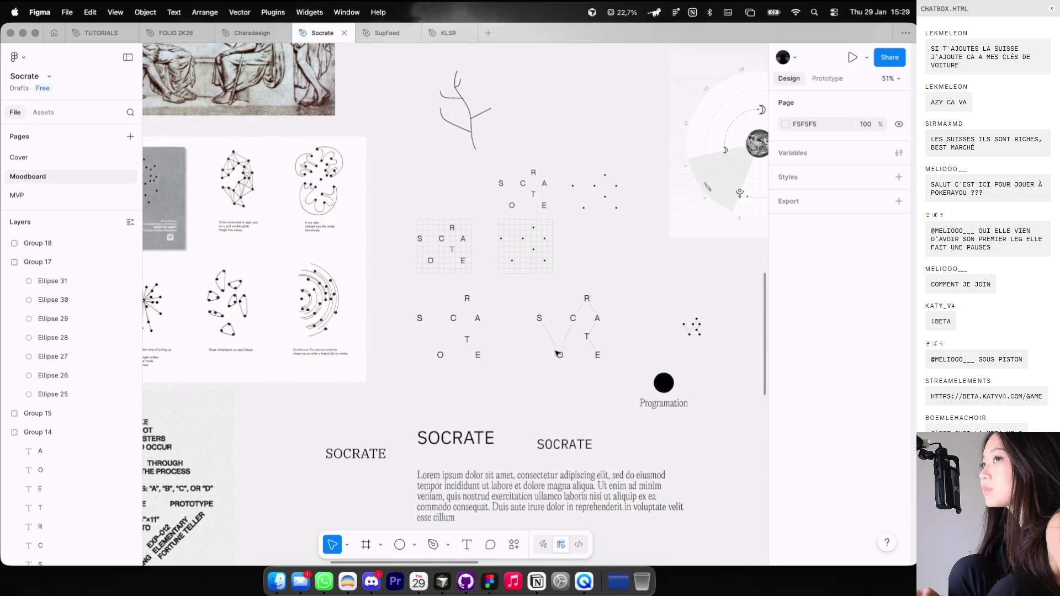
{"action": "scroll", "coordinate": [552, 353], "scroll_direction": "up", "scroll_amount": 3, "text": "ctrl"}
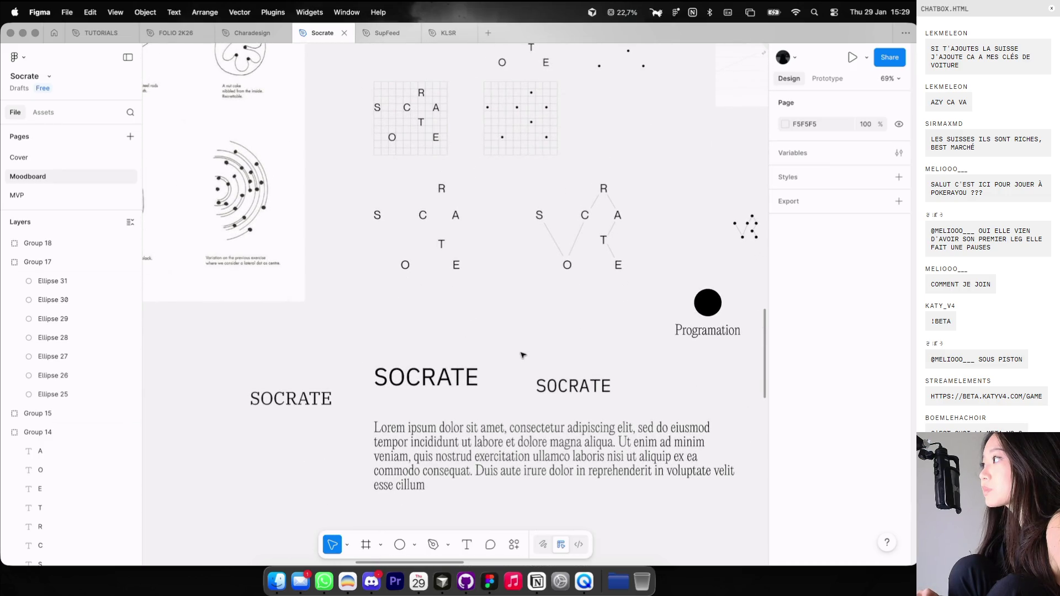
{"action": "scroll", "coordinate": [523, 355], "scroll_direction": "down", "scroll_amount": 2, "text": "ctrl"}
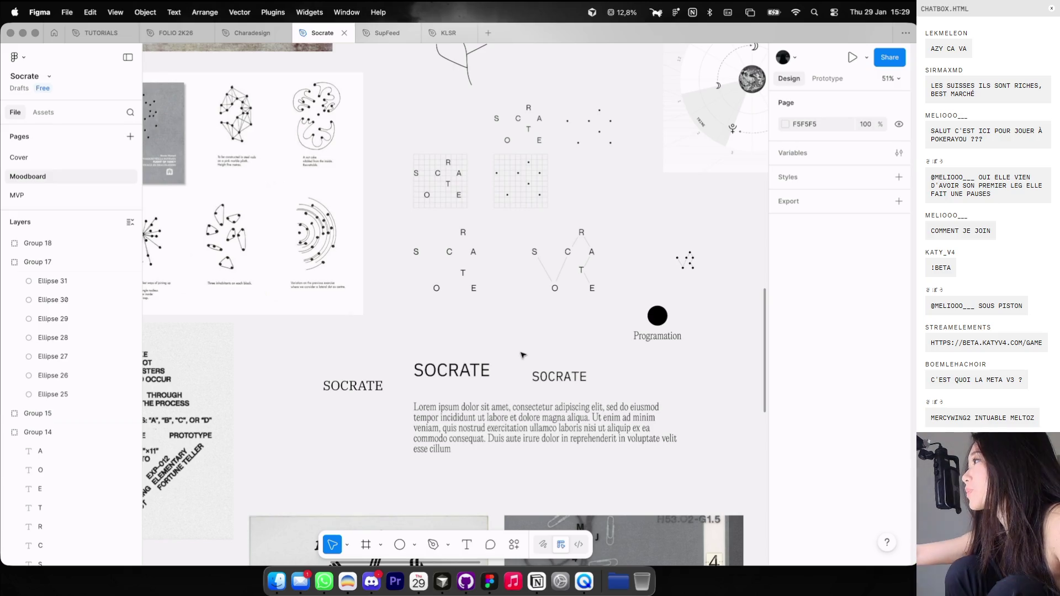
{"action": "key", "text": "ctrl+Left"}
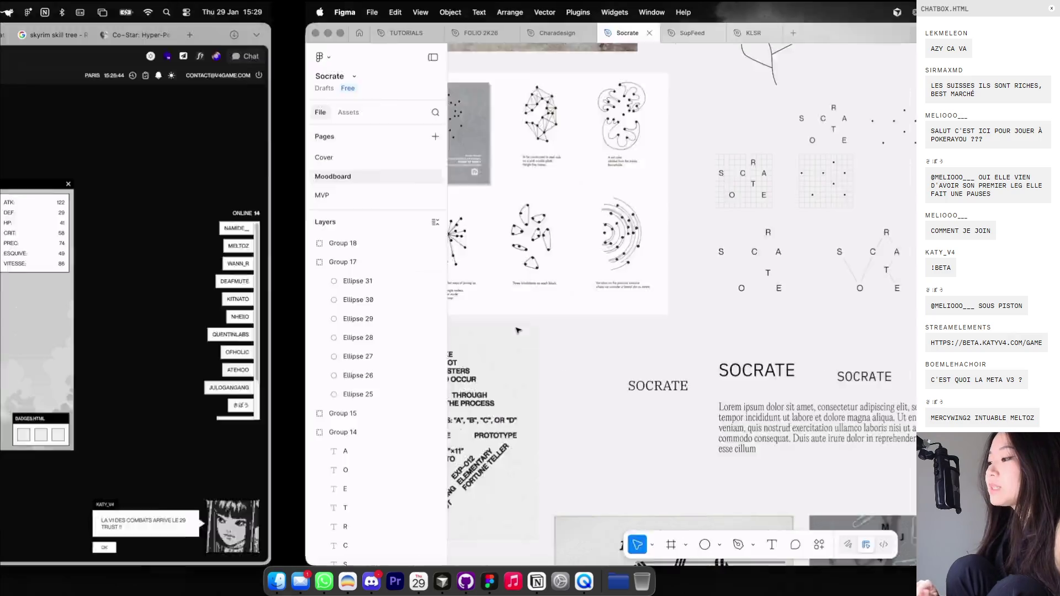
Browse the Cosmos BRANDING board, viewing one reference image's details and closing it.
{"action": "left_click", "coordinate": [391, 35]}
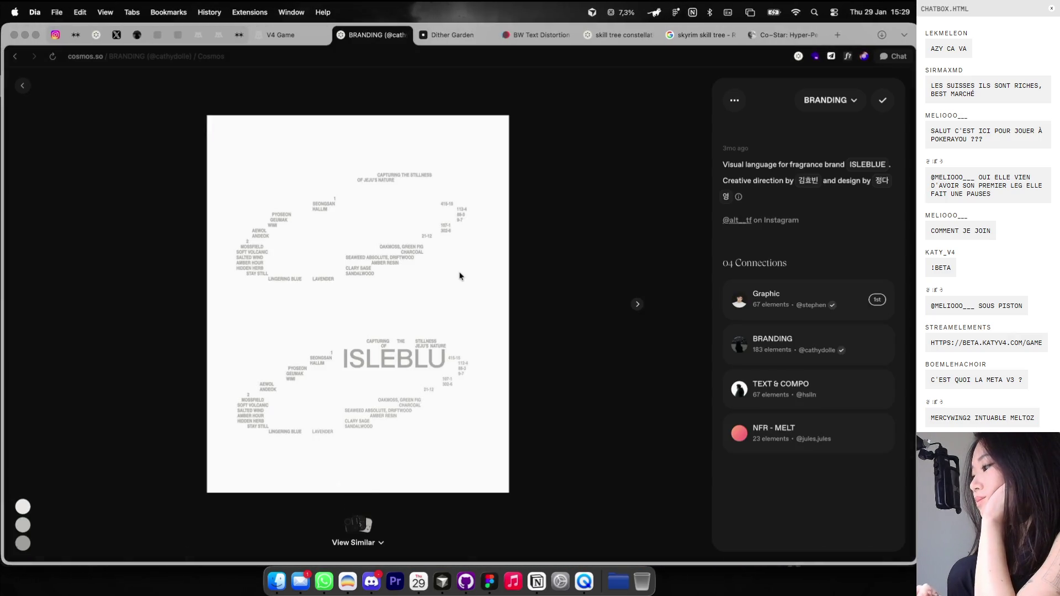
{"action": "scroll", "coordinate": [392, 275], "scroll_direction": "down", "scroll_amount": 10}
{"action": "scroll", "coordinate": [352, 253], "scroll_direction": "down", "scroll_amount": 5}
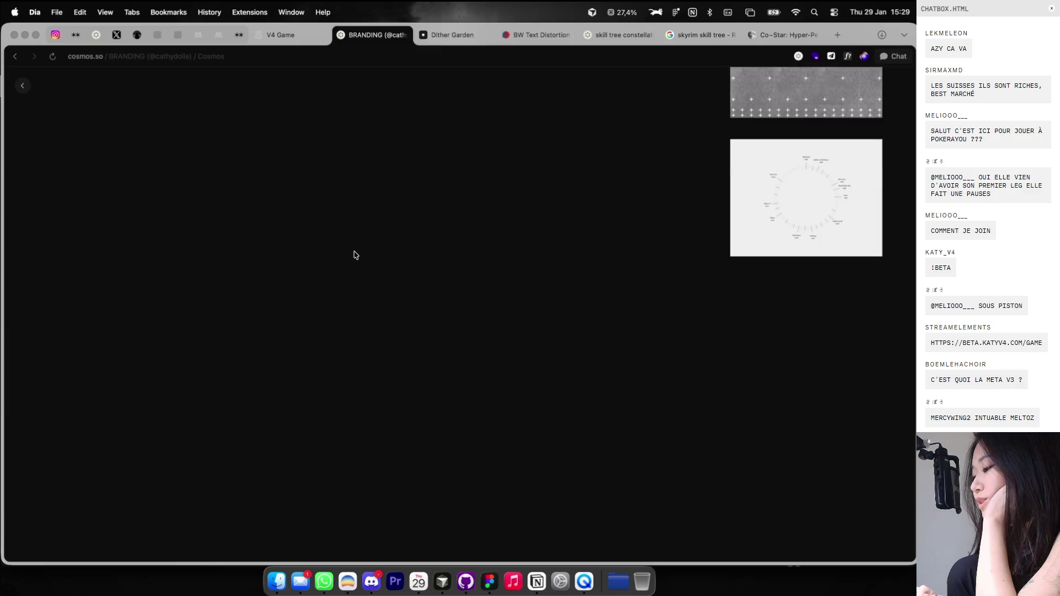
{"action": "scroll", "coordinate": [355, 255], "scroll_direction": "up", "scroll_amount": 10}
{"action": "scroll", "coordinate": [173, 158], "scroll_direction": "down", "scroll_amount": 3}
{"action": "scroll", "coordinate": [560, 340], "scroll_direction": "down", "scroll_amount": 5}
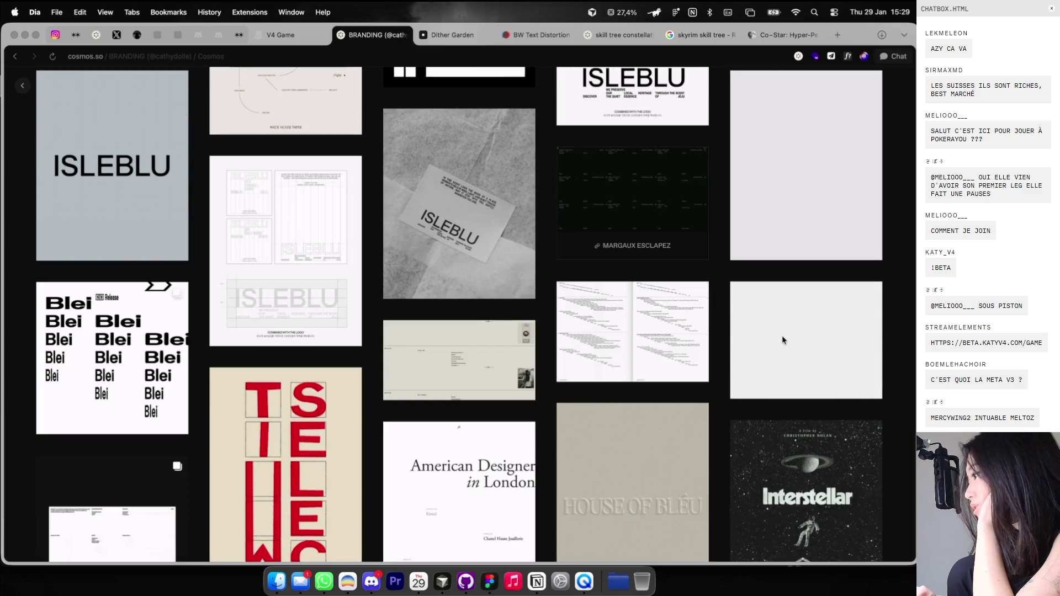
{"action": "left_click", "coordinate": [782, 336]}
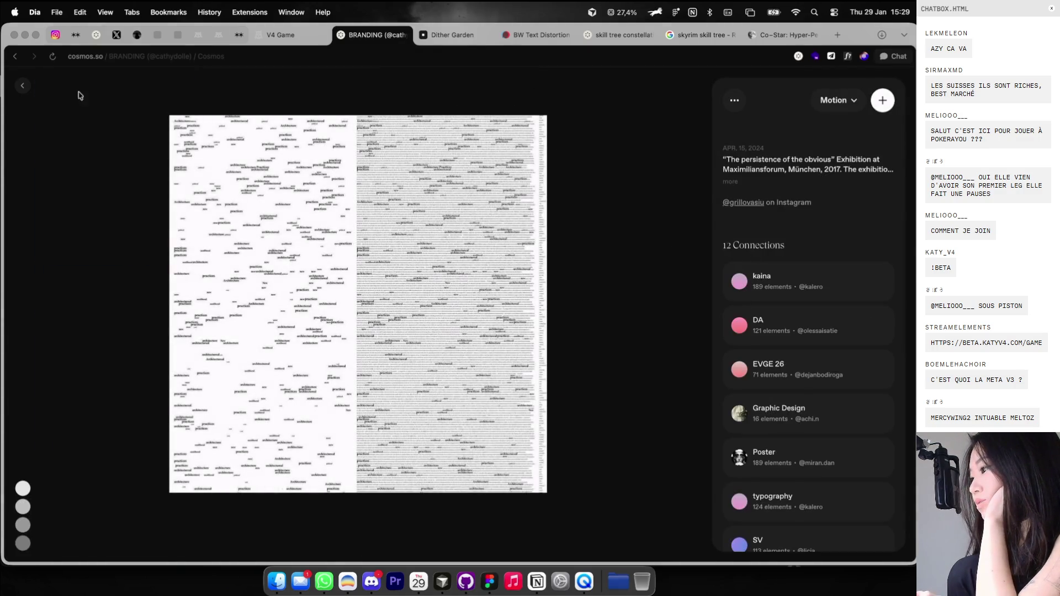
{"action": "left_click", "coordinate": [24, 86]}
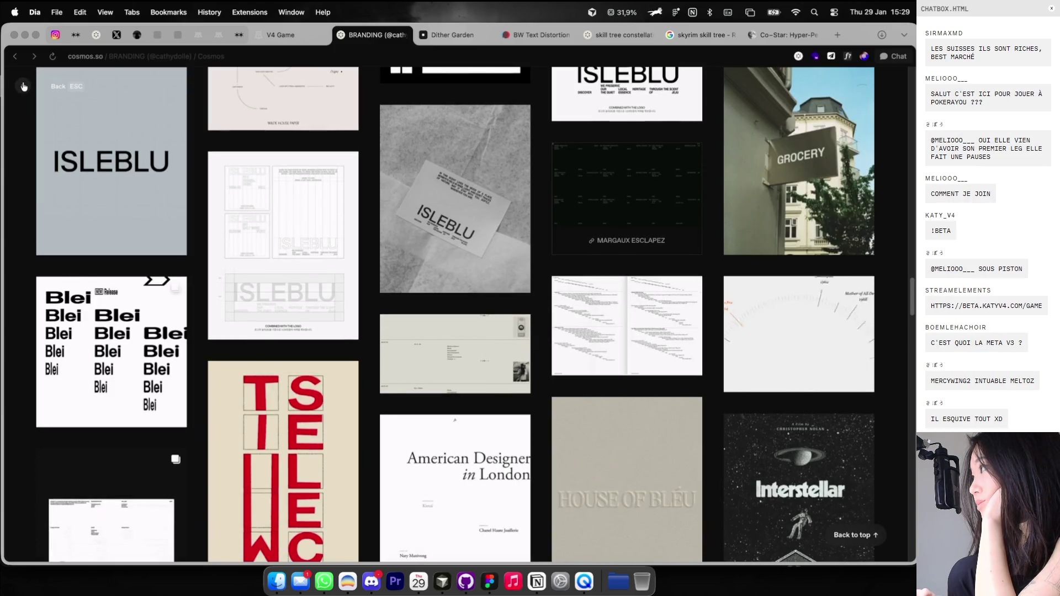
{"action": "left_click", "coordinate": [23, 87]}
Scroll through the rest of the BRANDING board, leave Cosmos on Home, and return to Figma.
{"action": "scroll", "coordinate": [209, 267], "scroll_direction": "down", "scroll_amount": 5}
{"action": "scroll", "coordinate": [210, 267], "scroll_direction": "down", "scroll_amount": 5}
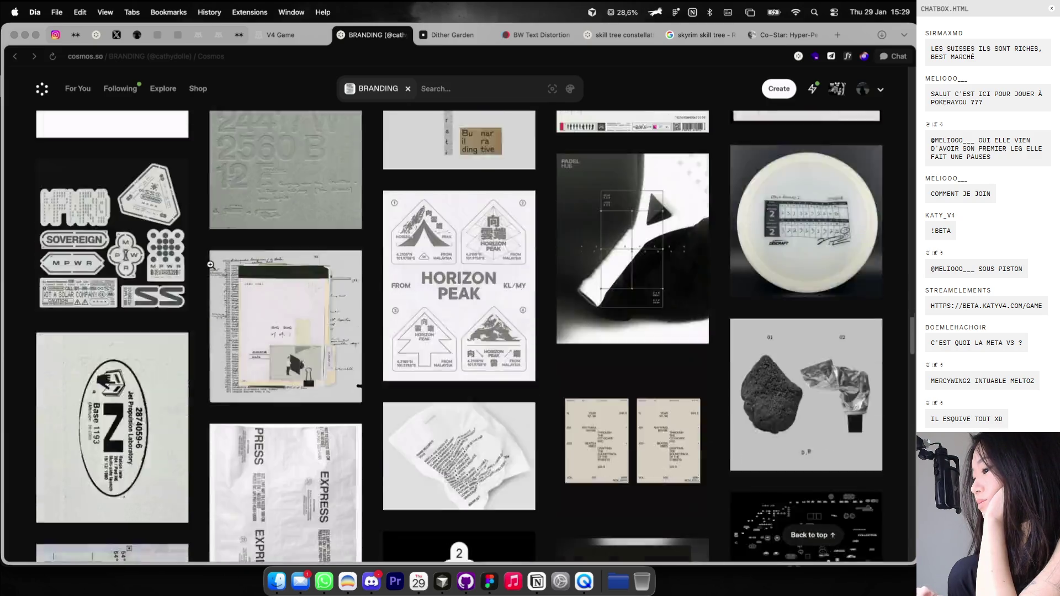
{"action": "scroll", "coordinate": [210, 268], "scroll_direction": "down", "scroll_amount": 5}
{"action": "scroll", "coordinate": [210, 268], "scroll_direction": "down", "scroll_amount": 1}
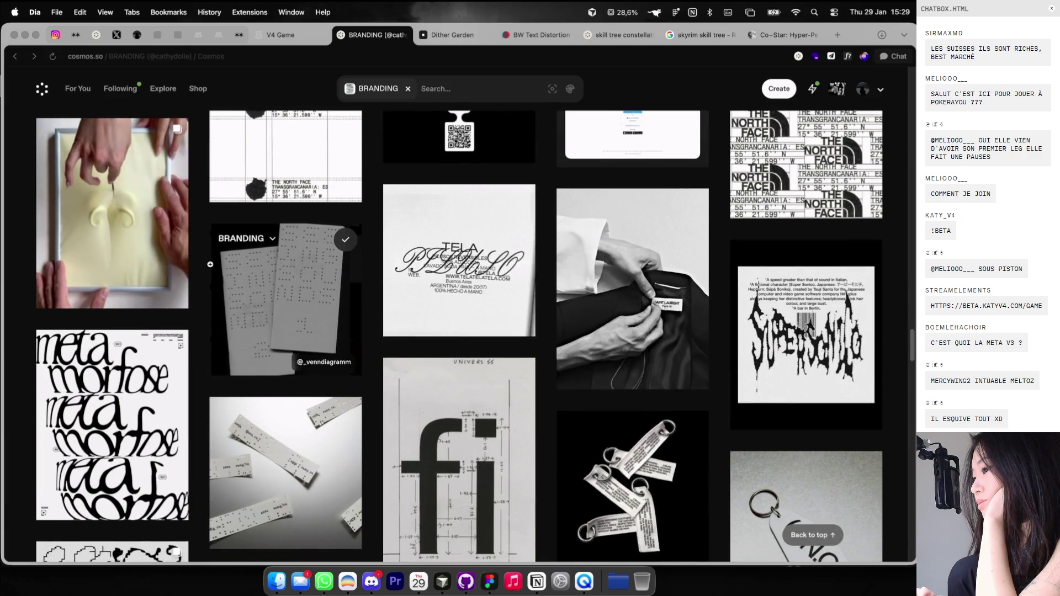
{"action": "scroll", "coordinate": [209, 268], "scroll_direction": "down", "scroll_amount": 3}
{"action": "scroll", "coordinate": [210, 268], "scroll_direction": "down", "scroll_amount": 5}
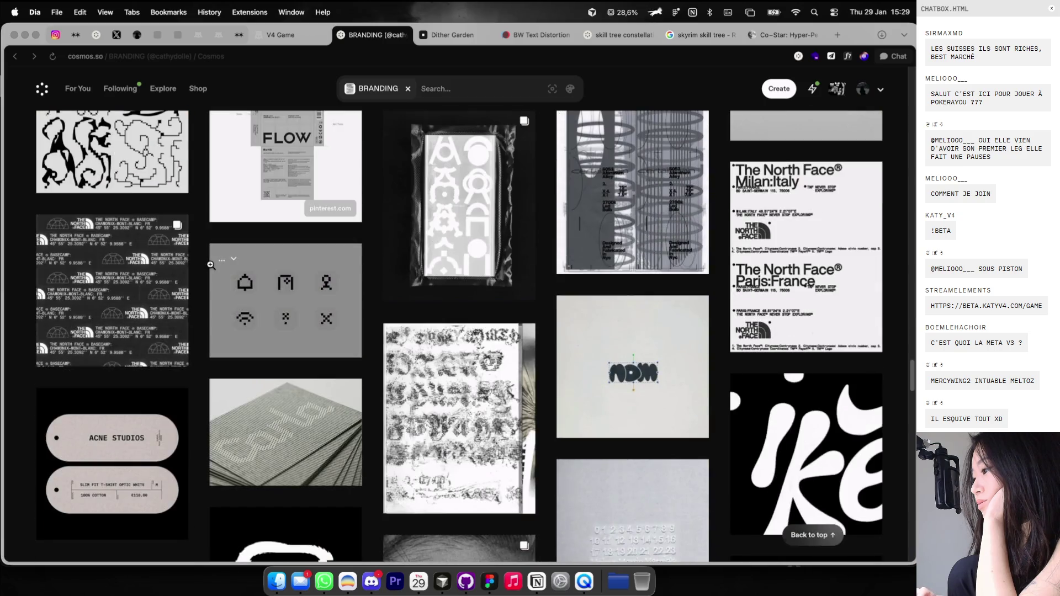
{"action": "scroll", "coordinate": [227, 224], "scroll_direction": "down", "scroll_amount": 5}
{"action": "scroll", "coordinate": [227, 224], "scroll_direction": "down", "scroll_amount": 5}
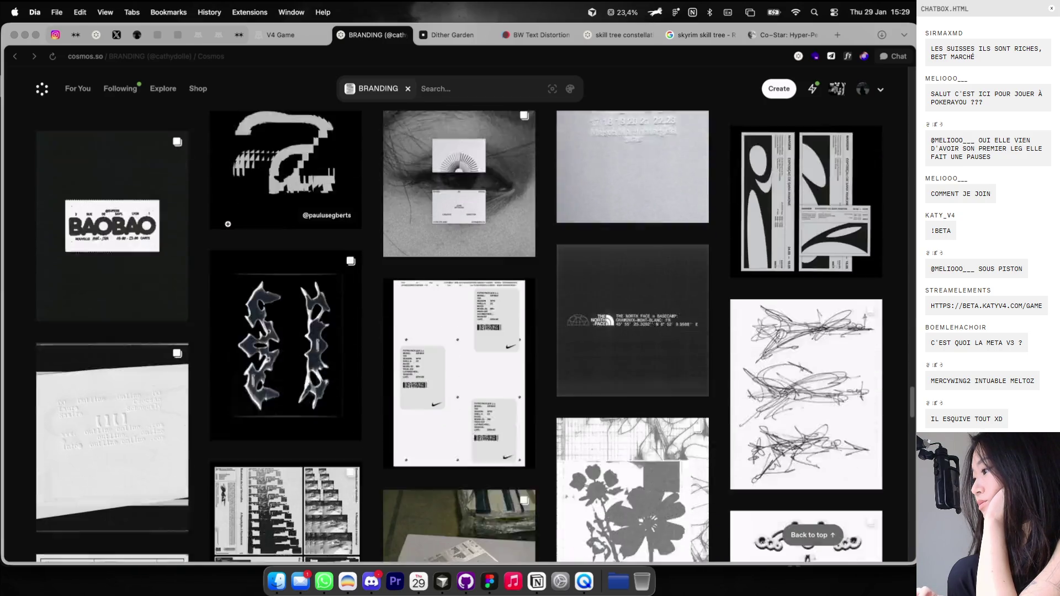
{"action": "scroll", "coordinate": [227, 224], "scroll_direction": "down", "scroll_amount": 5}
{"action": "scroll", "coordinate": [228, 225], "scroll_direction": "down", "scroll_amount": 5}
{"action": "scroll", "coordinate": [229, 227], "scroll_direction": "down", "scroll_amount": 5}
{"action": "scroll", "coordinate": [229, 228], "scroll_direction": "down", "scroll_amount": 2}
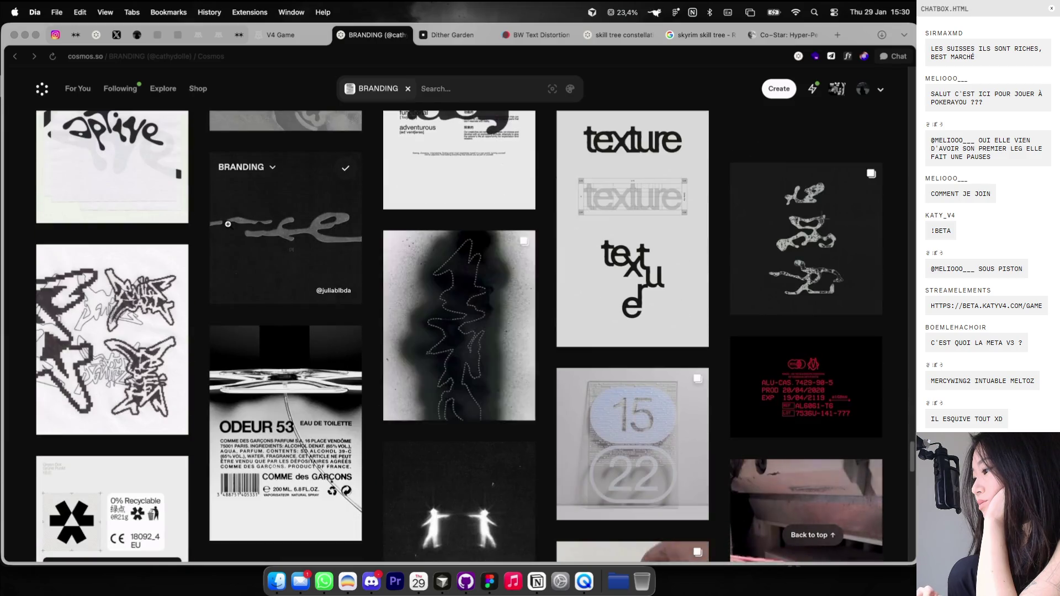
{"action": "scroll", "coordinate": [229, 228], "scroll_direction": "down", "scroll_amount": 5}
{"action": "scroll", "coordinate": [229, 229], "scroll_direction": "down", "scroll_amount": 3}
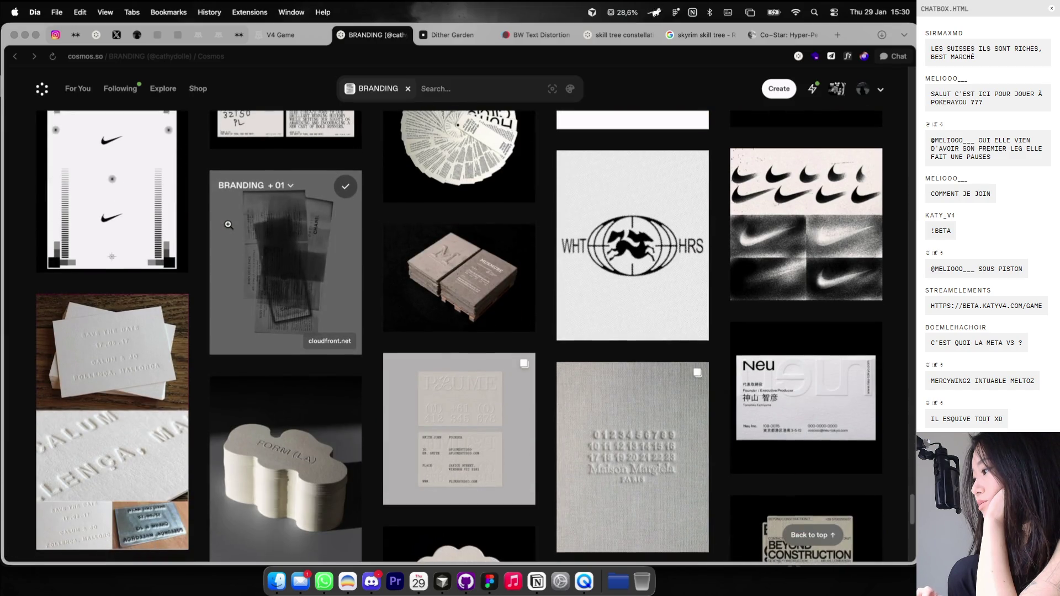
{"action": "scroll", "coordinate": [229, 227], "scroll_direction": "down", "scroll_amount": 10}
{"action": "scroll", "coordinate": [228, 228], "scroll_direction": "down", "scroll_amount": 3}
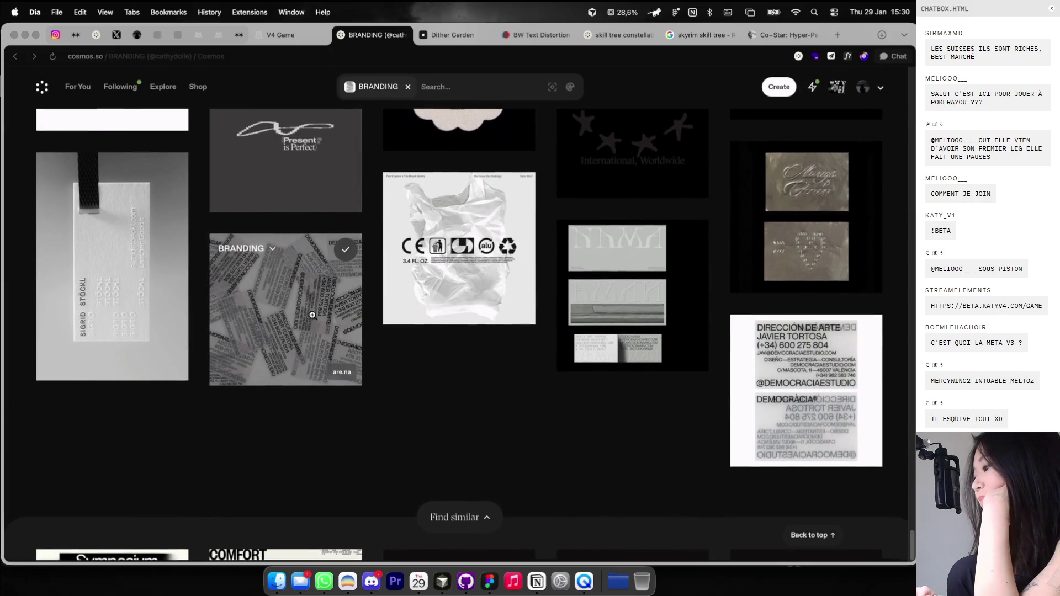
{"action": "scroll", "coordinate": [307, 298], "scroll_direction": "down", "scroll_amount": 10}
{"action": "scroll", "coordinate": [301, 292], "scroll_direction": "down", "scroll_amount": 10}
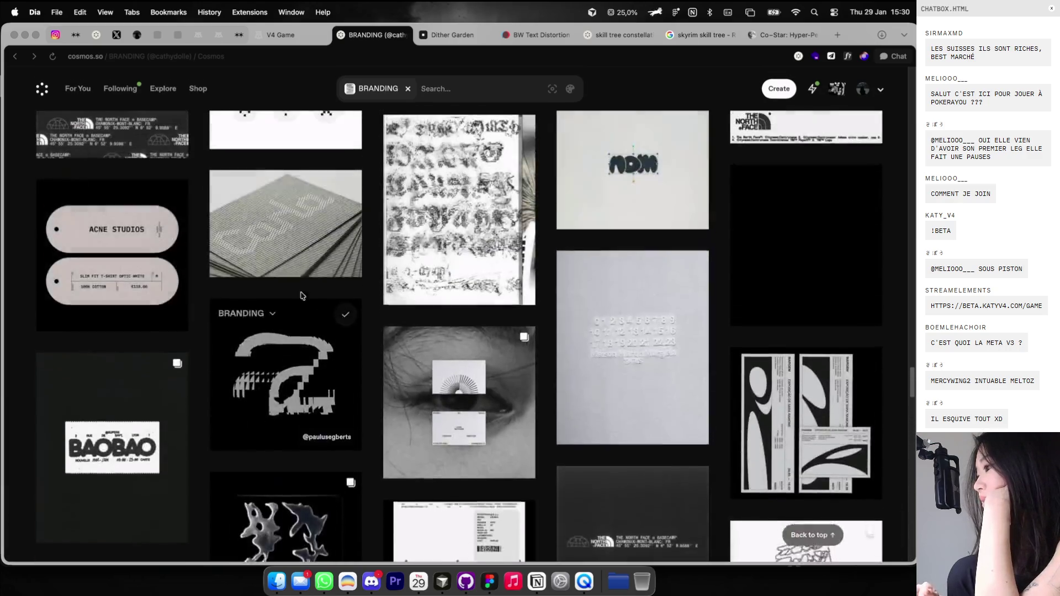
{"action": "scroll", "coordinate": [302, 293], "scroll_direction": "down", "scroll_amount": 10}
{"action": "scroll", "coordinate": [302, 292], "scroll_direction": "down", "scroll_amount": 10}
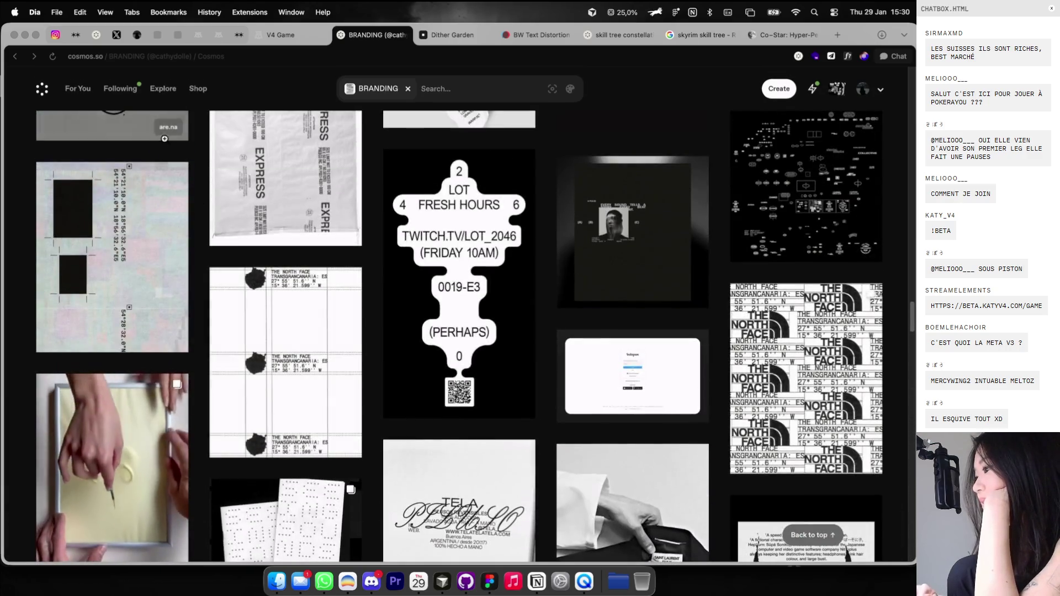
{"action": "left_click", "coordinate": [43, 90]}
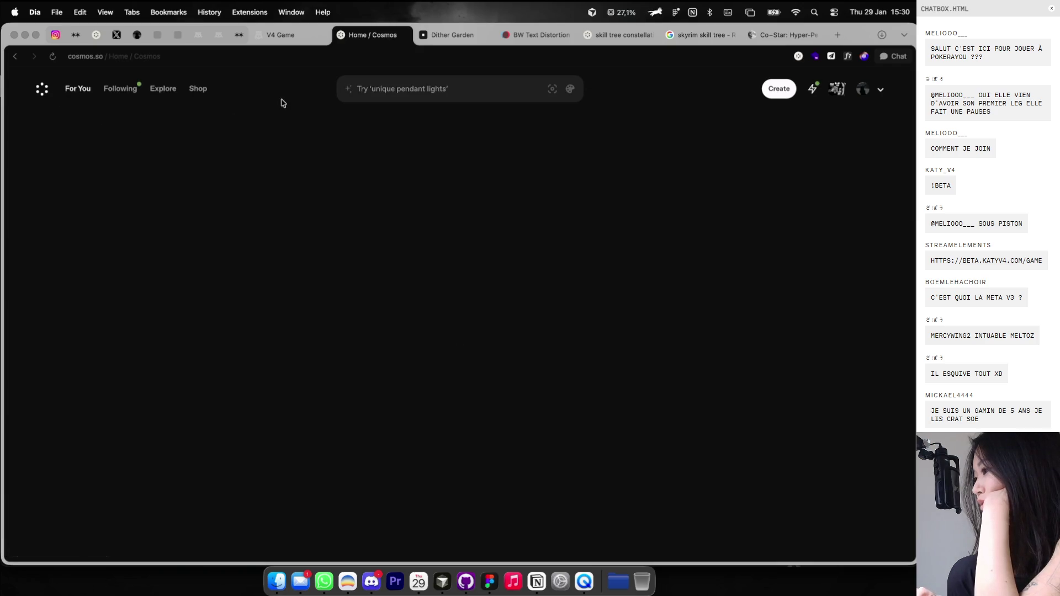
{"action": "key", "text": "super+Tab"}
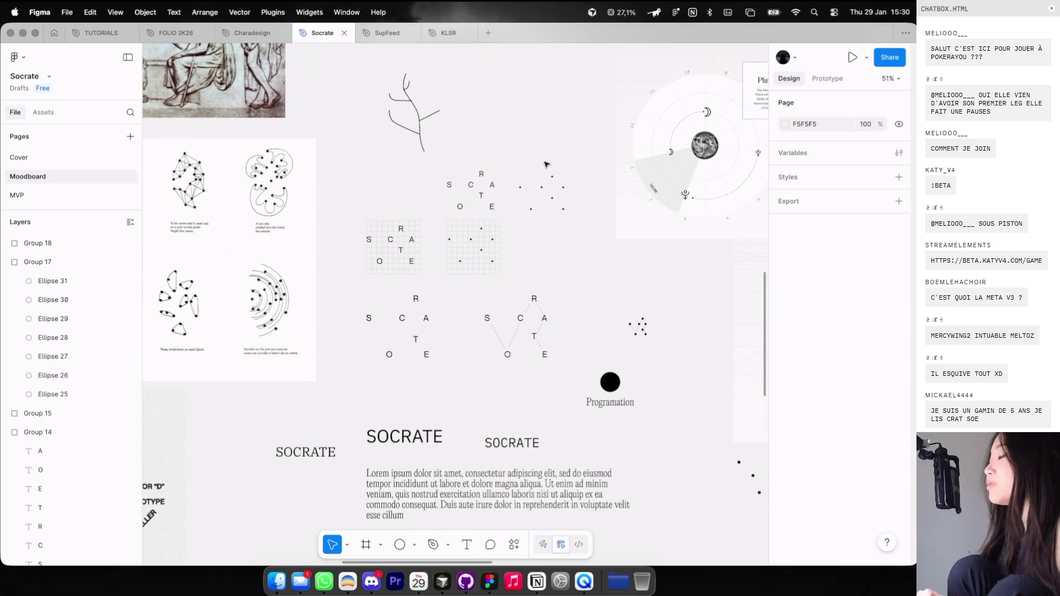
Inside the dot group, enlarge two dots to 18×18 and 20×20.
{"action": "scroll", "coordinate": [474, 176], "scroll_direction": "up", "scroll_amount": 10}
{"action": "scroll", "coordinate": [536, 199], "scroll_direction": "up", "scroll_amount": 3}
{"action": "left_click", "coordinate": [497, 244]}
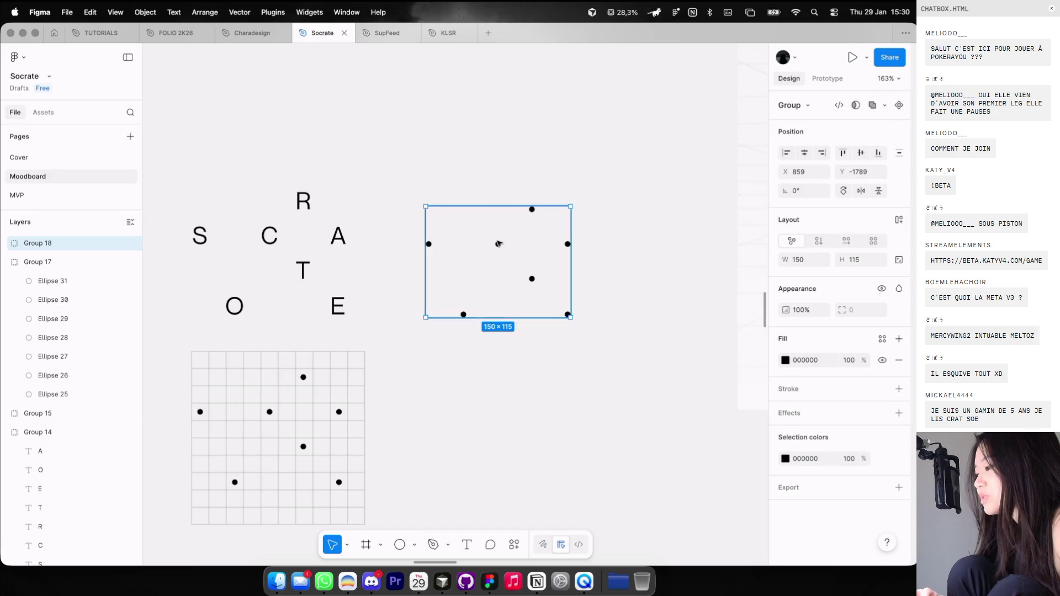
{"action": "key", "text": "Return"}
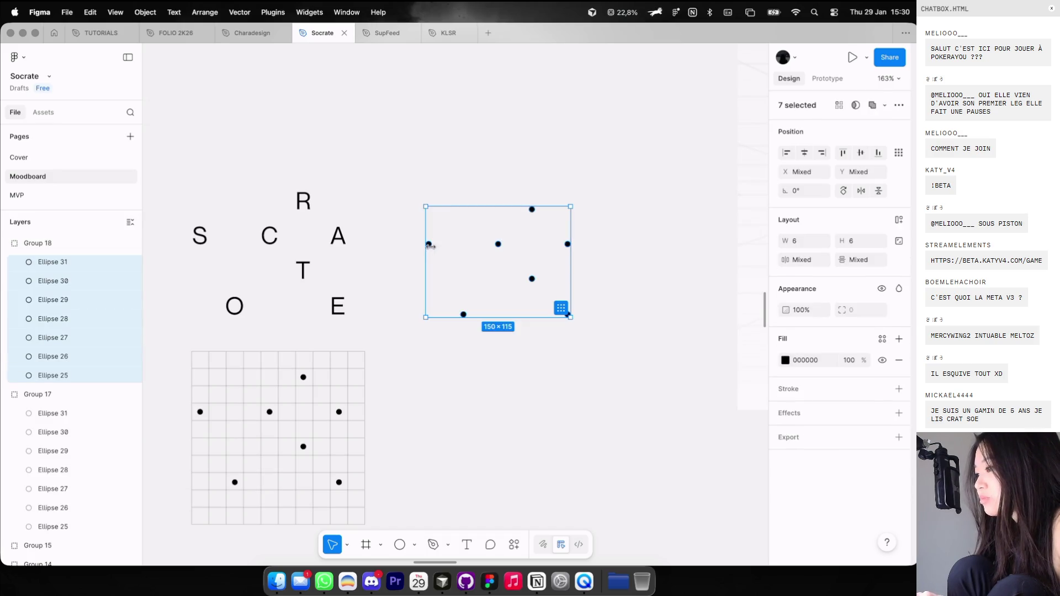
{"action": "left_click", "coordinate": [429, 244]}
{"action": "scroll", "coordinate": [430, 243], "scroll_direction": "up", "scroll_amount": 5}
{"action": "left_click_drag", "start_coordinate": [432, 236], "coordinate": [439, 228]}
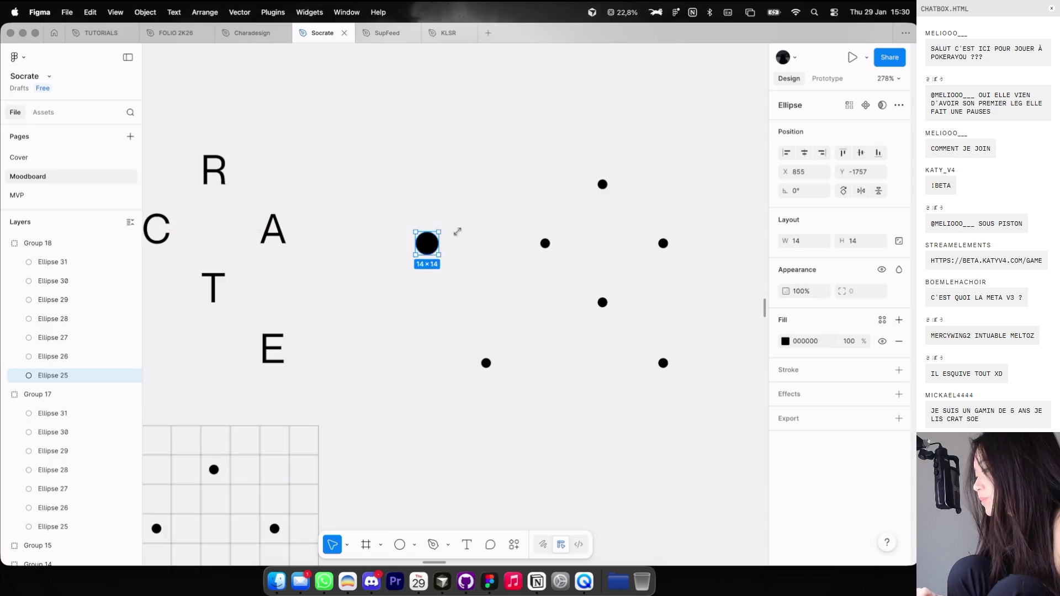
{"action": "left_click", "coordinate": [544, 243]}
{"action": "scroll", "coordinate": [546, 228], "scroll_direction": "up", "scroll_amount": 3}
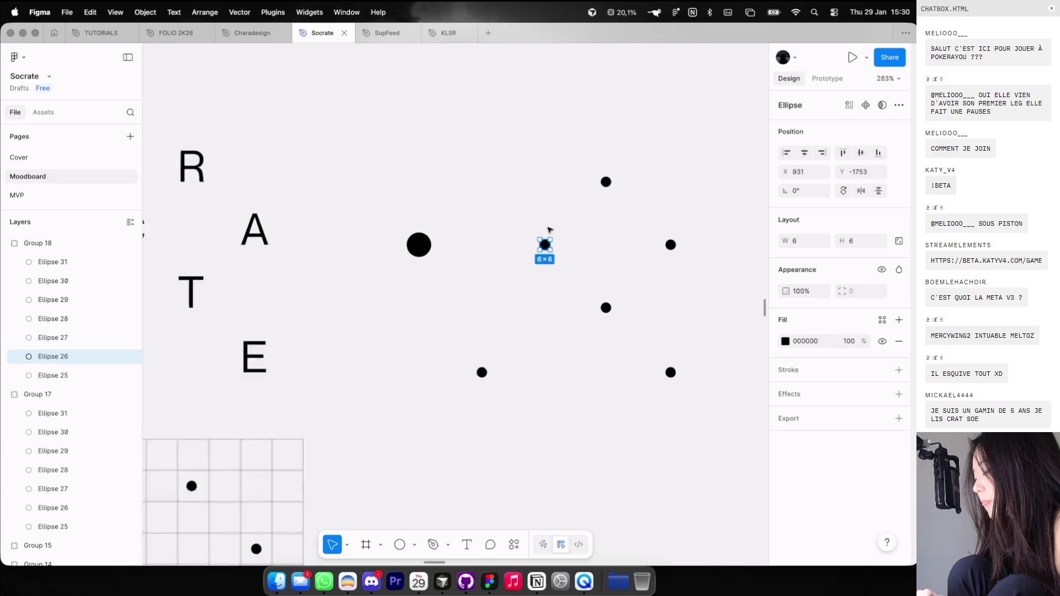
{"action": "left_click_drag", "start_coordinate": [544, 243], "coordinate": [548, 228]}
Undo the dot enlargements, returning to the earlier grid dots.
{"action": "key", "text": "ctrl+z"}
{"action": "key", "text": "ctrl+z"}
{"action": "key", "text": "ctrl+z"}
{"action": "scroll", "coordinate": [546, 220], "scroll_direction": "down", "scroll_amount": 3}
{"action": "key", "text": "ctrl+z"}
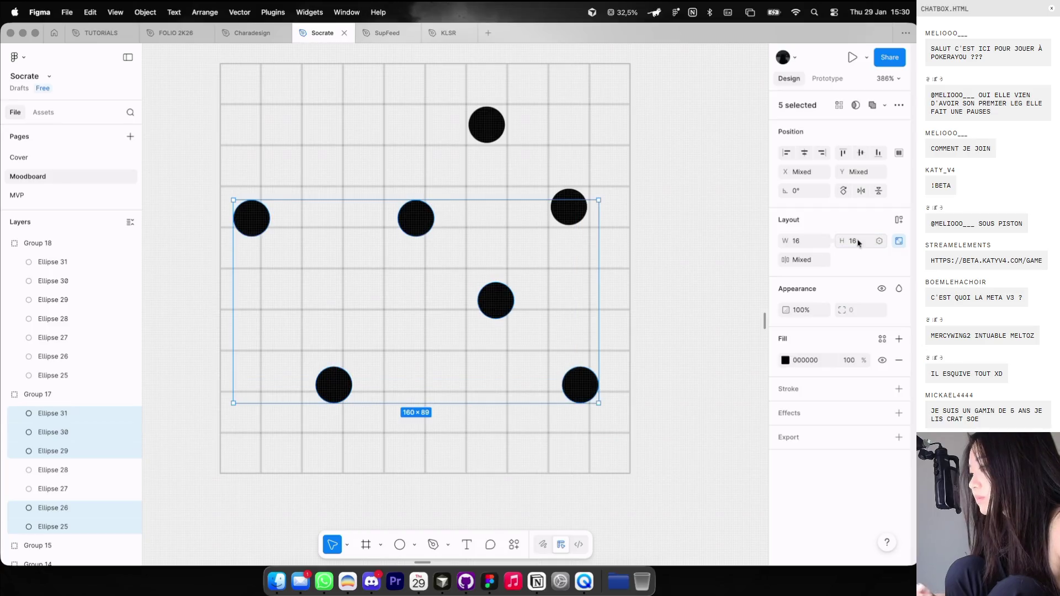
{"action": "key", "text": "ctrl+z"}
{"action": "key", "text": "ctrl+z"}
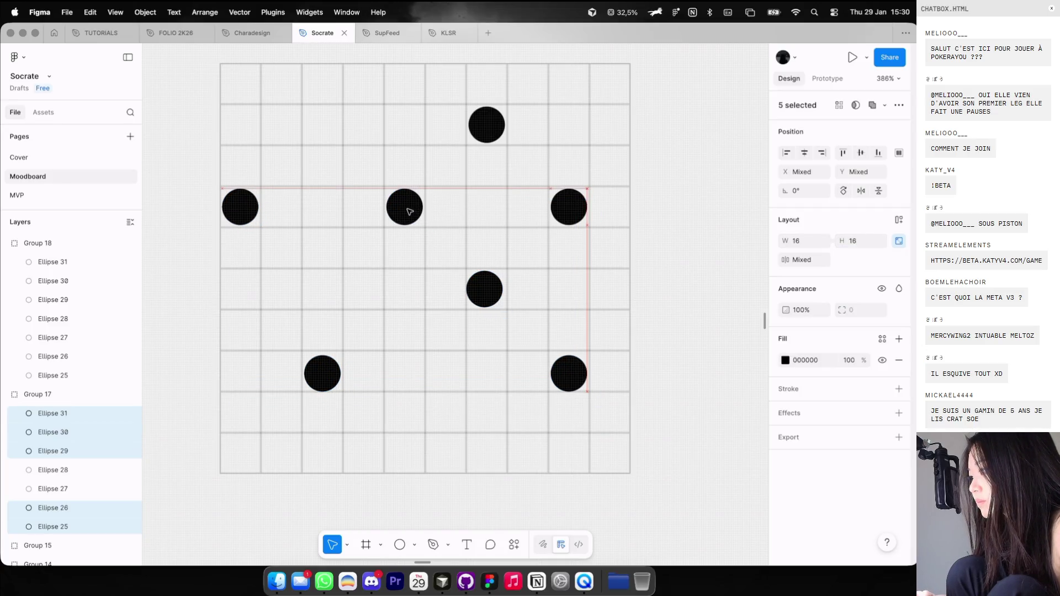
Select the seven grid dots and group them as Group 19.
{"action": "left_click", "coordinate": [572, 217]}
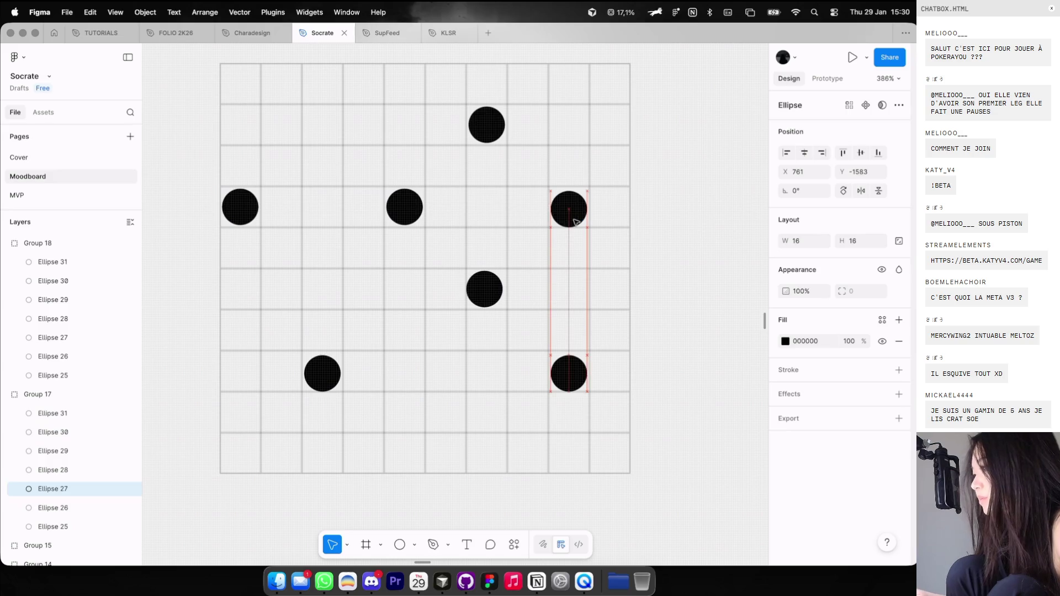
{"action": "left_click", "coordinate": [405, 206], "text": "shift"}
{"action": "scroll", "coordinate": [404, 207], "scroll_direction": "down", "scroll_amount": 3}
{"action": "left_click", "coordinate": [297, 206], "text": "shift"}
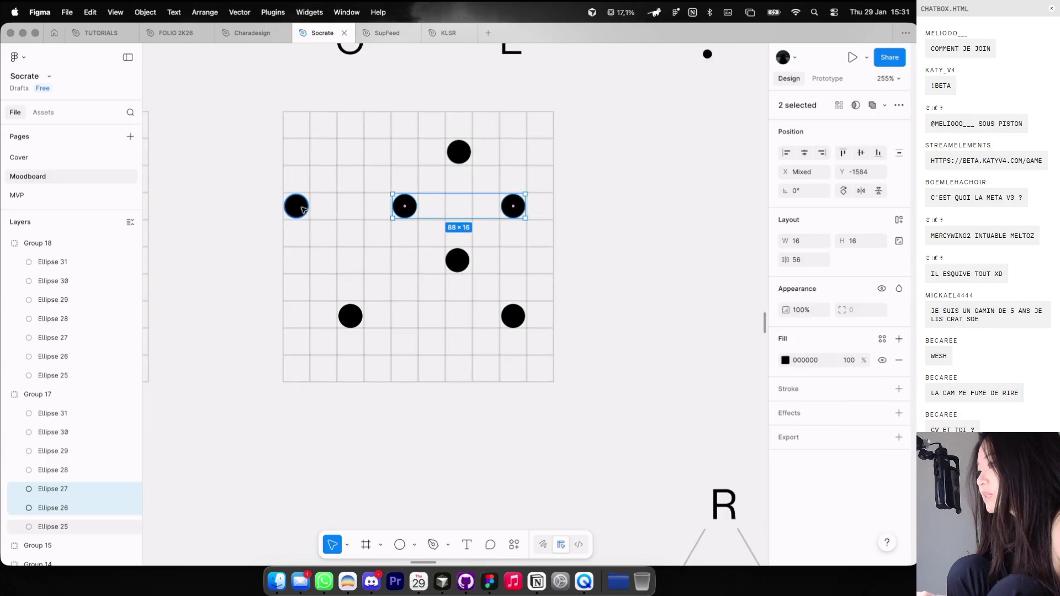
{"action": "left_click", "coordinate": [350, 316], "text": "shift"}
{"action": "left_click", "coordinate": [457, 260], "text": "shift"}
{"action": "left_click", "coordinate": [513, 315], "text": "shift"}
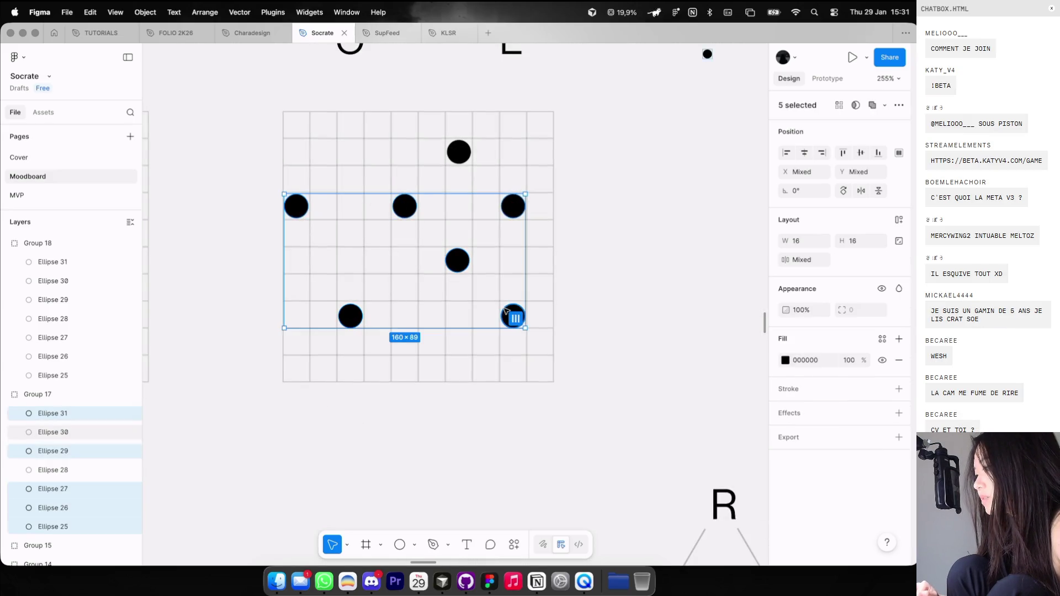
{"action": "left_click", "coordinate": [457, 150], "text": "shift"}
{"action": "key", "text": "super+g"}
{"action": "scroll", "coordinate": [456, 147], "scroll_direction": "down", "scroll_amount": 5}
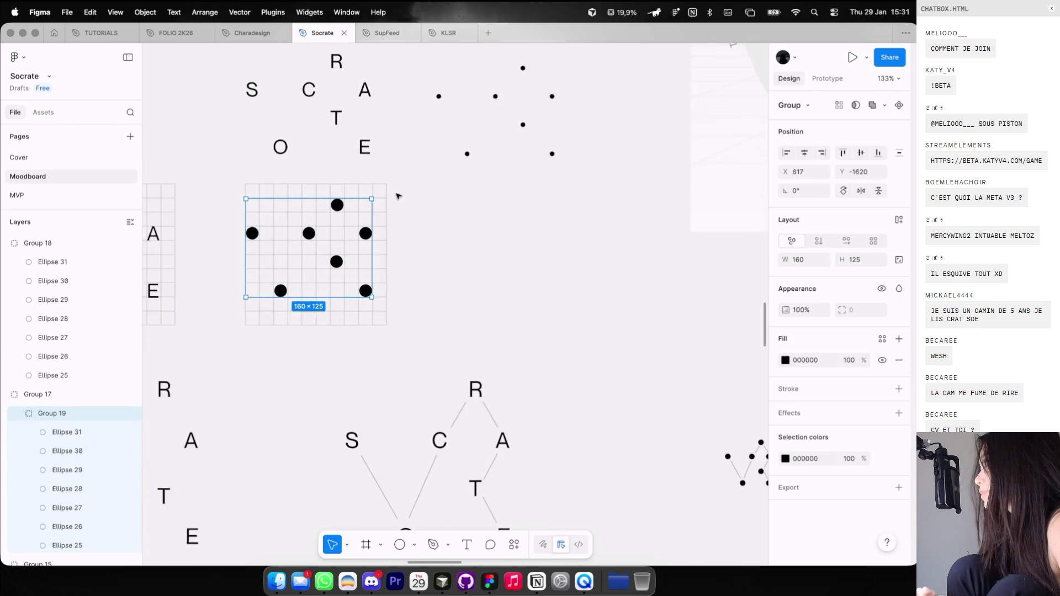
Place a copy of the dot group to the right, then switch back to the browser.
{"action": "left_click_drag", "start_coordinate": [332, 223], "coordinate": [579, 254]}
{"action": "left_click", "coordinate": [576, 183]}
{"action": "scroll", "coordinate": [576, 184], "scroll_direction": "up", "scroll_amount": 2}
{"action": "key", "text": "ctrl+Left"}
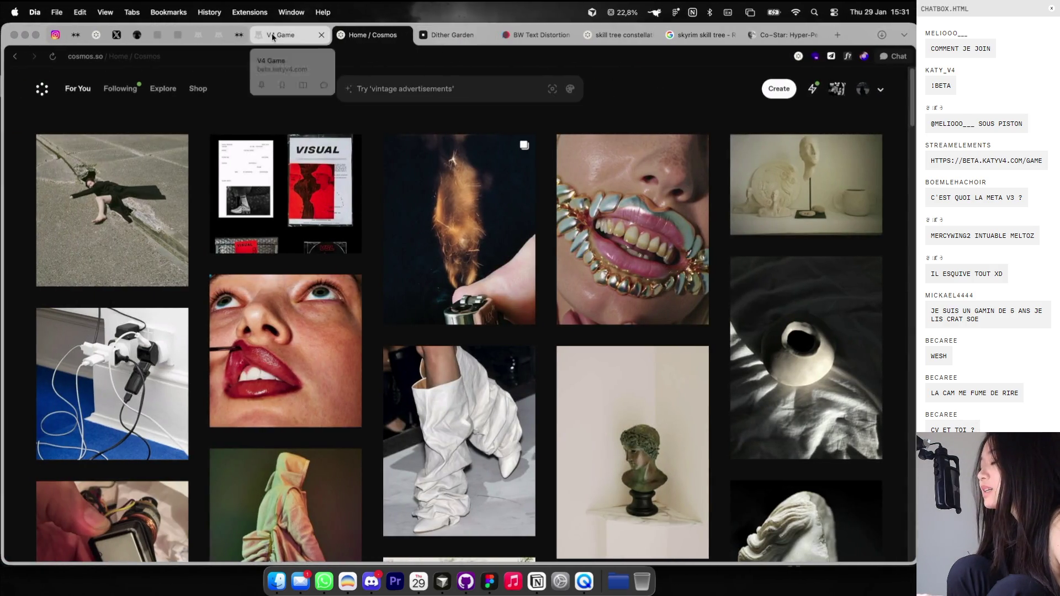
Go to V4 Game and view another online player's profile card.
{"action": "left_click", "coordinate": [287, 35]}
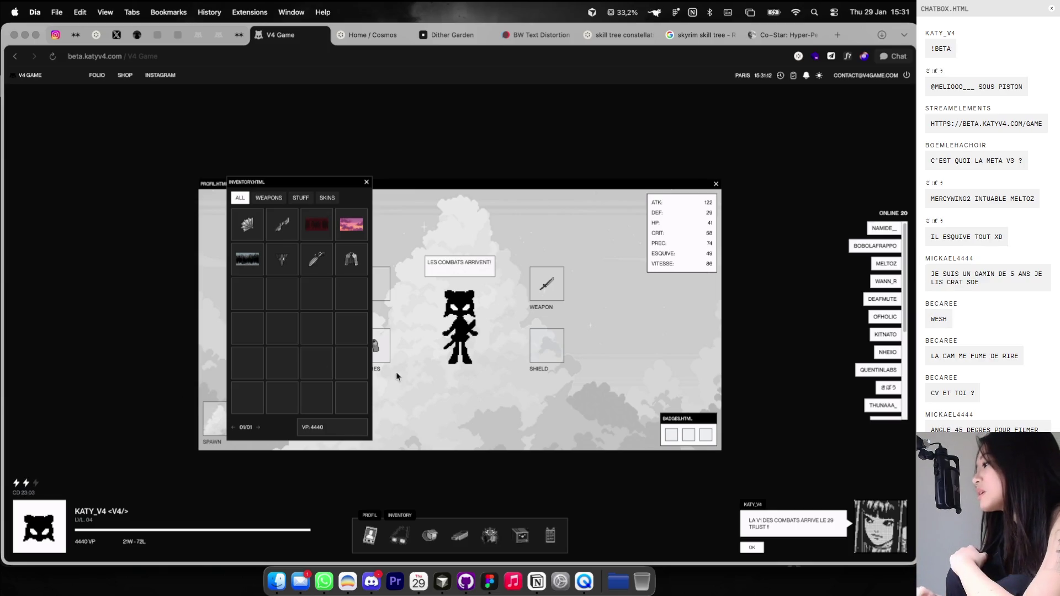
{"action": "mouse_move", "coordinate": [885, 302]}
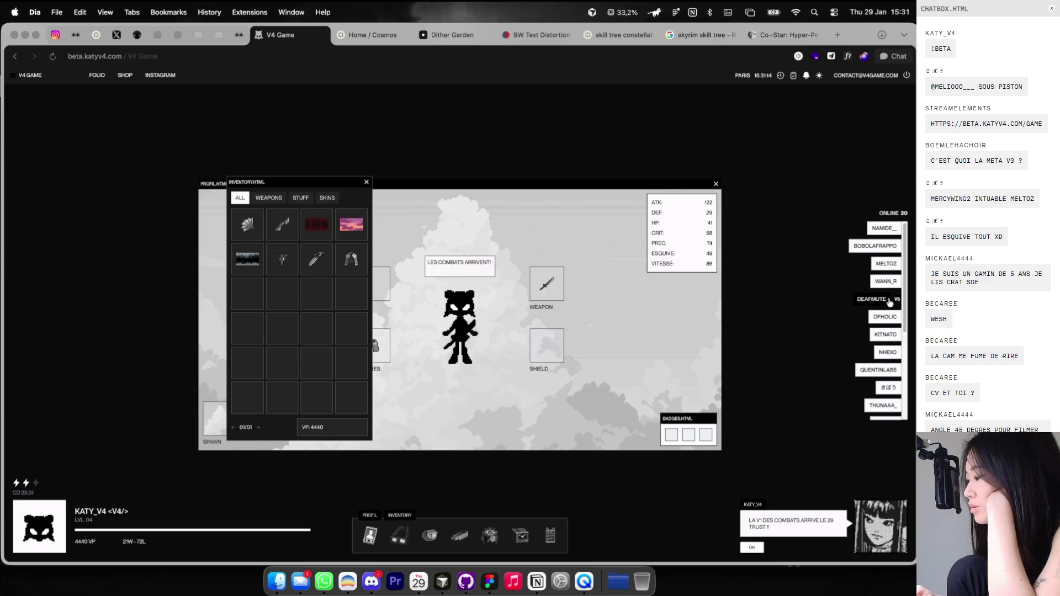
{"action": "left_click", "coordinate": [874, 407]}
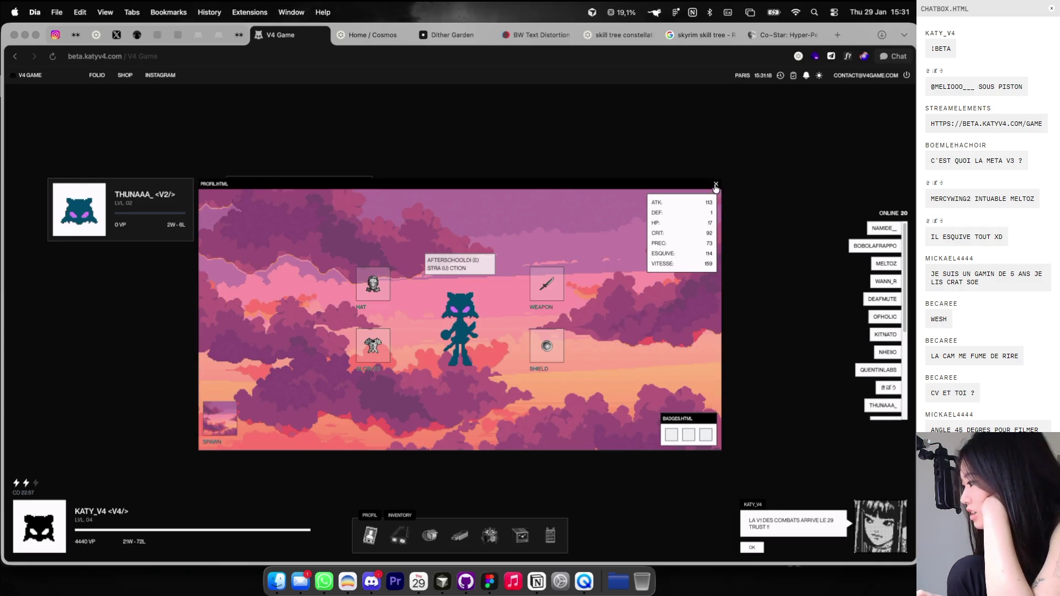
Fight the player through all five rounds to DEFAITE, then close the fight.
{"action": "left_click", "coordinate": [858, 406]}
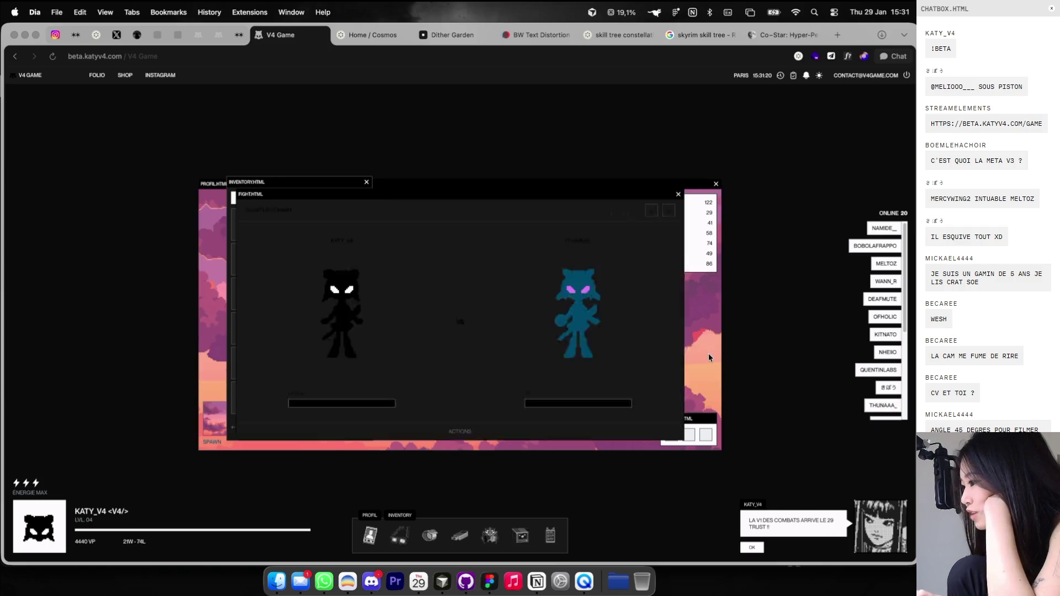
{"action": "left_click", "coordinate": [652, 212]}
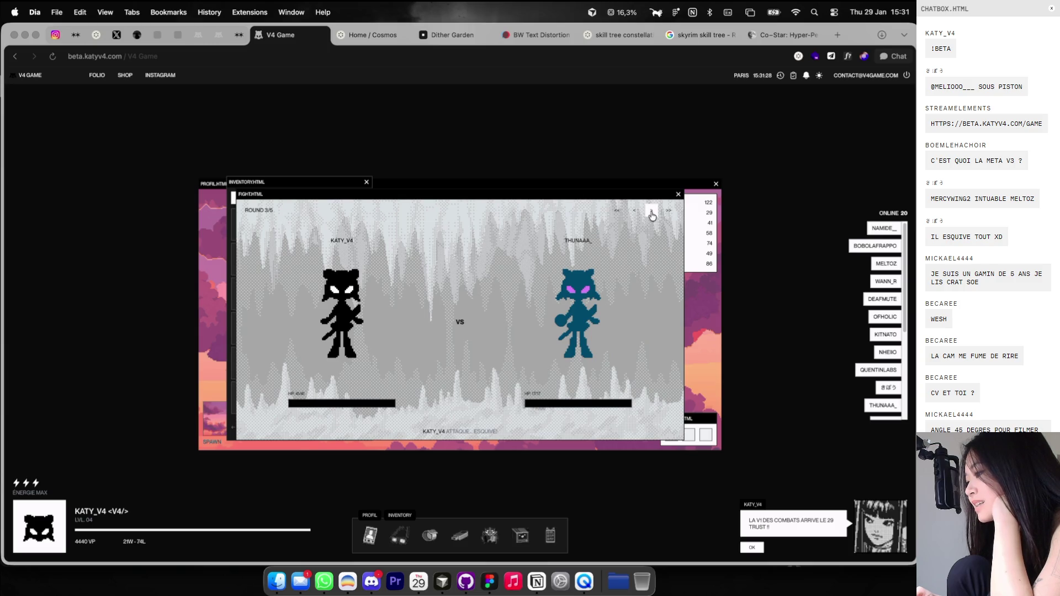
{"action": "left_click", "coordinate": [652, 213]}
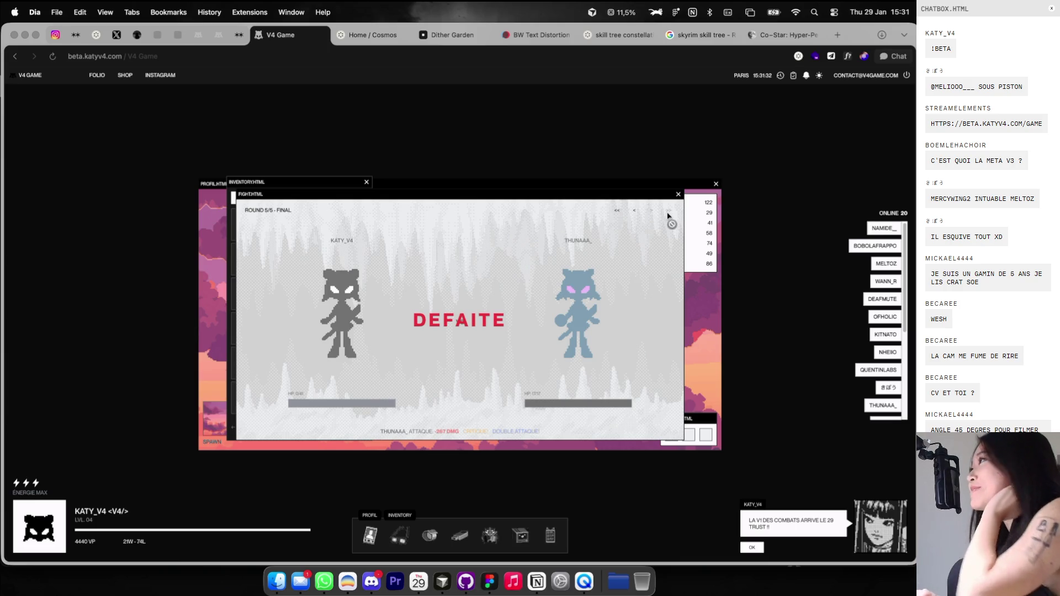
{"action": "left_click_drag", "start_coordinate": [674, 195], "coordinate": [674, 196]}
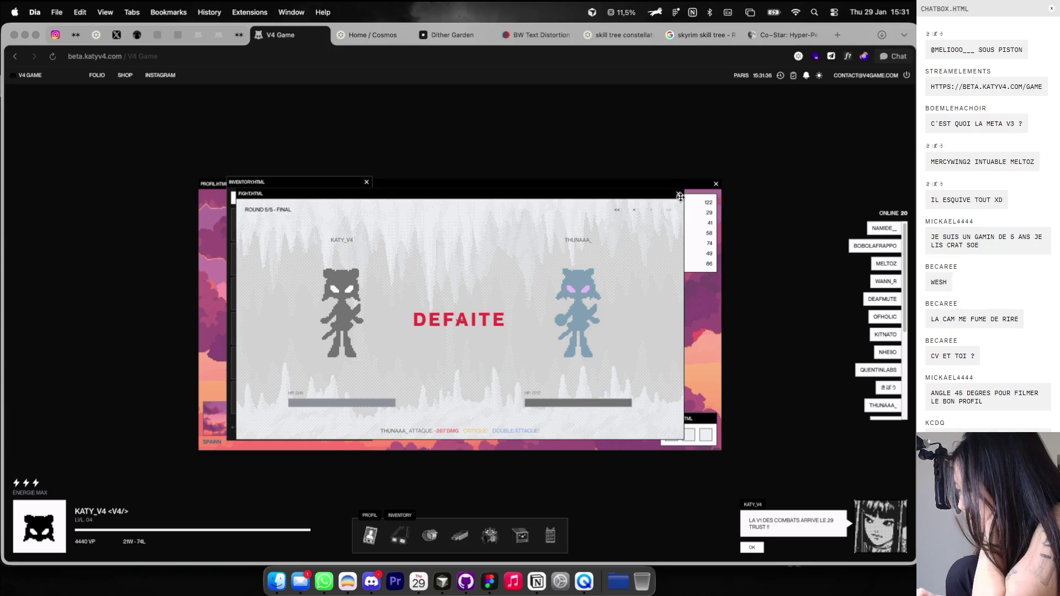
{"action": "left_click", "coordinate": [678, 194]}
{"action": "scroll", "coordinate": [875, 386], "scroll_direction": "down", "scroll_amount": 2}
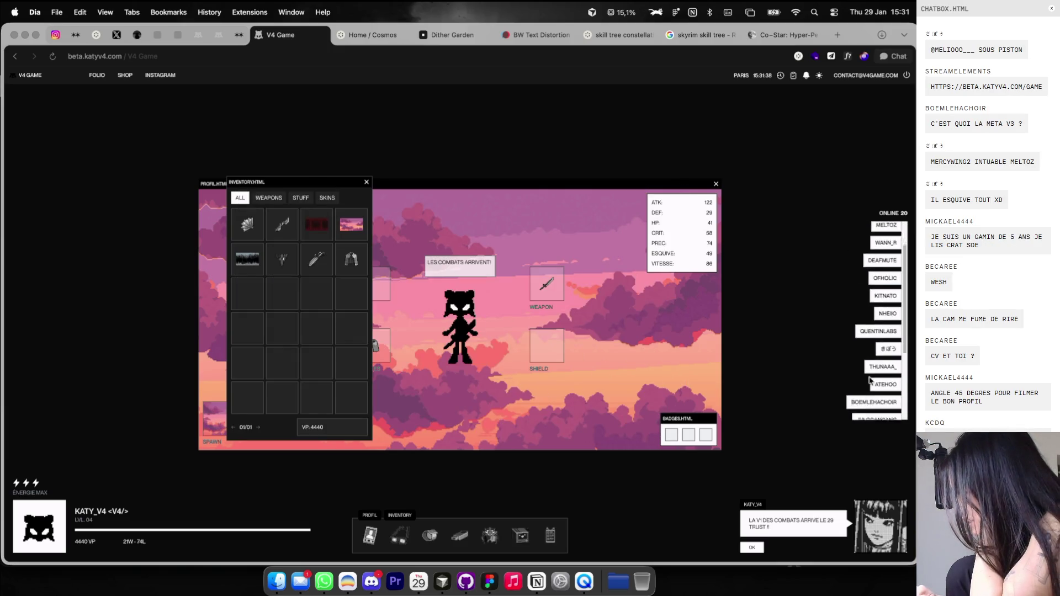
Challenge an online player with VS and play the fight through to victory.
{"action": "left_click", "coordinate": [896, 402]}
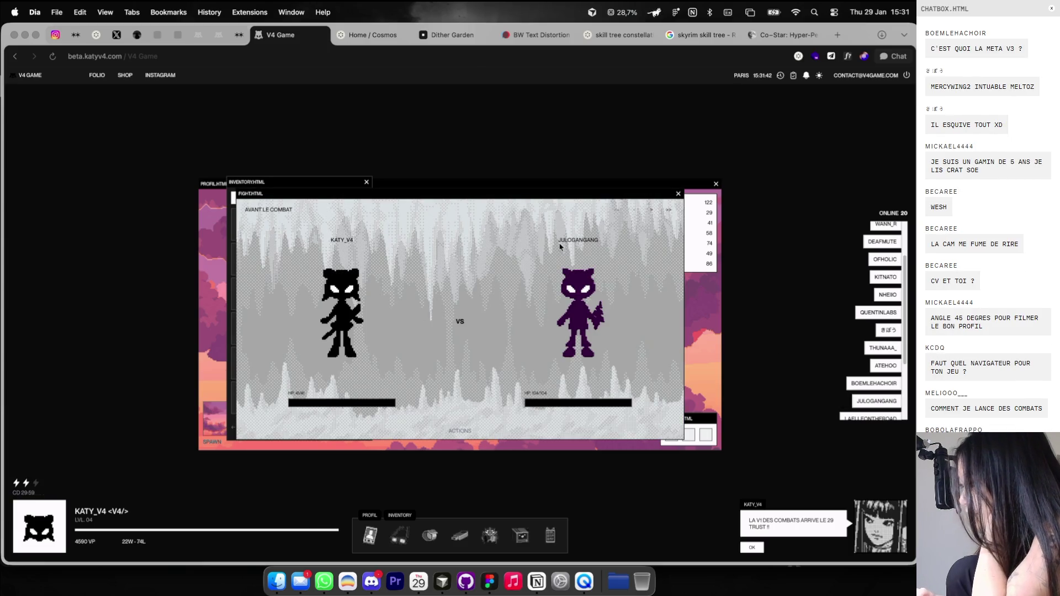
{"action": "left_click", "coordinate": [651, 211]}
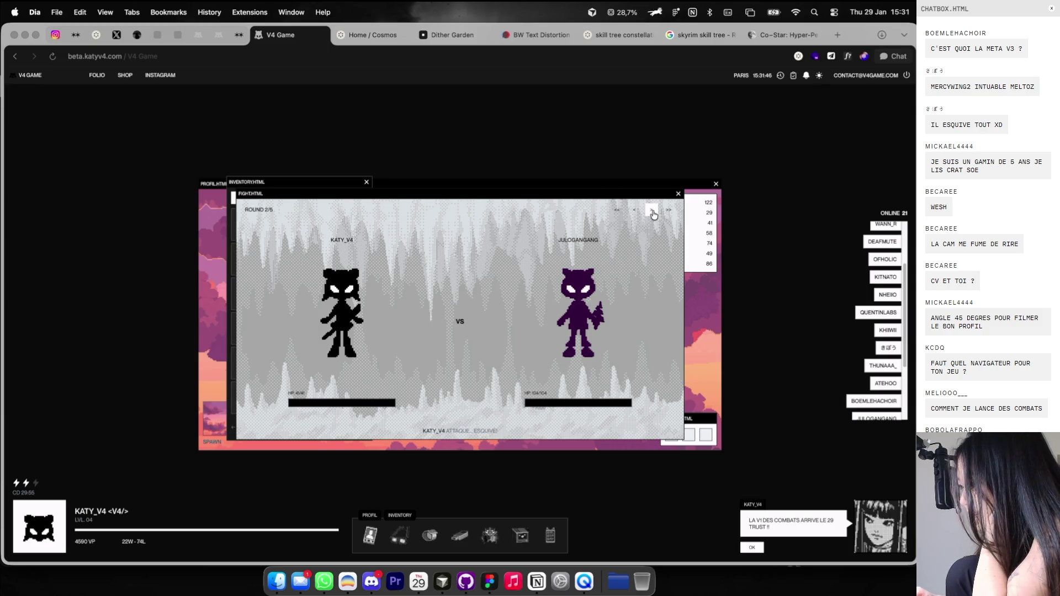
{"action": "left_click", "coordinate": [652, 212]}
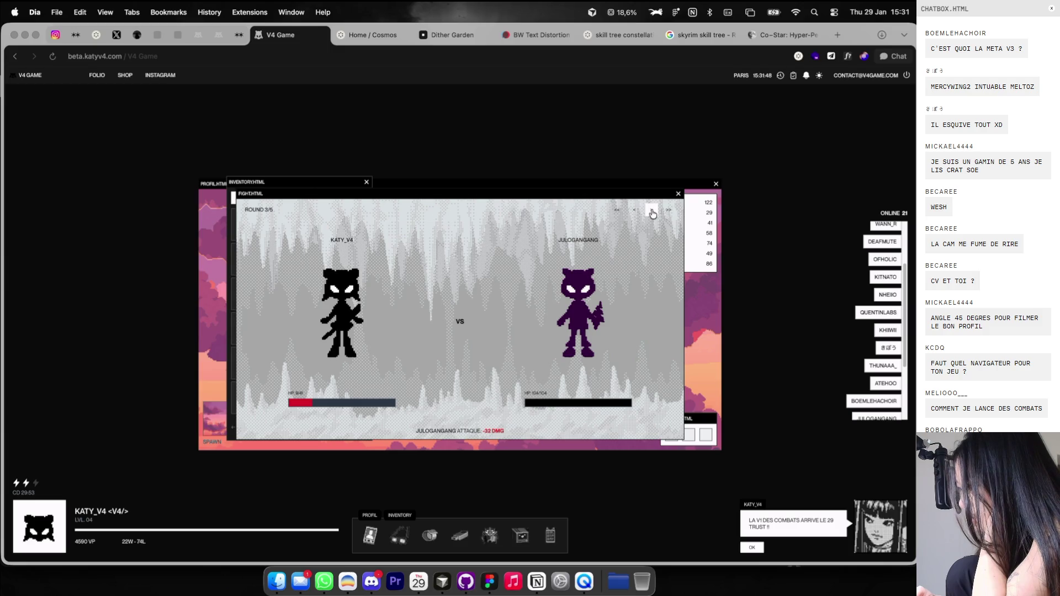
{"action": "left_click", "coordinate": [652, 213]}
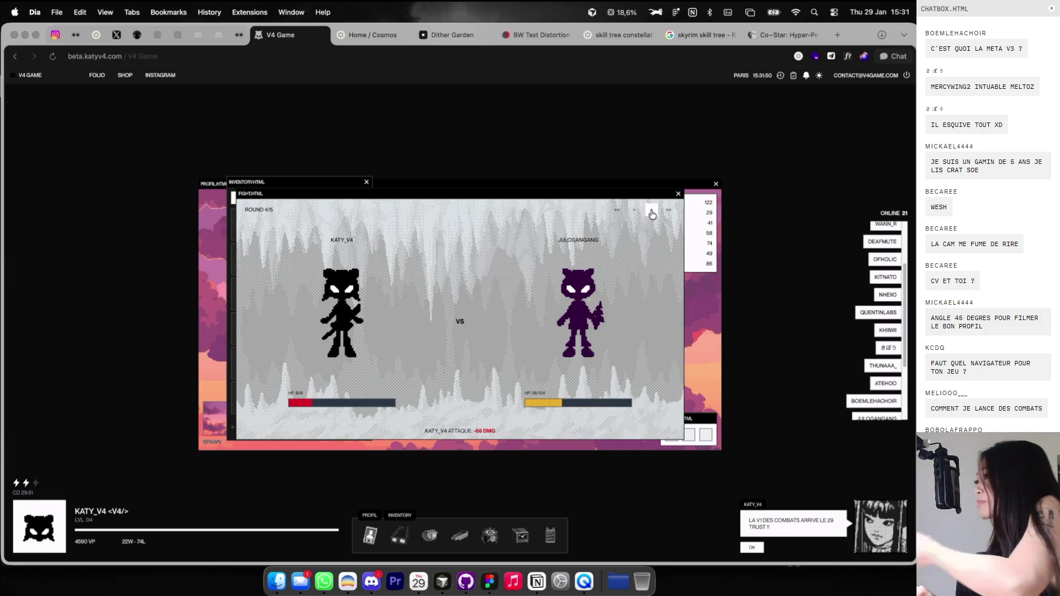
{"action": "left_click", "coordinate": [652, 212]}
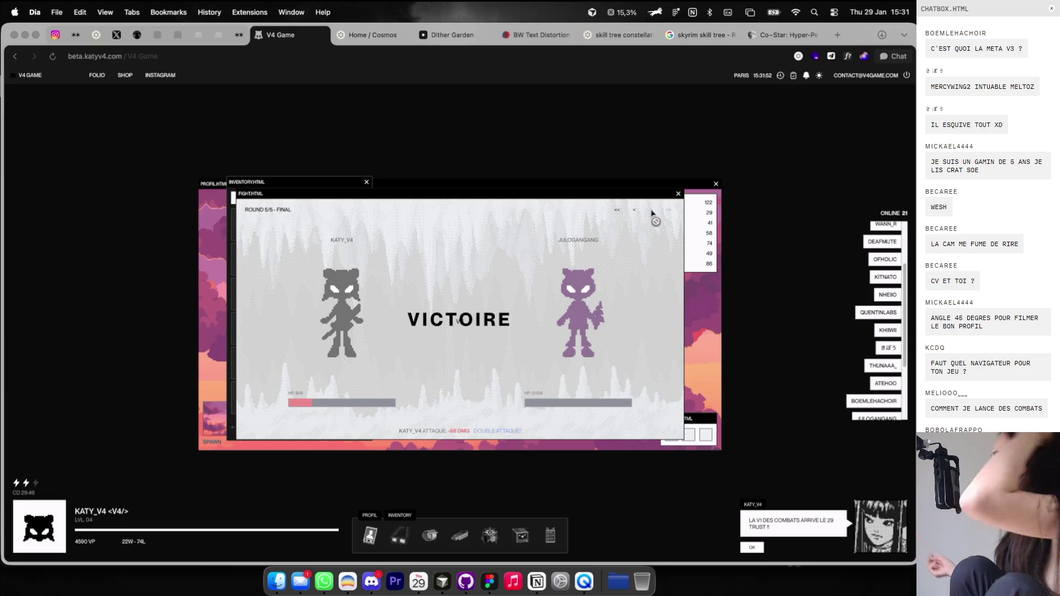
{"action": "left_click", "coordinate": [678, 195]}
Win a rematch against the same player and close the victory window.
{"action": "scroll", "coordinate": [891, 392], "scroll_direction": "down", "scroll_amount": 2}
{"action": "mouse_move", "coordinate": [898, 387]}
{"action": "left_click", "coordinate": [896, 383]}
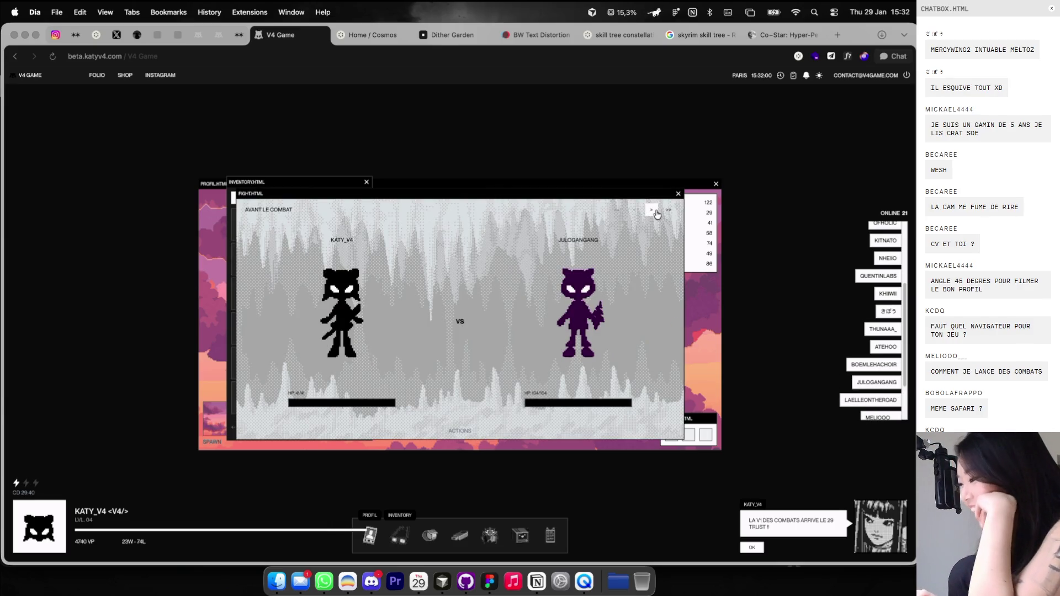
{"action": "left_click", "coordinate": [653, 211]}
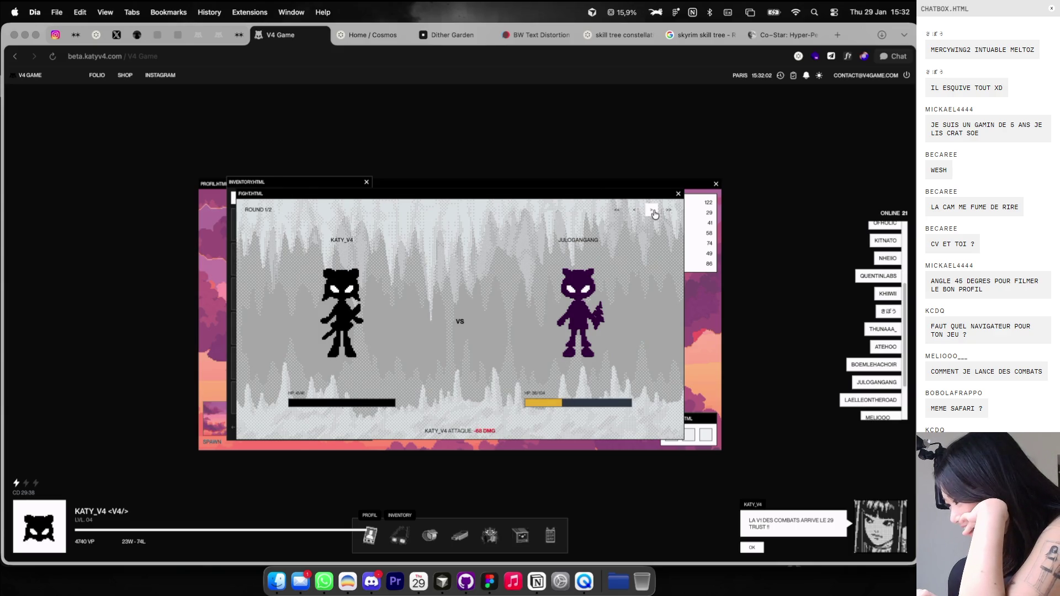
{"action": "left_click", "coordinate": [652, 210]}
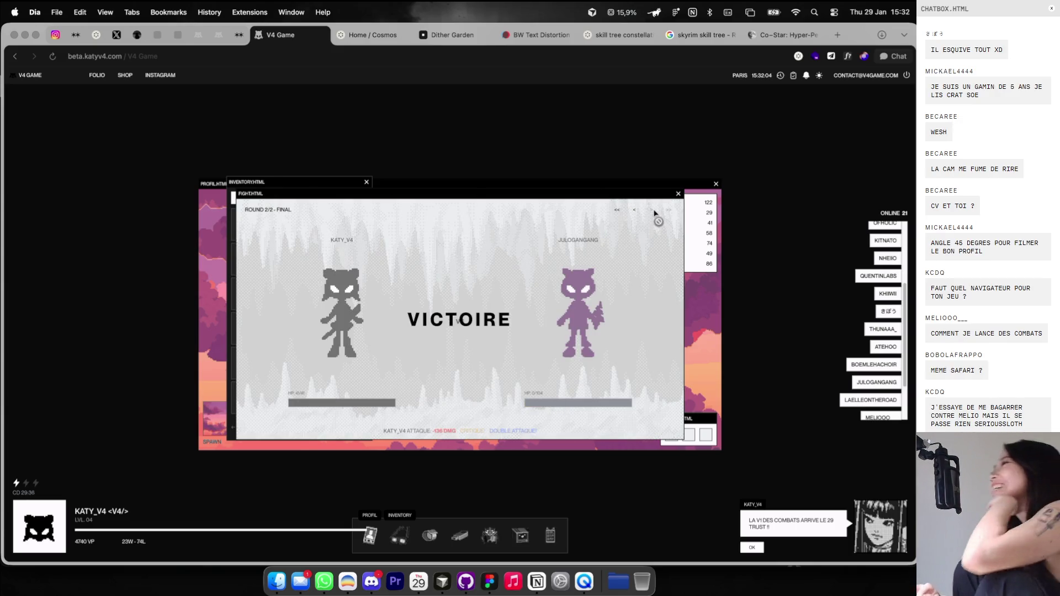
{"action": "left_click", "coordinate": [679, 195]}
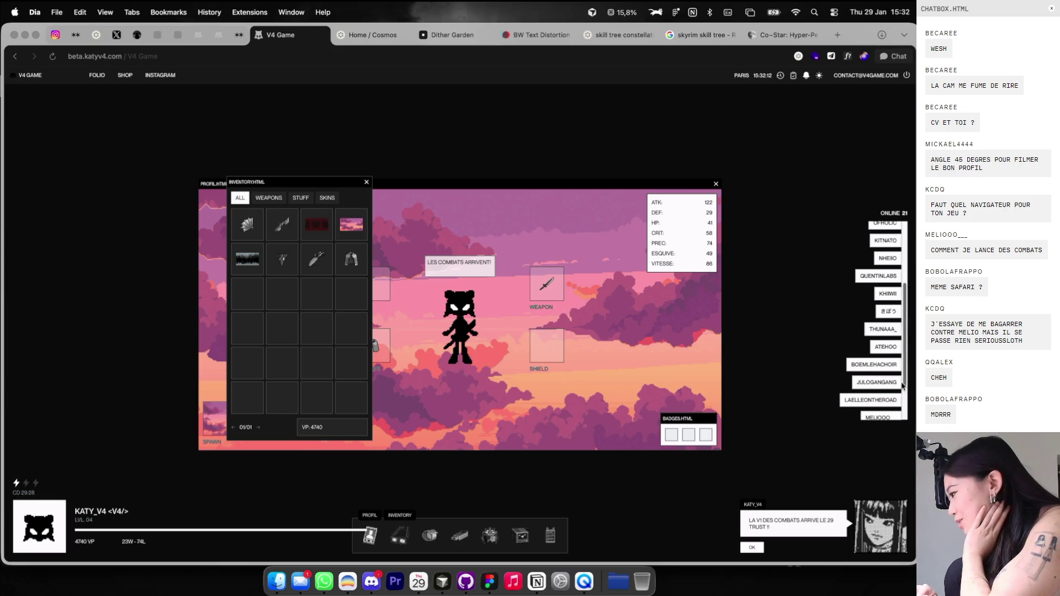
Win a third fight against the same player, then bring the profile back to the front.
{"action": "left_click", "coordinate": [897, 400]}
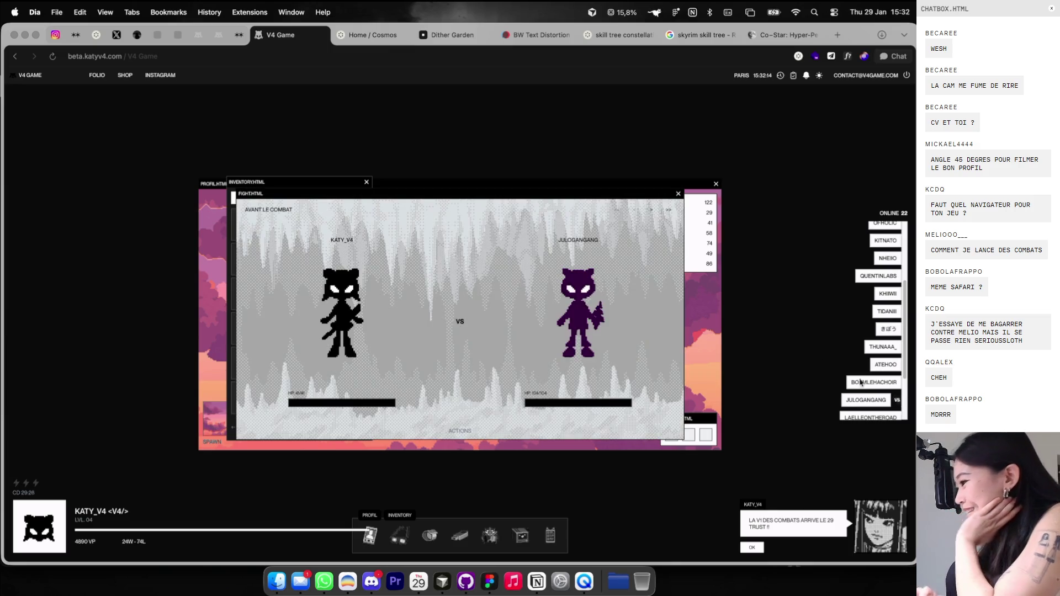
{"action": "left_click", "coordinate": [652, 211]}
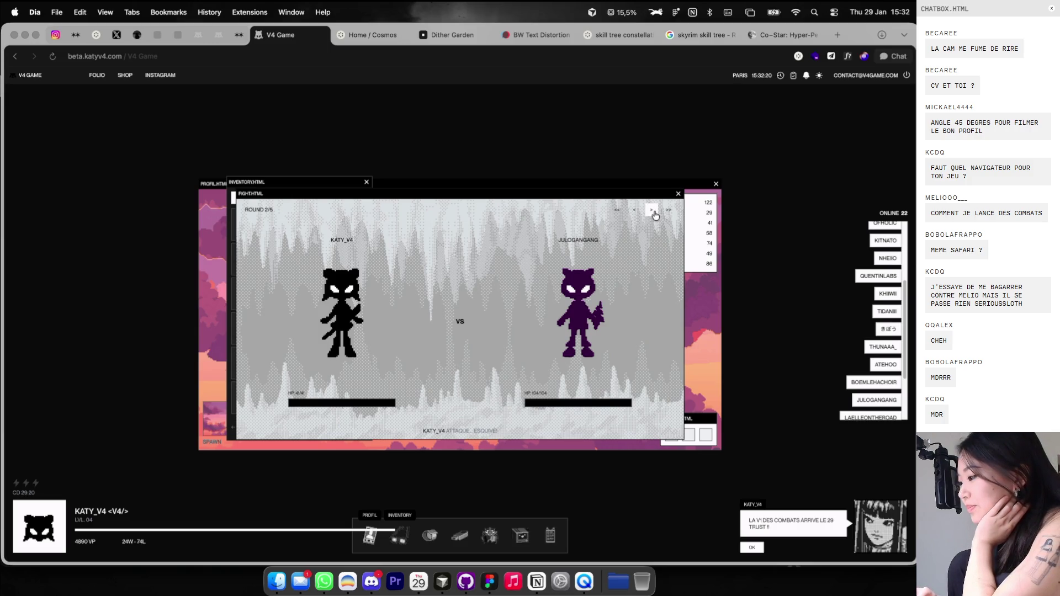
{"action": "left_click", "coordinate": [651, 213]}
{"action": "left_click", "coordinate": [652, 212]}
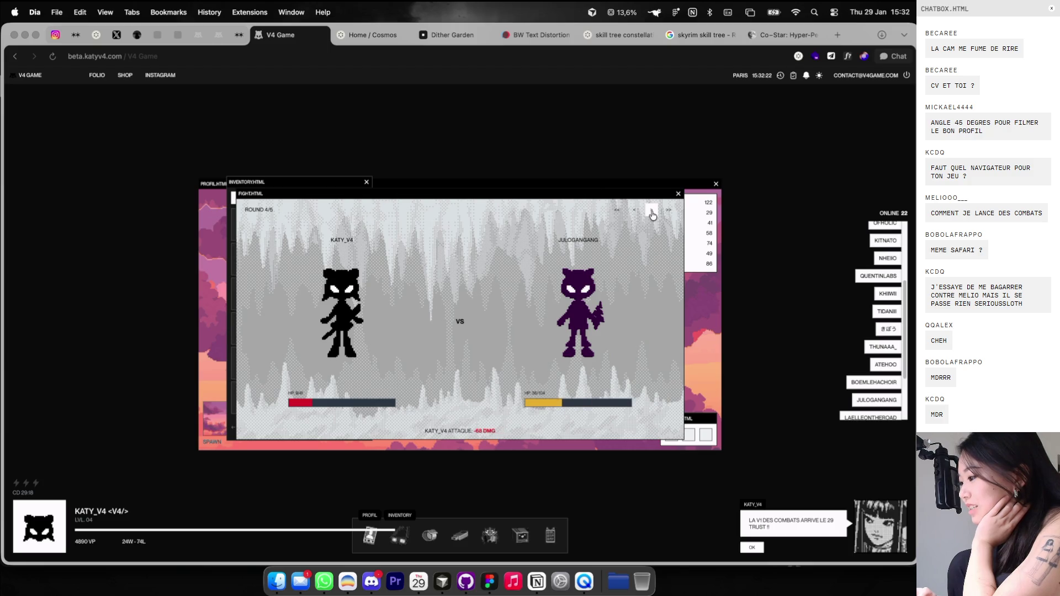
{"action": "left_click", "coordinate": [652, 213]}
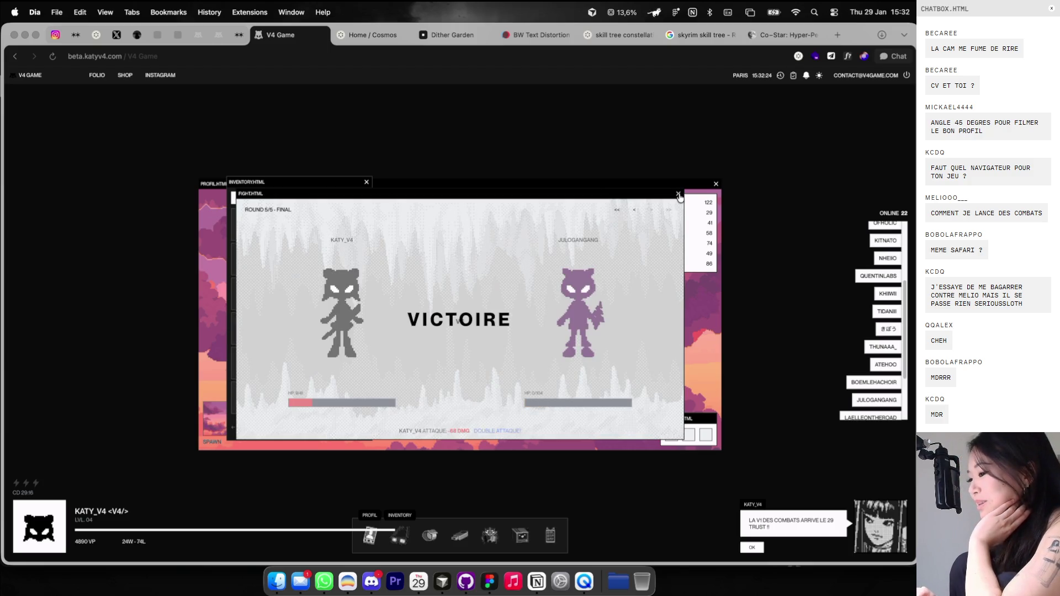
{"action": "left_click", "coordinate": [678, 195]}
{"action": "left_click", "coordinate": [708, 186]}
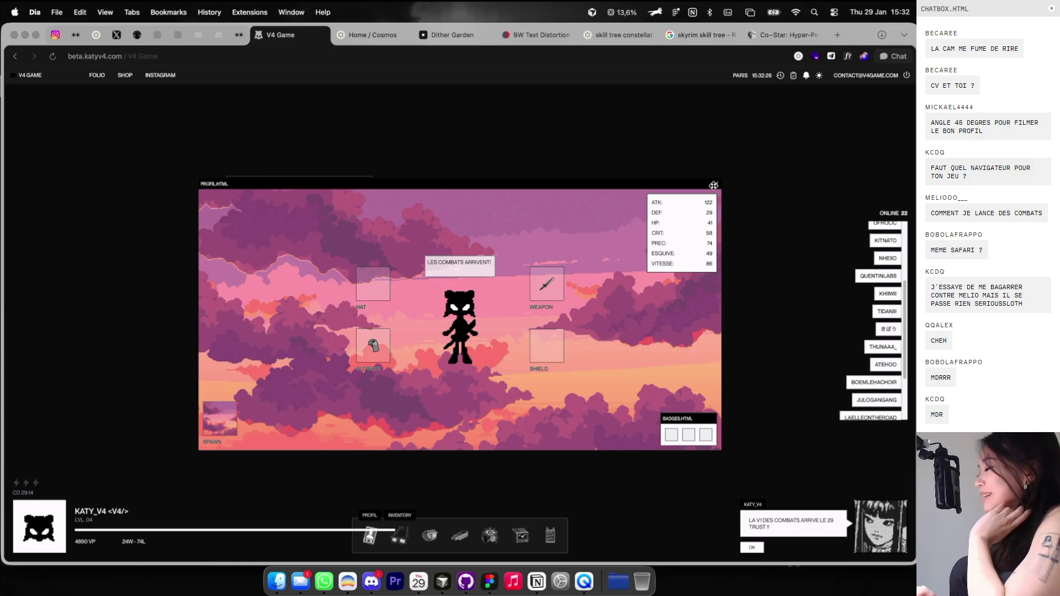
Close and reopen the profile window, then reload the game page.
{"action": "left_click", "coordinate": [713, 186]}
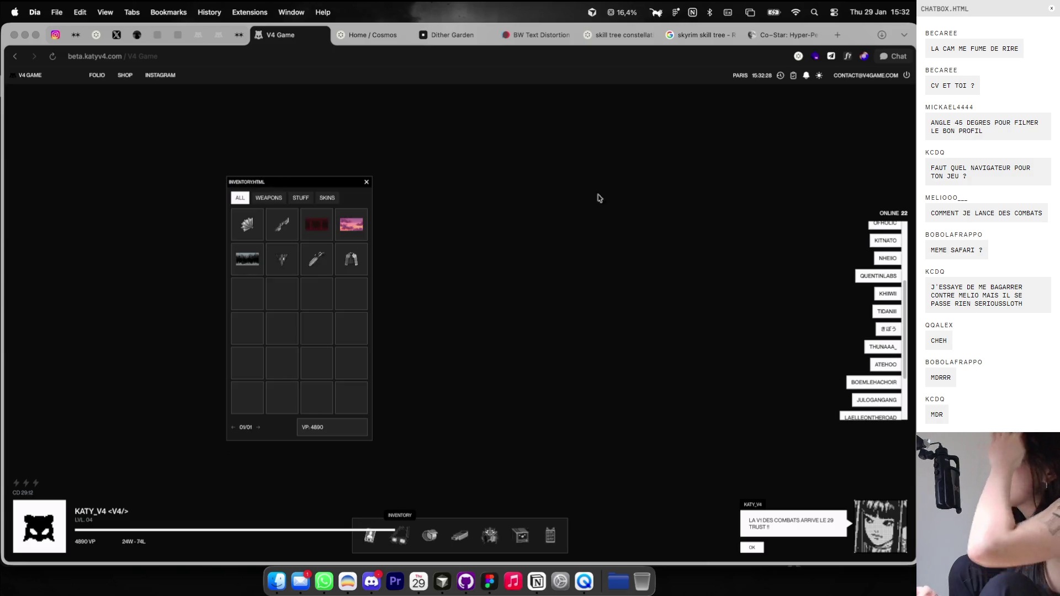
{"action": "left_click", "coordinate": [369, 539]}
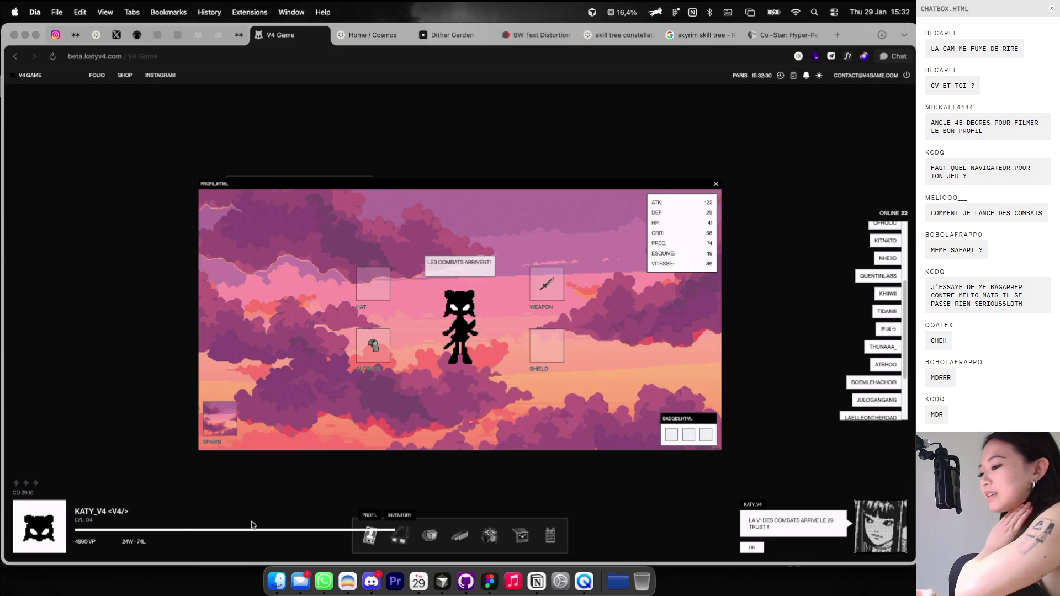
{"action": "key", "text": "super+r"}
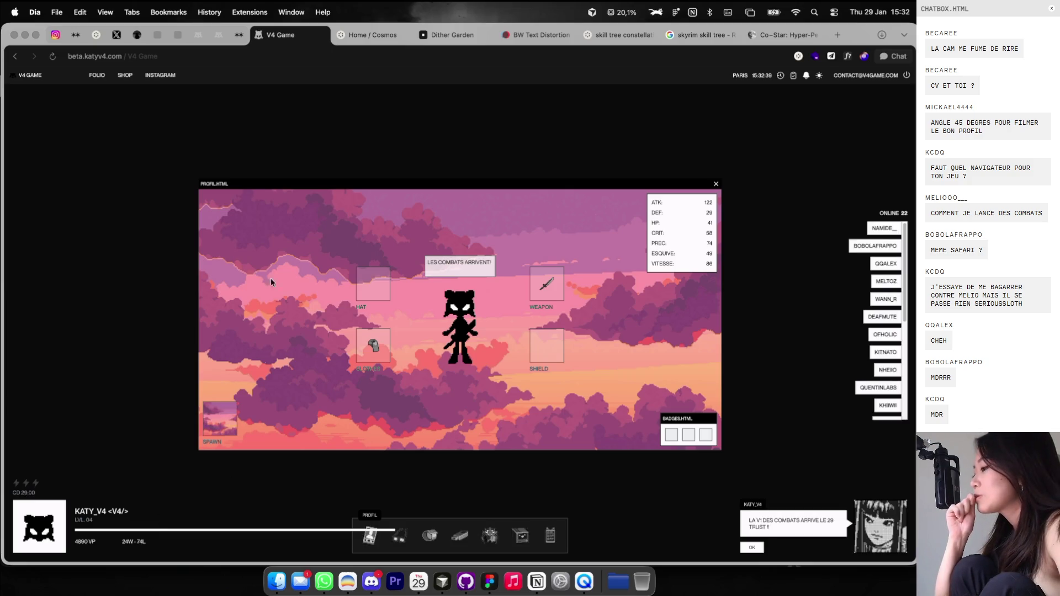
From the inventory, equip the grey Cloud Skin on the profile and reload the page.
{"action": "left_click", "coordinate": [399, 534]}
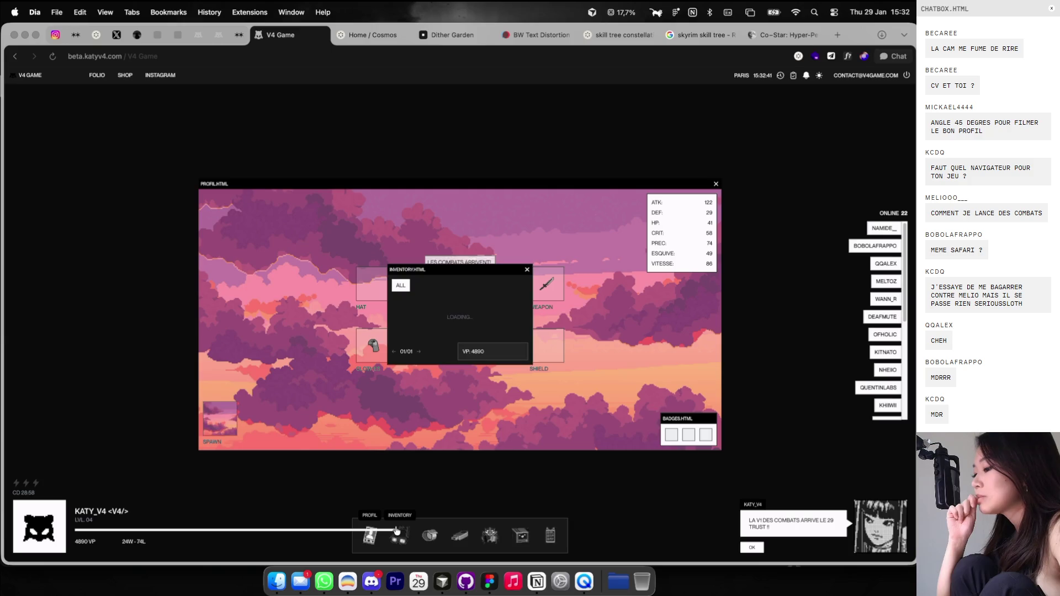
{"action": "left_click_drag", "start_coordinate": [471, 180], "coordinate": [131, 157]}
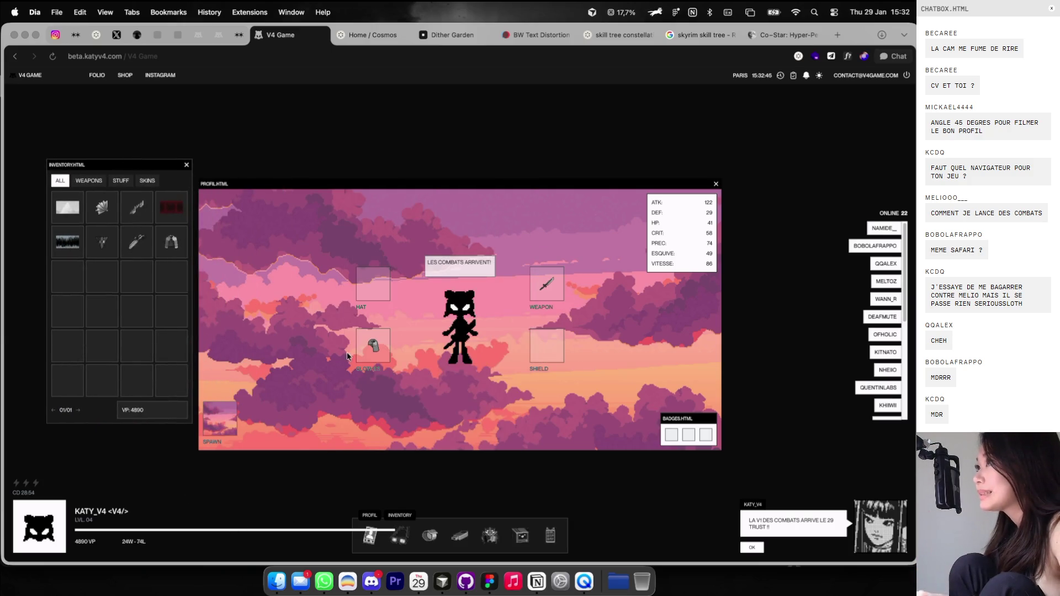
{"action": "left_click_drag", "start_coordinate": [373, 187], "coordinate": [407, 178]}
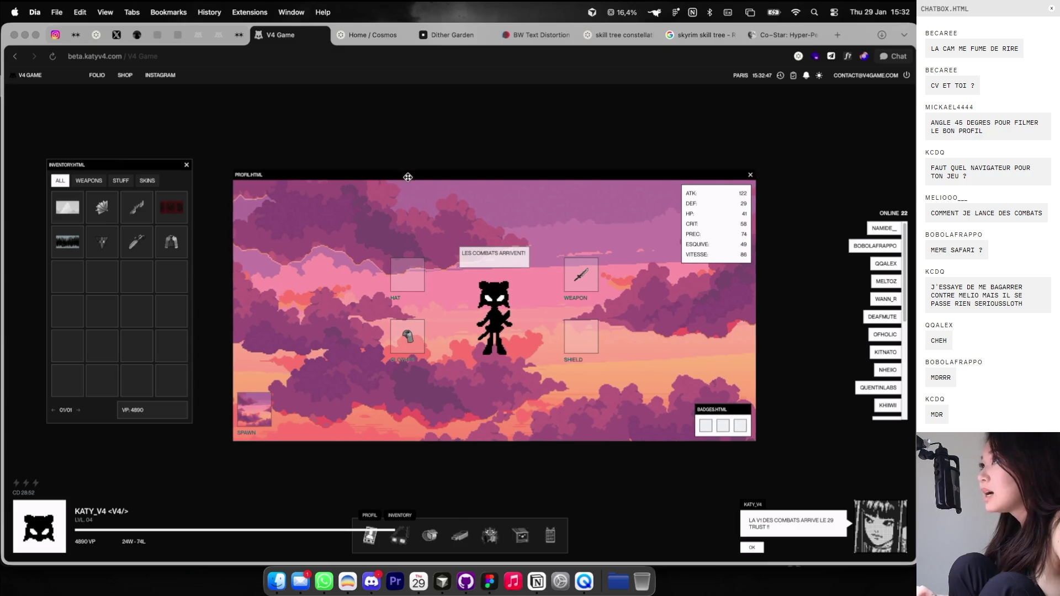
{"action": "mouse_move", "coordinate": [68, 214]}
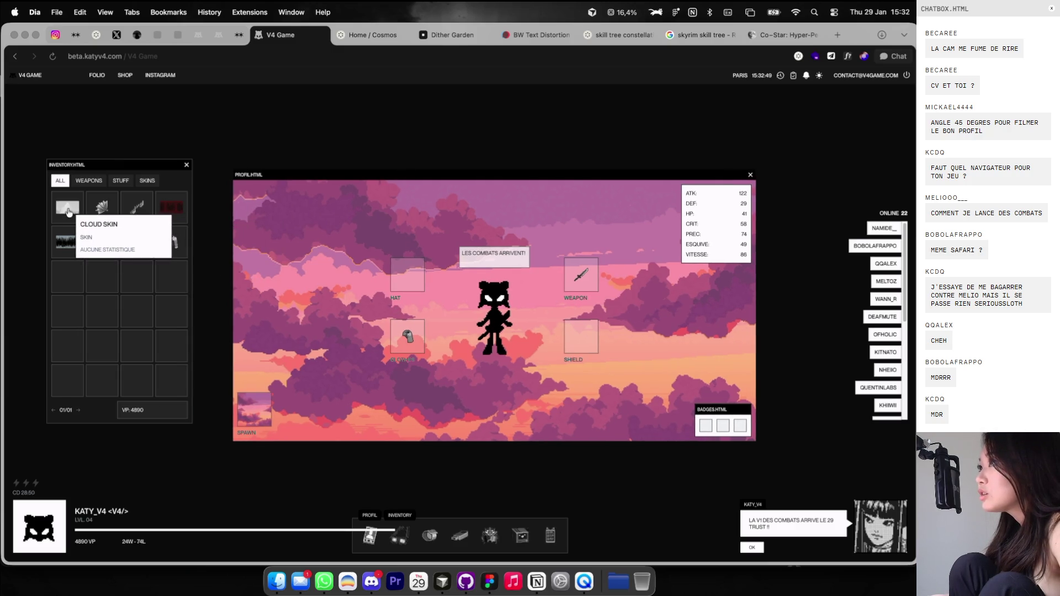
{"action": "left_click", "coordinate": [67, 211]}
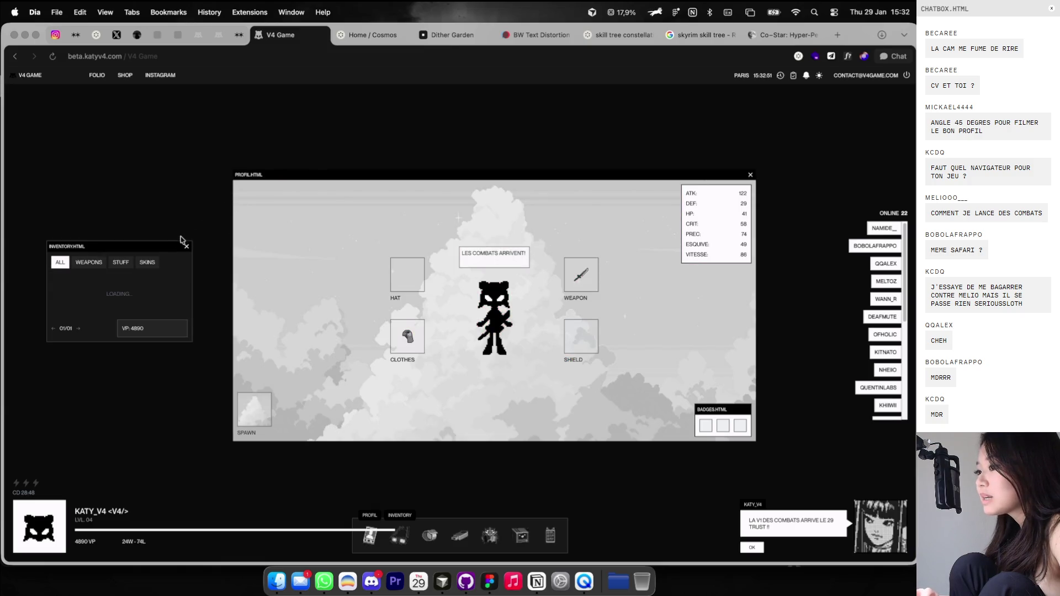
{"action": "left_click_drag", "start_coordinate": [162, 241], "coordinate": [172, 93]}
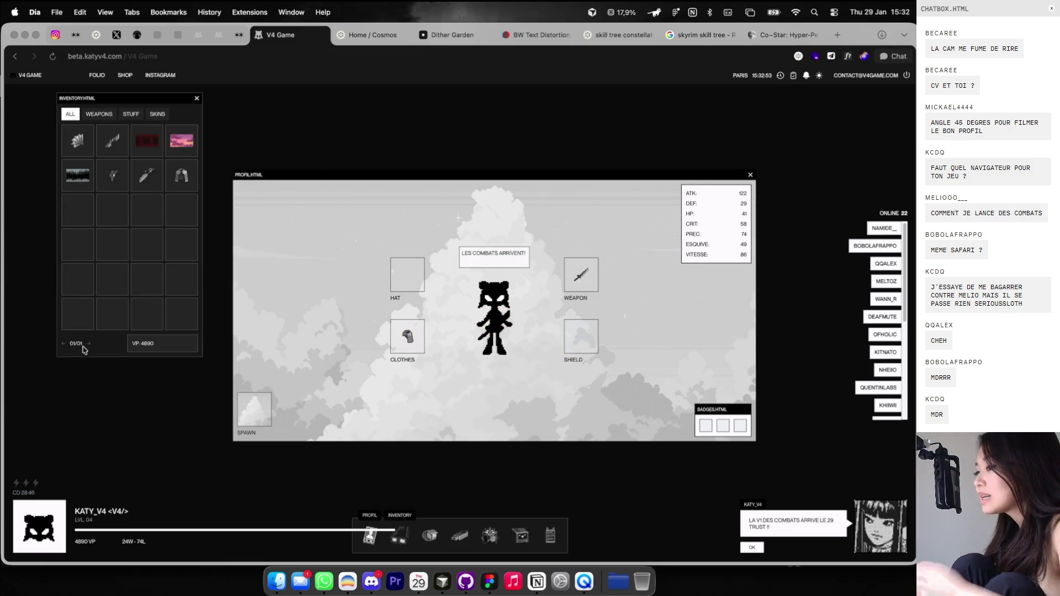
{"action": "key", "text": "super+r"}
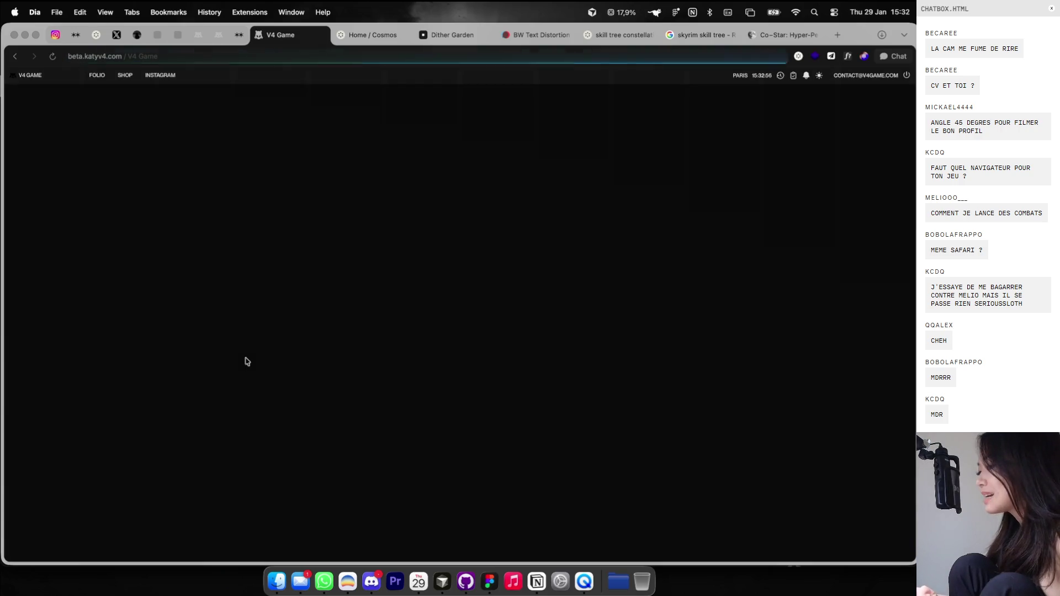
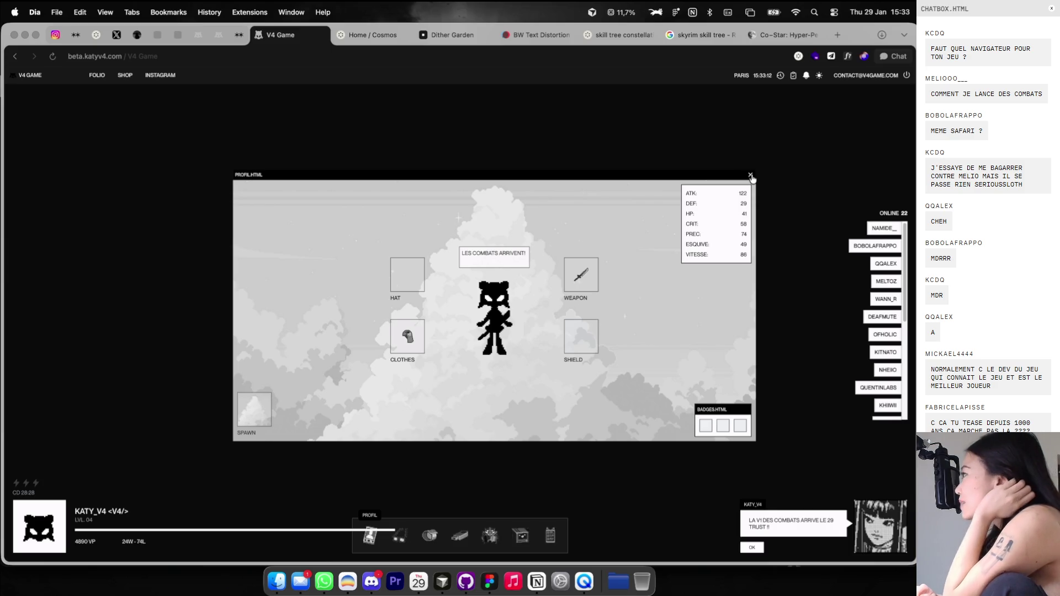
Glance at BOBOLAFRAPPO's profile, then replay the loss against QUENTINLABS from the combat history.
{"action": "left_click", "coordinate": [877, 246]}
{"action": "left_click", "coordinate": [647, 184]}
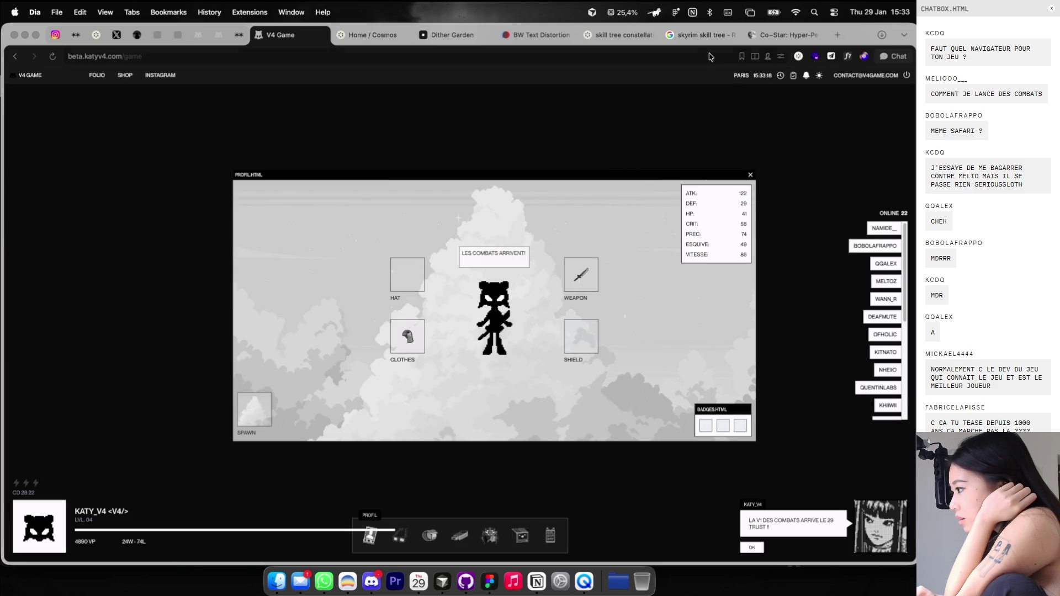
{"action": "left_click", "coordinate": [780, 77]}
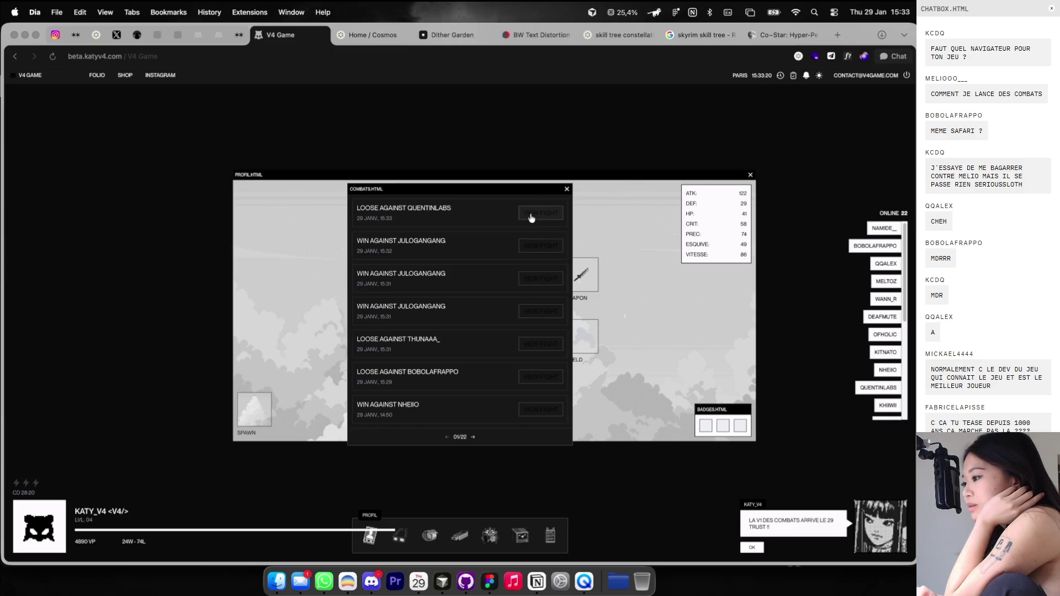
{"action": "left_click", "coordinate": [531, 217]}
Switch to the light theme and step back and forth through the QUENTINLABS replay rounds.
{"action": "left_click", "coordinate": [819, 76]}
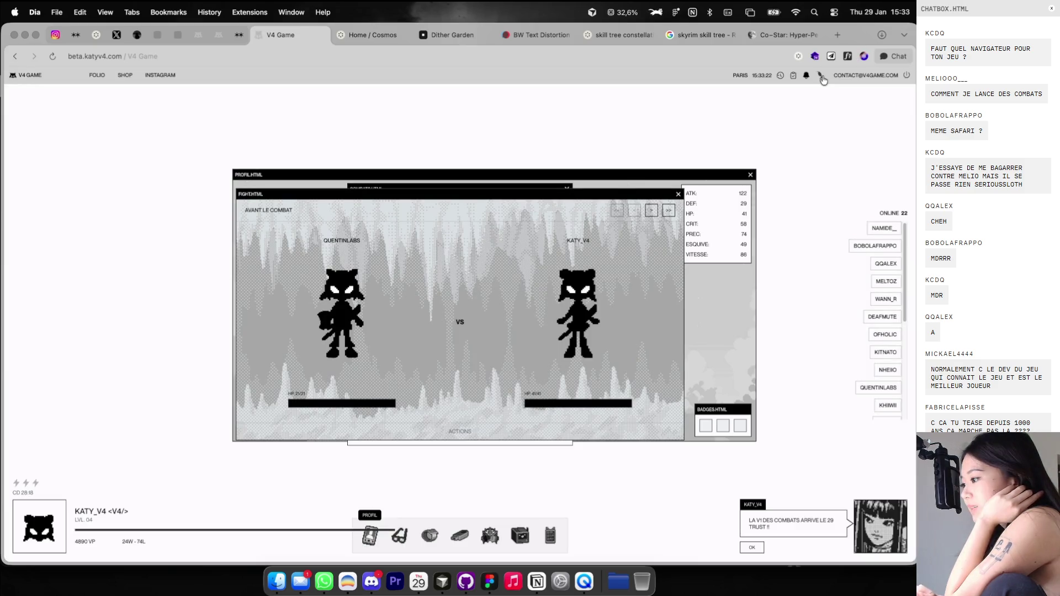
{"action": "left_click_drag", "start_coordinate": [619, 197], "coordinate": [634, 132]}
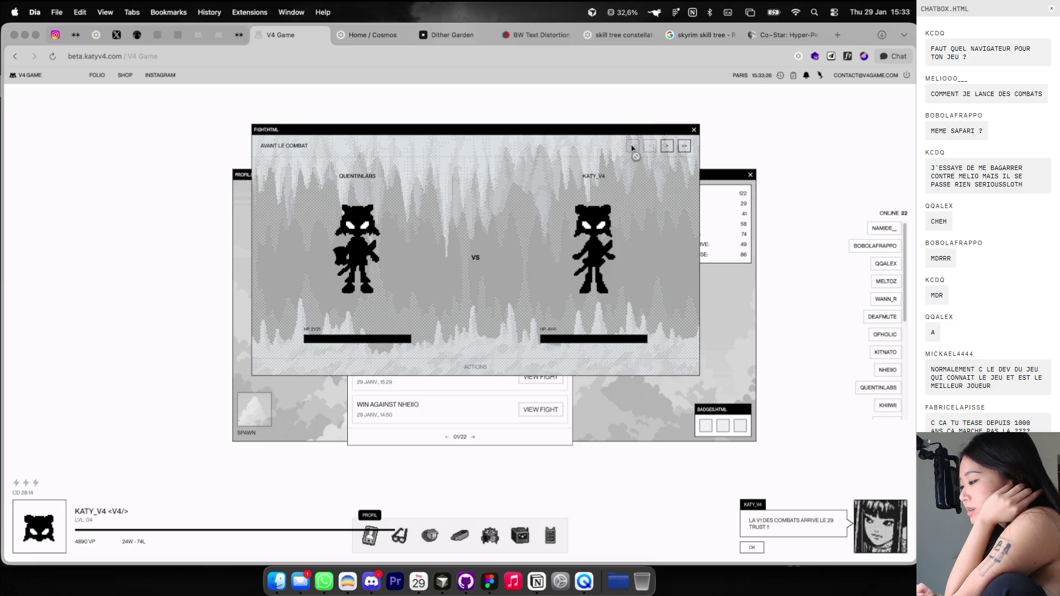
{"action": "left_click", "coordinate": [665, 147]}
{"action": "left_click", "coordinate": [664, 147]}
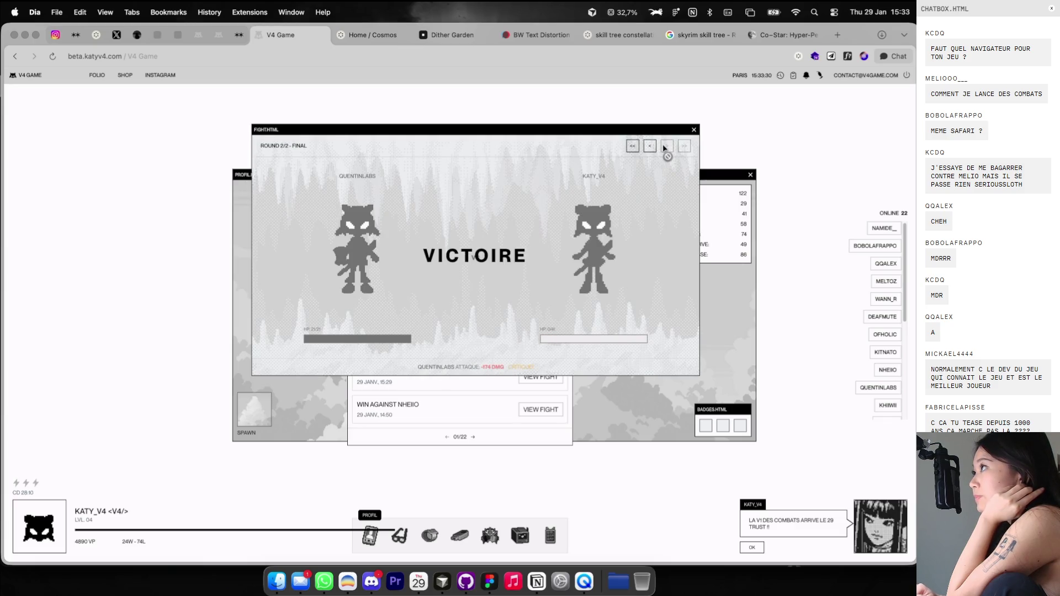
{"action": "left_click", "coordinate": [649, 145]}
{"action": "left_click", "coordinate": [684, 146]}
{"action": "left_click", "coordinate": [650, 146]}
{"action": "left_click", "coordinate": [649, 145]}
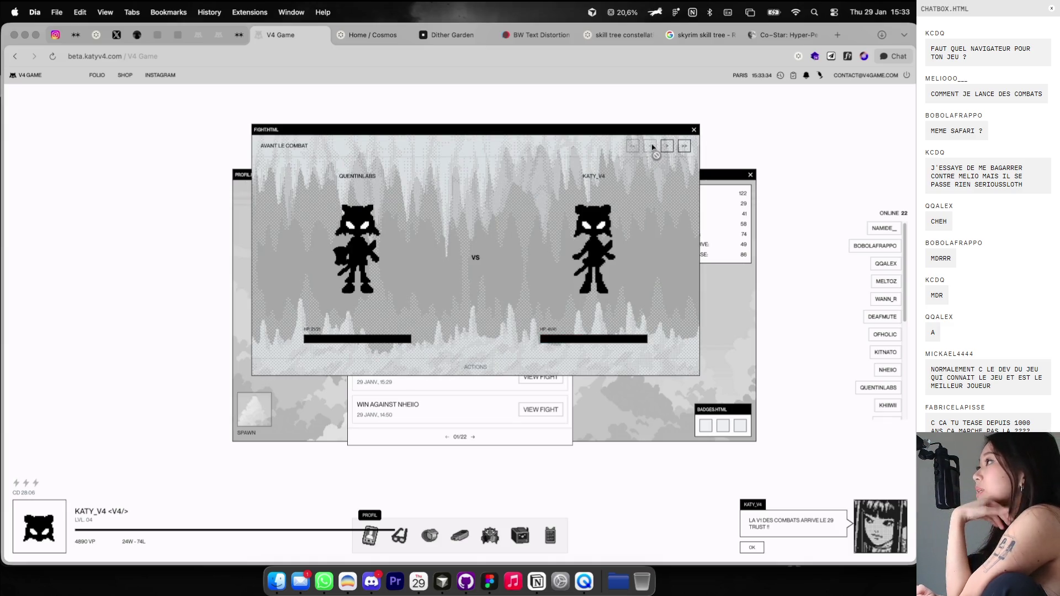
{"action": "left_click", "coordinate": [666, 147]}
{"action": "left_click", "coordinate": [666, 147]}
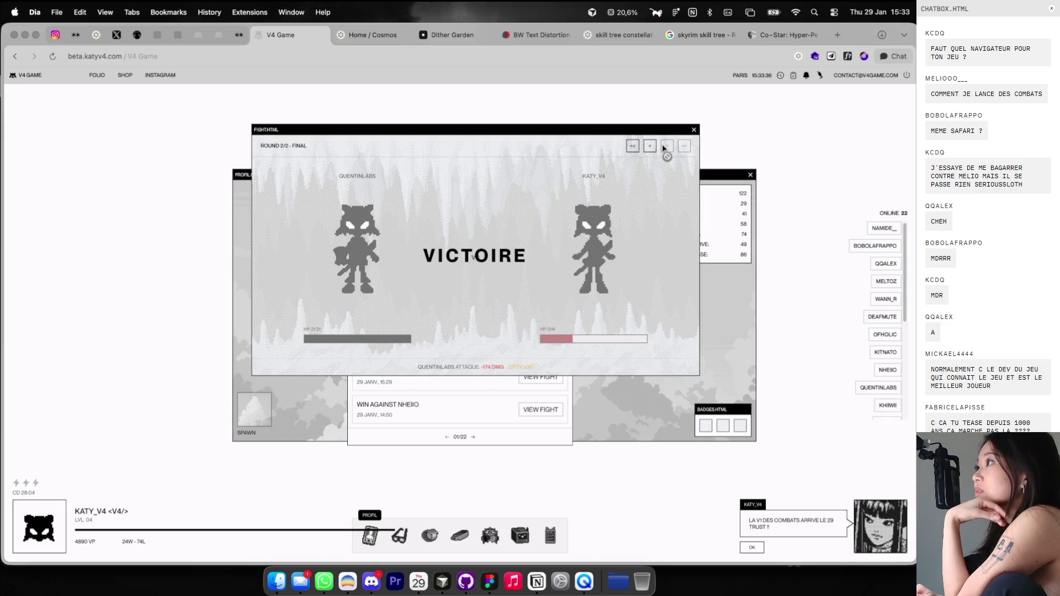
{"action": "left_click", "coordinate": [650, 146]}
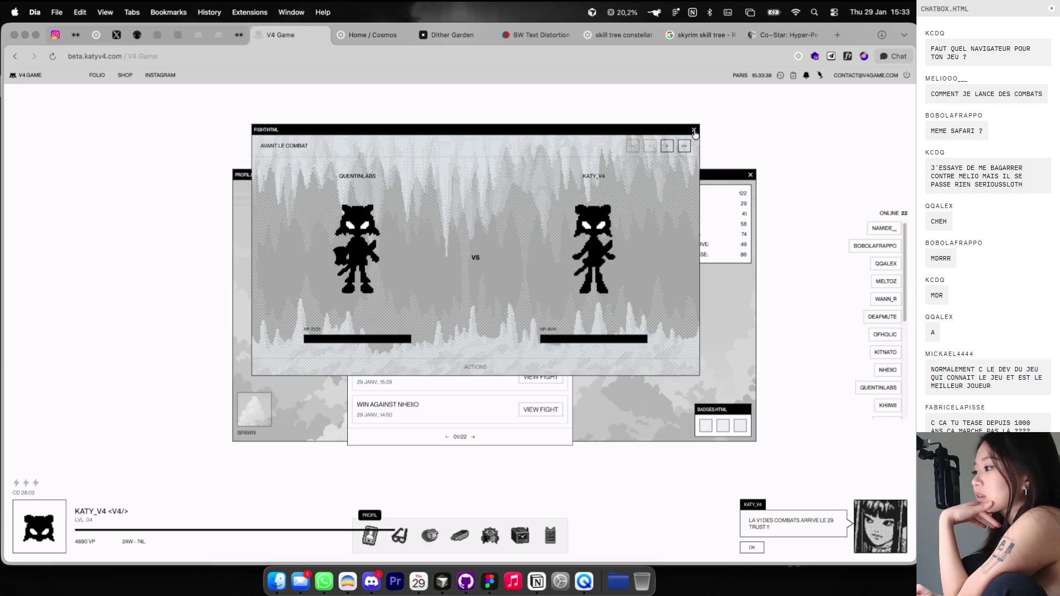
{"action": "left_click", "coordinate": [693, 130]}
Replay the JULOGANGANG fight through round 3, then close it and the combat history.
{"action": "left_click", "coordinate": [547, 247]}
{"action": "left_click", "coordinate": [648, 210]}
{"action": "left_click", "coordinate": [649, 211]}
{"action": "left_click", "coordinate": [649, 211]}
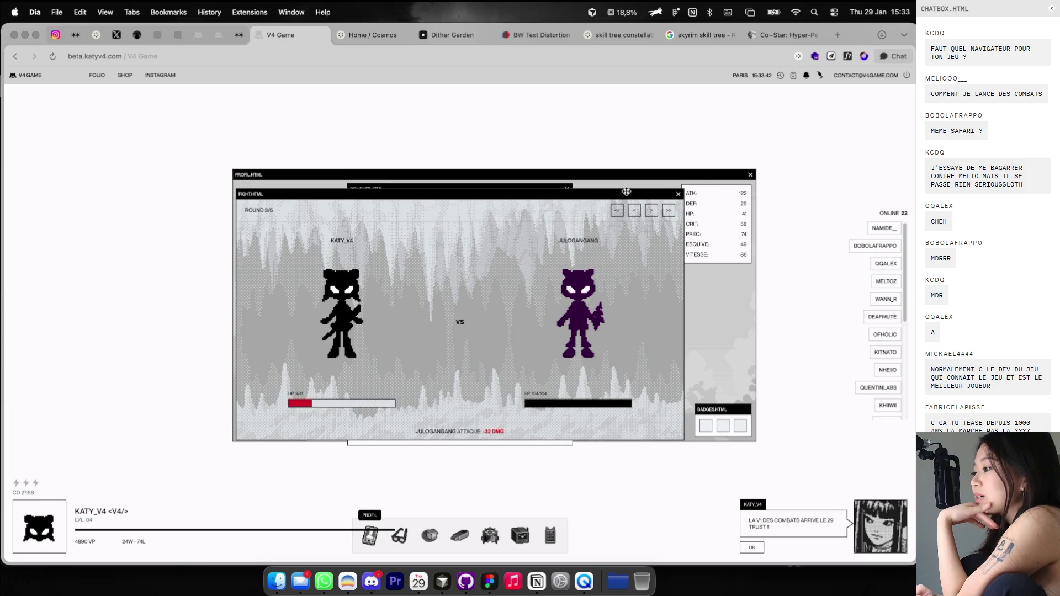
{"action": "left_click", "coordinate": [678, 194]}
{"action": "left_click", "coordinate": [566, 190]}
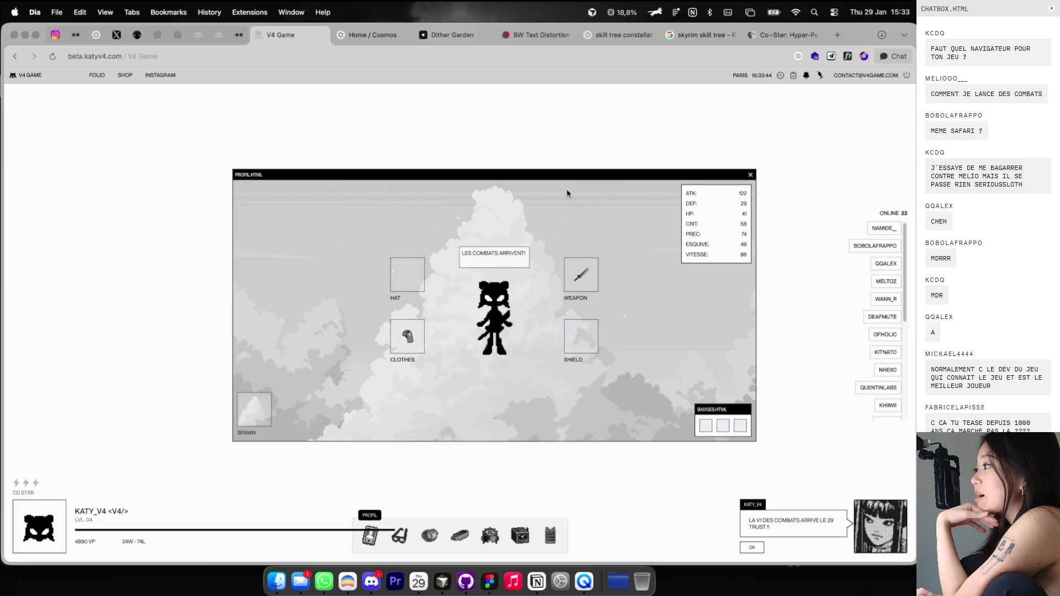
{"action": "key", "text": "super+Tab"}
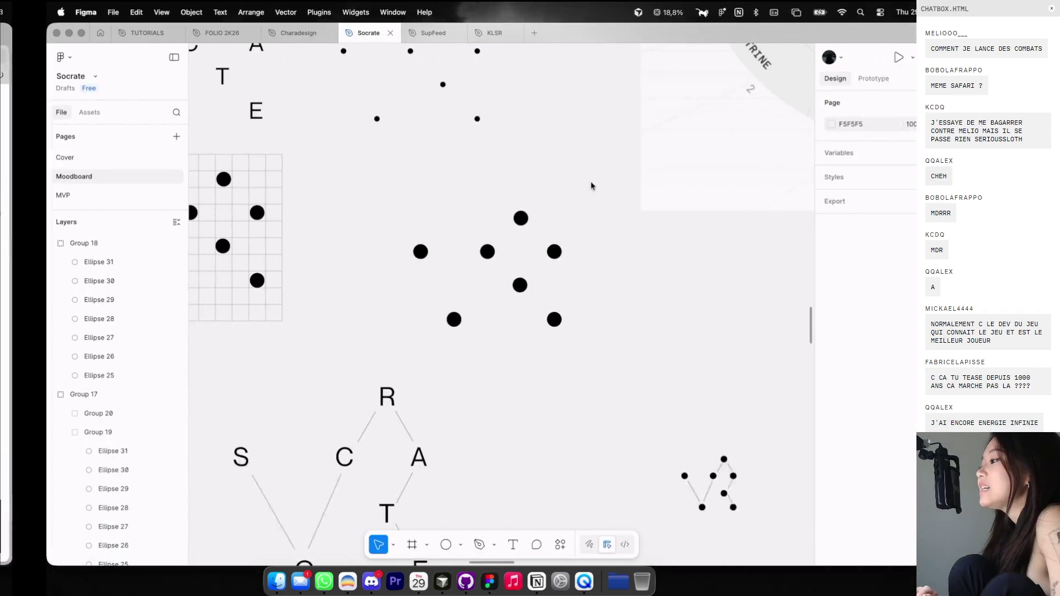
Open the Charadesign file and go to its GAME V4 page.
{"action": "scroll", "coordinate": [591, 182], "scroll_direction": "right", "scroll_amount": 1}
{"action": "scroll", "coordinate": [540, 166], "scroll_direction": "left", "scroll_amount": 2}
{"action": "left_click", "coordinate": [247, 34]}
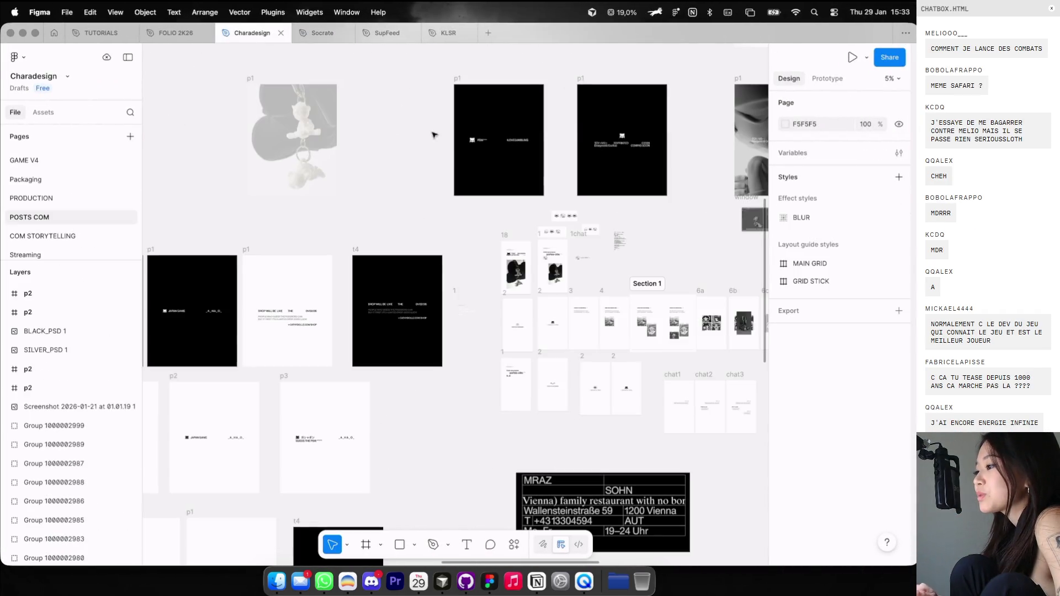
{"action": "scroll", "coordinate": [497, 185], "scroll_direction": "down", "scroll_amount": 5}
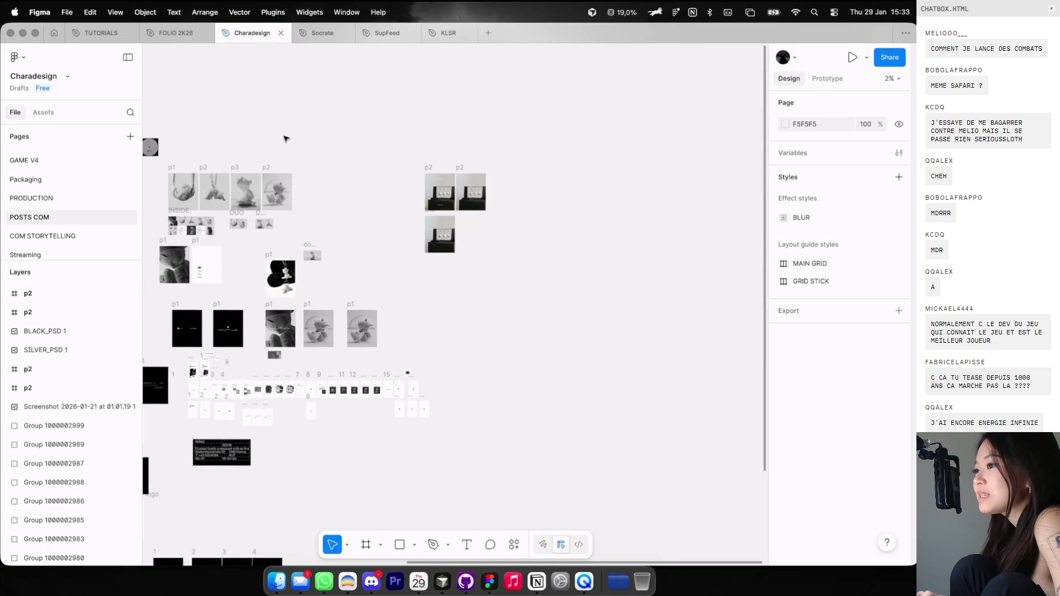
{"action": "scroll", "coordinate": [285, 138], "scroll_direction": "up", "scroll_amount": 3}
{"action": "scroll", "coordinate": [44, 188], "scroll_direction": "up", "scroll_amount": 1}
{"action": "left_click", "coordinate": [46, 175]}
Zoom around the GAME V4 board mockup, then return to the V4 Game browser.
{"action": "scroll", "coordinate": [447, 172], "scroll_direction": "down", "scroll_amount": 3}
{"action": "scroll", "coordinate": [471, 167], "scroll_direction": "down", "scroll_amount": 3}
{"action": "scroll", "coordinate": [478, 165], "scroll_direction": "down", "scroll_amount": 2}
{"action": "scroll", "coordinate": [479, 166], "scroll_direction": "down", "scroll_amount": 2}
{"action": "scroll", "coordinate": [479, 166], "scroll_direction": "up", "scroll_amount": 2}
{"action": "scroll", "coordinate": [497, 171], "scroll_direction": "up", "scroll_amount": 2}
{"action": "scroll", "coordinate": [552, 182], "scroll_direction": "up", "scroll_amount": 2}
{"action": "scroll", "coordinate": [622, 188], "scroll_direction": "up", "scroll_amount": 2}
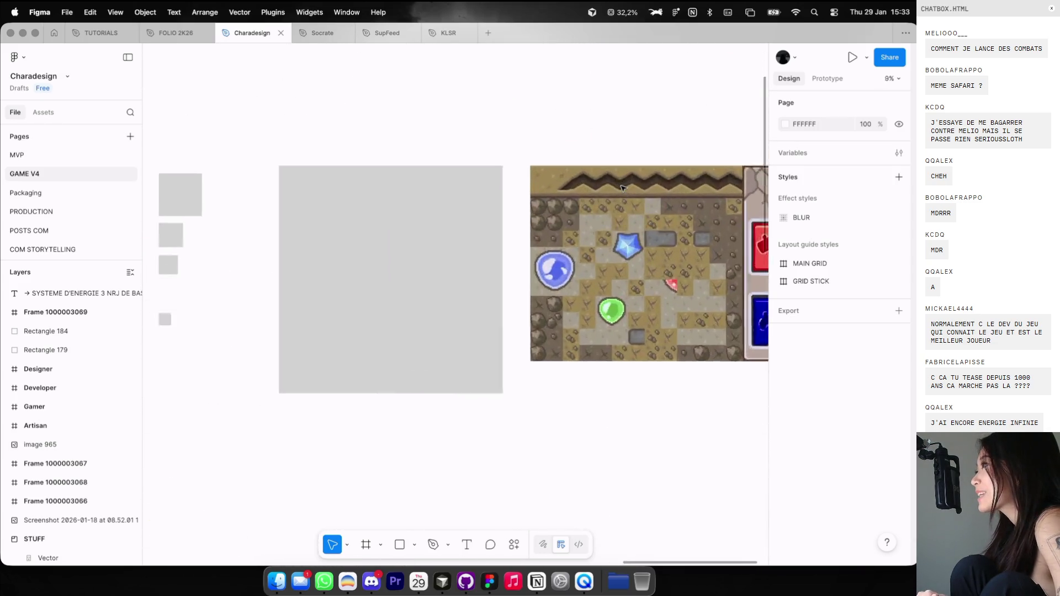
{"action": "scroll", "coordinate": [622, 188], "scroll_direction": "up", "scroll_amount": 2}
{"action": "scroll", "coordinate": [622, 187], "scroll_direction": "up", "scroll_amount": 1}
{"action": "scroll", "coordinate": [622, 188], "scroll_direction": "up", "scroll_amount": 1}
{"action": "scroll", "coordinate": [622, 188], "scroll_direction": "down", "scroll_amount": 1}
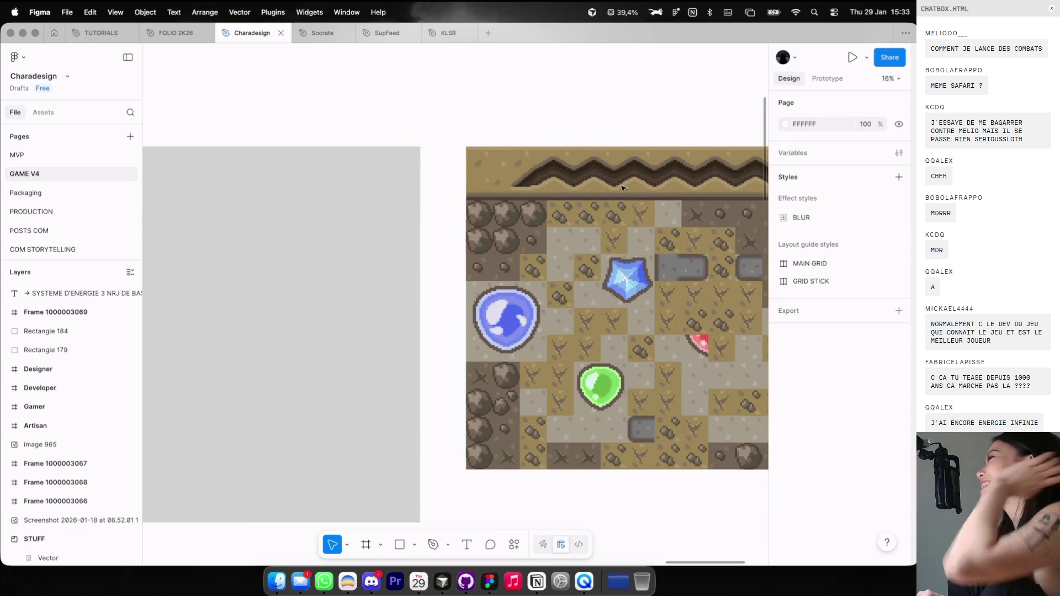
{"action": "scroll", "coordinate": [622, 187], "scroll_direction": "down", "scroll_amount": 1}
{"action": "key", "text": "super+Tab"}
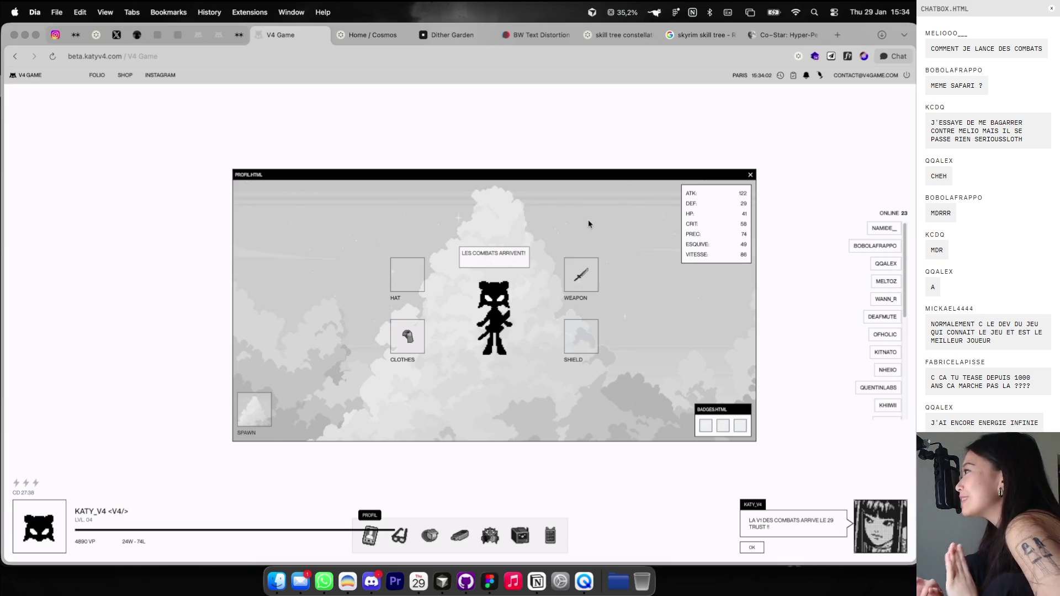
{"action": "key", "text": "super+Tab"}
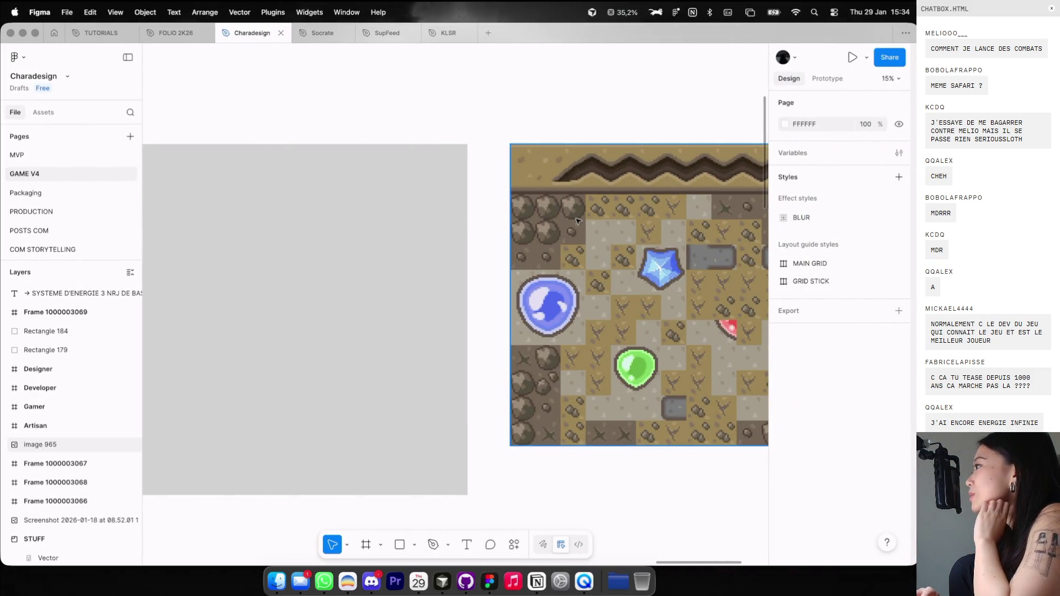
{"action": "key", "text": "super+Tab"}
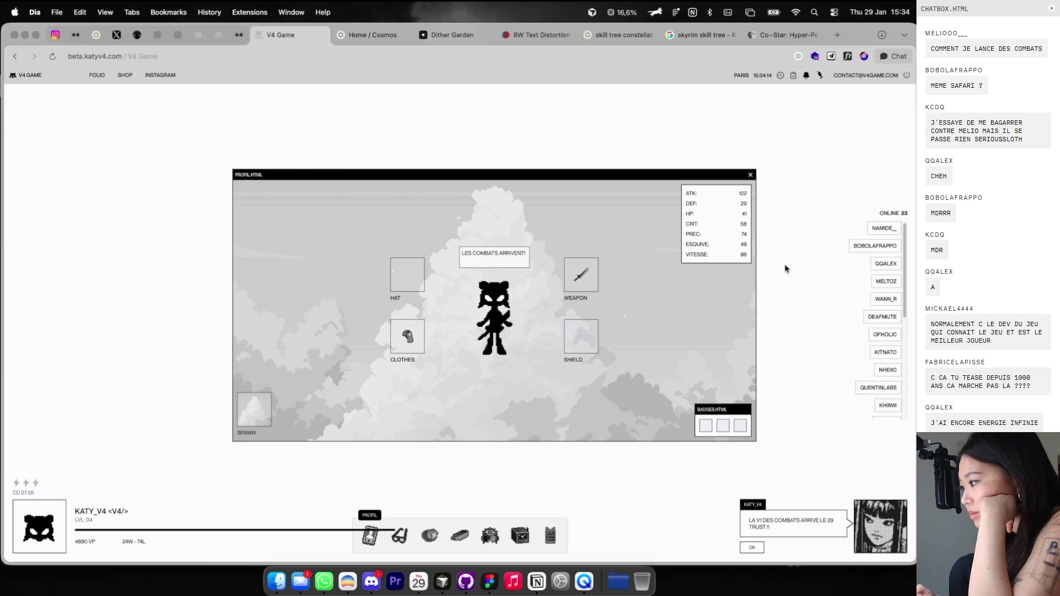
{"action": "left_click", "coordinate": [855, 245]}
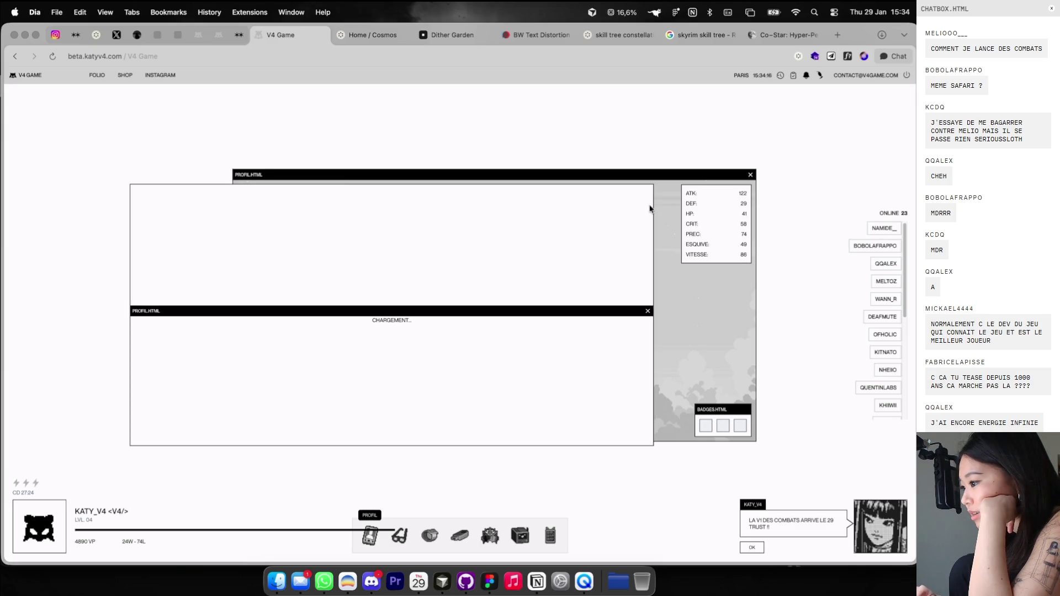
{"action": "left_click_drag", "start_coordinate": [644, 185], "coordinate": [736, 169]}
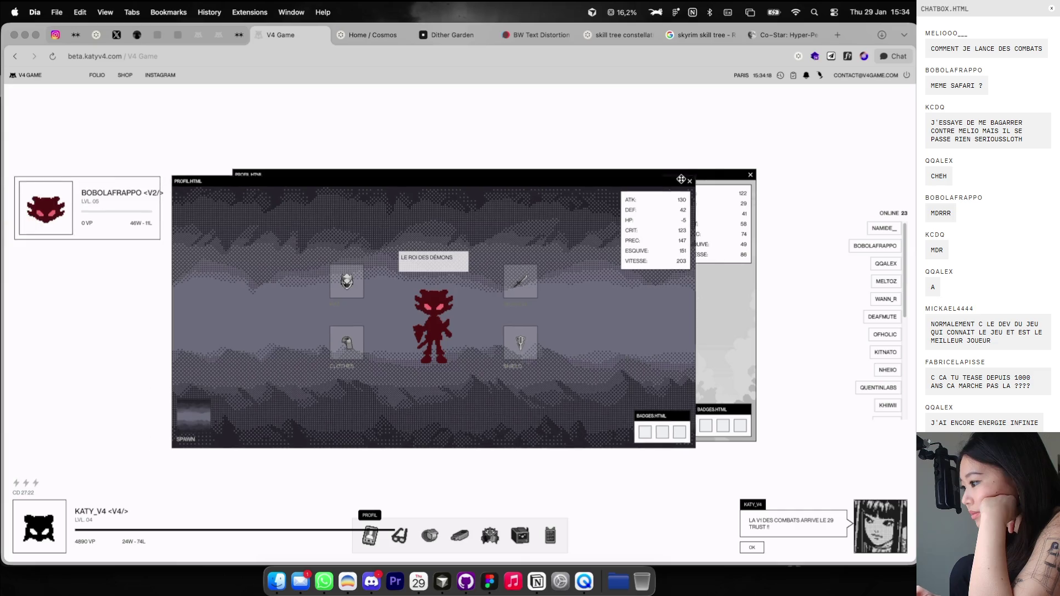
{"action": "left_click", "coordinate": [739, 171]}
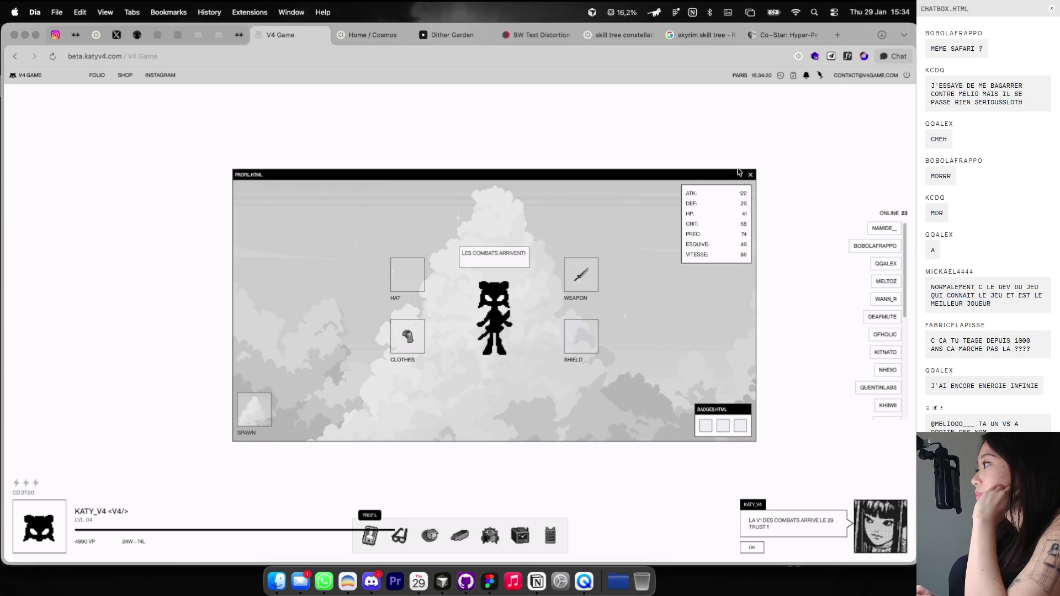
{"action": "left_click", "coordinate": [780, 76]}
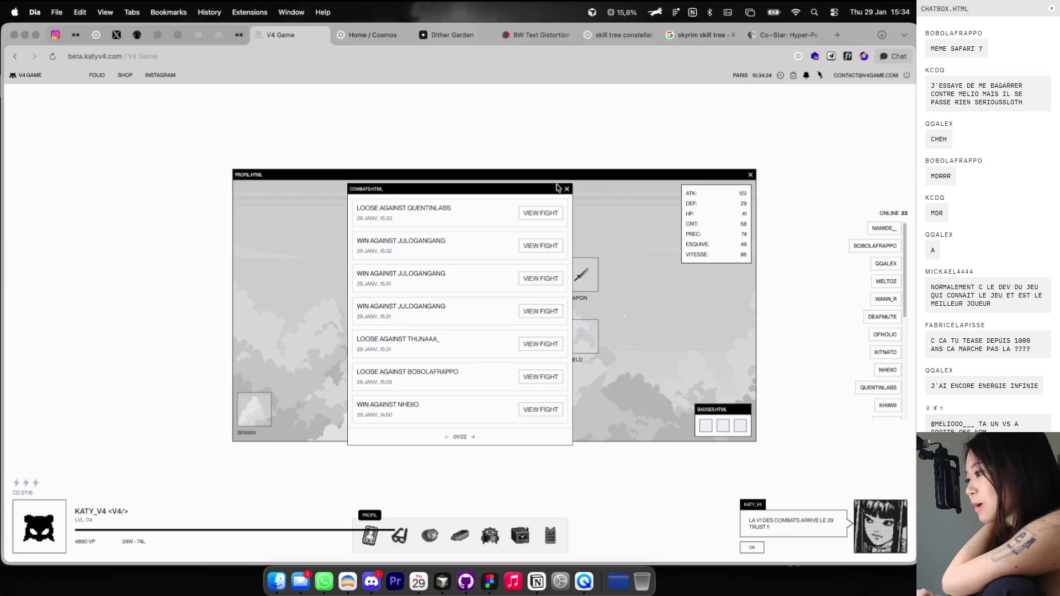
{"action": "left_click", "coordinate": [566, 189]}
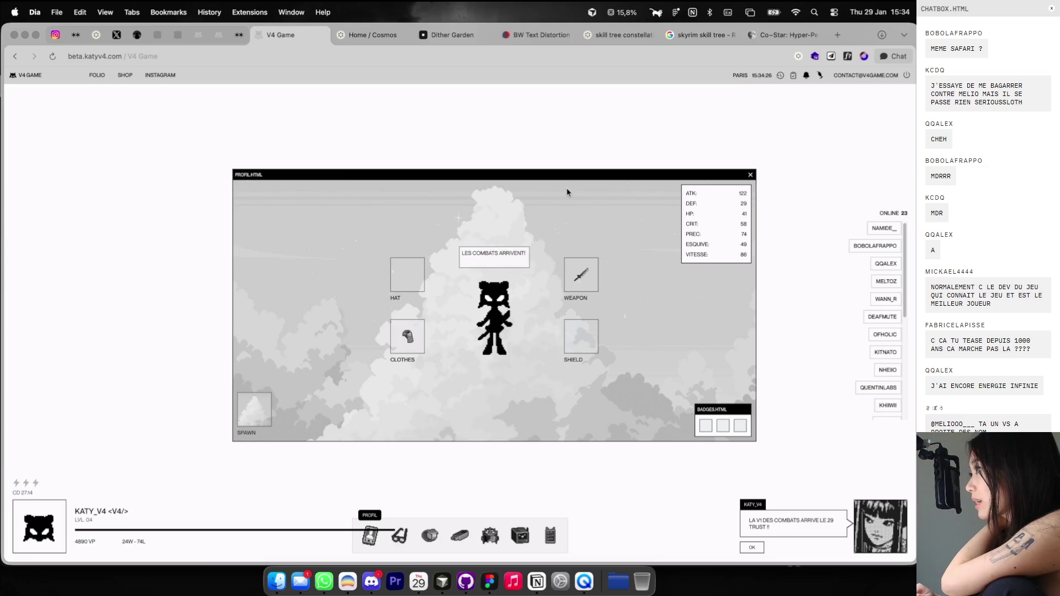
Open the item inventory and place it on the left side.
{"action": "left_click", "coordinate": [403, 538]}
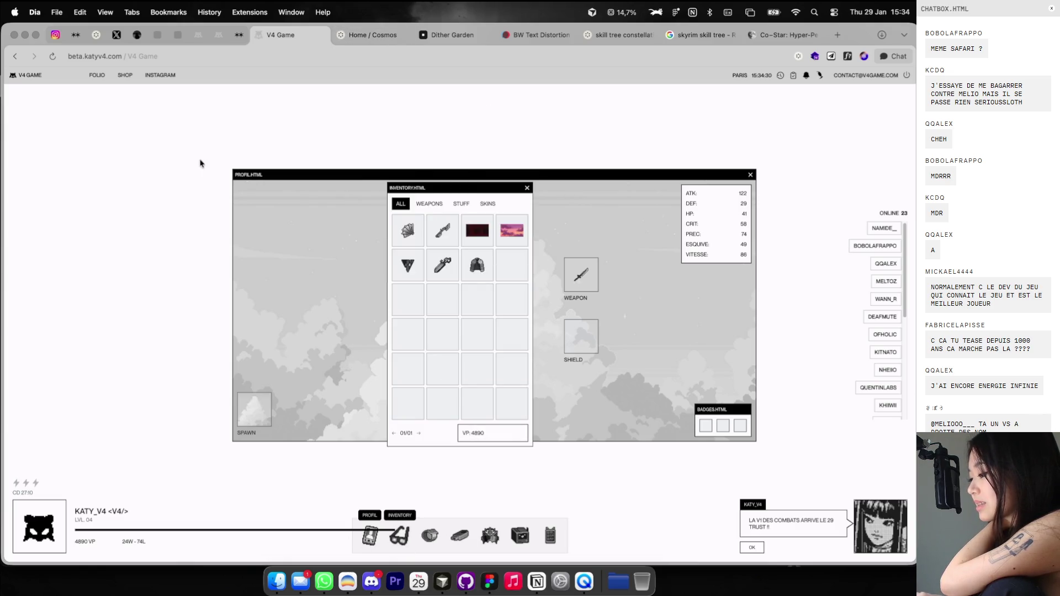
{"action": "left_click_drag", "start_coordinate": [458, 184], "coordinate": [168, 170]}
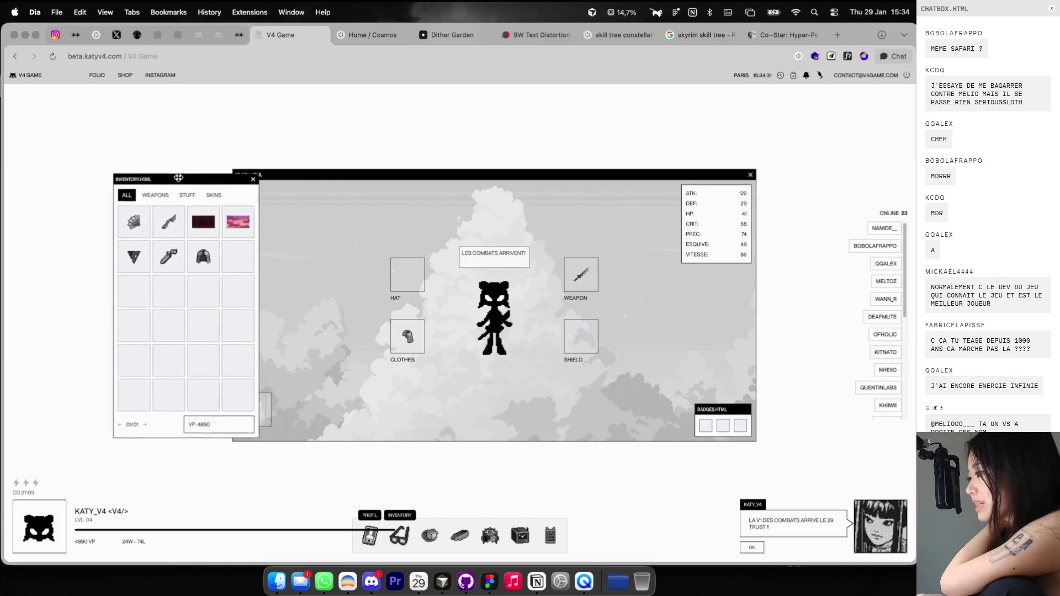
{"action": "left_click", "coordinate": [490, 547]}
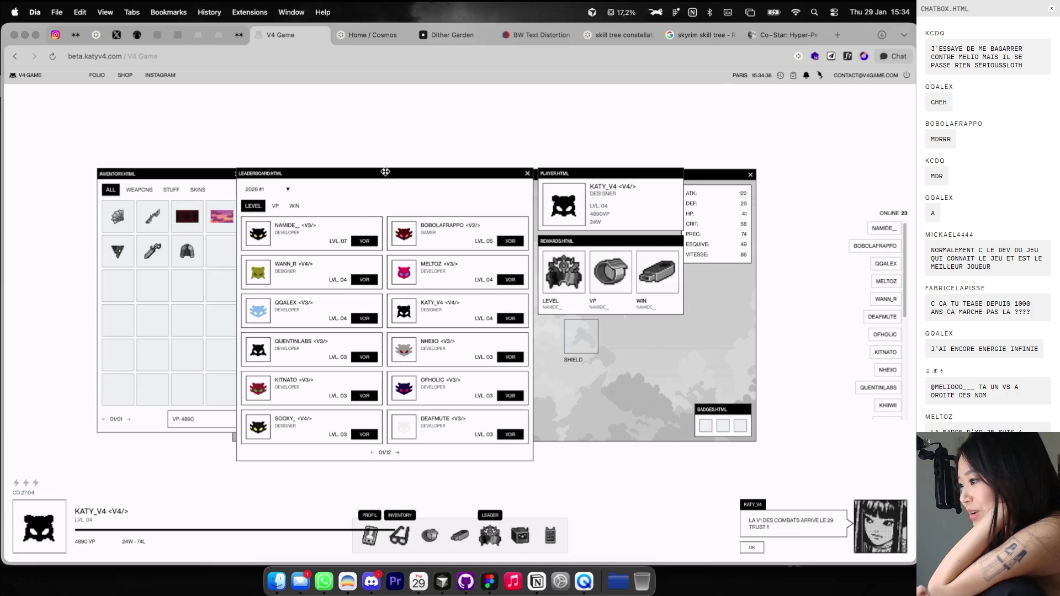
{"action": "left_click_drag", "start_coordinate": [384, 172], "coordinate": [399, 143]}
{"action": "left_click", "coordinate": [378, 212]}
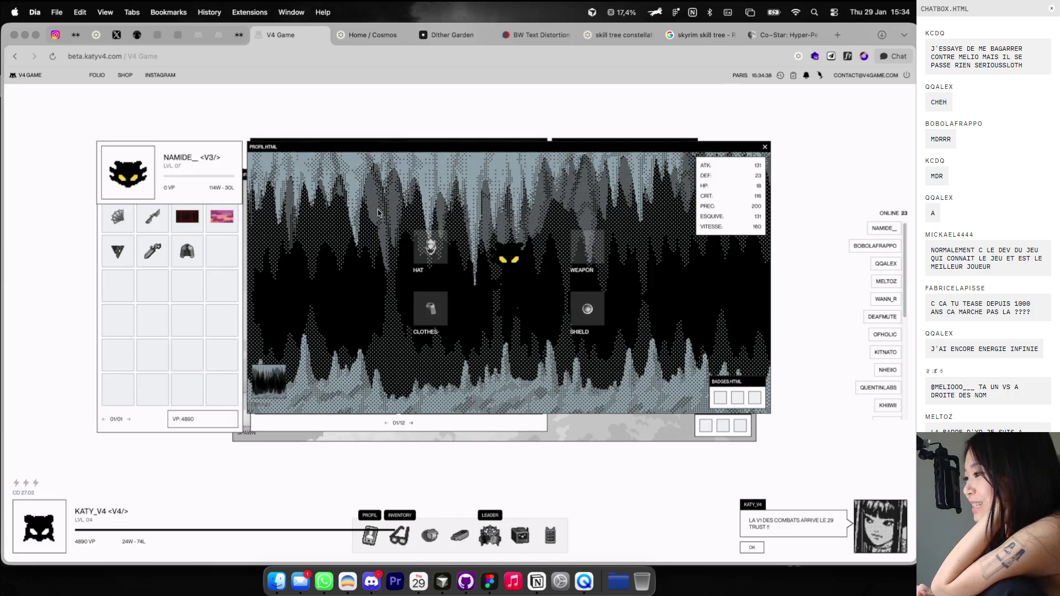
{"action": "left_click_drag", "start_coordinate": [602, 149], "coordinate": [596, 184]}
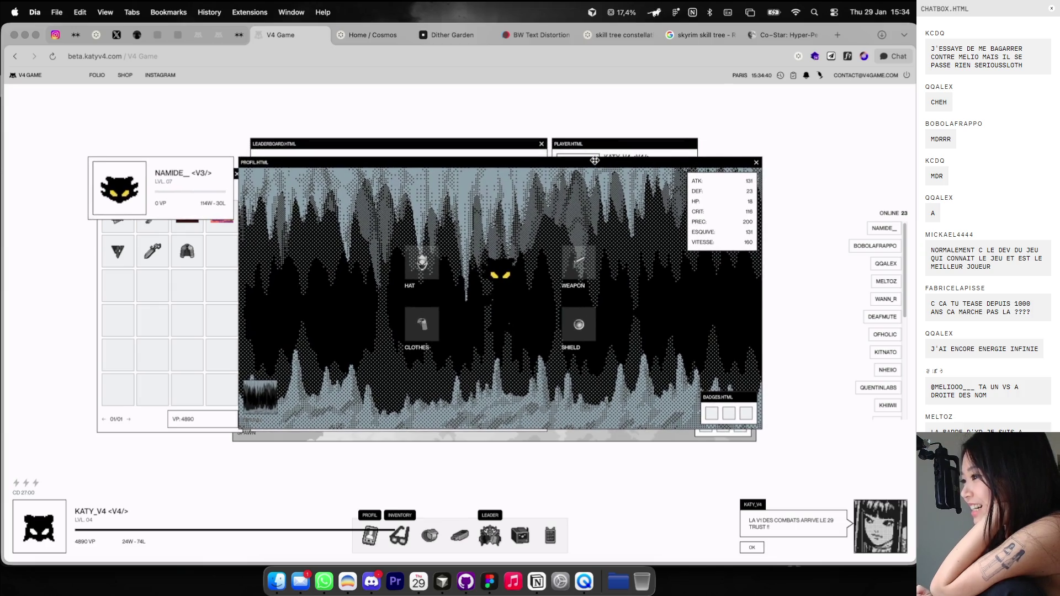
{"action": "mouse_move", "coordinate": [588, 286]}
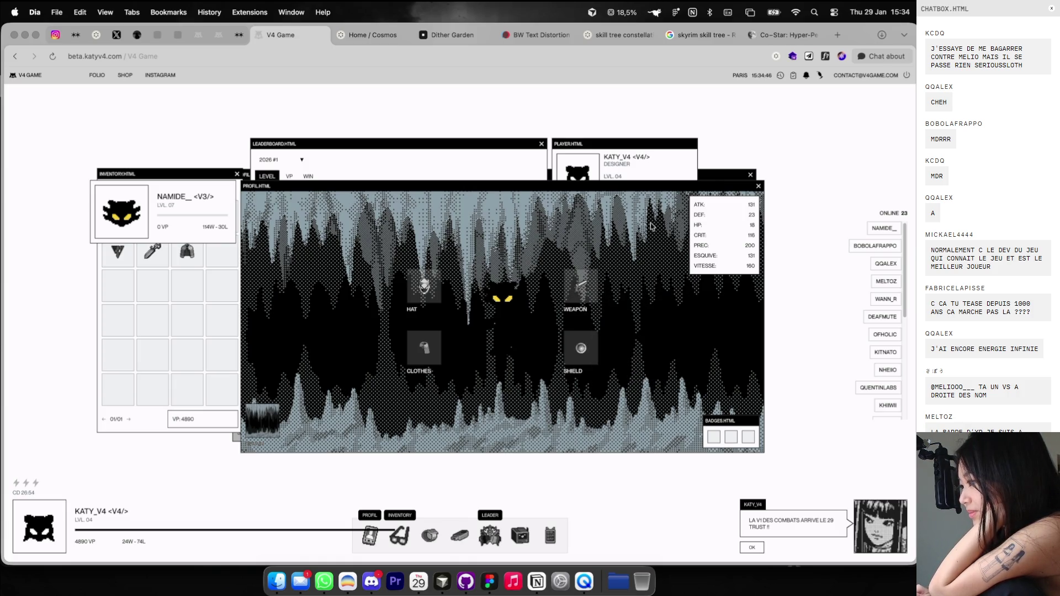
{"action": "left_click", "coordinate": [754, 188]}
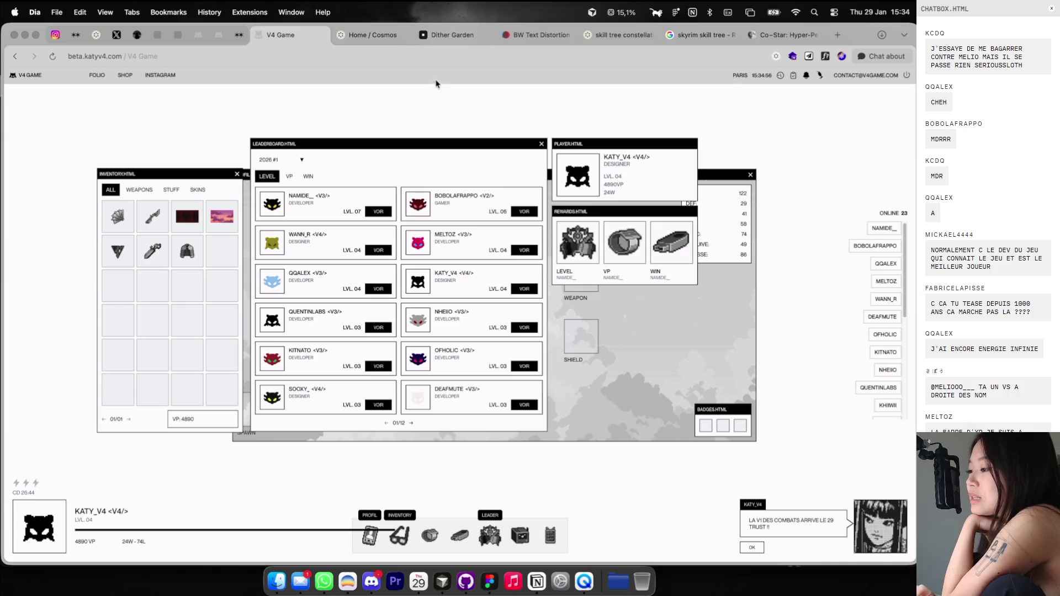
{"action": "left_click", "coordinate": [153, 251]}
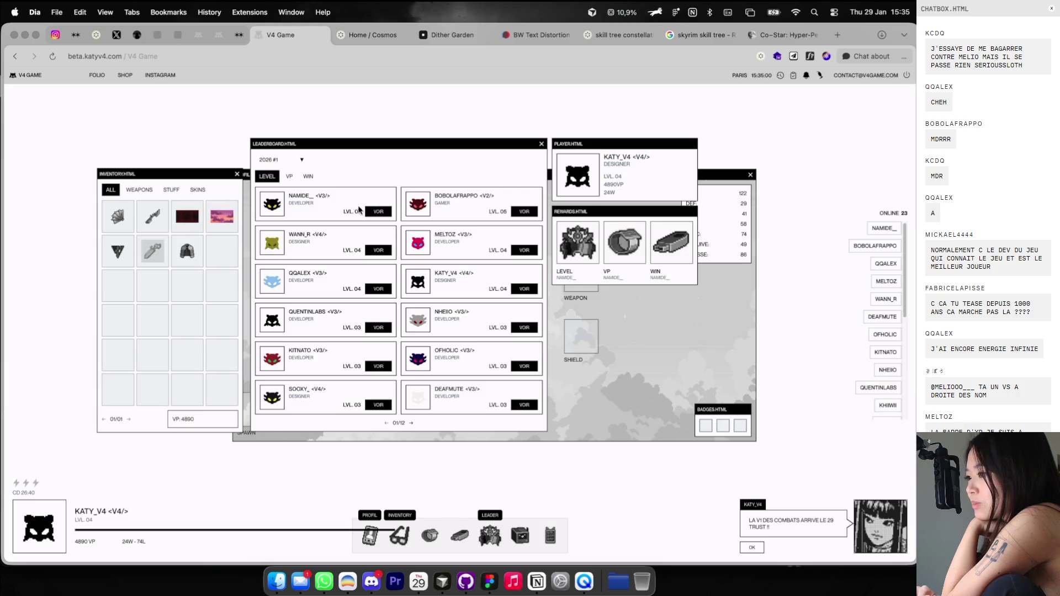
{"action": "left_click", "coordinate": [378, 212]}
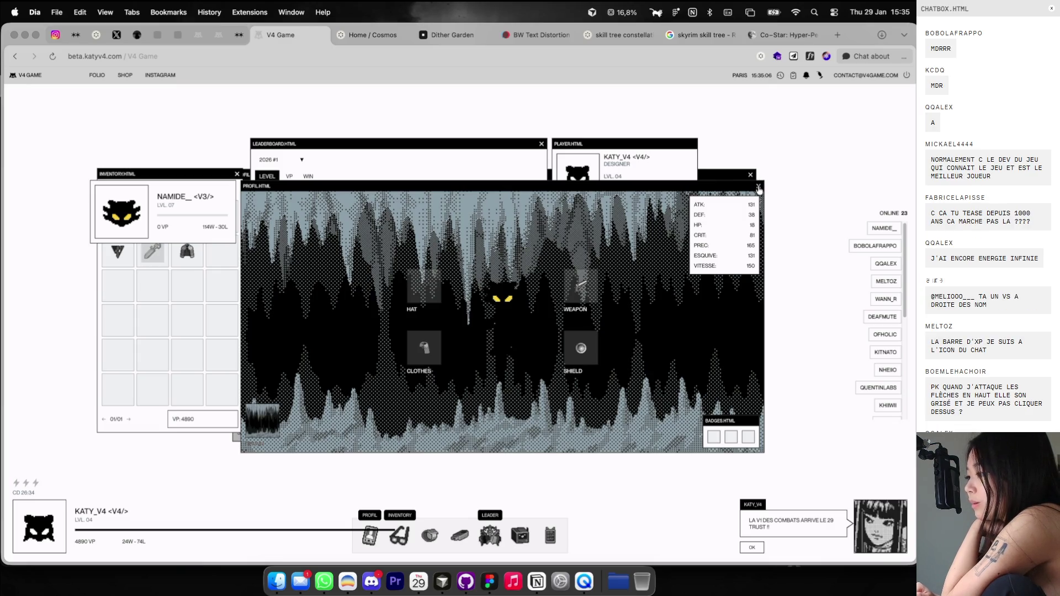
{"action": "left_click", "coordinate": [758, 185]}
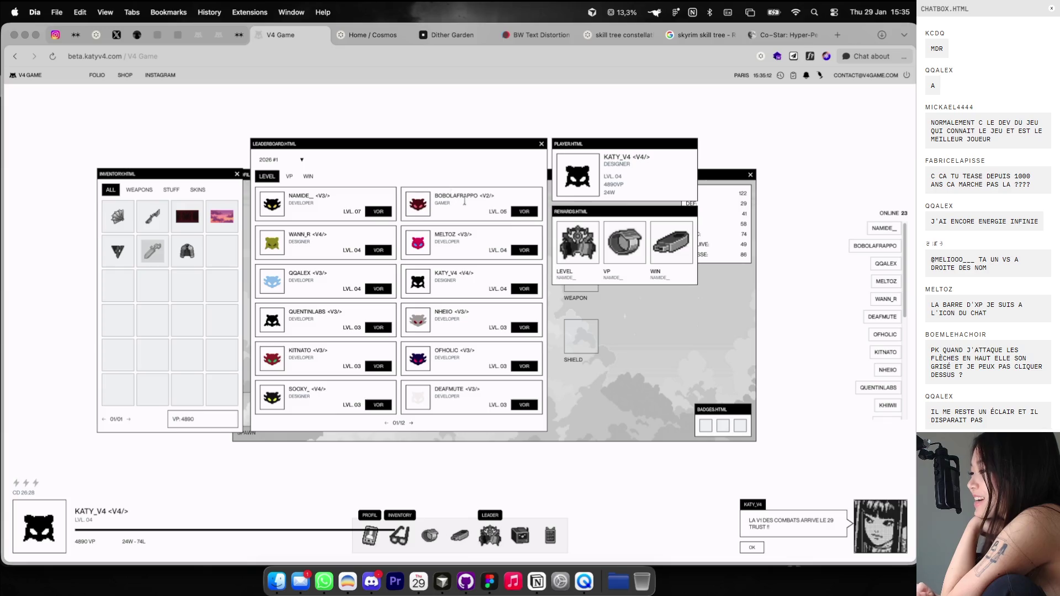
{"action": "left_click", "coordinate": [516, 213]}
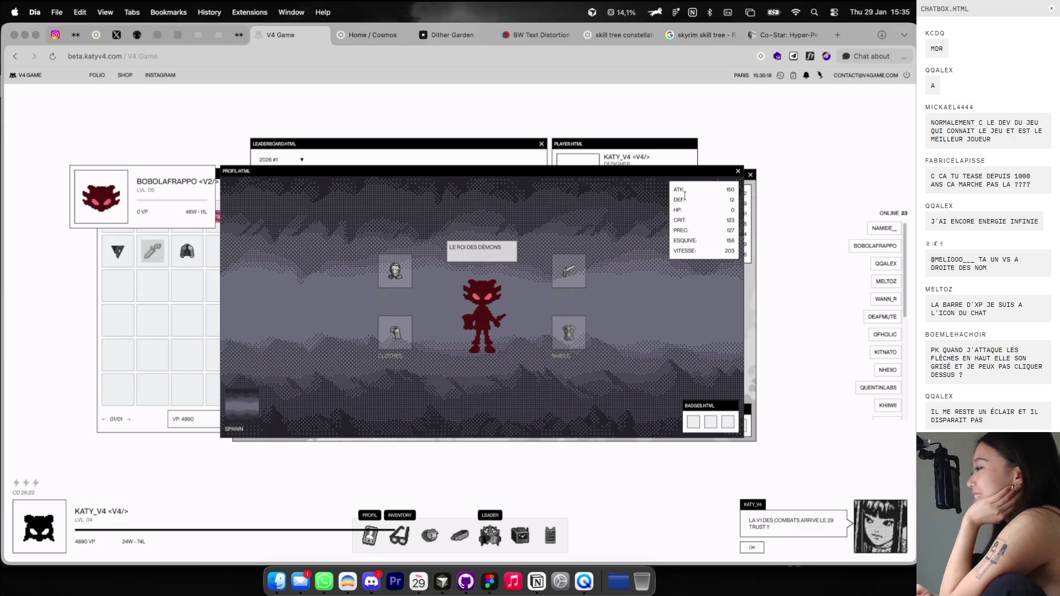
{"action": "left_click", "coordinate": [737, 171]}
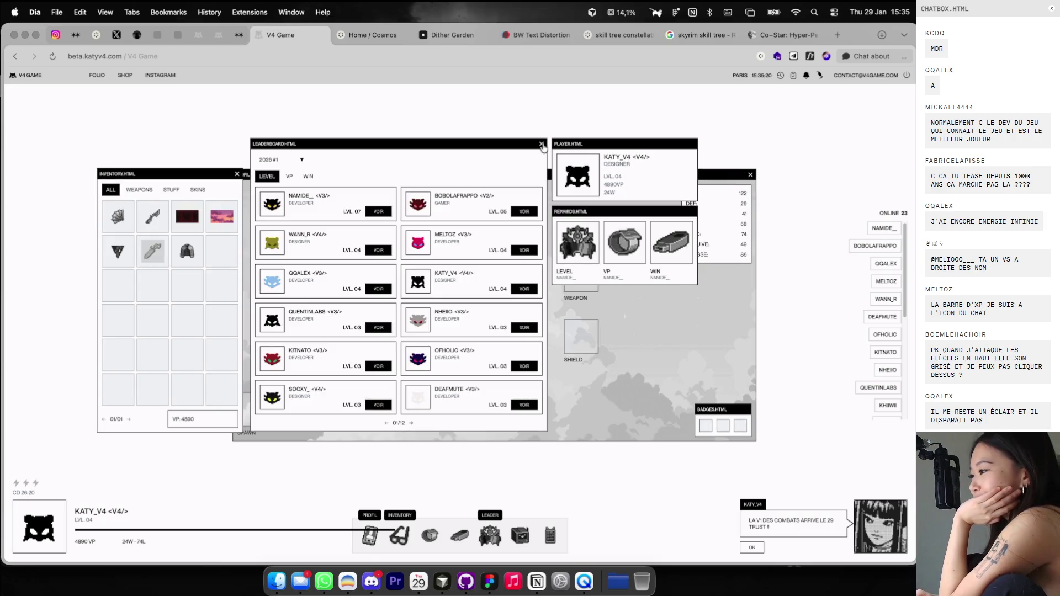
{"action": "left_click", "coordinate": [541, 144]}
{"action": "mouse_move", "coordinate": [581, 283]}
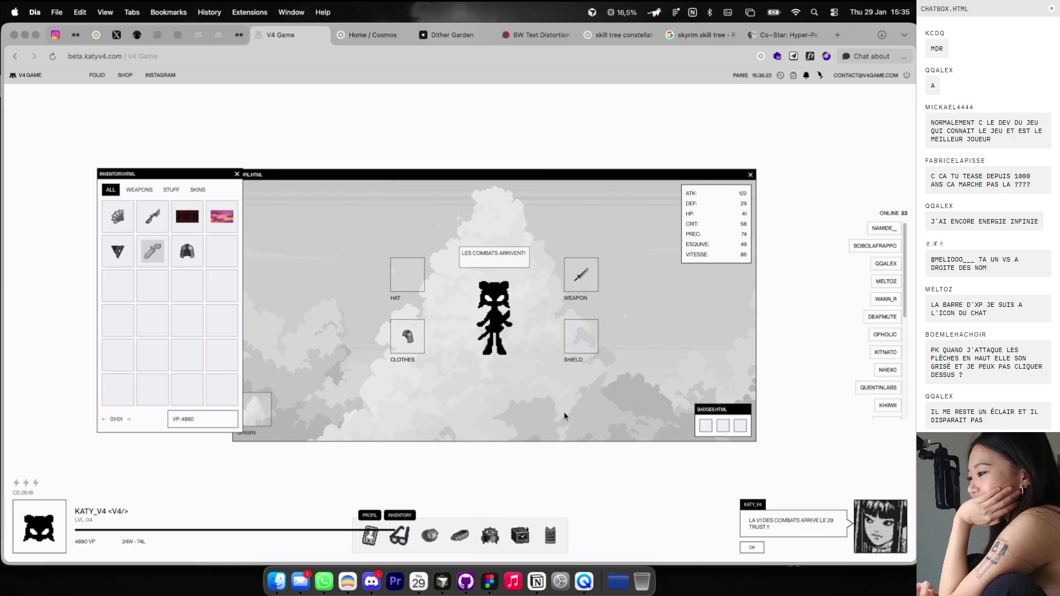
Equip the Menpo du Silence hat, the Éventail de la Lame Voilée fan and the Targe du Vide Noir shield.
{"action": "left_click", "coordinate": [578, 278]}
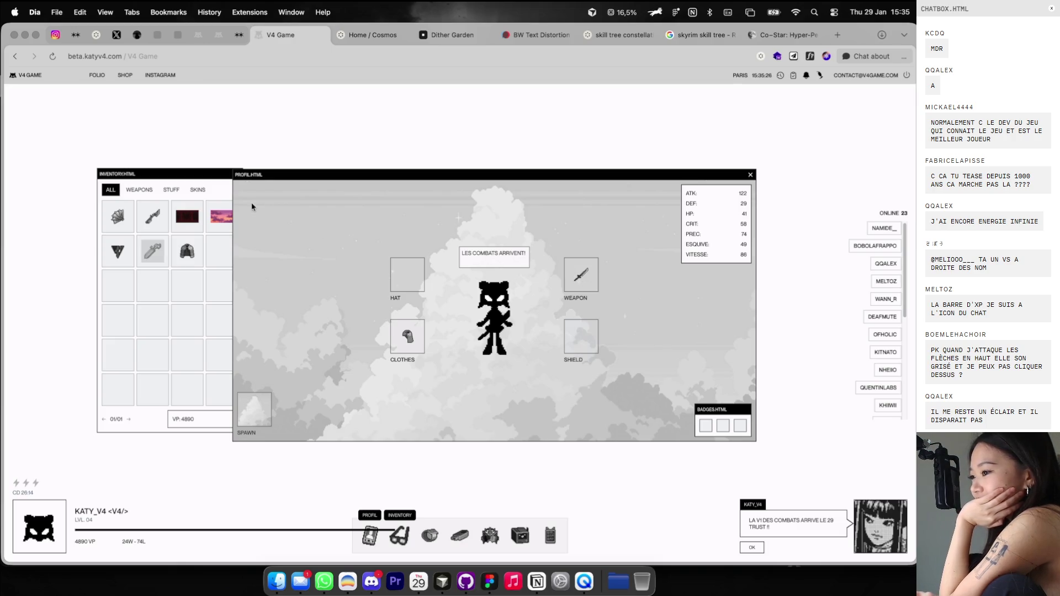
{"action": "left_click", "coordinate": [187, 252]}
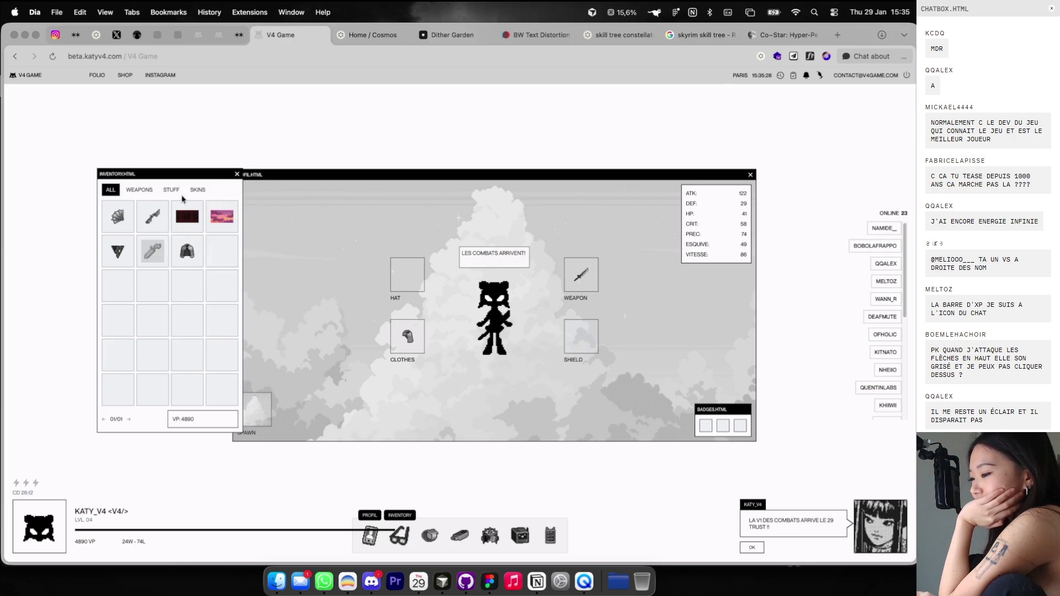
{"action": "left_click", "coordinate": [184, 258]}
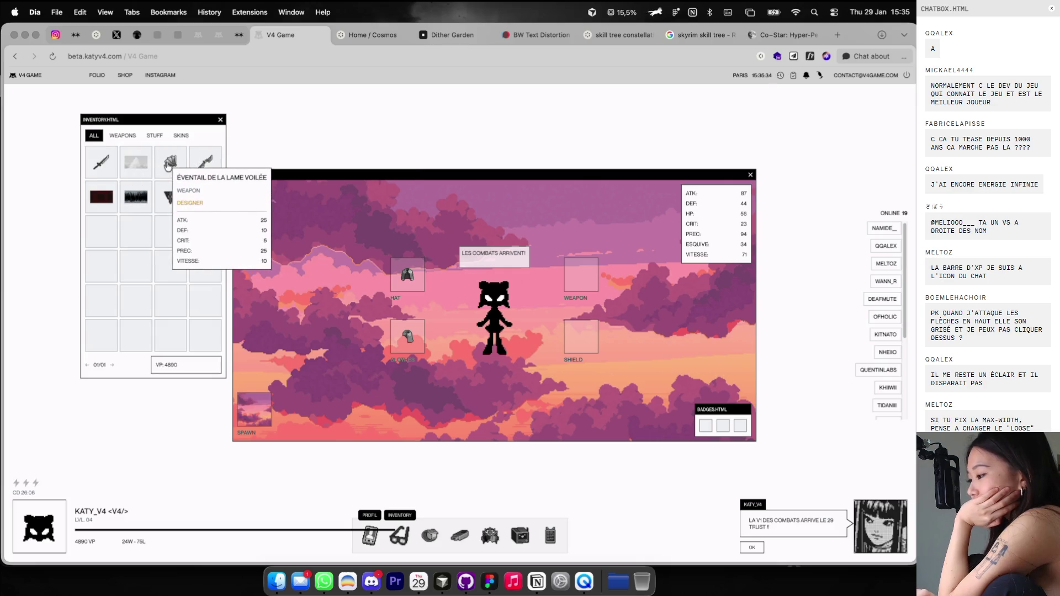
{"action": "left_click", "coordinate": [169, 164]}
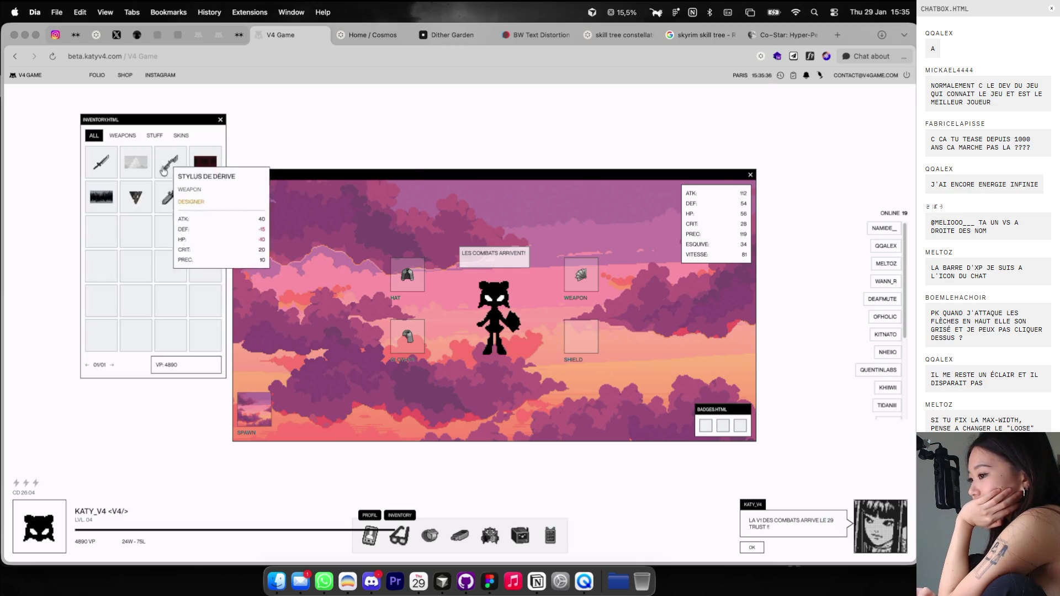
{"action": "left_click", "coordinate": [137, 199]}
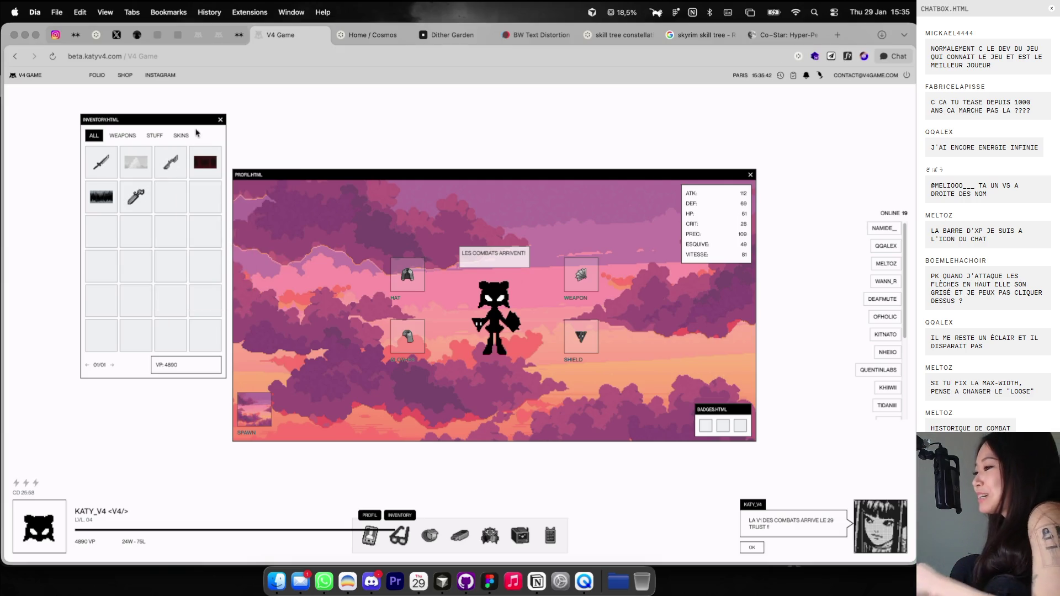
Close and reopen the inventory and profile, placing the inventory at the upper left.
{"action": "left_click", "coordinate": [221, 120]}
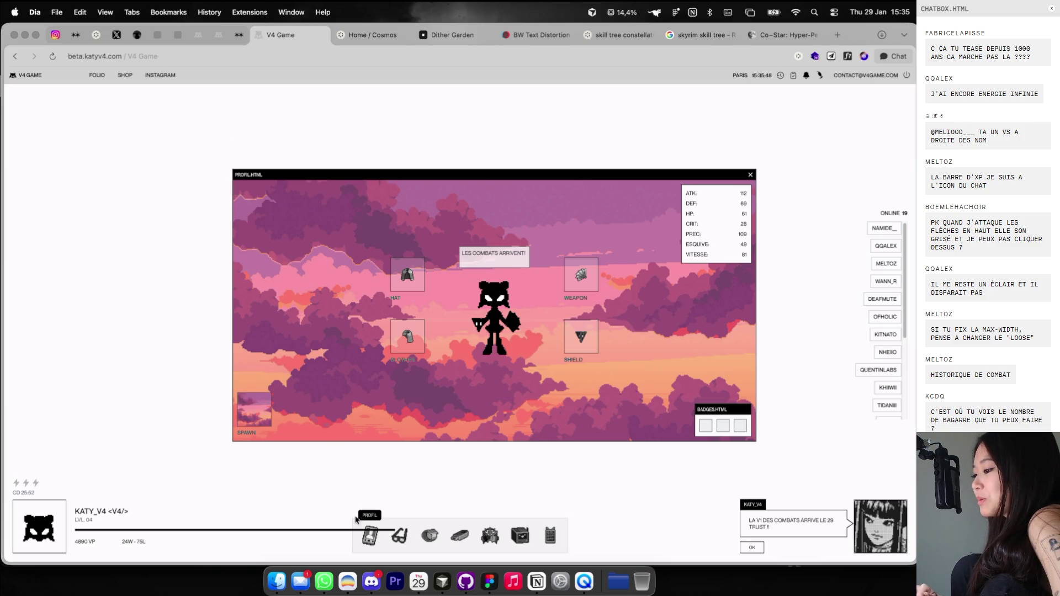
{"action": "left_click", "coordinate": [368, 532]}
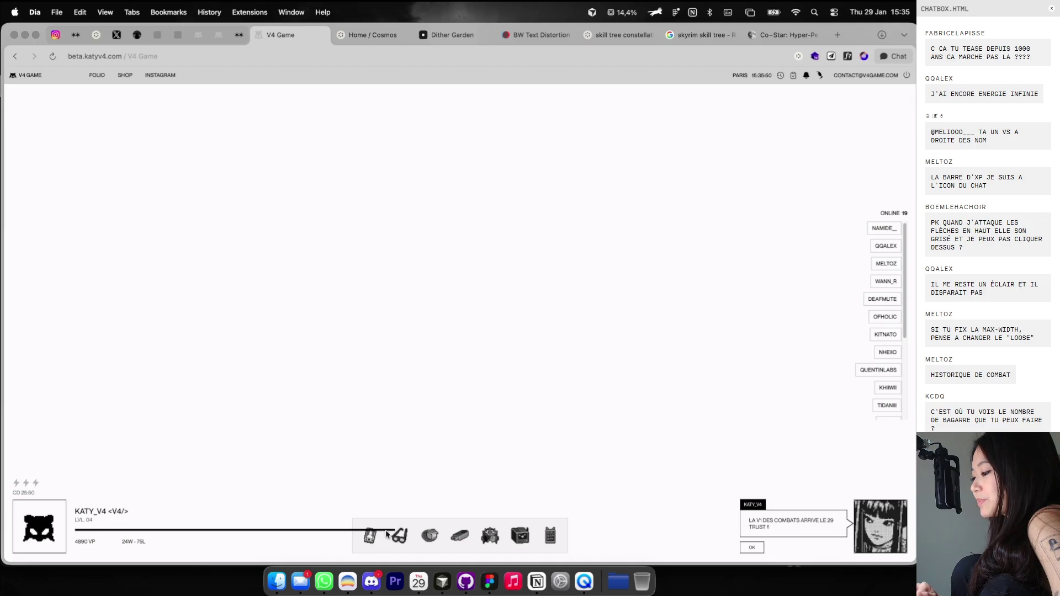
{"action": "left_click", "coordinate": [396, 534]}
{"action": "left_click", "coordinate": [371, 534]}
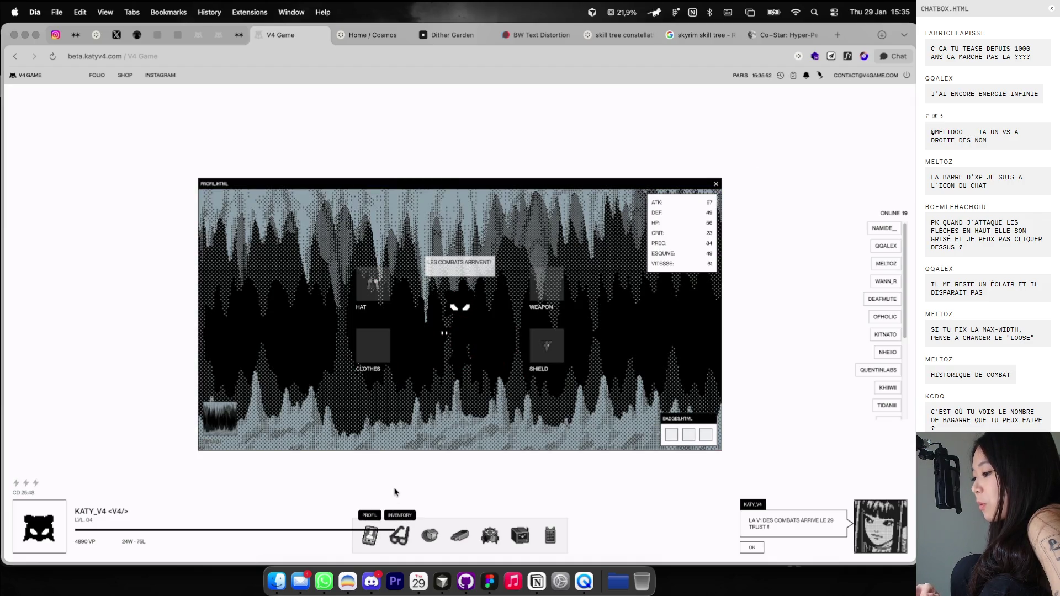
{"action": "left_click", "coordinate": [398, 533]}
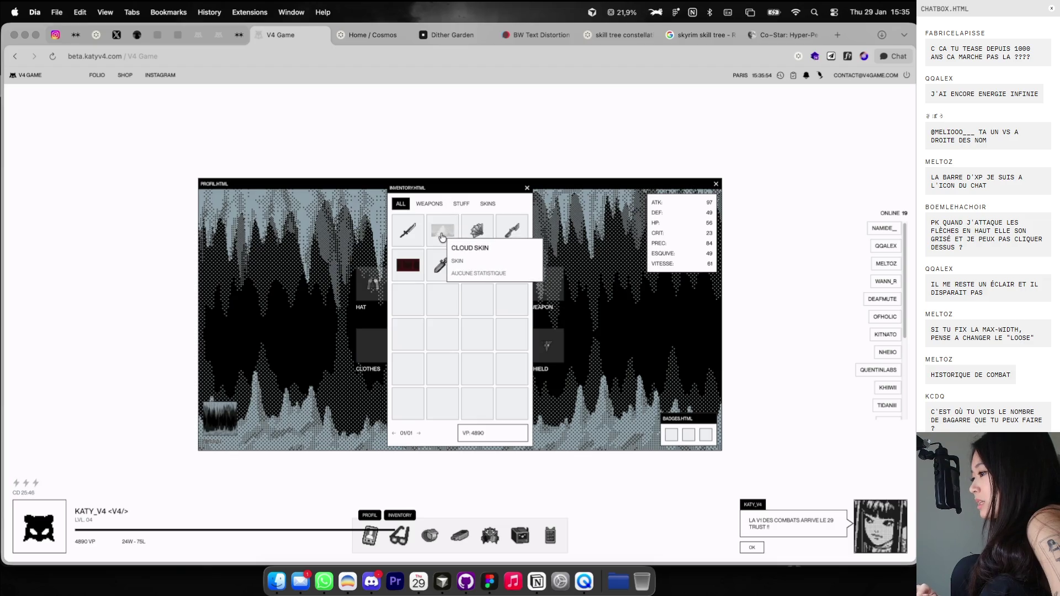
{"action": "left_click_drag", "start_coordinate": [454, 188], "coordinate": [128, 129]}
{"action": "left_click_drag", "start_coordinate": [355, 176], "coordinate": [377, 164]}
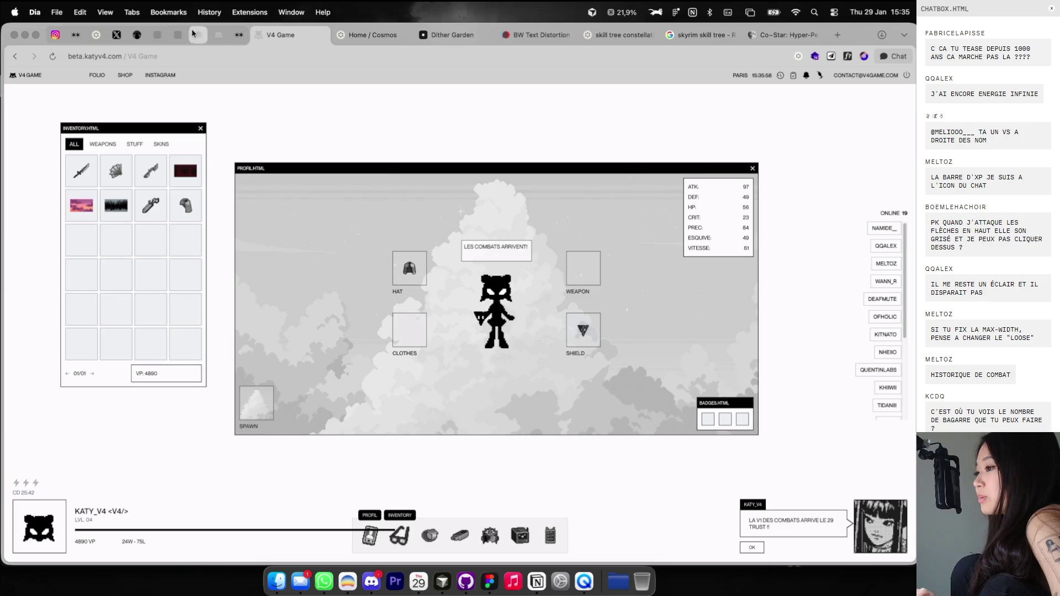
Scroll through the Cosmos home feed before returning to Figma.
{"action": "left_click", "coordinate": [347, 41]}
{"action": "scroll", "coordinate": [839, 139], "scroll_direction": "down", "scroll_amount": 5}
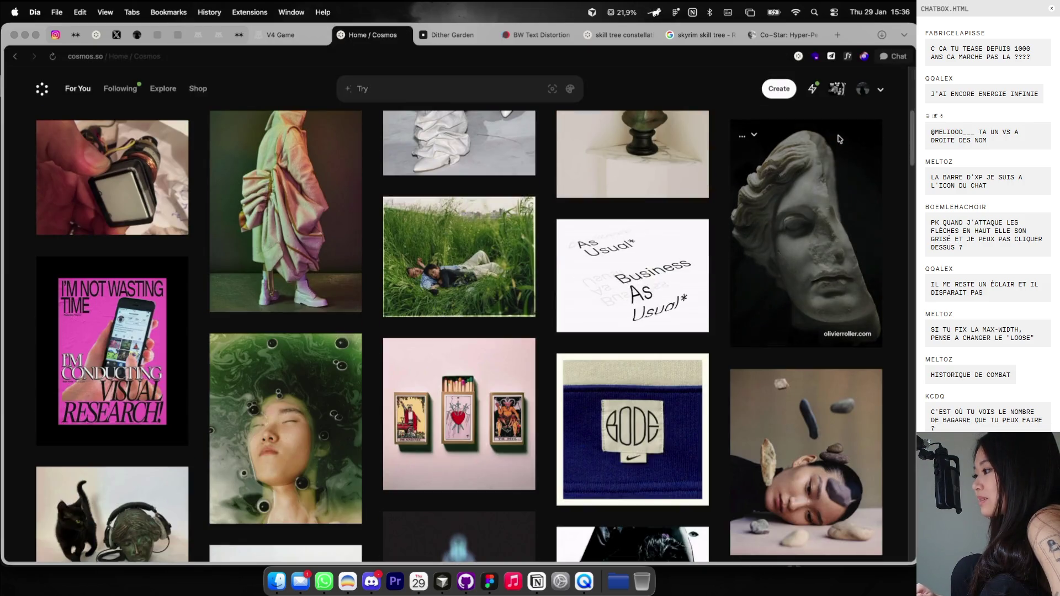
{"action": "scroll", "coordinate": [839, 139], "scroll_direction": "down", "scroll_amount": 2}
{"action": "scroll", "coordinate": [773, 166], "scroll_direction": "down", "scroll_amount": 3}
{"action": "scroll", "coordinate": [748, 183], "scroll_direction": "down", "scroll_amount": 5}
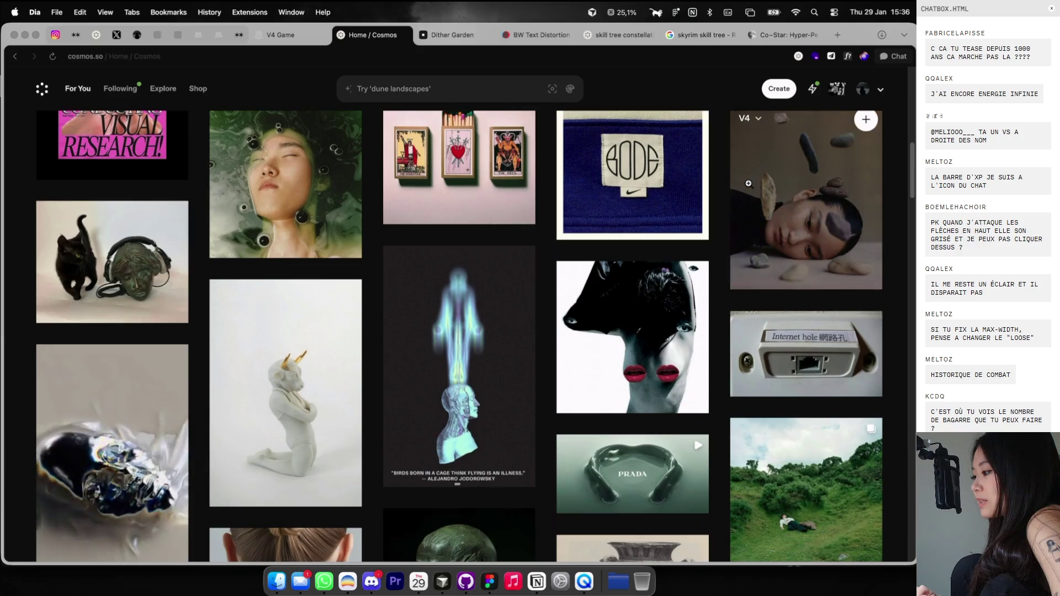
{"action": "key", "text": "super+Tab"}
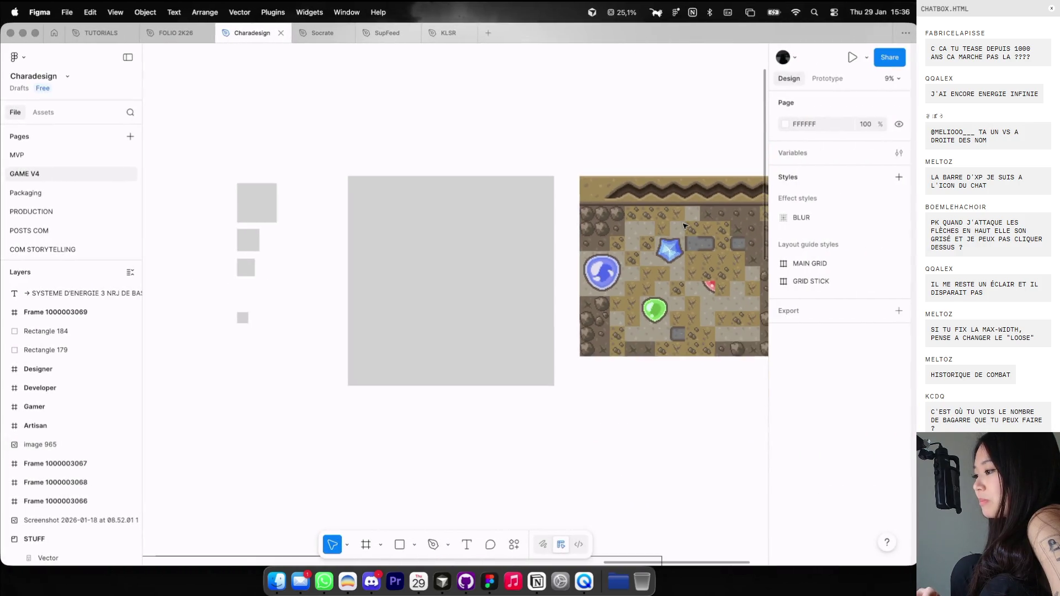
Open the Socrate file and select the SOCRATE letter and dot groups, then deselect.
{"action": "left_click", "coordinate": [323, 33]}
{"action": "scroll", "coordinate": [288, 175], "scroll_direction": "down", "scroll_amount": 5}
{"action": "scroll", "coordinate": [293, 180], "scroll_direction": "down", "scroll_amount": 3}
{"action": "scroll", "coordinate": [308, 190], "scroll_direction": "up", "scroll_amount": 5}
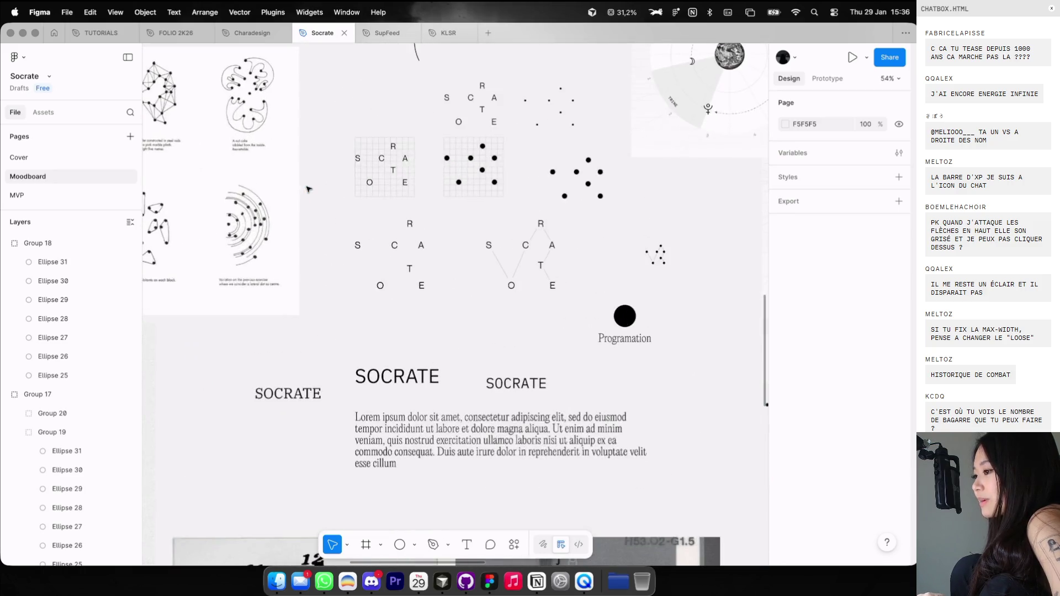
{"action": "left_click_drag", "start_coordinate": [364, 80], "coordinate": [497, 322]}
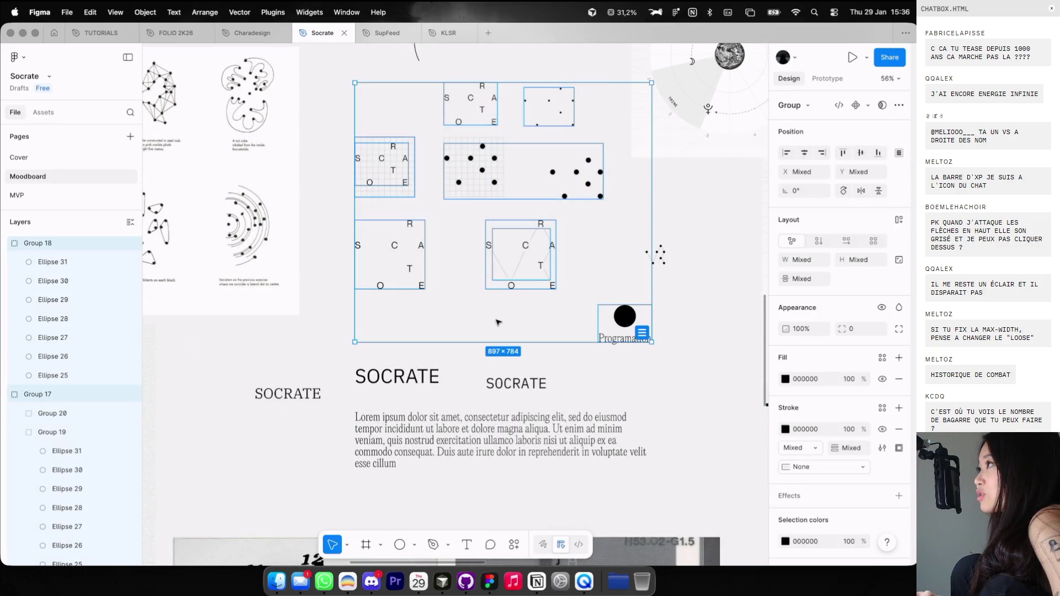
{"action": "left_click", "coordinate": [498, 331]}
Pan across the moodboard and select the constellation diagram pieces, then deselect them.
{"action": "scroll", "coordinate": [494, 174], "scroll_direction": "up", "scroll_amount": 2}
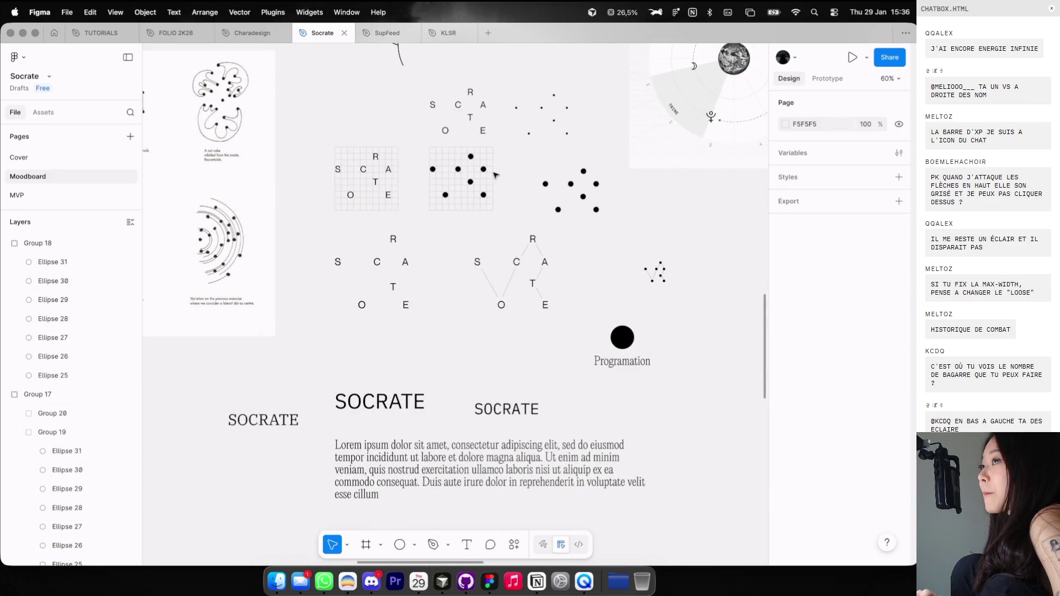
{"action": "scroll", "coordinate": [494, 174], "scroll_direction": "down", "scroll_amount": 5}
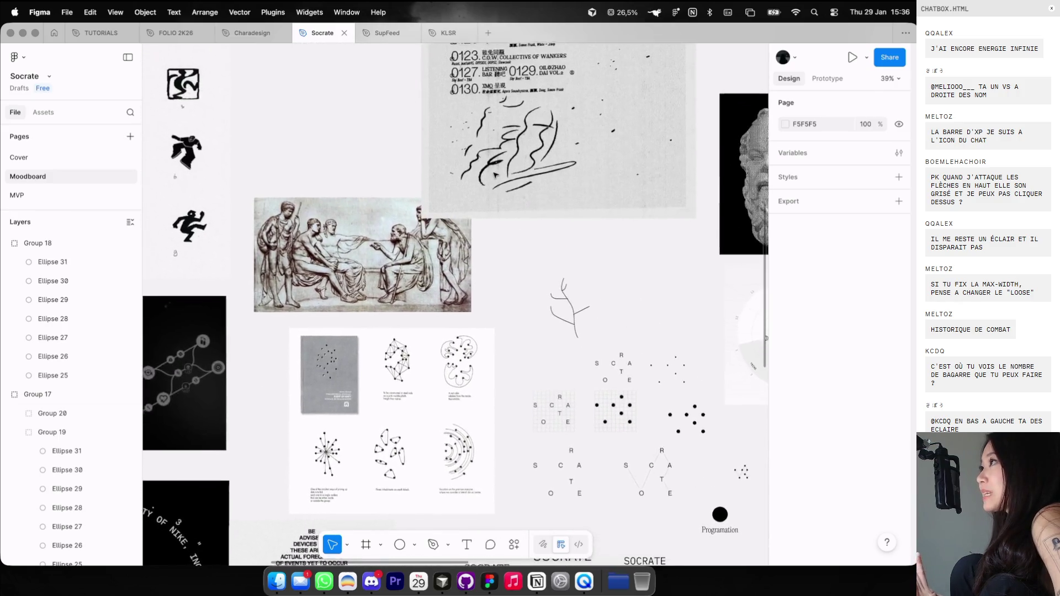
{"action": "scroll", "coordinate": [495, 175], "scroll_direction": "down", "scroll_amount": 2}
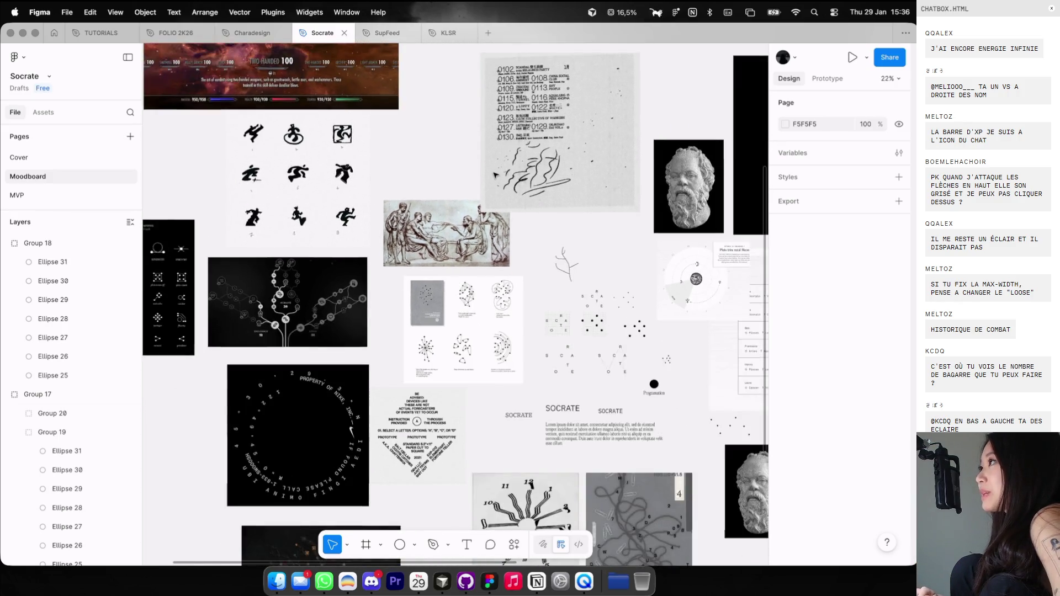
{"action": "scroll", "coordinate": [494, 175], "scroll_direction": "up", "scroll_amount": 4}
{"action": "scroll", "coordinate": [494, 175], "scroll_direction": "down", "scroll_amount": 2}
{"action": "scroll", "coordinate": [495, 175], "scroll_direction": "up", "scroll_amount": 1}
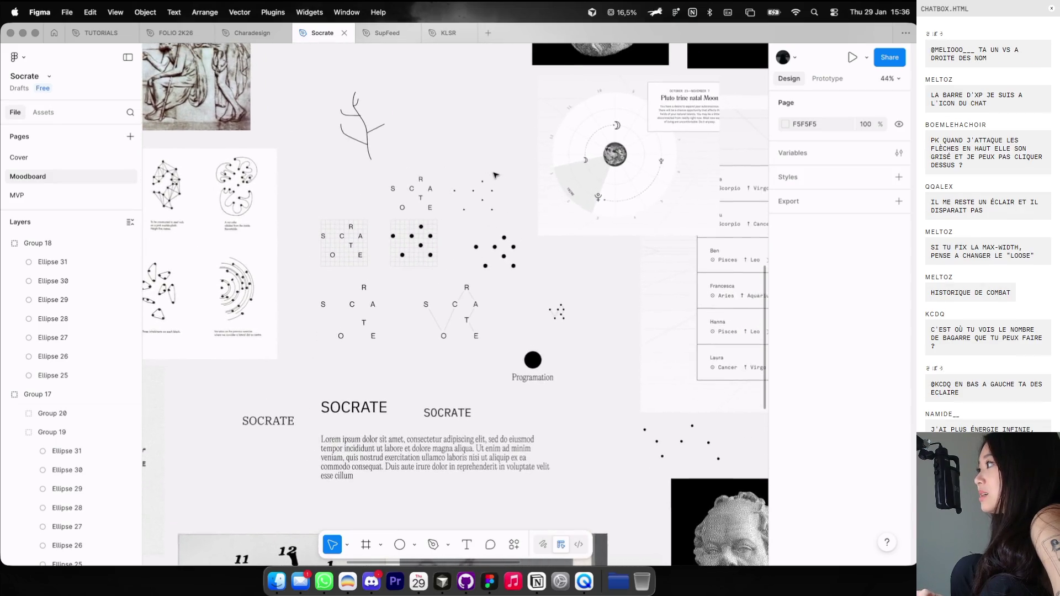
{"action": "scroll", "coordinate": [494, 175], "scroll_direction": "down", "scroll_amount": 3}
{"action": "scroll", "coordinate": [495, 174], "scroll_direction": "up", "scroll_amount": 2}
{"action": "scroll", "coordinate": [494, 175], "scroll_direction": "up", "scroll_amount": 4}
{"action": "scroll", "coordinate": [503, 165], "scroll_direction": "down", "scroll_amount": 2}
{"action": "scroll", "coordinate": [511, 152], "scroll_direction": "down", "scroll_amount": 3}
{"action": "scroll", "coordinate": [469, 160], "scroll_direction": "down", "scroll_amount": 3}
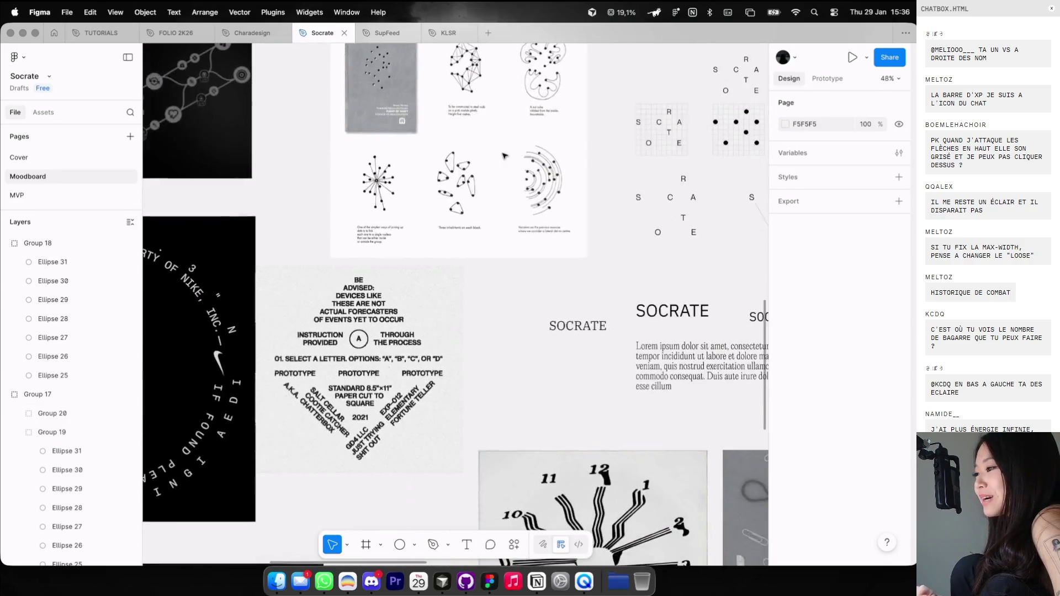
{"action": "scroll", "coordinate": [419, 168], "scroll_direction": "up", "scroll_amount": 3}
{"action": "scroll", "coordinate": [388, 174], "scroll_direction": "up", "scroll_amount": 4}
{"action": "scroll", "coordinate": [388, 174], "scroll_direction": "down", "scroll_amount": 3}
{"action": "scroll", "coordinate": [386, 172], "scroll_direction": "down", "scroll_amount": 5}
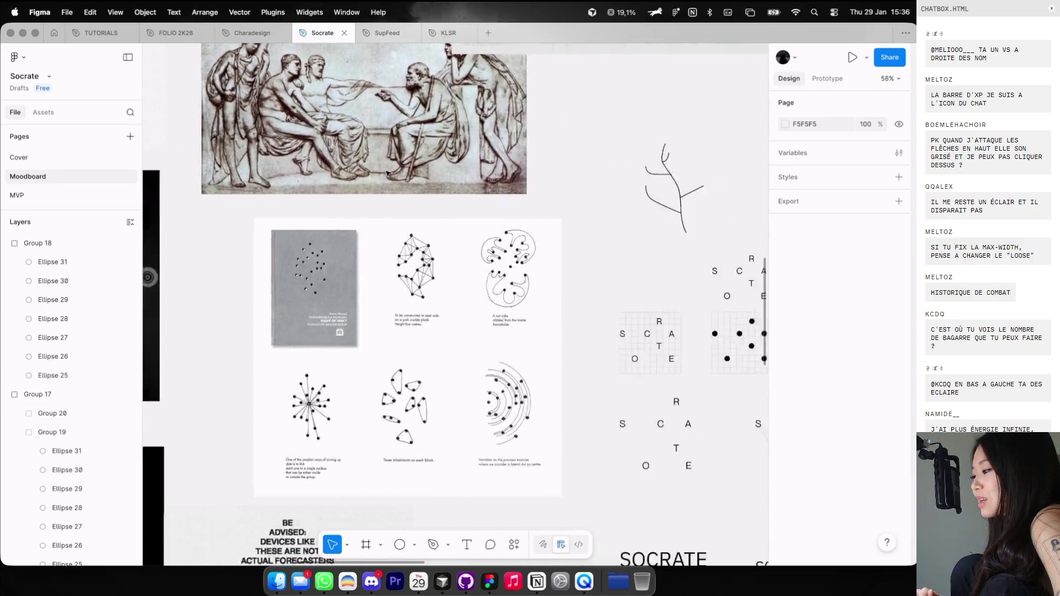
{"action": "scroll", "coordinate": [395, 183], "scroll_direction": "down", "scroll_amount": 3}
{"action": "scroll", "coordinate": [401, 188], "scroll_direction": "down", "scroll_amount": 3}
{"action": "scroll", "coordinate": [401, 188], "scroll_direction": "right", "scroll_amount": 3}
{"action": "scroll", "coordinate": [402, 187], "scroll_direction": "down", "scroll_amount": 2}
{"action": "scroll", "coordinate": [401, 188], "scroll_direction": "up", "scroll_amount": 3, "text": "ctrl"}
{"action": "scroll", "coordinate": [401, 187], "scroll_direction": "down", "scroll_amount": 5}
{"action": "scroll", "coordinate": [401, 188], "scroll_direction": "down", "scroll_amount": 3, "text": "ctrl"}
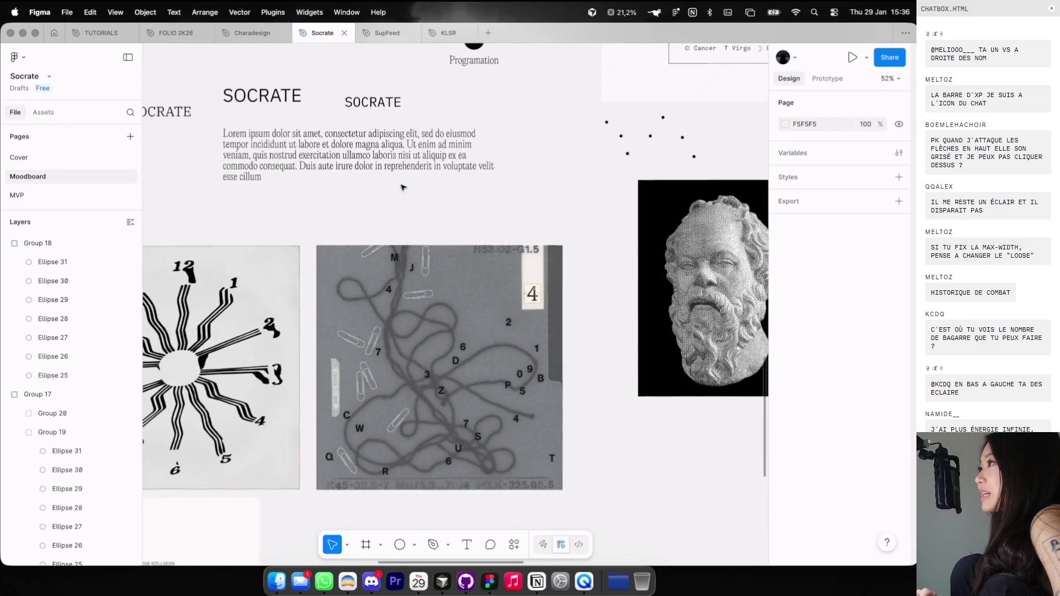
{"action": "scroll", "coordinate": [402, 188], "scroll_direction": "down", "scroll_amount": 3, "text": "ctrl"}
{"action": "scroll", "coordinate": [401, 188], "scroll_direction": "right", "scroll_amount": 2}
{"action": "scroll", "coordinate": [401, 187], "scroll_direction": "right", "scroll_amount": 5}
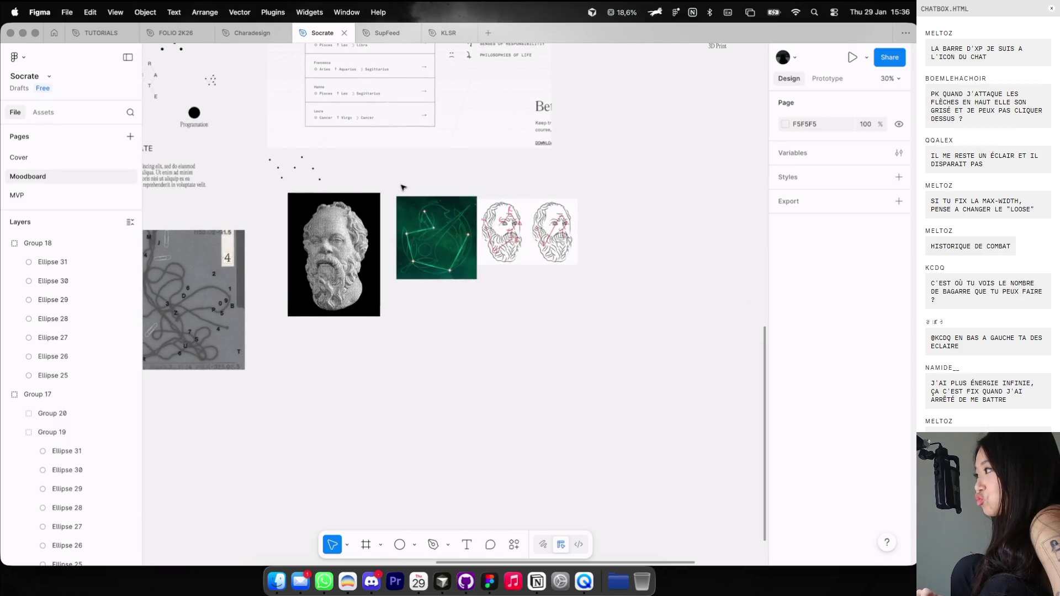
{"action": "scroll", "coordinate": [401, 188], "scroll_direction": "up", "scroll_amount": 4}
{"action": "scroll", "coordinate": [401, 187], "scroll_direction": "up", "scroll_amount": 2}
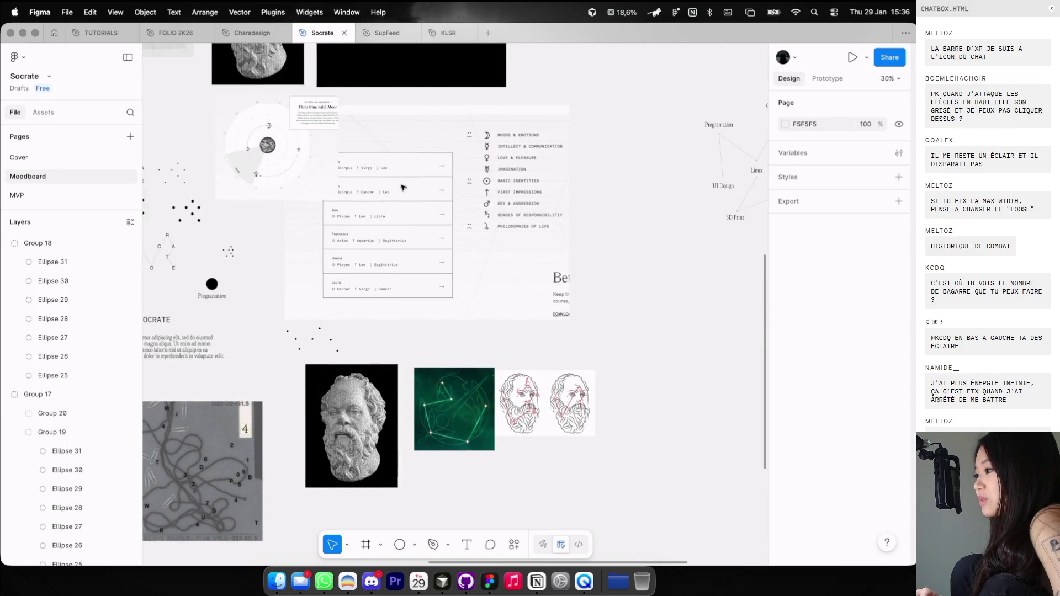
{"action": "scroll", "coordinate": [408, 182], "scroll_direction": "right", "scroll_amount": 1}
{"action": "scroll", "coordinate": [414, 175], "scroll_direction": "right", "scroll_amount": 8}
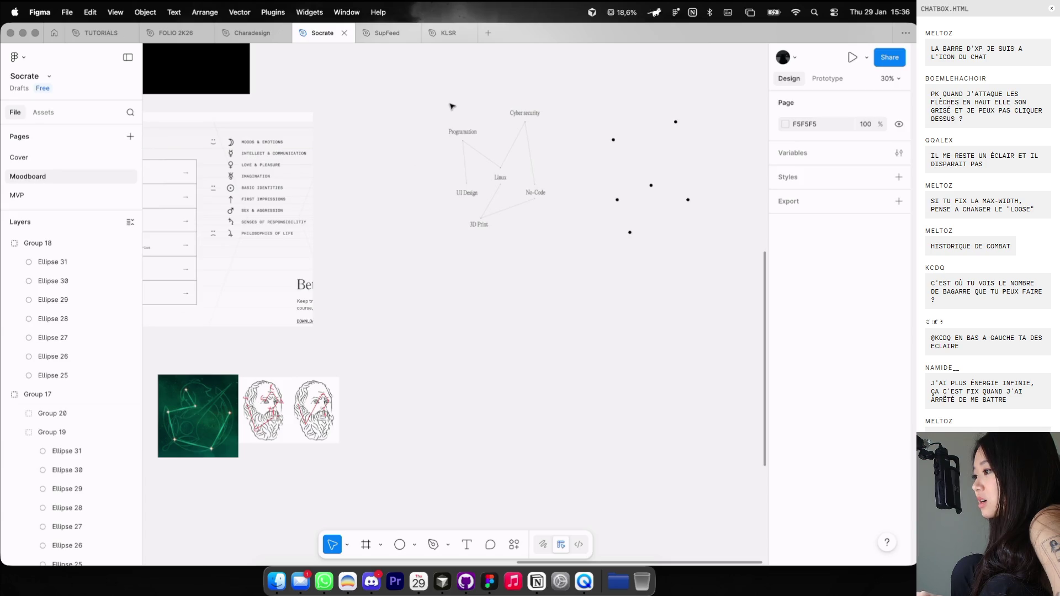
{"action": "left_click_drag", "start_coordinate": [431, 114], "coordinate": [573, 300]}
{"action": "left_click", "coordinate": [549, 279]}
Pan back left and up across the moodboard before returning to the Cosmos browser.
{"action": "scroll", "coordinate": [499, 207], "scroll_direction": "up", "scroll_amount": 2, "text": "ctrl"}
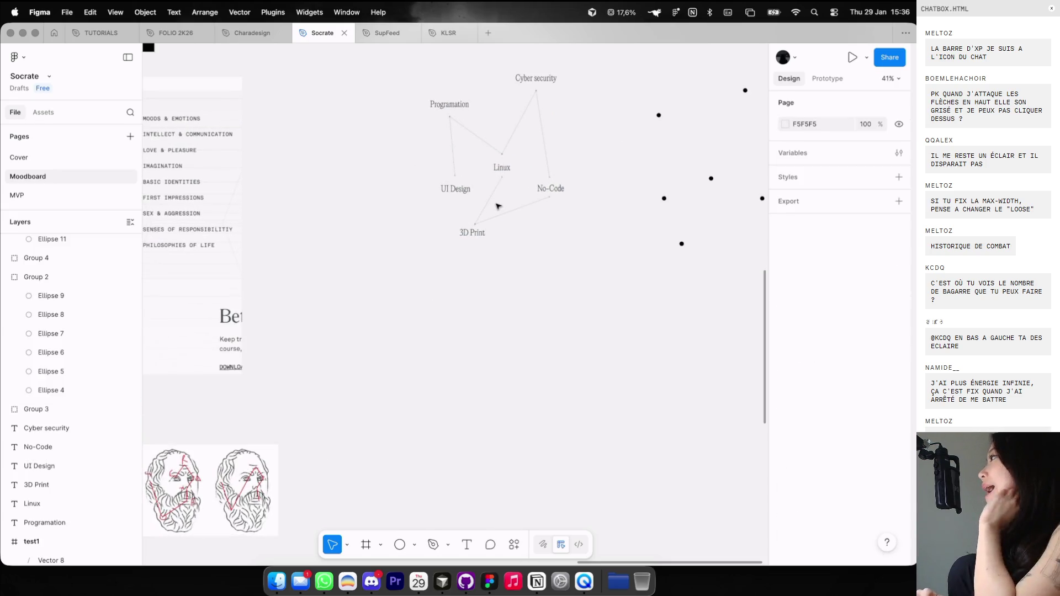
{"action": "scroll", "coordinate": [499, 206], "scroll_direction": "left", "scroll_amount": 1}
{"action": "scroll", "coordinate": [498, 206], "scroll_direction": "left", "scroll_amount": 5}
{"action": "scroll", "coordinate": [498, 206], "scroll_direction": "up", "scroll_amount": 1}
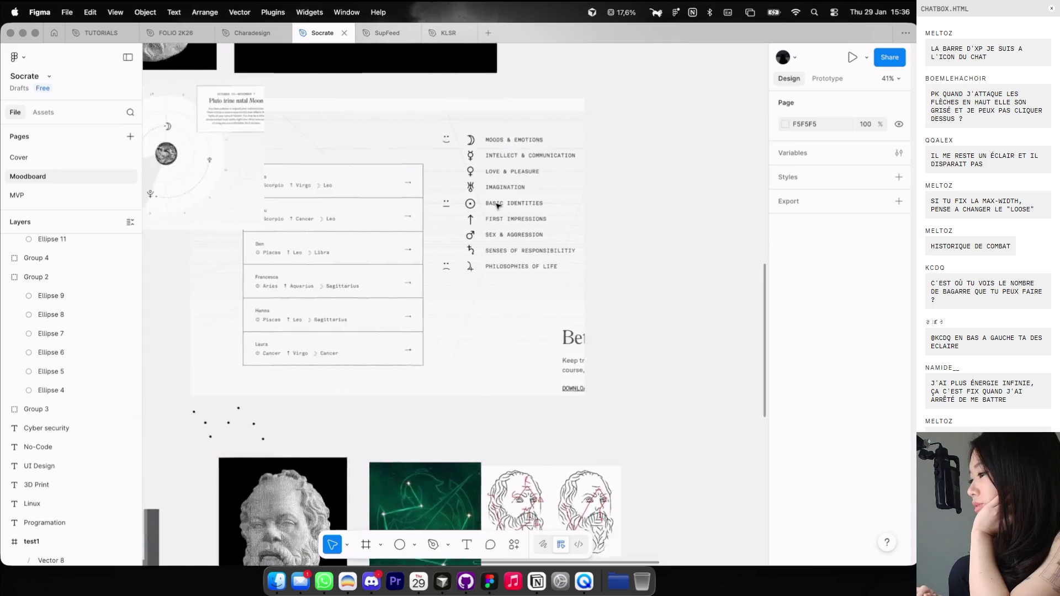
{"action": "scroll", "coordinate": [498, 207], "scroll_direction": "left", "scroll_amount": 4}
{"action": "scroll", "coordinate": [499, 206], "scroll_direction": "left", "scroll_amount": 2}
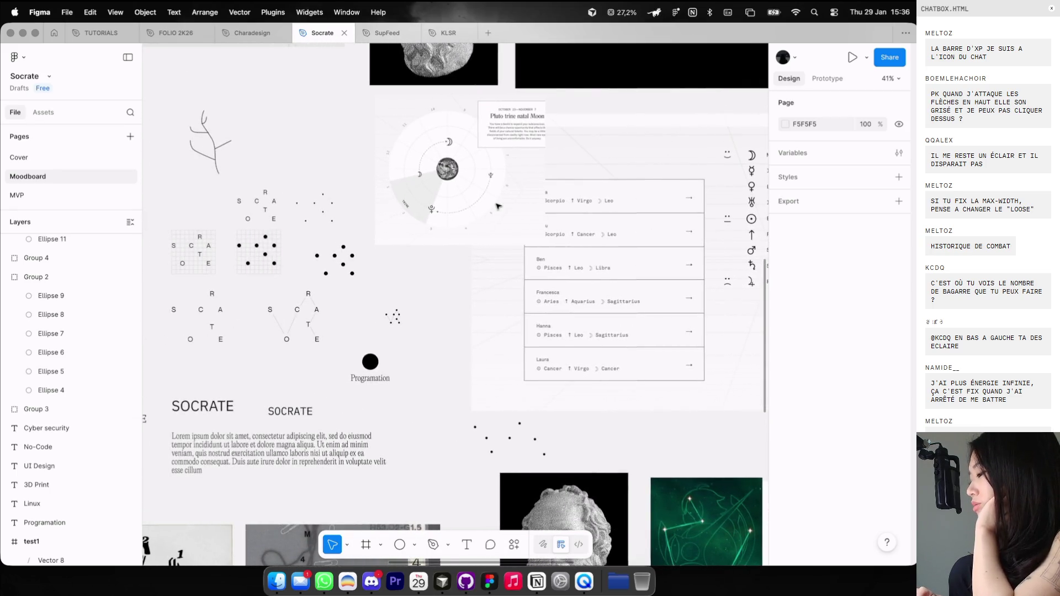
{"action": "scroll", "coordinate": [496, 205], "scroll_direction": "up", "scroll_amount": 1}
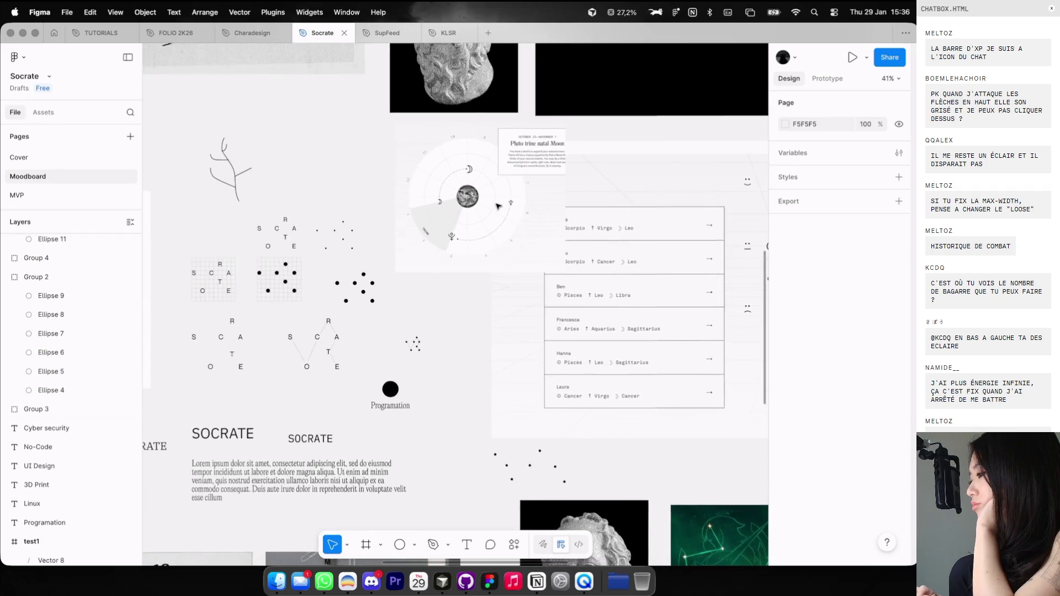
{"action": "scroll", "coordinate": [490, 205], "scroll_direction": "left", "scroll_amount": 1}
{"action": "scroll", "coordinate": [484, 202], "scroll_direction": "up", "scroll_amount": 1}
{"action": "scroll", "coordinate": [483, 201], "scroll_direction": "left", "scroll_amount": 1}
{"action": "scroll", "coordinate": [484, 201], "scroll_direction": "up", "scroll_amount": 1}
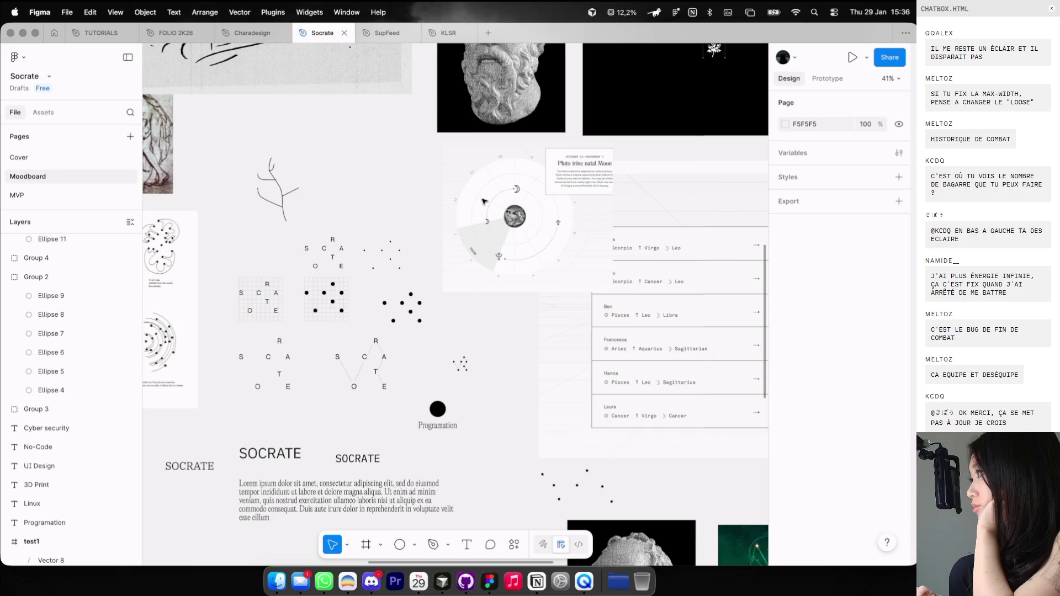
{"action": "scroll", "coordinate": [483, 202], "scroll_direction": "left", "scroll_amount": 1}
{"action": "scroll", "coordinate": [483, 201], "scroll_direction": "down", "scroll_amount": 1}
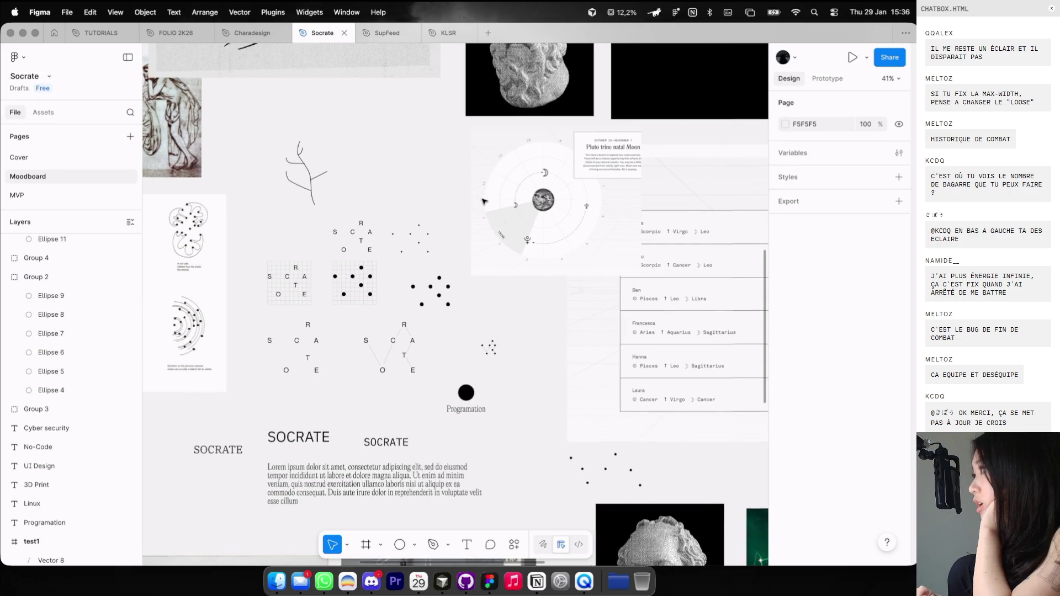
{"action": "scroll", "coordinate": [483, 202], "scroll_direction": "down", "scroll_amount": 3}
{"action": "key", "text": "super+Tab"}
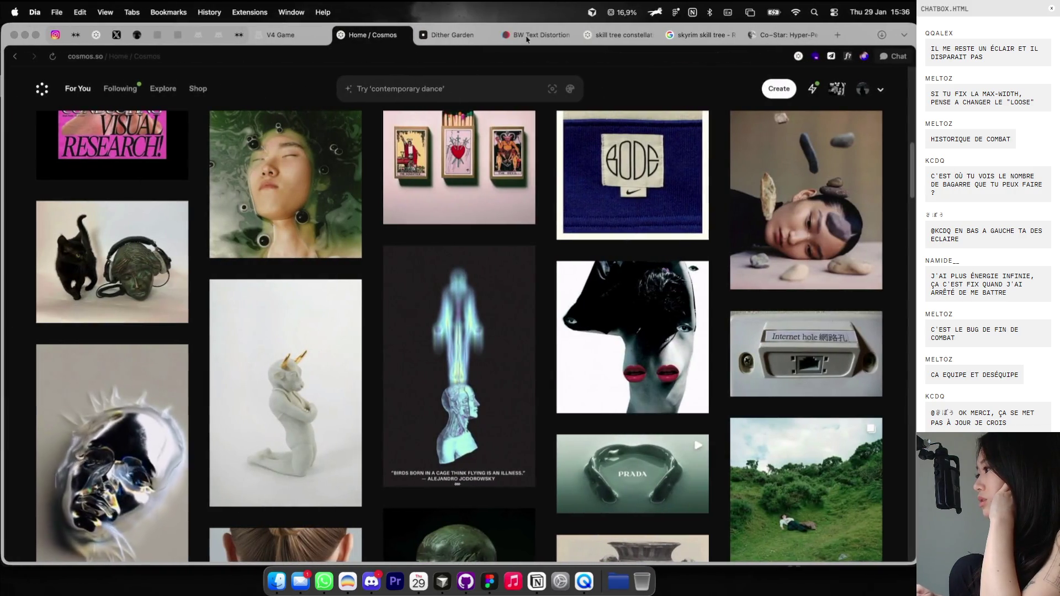
Bring up the Co-Star website and scroll through it to the friends list section.
{"action": "left_click_drag", "start_coordinate": [784, 35], "coordinate": [454, 35]}
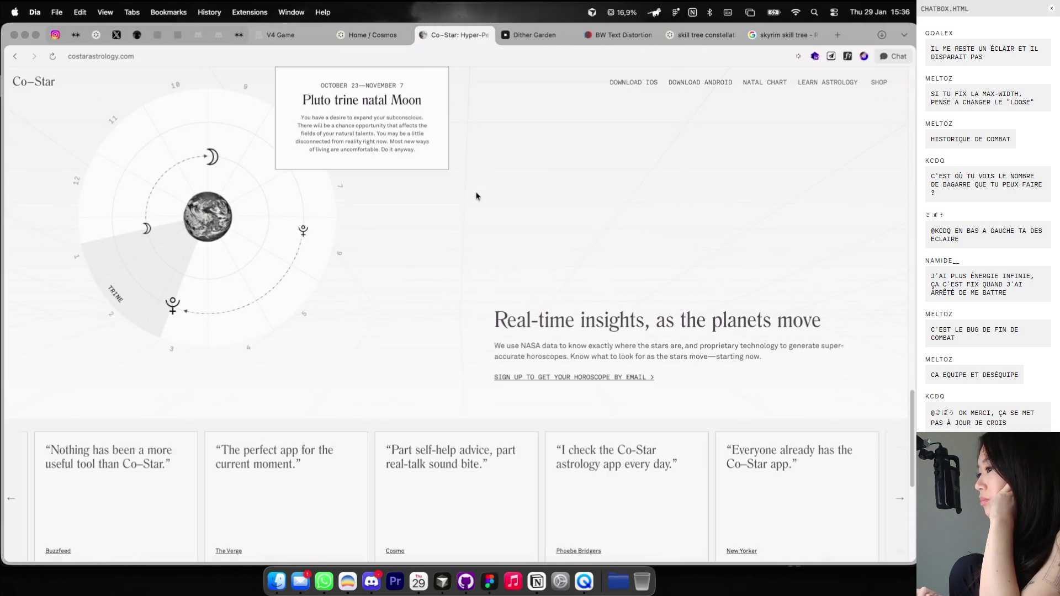
{"action": "scroll", "coordinate": [475, 196], "scroll_direction": "up", "scroll_amount": 5}
{"action": "scroll", "coordinate": [476, 196], "scroll_direction": "up", "scroll_amount": 5}
{"action": "scroll", "coordinate": [476, 196], "scroll_direction": "up", "scroll_amount": 5}
{"action": "scroll", "coordinate": [476, 196], "scroll_direction": "up", "scroll_amount": 5}
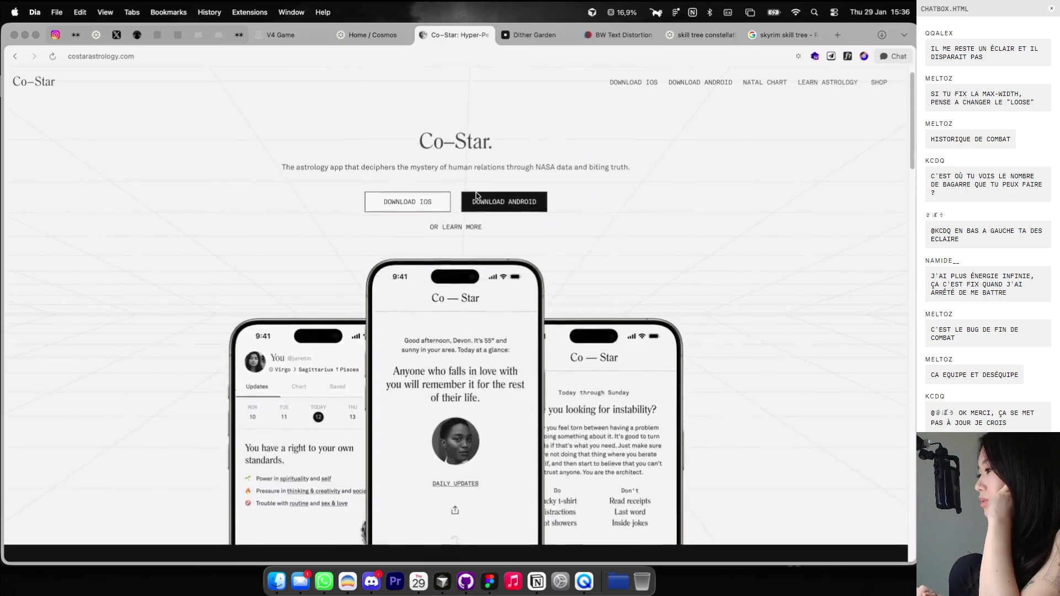
{"action": "scroll", "coordinate": [476, 196], "scroll_direction": "down", "scroll_amount": 10}
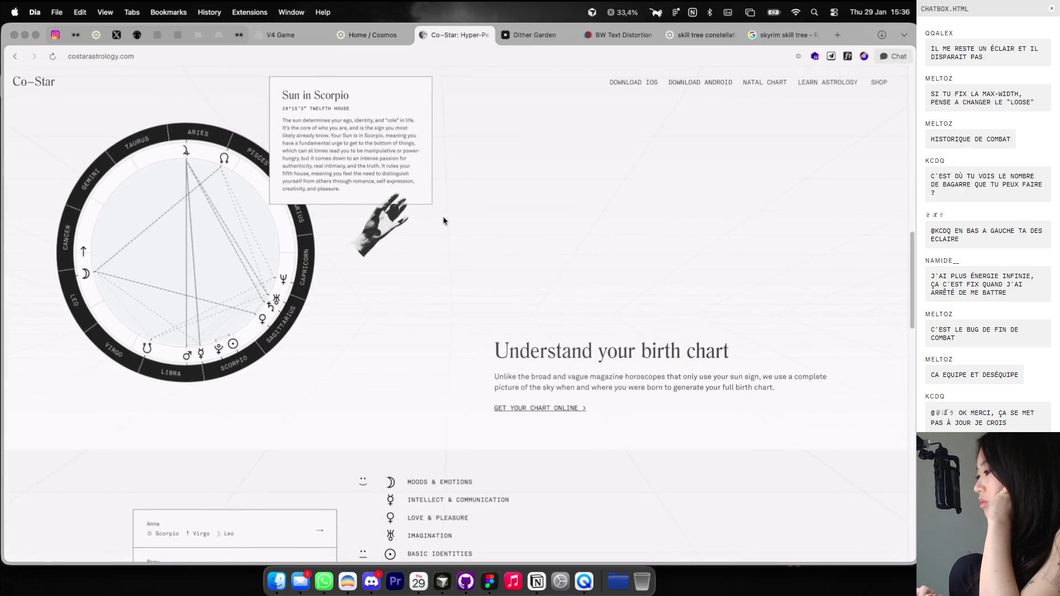
{"action": "scroll", "coordinate": [444, 221], "scroll_direction": "down", "scroll_amount": 5}
{"action": "scroll", "coordinate": [338, 281], "scroll_direction": "down", "scroll_amount": 2}
{"action": "scroll", "coordinate": [355, 291], "scroll_direction": "down", "scroll_amount": 3}
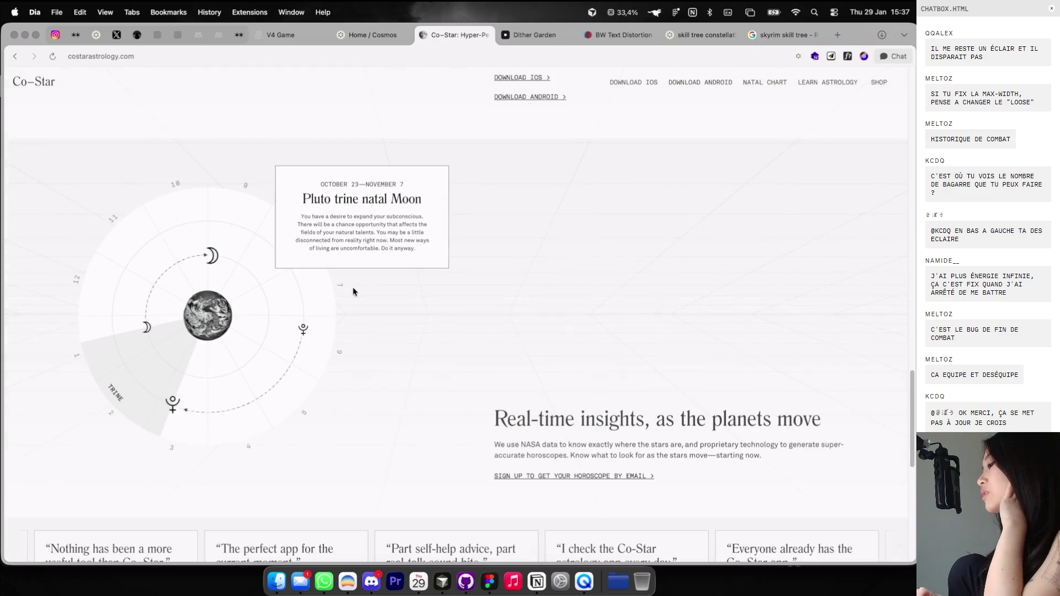
{"action": "scroll", "coordinate": [354, 291], "scroll_direction": "down", "scroll_amount": 5}
Highlight the Co-Star page heading, then go back to the Figma moodboard.
{"action": "left_click_drag", "start_coordinate": [337, 278], "coordinate": [577, 282]}
{"action": "left_click", "coordinate": [479, 288]}
{"action": "scroll", "coordinate": [476, 286], "scroll_direction": "up", "scroll_amount": 4}
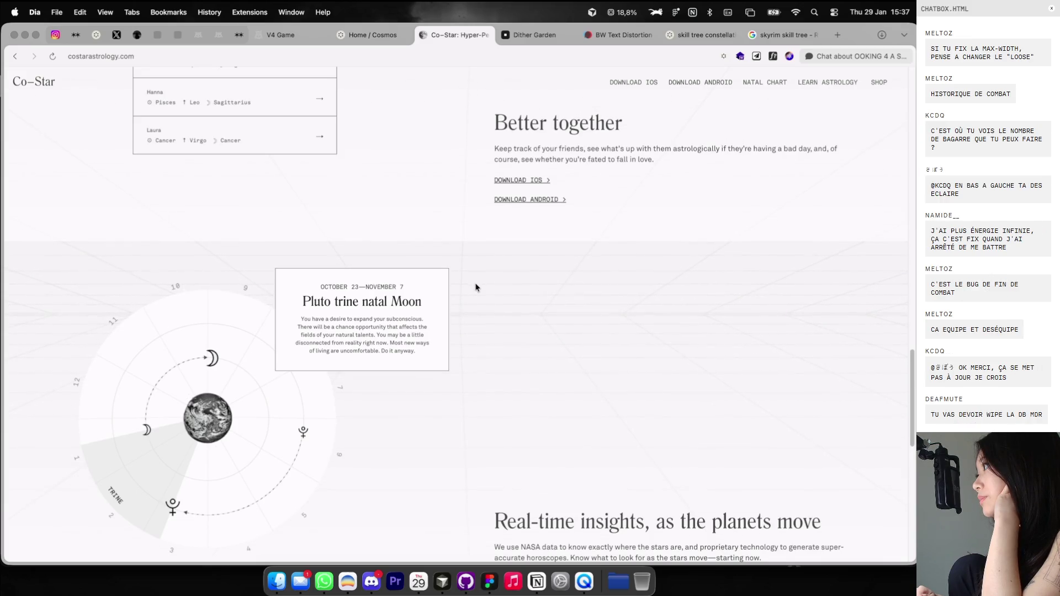
{"action": "scroll", "coordinate": [475, 287], "scroll_direction": "up", "scroll_amount": 4}
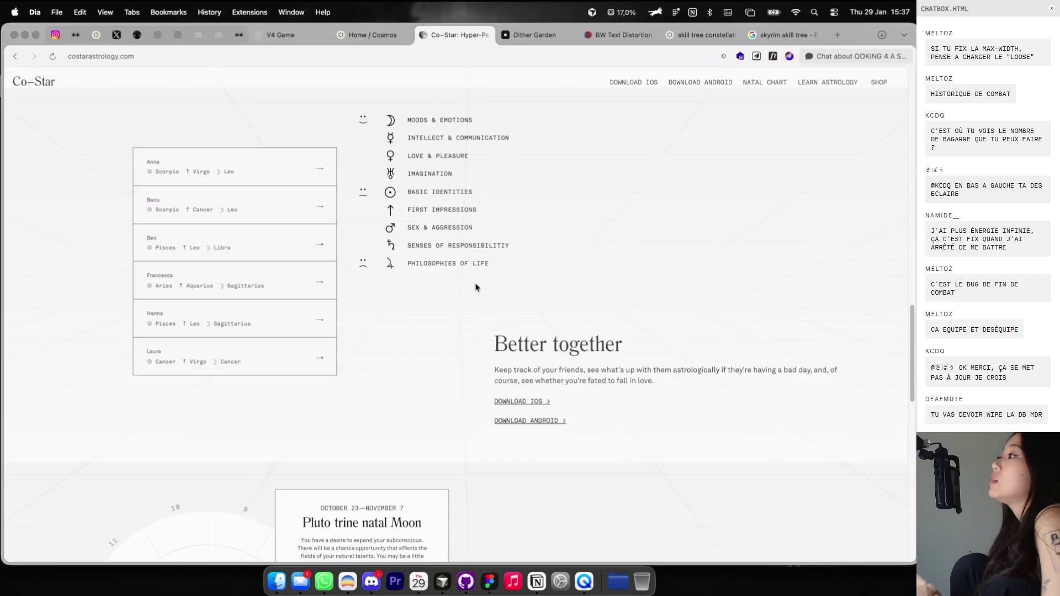
{"action": "key", "text": "super+Tab"}
{"action": "scroll", "coordinate": [533, 157], "scroll_direction": "left", "scroll_amount": 5}
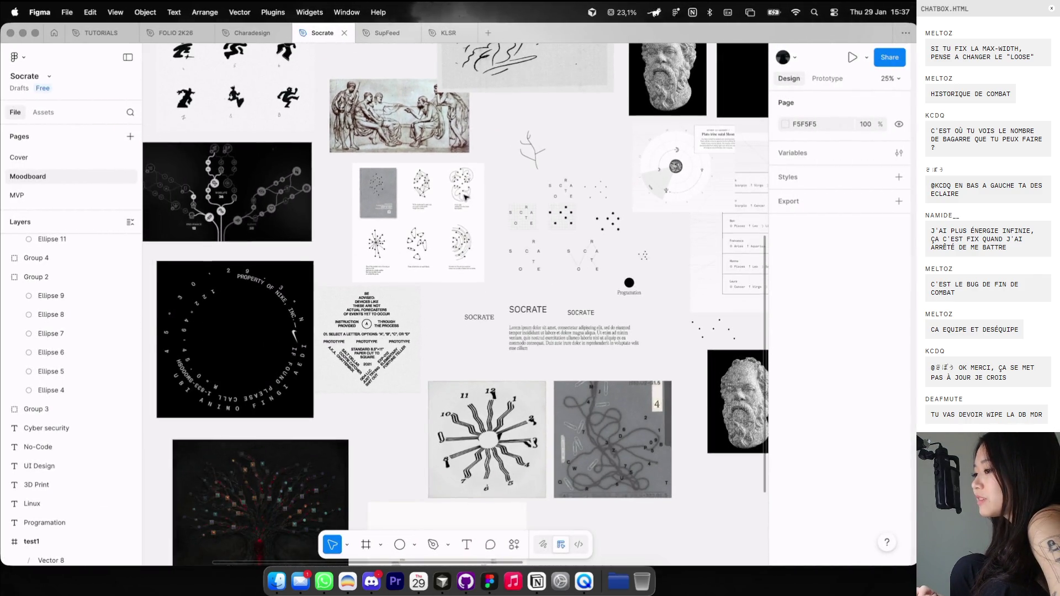
Select the Lorem ipsum paragraph under SOCRATE and narrow its box to 662 wide.
{"action": "scroll", "coordinate": [465, 197], "scroll_direction": "left", "scroll_amount": 4}
{"action": "scroll", "coordinate": [466, 197], "scroll_direction": "up", "scroll_amount": 3}
{"action": "scroll", "coordinate": [465, 197], "scroll_direction": "right", "scroll_amount": 4}
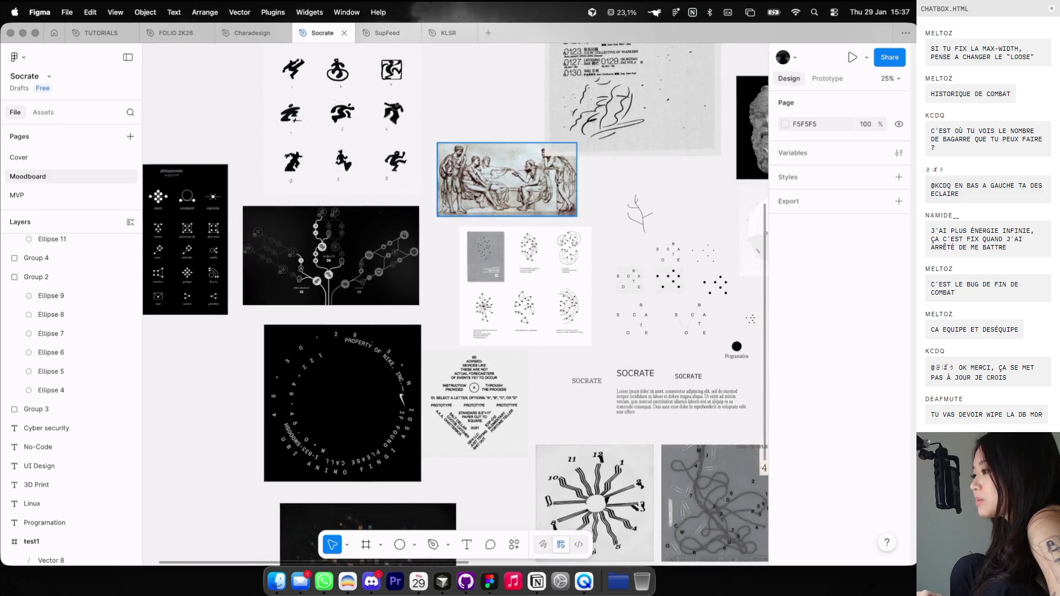
{"action": "scroll", "coordinate": [485, 221], "scroll_direction": "up", "scroll_amount": 2}
{"action": "scroll", "coordinate": [511, 241], "scroll_direction": "up", "scroll_amount": 5}
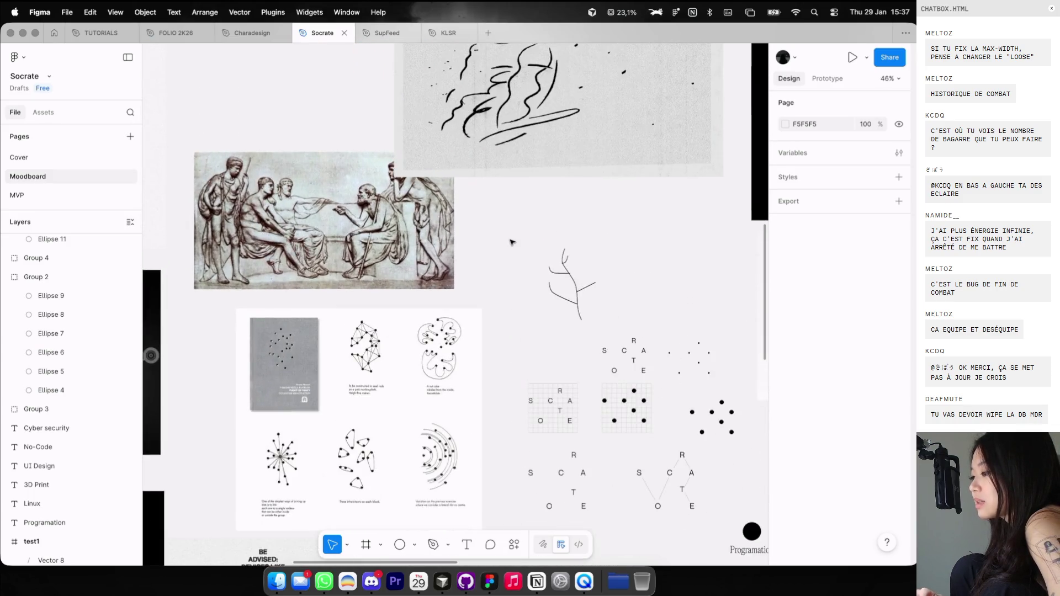
{"action": "scroll", "coordinate": [511, 242], "scroll_direction": "down", "scroll_amount": 1}
{"action": "scroll", "coordinate": [511, 241], "scroll_direction": "down", "scroll_amount": 2}
{"action": "scroll", "coordinate": [511, 241], "scroll_direction": "right", "scroll_amount": 1}
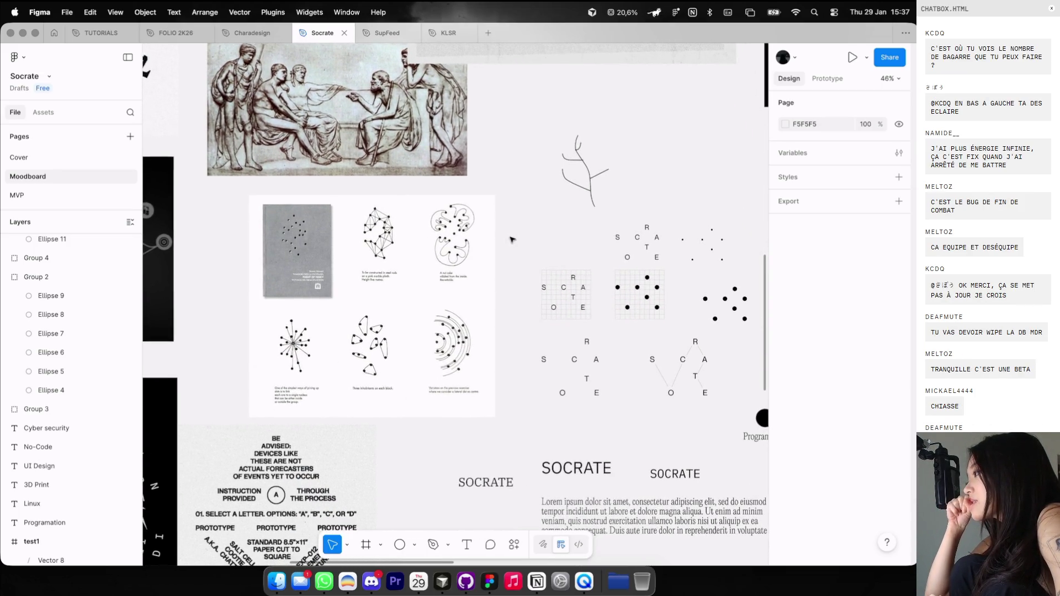
{"action": "scroll", "coordinate": [511, 240], "scroll_direction": "down", "scroll_amount": 4}
{"action": "scroll", "coordinate": [512, 240], "scroll_direction": "right", "scroll_amount": 2}
{"action": "scroll", "coordinate": [511, 239], "scroll_direction": "down", "scroll_amount": 1}
{"action": "scroll", "coordinate": [511, 239], "scroll_direction": "down", "scroll_amount": 1}
{"action": "scroll", "coordinate": [512, 240], "scroll_direction": "down", "scroll_amount": 1}
{"action": "scroll", "coordinate": [512, 239], "scroll_direction": "right", "scroll_amount": 1}
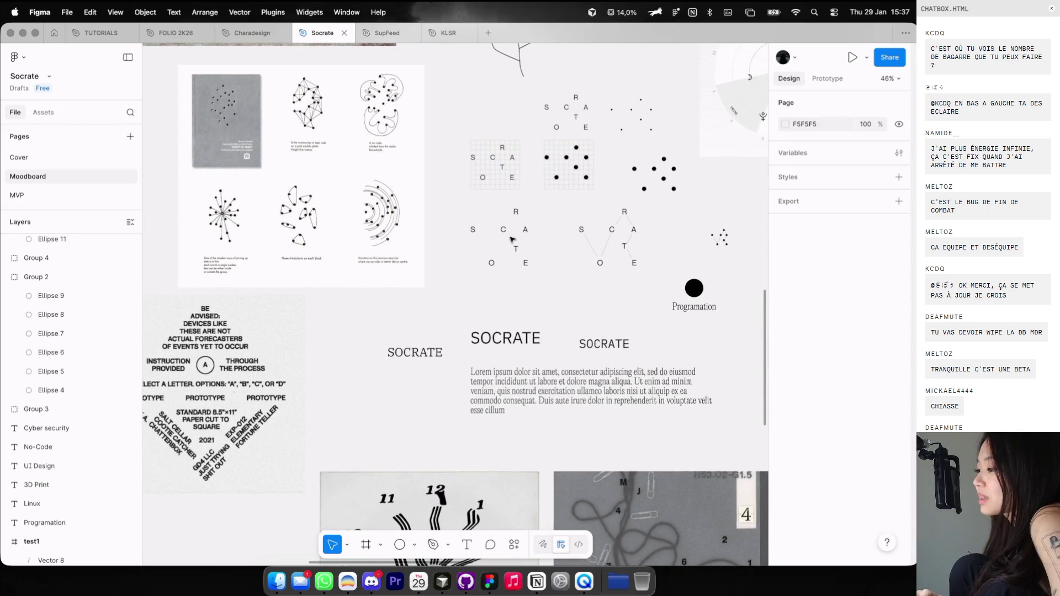
{"action": "scroll", "coordinate": [511, 239], "scroll_direction": "right", "scroll_amount": 1}
{"action": "scroll", "coordinate": [464, 291], "scroll_direction": "up", "scroll_amount": 1, "text": "ctrl"}
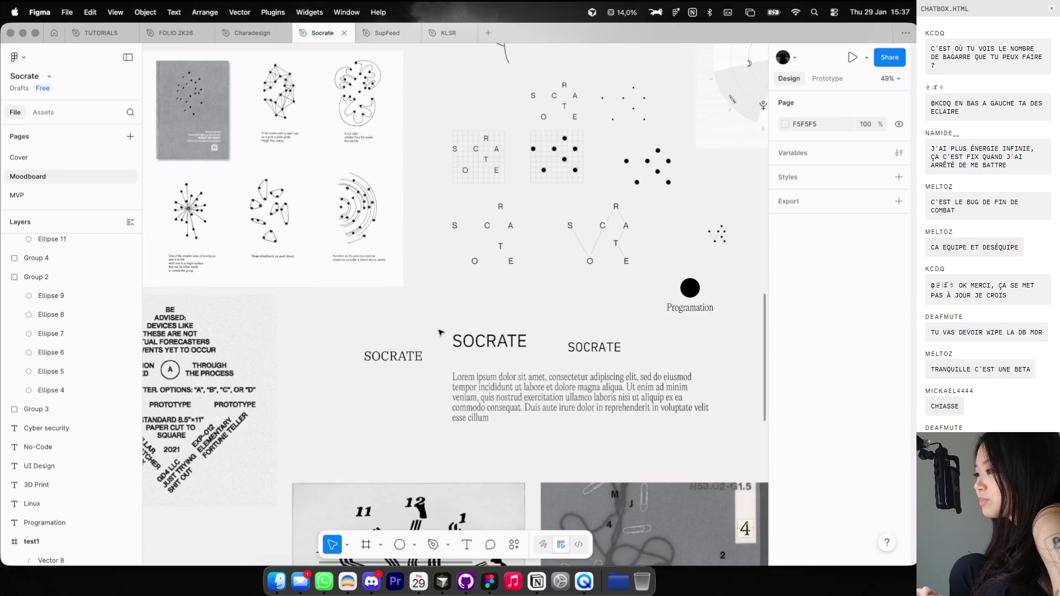
{"action": "scroll", "coordinate": [448, 340], "scroll_direction": "down", "scroll_amount": 2, "text": "ctrl"}
{"action": "left_click", "coordinate": [530, 382]}
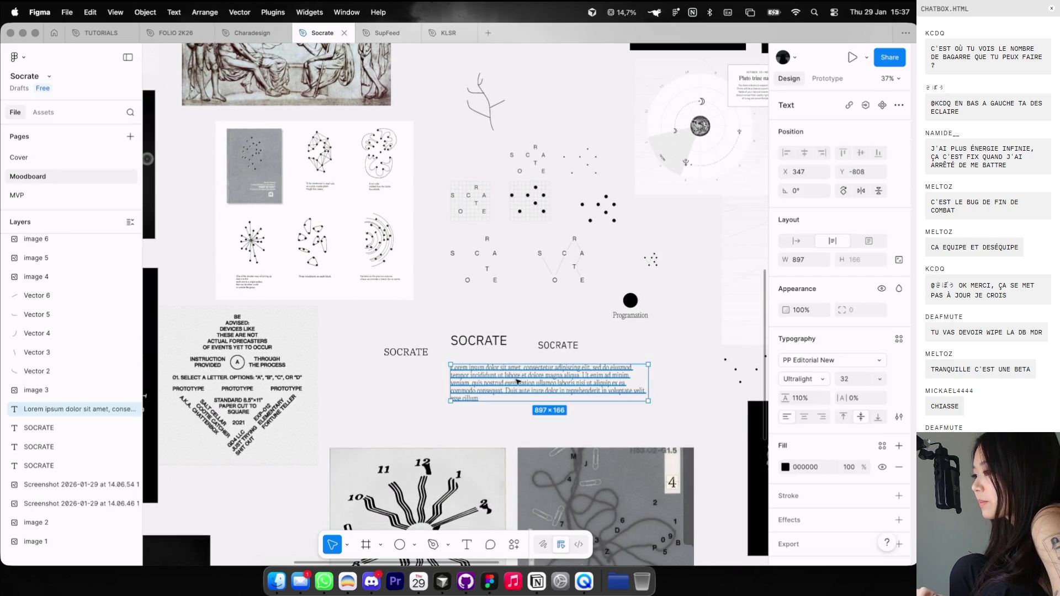
{"action": "left_click_drag", "start_coordinate": [612, 375], "coordinate": [596, 375]}
Change the paragraph's font size from 32 to 24 and deselect it.
{"action": "scroll", "coordinate": [591, 376], "scroll_direction": "up", "scroll_amount": 3, "text": "ctrl"}
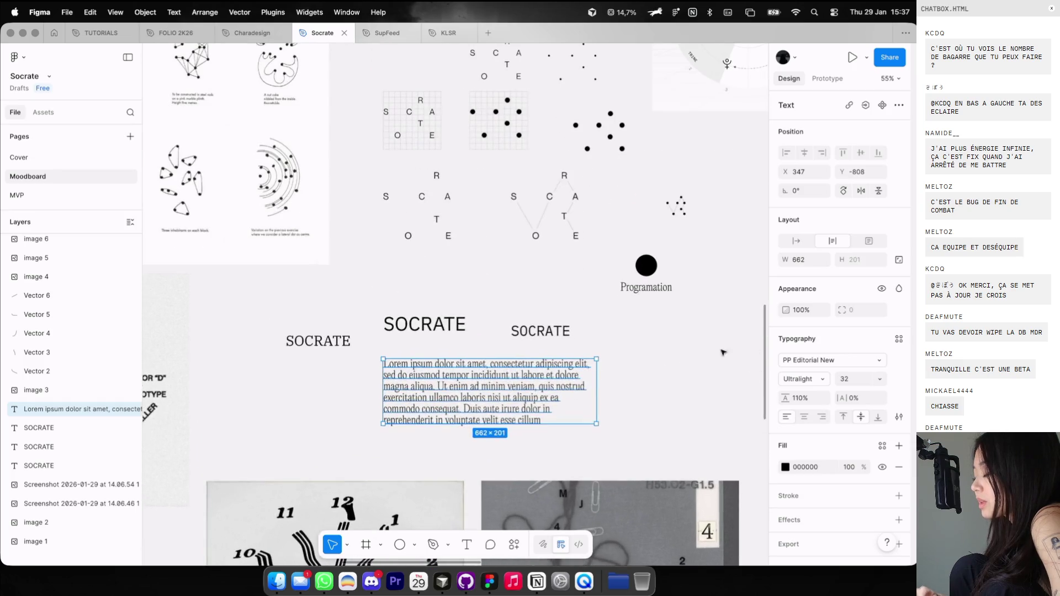
{"action": "type", "text": "24"}
{"action": "key", "text": "Return"}
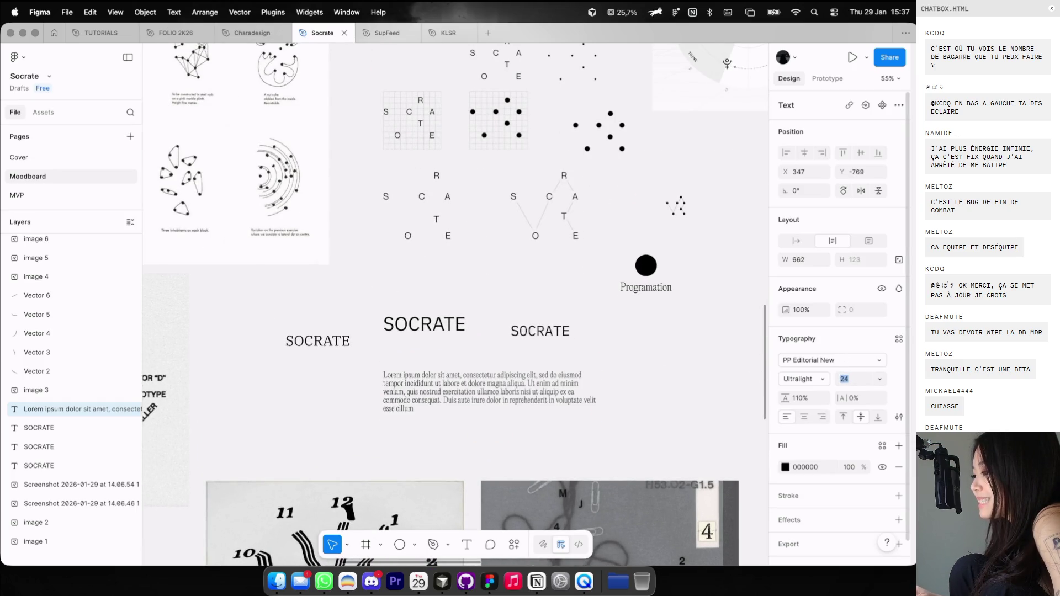
{"action": "scroll", "coordinate": [697, 341], "scroll_direction": "down", "scroll_amount": 2, "text": "ctrl"}
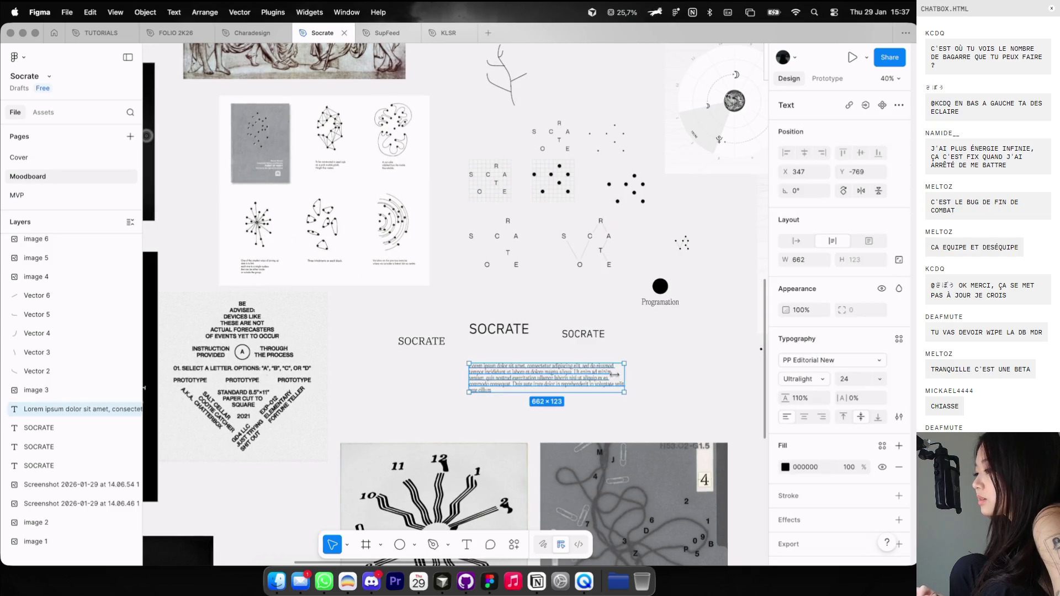
{"action": "key", "text": "Escape"}
{"action": "scroll", "coordinate": [616, 375], "scroll_direction": "down", "scroll_amount": 5, "text": "ctrl"}
{"action": "scroll", "coordinate": [621, 376], "scroll_direction": "up", "scroll_amount": 2, "text": "ctrl"}
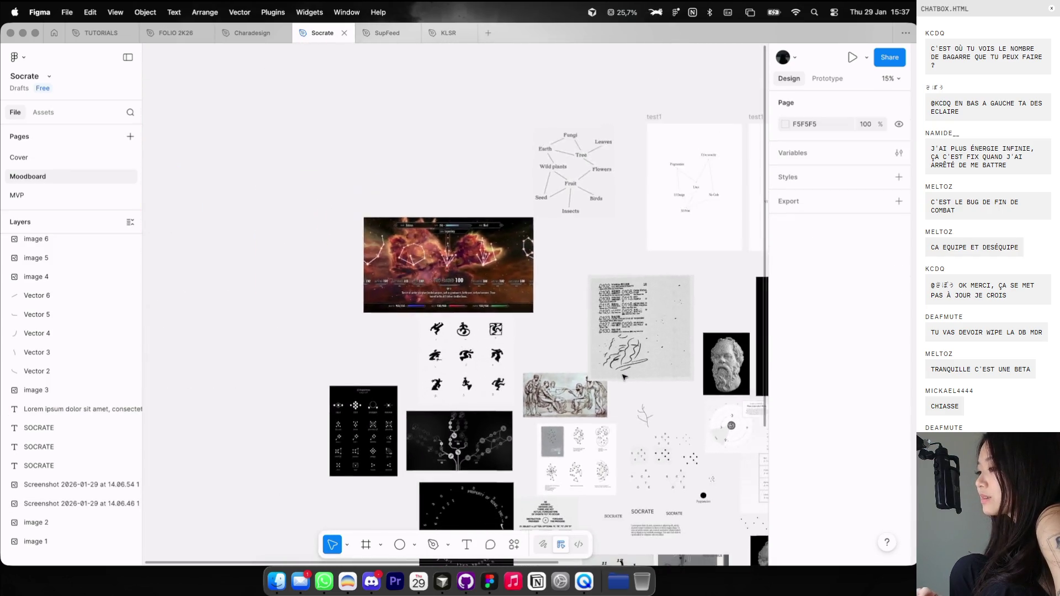
Draw a new frame left of the moodboard and size it 1440 × 810.
{"action": "scroll", "coordinate": [622, 377], "scroll_direction": "down", "scroll_amount": 5}
{"action": "scroll", "coordinate": [623, 377], "scroll_direction": "left", "scroll_amount": 5}
{"action": "key", "text": "f"}
{"action": "left_click_drag", "start_coordinate": [280, 258], "coordinate": [468, 365]}
{"action": "type", "text": "1"}
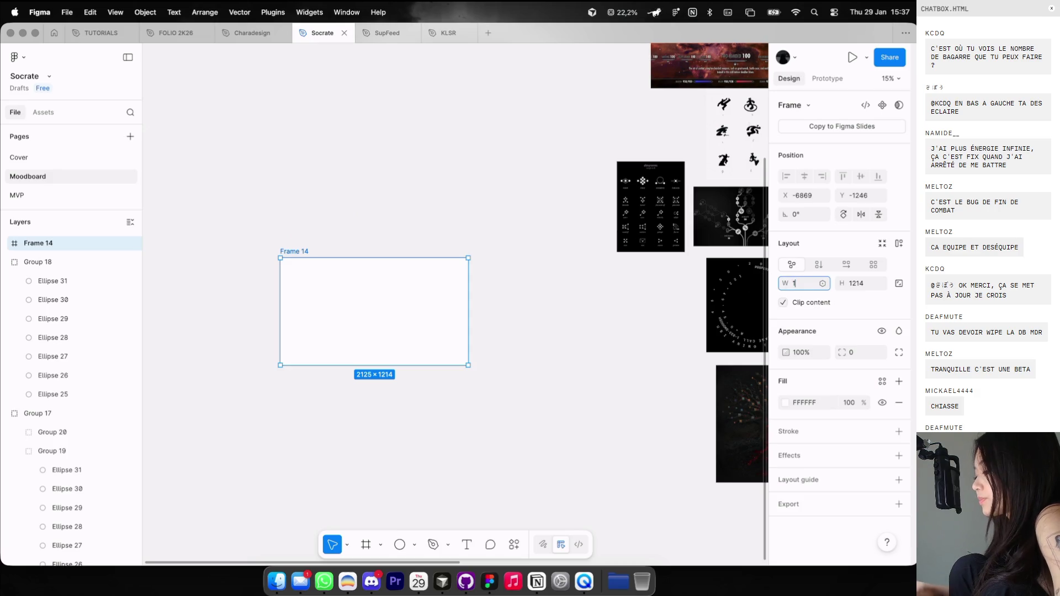
{"action": "type", "text": "440"}
{"action": "key", "text": "Return"}
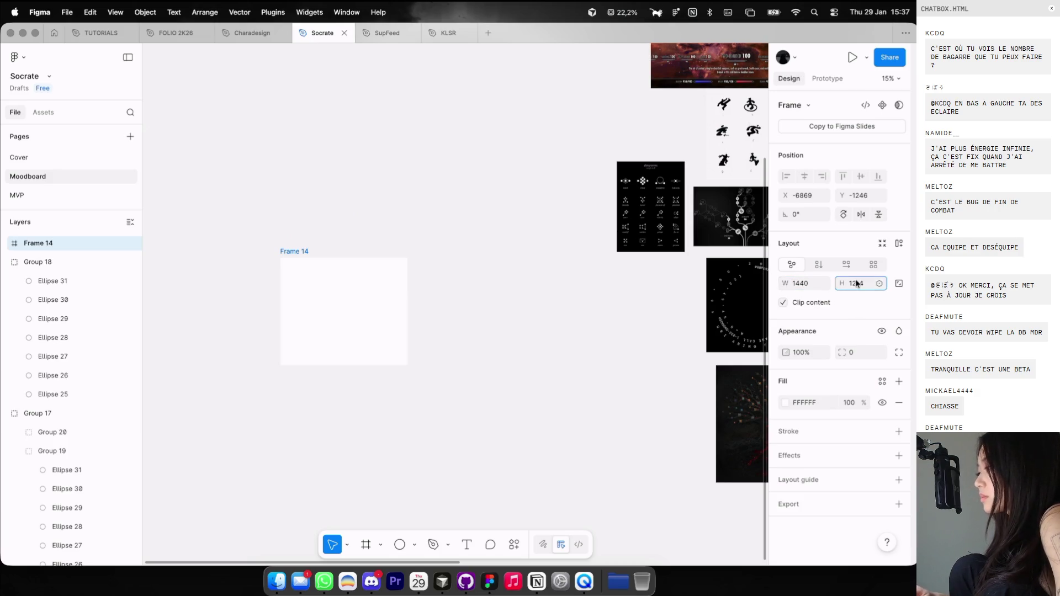
{"action": "key", "text": "Return"}
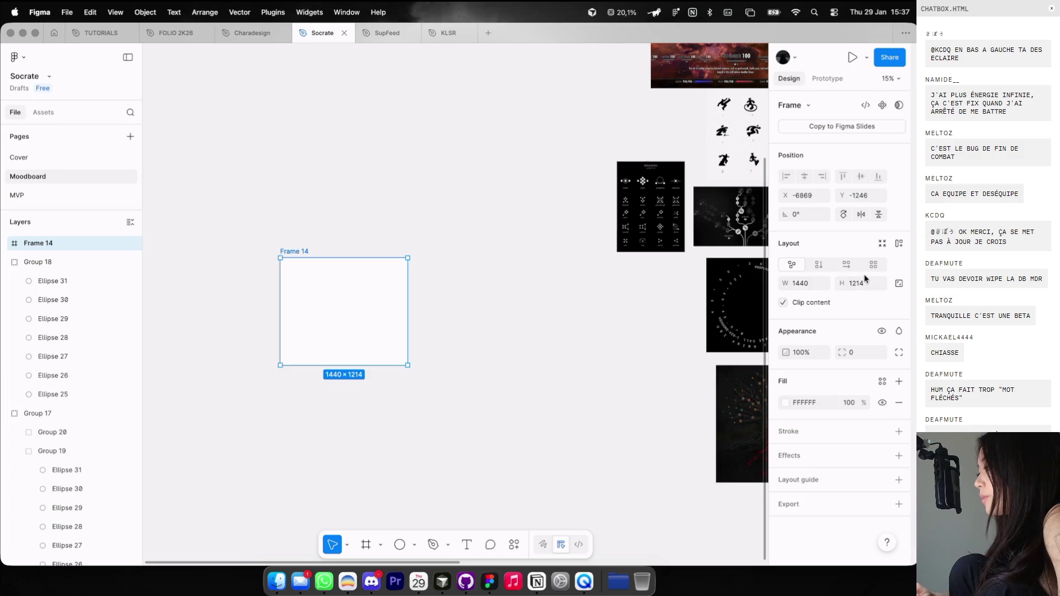
{"action": "type", "text": "810"}
{"action": "key", "text": "Return"}
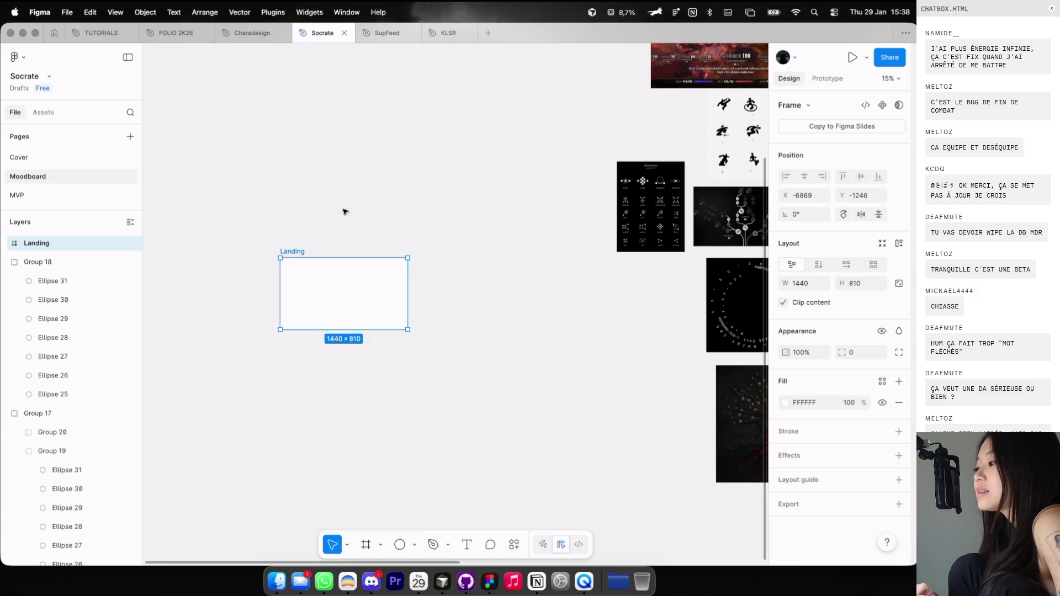
Move the empty Landing frame beside the moodboard collage.
{"action": "scroll", "coordinate": [345, 212], "scroll_direction": "right", "scroll_amount": 3}
{"action": "left_click_drag", "start_coordinate": [223, 276], "coordinate": [392, 114]}
{"action": "scroll", "coordinate": [387, 276], "scroll_direction": "right", "scroll_amount": 5}
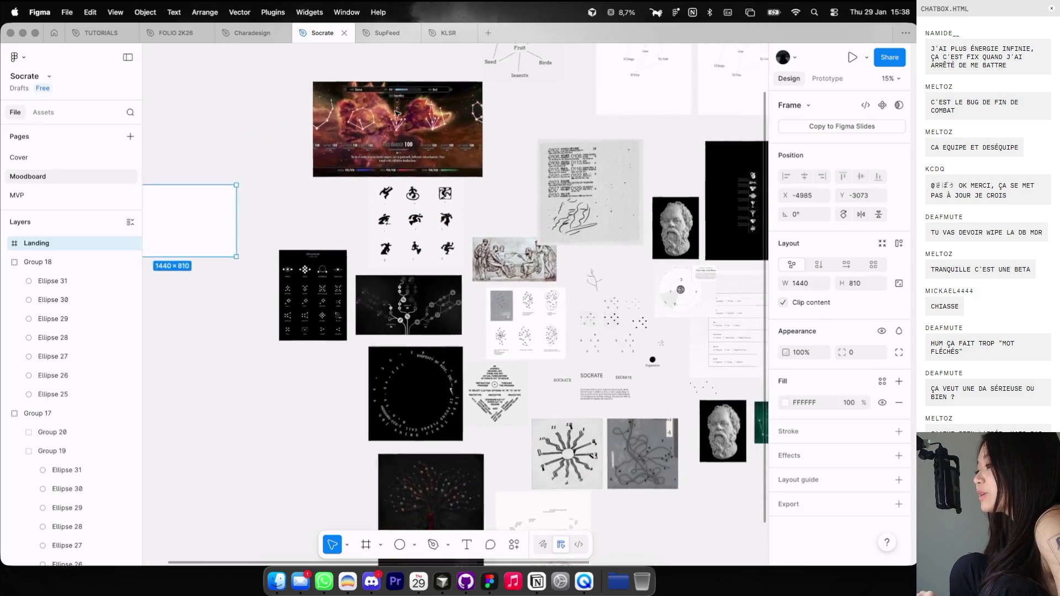
{"action": "scroll", "coordinate": [387, 276], "scroll_direction": "right", "scroll_amount": 2}
{"action": "key", "text": "ctrl+Left"}
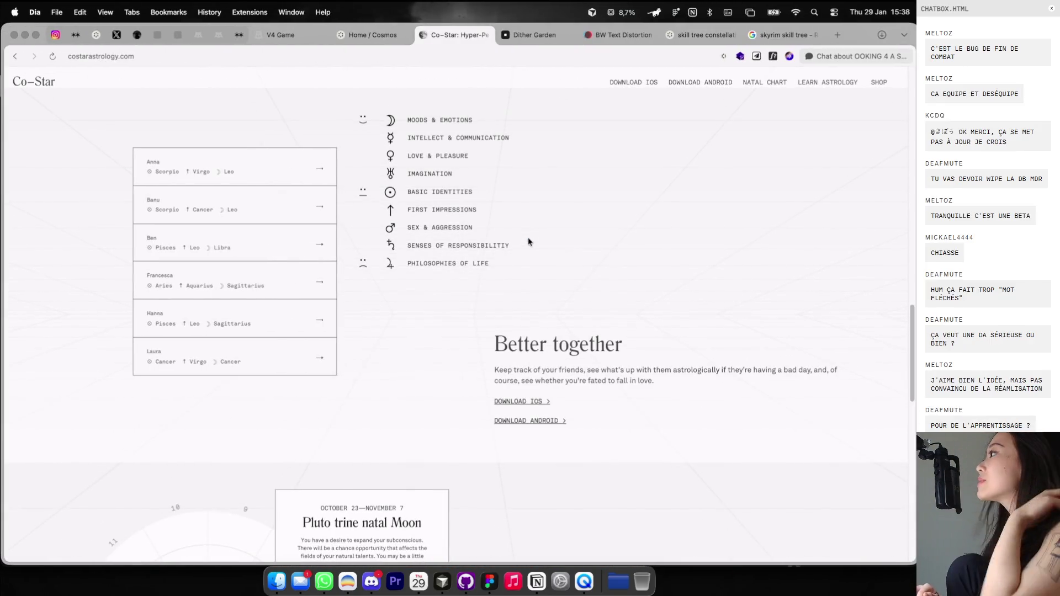
Go to the Cosmos profile page and switch it to show clusters.
{"action": "left_click", "coordinate": [354, 41]}
{"action": "scroll", "coordinate": [556, 160], "scroll_direction": "down", "scroll_amount": 5}
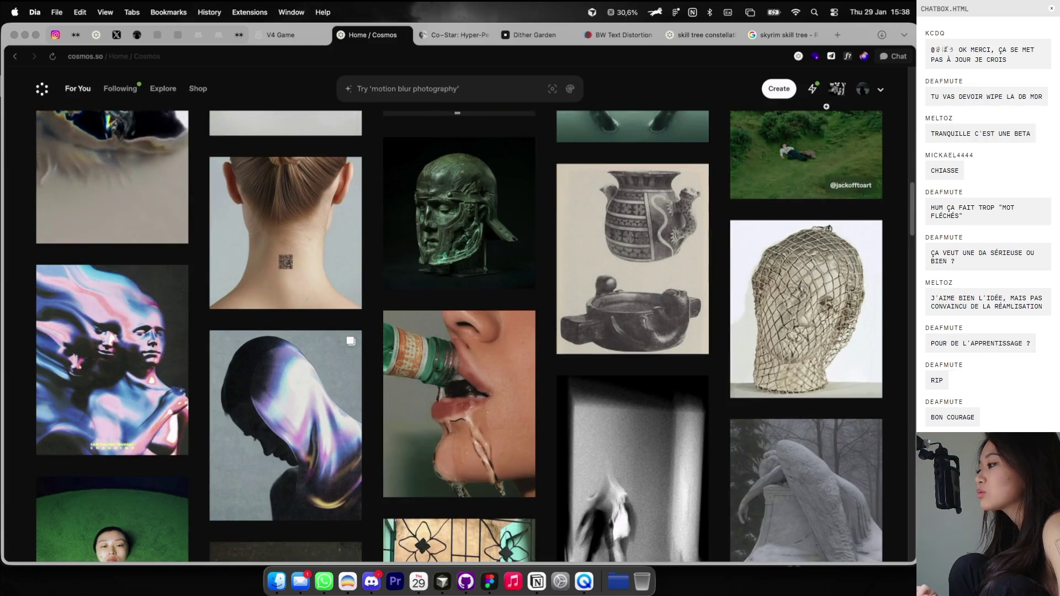
{"action": "left_click", "coordinate": [863, 88]}
{"action": "scroll", "coordinate": [594, 296], "scroll_direction": "down", "scroll_amount": 15}
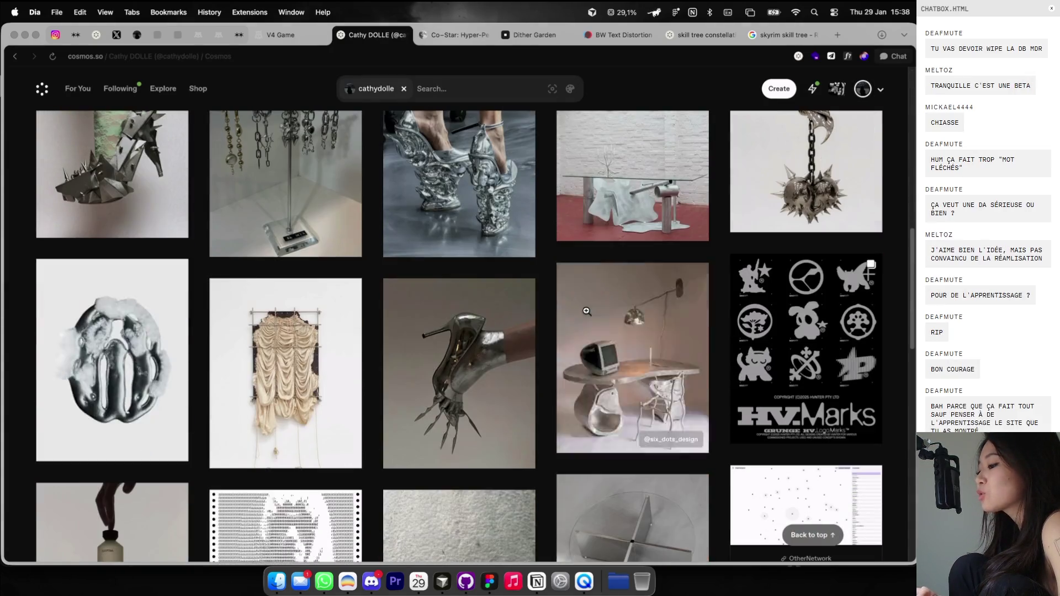
{"action": "scroll", "coordinate": [639, 282], "scroll_direction": "down", "scroll_amount": 5}
{"action": "scroll", "coordinate": [752, 208], "scroll_direction": "up", "scroll_amount": 15}
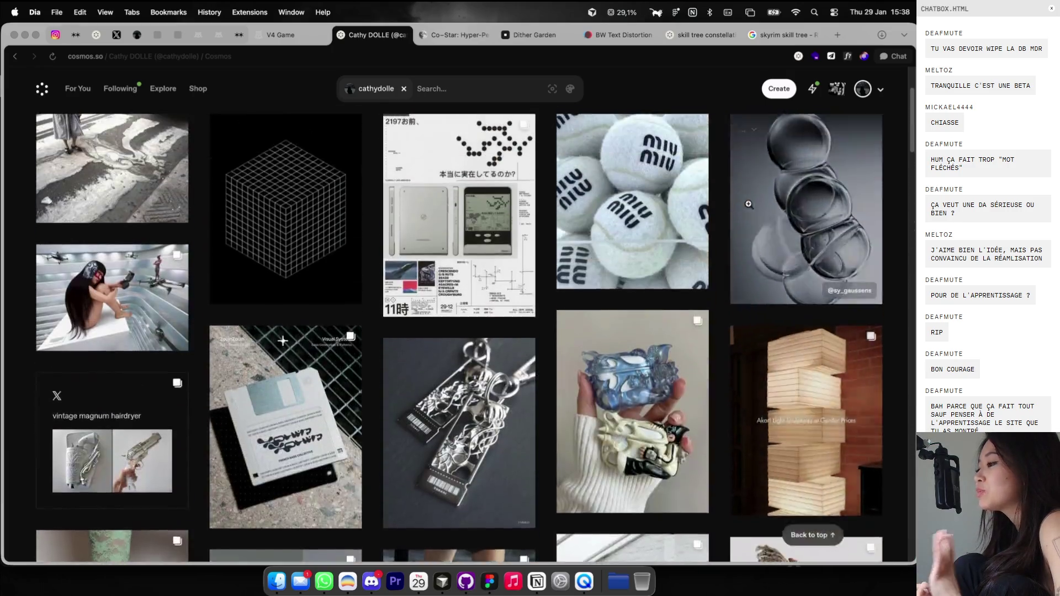
{"action": "scroll", "coordinate": [690, 199], "scroll_direction": "up", "scroll_amount": 5}
{"action": "left_click", "coordinate": [505, 192]}
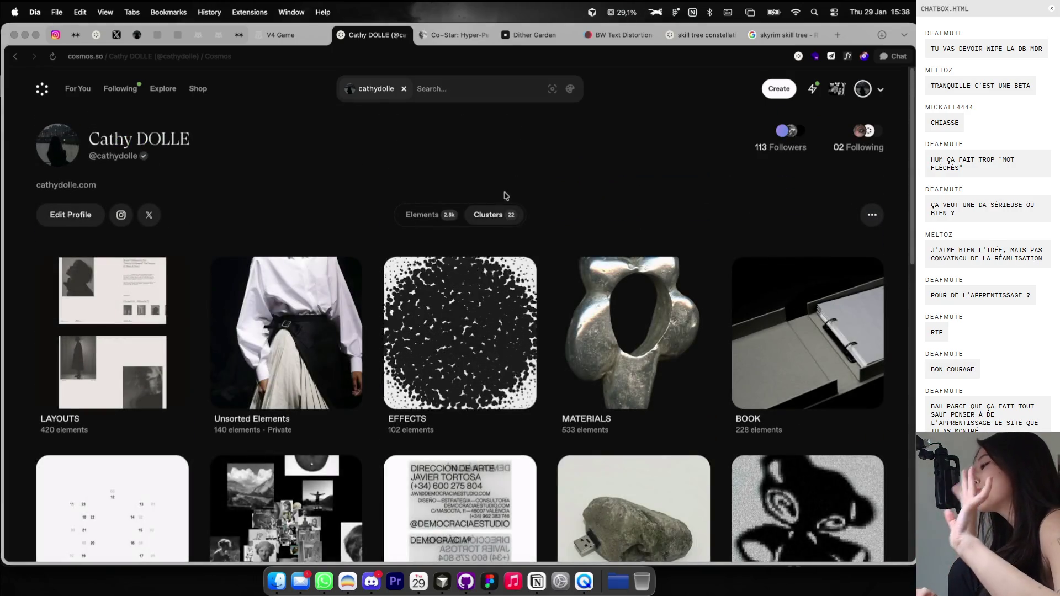
{"action": "scroll", "coordinate": [519, 221], "scroll_direction": "down", "scroll_amount": 4}
{"action": "scroll", "coordinate": [530, 236], "scroll_direction": "down", "scroll_amount": 5}
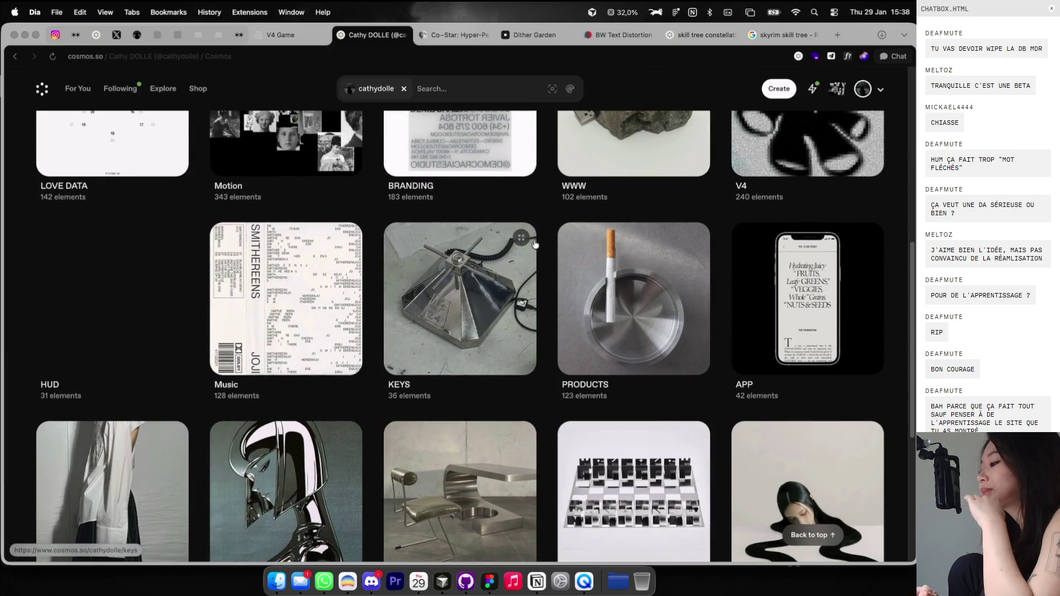
{"action": "scroll", "coordinate": [535, 246], "scroll_direction": "down", "scroll_amount": 5}
{"action": "scroll", "coordinate": [539, 252], "scroll_direction": "up", "scroll_amount": 5}
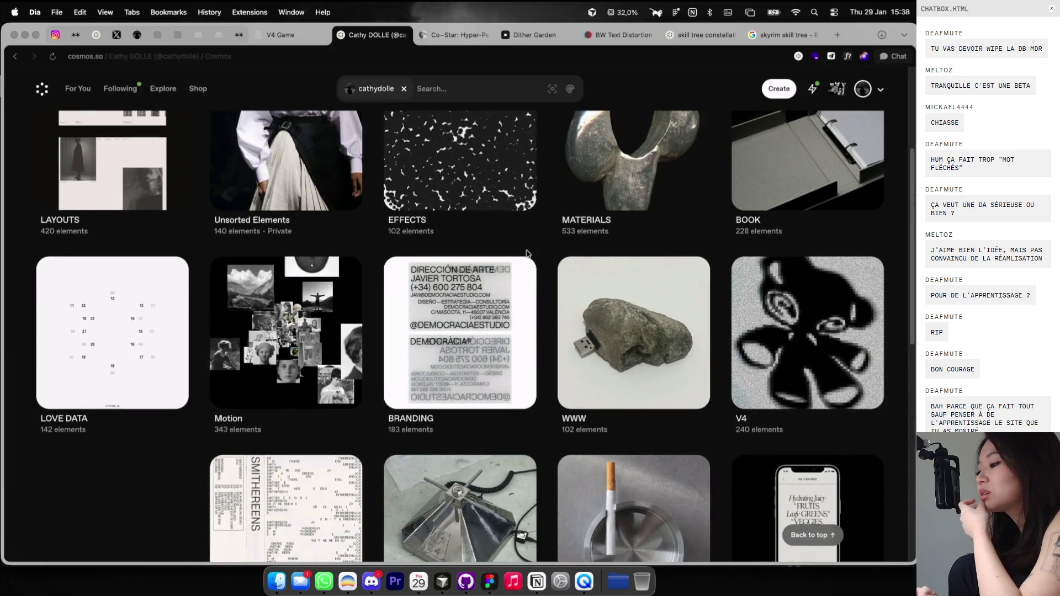
Browse the BRANDING cluster and view the embroidered textile image in detail.
{"action": "left_click", "coordinate": [448, 313]}
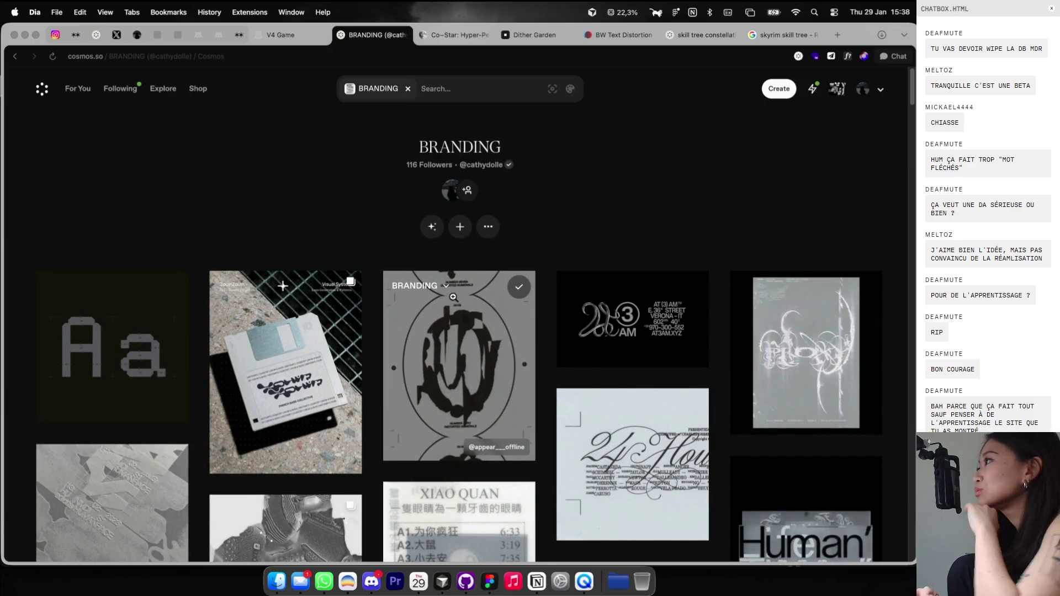
{"action": "scroll", "coordinate": [453, 298], "scroll_direction": "down", "scroll_amount": 3}
{"action": "scroll", "coordinate": [451, 301], "scroll_direction": "down", "scroll_amount": 2}
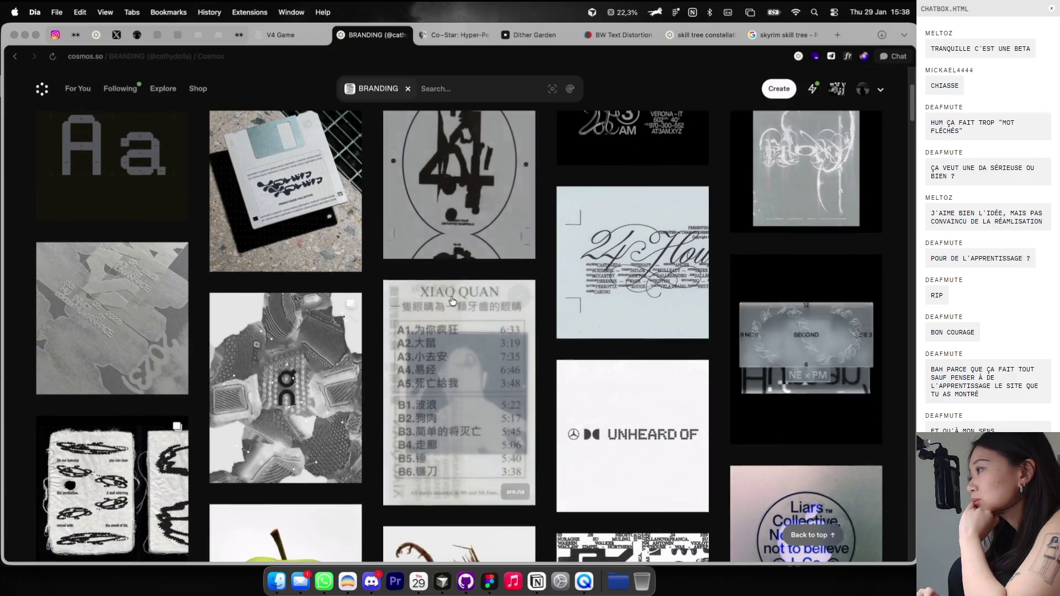
{"action": "scroll", "coordinate": [451, 299], "scroll_direction": "down", "scroll_amount": 1}
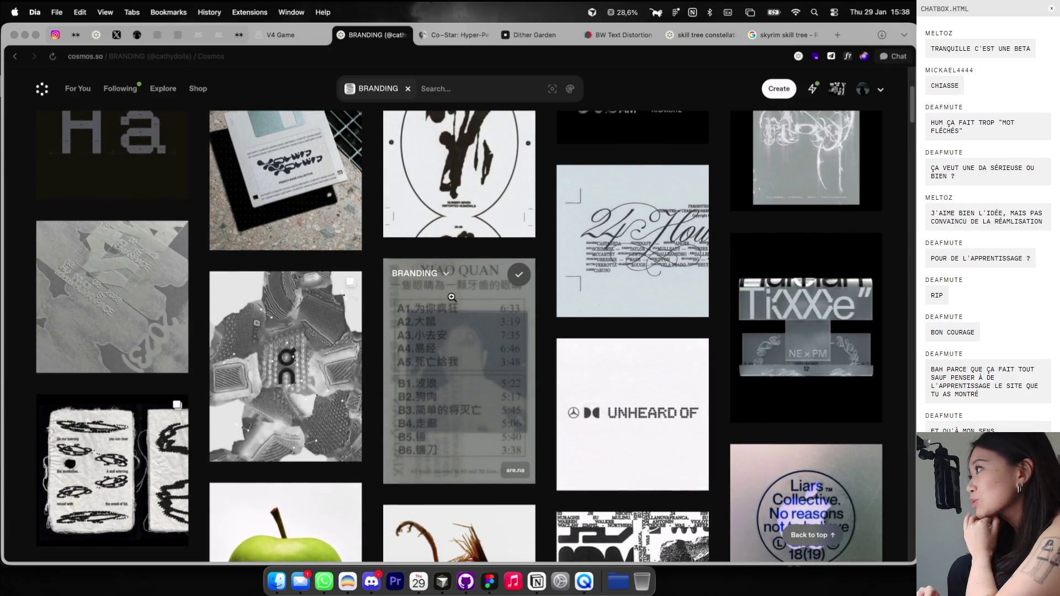
{"action": "scroll", "coordinate": [452, 297], "scroll_direction": "down", "scroll_amount": 1}
{"action": "scroll", "coordinate": [452, 297], "scroll_direction": "down", "scroll_amount": 2}
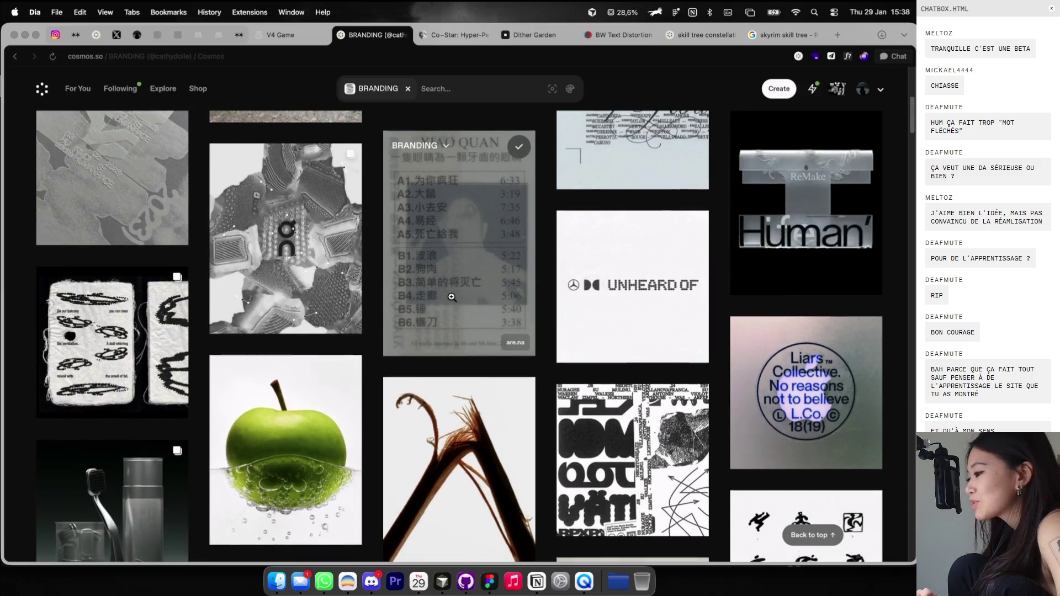
{"action": "scroll", "coordinate": [452, 297], "scroll_direction": "down", "scroll_amount": 1}
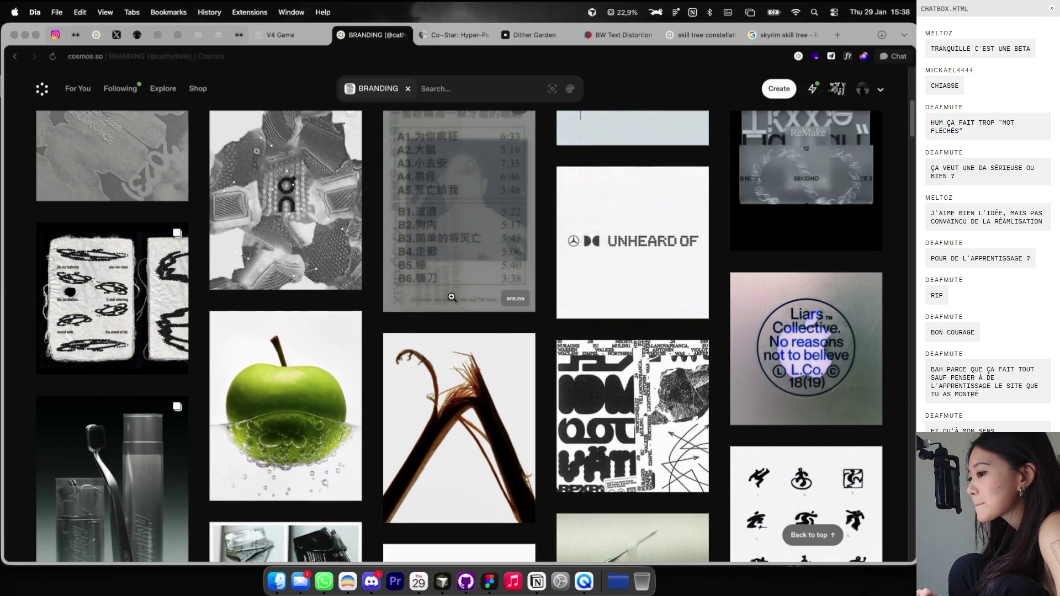
{"action": "left_click", "coordinate": [144, 331]}
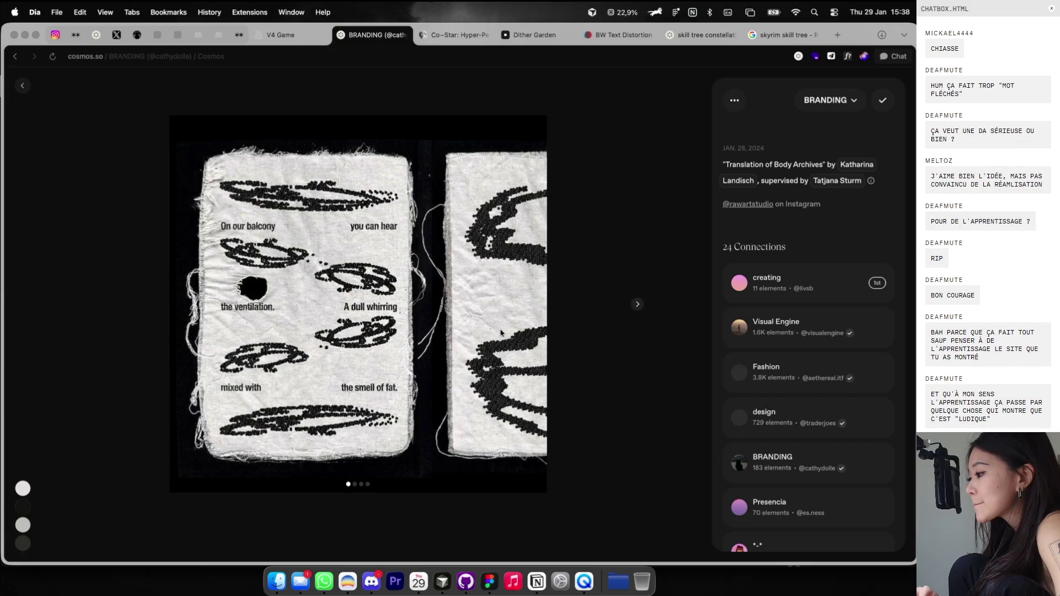
{"action": "left_click", "coordinate": [624, 333]}
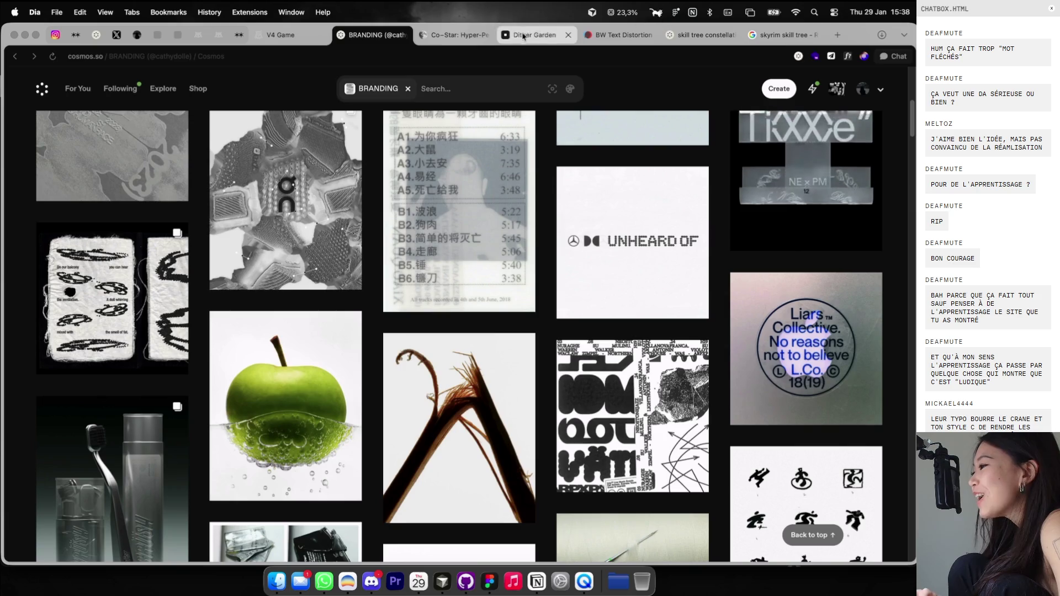
{"action": "left_click", "coordinate": [837, 36]}
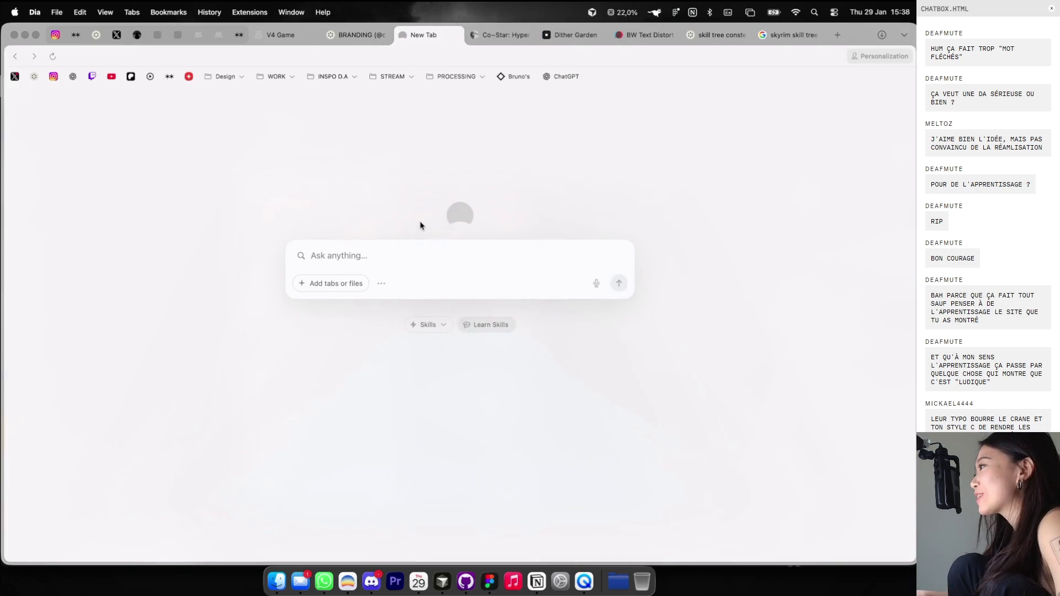
Search Google for 'prof kawashima' and show the image results.
{"action": "type", "text": "prof "}
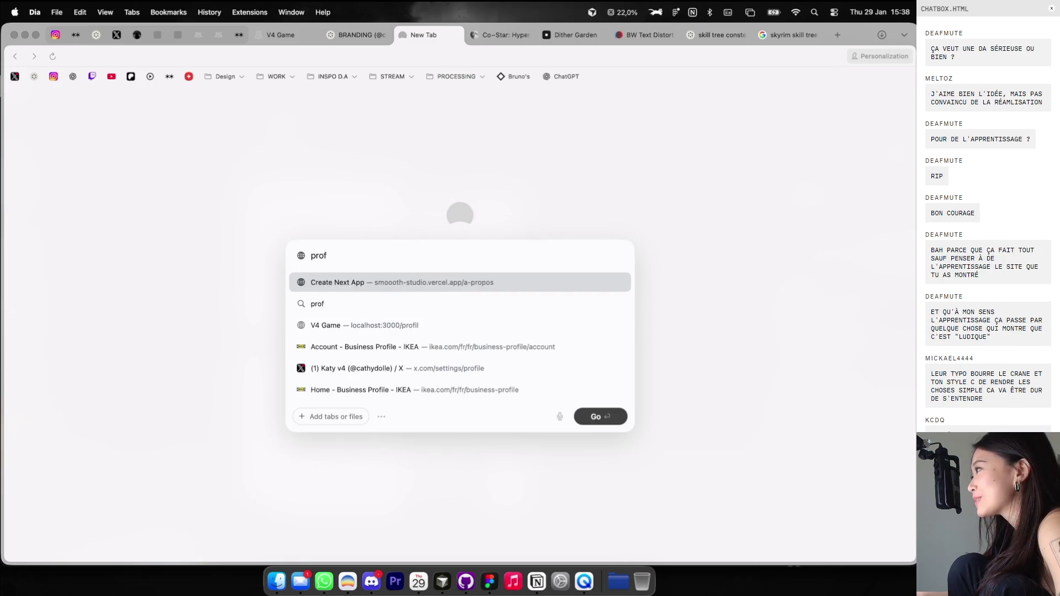
{"action": "type", "text": "kawa"}
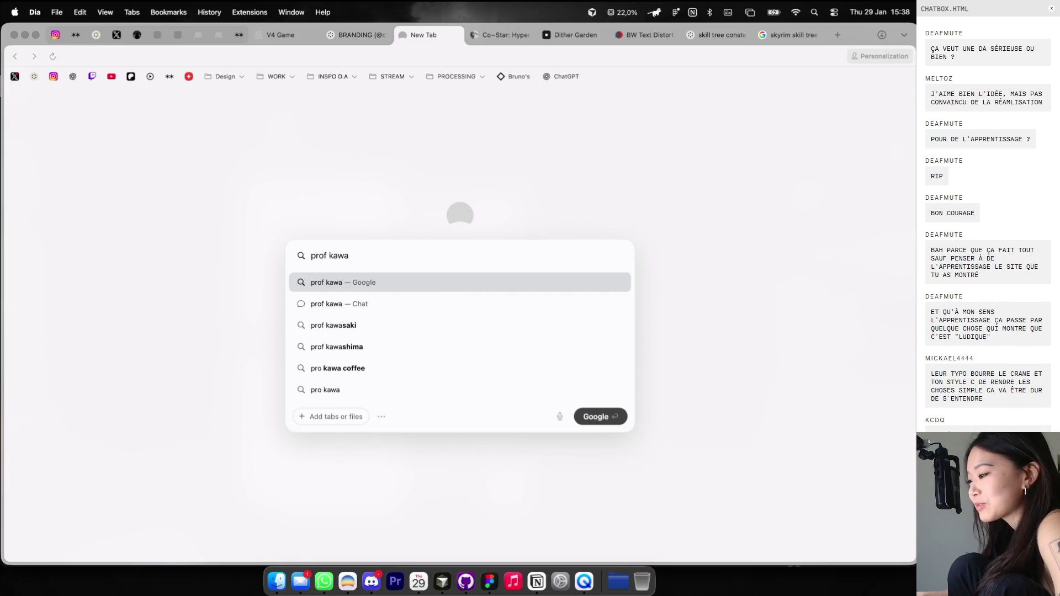
{"action": "key", "text": "Down"}
{"action": "key", "text": "Down"}
{"action": "key", "text": "Down"}
{"action": "key", "text": "Return"}
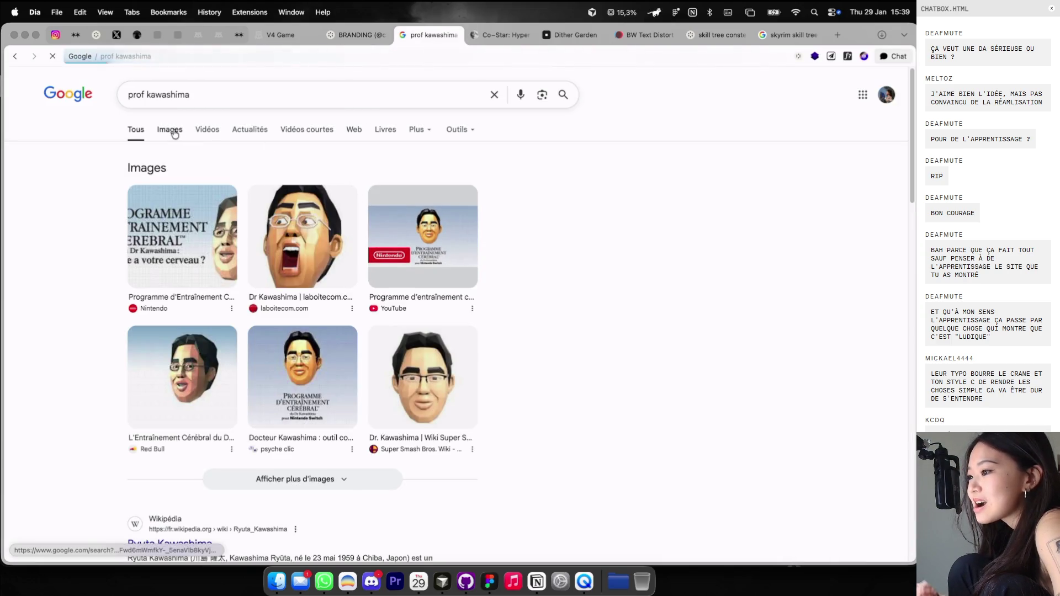
{"action": "left_click", "coordinate": [174, 134]}
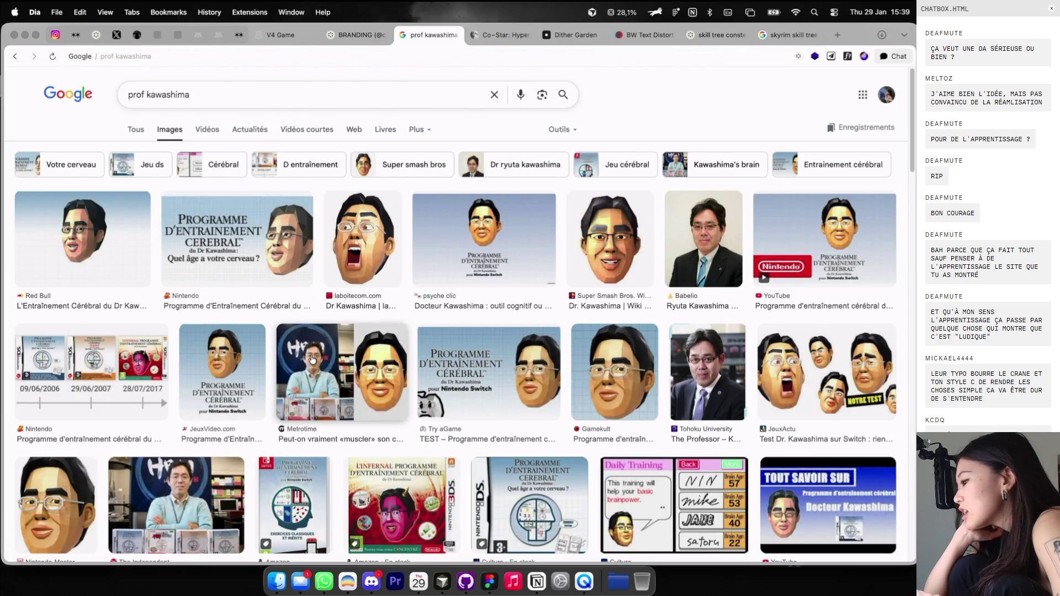
Preview the Metrotime and Cultura Daily Training image results while scrolling.
{"action": "left_click", "coordinate": [312, 360]}
{"action": "scroll", "coordinate": [320, 376], "scroll_direction": "down", "scroll_amount": 3}
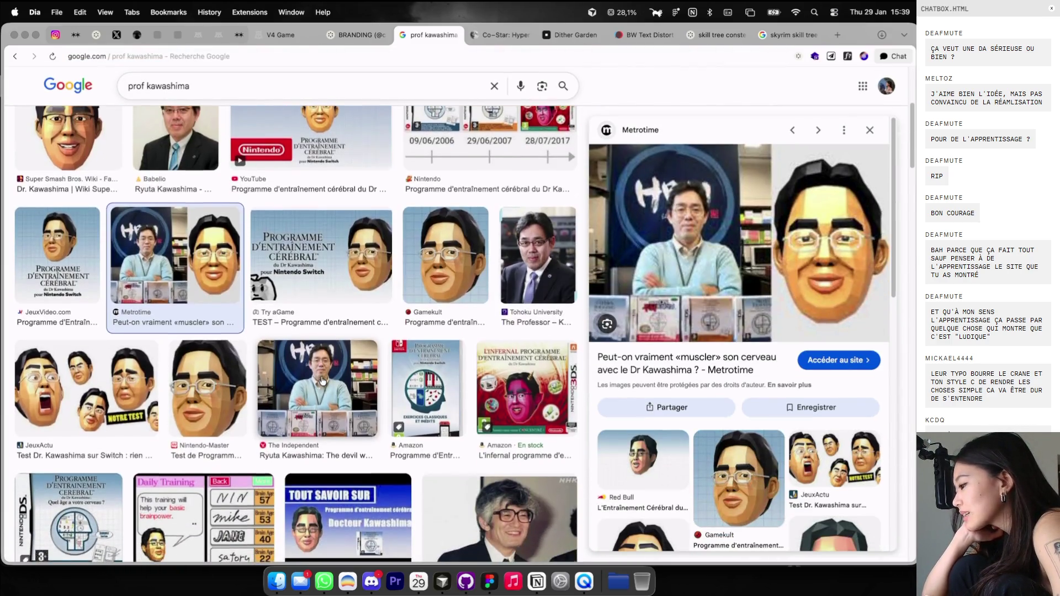
{"action": "scroll", "coordinate": [322, 380], "scroll_direction": "down", "scroll_amount": 3}
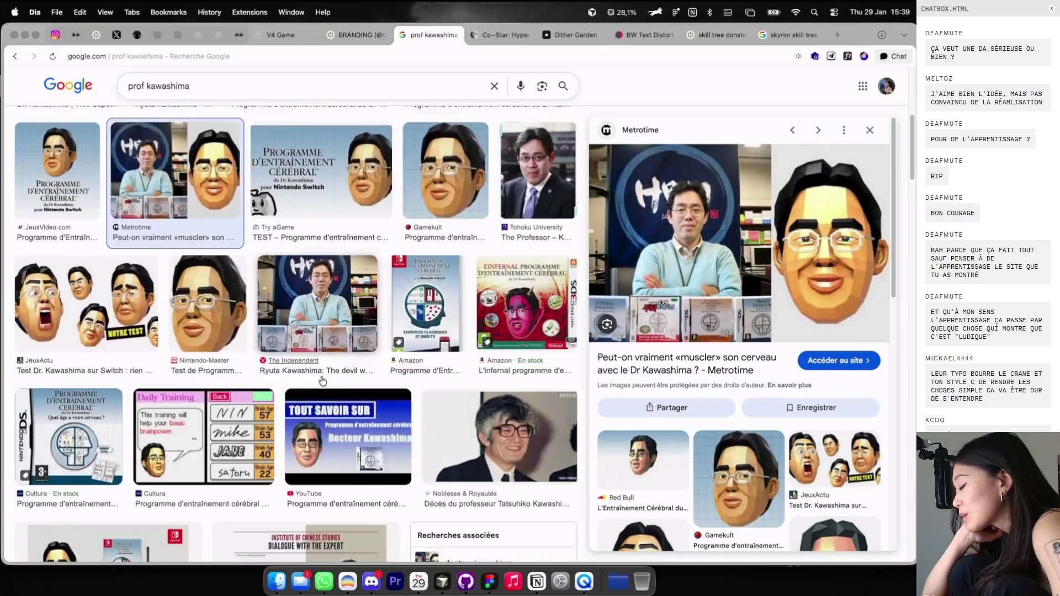
{"action": "scroll", "coordinate": [323, 380], "scroll_direction": "down", "scroll_amount": 3}
{"action": "scroll", "coordinate": [320, 375], "scroll_direction": "up", "scroll_amount": 10}
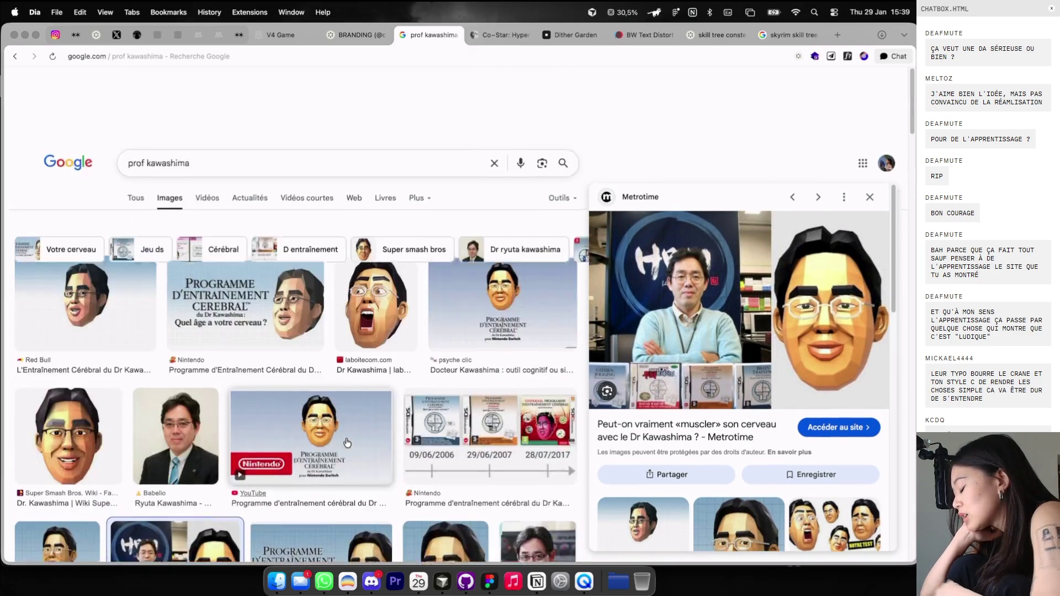
{"action": "scroll", "coordinate": [346, 441], "scroll_direction": "down", "scroll_amount": 2}
{"action": "scroll", "coordinate": [315, 331], "scroll_direction": "down", "scroll_amount": 6}
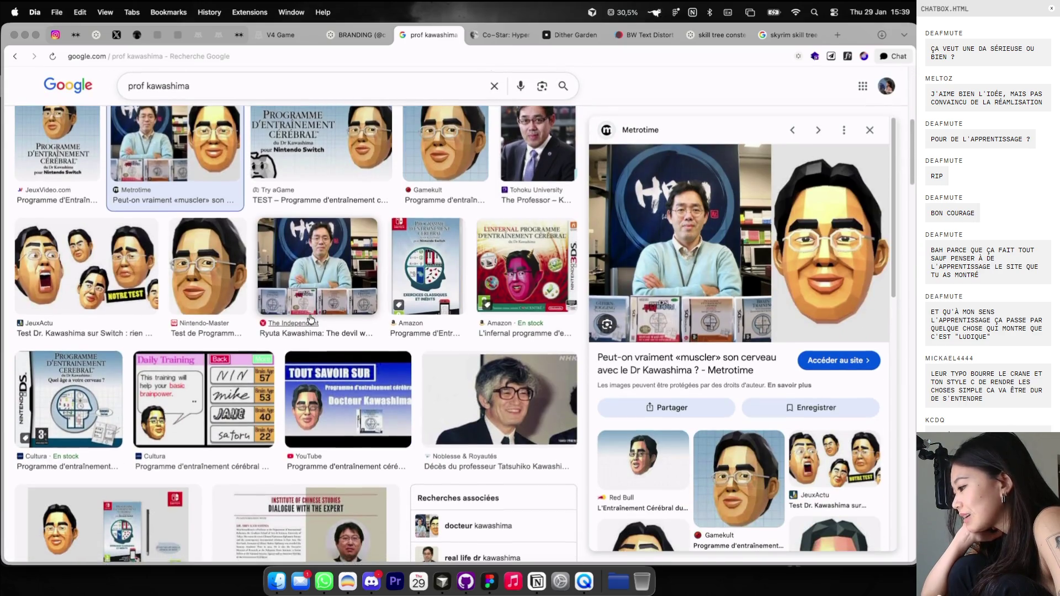
{"action": "scroll", "coordinate": [299, 319], "scroll_direction": "down", "scroll_amount": 1}
{"action": "left_click", "coordinate": [236, 337]}
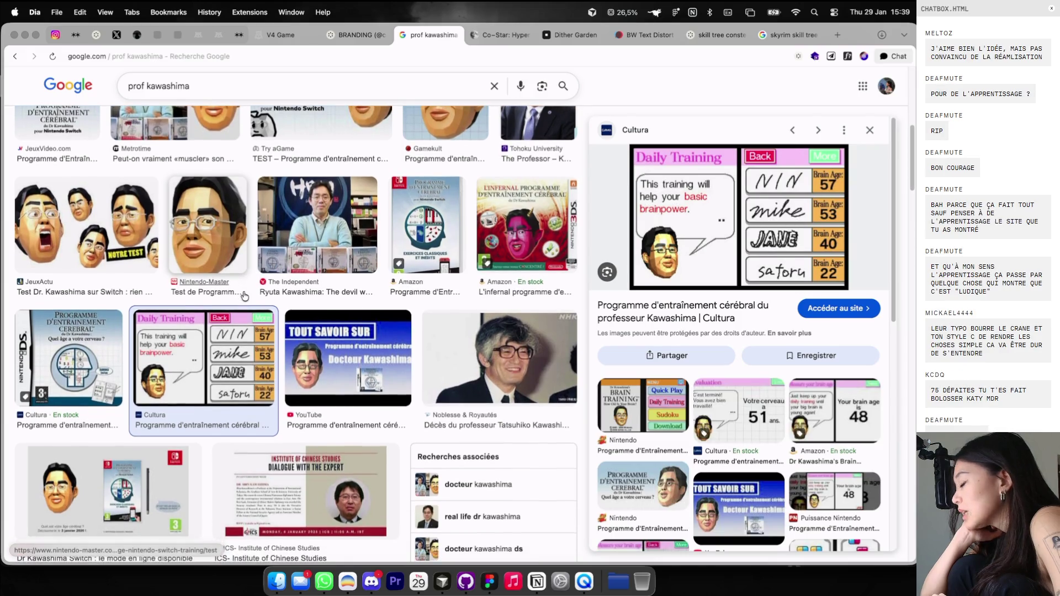
{"action": "scroll", "coordinate": [244, 296], "scroll_direction": "up", "scroll_amount": 2}
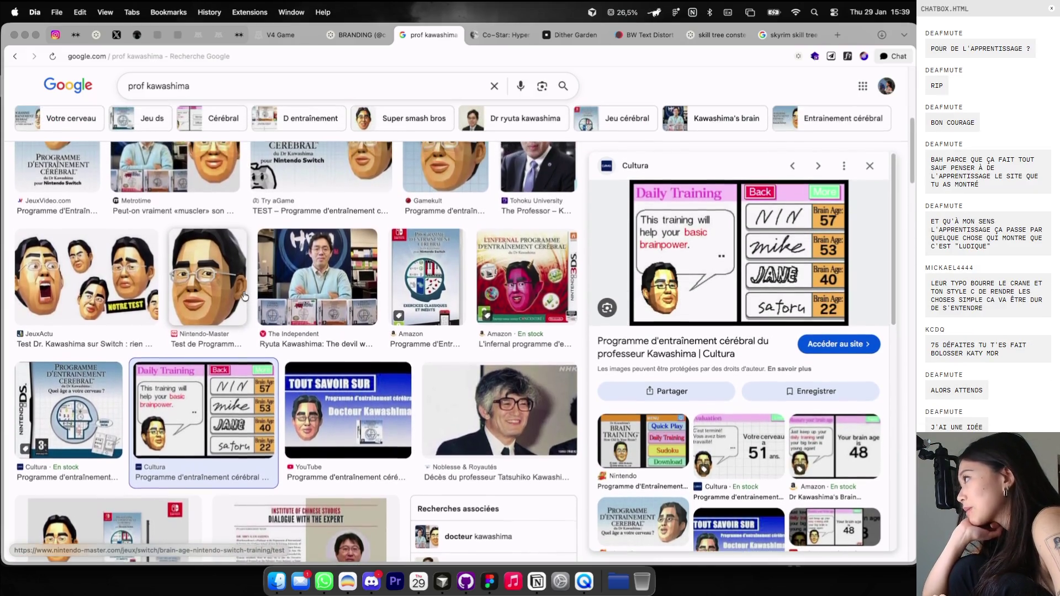
{"action": "scroll", "coordinate": [244, 301], "scroll_direction": "up", "scroll_amount": 2}
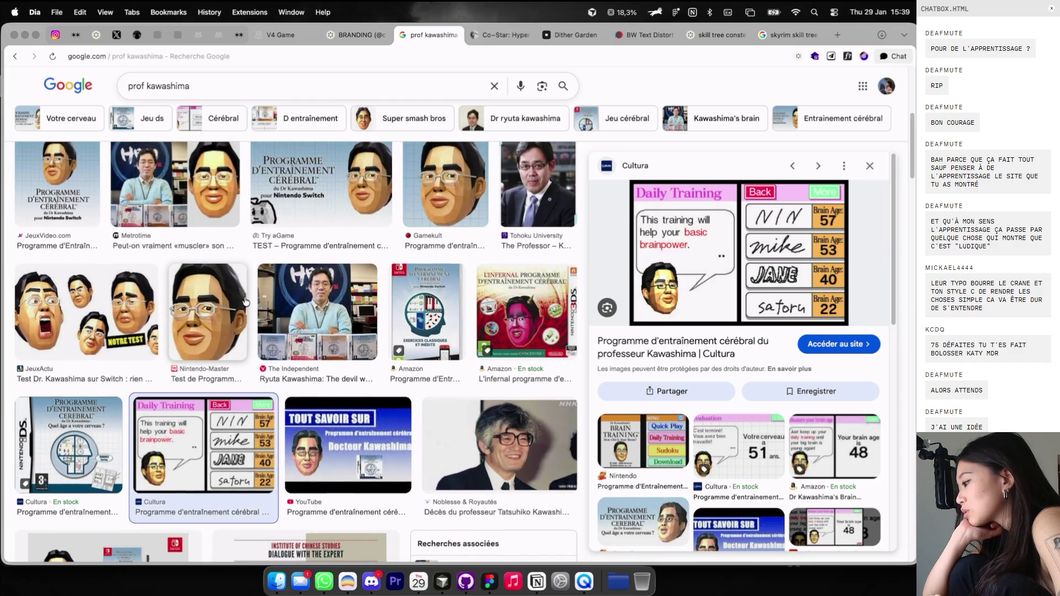
{"action": "scroll", "coordinate": [246, 300], "scroll_direction": "up", "scroll_amount": 5}
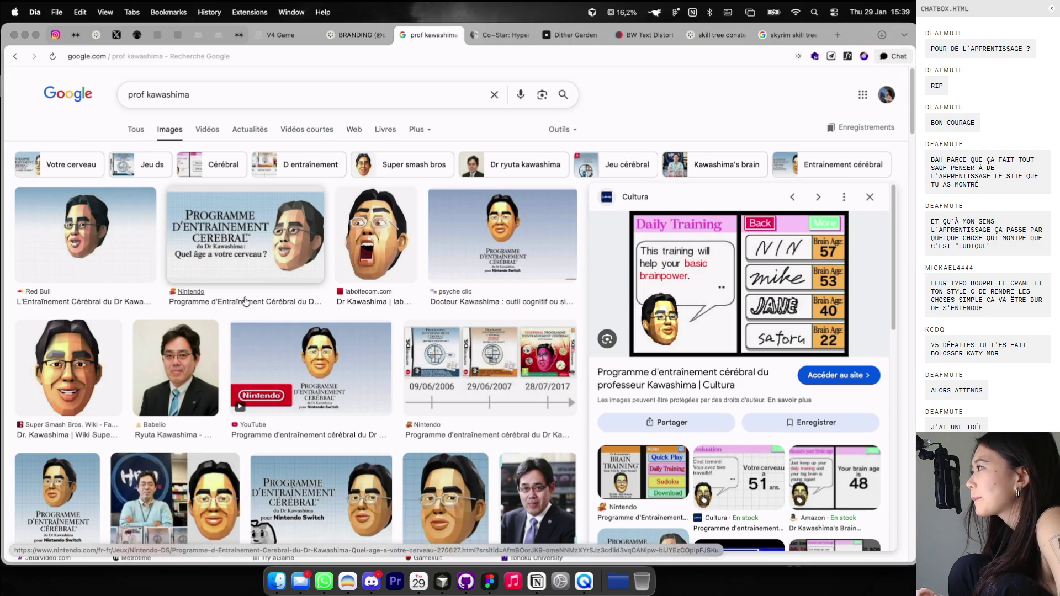
Preview the Nintendo YouTube trailer result and bring up options for its cover image.
{"action": "left_click", "coordinate": [302, 259]}
{"action": "left_click", "coordinate": [284, 367]}
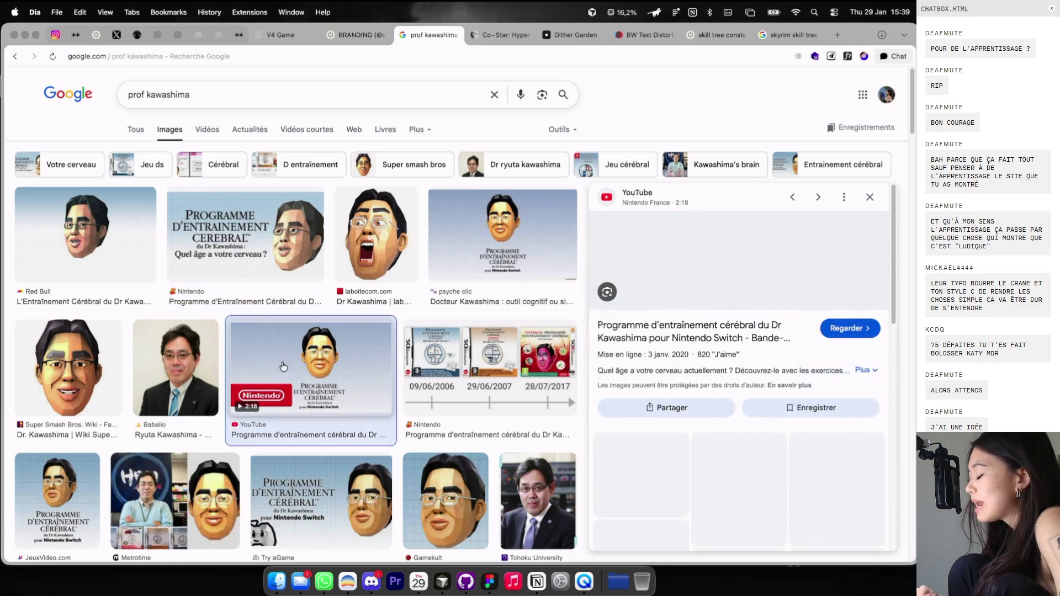
{"action": "scroll", "coordinate": [283, 366], "scroll_direction": "down", "scroll_amount": 4}
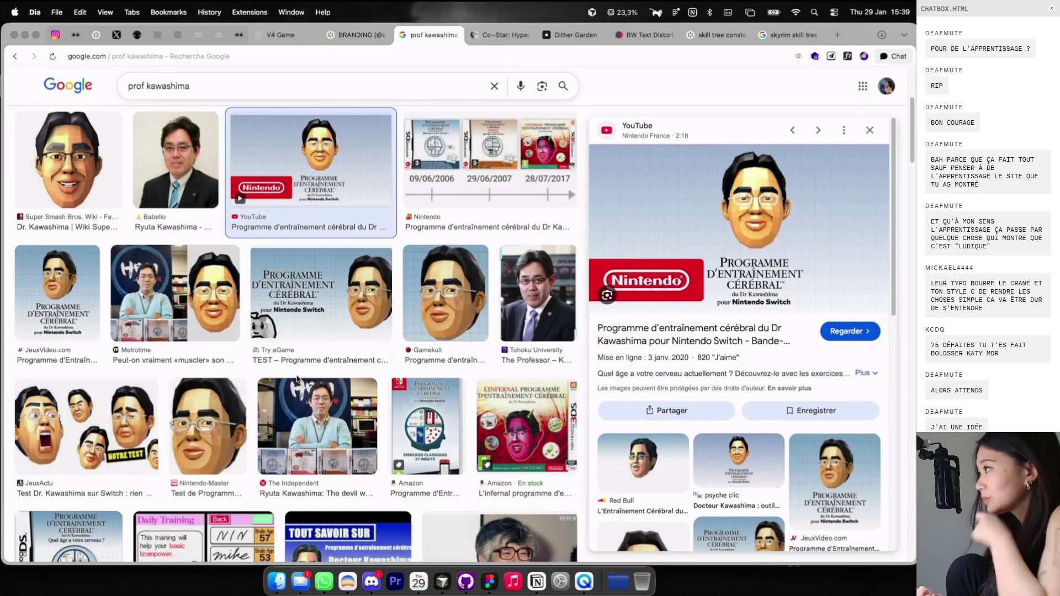
{"action": "scroll", "coordinate": [297, 379], "scroll_direction": "down", "scroll_amount": 1}
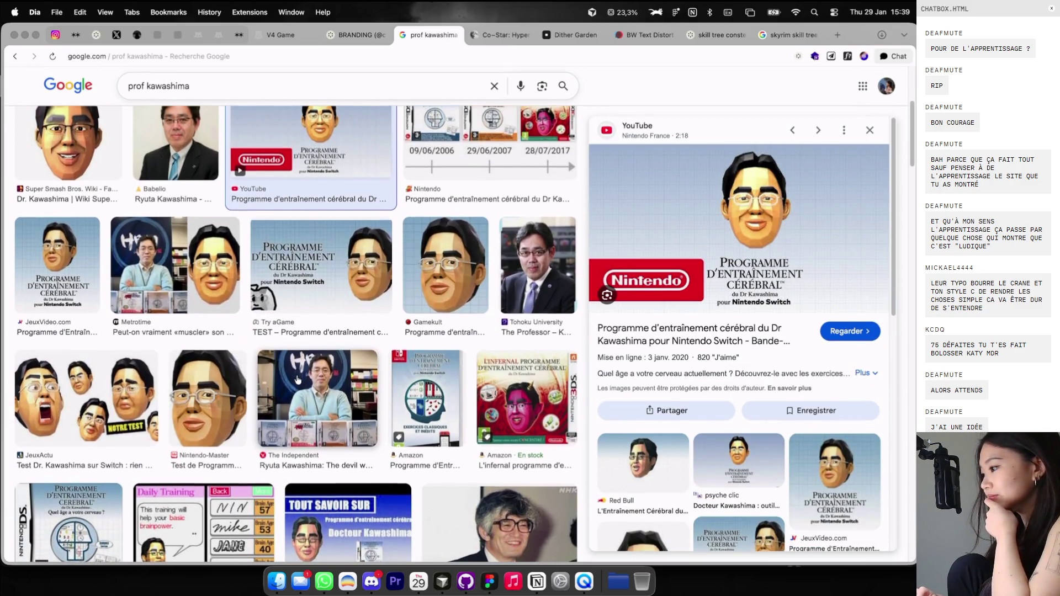
{"action": "right_click", "coordinate": [689, 248]}
Copy the Nintendo brain-training cover and paste it onto the Figma canvas.
{"action": "left_click", "coordinate": [703, 365]}
{"action": "key", "text": "super+Tab"}
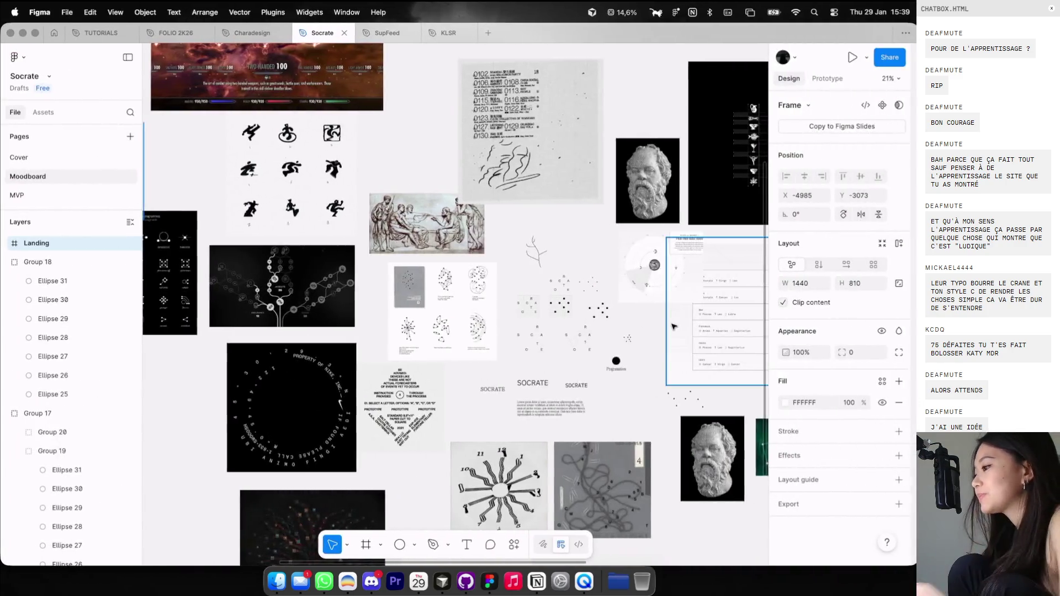
{"action": "scroll", "coordinate": [594, 251], "scroll_direction": "down", "scroll_amount": 3}
{"action": "left_click", "coordinate": [574, 221]}
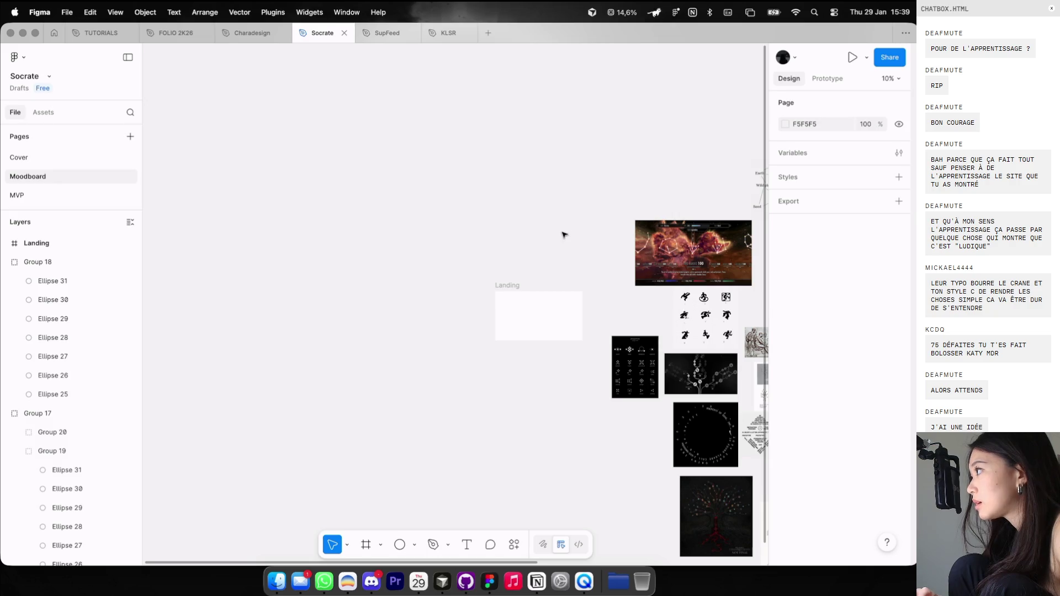
{"action": "key", "text": "super+v"}
Preview the Metrotime and JeuxVideo.com image results in the browser.
{"action": "key", "text": "super+Tab"}
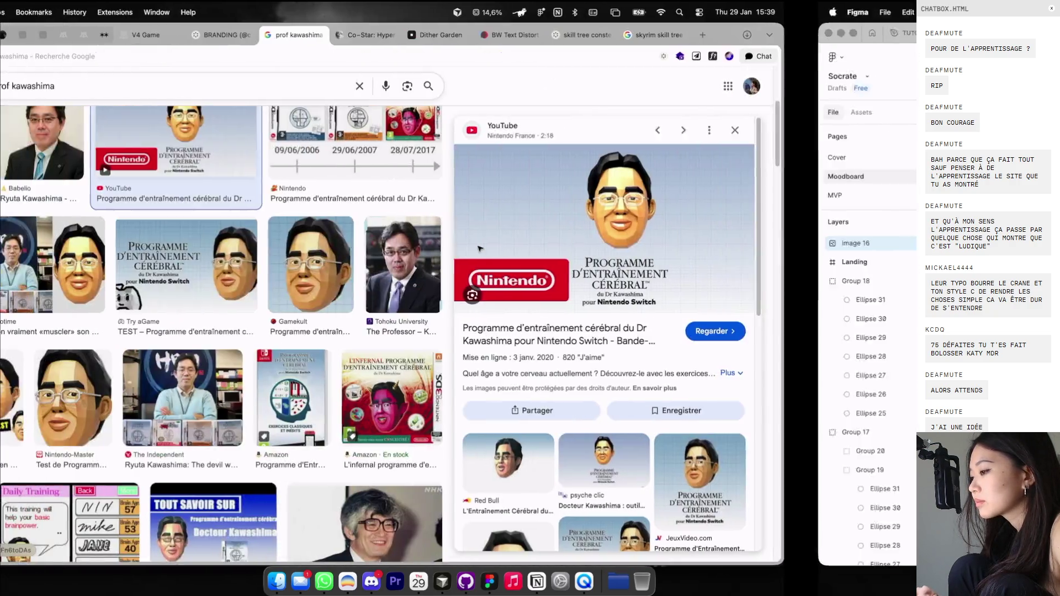
{"action": "left_click", "coordinate": [219, 266]}
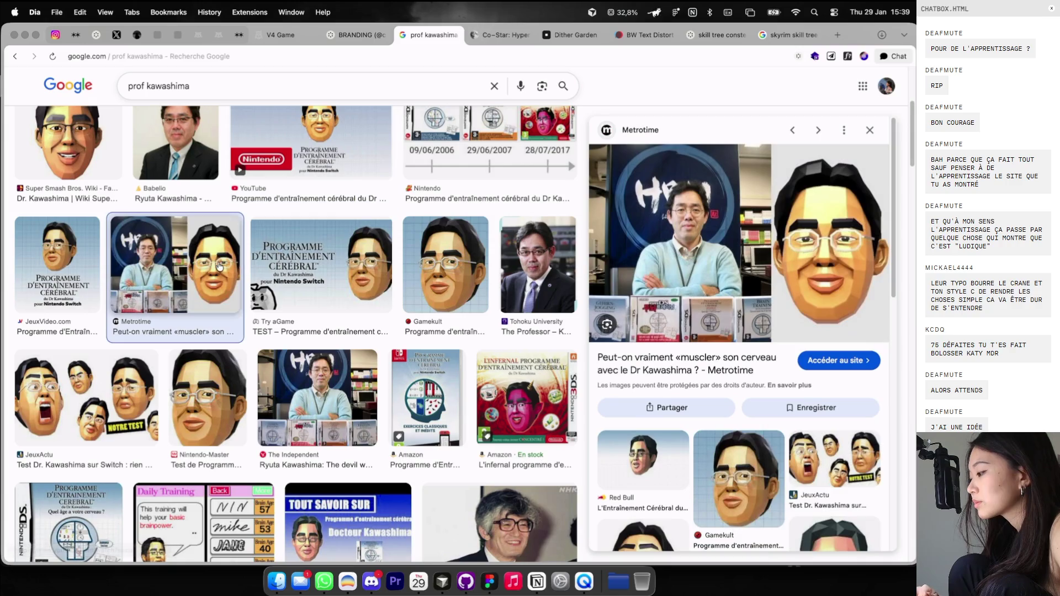
{"action": "left_click", "coordinate": [97, 270]}
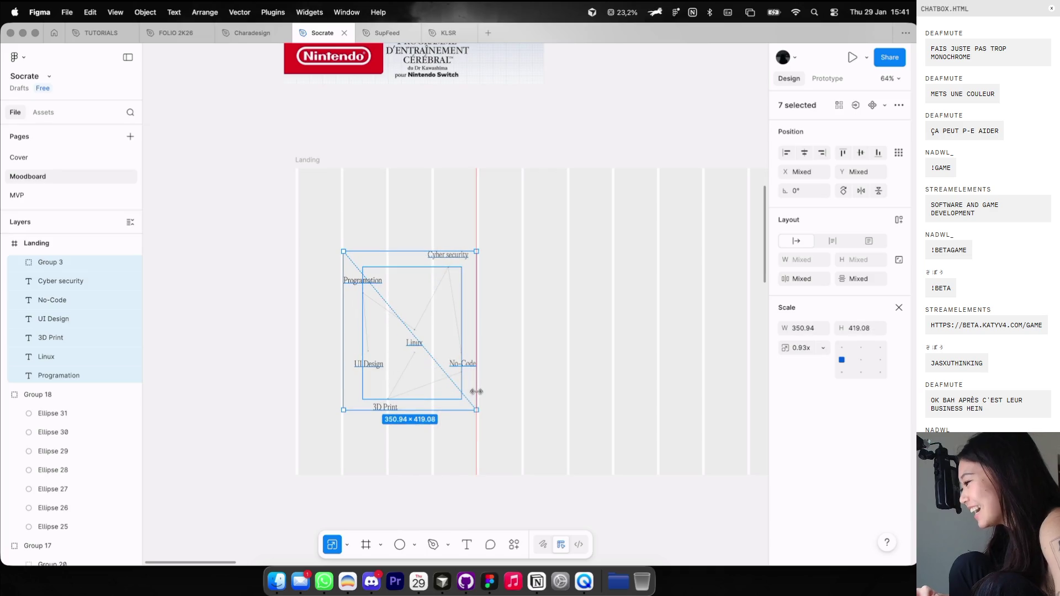
Hide the layout guides and group the skill diagram with its labels as Group 21.
{"action": "left_click", "coordinate": [518, 358]}
{"action": "key", "text": "ctrl+g"}
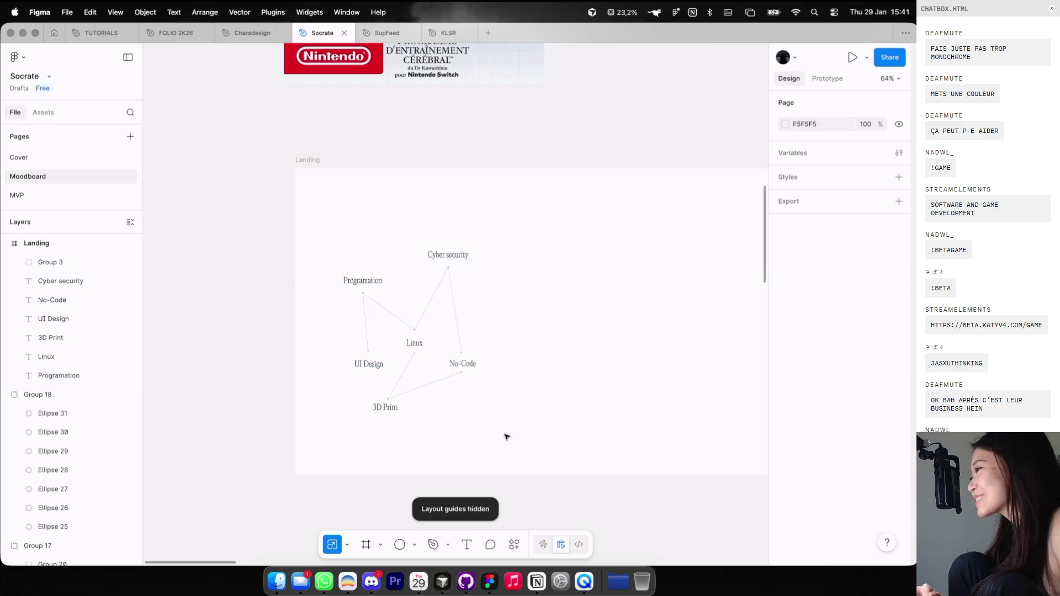
{"action": "left_click_drag", "start_coordinate": [510, 458], "coordinate": [331, 227]}
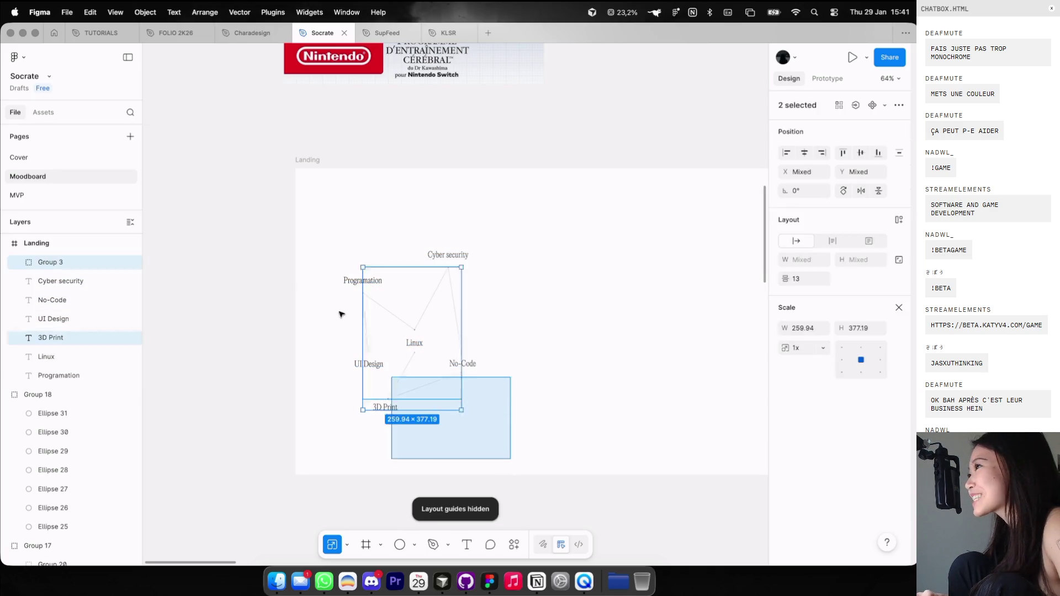
{"action": "key", "text": "Escape"}
{"action": "left_click", "coordinate": [457, 329]}
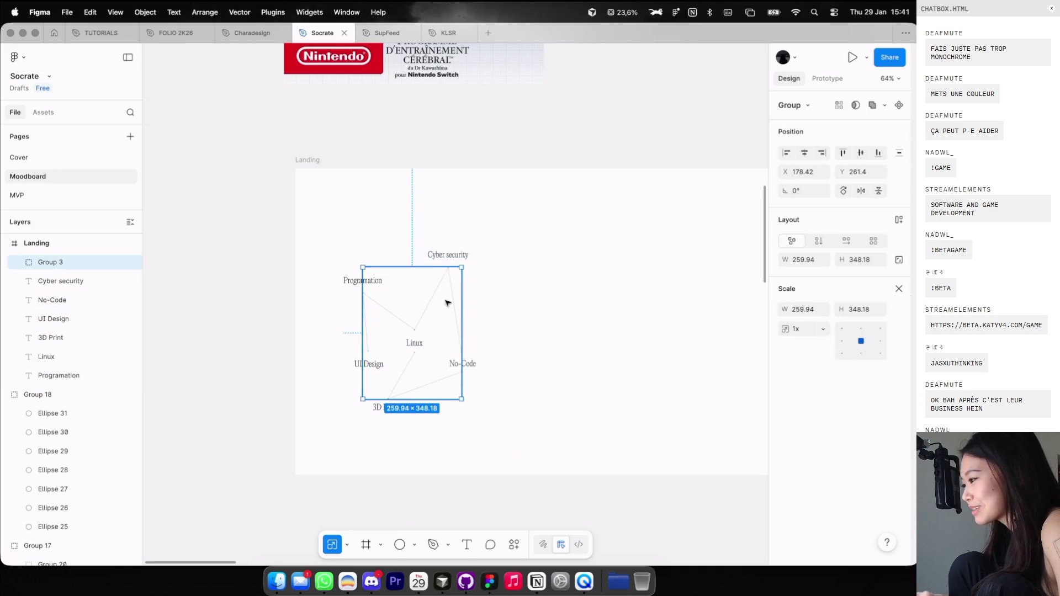
{"action": "left_click_drag", "start_coordinate": [331, 245], "coordinate": [497, 416]}
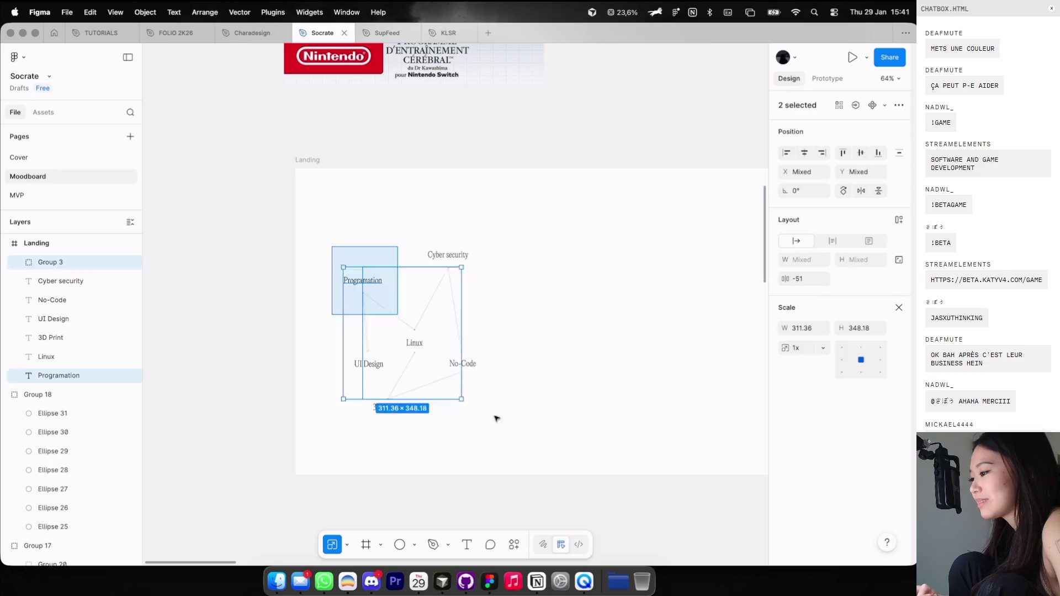
{"action": "left_click", "coordinate": [399, 310]}
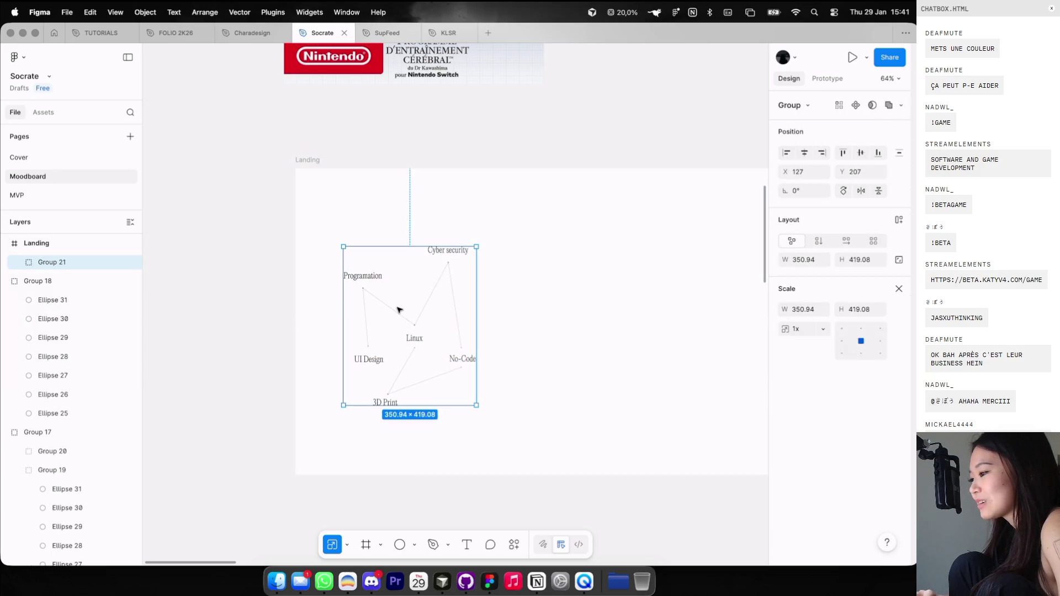
{"action": "key", "text": "super+Tab"}
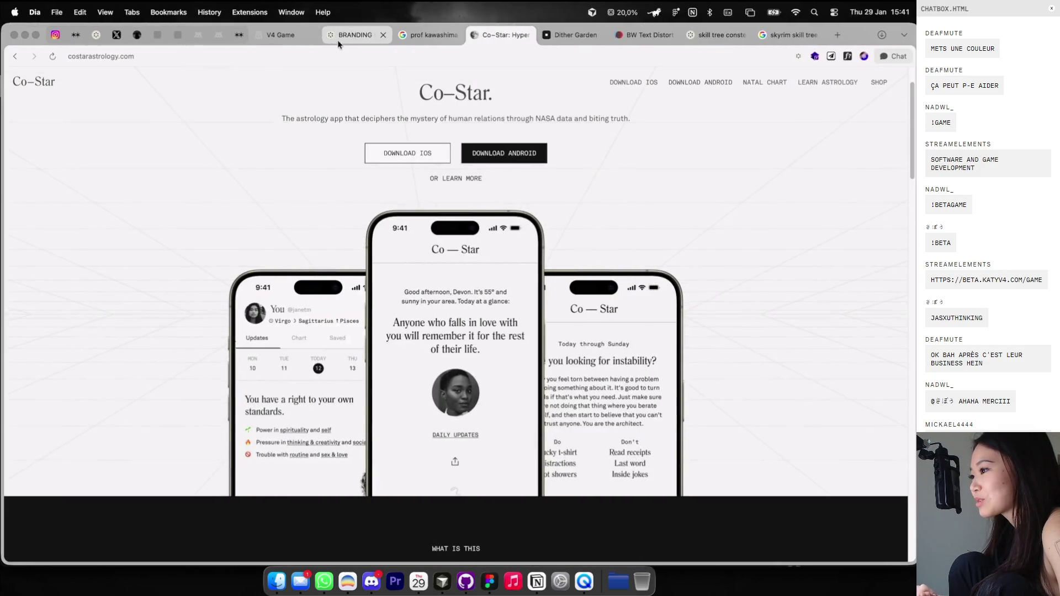
Open the leaderboard on the V4 Game page.
{"action": "left_click", "coordinate": [281, 35]}
{"action": "left_click", "coordinate": [490, 538]}
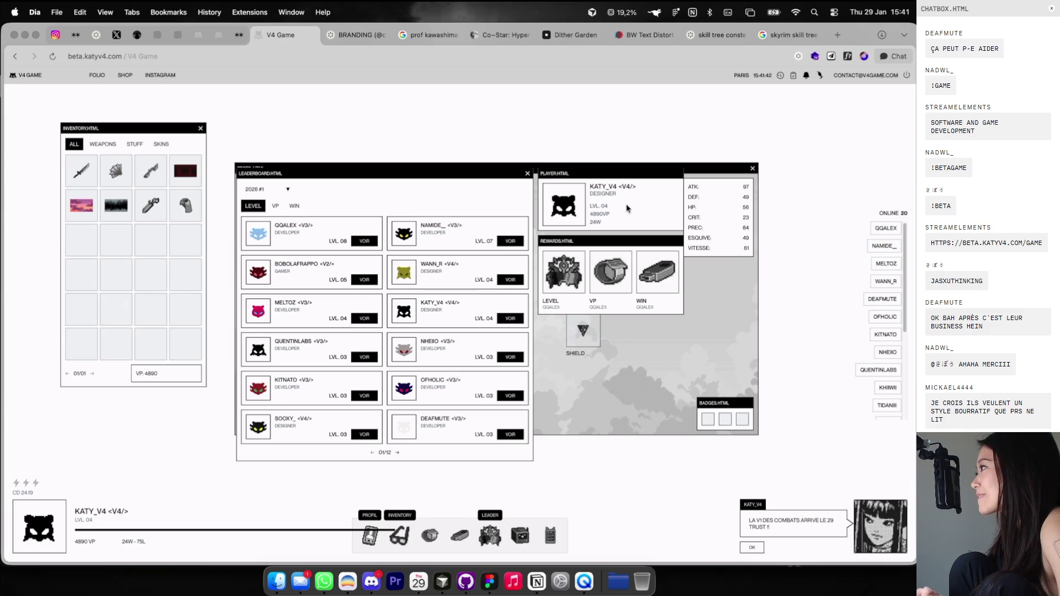
{"action": "key", "text": "super+Tab"}
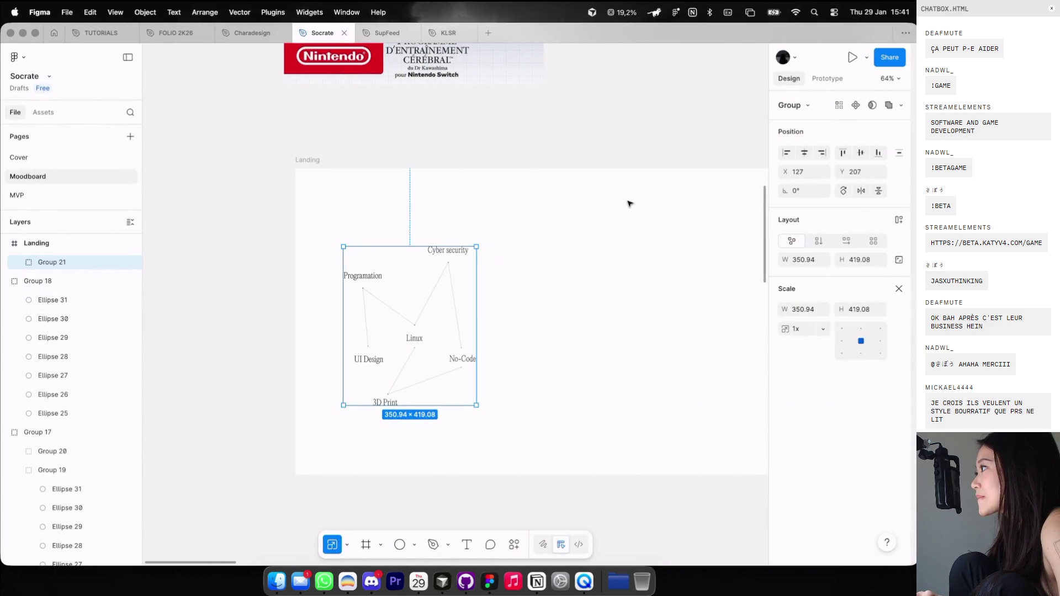
Zoom out on the Socrate moodboard to review the Landing frame beside the collage.
{"action": "scroll", "coordinate": [628, 203], "scroll_direction": "down", "scroll_amount": 2, "text": "ctrl"}
{"action": "scroll", "coordinate": [568, 218], "scroll_direction": "down", "scroll_amount": 2, "text": "ctrl"}
{"action": "scroll", "coordinate": [570, 219], "scroll_direction": "down", "scroll_amount": 2, "text": "ctrl"}
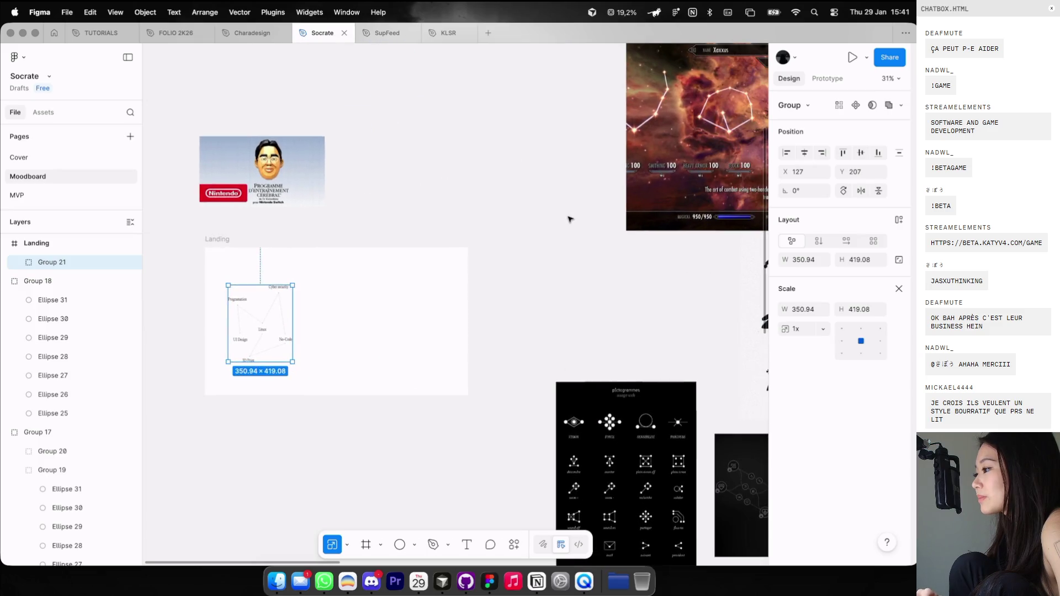
{"action": "scroll", "coordinate": [570, 219], "scroll_direction": "right", "scroll_amount": 5}
{"action": "scroll", "coordinate": [569, 219], "scroll_direction": "down", "scroll_amount": 1, "text": "ctrl"}
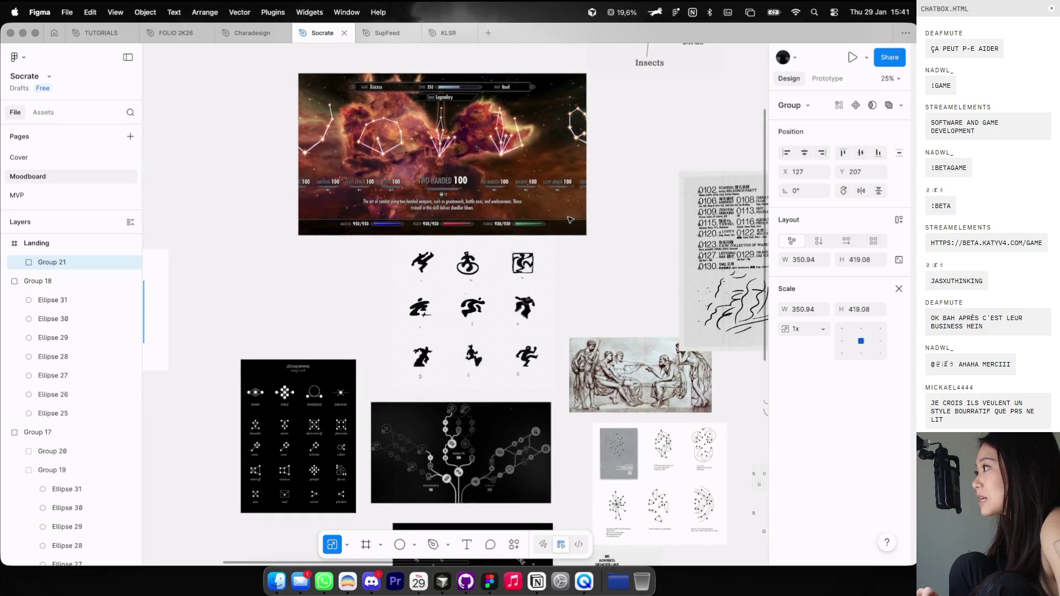
{"action": "key", "text": "super+Tab"}
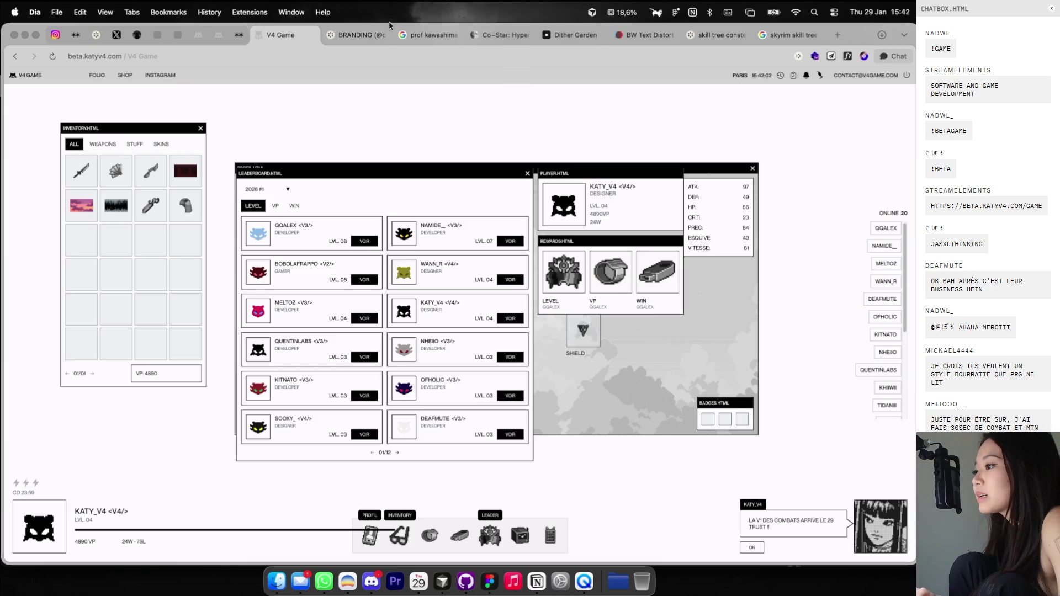
Open chatgpt.com in the BRANDING browser tab.
{"action": "left_click", "coordinate": [386, 35]}
{"action": "left_click", "coordinate": [328, 55]}
{"action": "type", "text": "chat"}
{"action": "key", "text": "Return"}
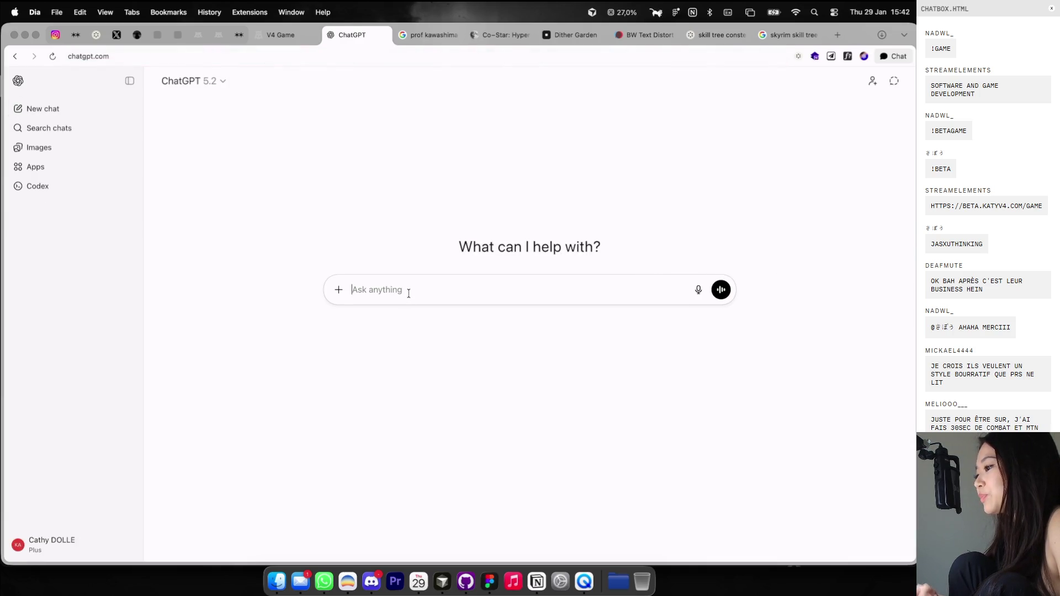
Copy the Nintendo cover image from the Figma moodboard as PNG.
{"action": "key", "text": "super+Tab"}
{"action": "scroll", "coordinate": [463, 310], "scroll_direction": "down", "scroll_amount": 3}
{"action": "scroll", "coordinate": [463, 311], "scroll_direction": "down", "scroll_amount": 3}
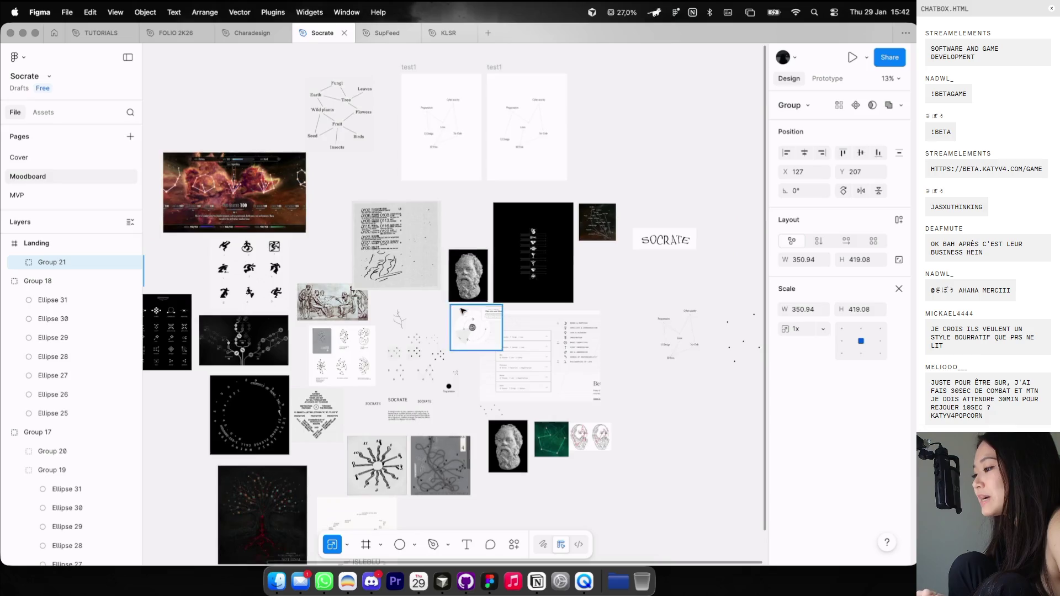
{"action": "scroll", "coordinate": [463, 310], "scroll_direction": "up", "scroll_amount": 3}
{"action": "left_click", "coordinate": [478, 268]}
{"action": "key", "text": "super+shift+c"}
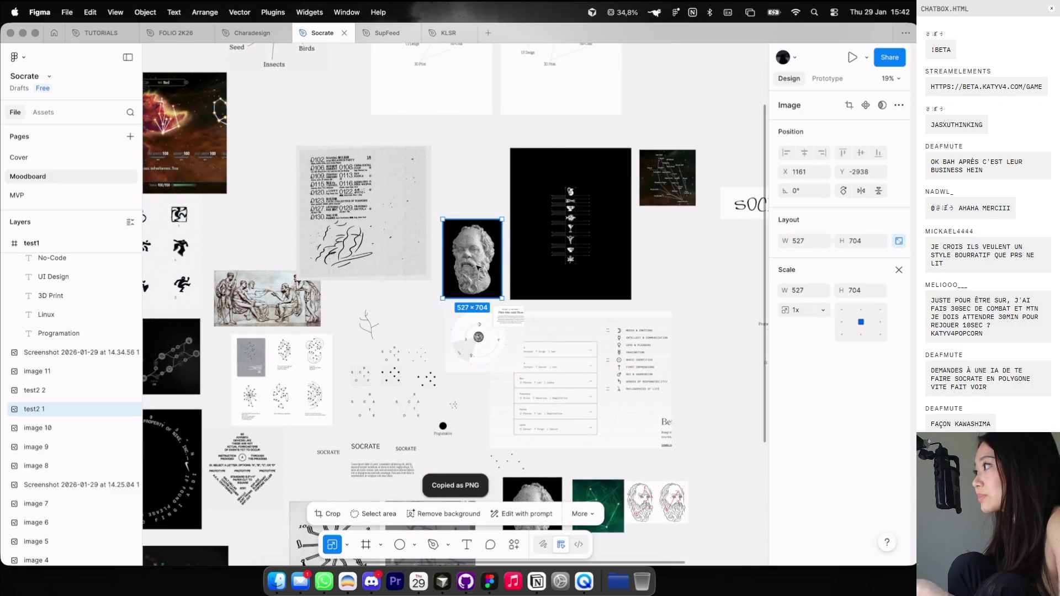
{"action": "scroll", "coordinate": [477, 268], "scroll_direction": "up", "scroll_amount": 3}
{"action": "left_click", "coordinate": [478, 221]}
{"action": "scroll", "coordinate": [478, 205], "scroll_direction": "up", "scroll_amount": 3}
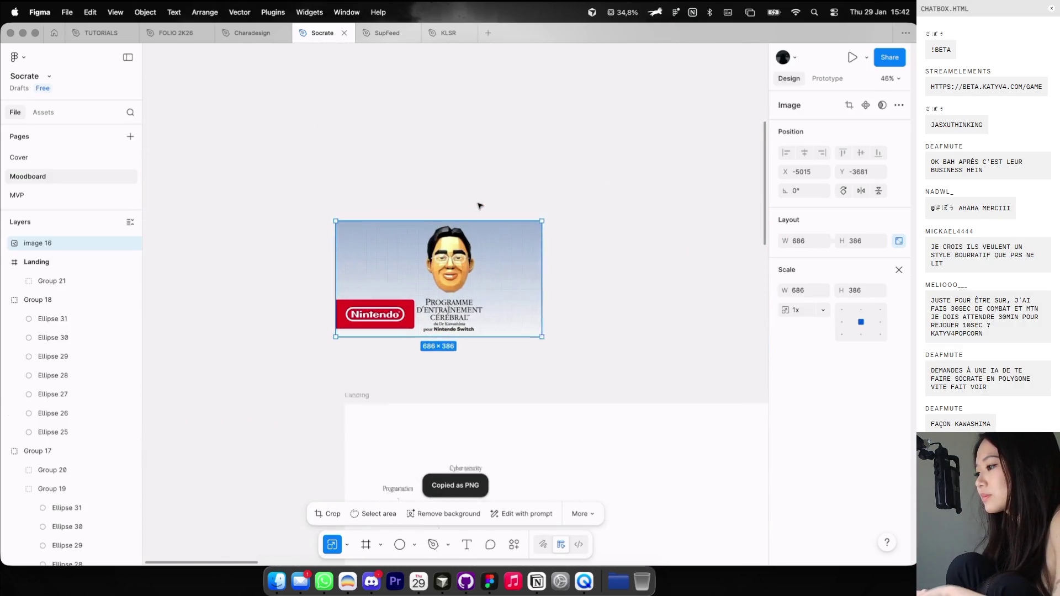
{"action": "scroll", "coordinate": [478, 206], "scroll_direction": "up", "scroll_amount": 2}
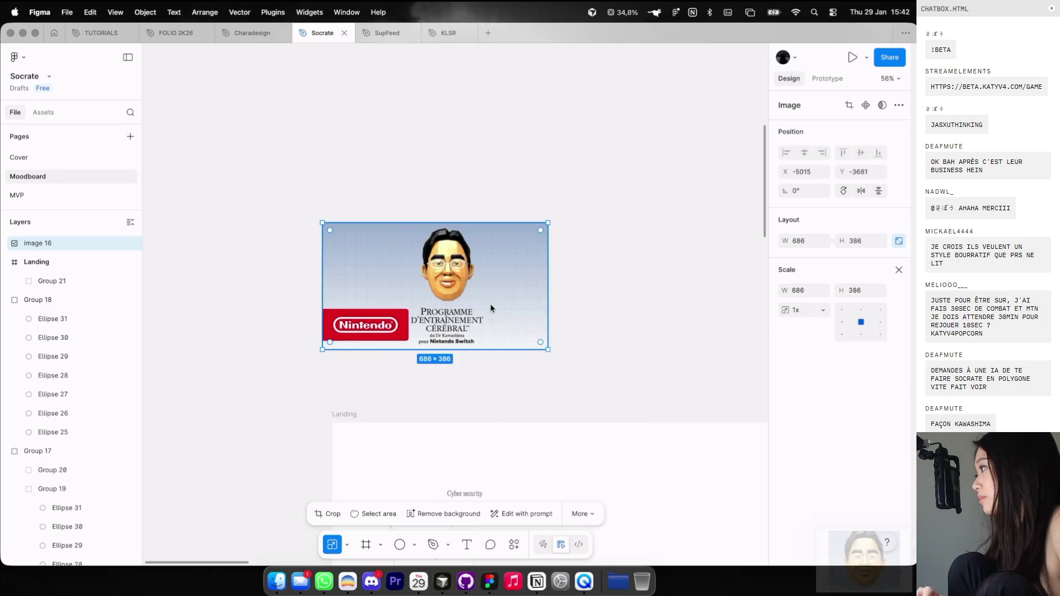
{"action": "key", "text": "super+shift+c"}
Paste the cover into ChatGPT and ask for Socrates' face in the same polygon style, monochrome.
{"action": "key", "text": "super+Tab"}
{"action": "key", "text": "super+v"}
{"action": "type", "text": "prend l"}
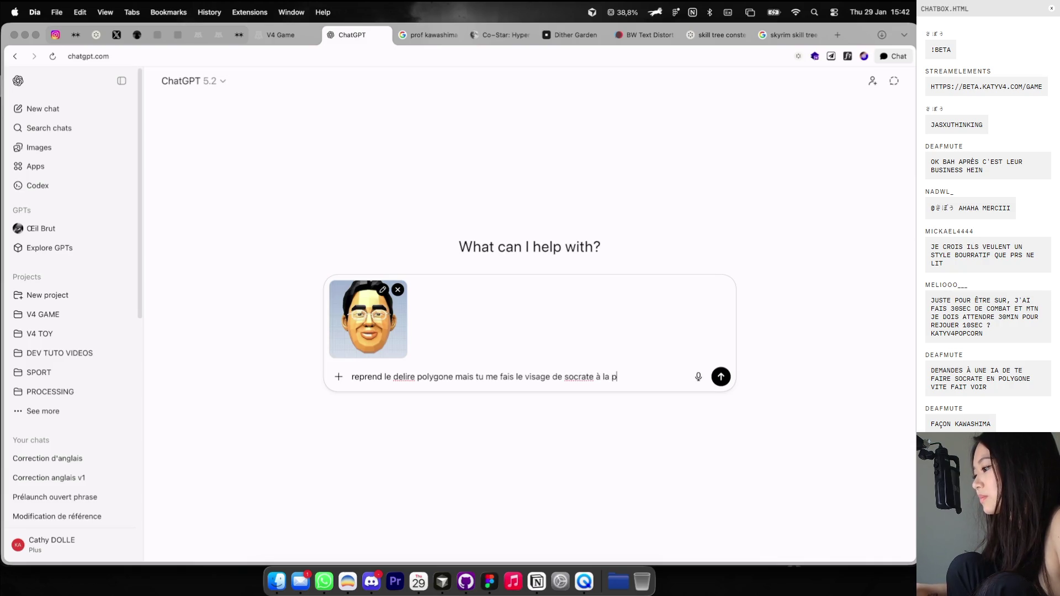
{"action": "type", "text": "ochroime"}
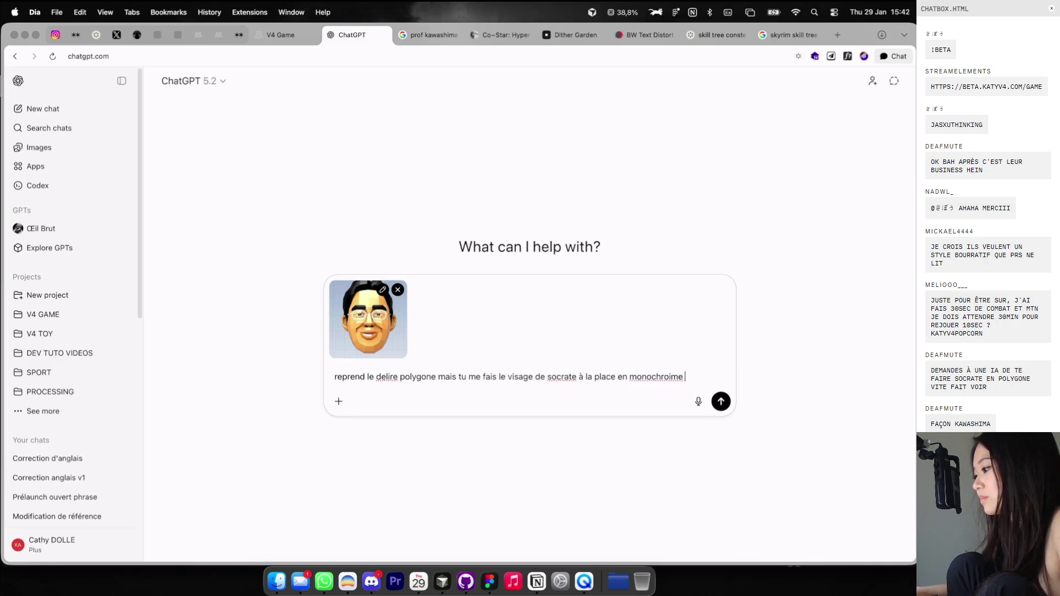
{"action": "key", "text": "Return"}
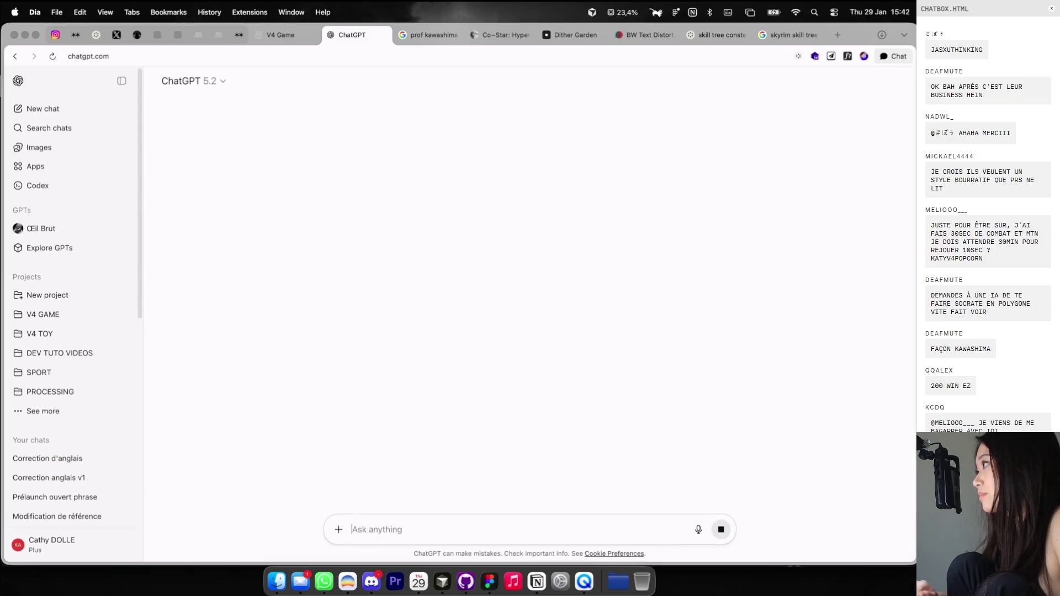
Glance back at Figma, then return to the browser's V4 Game tab.
{"action": "key", "text": "super+Tab"}
{"action": "scroll", "coordinate": [482, 321], "scroll_direction": "down", "scroll_amount": 5}
{"action": "scroll", "coordinate": [481, 321], "scroll_direction": "right", "scroll_amount": 5}
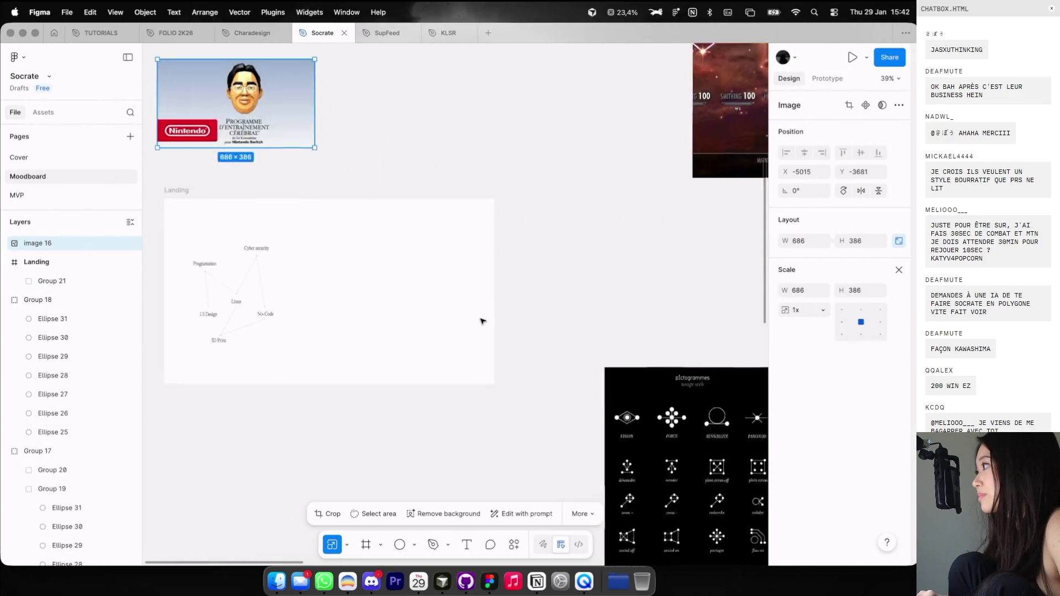
{"action": "key", "text": "super+Tab"}
{"action": "key", "text": "ctrl+Tab"}
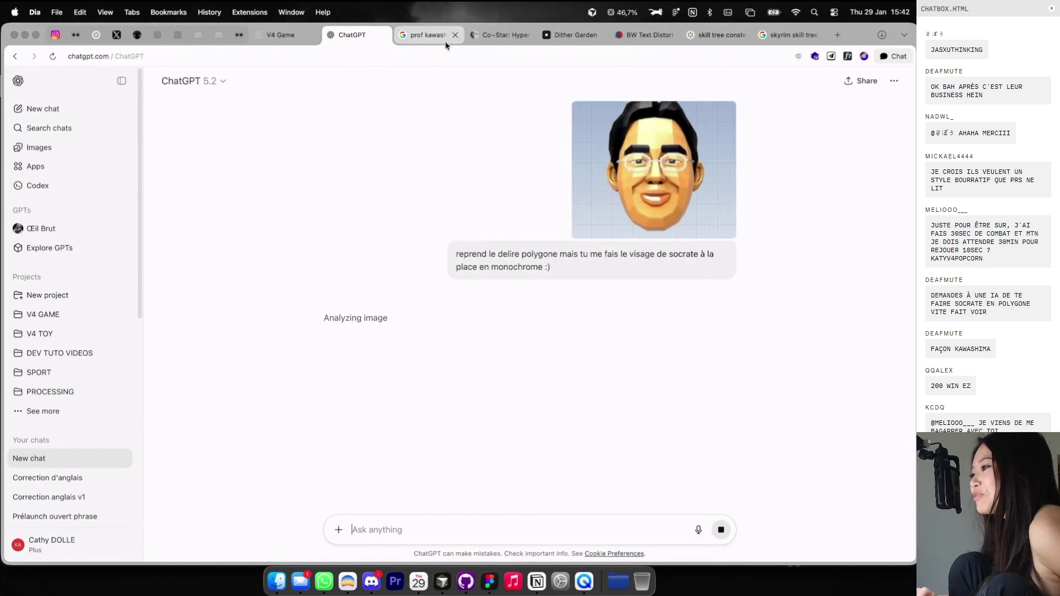
{"action": "left_click", "coordinate": [293, 33]}
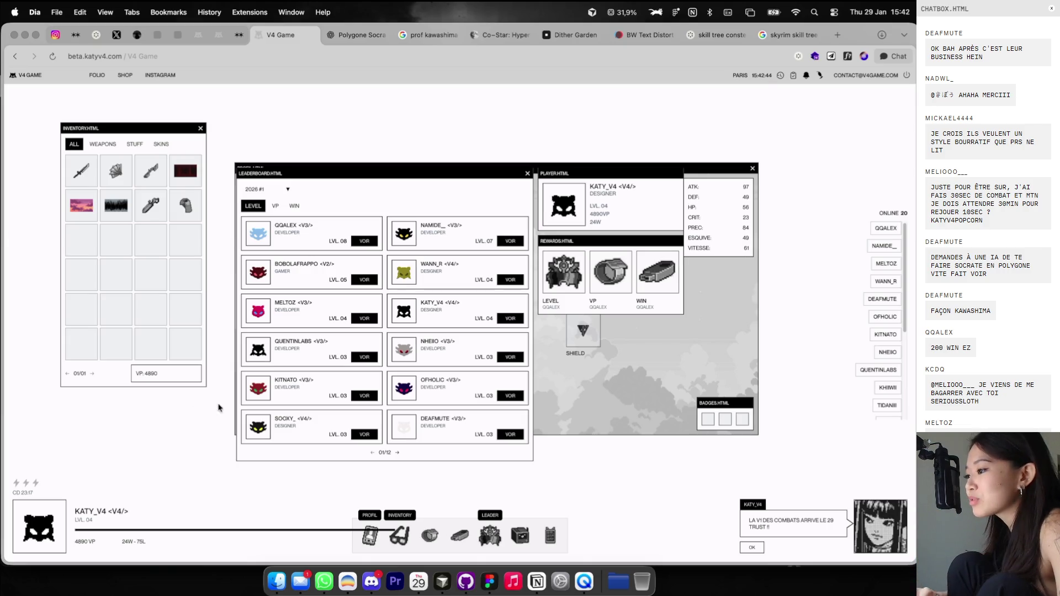
Move the leaderboard aside and open the live stream chat window.
{"action": "mouse_move", "coordinate": [464, 171]}
{"action": "left_mouse_down"}
{"action": "mouse_move", "coordinate": [546, 130]}
{"action": "mouse_move", "coordinate": [516, 126]}
{"action": "left_mouse_up"}
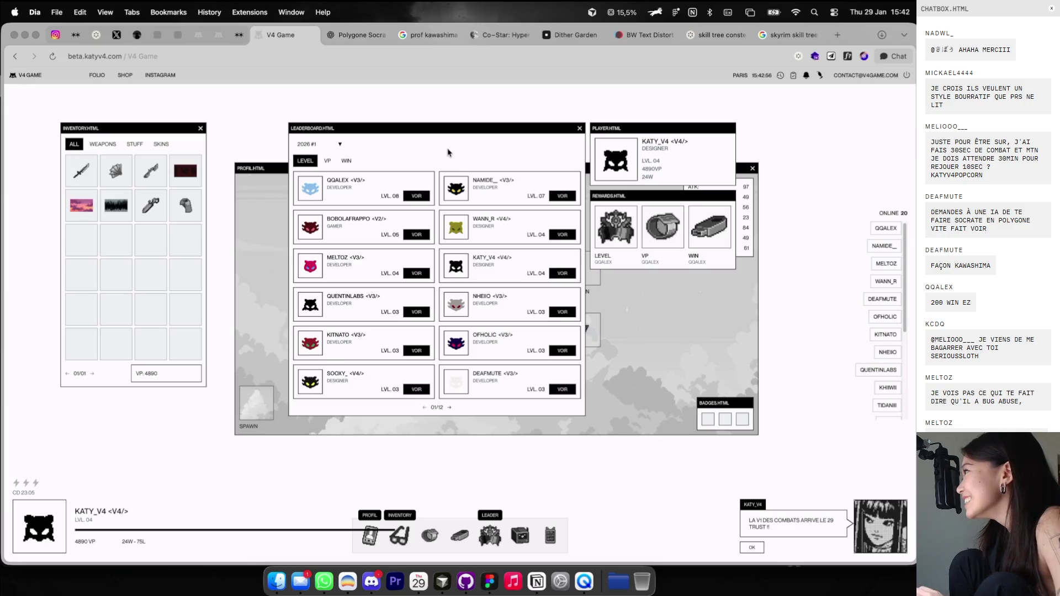
{"action": "left_click", "coordinate": [550, 535]}
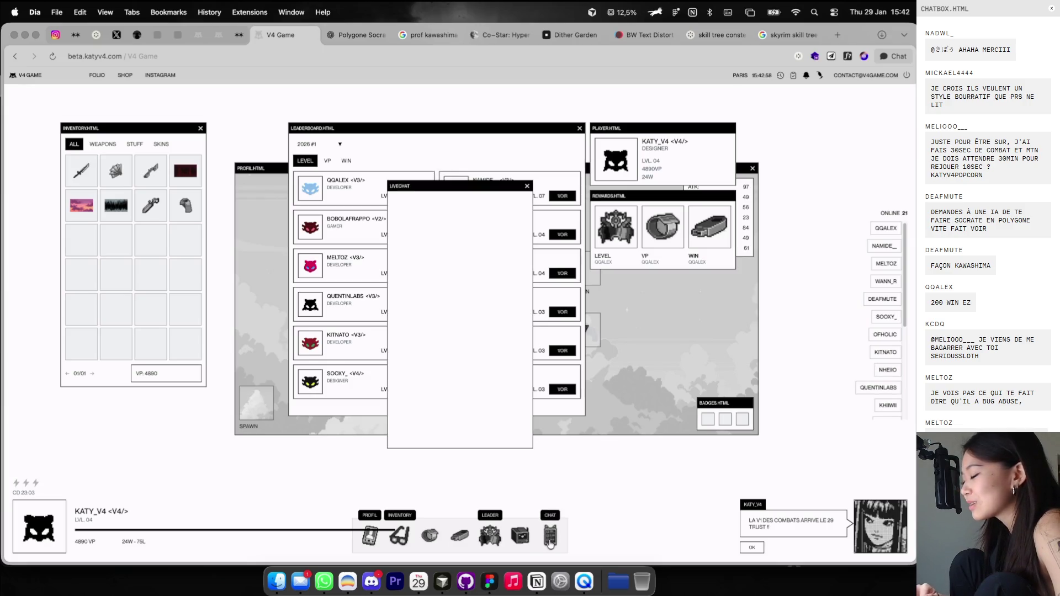
{"action": "mouse_move", "coordinate": [471, 182]}
{"action": "left_mouse_down"}
{"action": "mouse_move", "coordinate": [673, 205]}
{"action": "mouse_move", "coordinate": [660, 224]}
{"action": "left_mouse_up"}
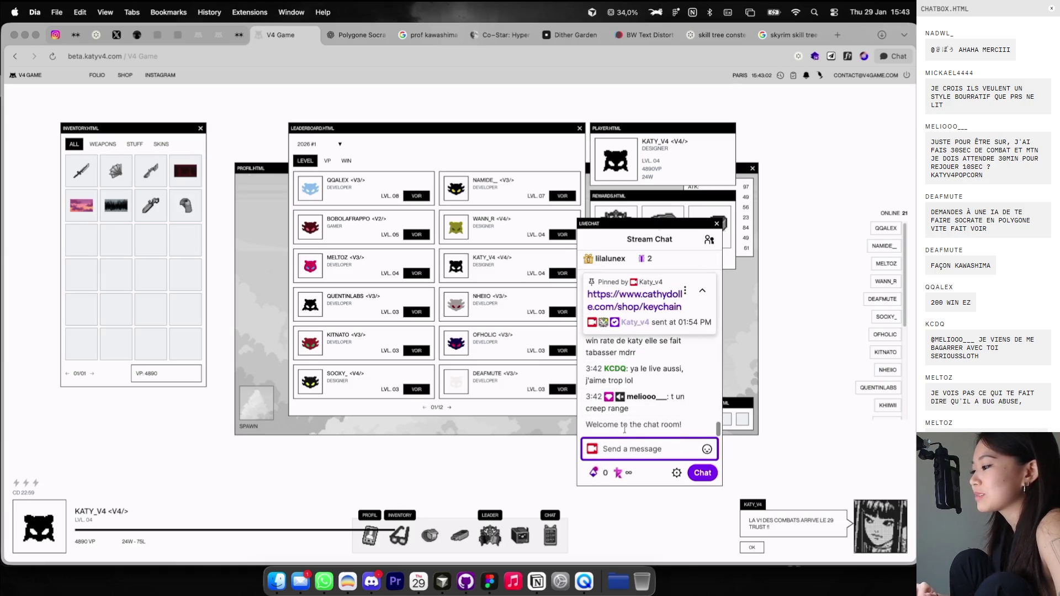
Post 'bonjour' in the stream chat, confirm it, and close the live chat.
{"action": "type", "text": "bonjour"}
{"action": "key", "text": "Return"}
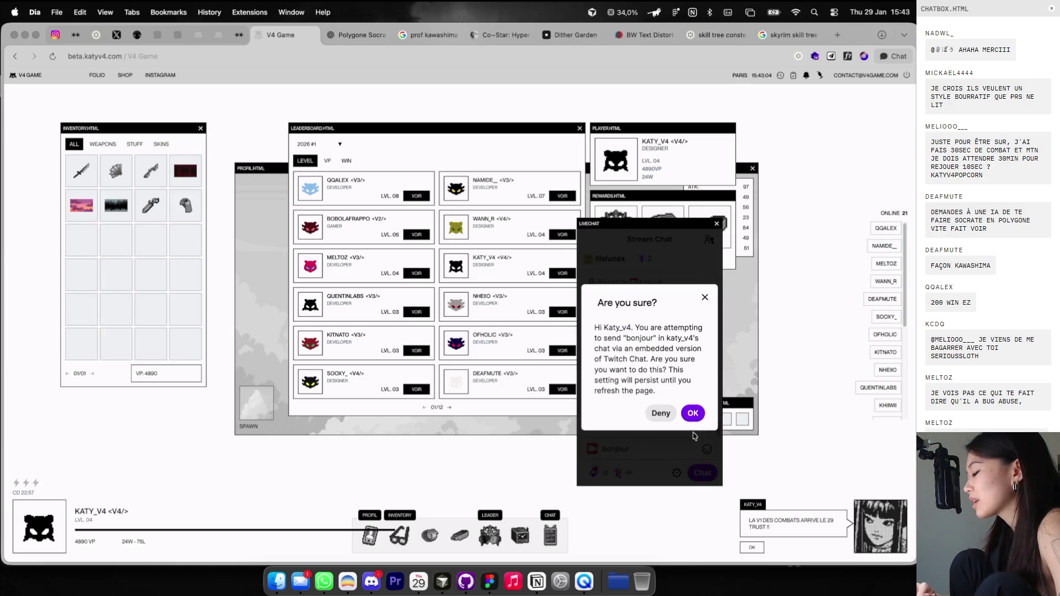
{"action": "left_click", "coordinate": [693, 413]}
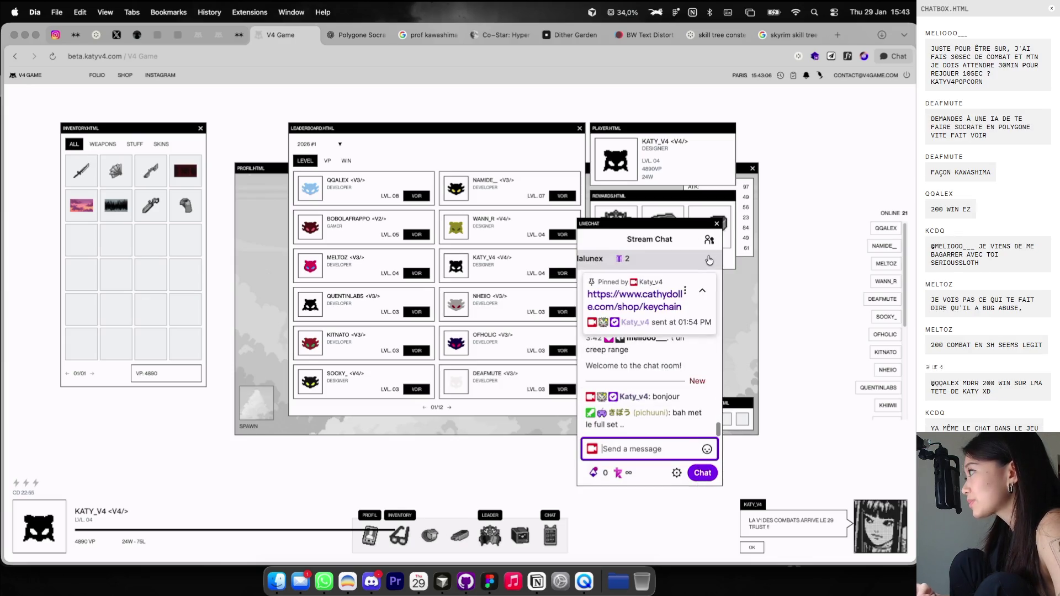
{"action": "left_click", "coordinate": [718, 235]}
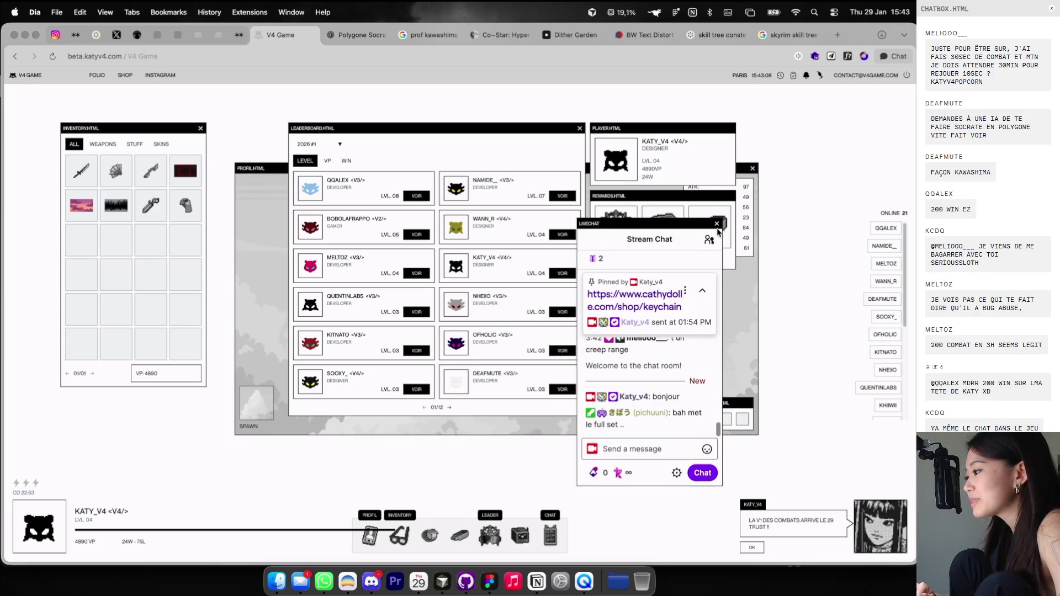
{"action": "left_click", "coordinate": [717, 225]}
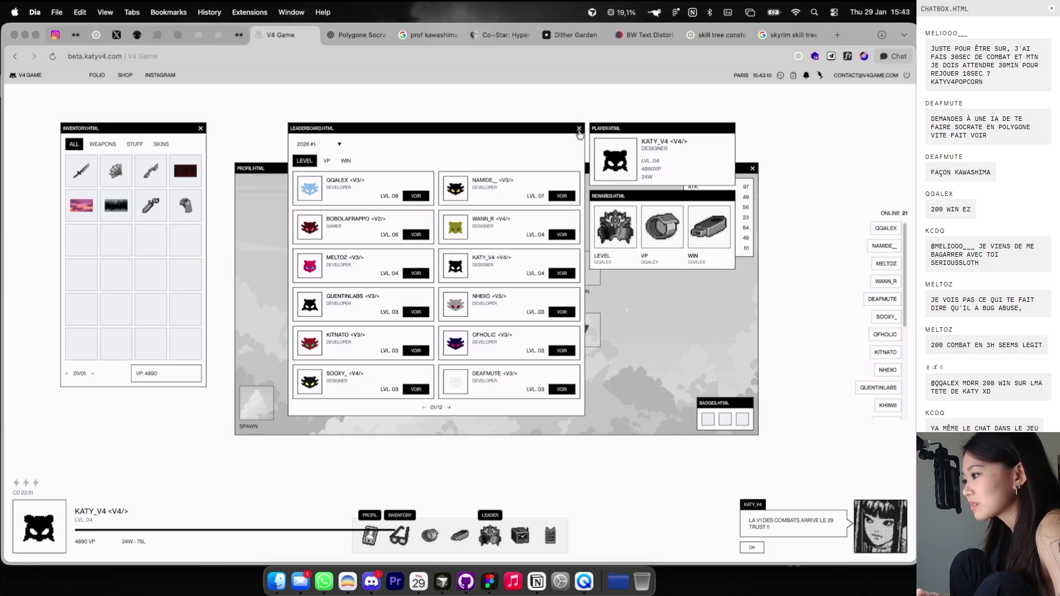
Close the leaderboard and equip the fan, hat, kimono and triangle shield for ATK 112, DEF 69.
{"action": "left_click", "coordinate": [579, 130]}
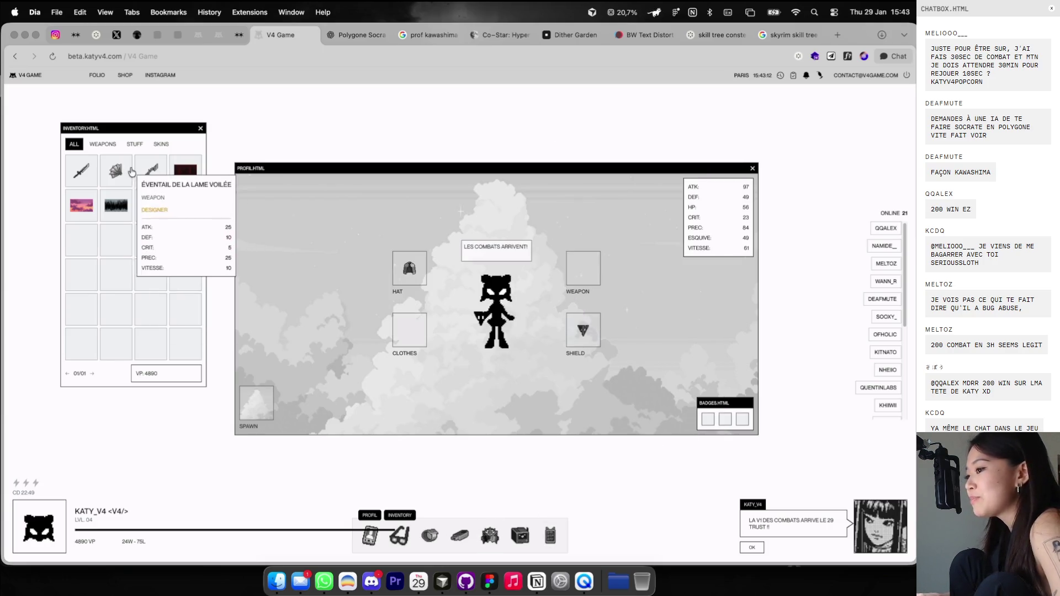
{"action": "left_click", "coordinate": [114, 172]}
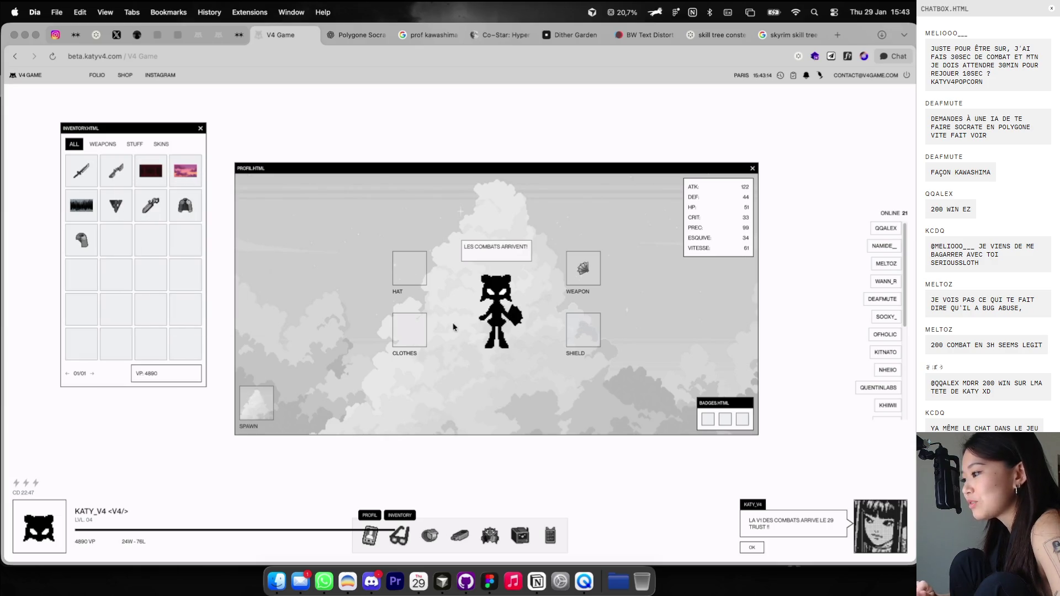
{"action": "left_click", "coordinate": [185, 205]}
{"action": "left_click", "coordinate": [185, 209]}
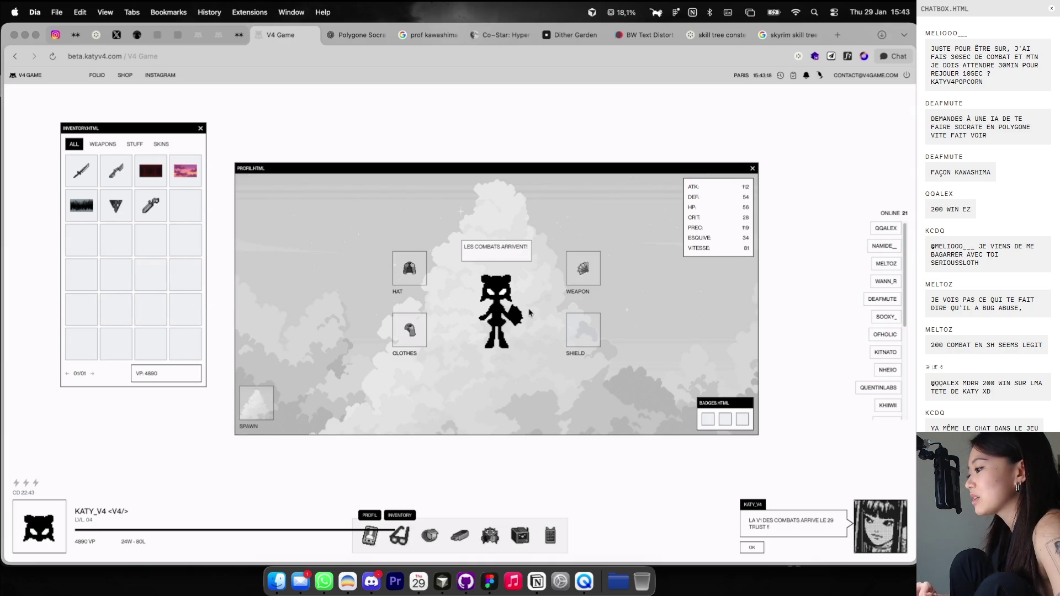
{"action": "left_click", "coordinate": [116, 206]}
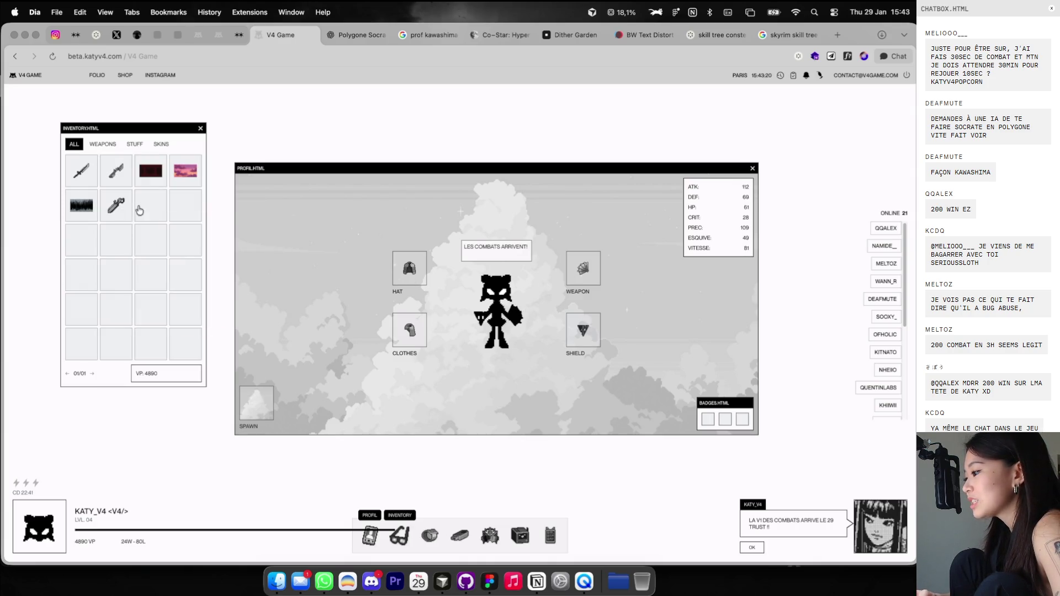
{"action": "key", "text": "ctrl+Right"}
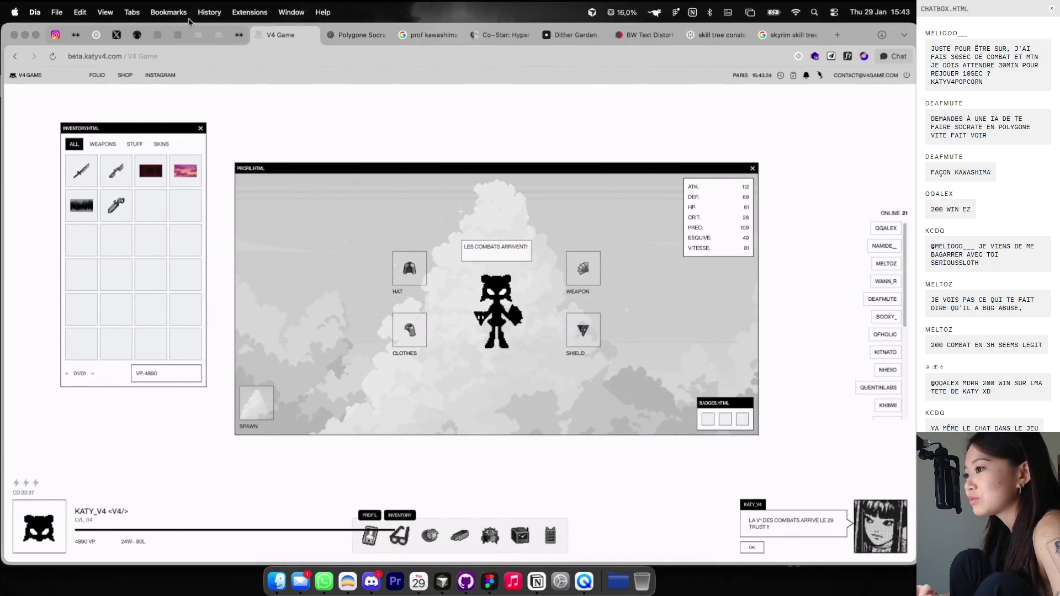
Copy the polygon Socrates portrait from the Polygone Socrate chat and send '+ low poly'.
{"action": "left_click", "coordinate": [343, 35]}
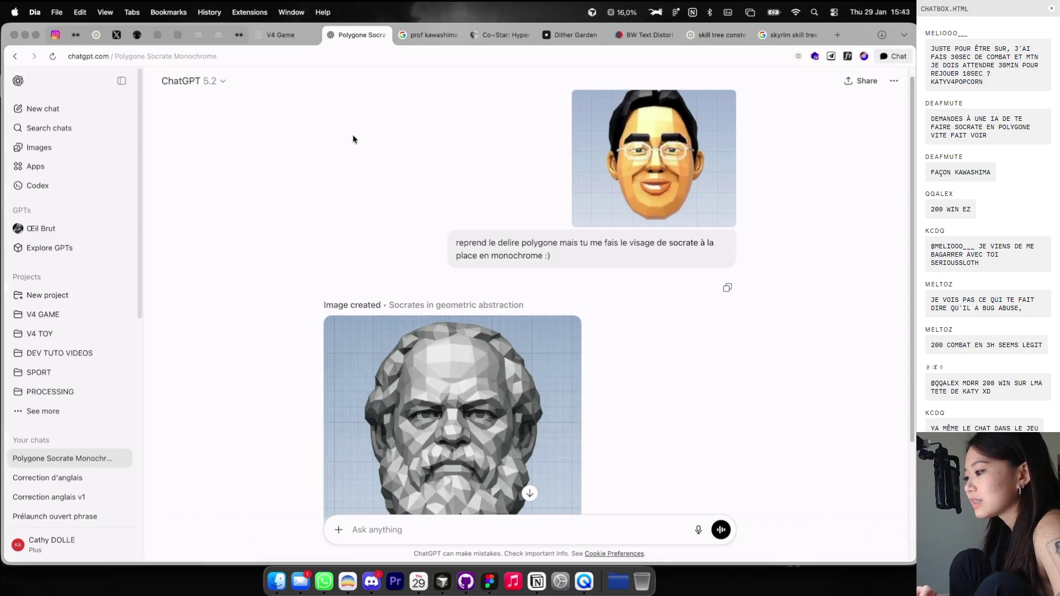
{"action": "scroll", "coordinate": [367, 249], "scroll_direction": "down", "scroll_amount": 3}
{"action": "left_click", "coordinate": [370, 299]}
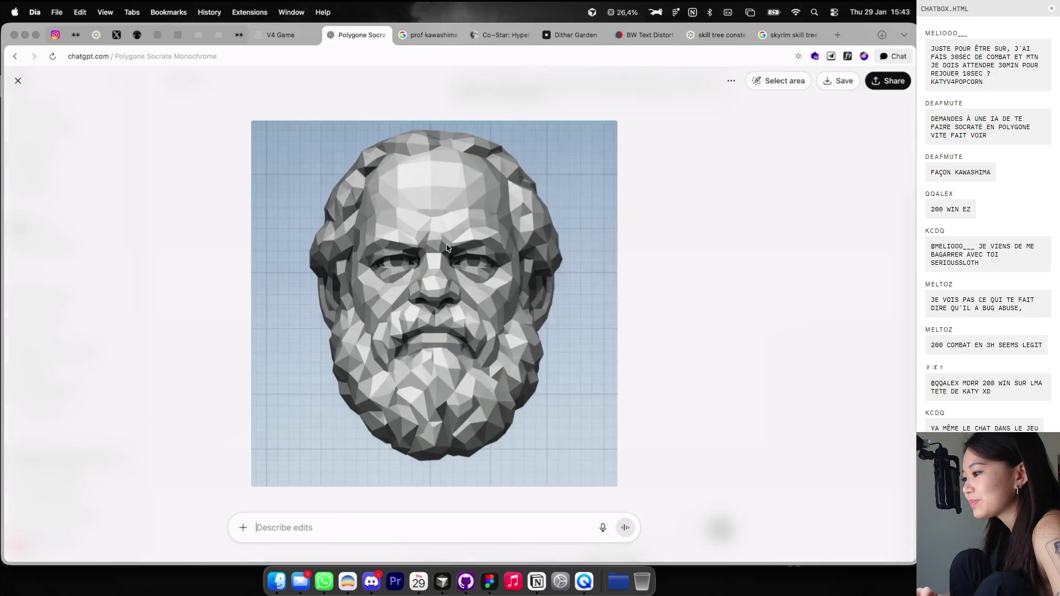
{"action": "right_click", "coordinate": [437, 262]}
{"action": "left_click", "coordinate": [450, 293]}
{"action": "key", "text": "Escape"}
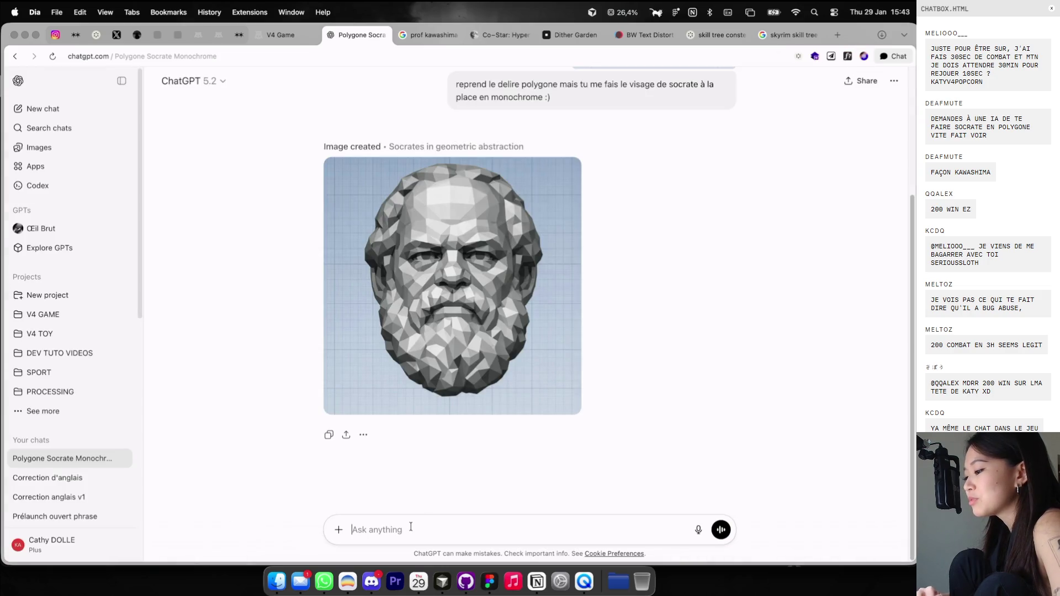
{"action": "type", "text": "+ low poly"}
{"action": "key", "text": "Return"}
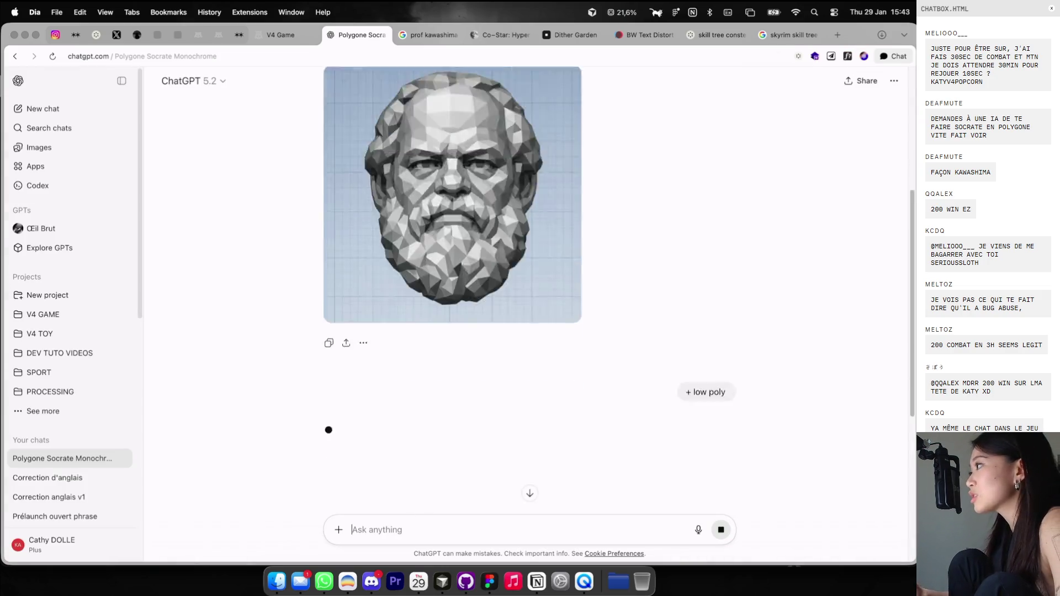
{"action": "key", "text": "super+Tab"}
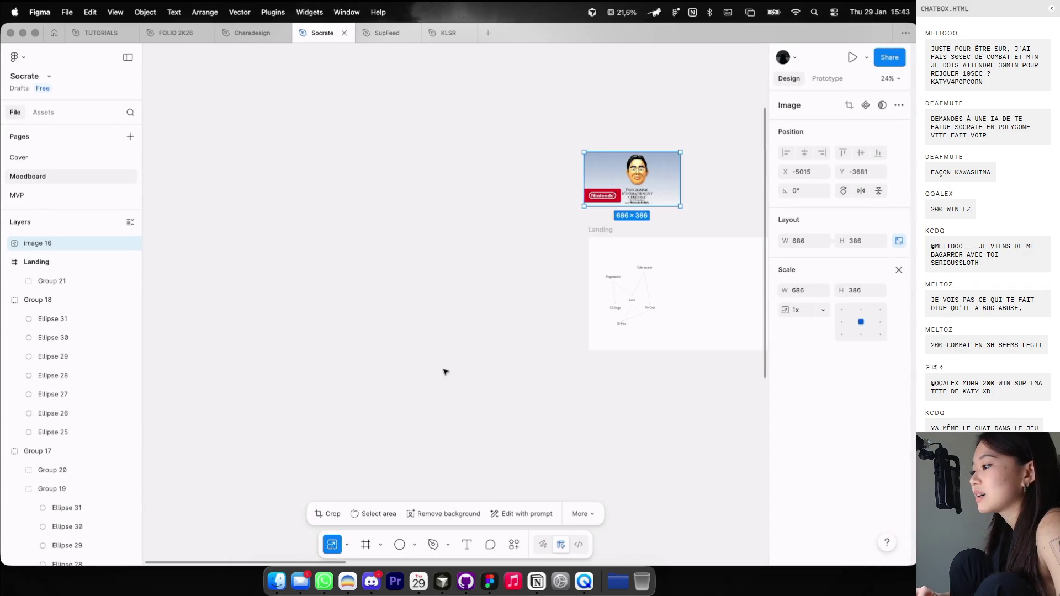
Paste the Socrates portrait onto the Figma canvas and move it to the left.
{"action": "key", "text": "super+v"}
{"action": "left_click_drag", "start_coordinate": [467, 325], "coordinate": [169, 326]}
{"action": "scroll", "coordinate": [445, 279], "scroll_direction": "left", "scroll_amount": 10}
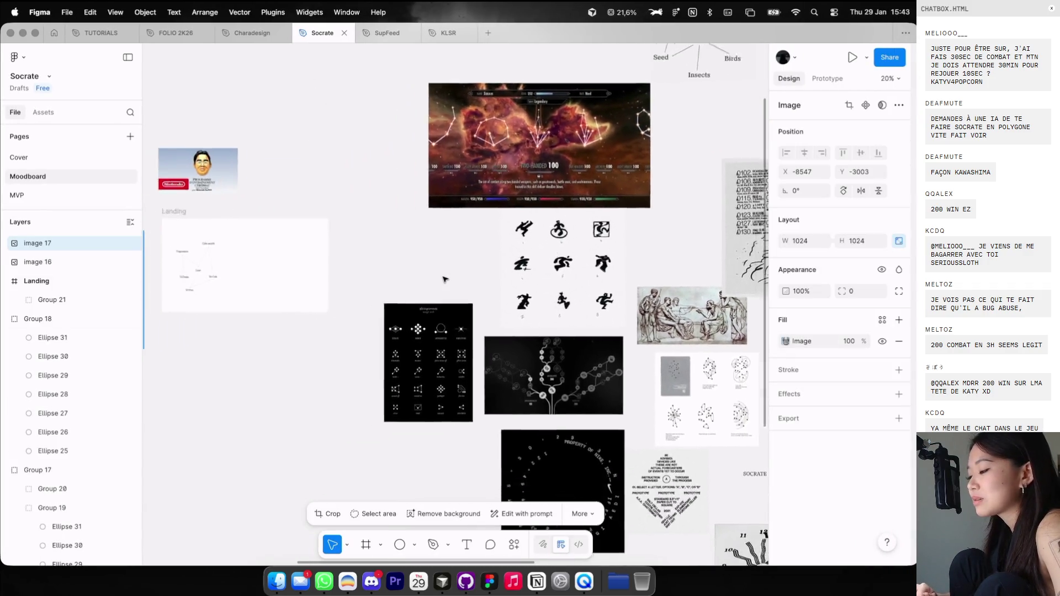
{"action": "scroll", "coordinate": [276, 217], "scroll_direction": "up", "scroll_amount": 3, "text": "ctrl"}
{"action": "scroll", "coordinate": [295, 232], "scroll_direction": "down", "scroll_amount": 5}
{"action": "scroll", "coordinate": [295, 232], "scroll_direction": "right", "scroll_amount": 5}
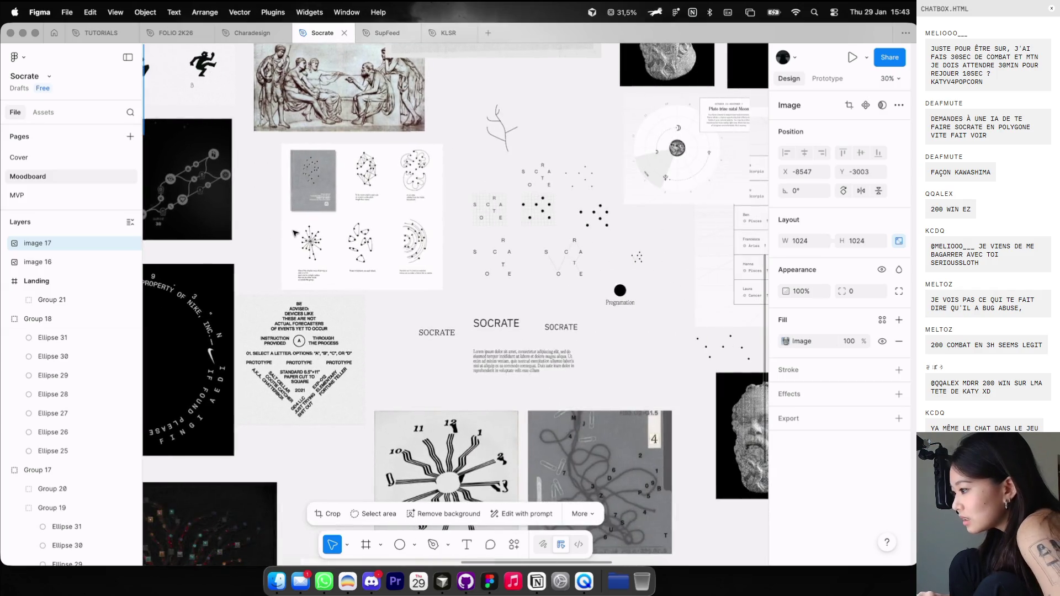
{"action": "scroll", "coordinate": [623, 241], "scroll_direction": "up", "scroll_amount": 2, "text": "ctrl"}
{"action": "scroll", "coordinate": [623, 241], "scroll_direction": "up", "scroll_amount": 2, "text": "ctrl"}
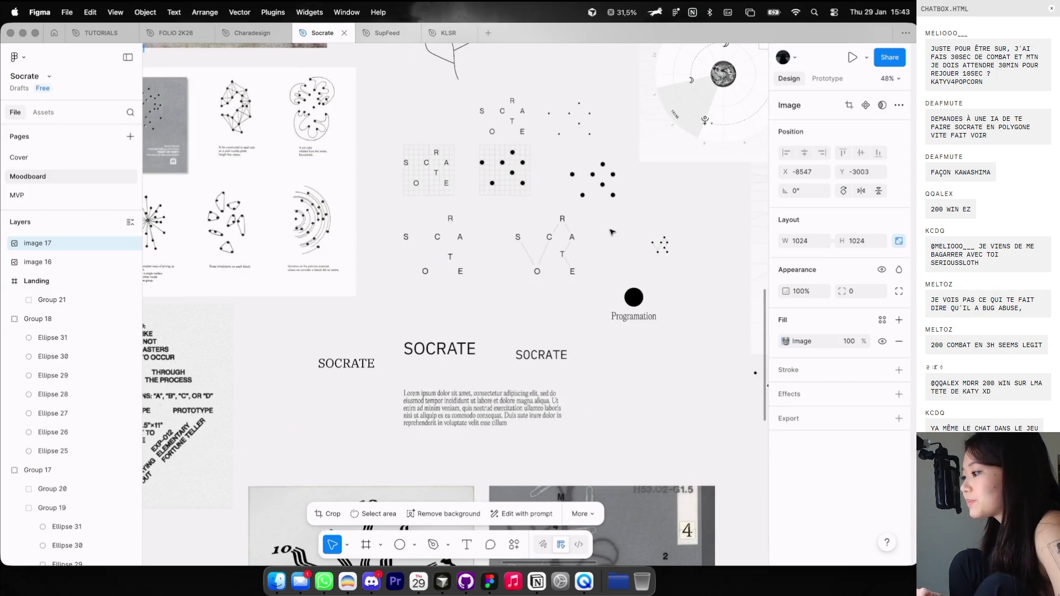
Paste the dot-cluster group into Landing's top-left corner, resized to 37.44 × 37.1.
{"action": "left_click", "coordinate": [659, 243]}
{"action": "scroll", "coordinate": [644, 293], "scroll_direction": "down", "scroll_amount": 2, "text": "ctrl"}
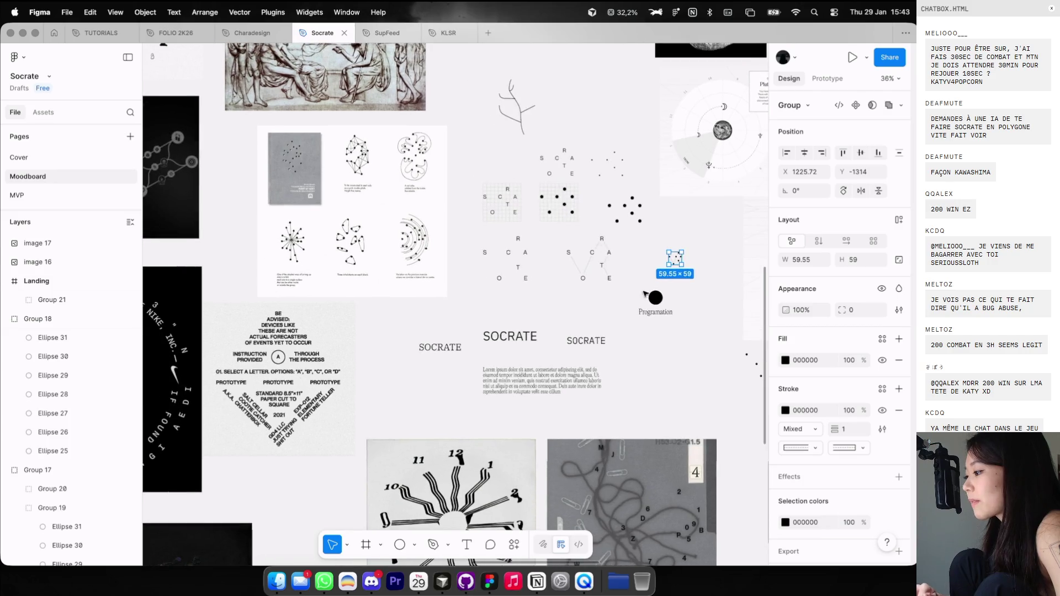
{"action": "scroll", "coordinate": [499, 277], "scroll_direction": "left", "scroll_amount": 10}
{"action": "scroll", "coordinate": [360, 182], "scroll_direction": "left", "scroll_amount": 5}
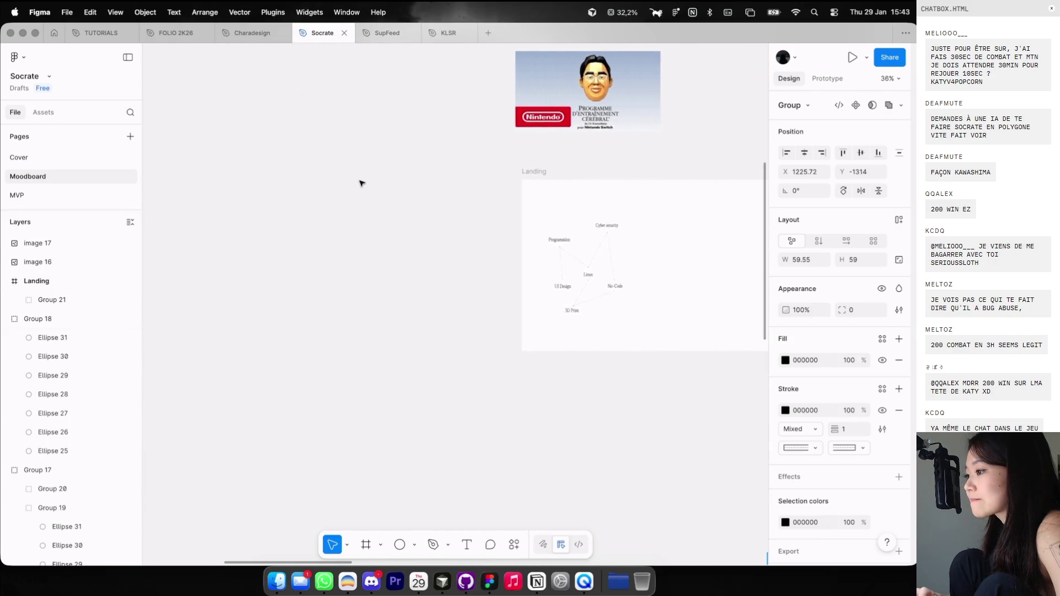
{"action": "left_click", "coordinate": [590, 171]}
{"action": "scroll", "coordinate": [590, 171], "scroll_direction": "right", "scroll_amount": 3}
{"action": "key", "text": "ctrl+v"}
{"action": "scroll", "coordinate": [568, 295], "scroll_direction": "up", "scroll_amount": 2, "text": "ctrl"}
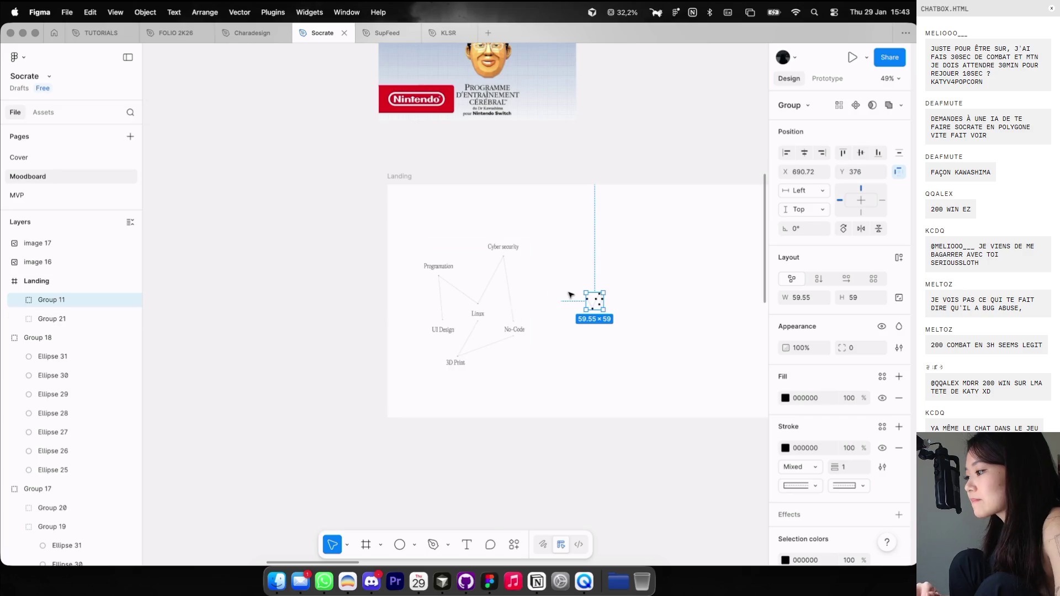
{"action": "key", "text": "shift+g"}
{"action": "scroll", "coordinate": [399, 192], "scroll_direction": "up", "scroll_amount": 2, "text": "ctrl"}
{"action": "left_click_drag", "start_coordinate": [408, 205], "coordinate": [397, 201]}
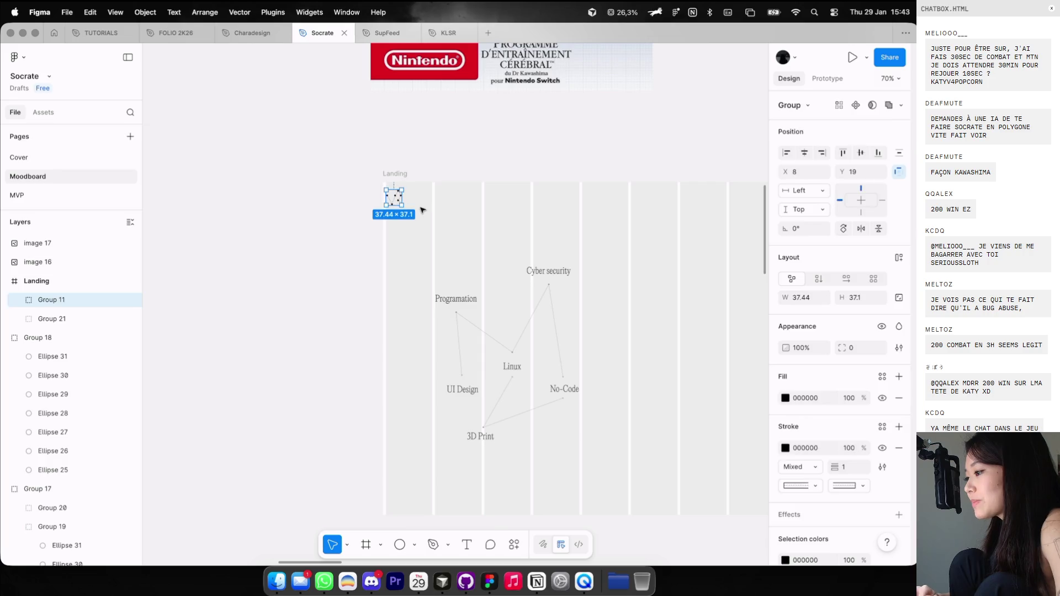
{"action": "key", "text": "Escape"}
{"action": "key", "text": "ctrl+g"}
Select the Lorem ipsum text block together with the SOCRATE title.
{"action": "scroll", "coordinate": [425, 215], "scroll_direction": "down", "scroll_amount": 8, "text": "ctrl"}
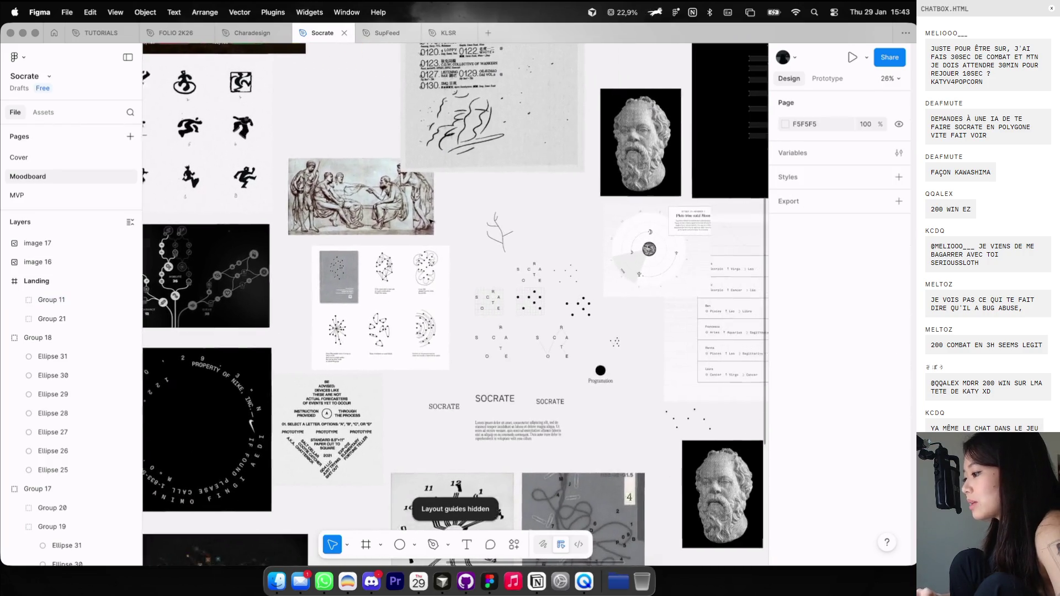
{"action": "scroll", "coordinate": [430, 221], "scroll_direction": "right", "scroll_amount": 1}
{"action": "left_click", "coordinate": [513, 429]}
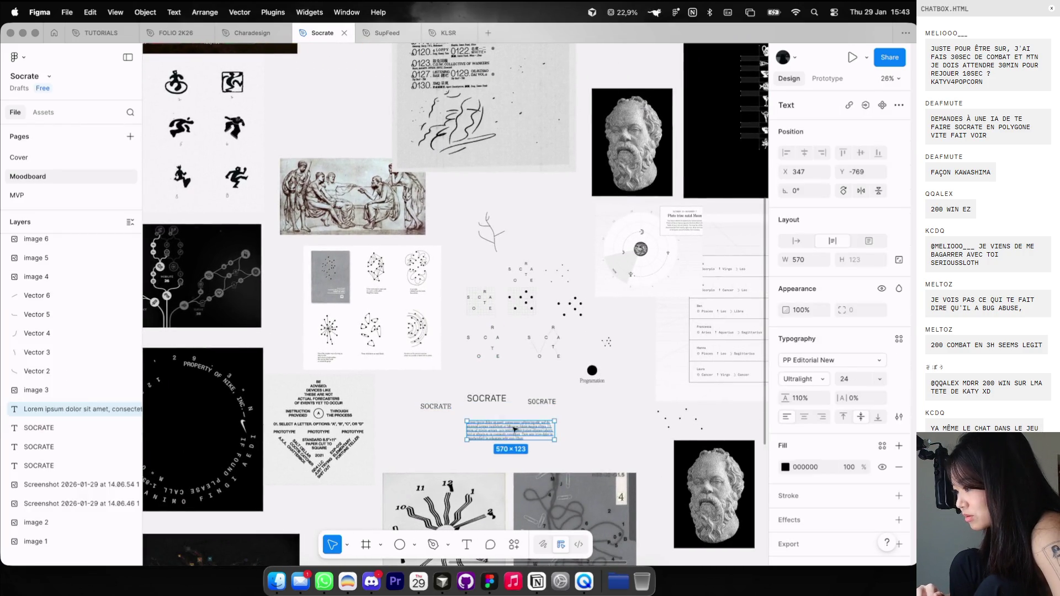
{"action": "left_click", "coordinate": [541, 401], "text": "shift"}
{"action": "scroll", "coordinate": [520, 394], "scroll_direction": "up", "scroll_amount": 10}
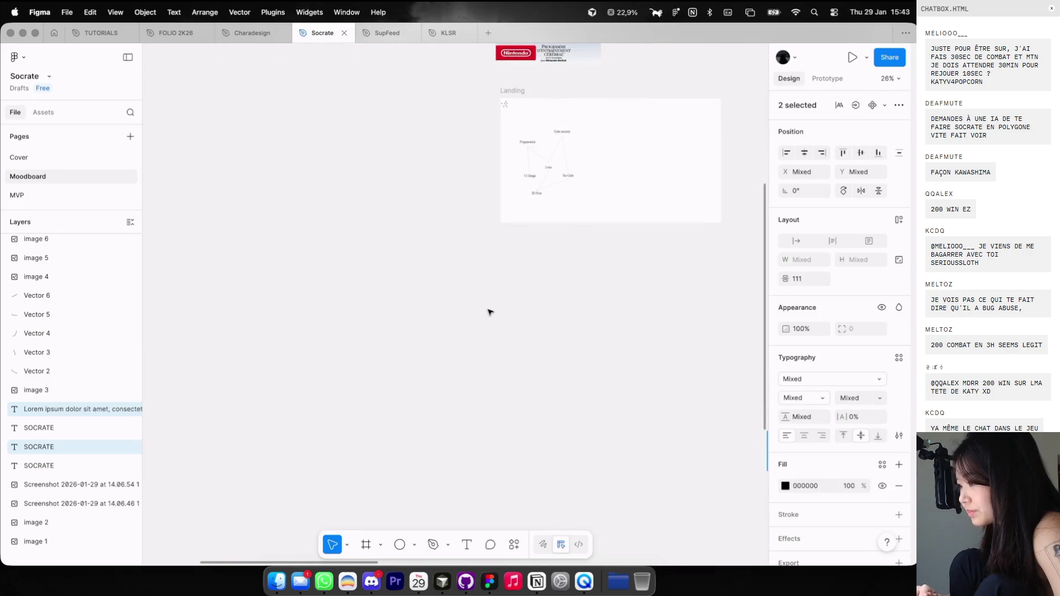
Move the texts into Landing and set Lorem ipsum to size 14, 50% opacity, 350 wide.
{"action": "scroll", "coordinate": [476, 228], "scroll_direction": "right", "scroll_amount": 5}
{"action": "mouse_move", "coordinate": [525, 136]}
{"action": "left_mouse_down"}
{"action": "mouse_move", "coordinate": [476, 228]}
{"action": "mouse_move", "coordinate": [537, 260]}
{"action": "left_mouse_up"}
{"action": "left_click", "coordinate": [518, 241]}
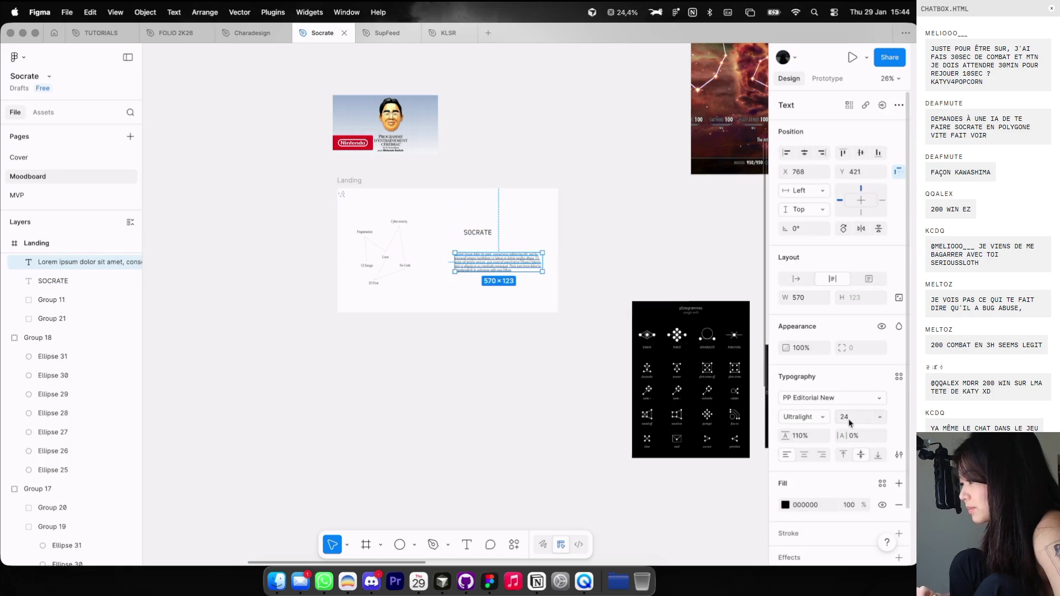
{"action": "key", "text": "Return"}
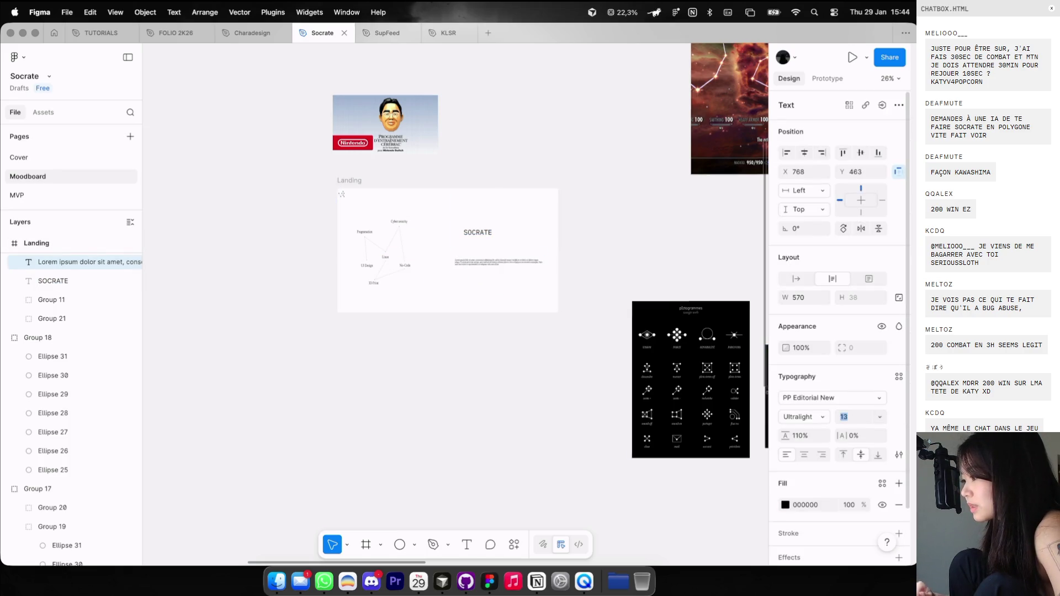
{"action": "left_click", "coordinate": [568, 308]}
{"action": "key", "text": "5"}
{"action": "scroll", "coordinate": [520, 265], "scroll_direction": "up", "scroll_amount": 5, "text": "ctrl"}
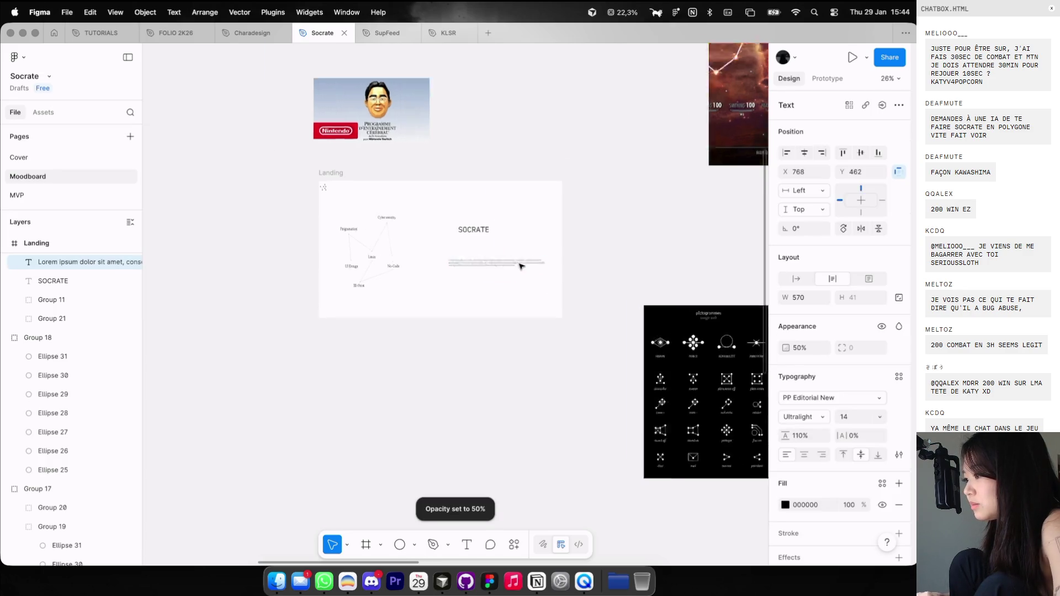
{"action": "left_click_drag", "start_coordinate": [504, 265], "coordinate": [521, 263]}
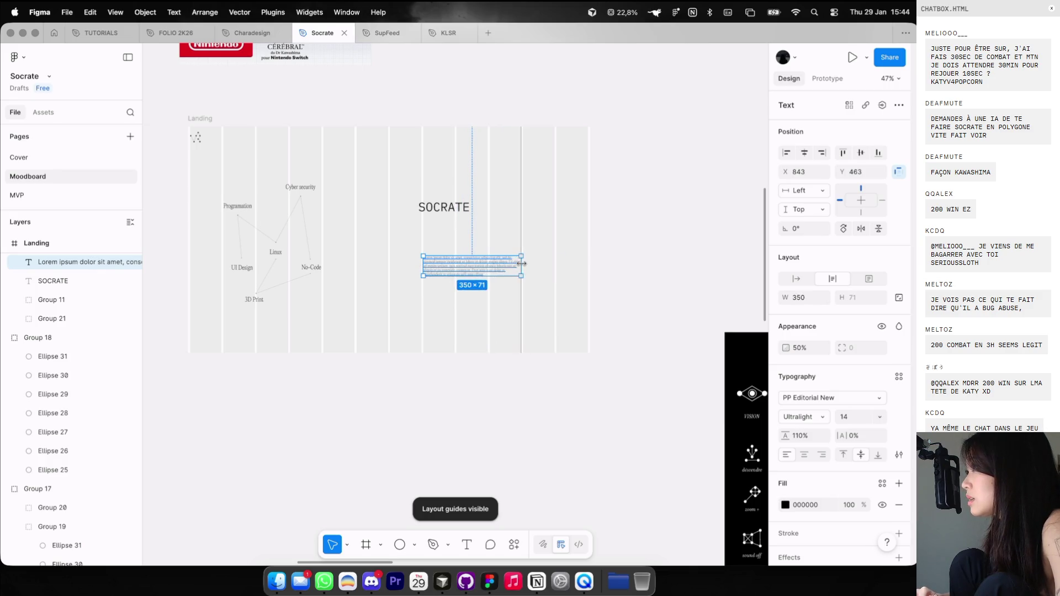
Reposition the SOCRATE title, then delete the plain SOCRATE text layer.
{"action": "left_click", "coordinate": [459, 213]}
{"action": "scroll", "coordinate": [458, 214], "scroll_direction": "up", "scroll_amount": 2, "text": "ctrl"}
{"action": "left_click_drag", "start_coordinate": [453, 210], "coordinate": [454, 249]}
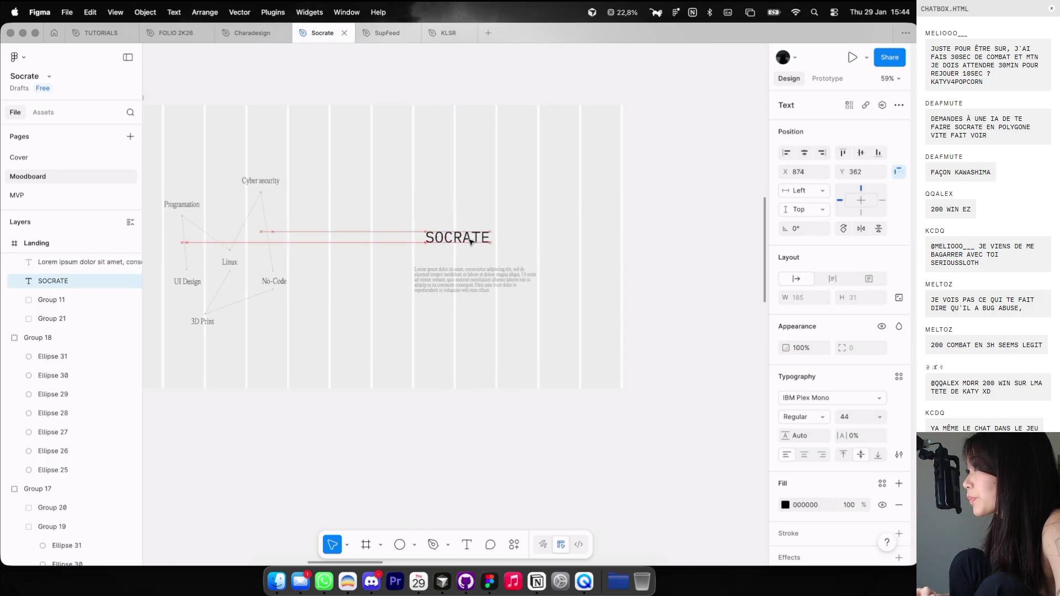
{"action": "scroll", "coordinate": [461, 251], "scroll_direction": "down", "scroll_amount": 3}
{"action": "key", "text": "Delete"}
{"action": "scroll", "coordinate": [460, 251], "scroll_direction": "right", "scroll_amount": 5}
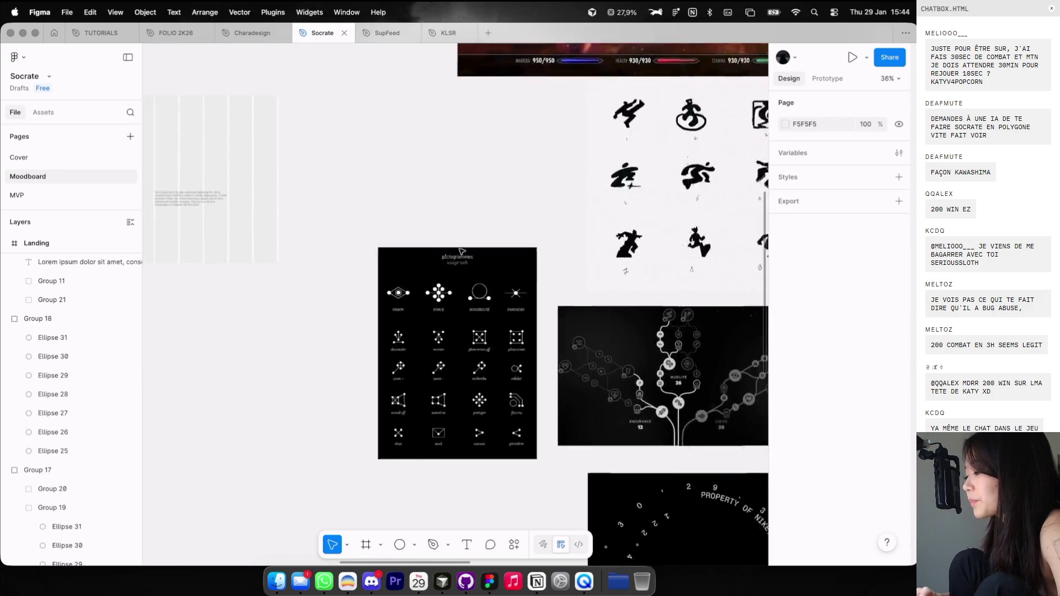
{"action": "scroll", "coordinate": [386, 248], "scroll_direction": "down", "scroll_amount": 3, "text": "ctrl"}
{"action": "left_click", "coordinate": [218, 201]}
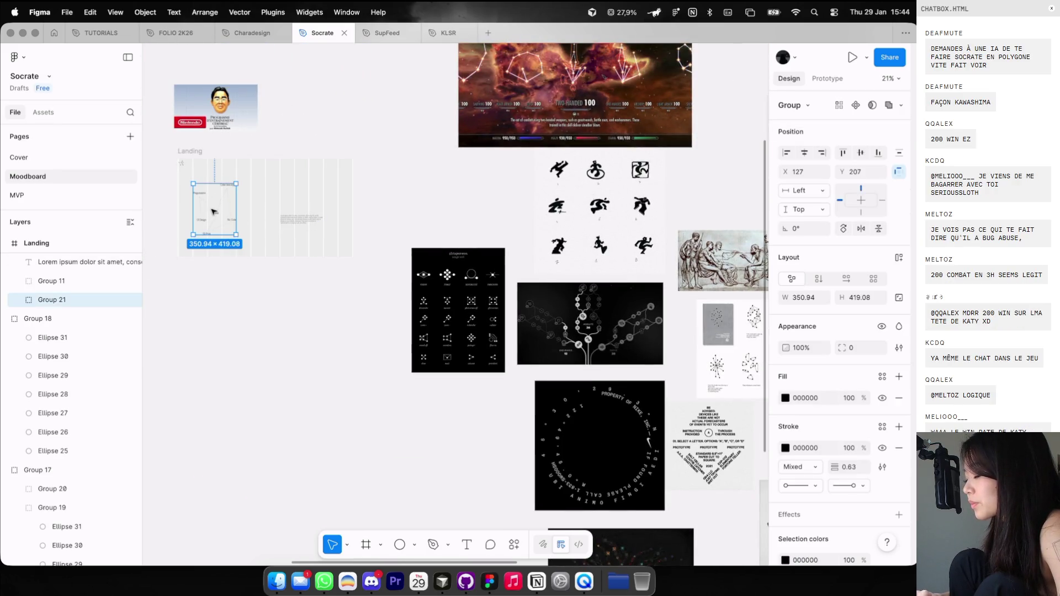
Drag Group 21 out of the Landing frame.
{"action": "left_click_drag", "start_coordinate": [218, 202], "coordinate": [215, 331]}
{"action": "scroll", "coordinate": [215, 331], "scroll_direction": "right", "scroll_amount": 5}
{"action": "scroll", "coordinate": [582, 382], "scroll_direction": "right", "scroll_amount": 3}
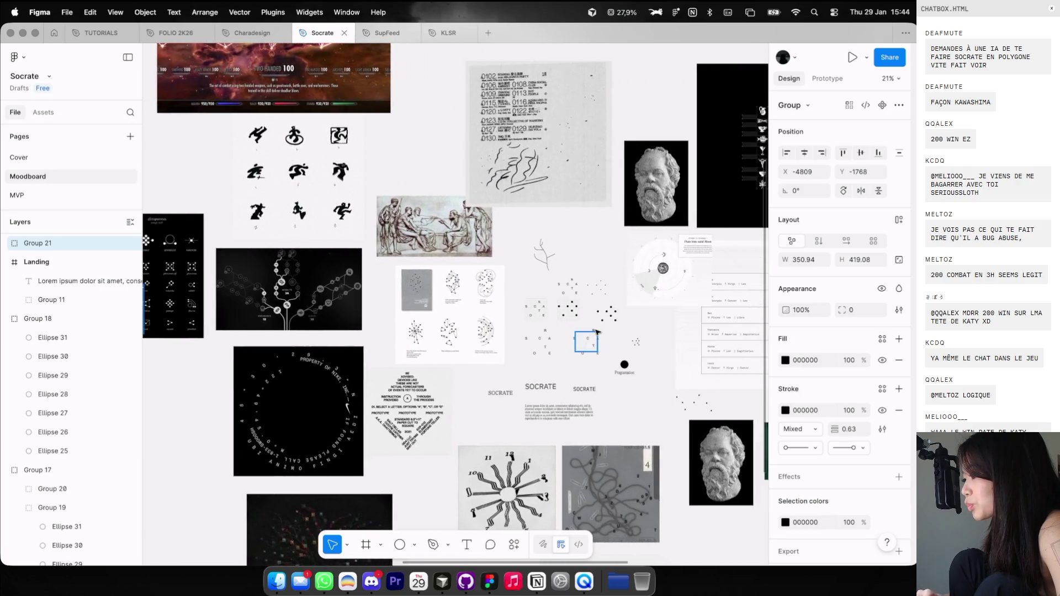
{"action": "scroll", "coordinate": [541, 249], "scroll_direction": "up", "scroll_amount": 3, "text": "ctrl"}
Paste the scattered SOCRATE letters into Landing and shift them left of the lorem paragraph.
{"action": "left_click", "coordinate": [542, 241]}
{"action": "scroll", "coordinate": [522, 227], "scroll_direction": "up", "scroll_amount": 10}
{"action": "scroll", "coordinate": [523, 227], "scroll_direction": "left", "scroll_amount": 5}
{"action": "left_click", "coordinate": [454, 182]}
{"action": "key", "text": "super+v"}
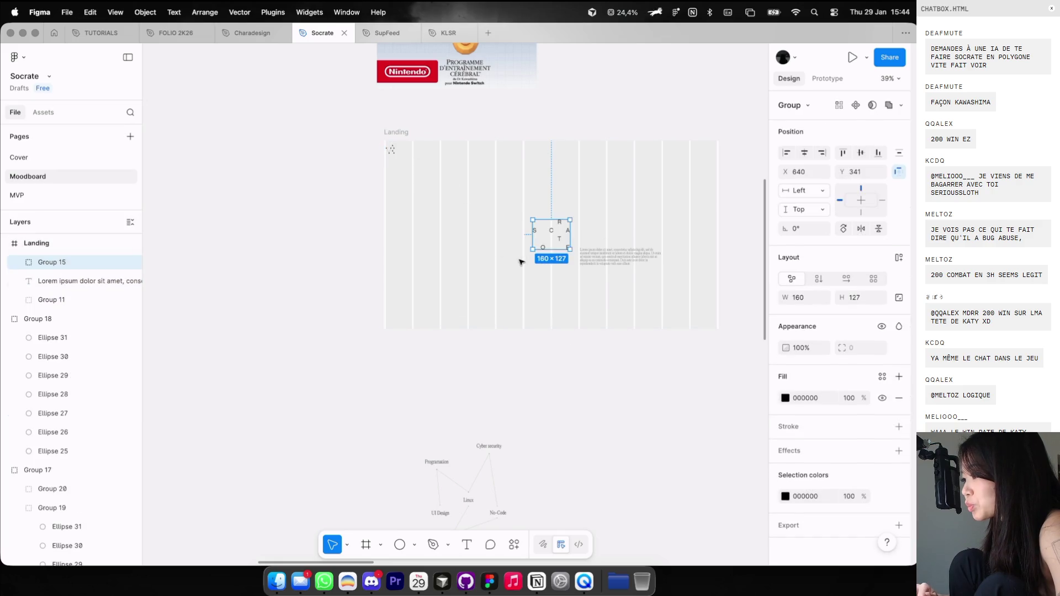
{"action": "key", "text": "Escape"}
{"action": "left_click_drag", "start_coordinate": [521, 237], "coordinate": [467, 238]}
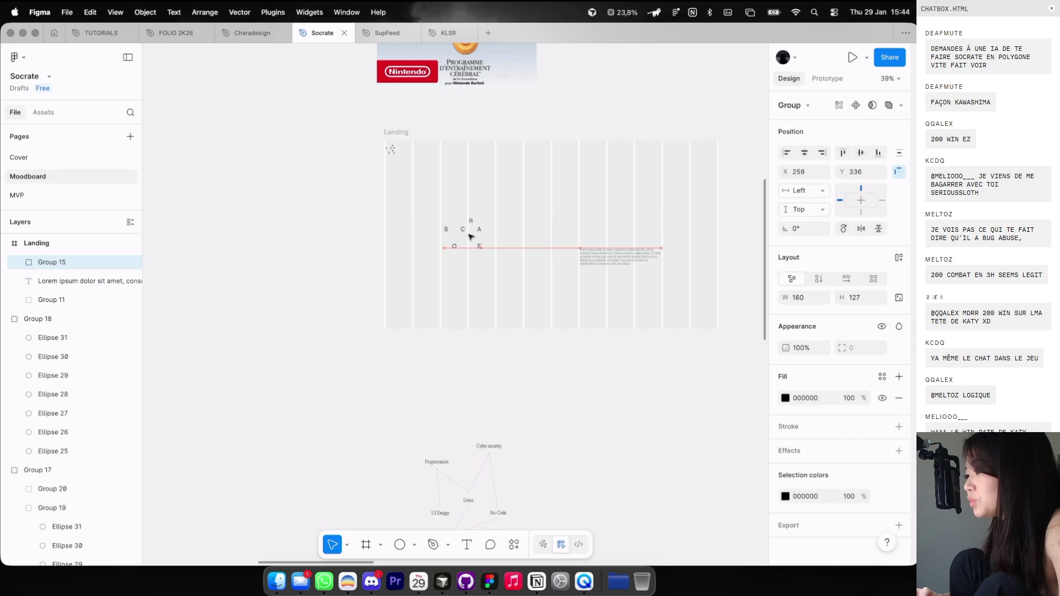
{"action": "left_click_drag", "start_coordinate": [606, 255], "coordinate": [550, 223]}
Scale the SOCRATE letters group down to 0.7x.
{"action": "scroll", "coordinate": [508, 227], "scroll_direction": "up", "scroll_amount": 5}
{"action": "left_click", "coordinate": [475, 240]}
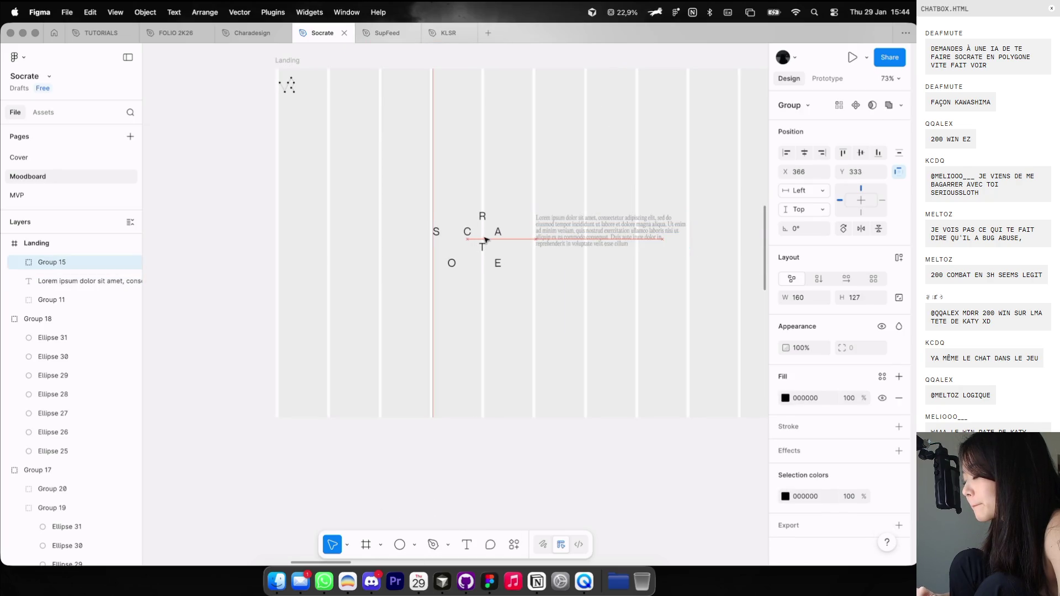
{"action": "left_click_drag", "start_coordinate": [500, 267], "coordinate": [479, 247]}
{"action": "key", "text": "k"}
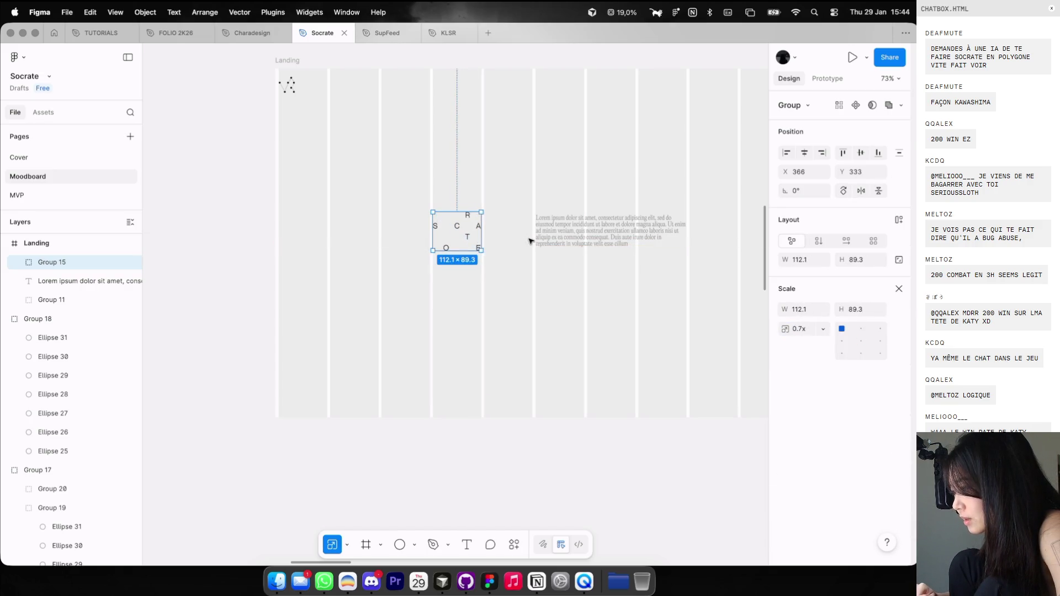
Move the SOCRATE letters and lorem paragraph together toward the frame's lower left.
{"action": "left_click", "coordinate": [495, 237]}
{"action": "scroll", "coordinate": [494, 236], "scroll_direction": "down", "scroll_amount": 3}
{"action": "left_click_drag", "start_coordinate": [542, 234], "coordinate": [501, 290]}
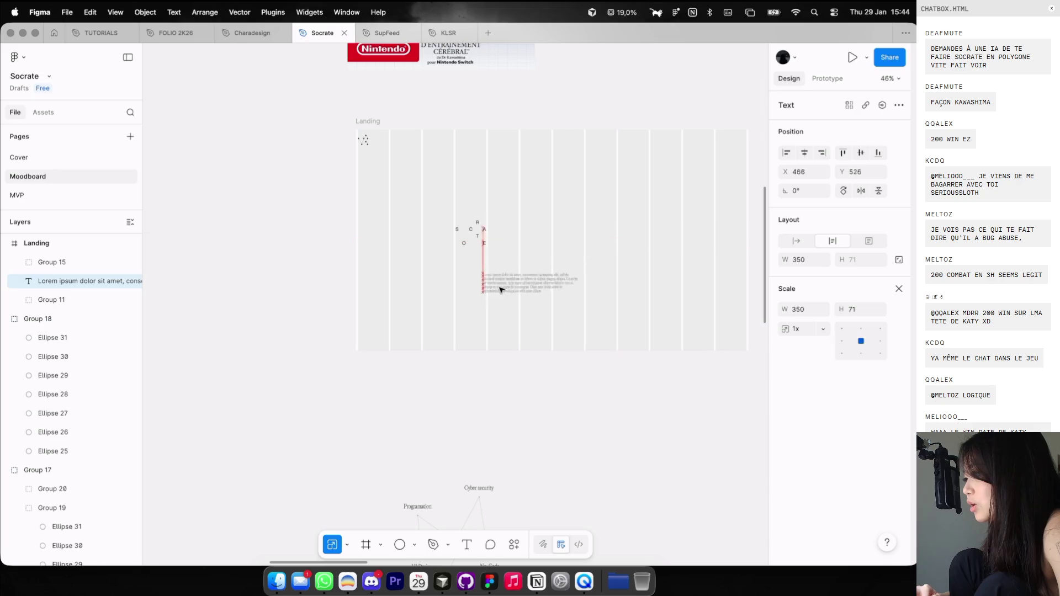
{"action": "key", "text": "super+z"}
{"action": "left_click", "coordinate": [507, 269]}
{"action": "left_click_drag", "start_coordinate": [451, 224], "coordinate": [619, 244]}
{"action": "left_click_drag", "start_coordinate": [546, 230], "coordinate": [508, 295]}
Hide the layout guides and pan around to review the Landing frame.
{"action": "scroll", "coordinate": [508, 295], "scroll_direction": "down", "scroll_amount": 3}
{"action": "scroll", "coordinate": [509, 294], "scroll_direction": "down", "scroll_amount": 5}
{"action": "scroll", "coordinate": [508, 295], "scroll_direction": "down", "scroll_amount": 3}
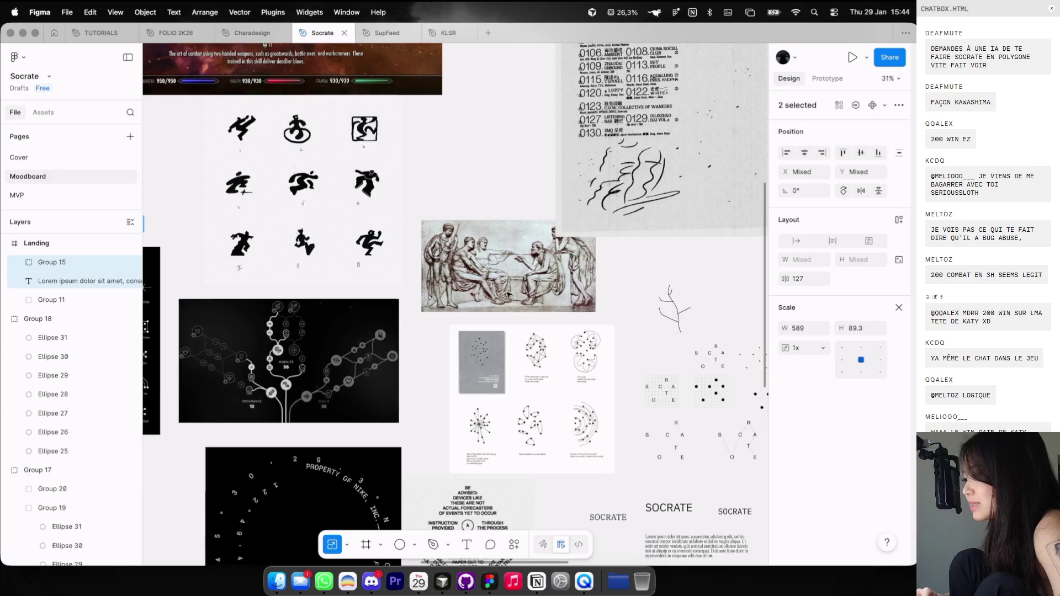
{"action": "key", "text": "ctrl+g"}
{"action": "scroll", "coordinate": [509, 296], "scroll_direction": "down", "scroll_amount": 3}
{"action": "scroll", "coordinate": [509, 295], "scroll_direction": "right", "scroll_amount": 4}
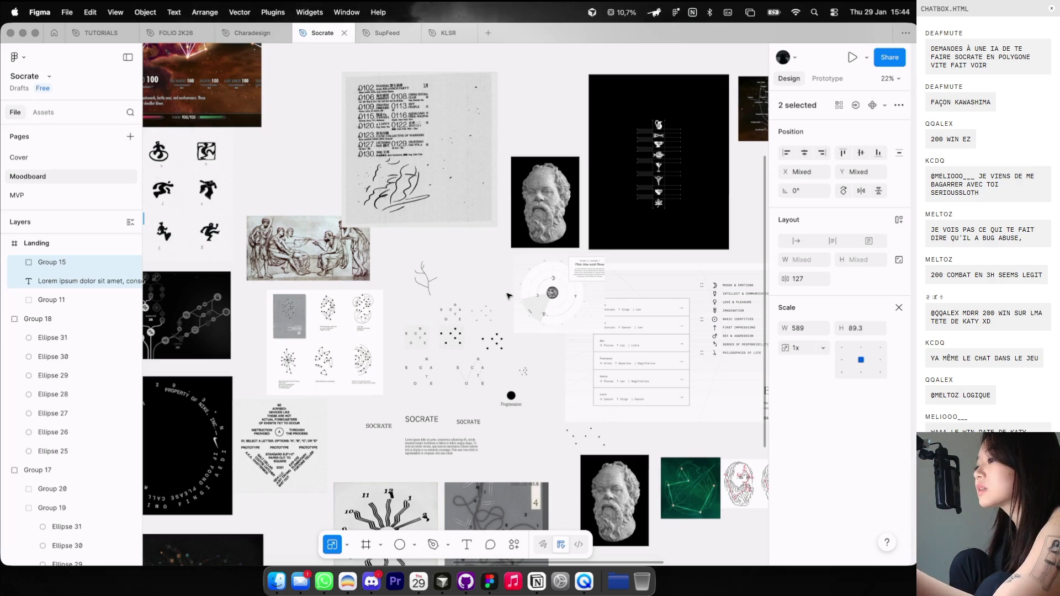
{"action": "scroll", "coordinate": [552, 290], "scroll_direction": "left", "scroll_amount": 8}
{"action": "scroll", "coordinate": [551, 290], "scroll_direction": "up", "scroll_amount": 3}
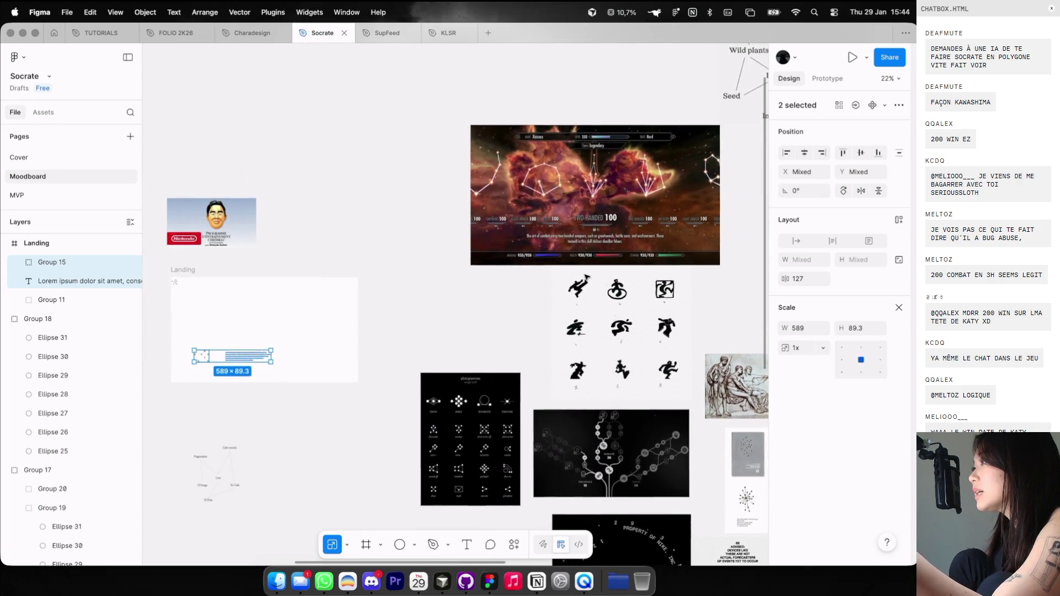
{"action": "scroll", "coordinate": [587, 277], "scroll_direction": "left", "scroll_amount": 1}
{"action": "scroll", "coordinate": [587, 277], "scroll_direction": "left", "scroll_amount": 1}
{"action": "scroll", "coordinate": [587, 274], "scroll_direction": "left", "scroll_amount": 5}
{"action": "scroll", "coordinate": [515, 329], "scroll_direction": "up", "scroll_amount": 3}
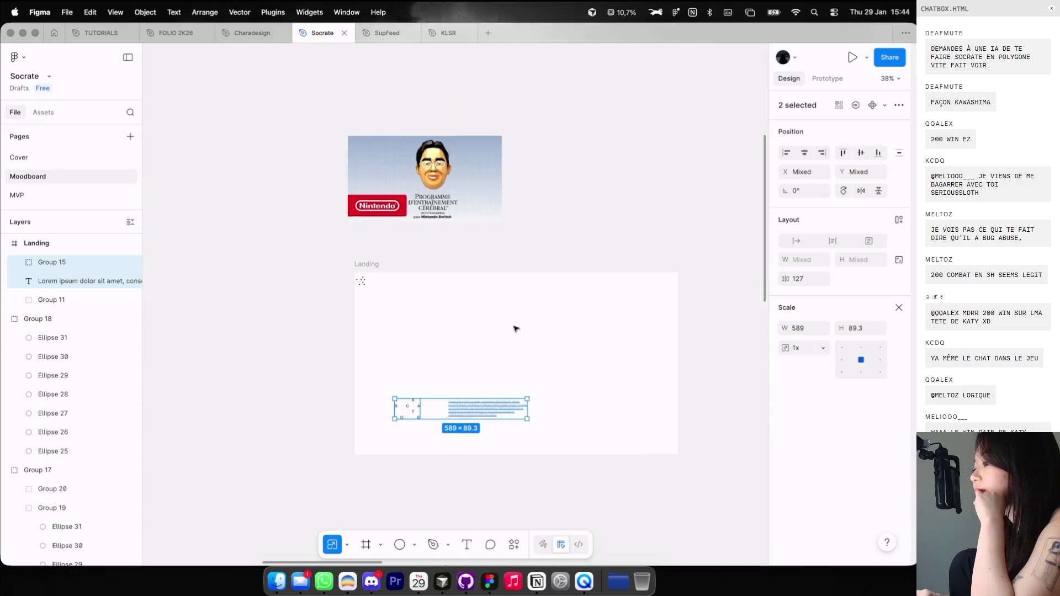
{"action": "left_click", "coordinate": [516, 329]}
Centre the SOCRATE letters (Group 15) in the Landing frame and delete the stray SOC text.
{"action": "left_click_drag", "start_coordinate": [409, 421], "coordinate": [514, 329]}
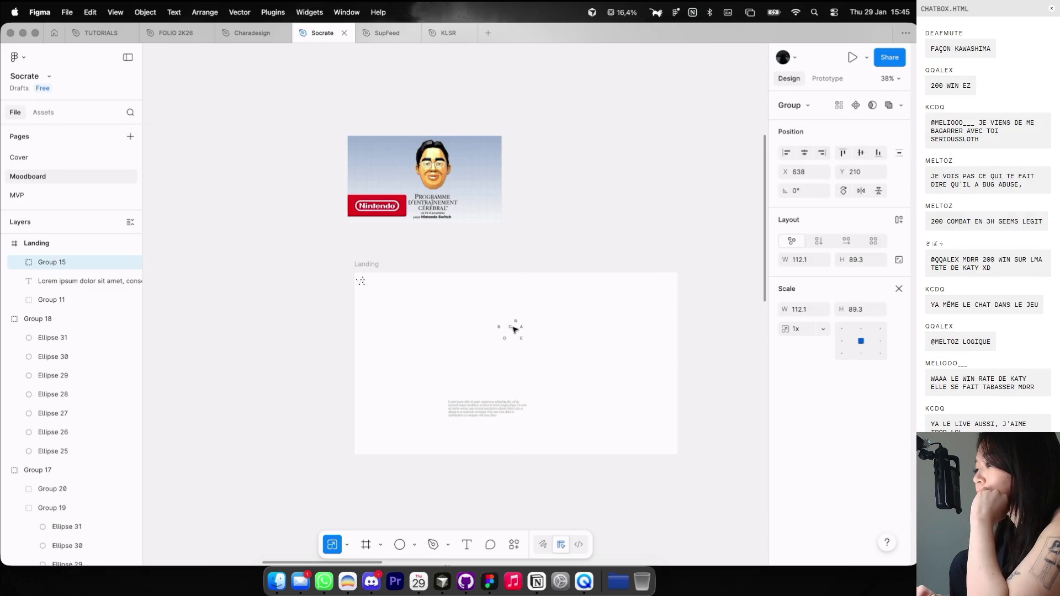
{"action": "scroll", "coordinate": [505, 381], "scroll_direction": "up", "scroll_amount": 2}
{"action": "key", "text": "t"}
{"action": "left_click", "coordinate": [501, 356]}
{"action": "type", "text": "SOC"}
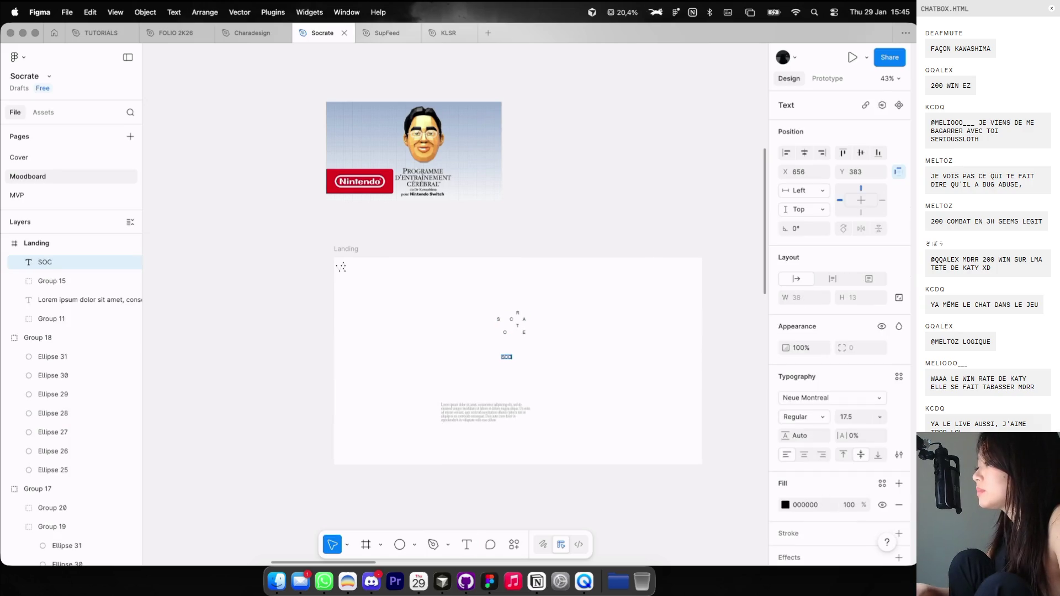
{"action": "left_click", "coordinate": [581, 359]}
{"action": "scroll", "coordinate": [524, 357], "scroll_direction": "up", "scroll_amount": 2}
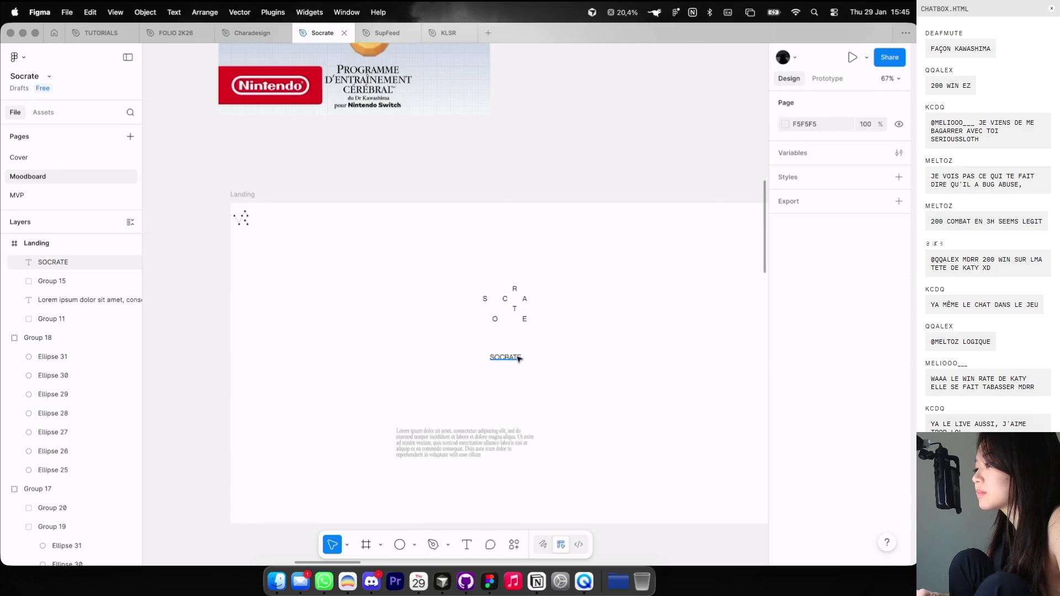
{"action": "left_click", "coordinate": [518, 357]}
{"action": "key", "text": "Delete"}
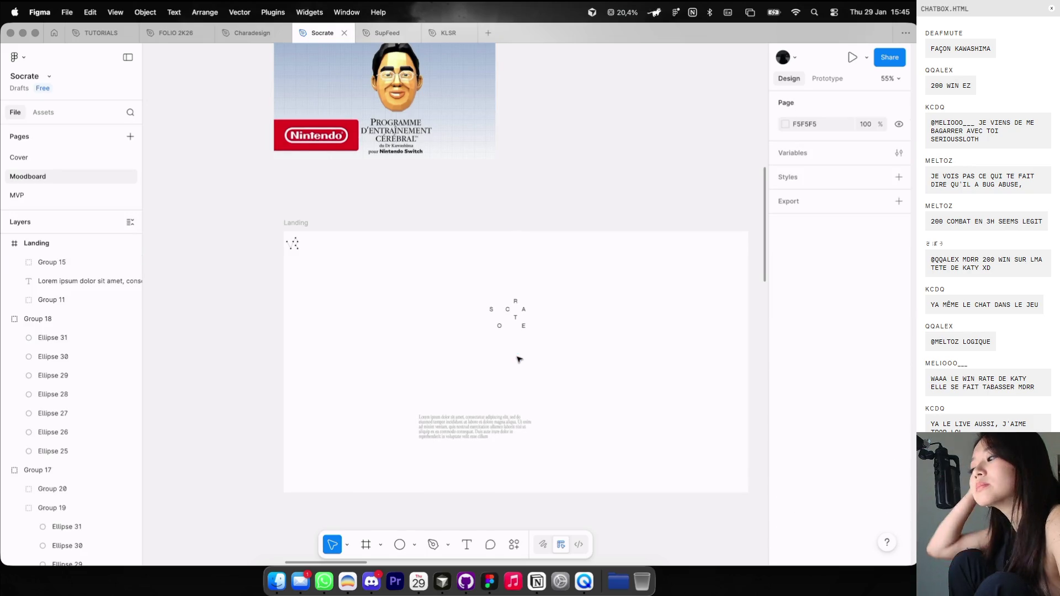
Place a copy of the lorem paragraph under the letters and retype it as 'TON GUIDE'.
{"action": "scroll", "coordinate": [519, 359], "scroll_direction": "right", "scroll_amount": 2}
{"action": "scroll", "coordinate": [519, 359], "scroll_direction": "up", "scroll_amount": 1}
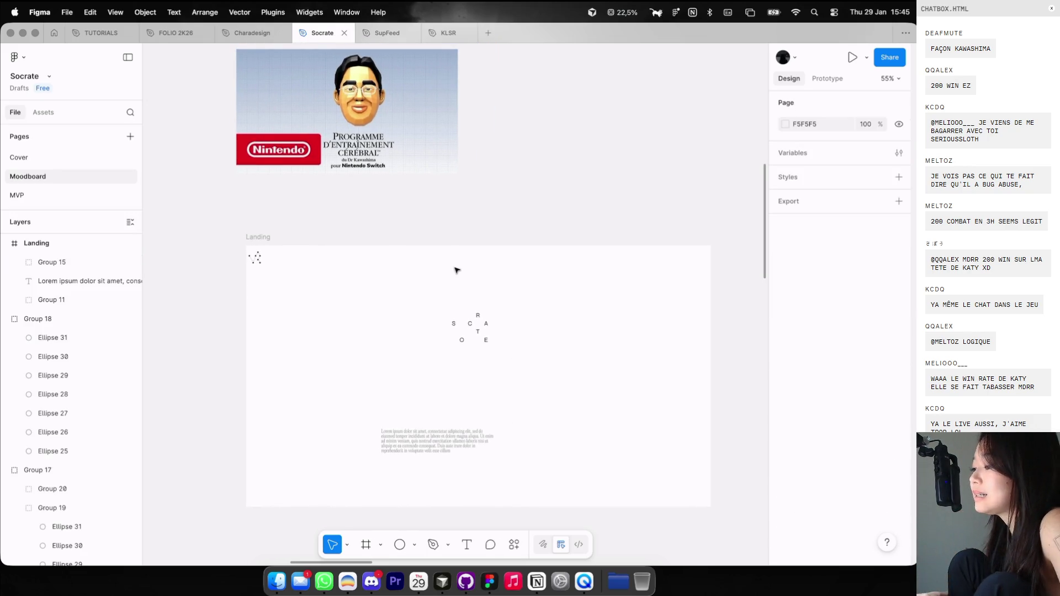
{"action": "scroll", "coordinate": [439, 345], "scroll_direction": "down", "scroll_amount": 3}
{"action": "mouse_move", "coordinate": [440, 346]}
{"action": "left_mouse_down"}
{"action": "mouse_move", "coordinate": [531, 285]}
{"action": "mouse_move", "coordinate": [497, 308]}
{"action": "left_mouse_up"}
{"action": "scroll", "coordinate": [496, 307], "scroll_direction": "up", "scroll_amount": 2}
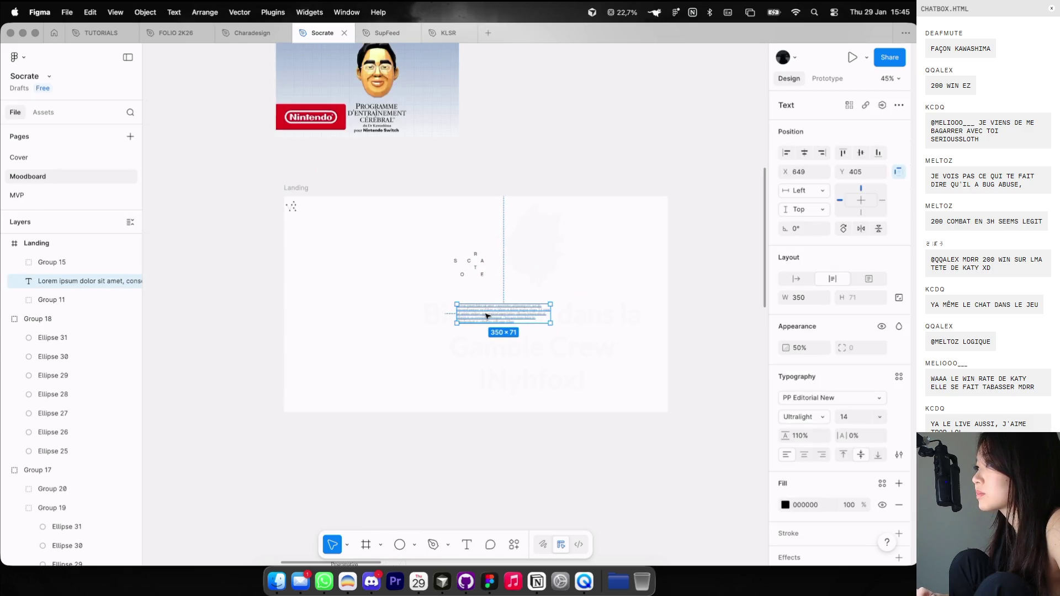
{"action": "type", "text": "TON GUIDE"}
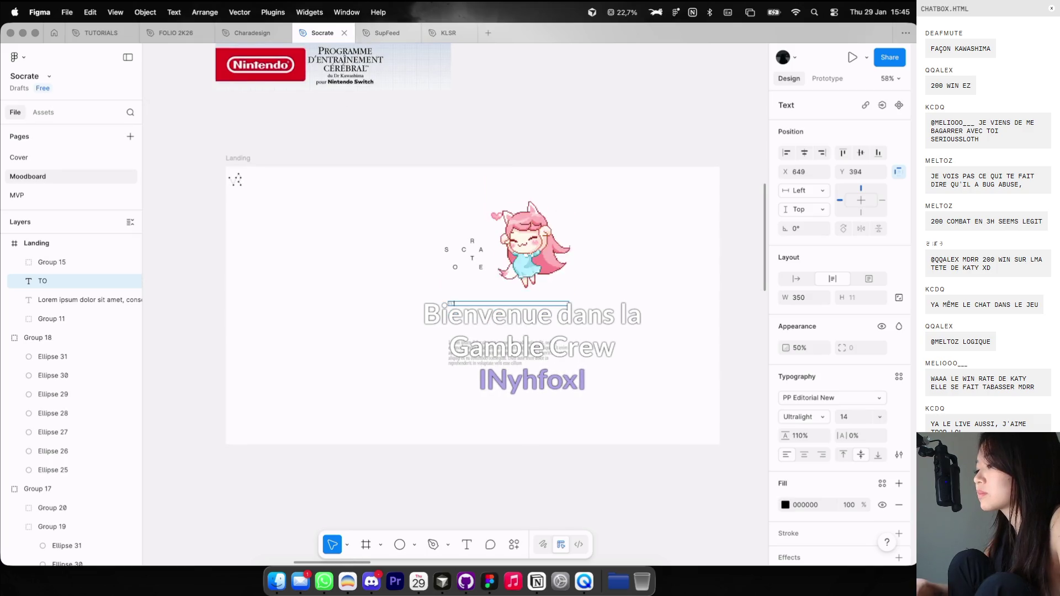
{"action": "scroll", "coordinate": [487, 302], "scroll_direction": "up", "scroll_amount": 5}
Complete the subtitle as 'TON GUIDE PHILOSOPHIQUE' in IBM Plex Mono Medium with hug-width sizing.
{"action": "type", "text": "PHILOSOPHIQUE"}
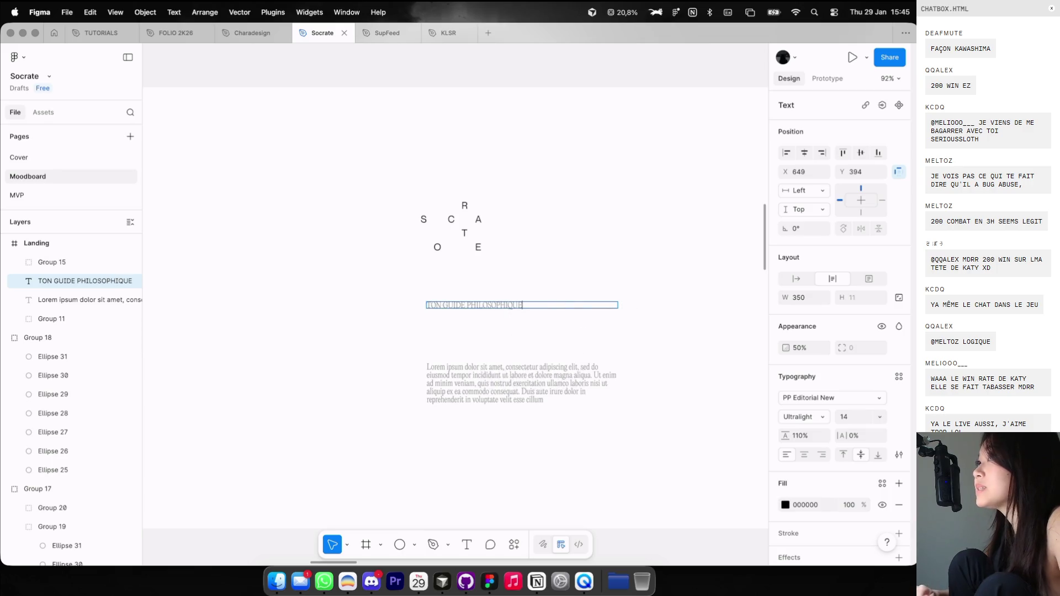
{"action": "key", "text": "Escape"}
{"action": "scroll", "coordinate": [517, 300], "scroll_direction": "up", "scroll_amount": 2}
{"action": "left_click", "coordinate": [847, 400]}
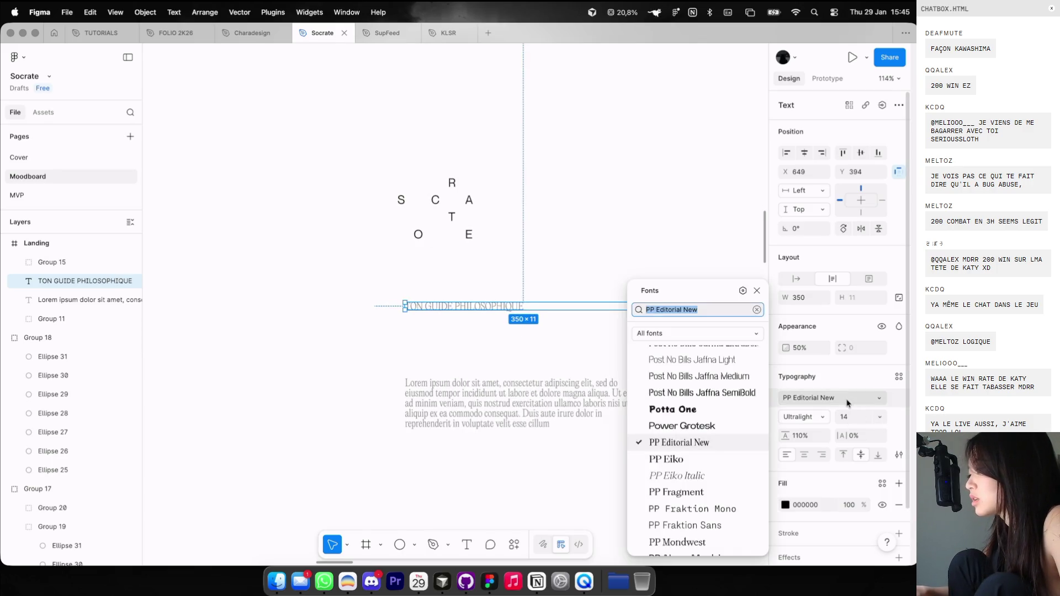
{"action": "type", "text": "ibm"}
{"action": "key", "text": "Return"}
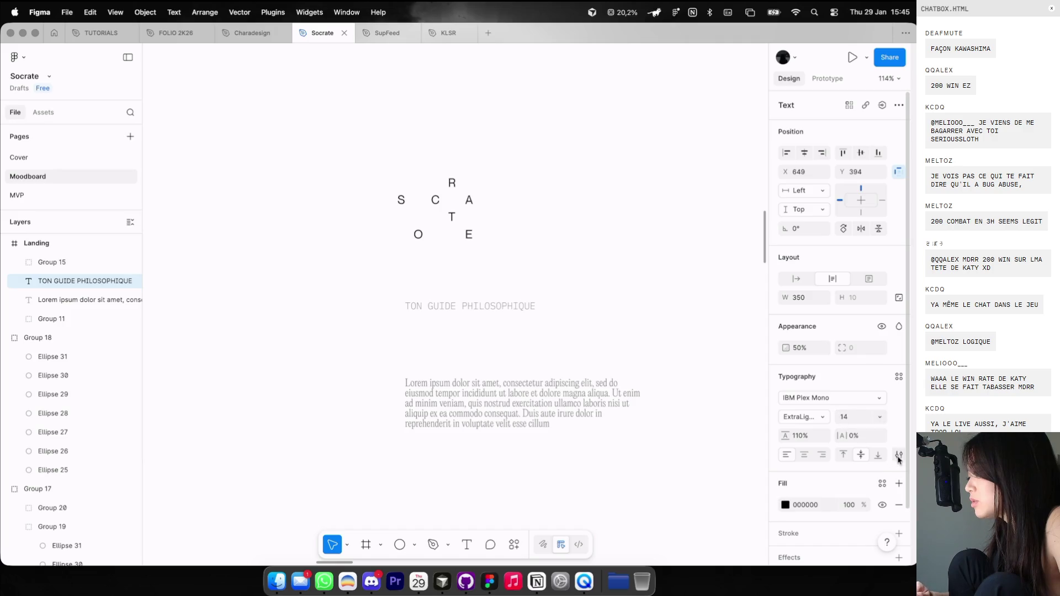
{"action": "left_click", "coordinate": [898, 455]}
{"action": "left_click", "coordinate": [802, 417]}
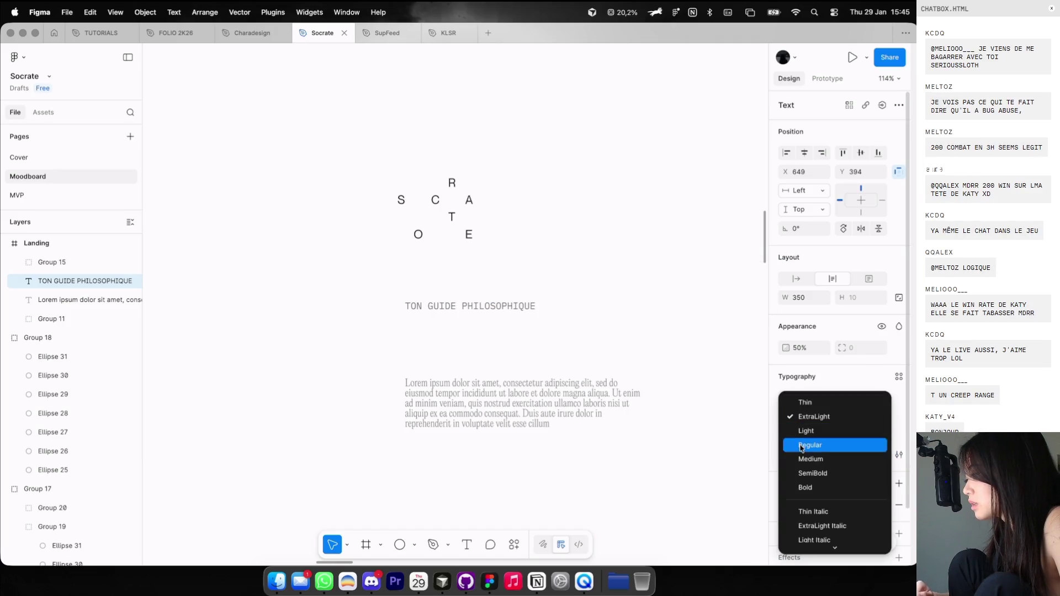
{"action": "left_click", "coordinate": [801, 445]}
{"action": "left_click", "coordinate": [802, 416]}
{"action": "left_click", "coordinate": [510, 297]}
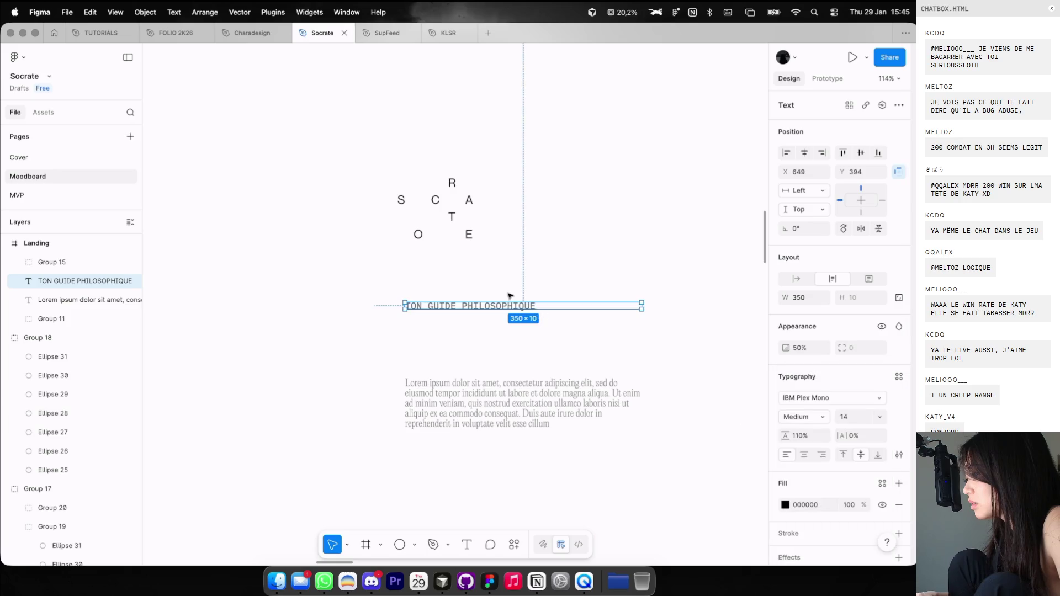
{"action": "left_click", "coordinate": [529, 322]}
Move the subtitle up closer to the SOCRATE letters, keeping it at 100% opacity.
{"action": "left_click", "coordinate": [529, 307]}
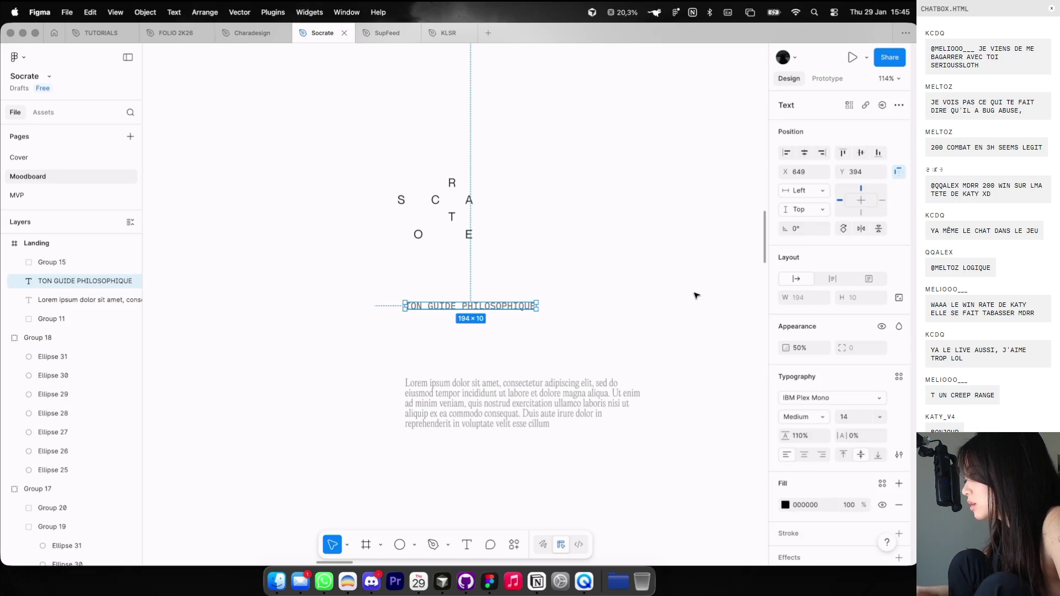
{"action": "key", "text": "0"}
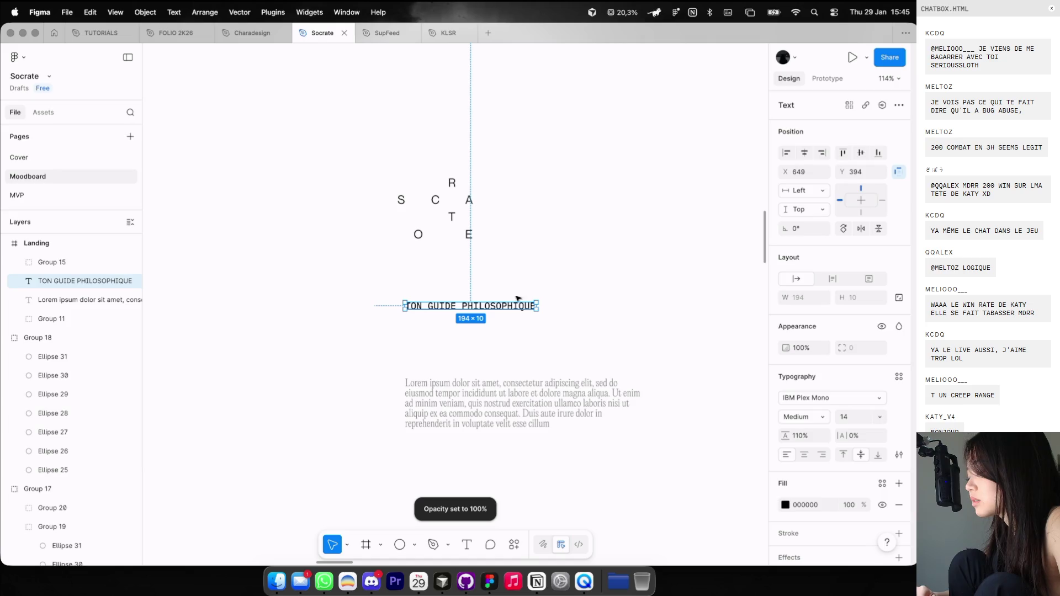
{"action": "left_click_drag", "start_coordinate": [511, 306], "coordinate": [486, 280]}
{"action": "key", "text": "3"}
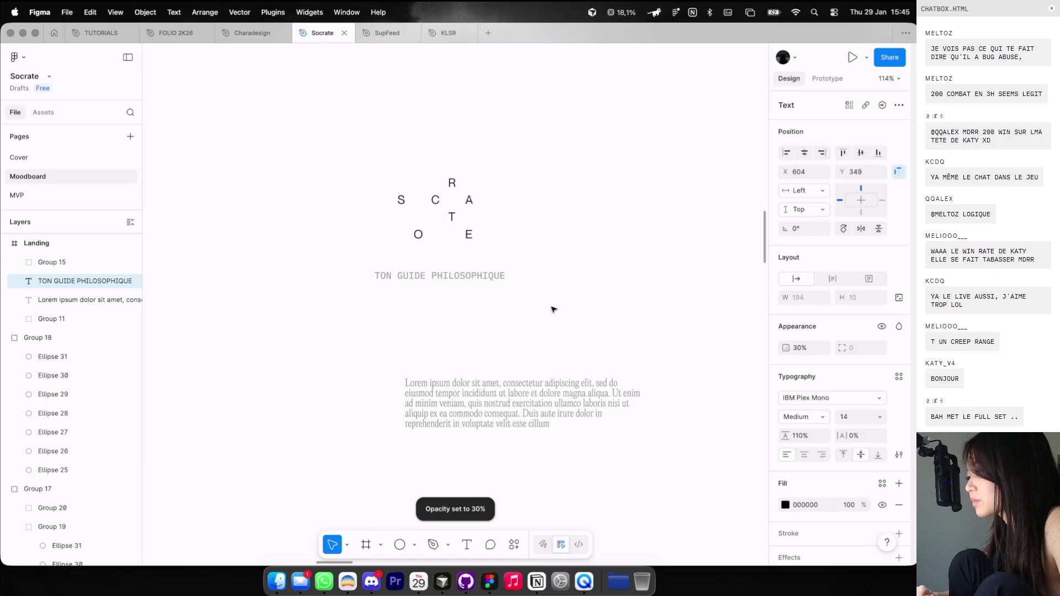
{"action": "key", "text": "0"}
Restyle the subtitle as IBM Plex Sans Regular at font size 12.
{"action": "left_click", "coordinate": [831, 398]}
{"action": "type", "text": "od"}
{"action": "key", "text": "Return"}
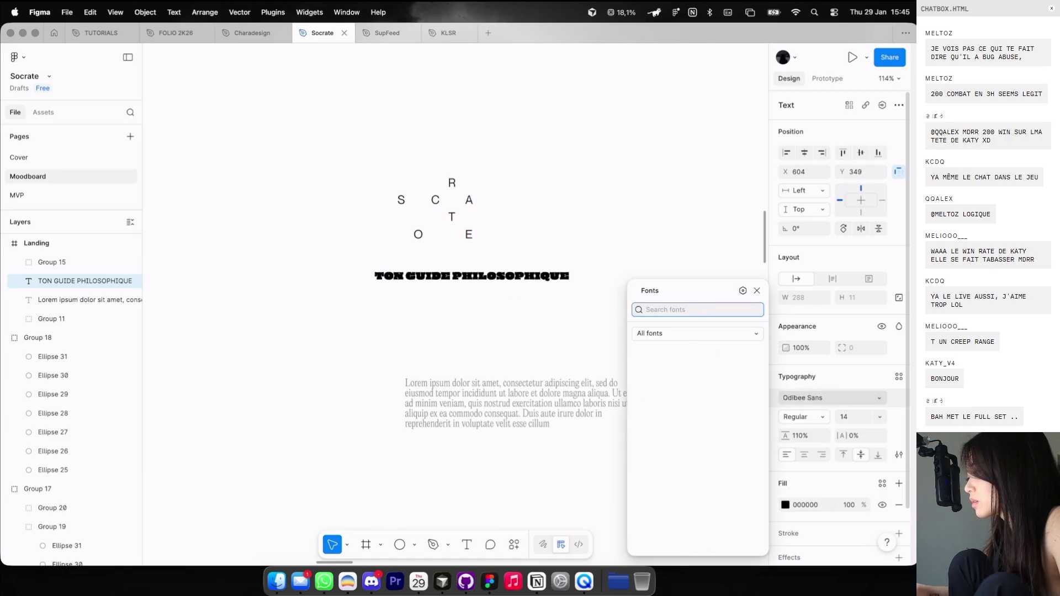
{"action": "type", "text": "ibm"}
{"action": "left_click", "coordinate": [635, 346]}
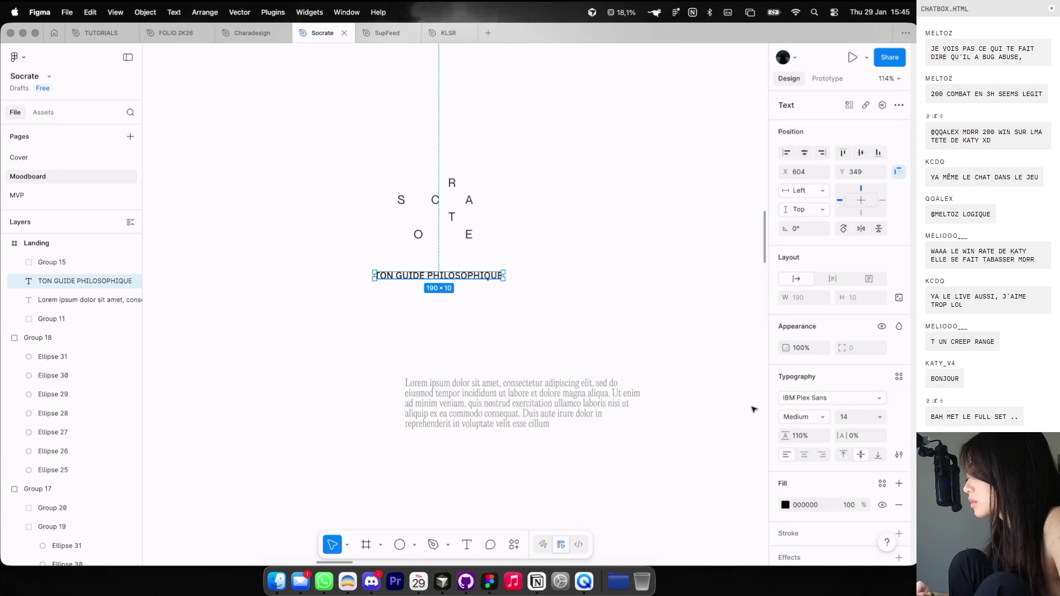
{"action": "type", "text": "12"}
{"action": "key", "text": "Return"}
{"action": "left_click", "coordinate": [674, 336]}
{"action": "left_click", "coordinate": [470, 276]}
{"action": "left_click", "coordinate": [791, 423]}
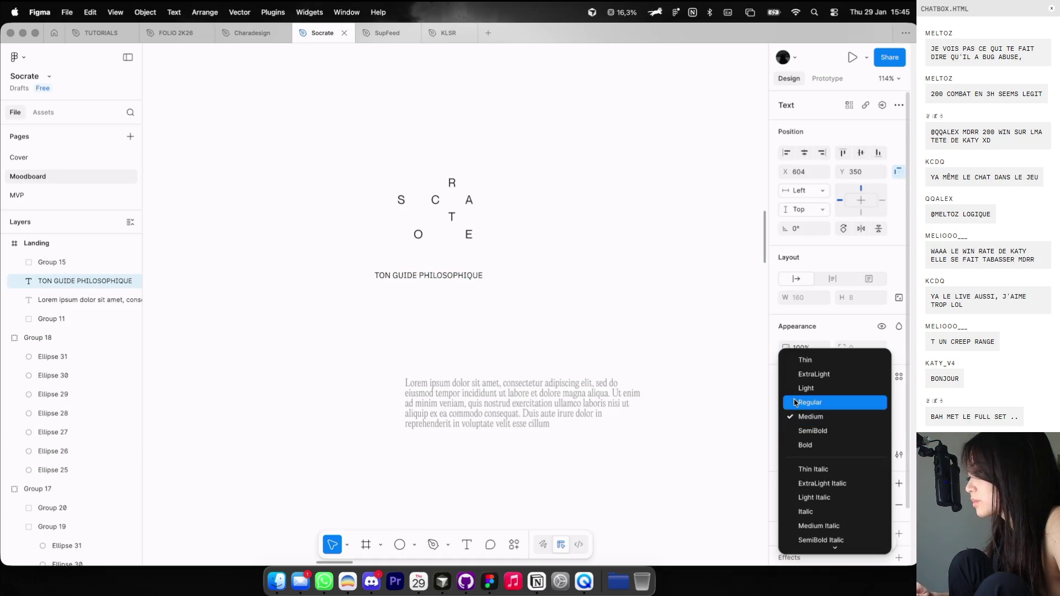
{"action": "left_click", "coordinate": [800, 402]}
{"action": "left_click", "coordinate": [474, 285]}
Shift the subtitle right and slightly down, and set its opacity to 60%.
{"action": "left_click", "coordinate": [469, 279]}
{"action": "key", "text": "3"}
{"action": "key", "text": "4"}
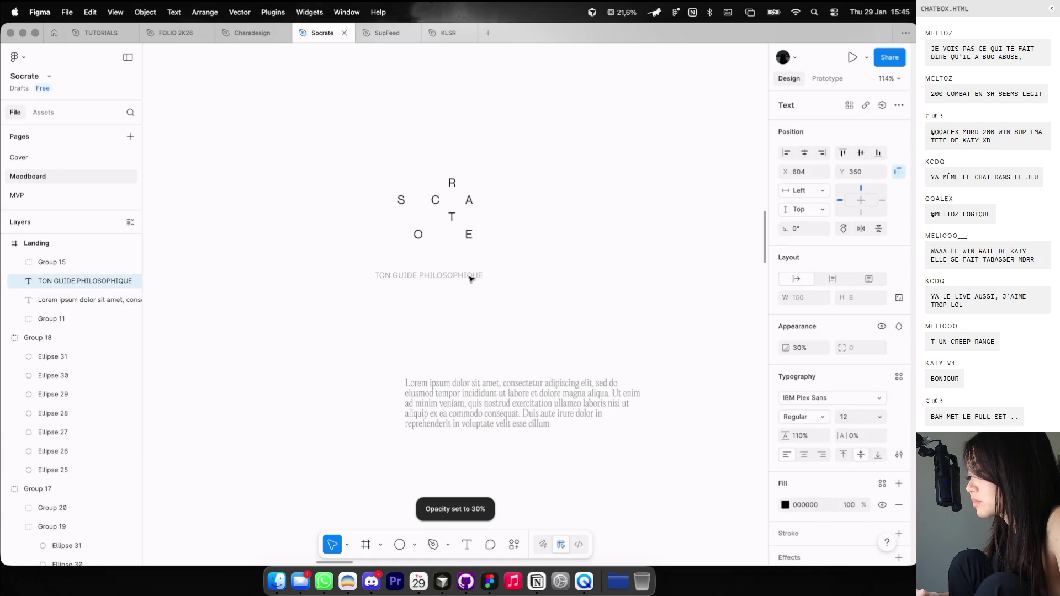
{"action": "left_click_drag", "start_coordinate": [468, 279], "coordinate": [622, 293]}
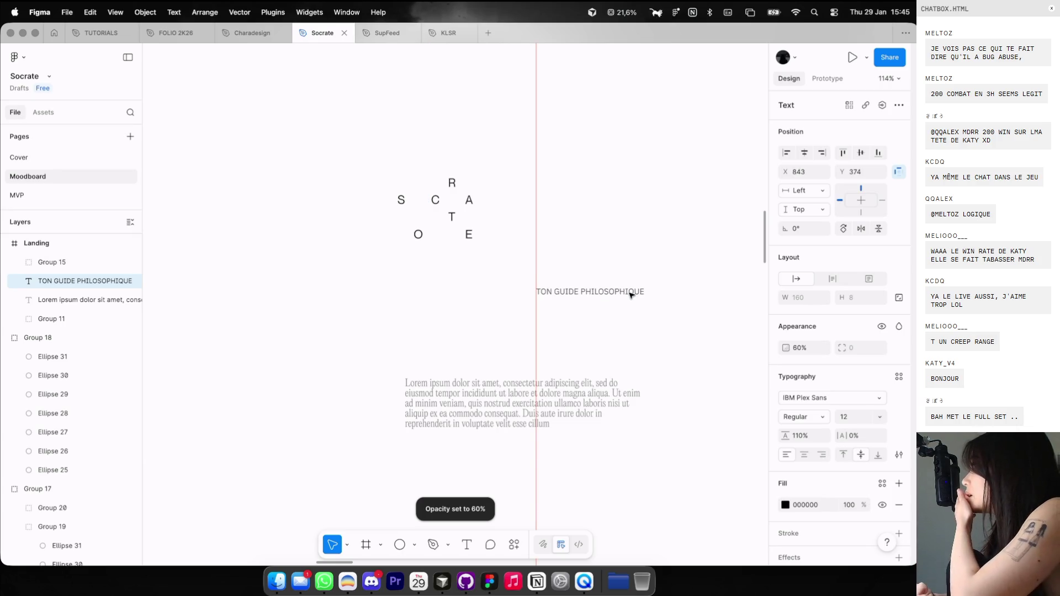
{"action": "key", "text": "6"}
{"action": "key", "text": "minus"}
{"action": "scroll", "coordinate": [623, 295], "scroll_direction": "down", "scroll_amount": 2}
{"action": "scroll", "coordinate": [623, 296], "scroll_direction": "down", "scroll_amount": 4}
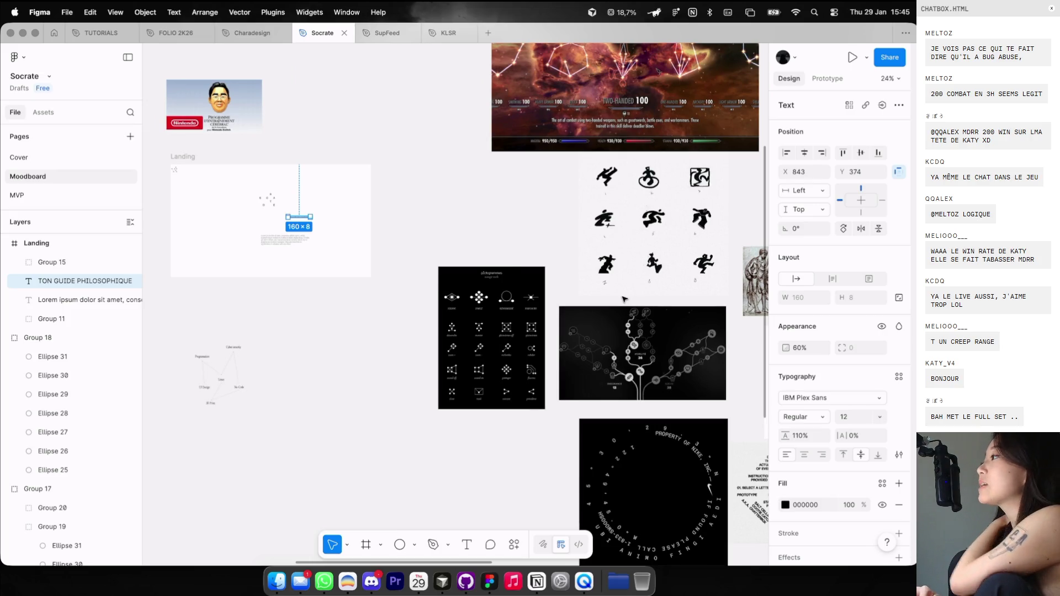
Switch from Figma to Dia, passing through the prof kawashima tab to the V4 Game tab.
{"action": "key", "text": "super+Tab"}
{"action": "scroll", "coordinate": [397, 165], "scroll_direction": "up", "scroll_amount": 5}
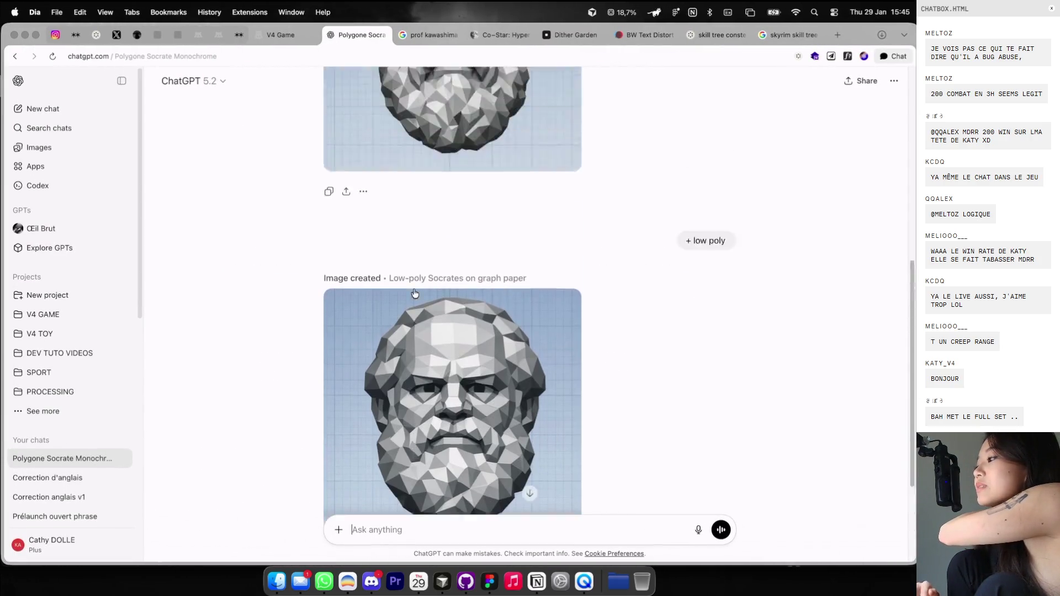
{"action": "scroll", "coordinate": [392, 182], "scroll_direction": "up", "scroll_amount": 5}
{"action": "scroll", "coordinate": [390, 186], "scroll_direction": "up", "scroll_amount": 5}
{"action": "left_click", "coordinate": [425, 35]}
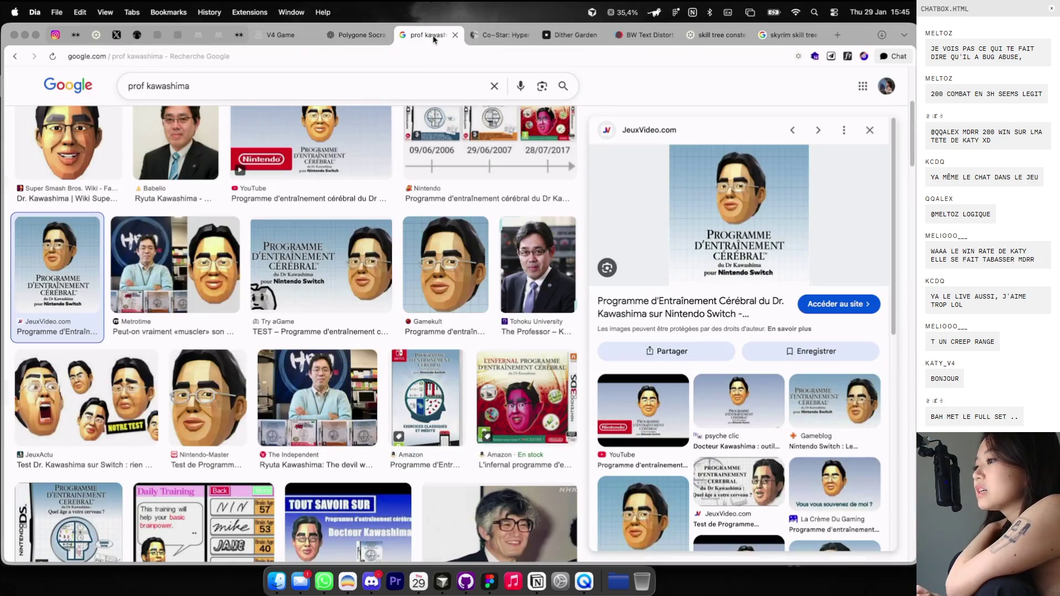
{"action": "left_click", "coordinate": [270, 35]}
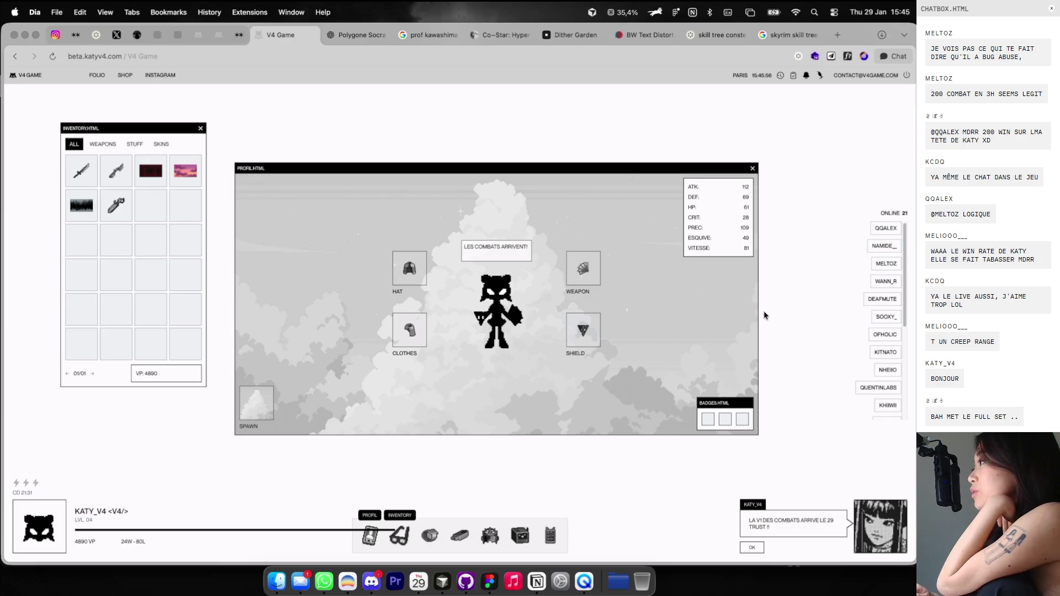
Open the leaderboard, move it higher, and view the 1st, 2nd, 4th, 8th and 7th players' profiles.
{"action": "left_click", "coordinate": [484, 542]}
{"action": "left_click_drag", "start_coordinate": [388, 176], "coordinate": [478, 108]}
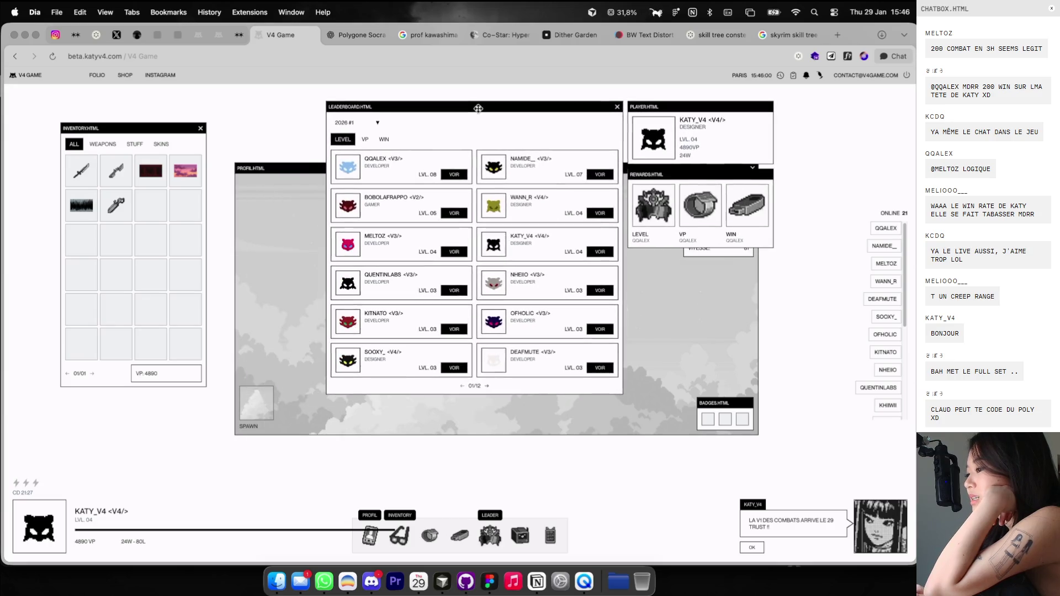
{"action": "left_click", "coordinate": [449, 175]}
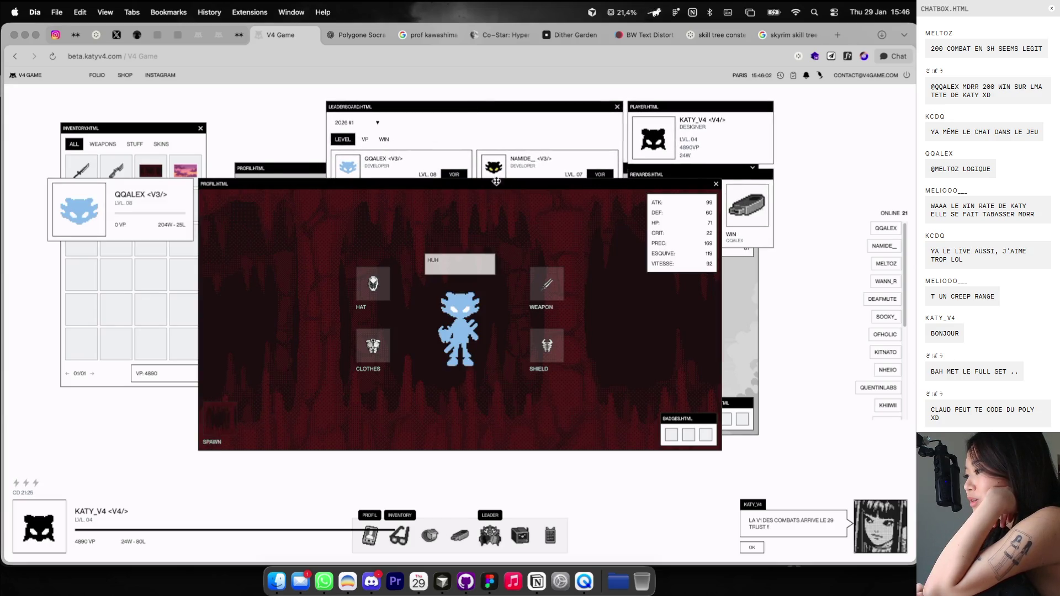
{"action": "left_click", "coordinate": [715, 185]}
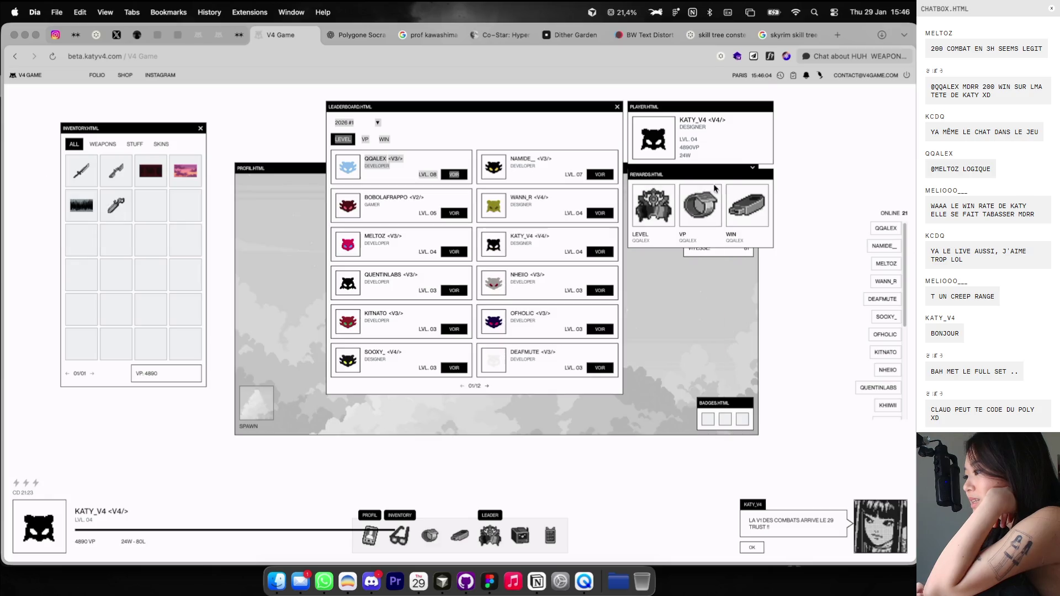
{"action": "left_click", "coordinate": [602, 175]}
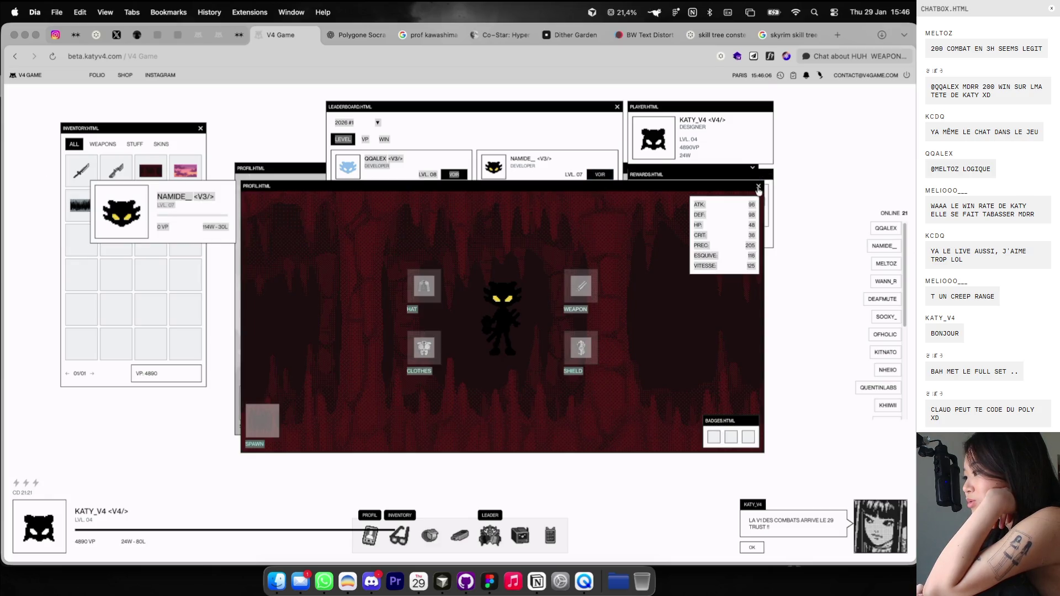
{"action": "left_click", "coordinate": [758, 187]}
{"action": "left_click", "coordinate": [606, 211]}
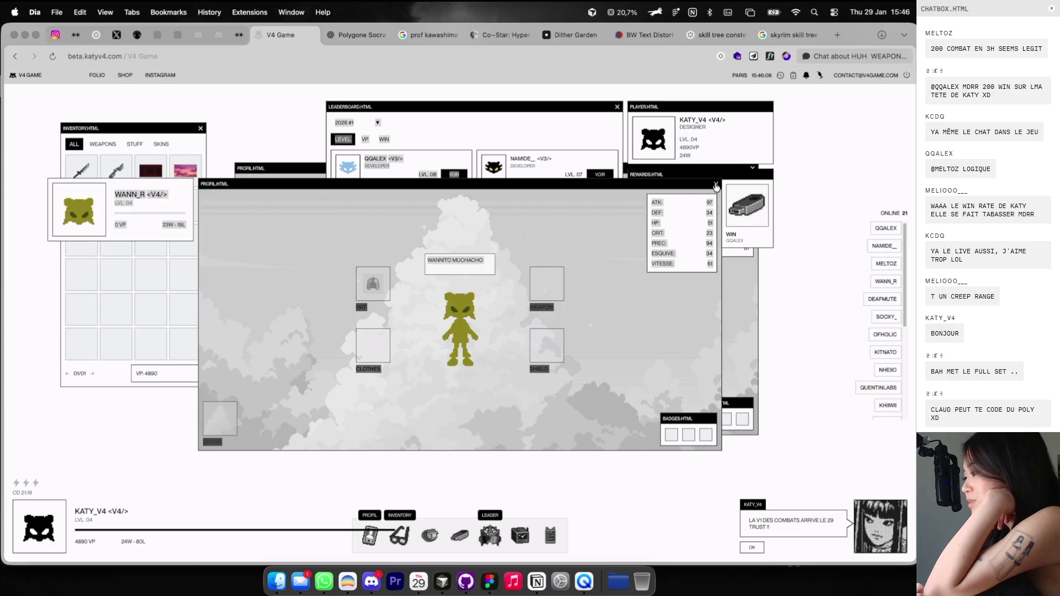
{"action": "left_click", "coordinate": [715, 185]}
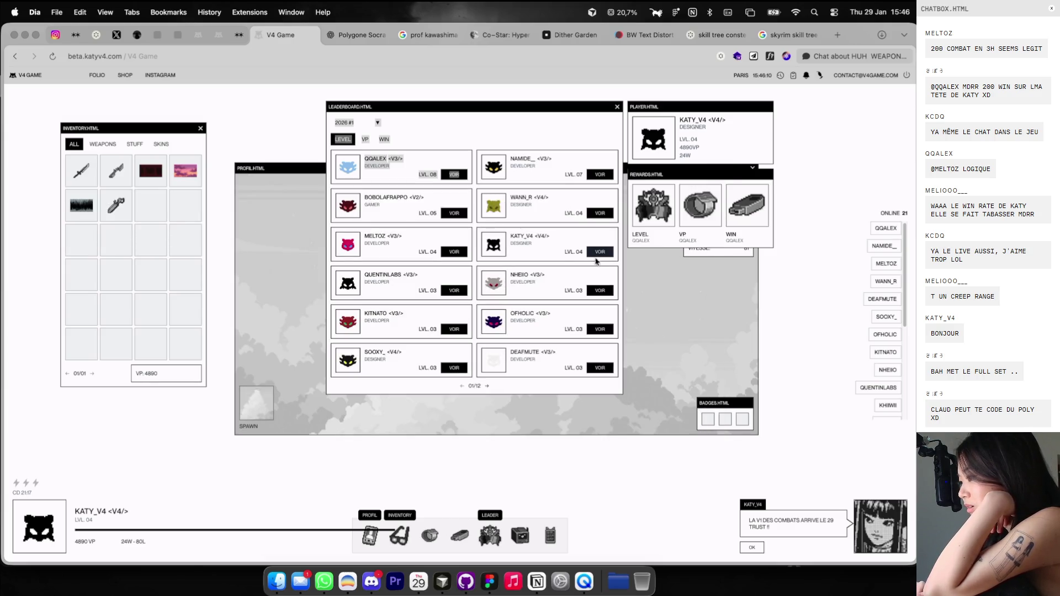
{"action": "left_click", "coordinate": [600, 290]}
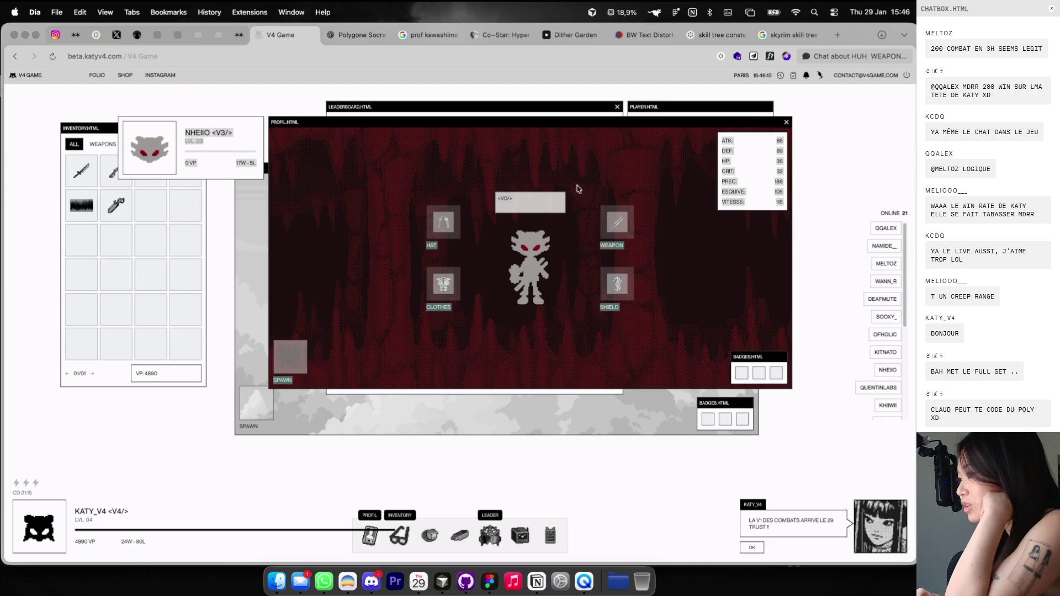
{"action": "left_click", "coordinate": [787, 121]}
{"action": "left_click", "coordinate": [451, 291]}
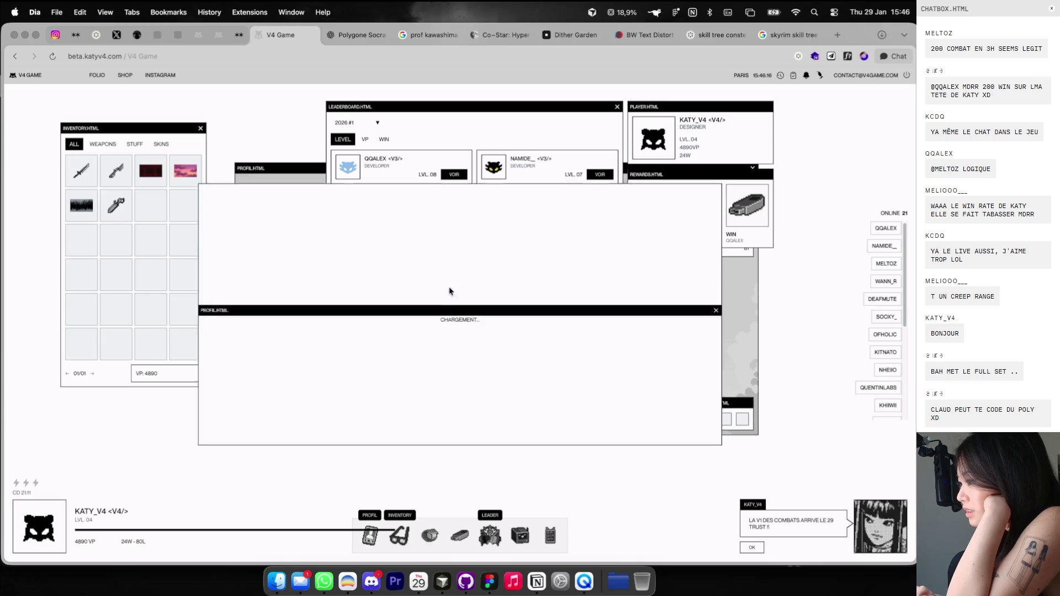
{"action": "left_click", "coordinate": [713, 186]}
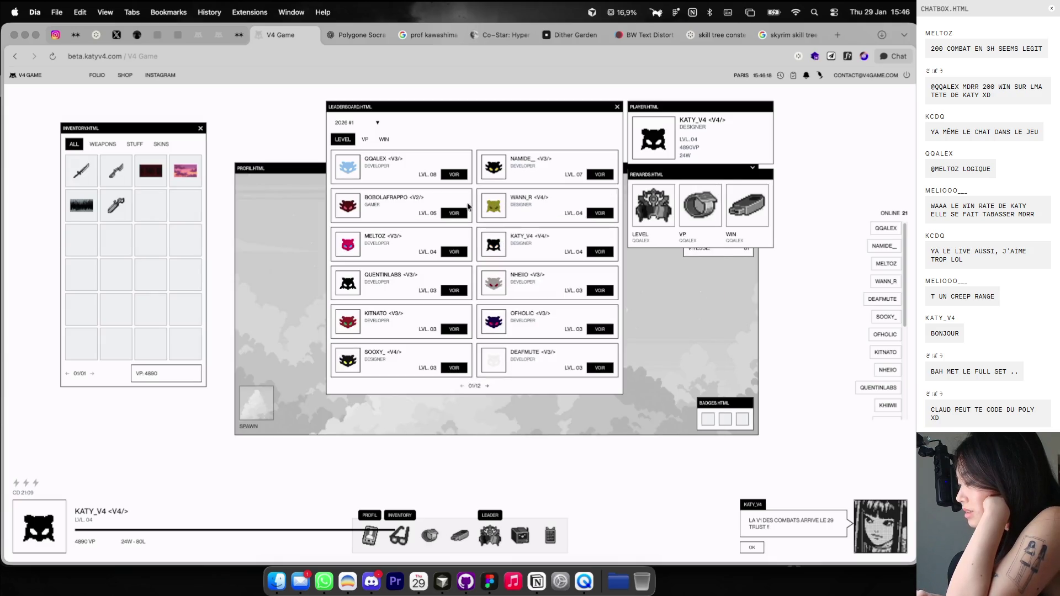
View and close the 3rd, 10th, 4th, 1st, 5th and last-listed players' profiles.
{"action": "left_click", "coordinate": [456, 212]}
{"action": "left_click", "coordinate": [740, 172]}
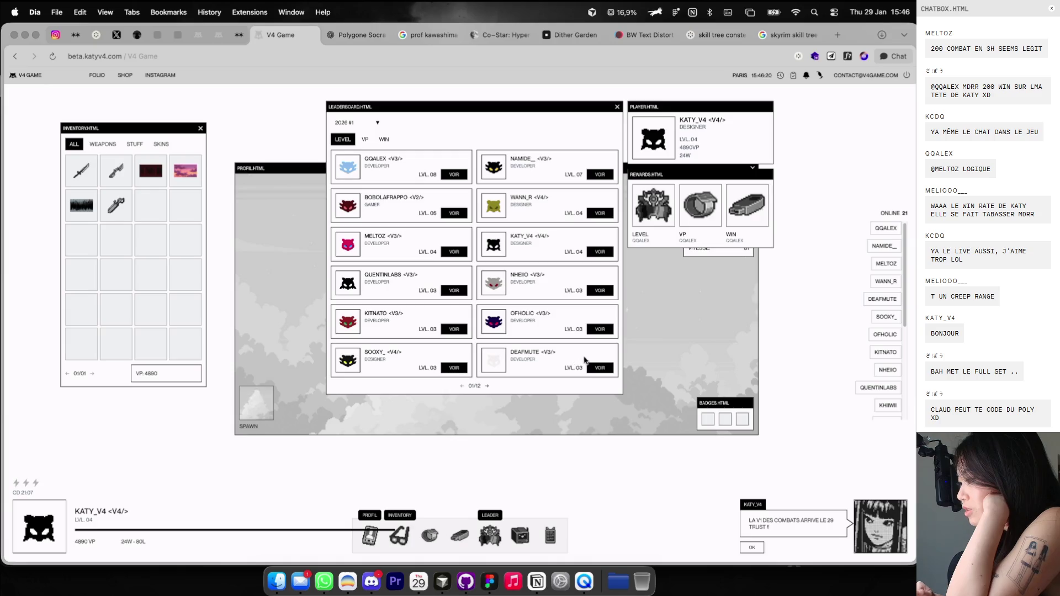
{"action": "left_click", "coordinate": [597, 331]}
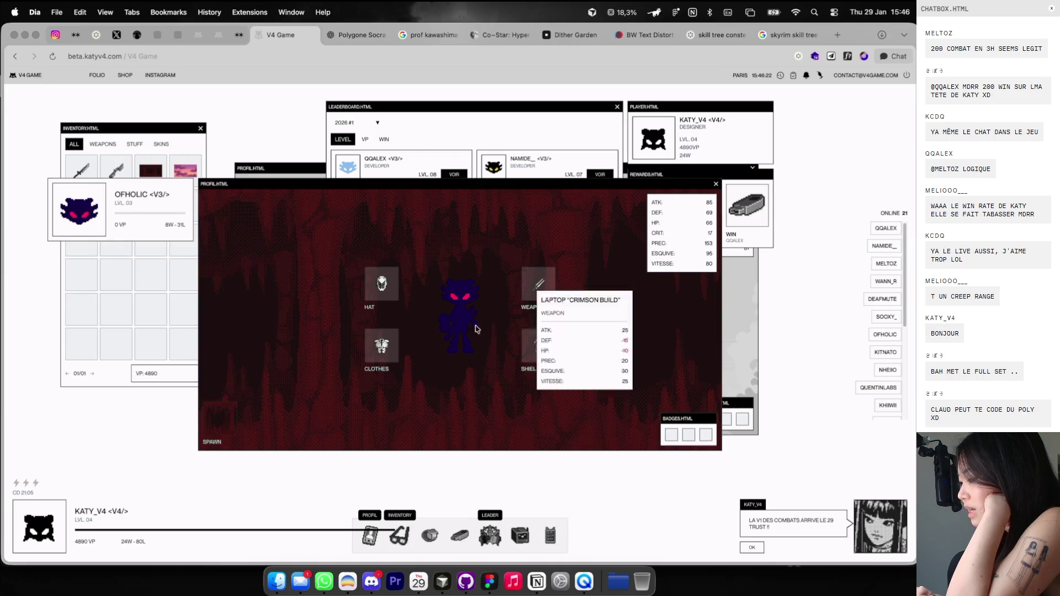
{"action": "left_click", "coordinate": [718, 182]}
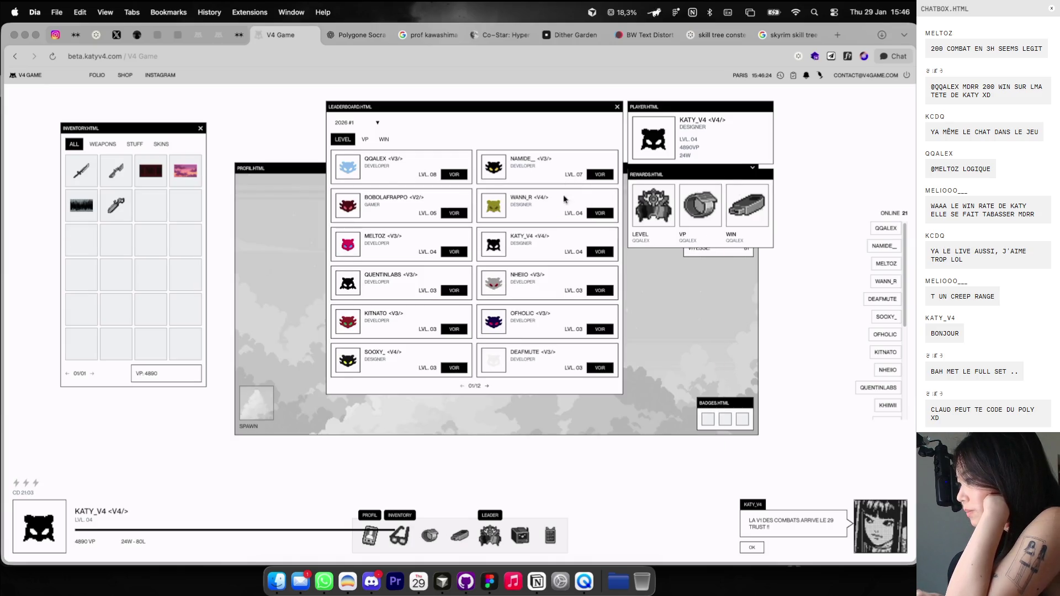
{"action": "left_click", "coordinate": [607, 217]}
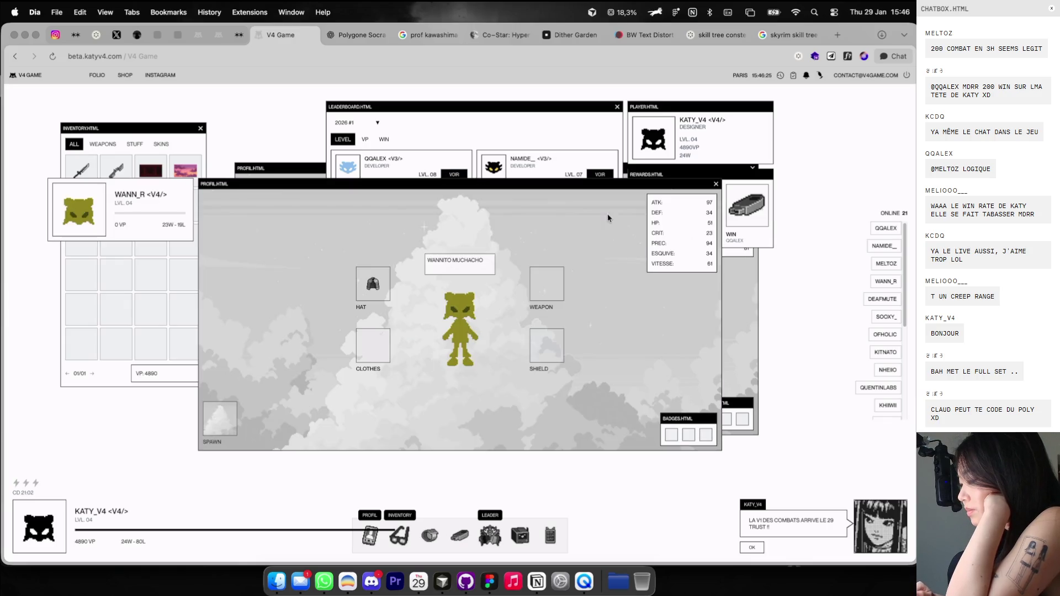
{"action": "left_click", "coordinate": [714, 185]}
{"action": "left_click", "coordinate": [454, 174]}
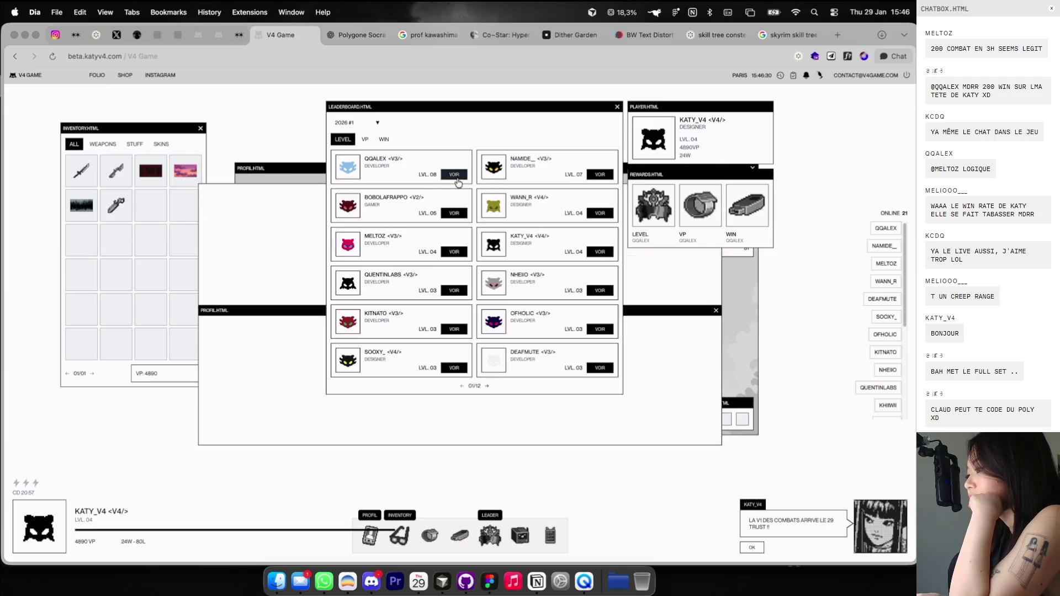
{"action": "left_click", "coordinate": [715, 186]}
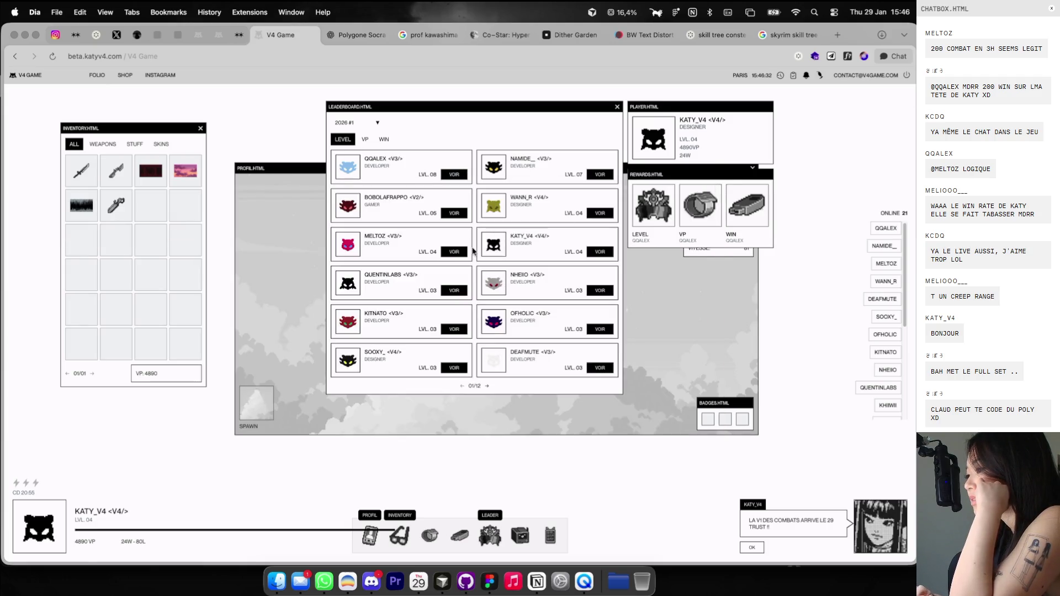
{"action": "left_click", "coordinate": [459, 251]}
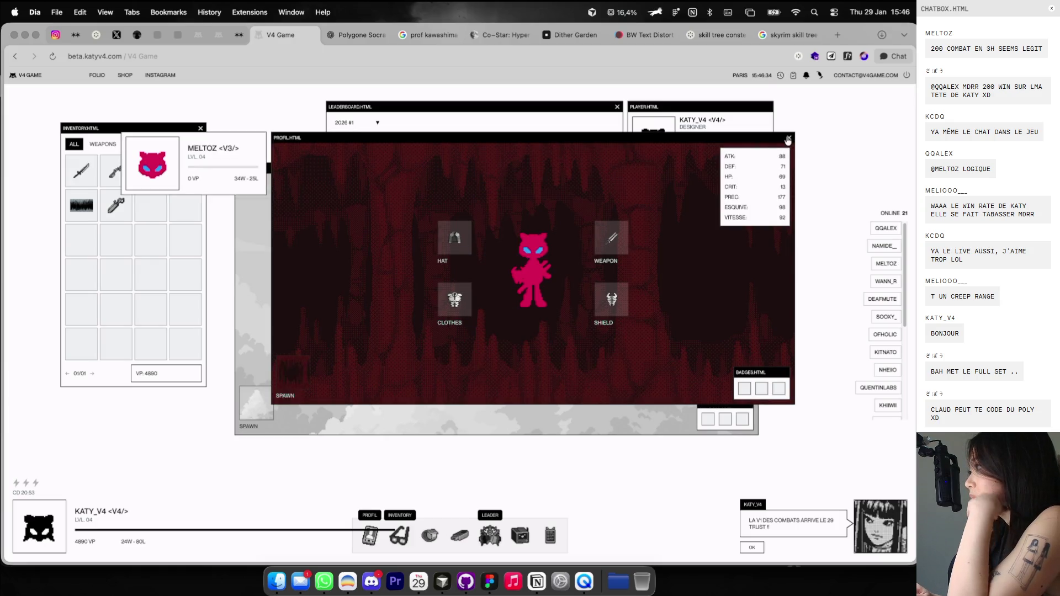
{"action": "left_click", "coordinate": [788, 139]}
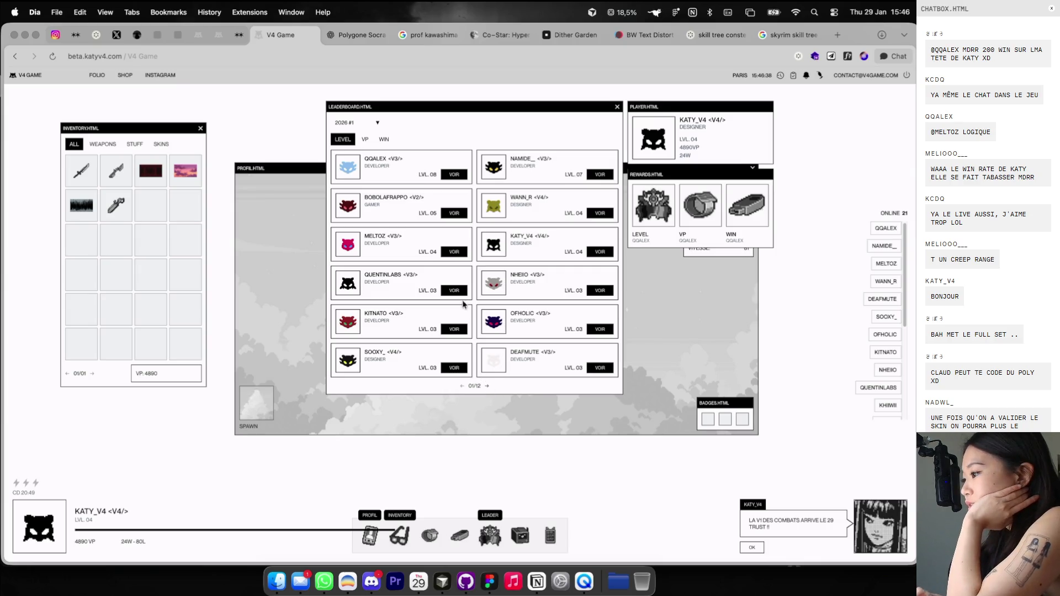
{"action": "left_click", "coordinate": [453, 175]}
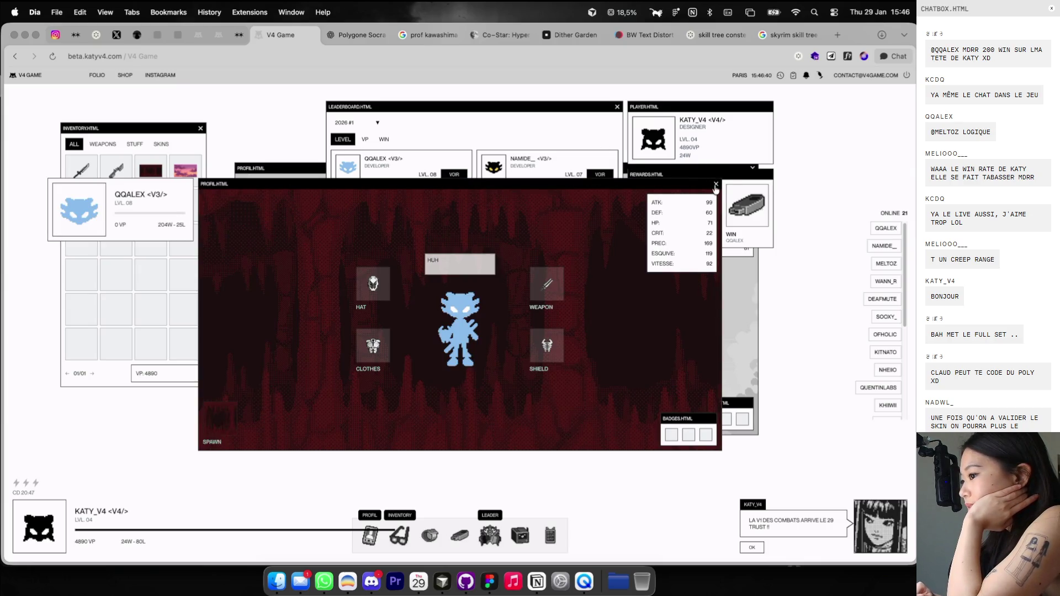
{"action": "left_click", "coordinate": [715, 185]}
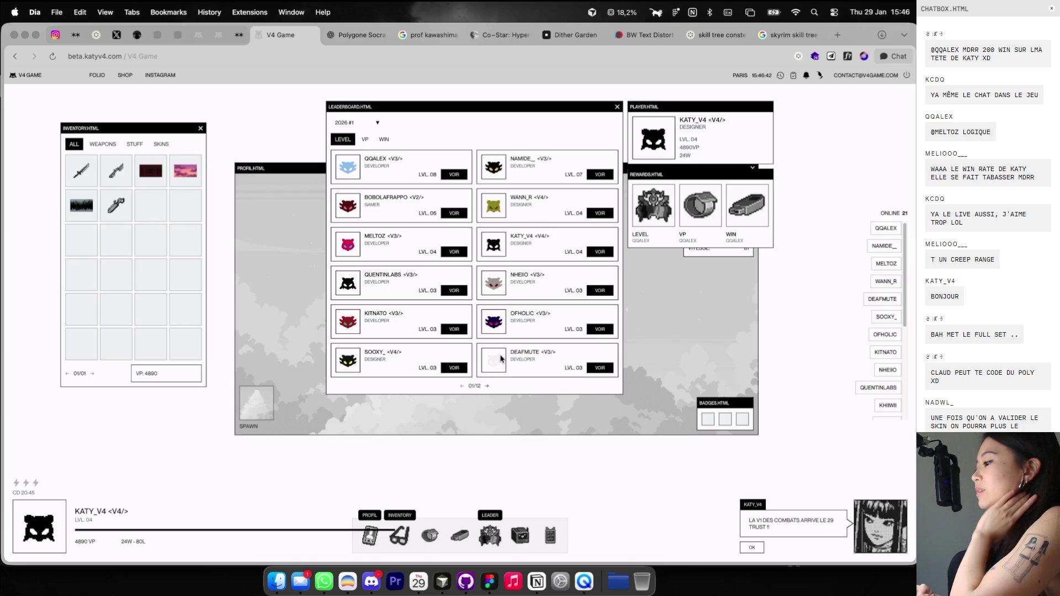
{"action": "left_click", "coordinate": [602, 368]}
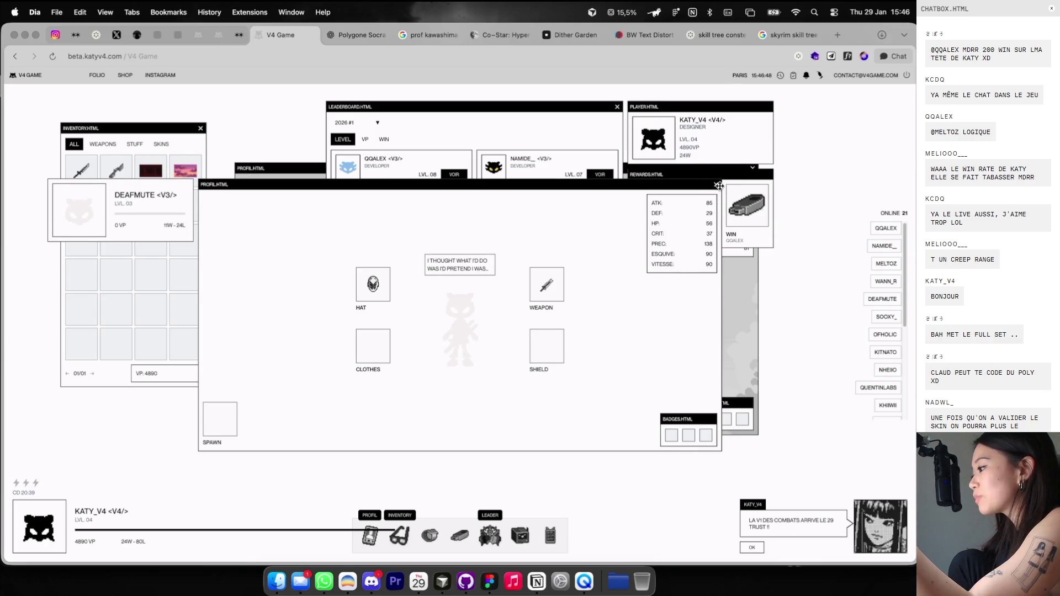
{"action": "left_click", "coordinate": [716, 185]}
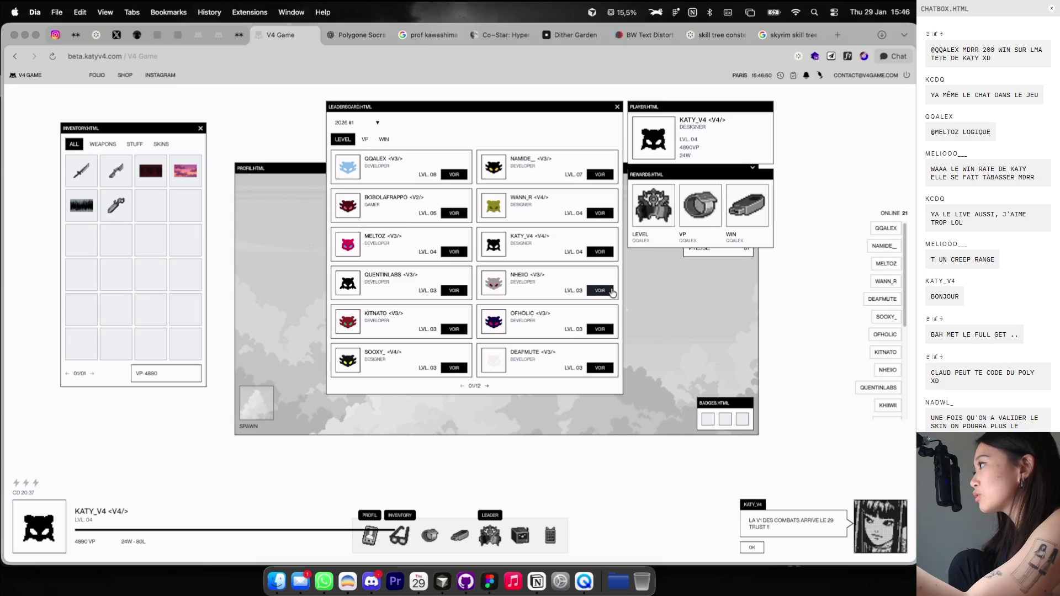
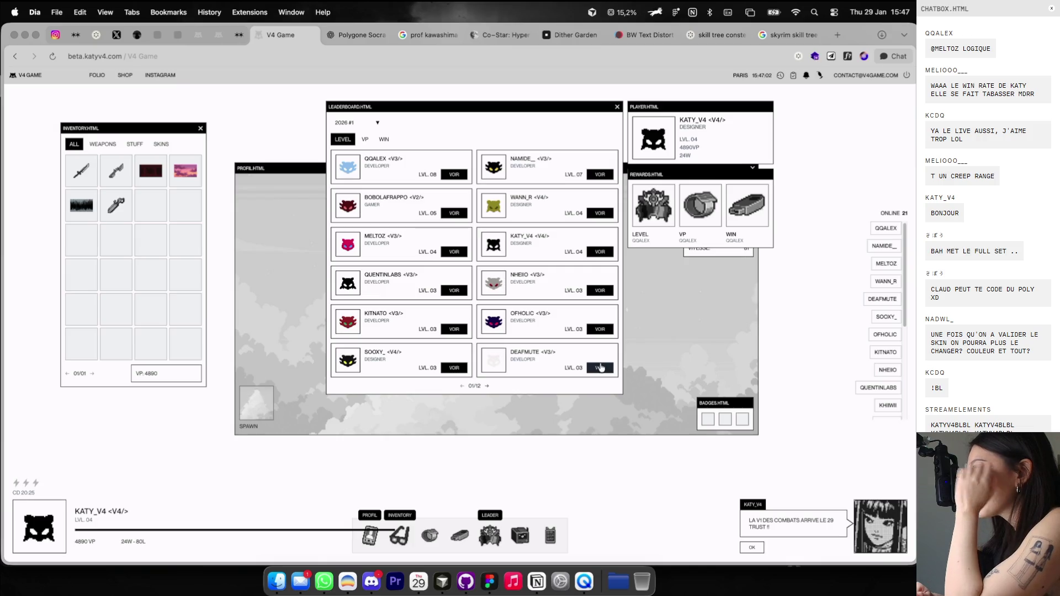
Open and close four players' profiles from the leaderboard, including your own.
{"action": "left_click", "coordinate": [454, 174]}
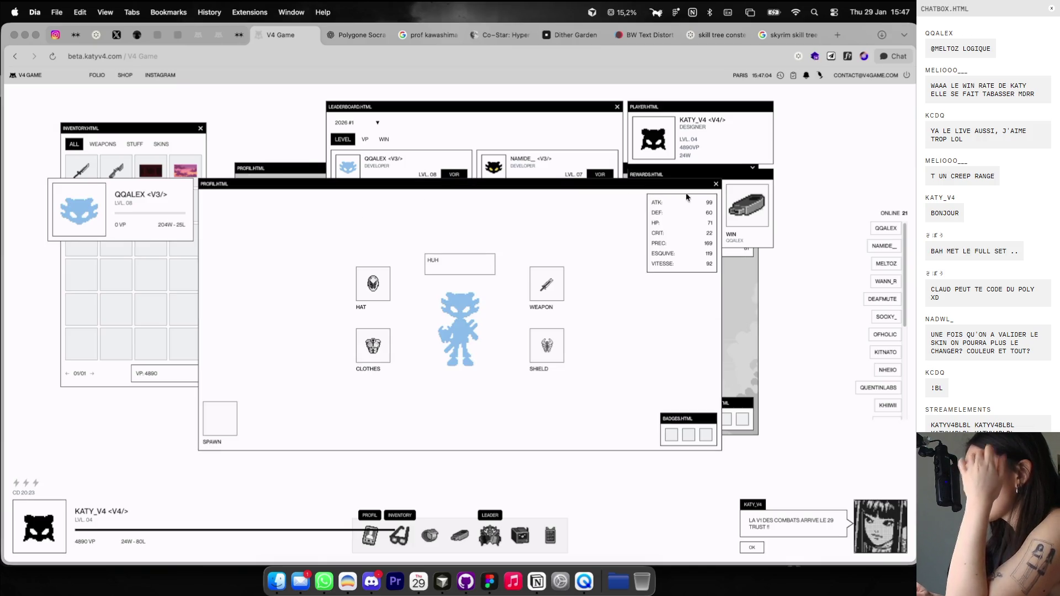
{"action": "left_click", "coordinate": [716, 183]}
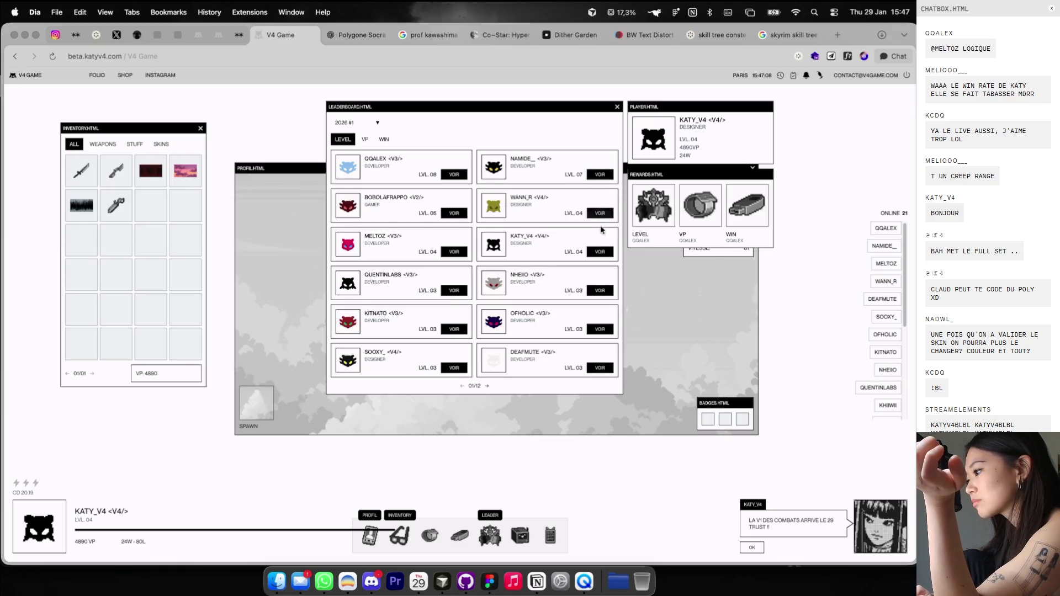
{"action": "left_click", "coordinate": [600, 251]}
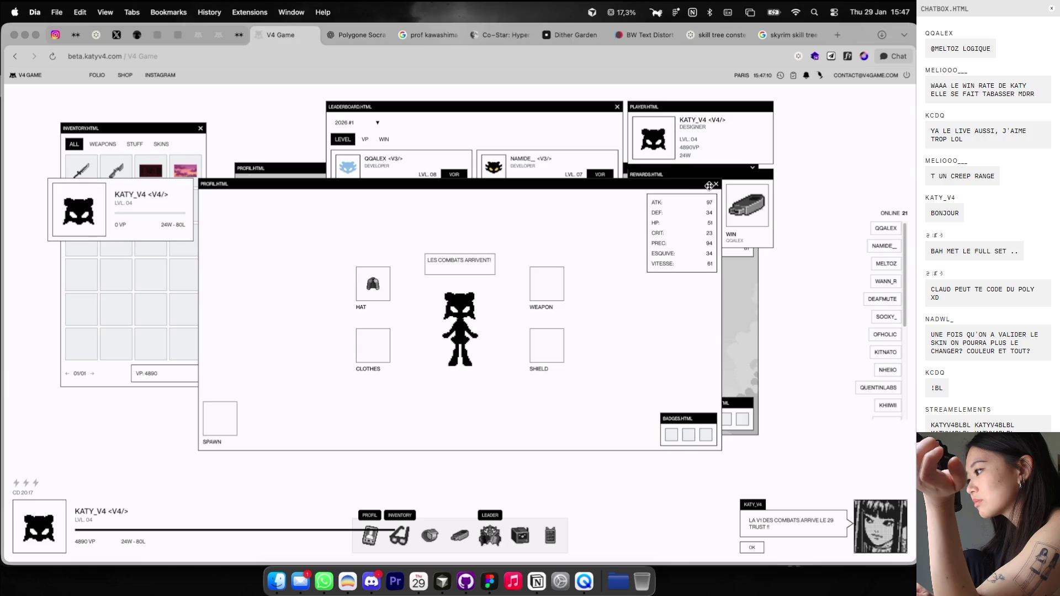
{"action": "left_click", "coordinate": [716, 185]}
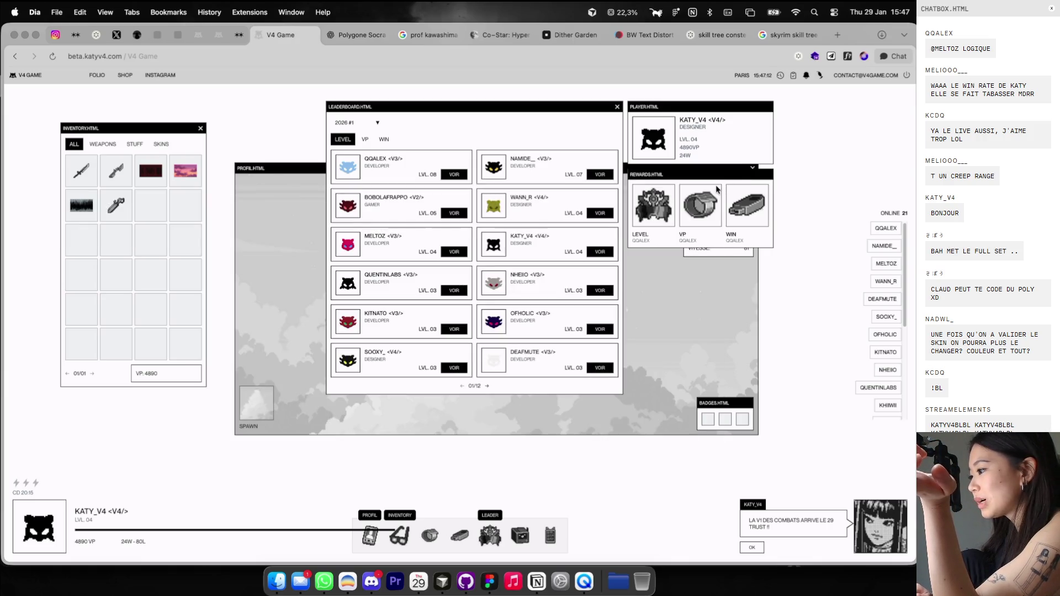
{"action": "left_click", "coordinate": [592, 213]}
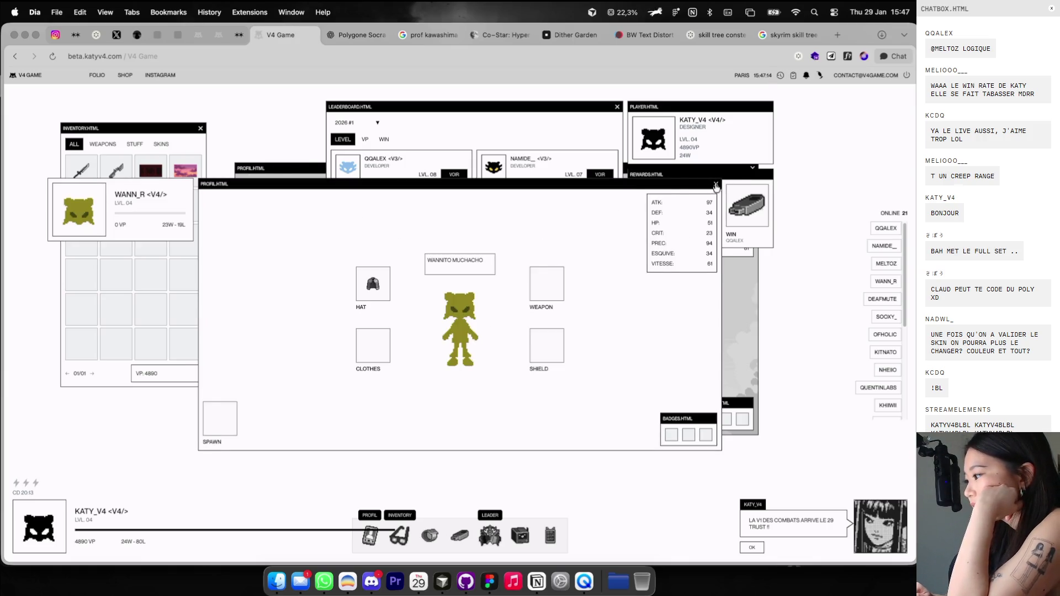
{"action": "left_click", "coordinate": [716, 186]}
{"action": "left_click", "coordinate": [600, 367]}
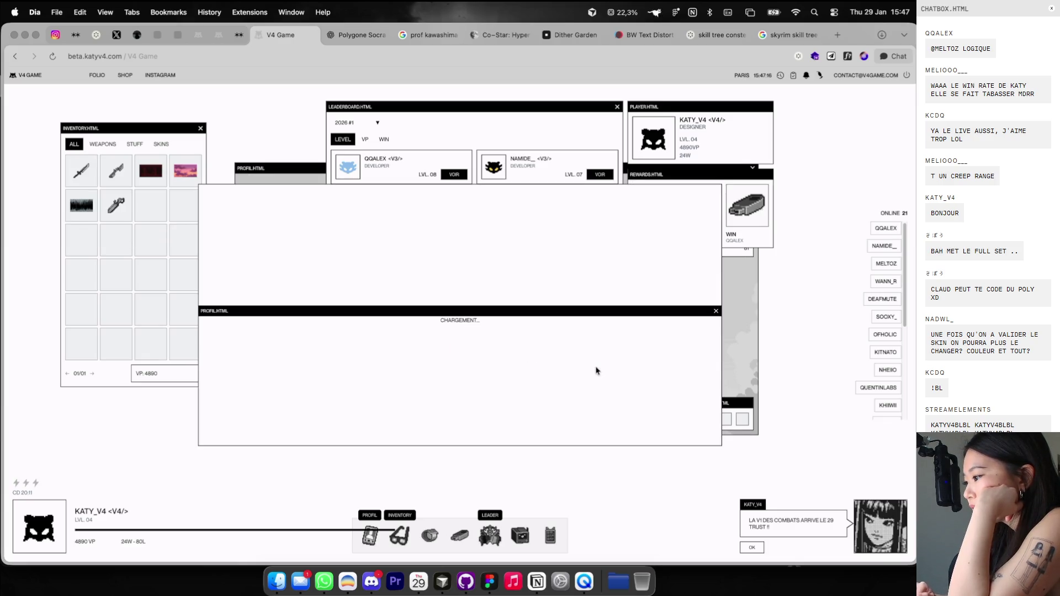
{"action": "left_click", "coordinate": [716, 185]}
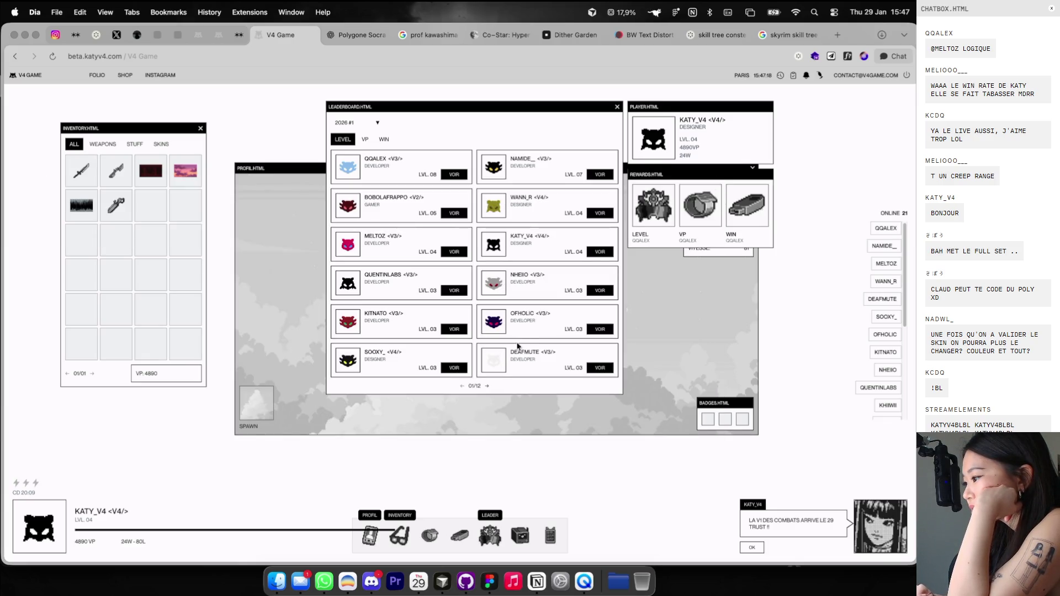
Page the leaderboard forward to 05/12, then back to page 02/12.
{"action": "left_click", "coordinate": [487, 386]}
{"action": "left_click", "coordinate": [487, 387]}
{"action": "left_click", "coordinate": [487, 387]}
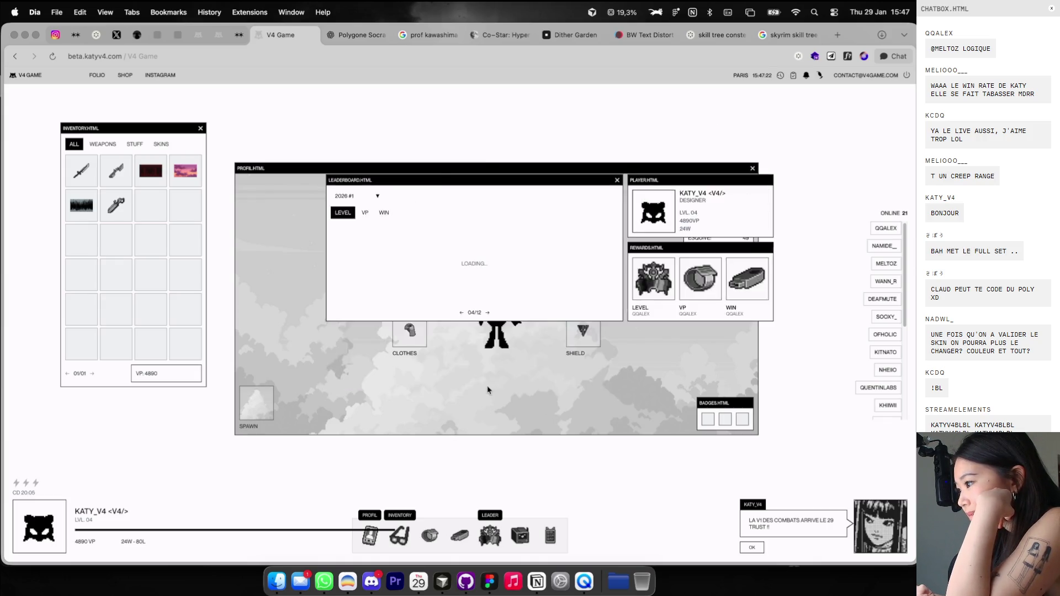
{"action": "left_click", "coordinate": [487, 387]}
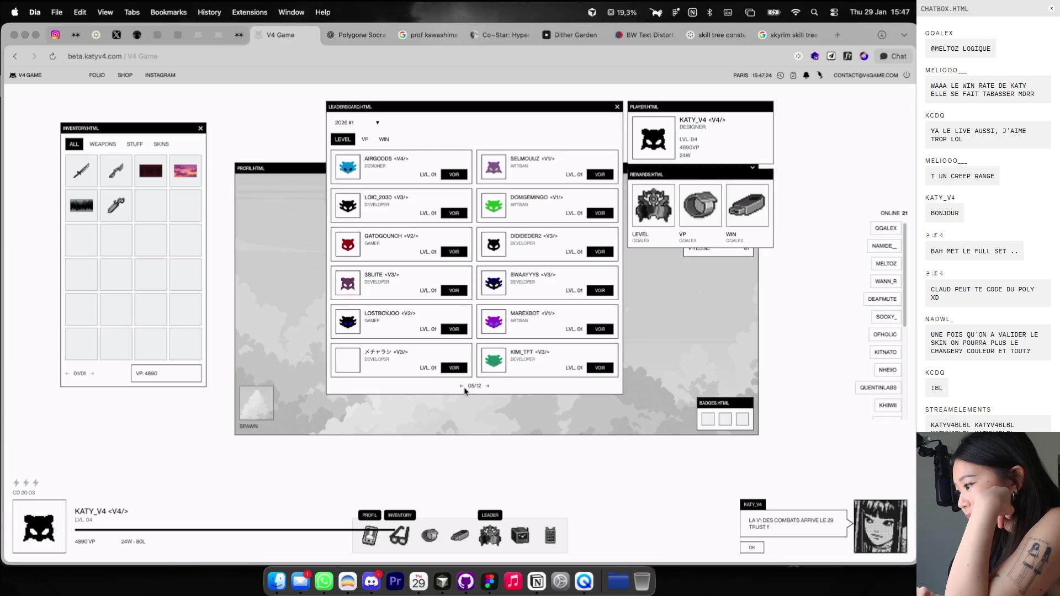
{"action": "left_click", "coordinate": [461, 386]}
{"action": "left_click", "coordinate": [461, 387]}
{"action": "left_click", "coordinate": [461, 387]}
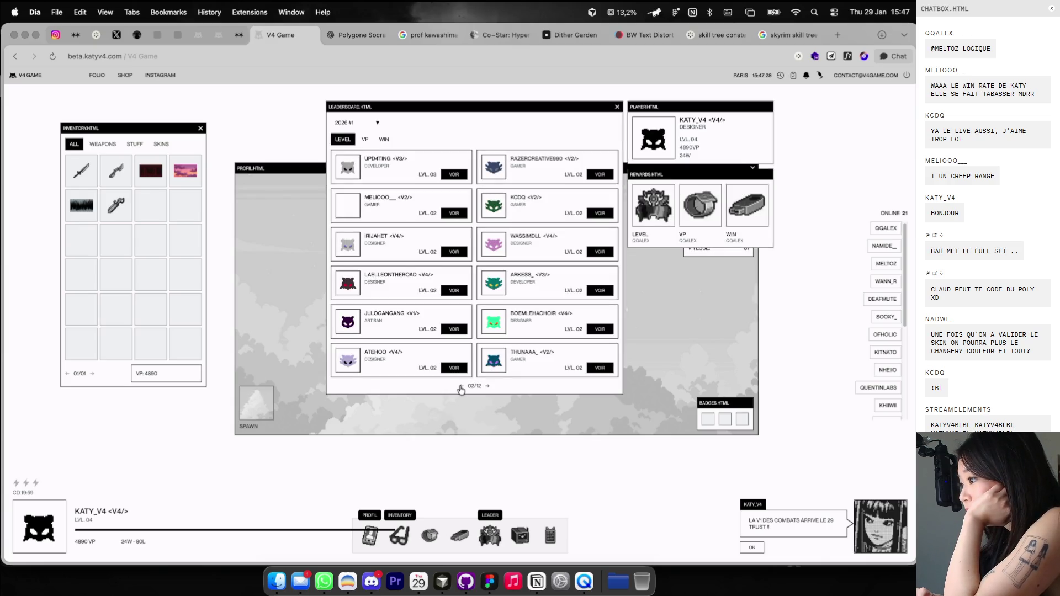
View the blank-avatar player's profile, then close the leaderboard, player and rewards panels.
{"action": "left_click", "coordinate": [458, 210]}
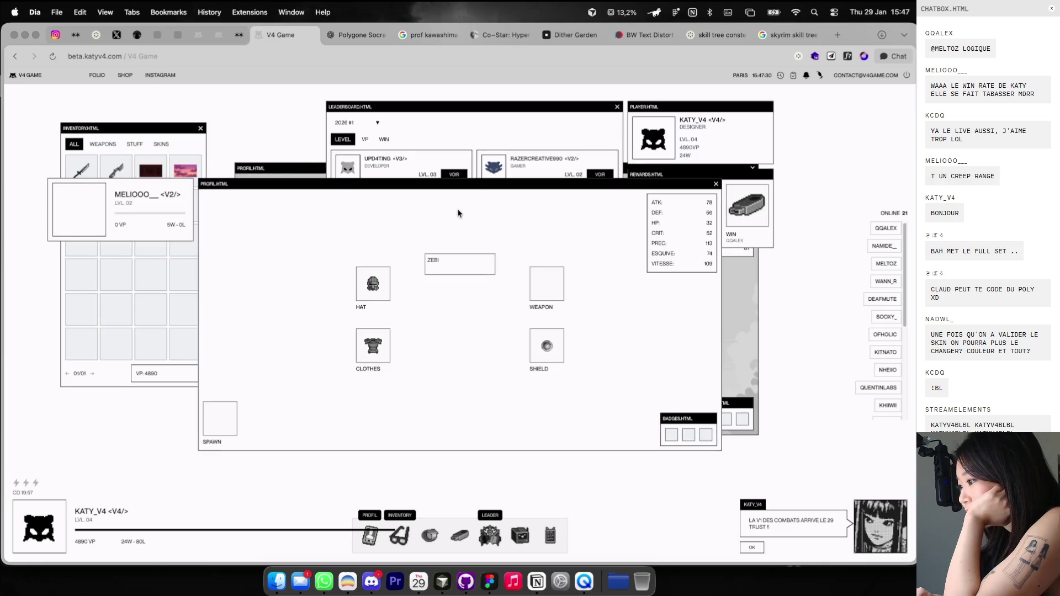
{"action": "left_click_drag", "start_coordinate": [468, 185], "coordinate": [504, 163]}
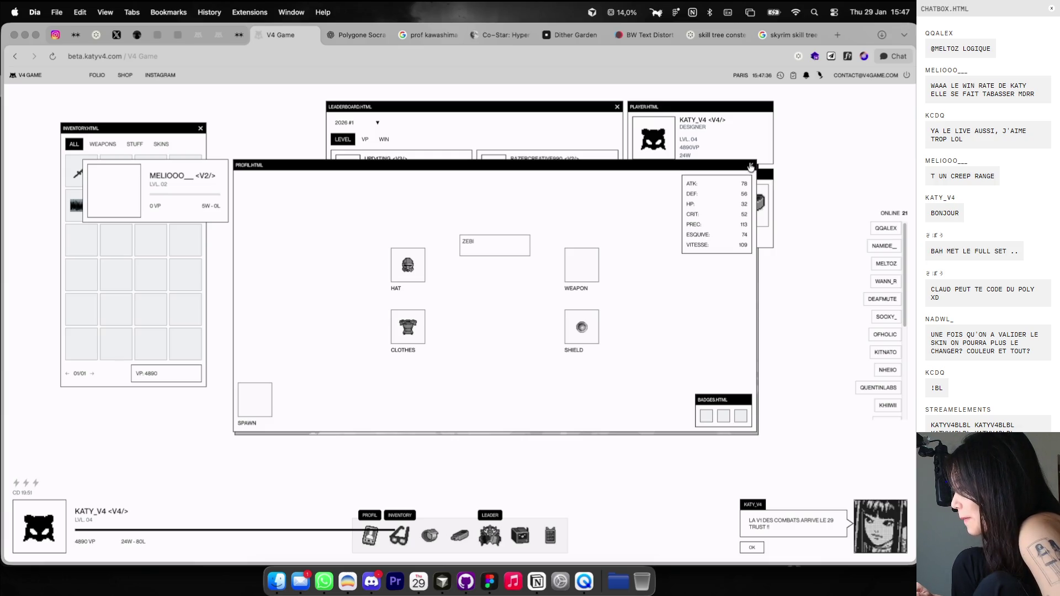
{"action": "left_click", "coordinate": [750, 166]}
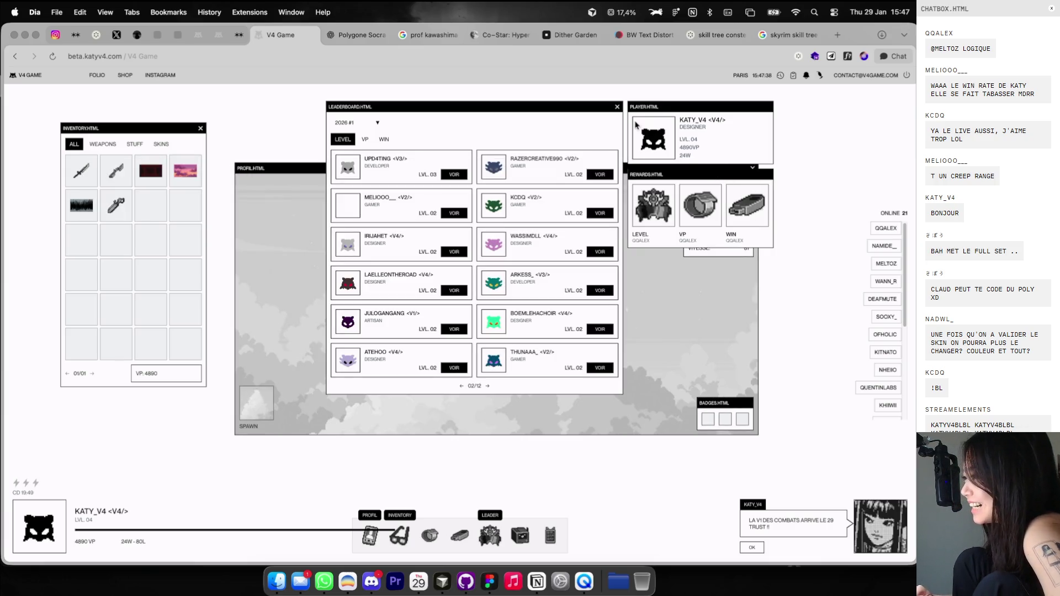
{"action": "left_click", "coordinate": [617, 107]}
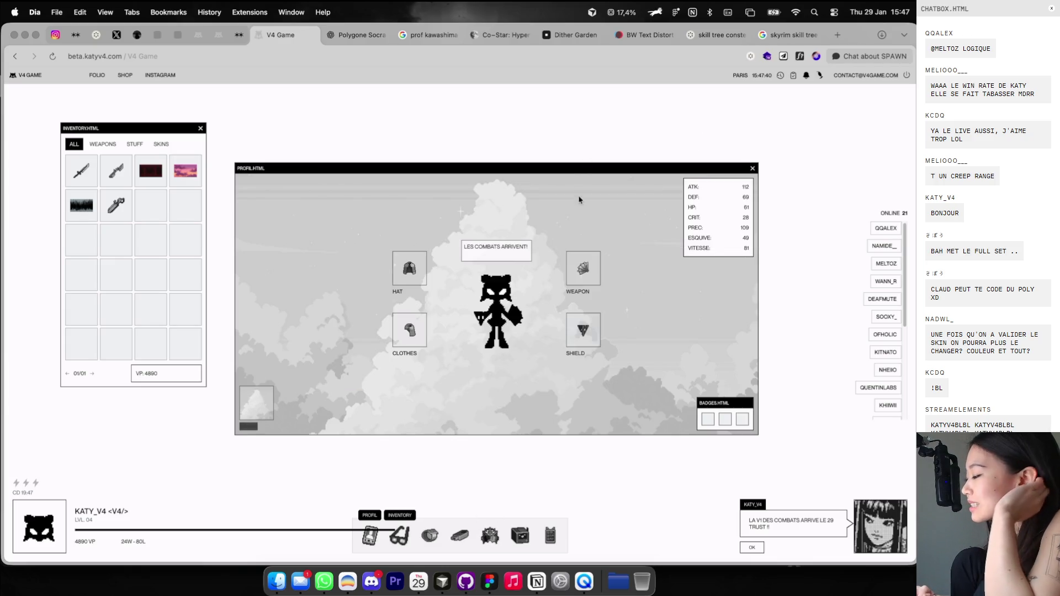
{"action": "key", "text": "ctrl+Right"}
{"action": "scroll", "coordinate": [524, 227], "scroll_direction": "down", "scroll_amount": 3}
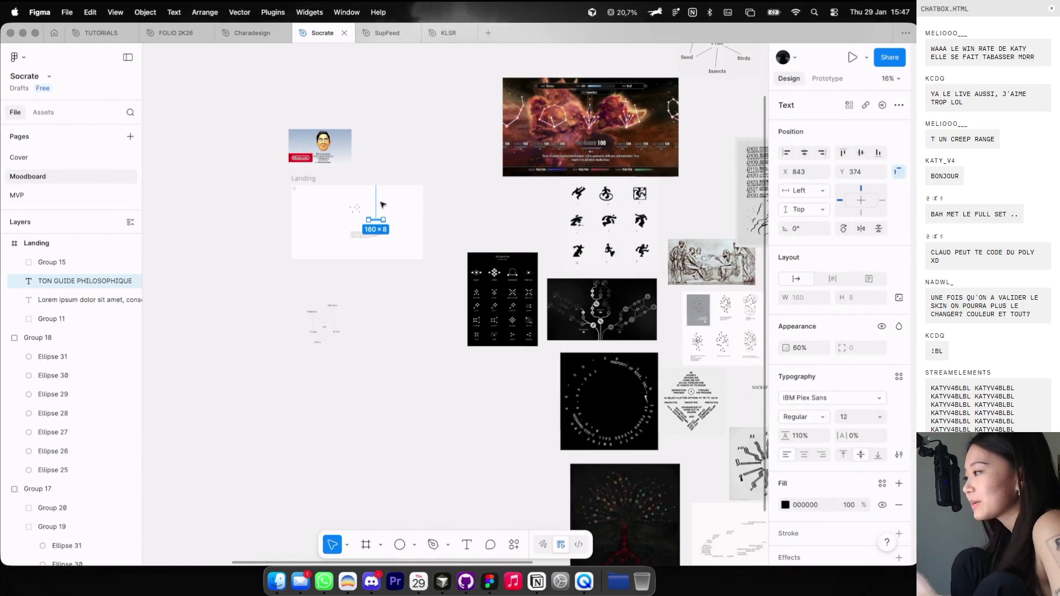
{"action": "key", "text": "Escape"}
{"action": "scroll", "coordinate": [364, 197], "scroll_direction": "up", "scroll_amount": 3}
{"action": "key", "text": "ctrl+Left"}
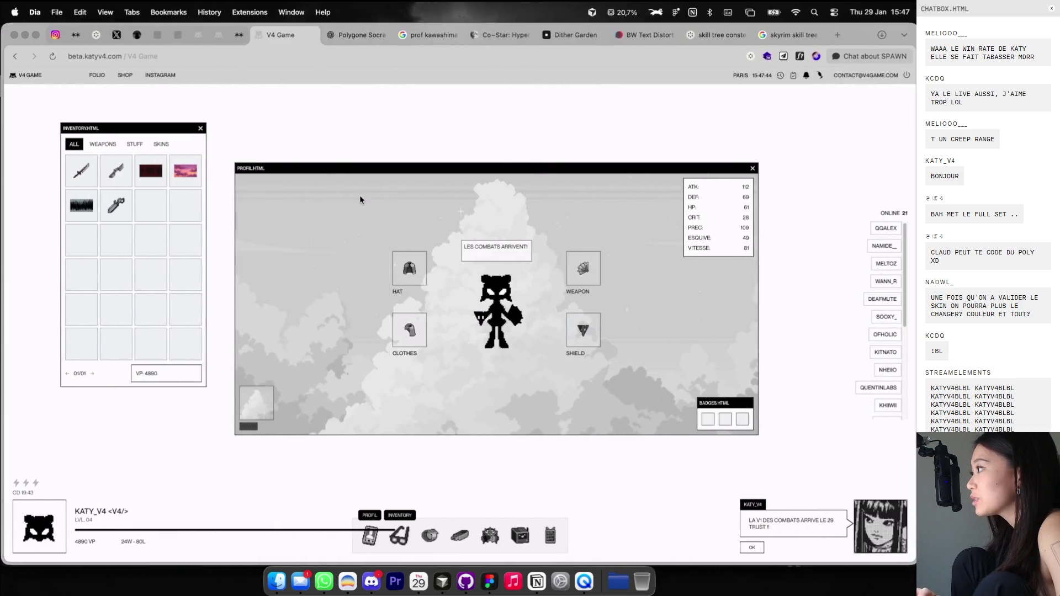
{"action": "left_click", "coordinate": [872, 247]}
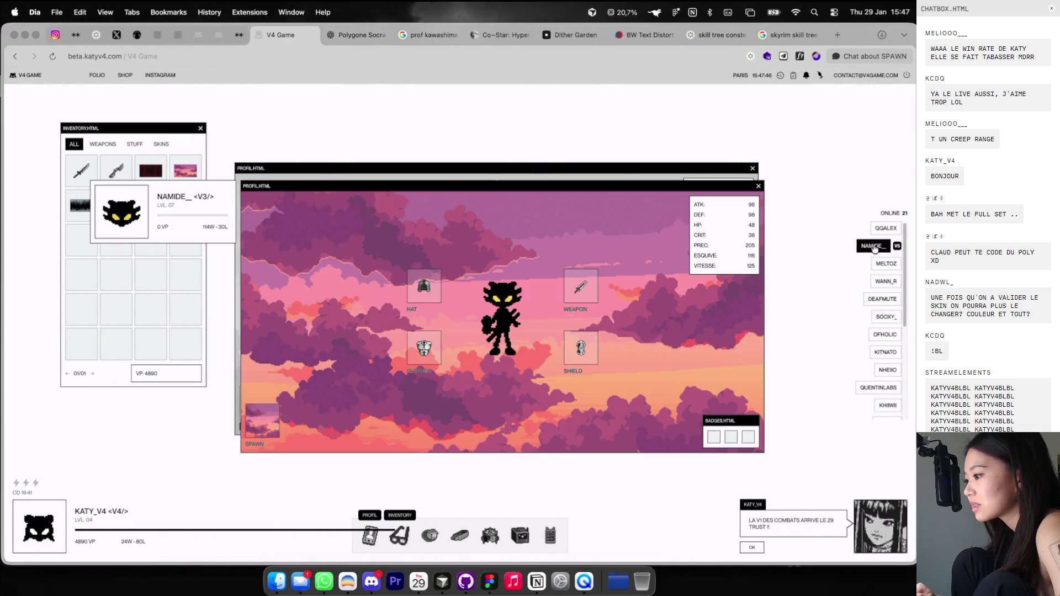
{"action": "left_click_drag", "start_coordinate": [751, 185], "coordinate": [813, 138]}
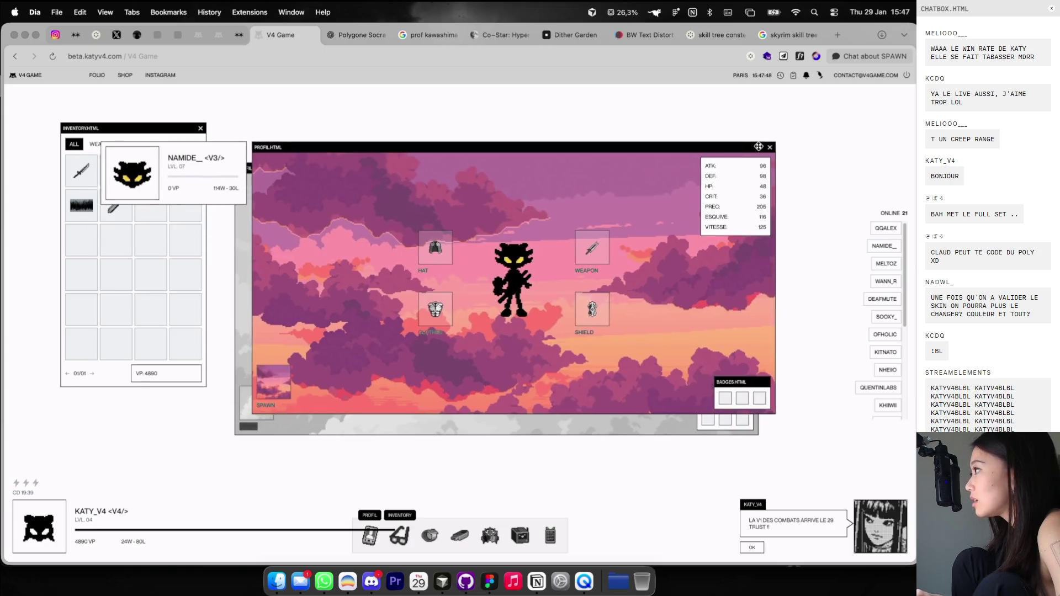
{"action": "left_click", "coordinate": [830, 139]}
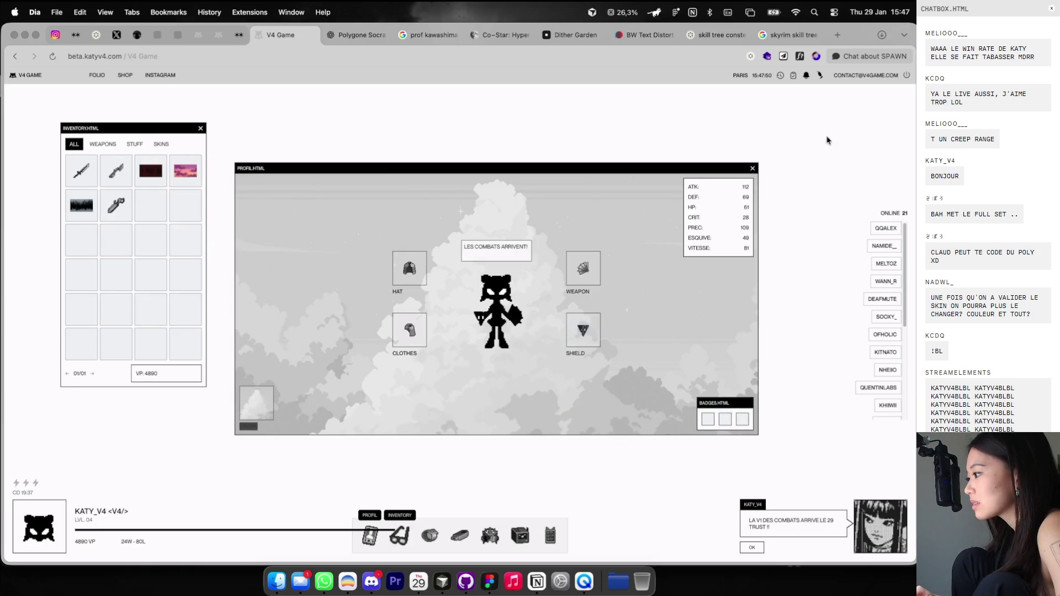
{"action": "left_click", "coordinate": [881, 228]}
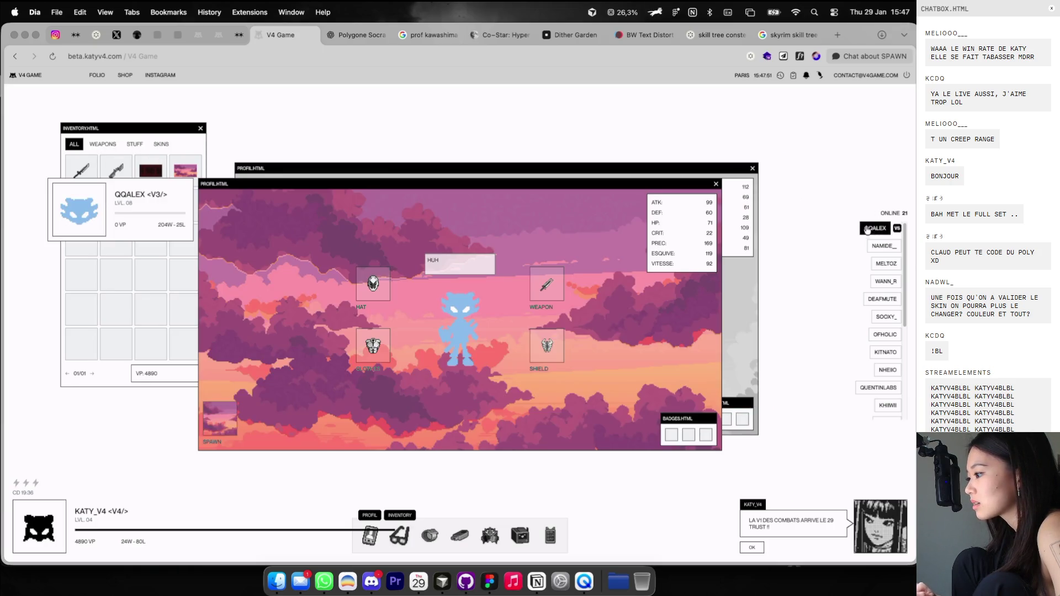
{"action": "left_click", "coordinate": [715, 185]}
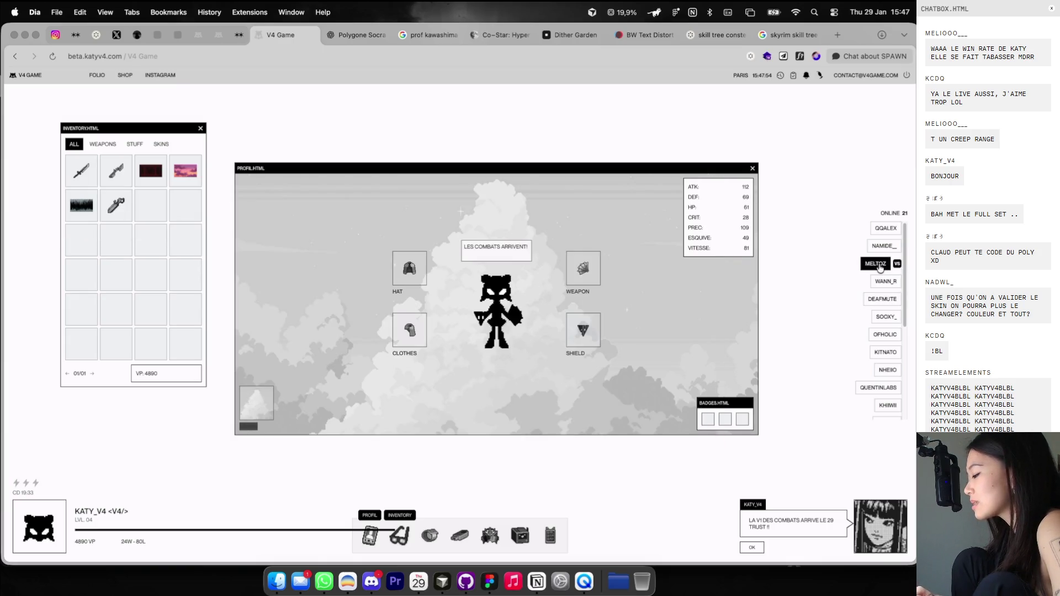
{"action": "left_click", "coordinate": [886, 263]}
{"action": "left_click", "coordinate": [788, 138]}
{"action": "left_click", "coordinate": [885, 334]}
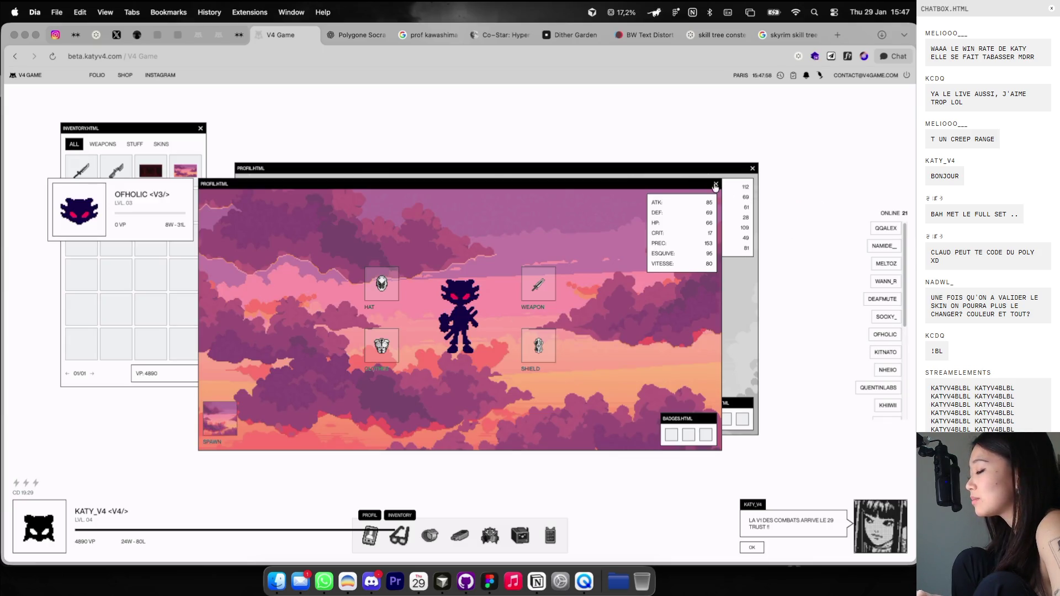
{"action": "left_click", "coordinate": [715, 185]}
{"action": "left_click", "coordinate": [881, 228]}
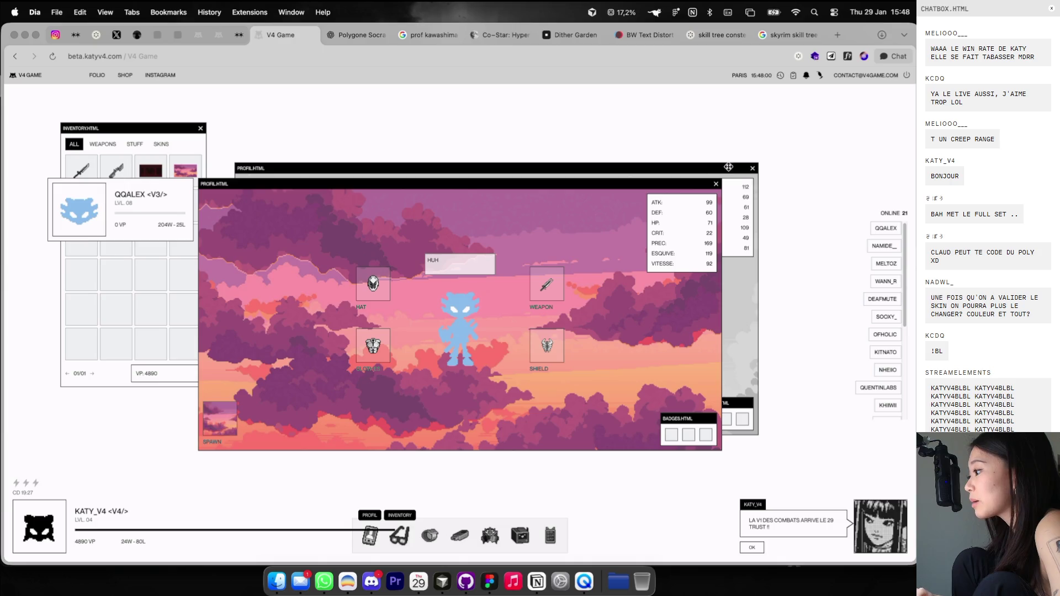
{"action": "left_click", "coordinate": [715, 185]}
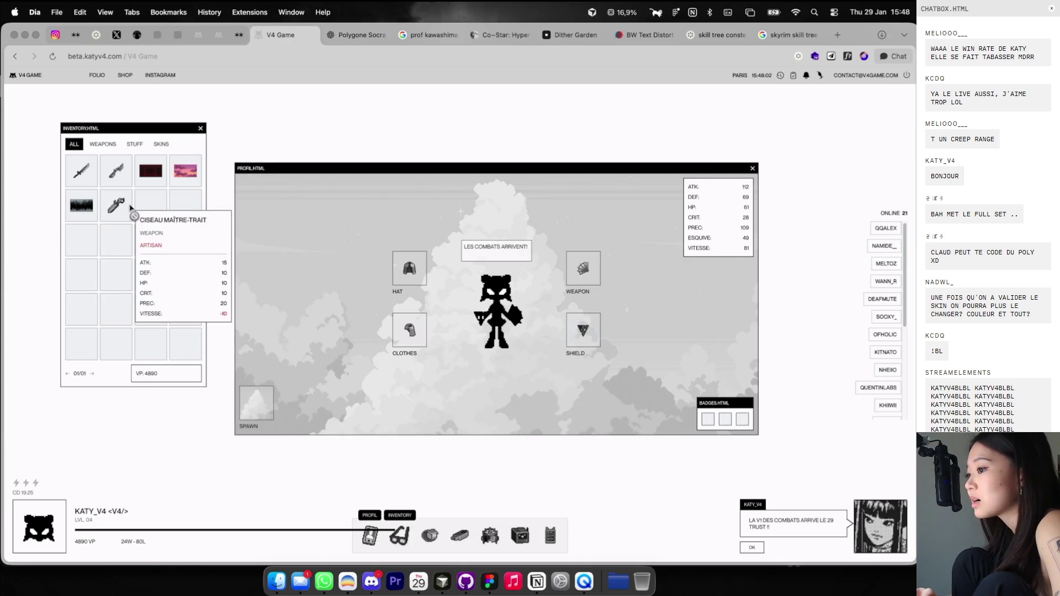
Try the Nether and cave skins, view two online profiles, then re-equip the cloud skin.
{"action": "left_click", "coordinate": [150, 174]}
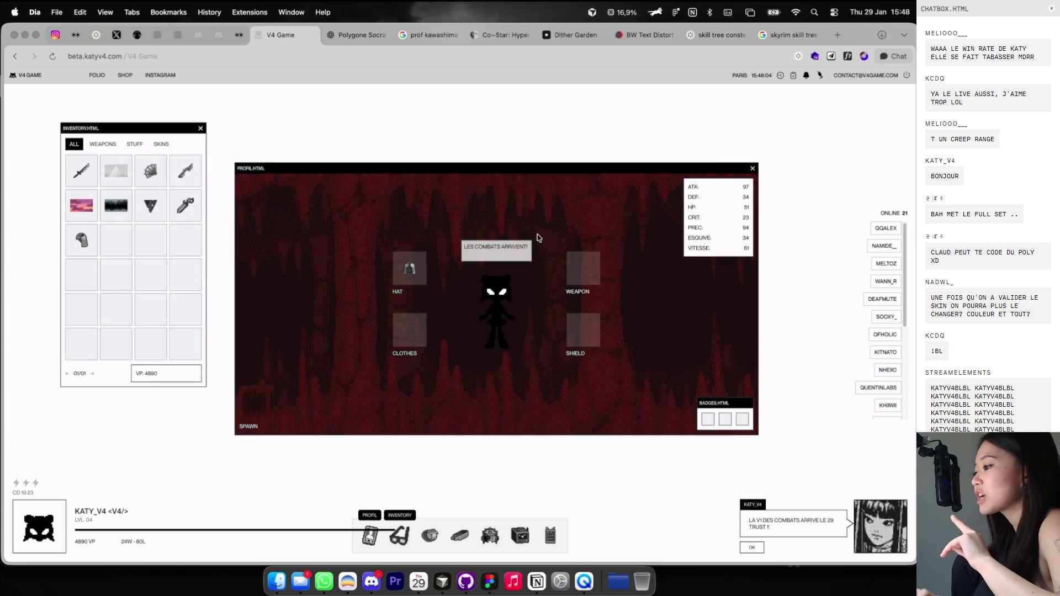
{"action": "left_click", "coordinate": [112, 200]}
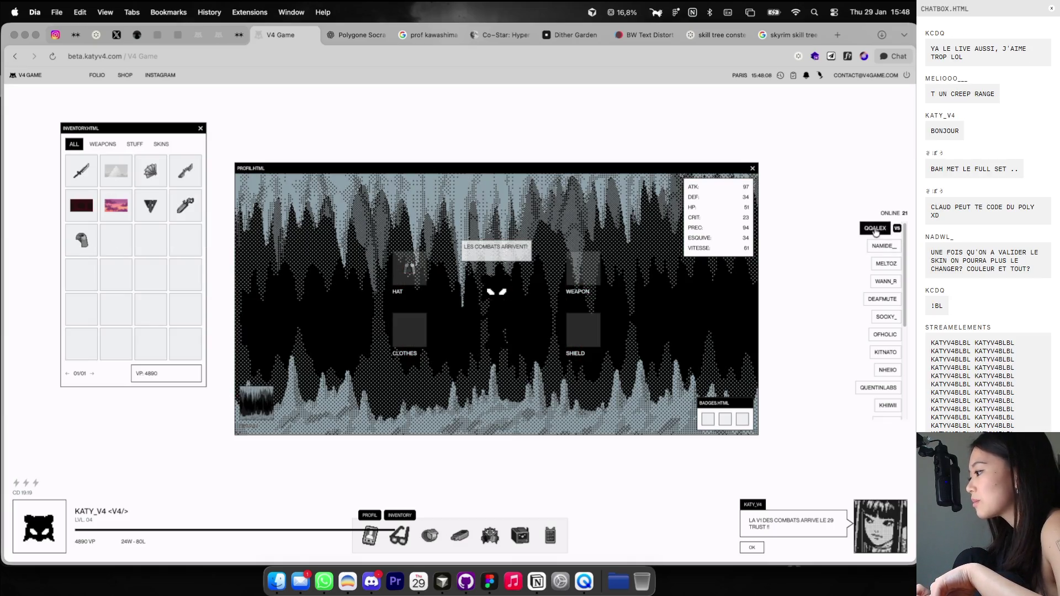
{"action": "left_click", "coordinate": [885, 228]}
{"action": "left_click", "coordinate": [716, 184]}
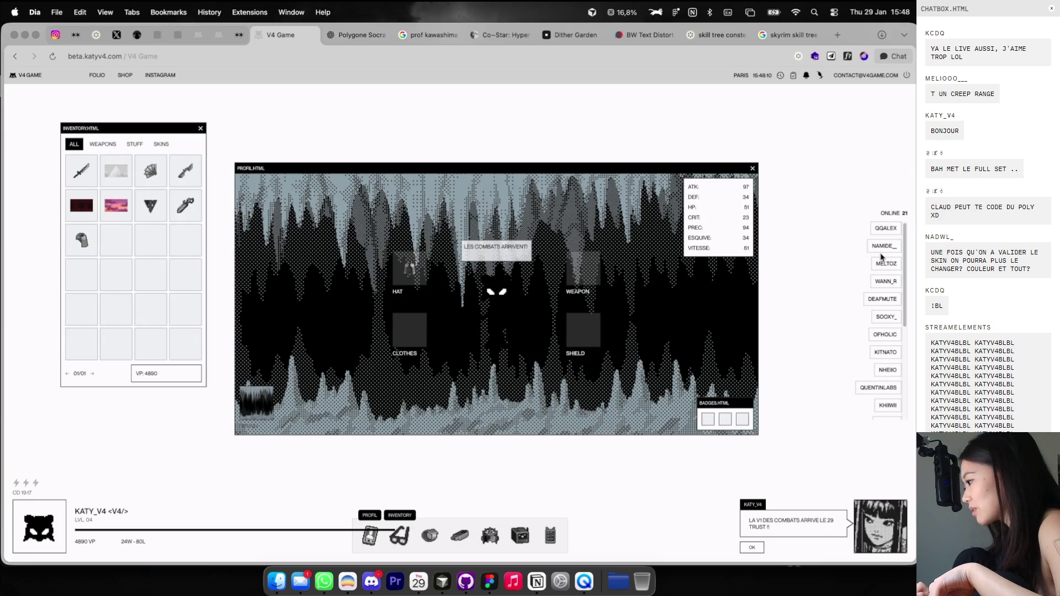
{"action": "left_click", "coordinate": [882, 245]}
{"action": "left_click", "coordinate": [826, 138]}
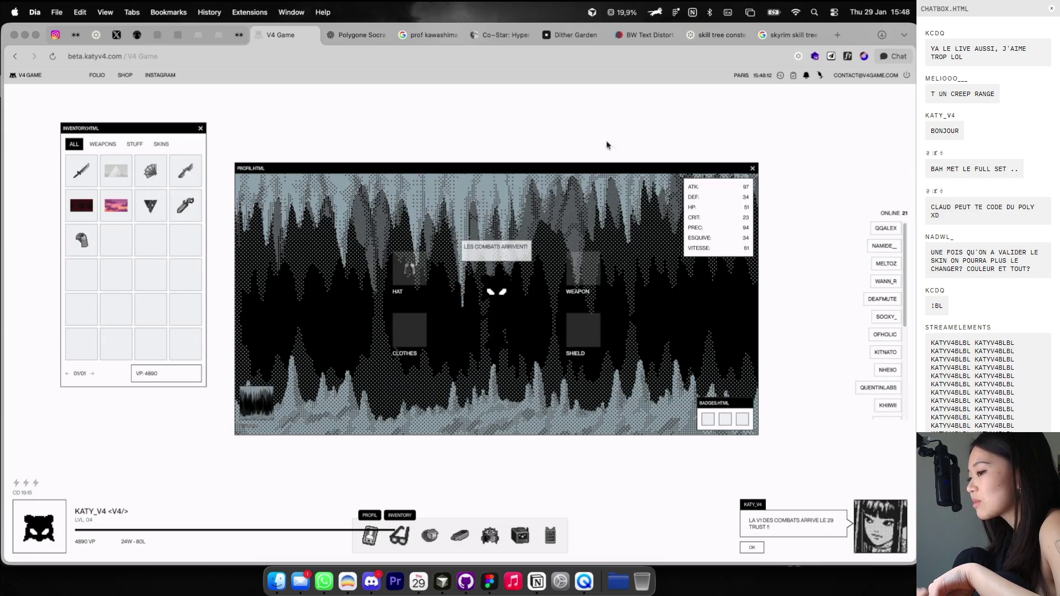
{"action": "left_click", "coordinate": [116, 172]}
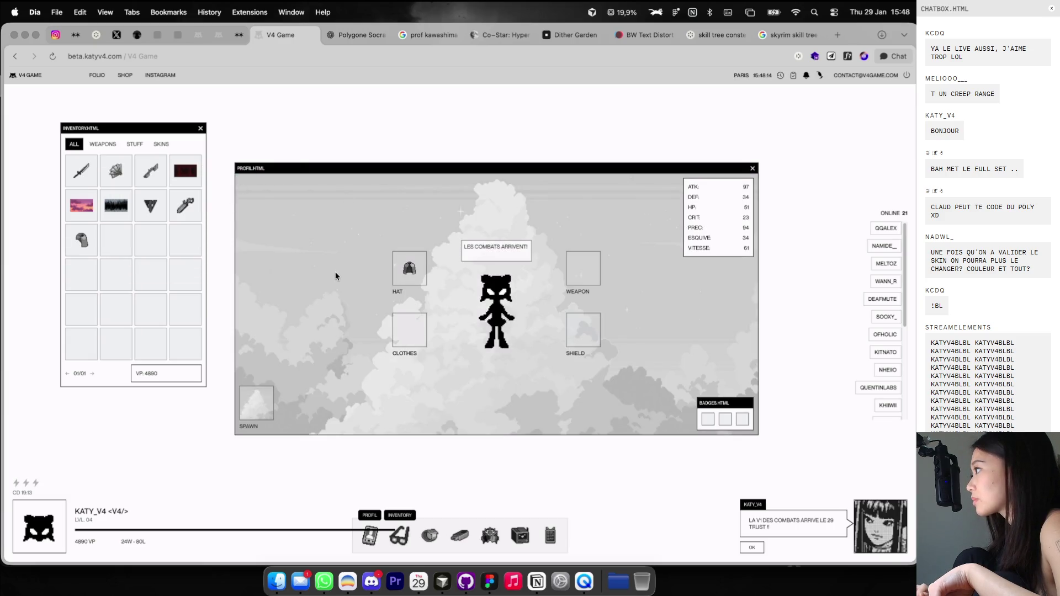
{"action": "key", "text": "ctrl+Right"}
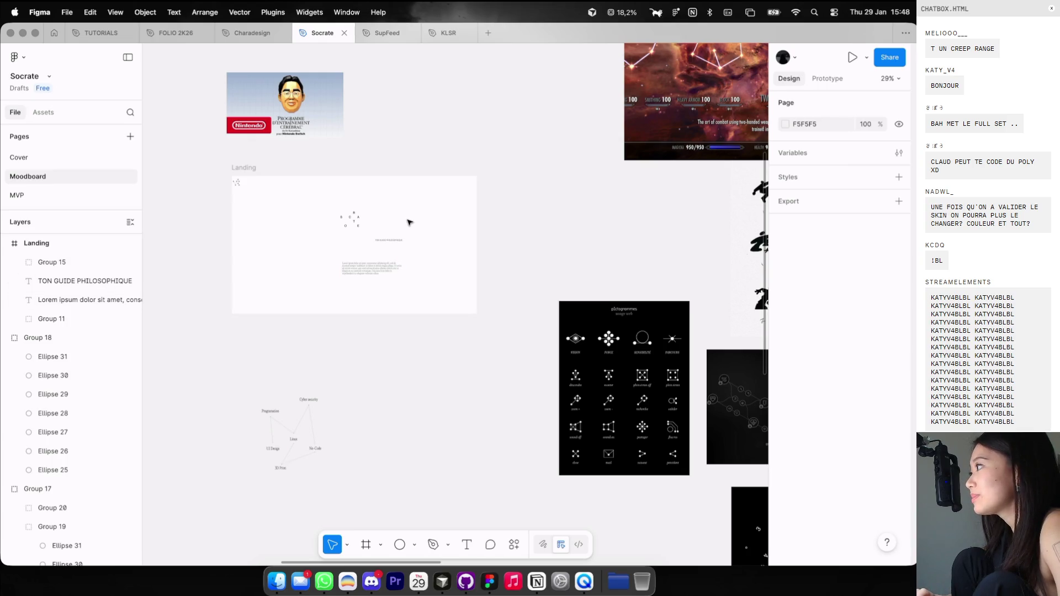
Show the Landing frame's column guides and move the SOCRATE letter group onto a column.
{"action": "scroll", "coordinate": [407, 222], "scroll_direction": "up", "scroll_amount": 5}
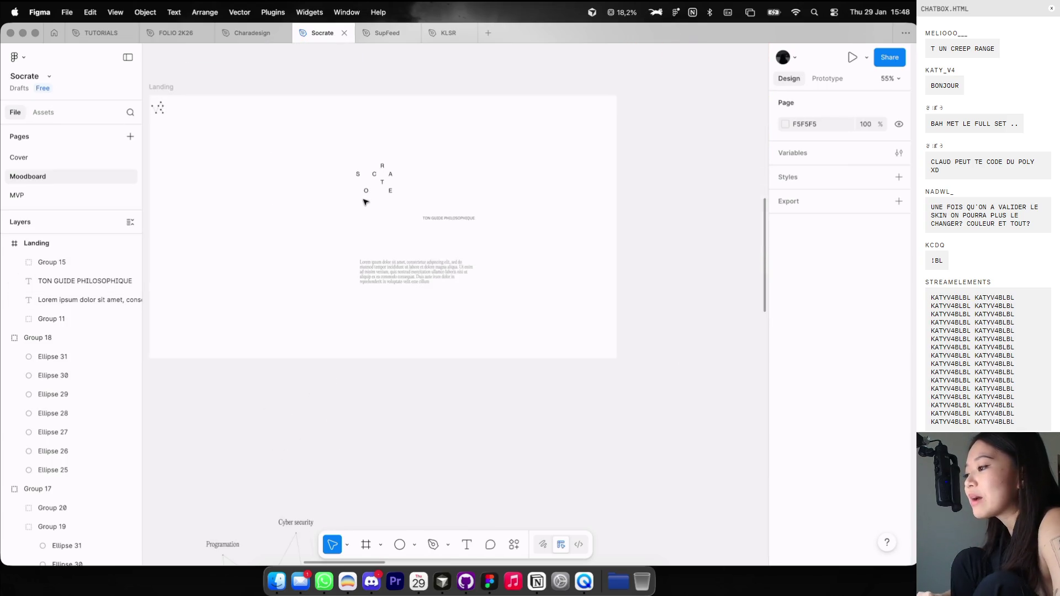
{"action": "key", "text": "ctrl+g"}
{"action": "scroll", "coordinate": [383, 208], "scroll_direction": "down", "scroll_amount": 3}
{"action": "scroll", "coordinate": [418, 175], "scroll_direction": "up", "scroll_amount": 3}
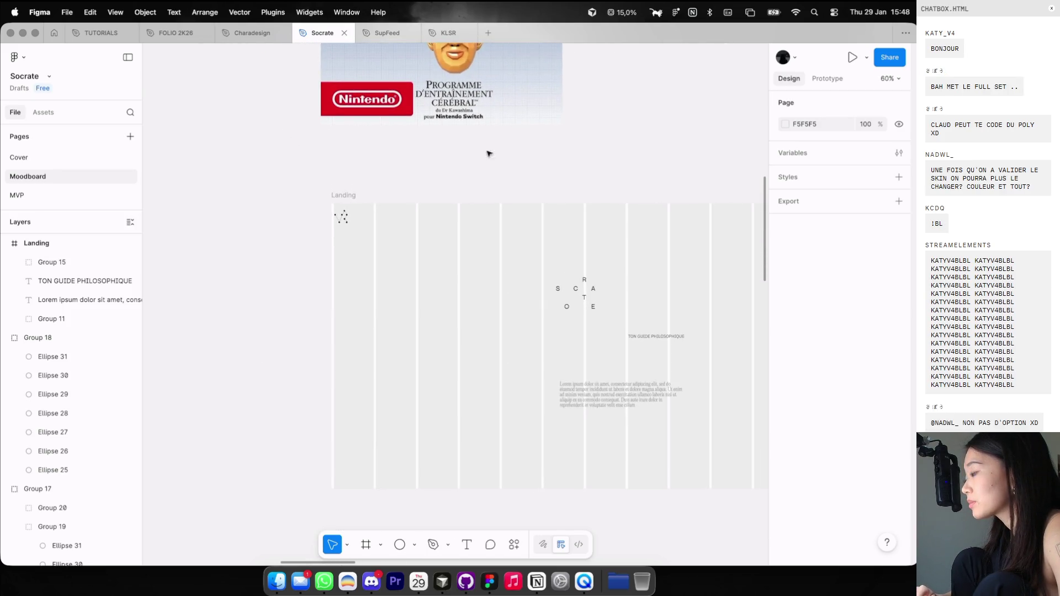
{"action": "left_click_drag", "start_coordinate": [574, 288], "coordinate": [480, 328]}
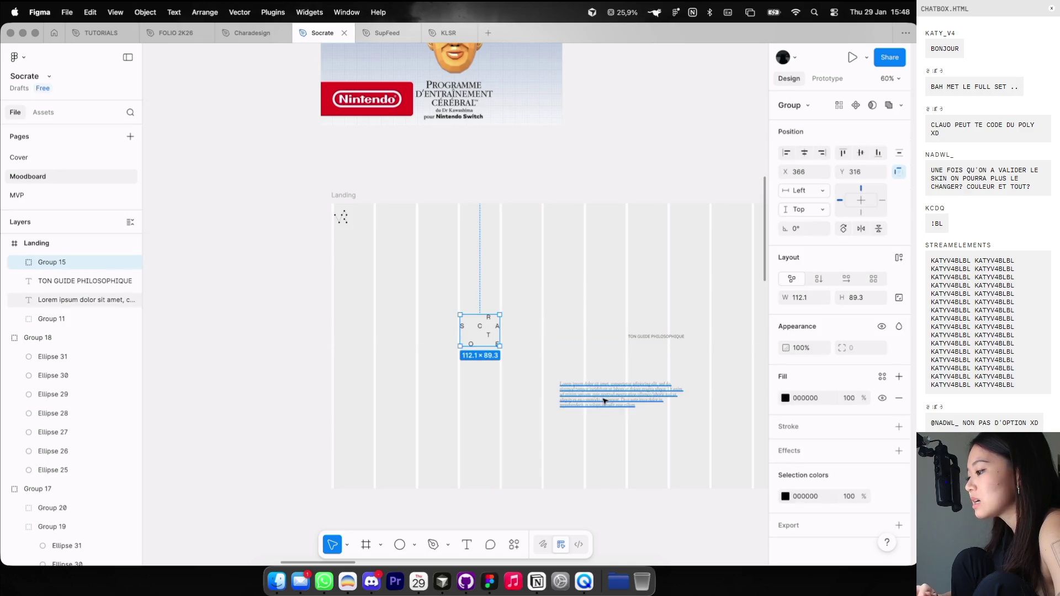
Align the Lorem ipsum paragraph under the letters, with the tagline below it.
{"action": "left_click_drag", "start_coordinate": [603, 400], "coordinate": [588, 340]}
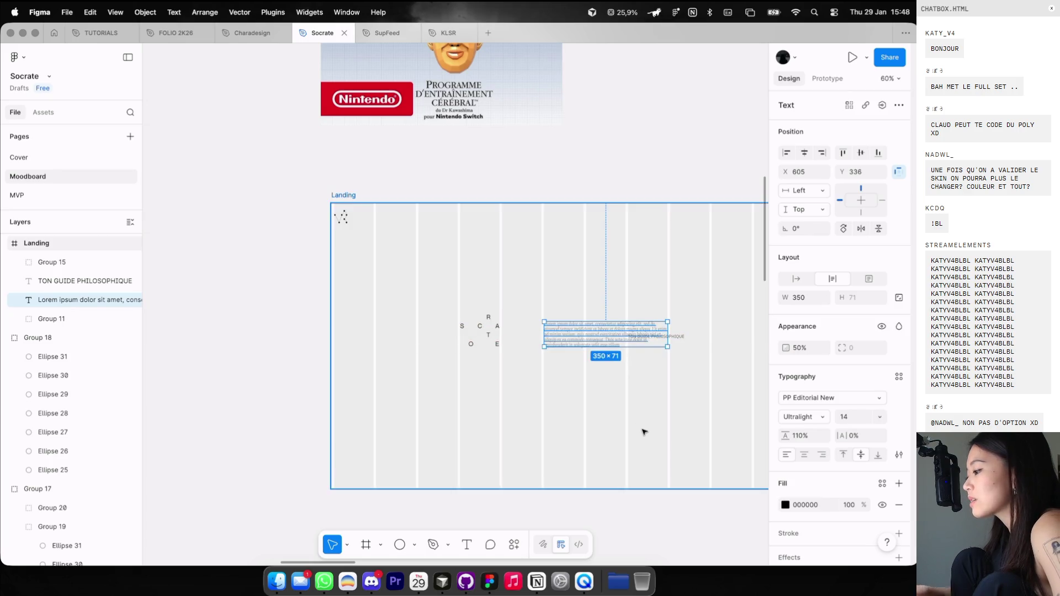
{"action": "key", "text": "Delete"}
{"action": "left_click_drag", "start_coordinate": [660, 338], "coordinate": [608, 402]}
{"action": "key", "text": "ctrl+z"}
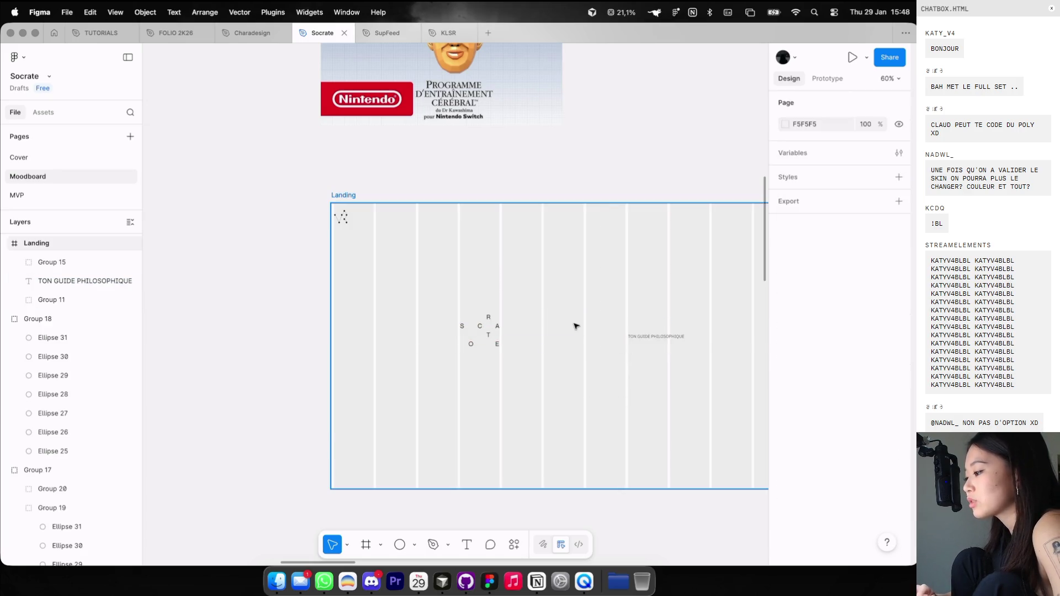
{"action": "key", "text": "ctrl+z"}
{"action": "key", "text": "ctrl+z"}
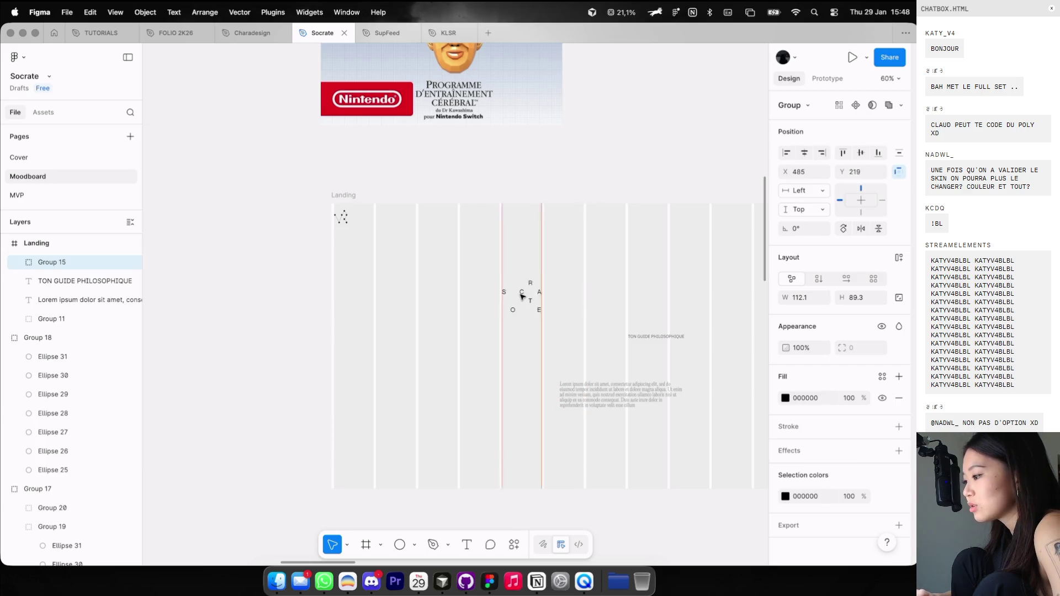
{"action": "left_click_drag", "start_coordinate": [593, 400], "coordinate": [533, 351]}
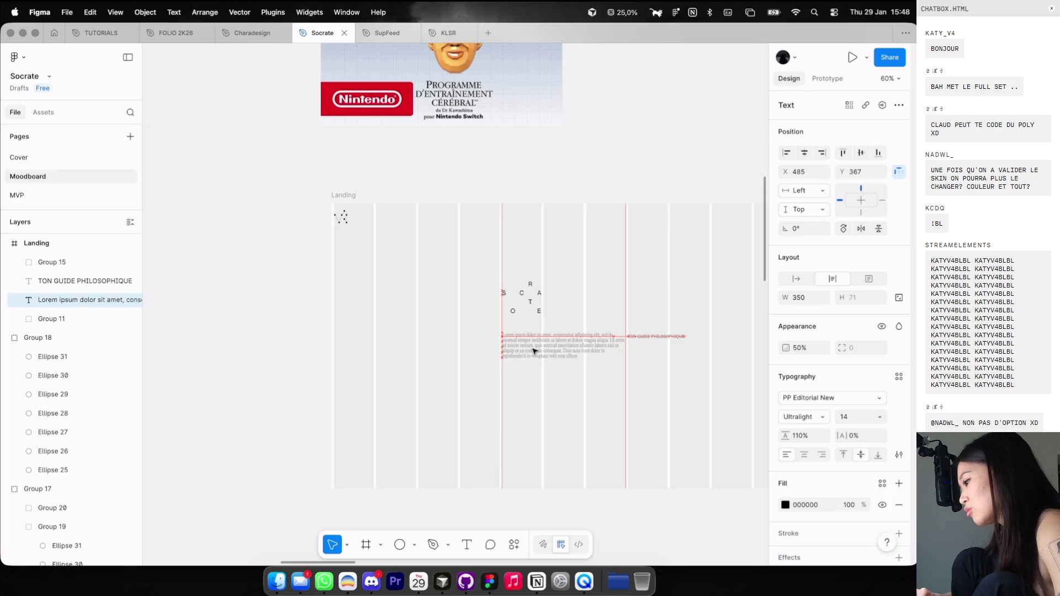
{"action": "left_click_drag", "start_coordinate": [653, 347], "coordinate": [595, 417]}
Pan around the Landing frame to review the realigned layout.
{"action": "scroll", "coordinate": [493, 421], "scroll_direction": "right", "scroll_amount": 5}
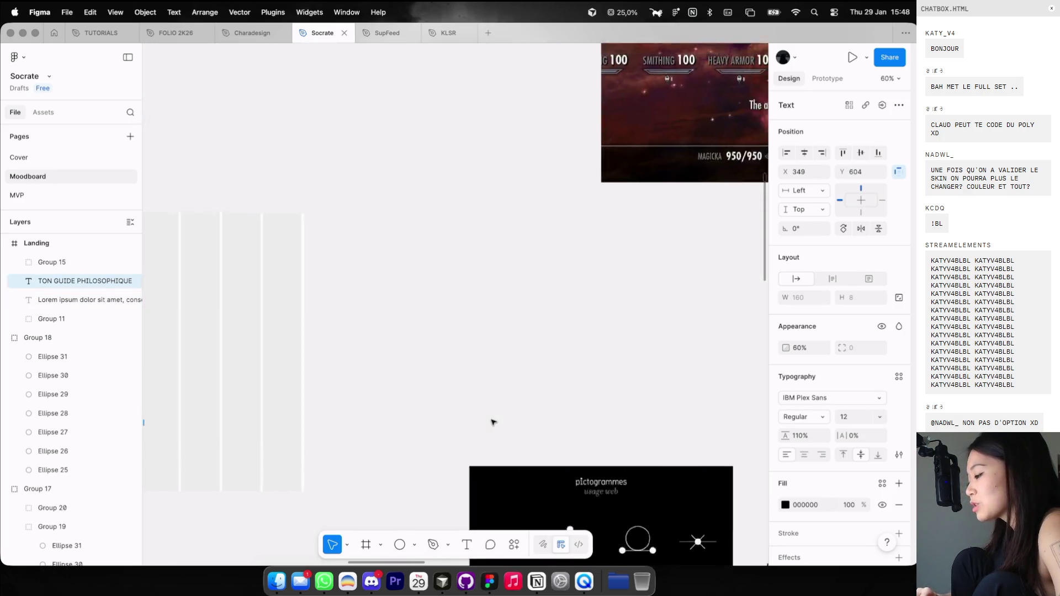
{"action": "scroll", "coordinate": [493, 421], "scroll_direction": "right", "scroll_amount": 5}
{"action": "scroll", "coordinate": [493, 421], "scroll_direction": "down", "scroll_amount": 2}
{"action": "key", "text": "ctrl+Left"}
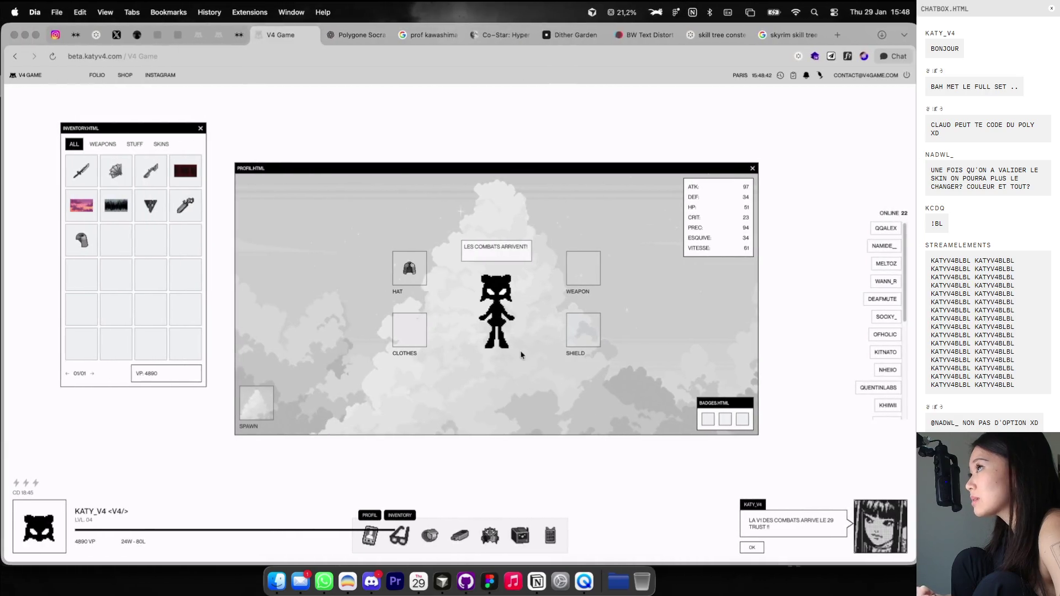
{"action": "key", "text": "ctrl+Right"}
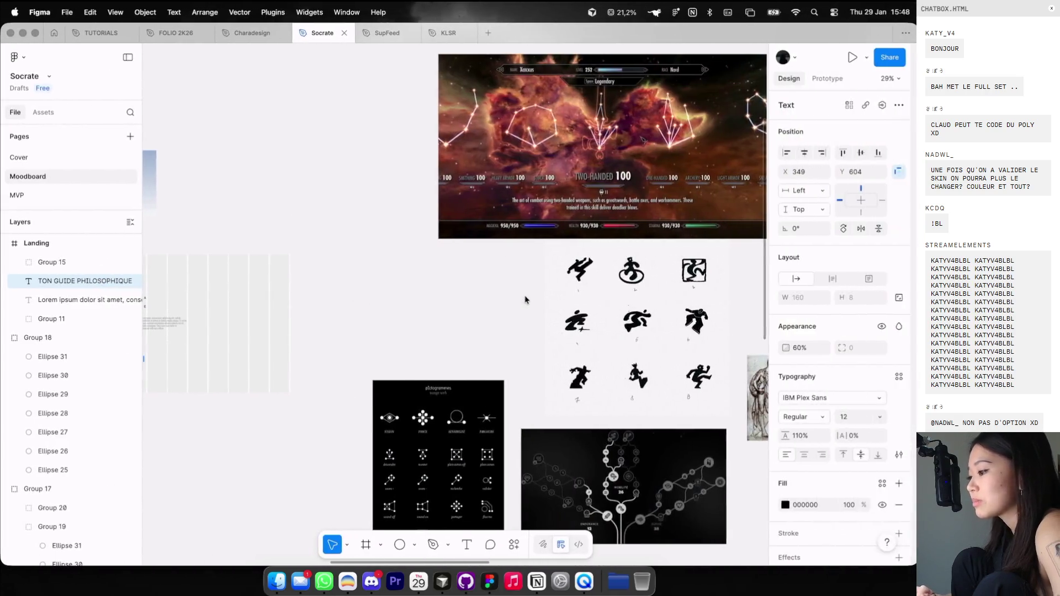
{"action": "scroll", "coordinate": [527, 300], "scroll_direction": "left", "scroll_amount": 4}
{"action": "scroll", "coordinate": [527, 301], "scroll_direction": "left", "scroll_amount": 4}
{"action": "scroll", "coordinate": [527, 300], "scroll_direction": "down", "scroll_amount": 1}
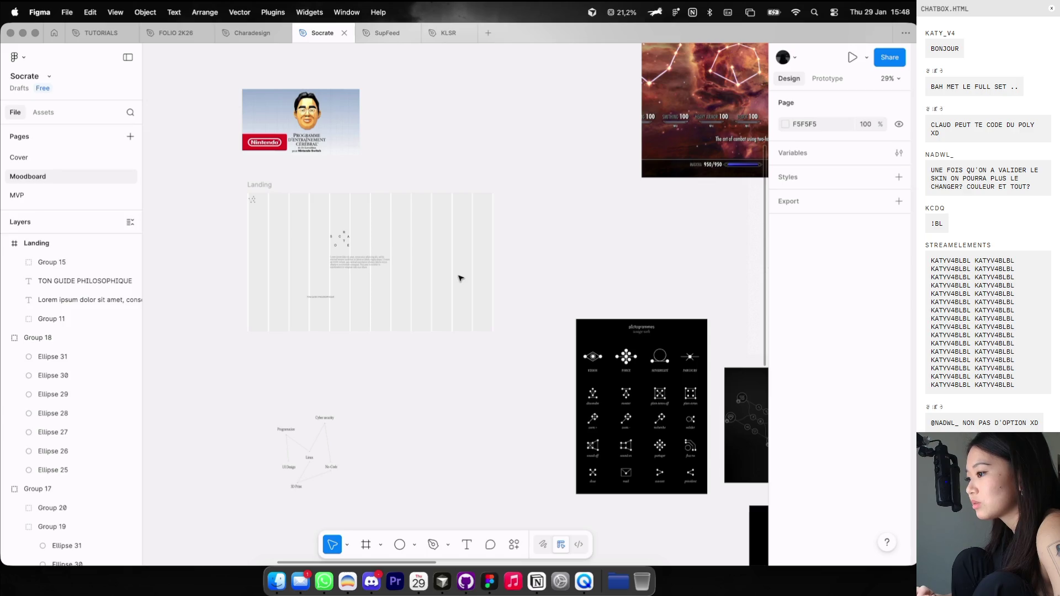
{"action": "scroll", "coordinate": [461, 278], "scroll_direction": "right", "scroll_amount": 8}
{"action": "scroll", "coordinate": [461, 279], "scroll_direction": "down", "scroll_amount": 3}
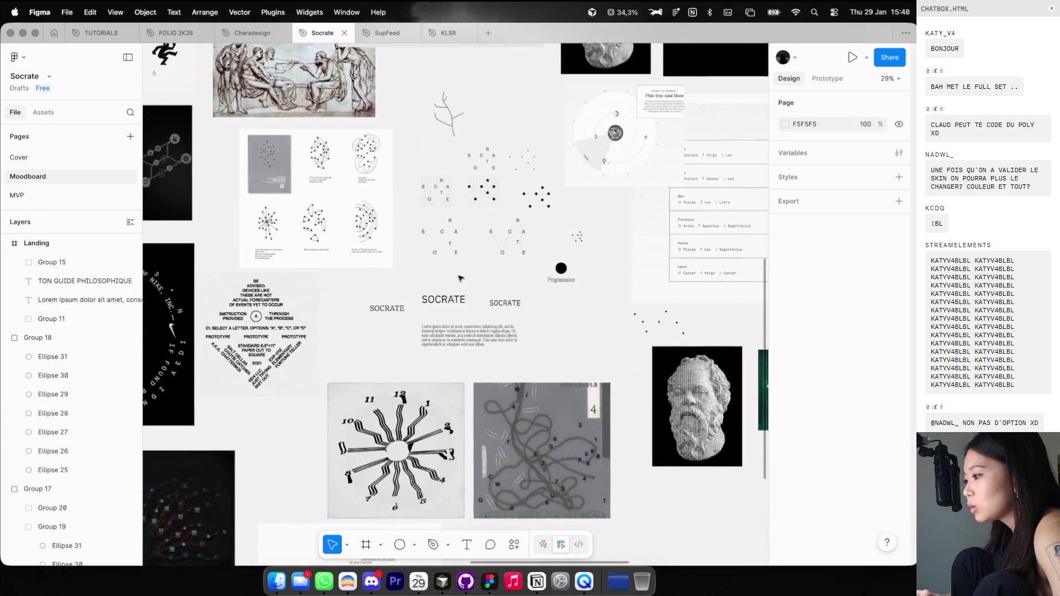
{"action": "scroll", "coordinate": [461, 278], "scroll_direction": "right", "scroll_amount": 3}
{"action": "scroll", "coordinate": [461, 278], "scroll_direction": "right", "scroll_amount": 3}
{"action": "scroll", "coordinate": [461, 278], "scroll_direction": "down", "scroll_amount": 1}
{"action": "scroll", "coordinate": [460, 278], "scroll_direction": "left", "scroll_amount": 2}
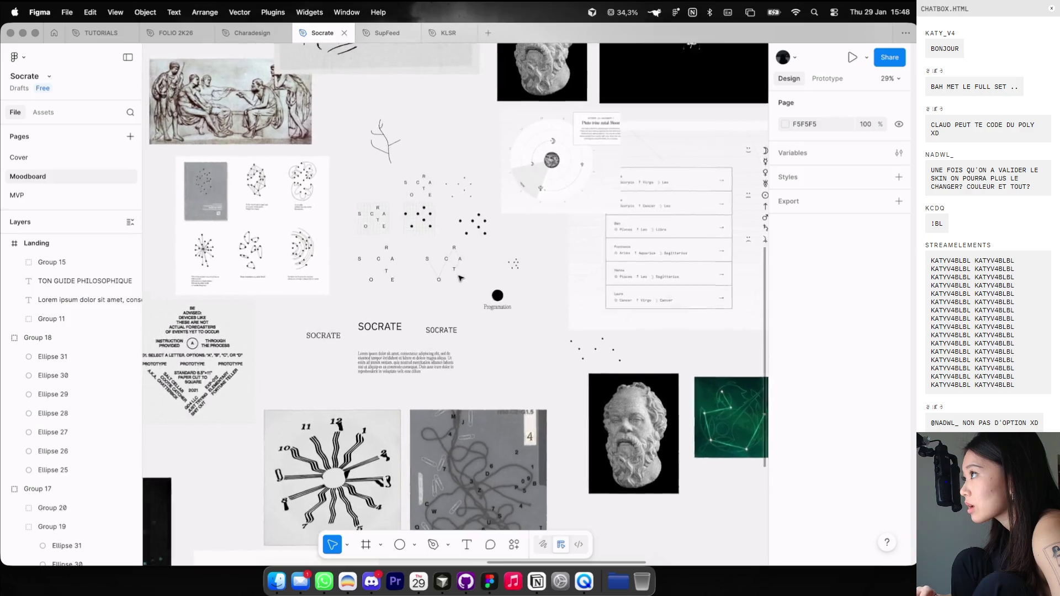
Draw a black button rectangle sized 117×40 beside the text block.
{"action": "scroll", "coordinate": [461, 278], "scroll_direction": "left", "scroll_amount": 5}
{"action": "scroll", "coordinate": [461, 278], "scroll_direction": "up", "scroll_amount": 2}
{"action": "scroll", "coordinate": [461, 278], "scroll_direction": "left", "scroll_amount": 4}
{"action": "scroll", "coordinate": [460, 278], "scroll_direction": "up", "scroll_amount": 1}
{"action": "scroll", "coordinate": [460, 278], "scroll_direction": "left", "scroll_amount": 2}
{"action": "scroll", "coordinate": [460, 277], "scroll_direction": "up", "scroll_amount": 3}
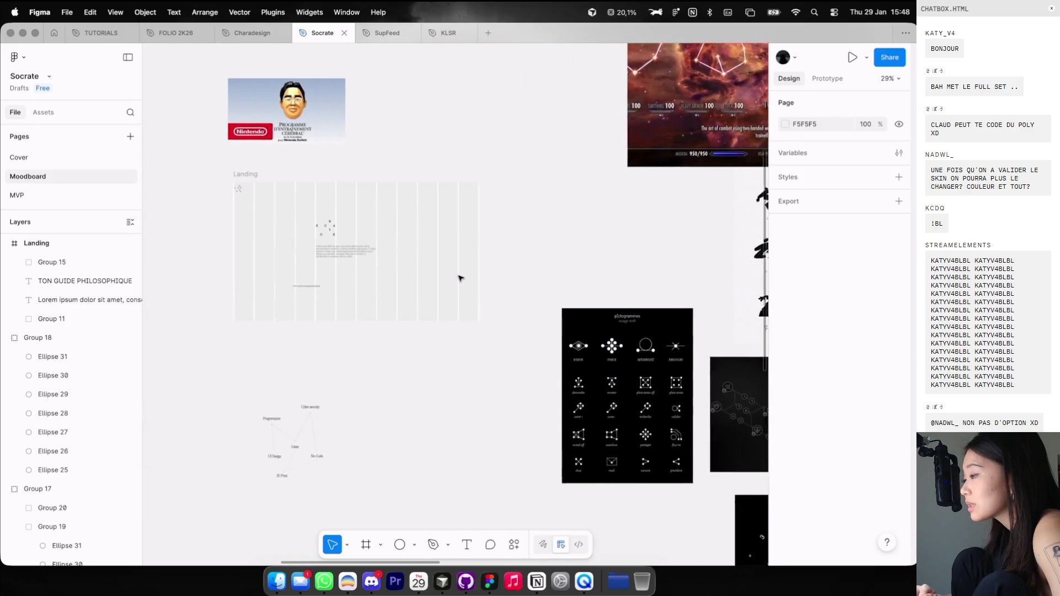
{"action": "scroll", "coordinate": [441, 276], "scroll_direction": "left", "scroll_amount": 4}
{"action": "scroll", "coordinate": [425, 279], "scroll_direction": "up", "scroll_amount": 2}
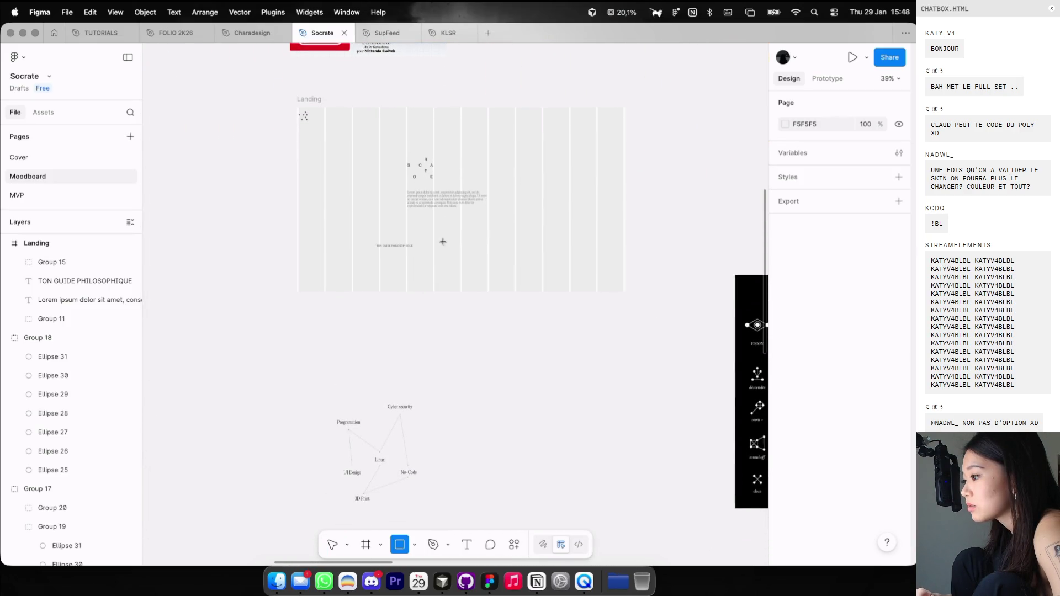
{"action": "left_click_drag", "start_coordinate": [441, 237], "coordinate": [489, 251]}
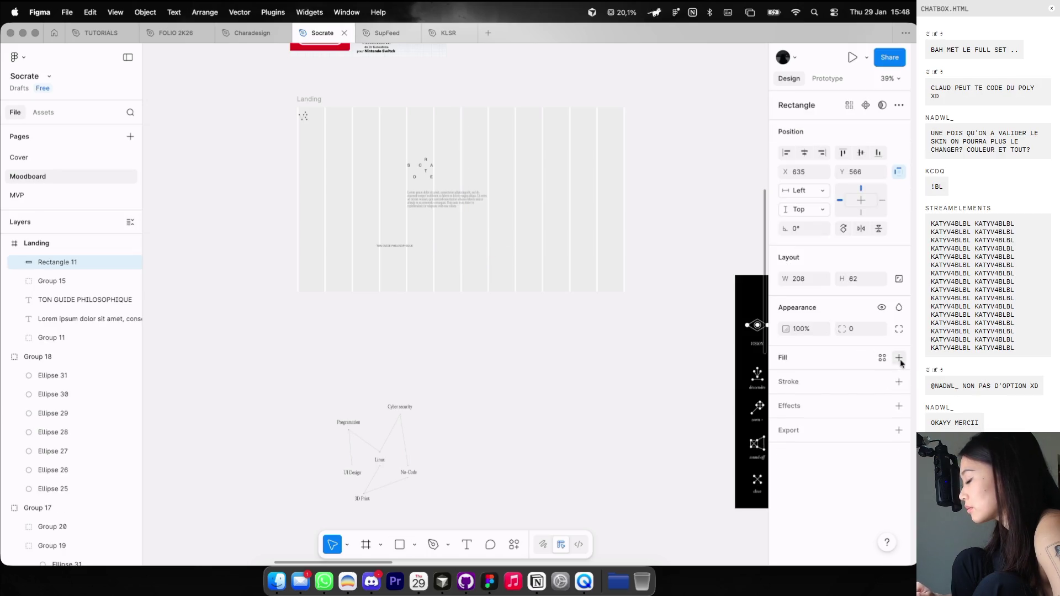
{"action": "left_click", "coordinate": [785, 378]}
{"action": "key", "text": "Escape"}
{"action": "key", "text": "Escape"}
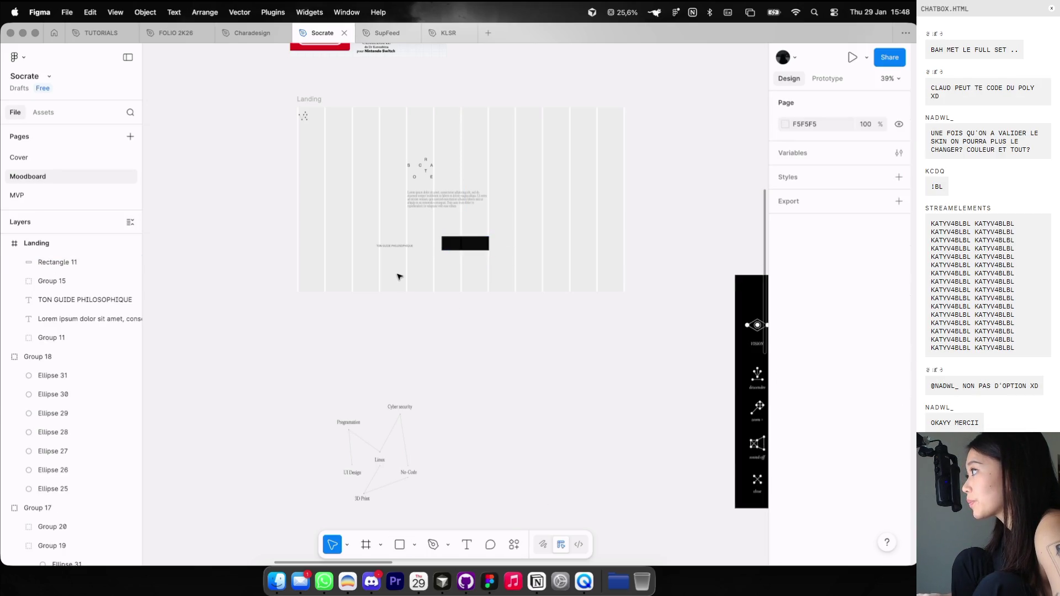
{"action": "scroll", "coordinate": [398, 275], "scroll_direction": "up", "scroll_amount": 5}
{"action": "scroll", "coordinate": [440, 258], "scroll_direction": "up", "scroll_amount": 1}
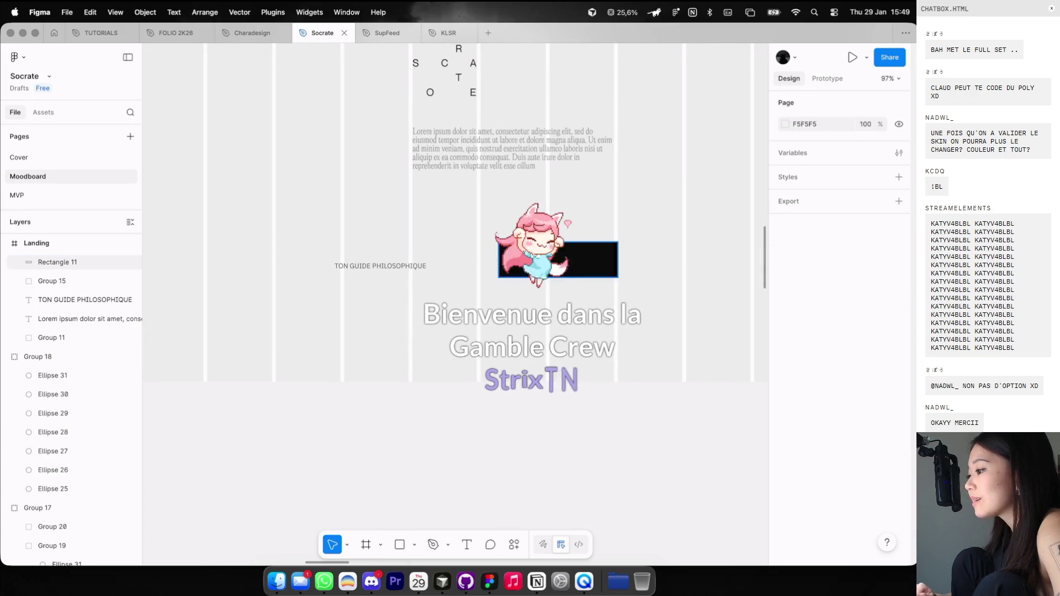
{"action": "left_click_drag", "start_coordinate": [546, 219], "coordinate": [462, 219]}
{"action": "left_click_drag", "start_coordinate": [534, 237], "coordinate": [466, 220]}
{"action": "left_click", "coordinate": [461, 260]}
Duplicate the tagline as COMMENCER text and place it in front of the rectangle.
{"action": "scroll", "coordinate": [444, 240], "scroll_direction": "up", "scroll_amount": 3}
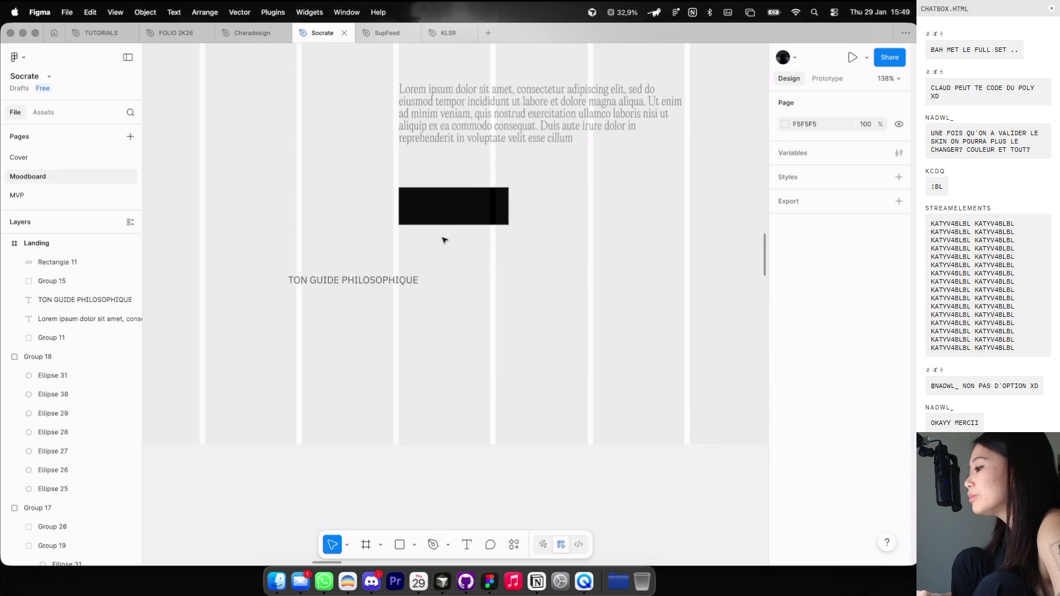
{"action": "mouse_move", "coordinate": [405, 283]}
{"action": "left_mouse_down"}
{"action": "mouse_move", "coordinate": [541, 280]}
{"action": "mouse_move", "coordinate": [543, 238]}
{"action": "left_mouse_up"}
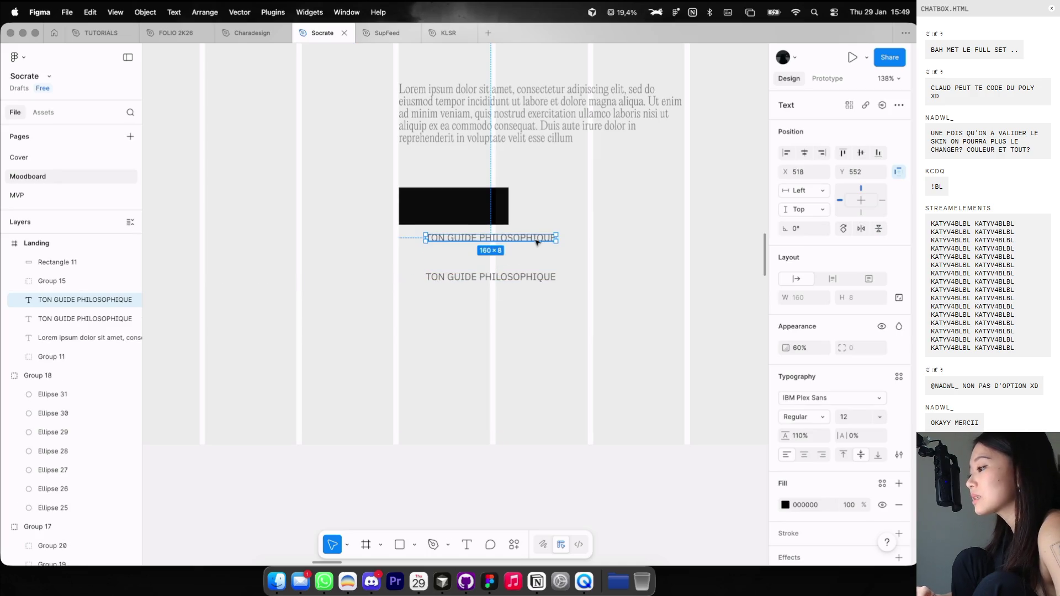
{"action": "key", "text": "Return"}
{"action": "type", "text": "COMMEN"}
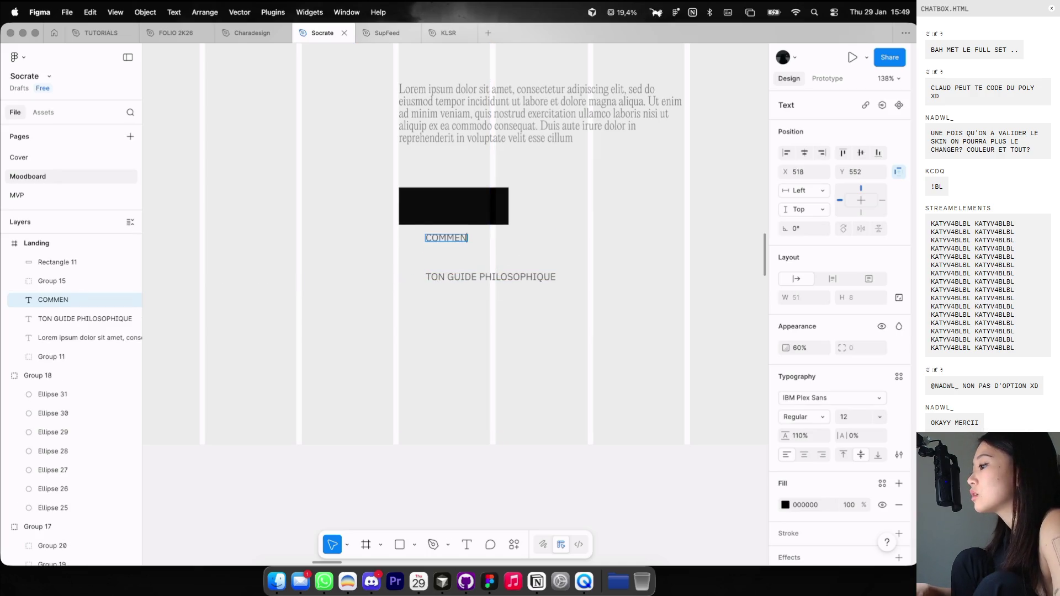
{"action": "key", "text": "Escape"}
{"action": "left_click_drag", "start_coordinate": [472, 217], "coordinate": [472, 215]}
{"action": "key", "text": "]"}
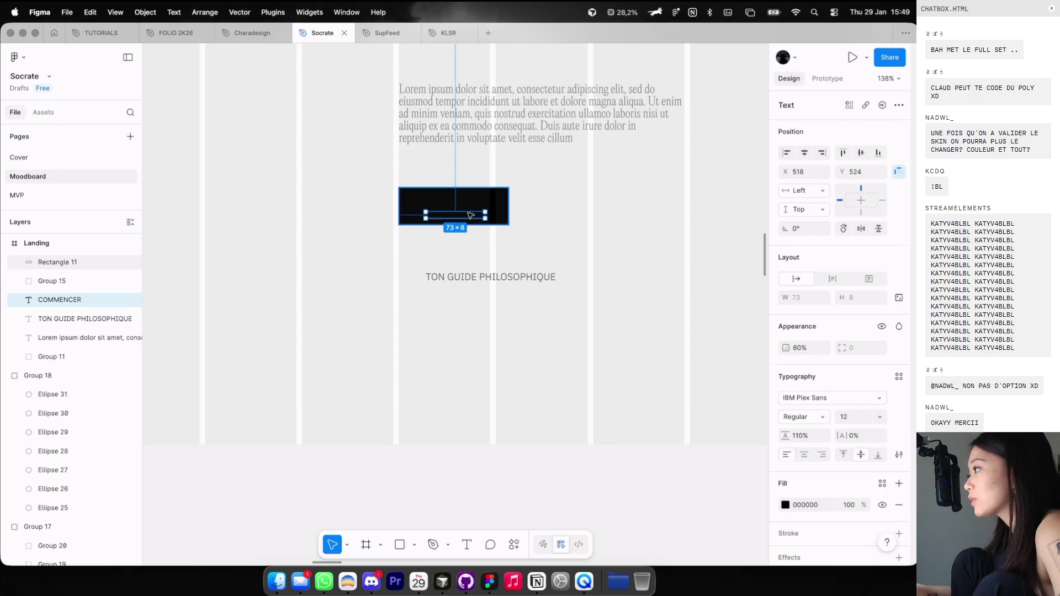
Make COMMENCER white at 100% opacity, centre it on the button, and preview heavier weights.
{"action": "left_click", "coordinate": [785, 504]}
{"action": "left_click", "coordinate": [634, 326]}
{"action": "left_click", "coordinate": [484, 212]}
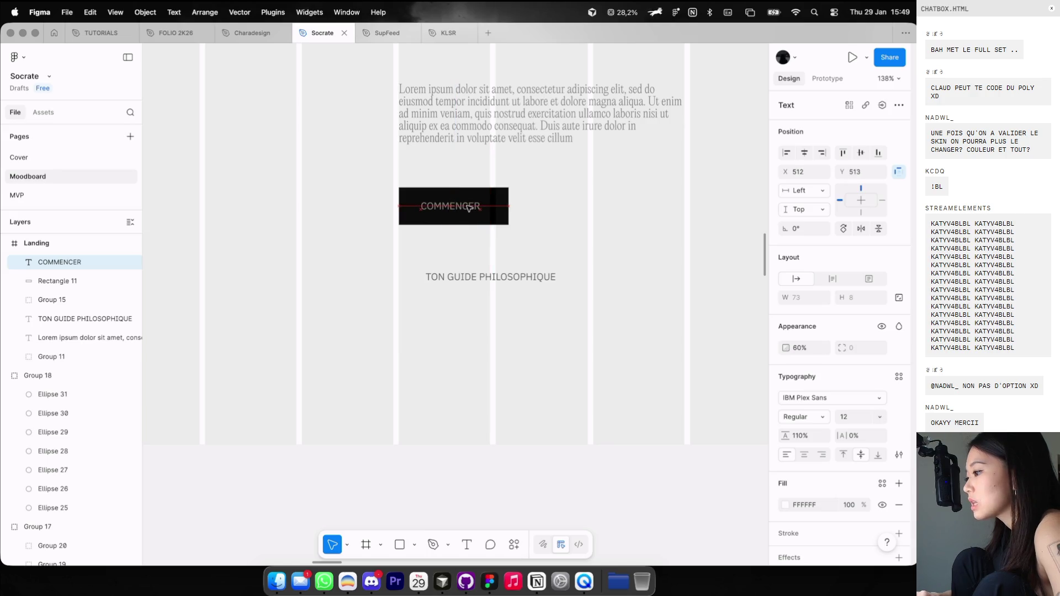
{"action": "key", "text": "0"}
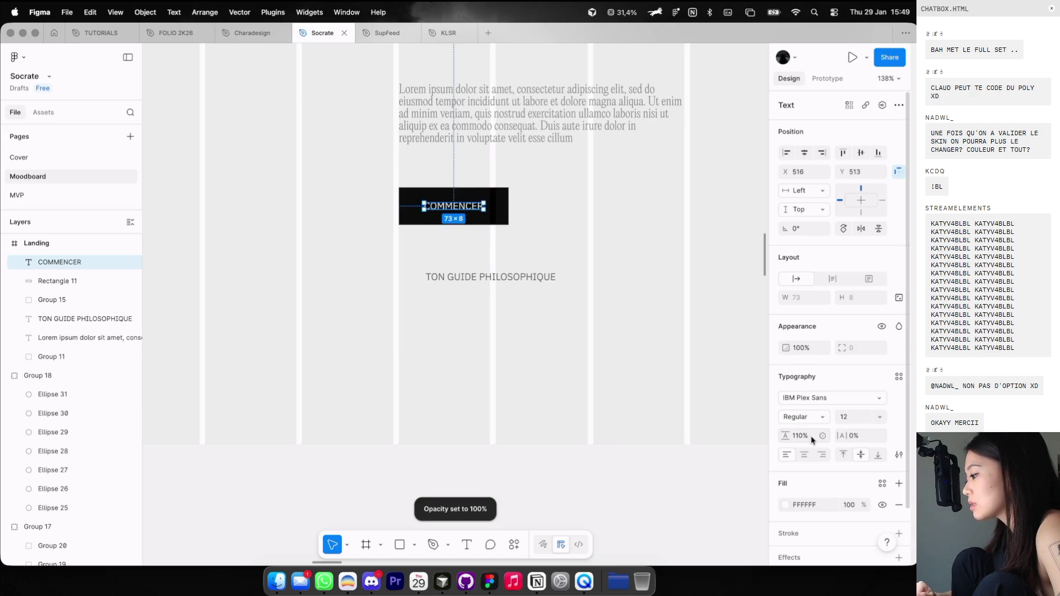
{"action": "left_click", "coordinate": [803, 454]}
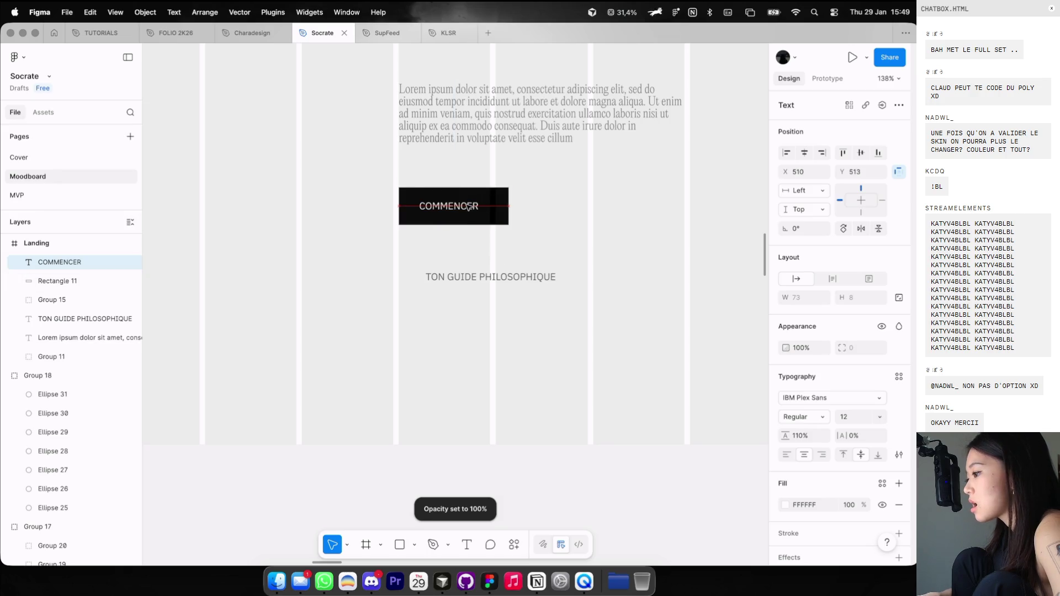
{"action": "left_click_drag", "start_coordinate": [468, 207], "coordinate": [472, 206]}
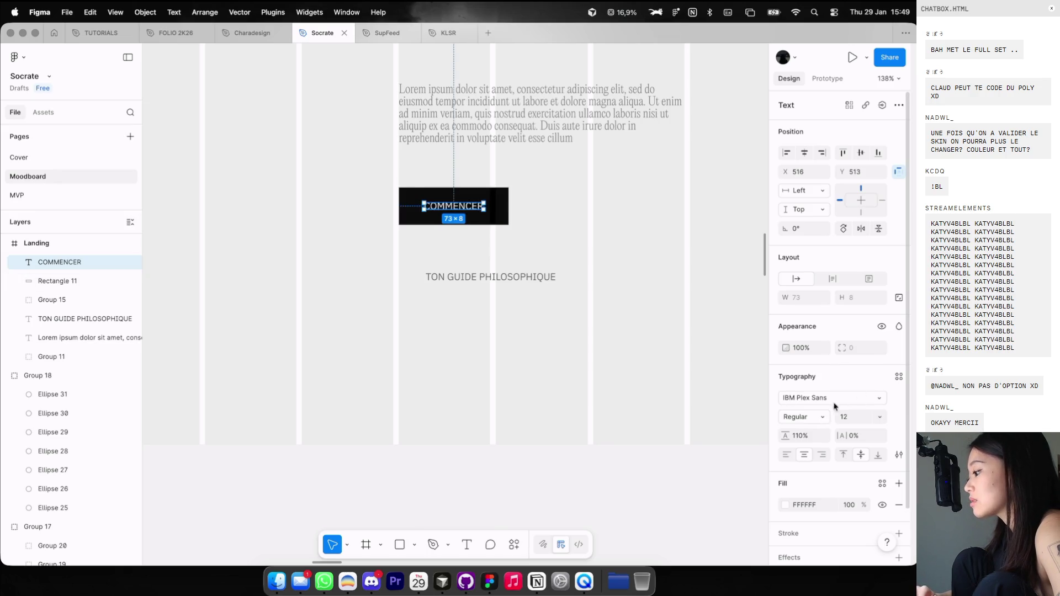
{"action": "left_click", "coordinate": [817, 418]}
{"action": "left_click", "coordinate": [814, 425]}
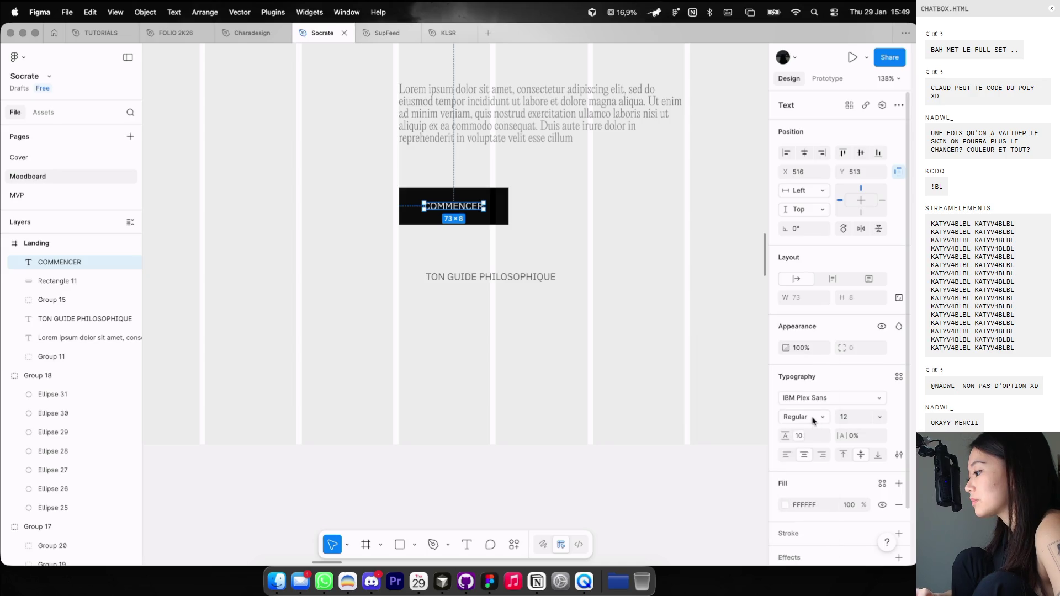
{"action": "left_click", "coordinate": [813, 418]}
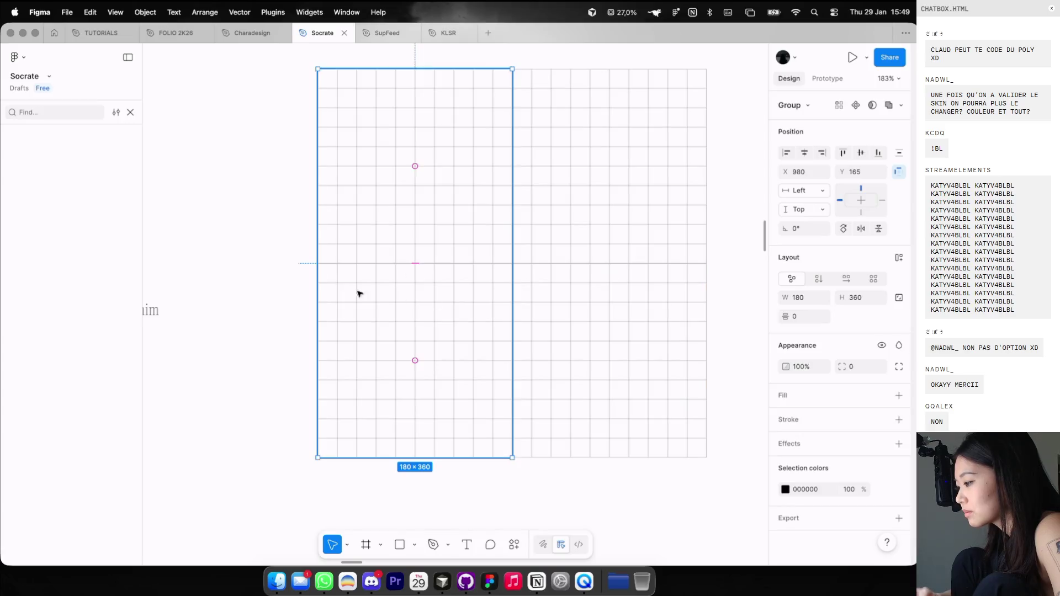
Select the 360×360 grid group and lock it in the layers list.
{"action": "left_click", "coordinate": [270, 268]}
{"action": "scroll", "coordinate": [269, 269], "scroll_direction": "down", "scroll_amount": 3}
{"action": "left_click", "coordinate": [519, 397]}
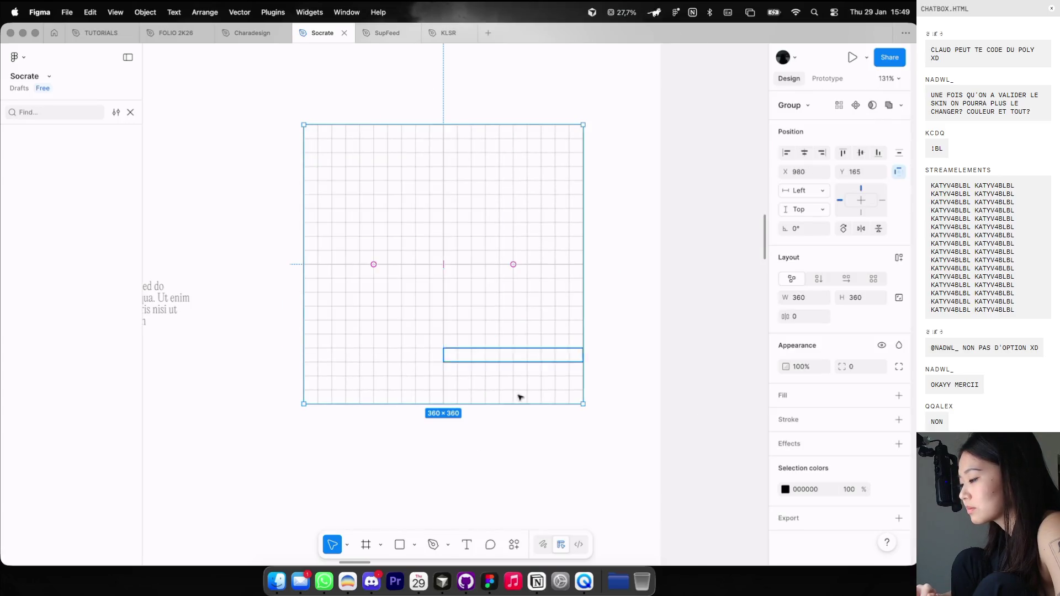
{"action": "left_click", "coordinate": [559, 467]}
{"action": "scroll", "coordinate": [513, 379], "scroll_direction": "left", "scroll_amount": 2}
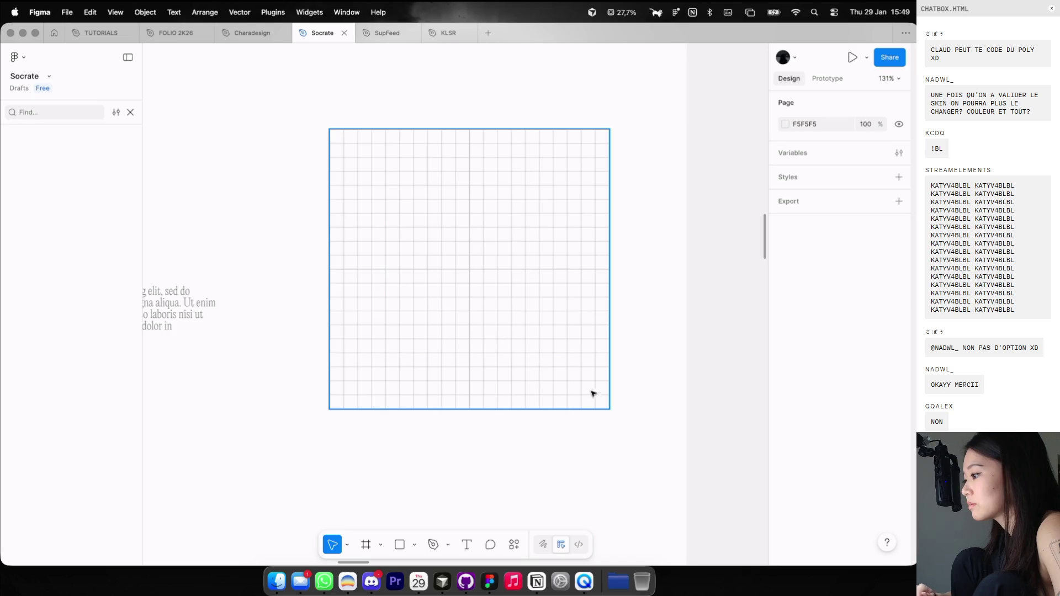
{"action": "scroll", "coordinate": [594, 393], "scroll_direction": "down", "scroll_amount": 3}
{"action": "double_click", "coordinate": [488, 292]}
{"action": "scroll", "coordinate": [537, 343], "scroll_direction": "up", "scroll_amount": 3}
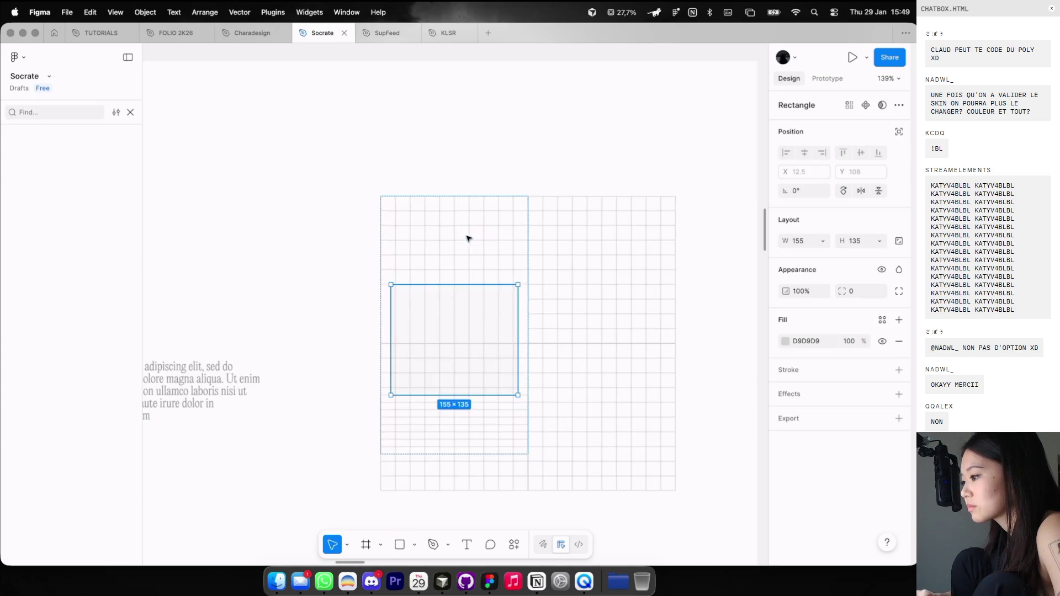
{"action": "left_click", "coordinate": [445, 199]}
{"action": "left_click", "coordinate": [131, 112]}
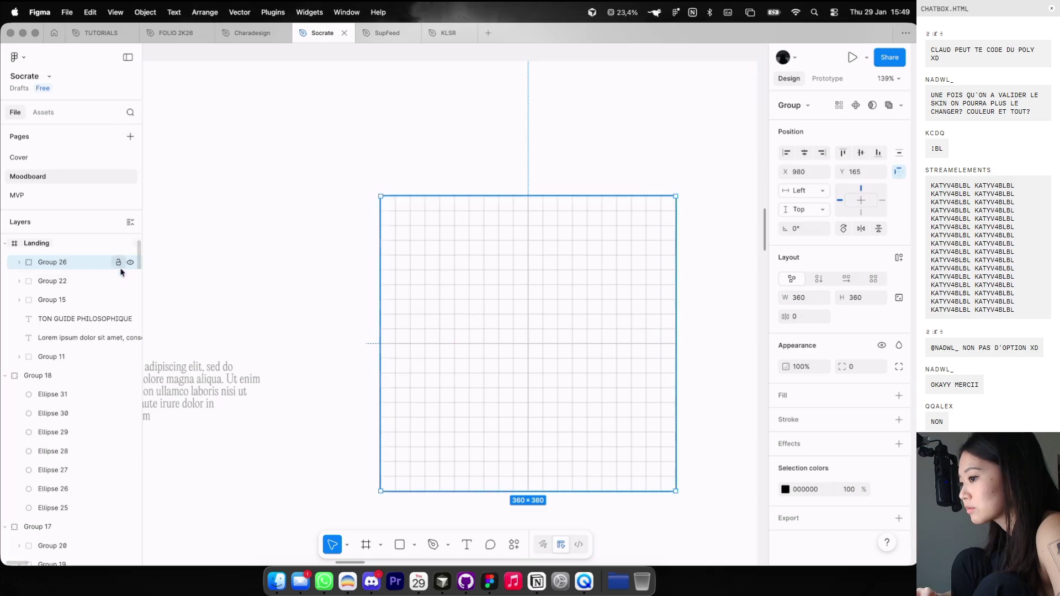
{"action": "left_click", "coordinate": [119, 263]}
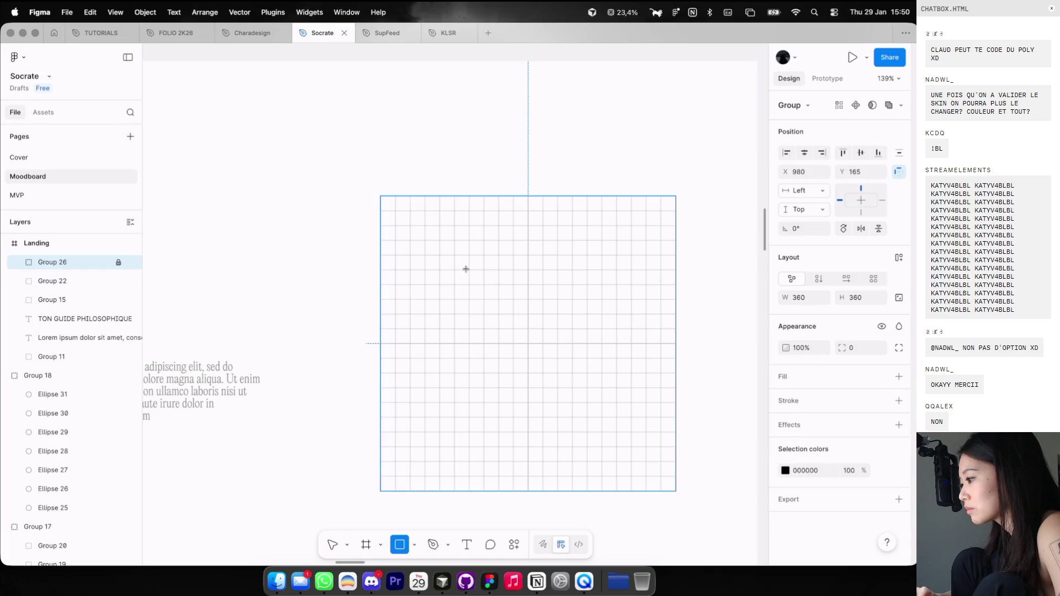
Draw a grey rectangle and resize it to cover the whole 360×360 grid.
{"action": "left_click_drag", "start_coordinate": [464, 269], "coordinate": [579, 343]}
{"action": "left_click_drag", "start_coordinate": [487, 275], "coordinate": [439, 230]}
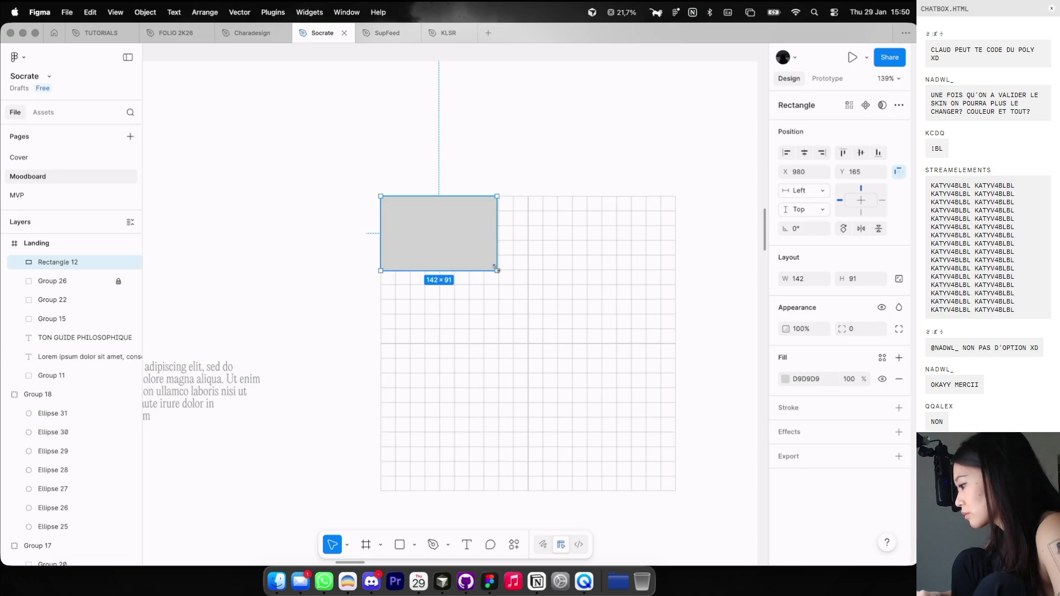
{"action": "left_click_drag", "start_coordinate": [496, 269], "coordinate": [675, 489]}
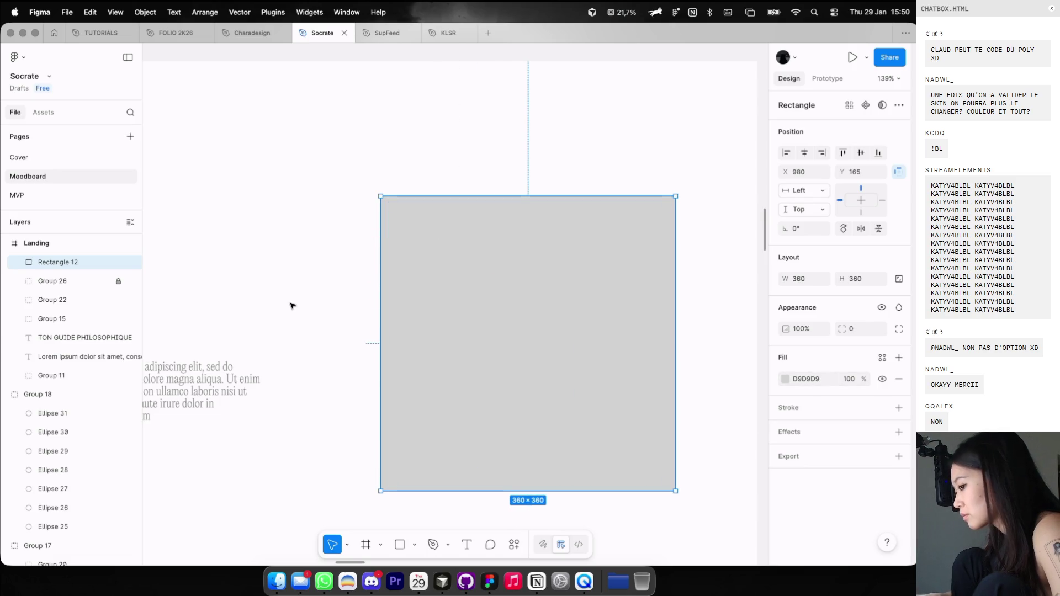
Pull a copy of Group 26 aside and flatten the grid into one vector path.
{"action": "left_click", "coordinate": [58, 280]}
{"action": "scroll", "coordinate": [400, 246], "scroll_direction": "down", "scroll_amount": 3}
{"action": "left_click_drag", "start_coordinate": [402, 248], "coordinate": [721, 145], "text": "alt"}
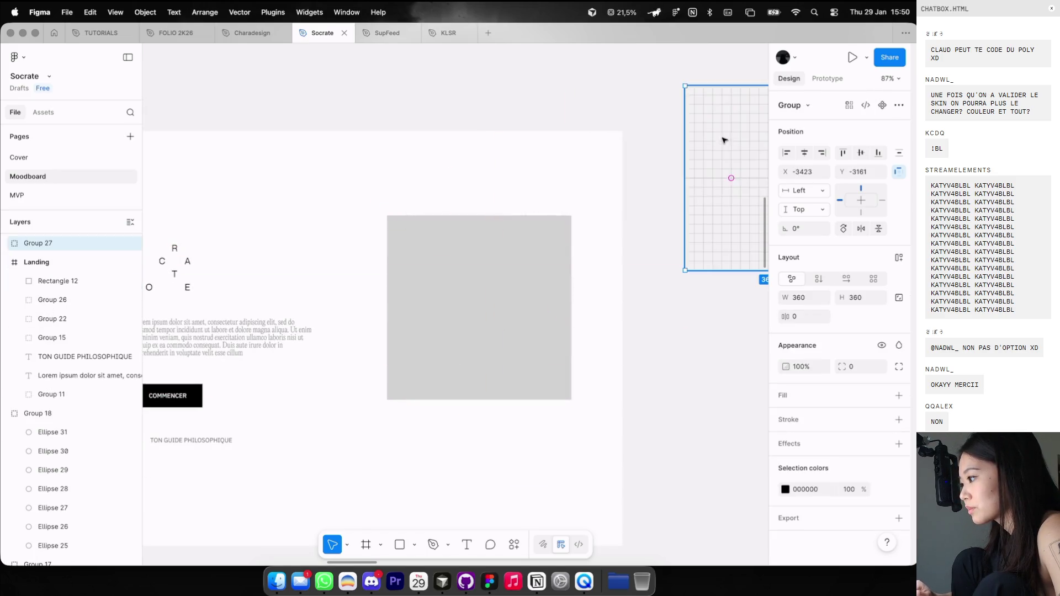
{"action": "left_click", "coordinate": [90, 300]}
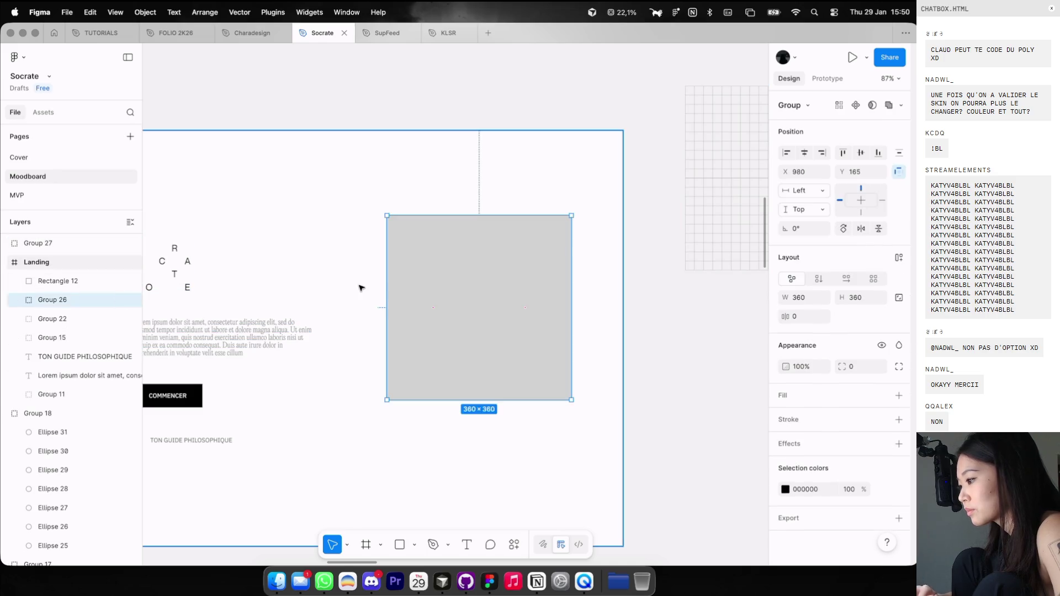
{"action": "key", "text": "super+e"}
{"action": "right_click", "coordinate": [497, 243]}
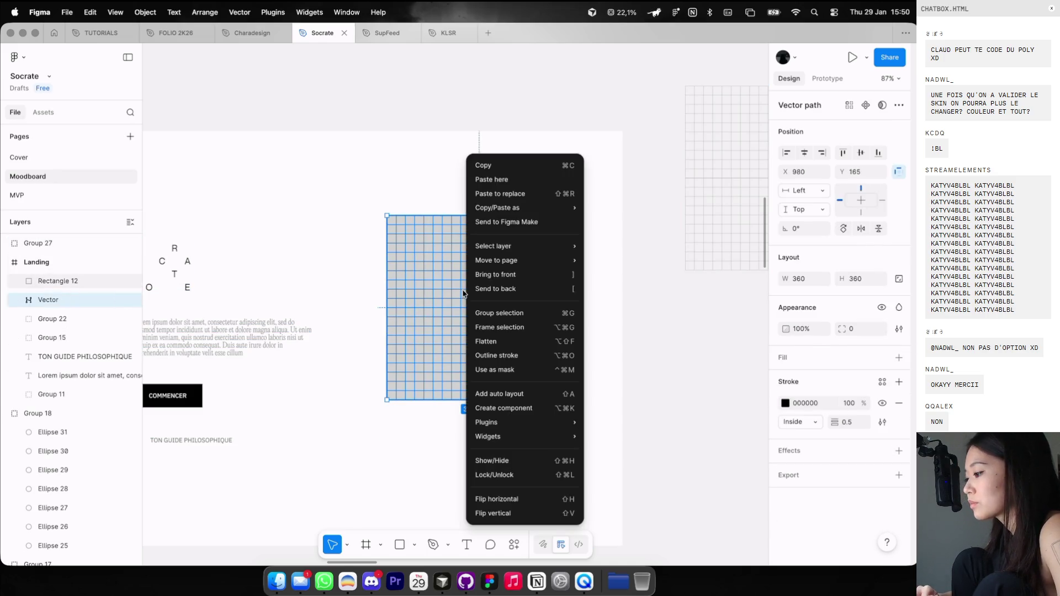
Group the grid with the rectangle, reorder them, and use Rectangle 12 as a mask.
{"action": "left_click", "coordinate": [489, 288]}
{"action": "key", "text": "super+g"}
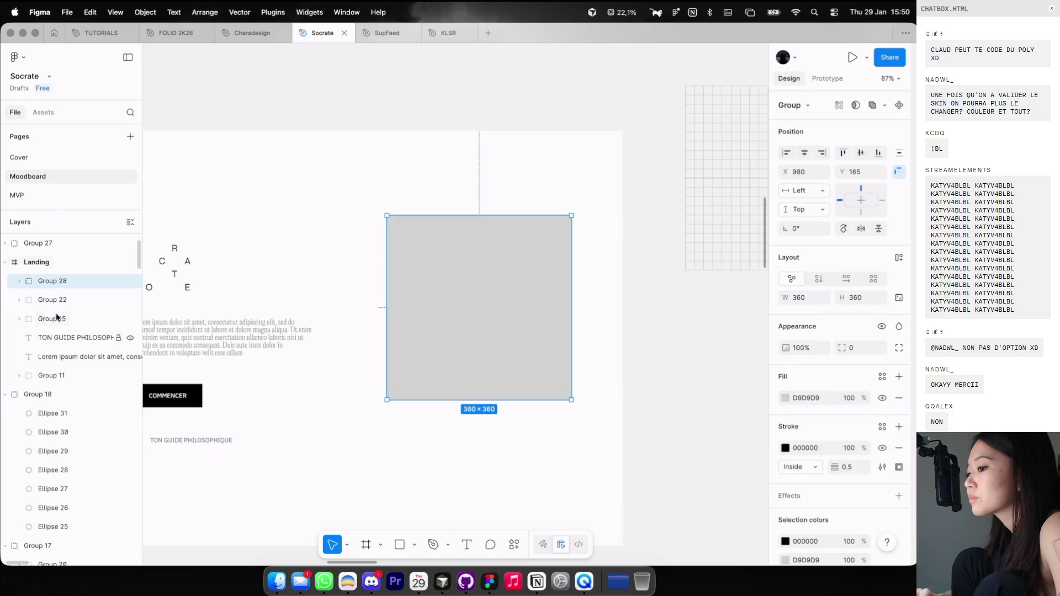
{"action": "left_click", "coordinate": [19, 281]}
{"action": "left_click", "coordinate": [61, 301]}
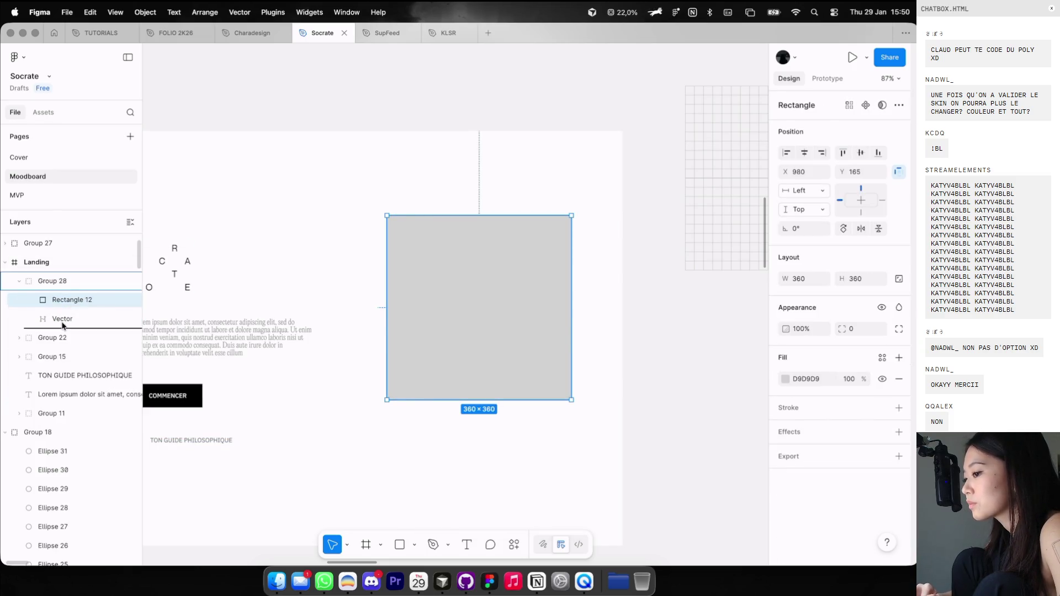
{"action": "left_click_drag", "start_coordinate": [62, 325], "coordinate": [62, 327]}
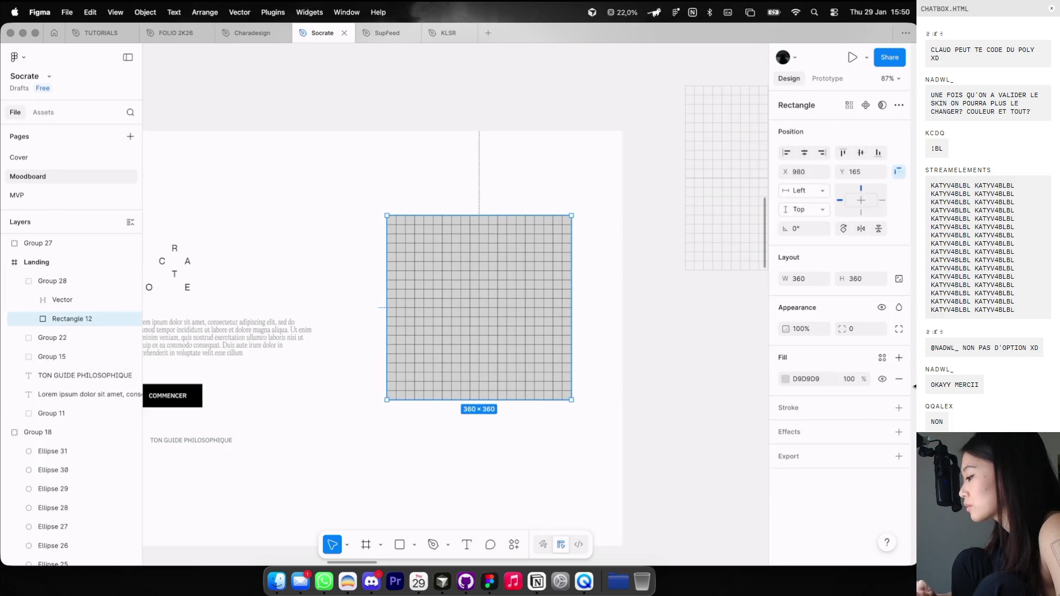
{"action": "right_click", "coordinate": [107, 317]}
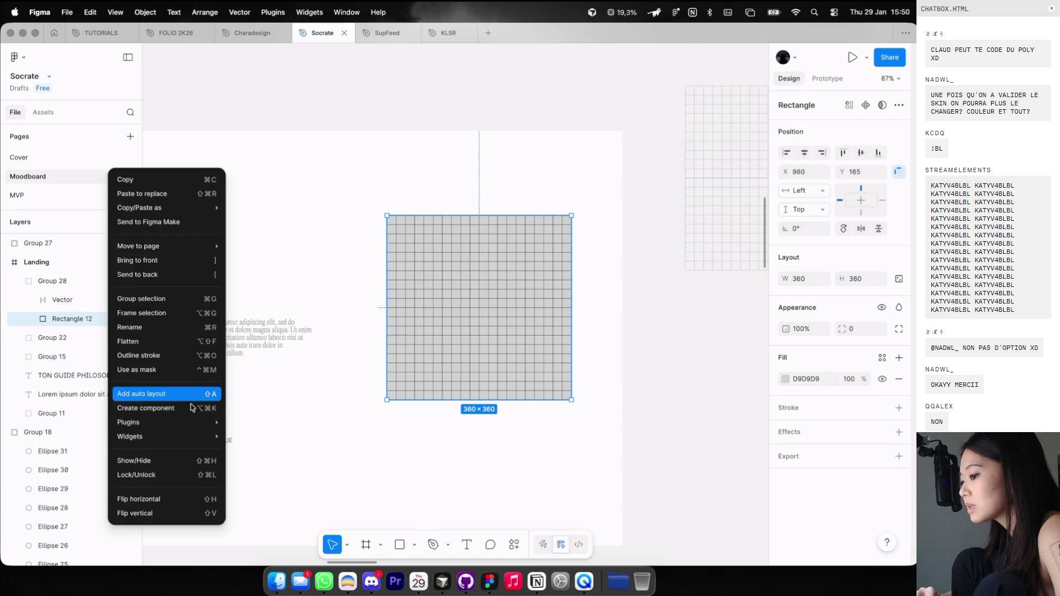
{"action": "left_click", "coordinate": [172, 369]}
Give the mask a linear gradient fill with the end stop at 0% opacity.
{"action": "left_click", "coordinate": [785, 423]}
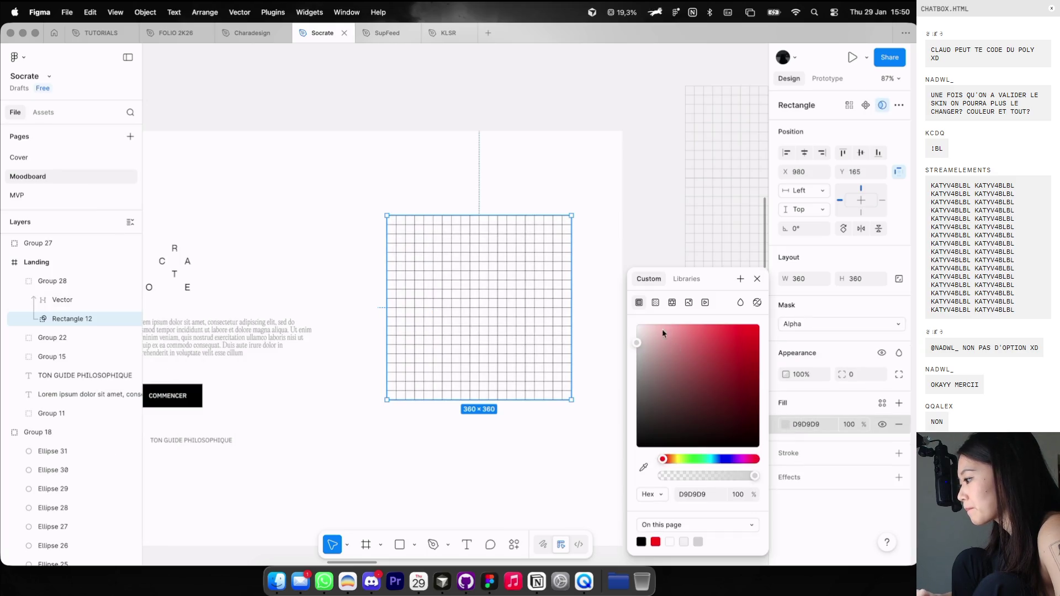
{"action": "left_click", "coordinate": [655, 302]}
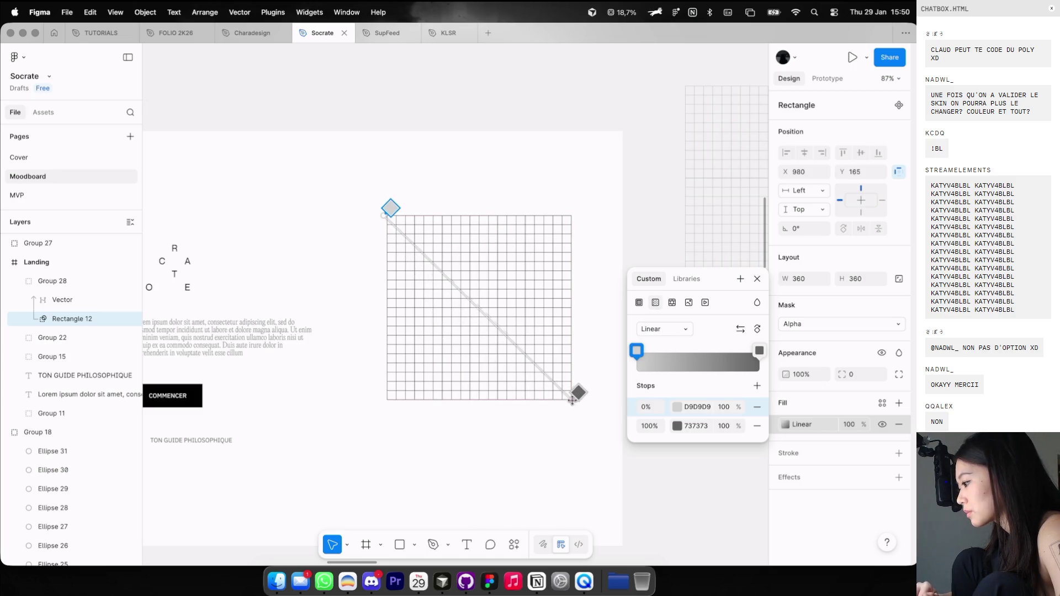
{"action": "left_click", "coordinate": [741, 430]}
{"action": "type", "text": "0"}
{"action": "key", "text": "Return"}
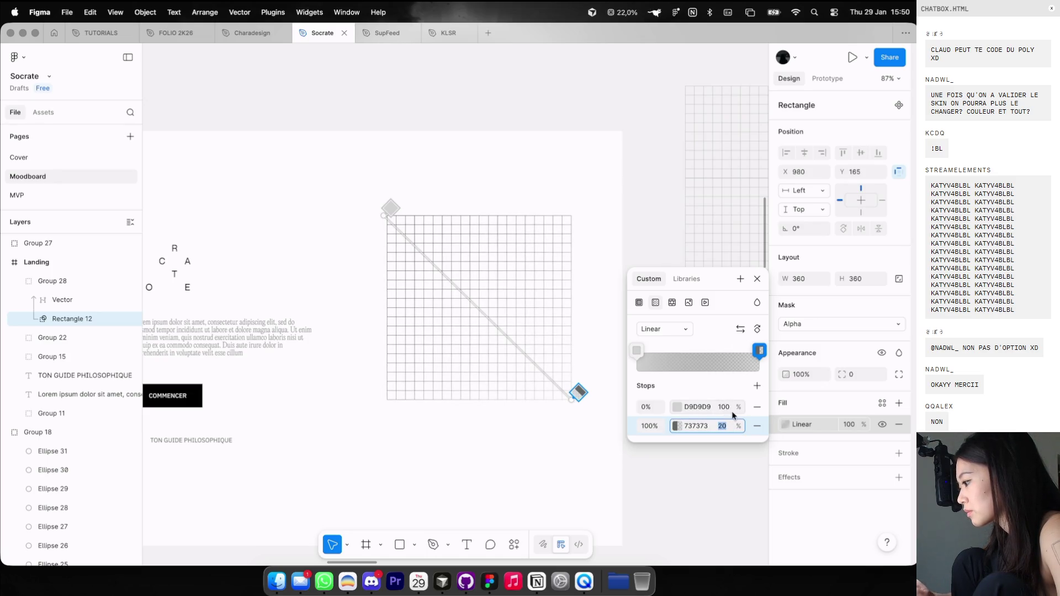
{"action": "left_click", "coordinate": [723, 407]}
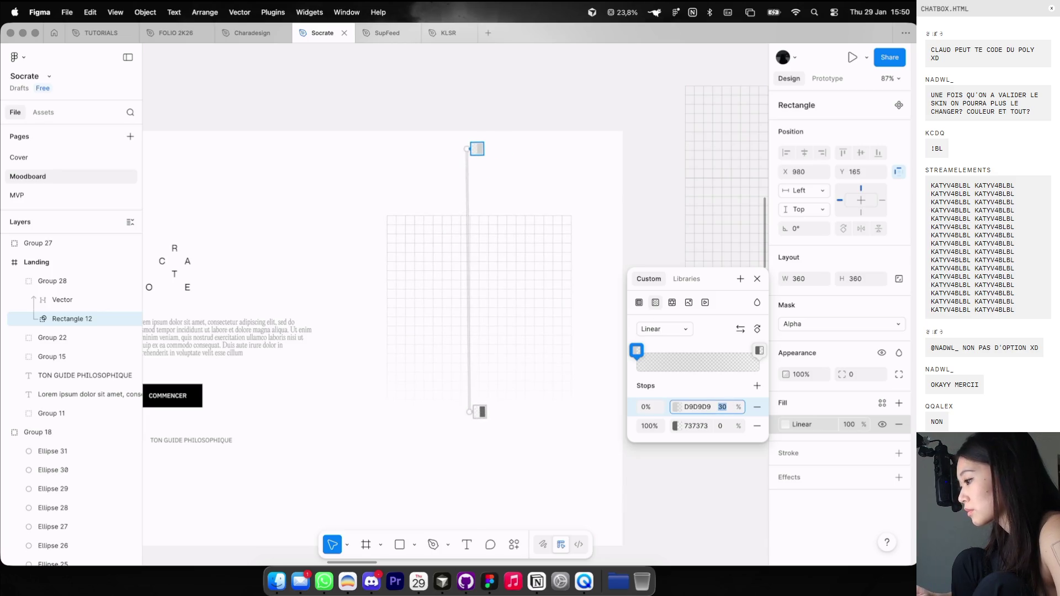
{"action": "key", "text": "Escape"}
{"action": "key", "text": "Escape"}
Scale Group 28 proportionally up to 605×605 with the K tool.
{"action": "left_click", "coordinate": [506, 274]}
{"action": "key", "text": "k"}
{"action": "left_click_drag", "start_coordinate": [501, 222], "coordinate": [515, 91]}
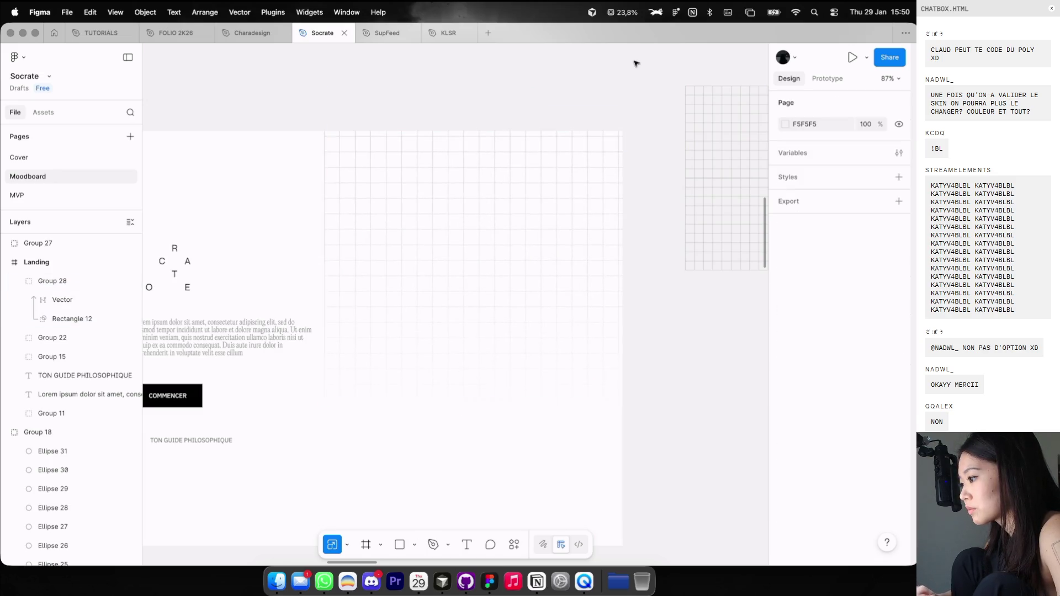
Move the 605×605 grid group up and left beside the landing content.
{"action": "scroll", "coordinate": [634, 62], "scroll_direction": "down", "scroll_amount": 2}
{"action": "mouse_move", "coordinate": [513, 234]}
{"action": "left_mouse_down"}
{"action": "mouse_move", "coordinate": [504, 180]}
{"action": "mouse_move", "coordinate": [583, 124]}
{"action": "left_mouse_up"}
{"action": "scroll", "coordinate": [504, 180], "scroll_direction": "up", "scroll_amount": 5}
{"action": "scroll", "coordinate": [593, 161], "scroll_direction": "down", "scroll_amount": 2}
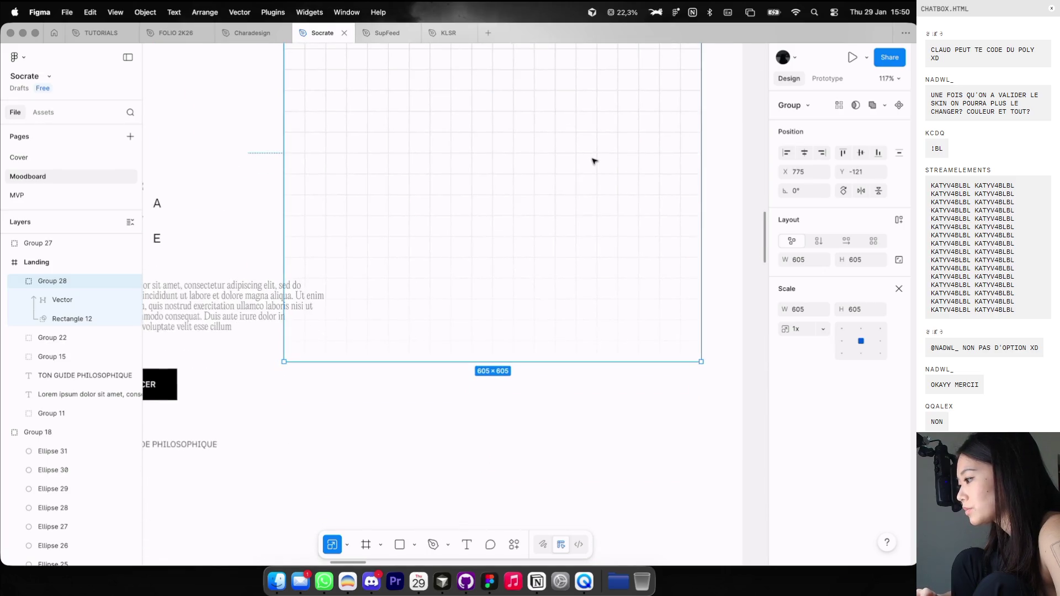
{"action": "scroll", "coordinate": [593, 160], "scroll_direction": "down", "scroll_amount": 2}
{"action": "scroll", "coordinate": [594, 161], "scroll_direction": "down", "scroll_amount": 3}
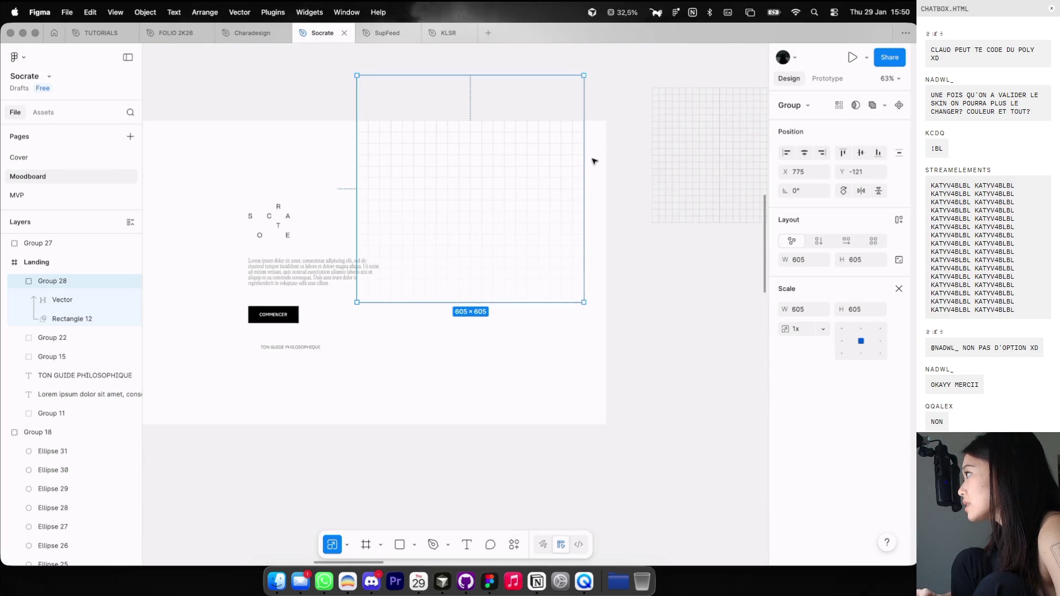
{"action": "scroll", "coordinate": [593, 160], "scroll_direction": "down", "scroll_amount": 2}
Check the Socrates image chat in the browser, then open the prof kawashima image results.
{"action": "key", "text": "super+Tab"}
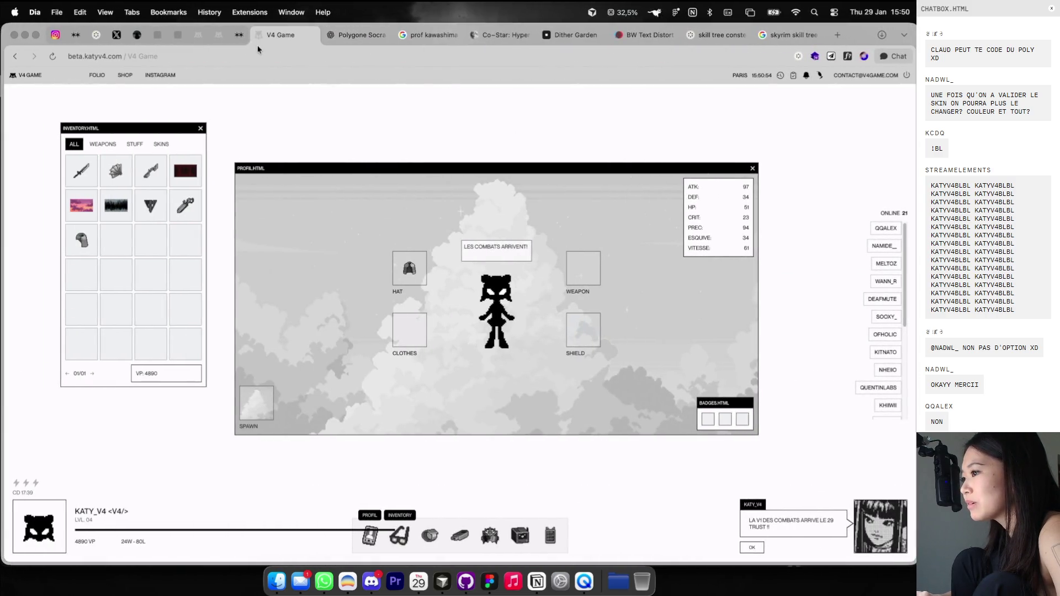
{"action": "left_click", "coordinate": [341, 37]}
{"action": "scroll", "coordinate": [340, 218], "scroll_direction": "down", "scroll_amount": 3}
{"action": "scroll", "coordinate": [342, 220], "scroll_direction": "up", "scroll_amount": 1}
{"action": "scroll", "coordinate": [341, 218], "scroll_direction": "up", "scroll_amount": 5}
{"action": "scroll", "coordinate": [340, 217], "scroll_direction": "up", "scroll_amount": 5}
{"action": "key", "text": "super+Tab"}
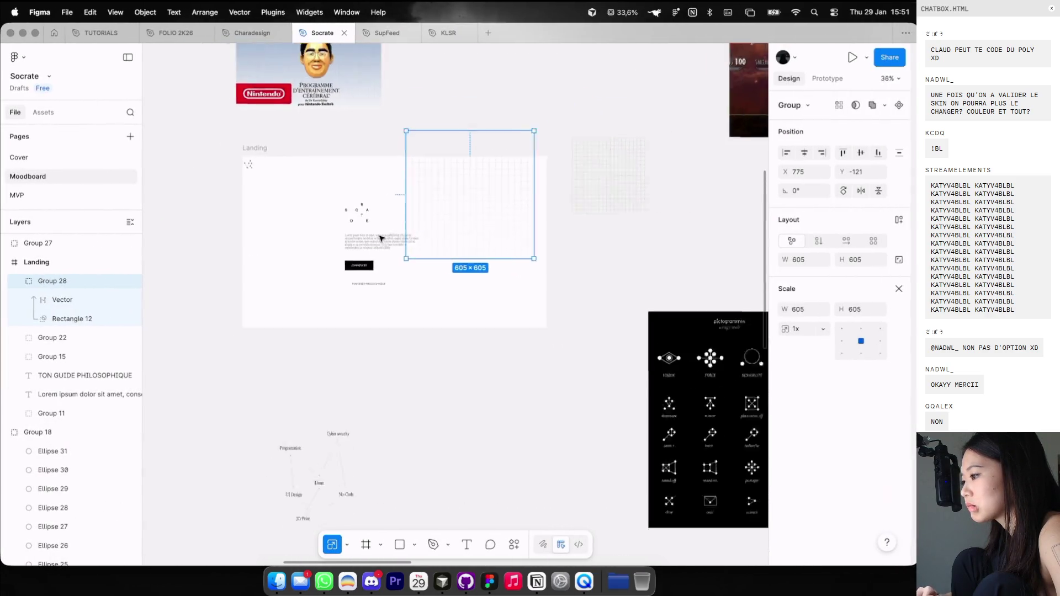
{"action": "scroll", "coordinate": [425, 196], "scroll_direction": "up", "scroll_amount": 3}
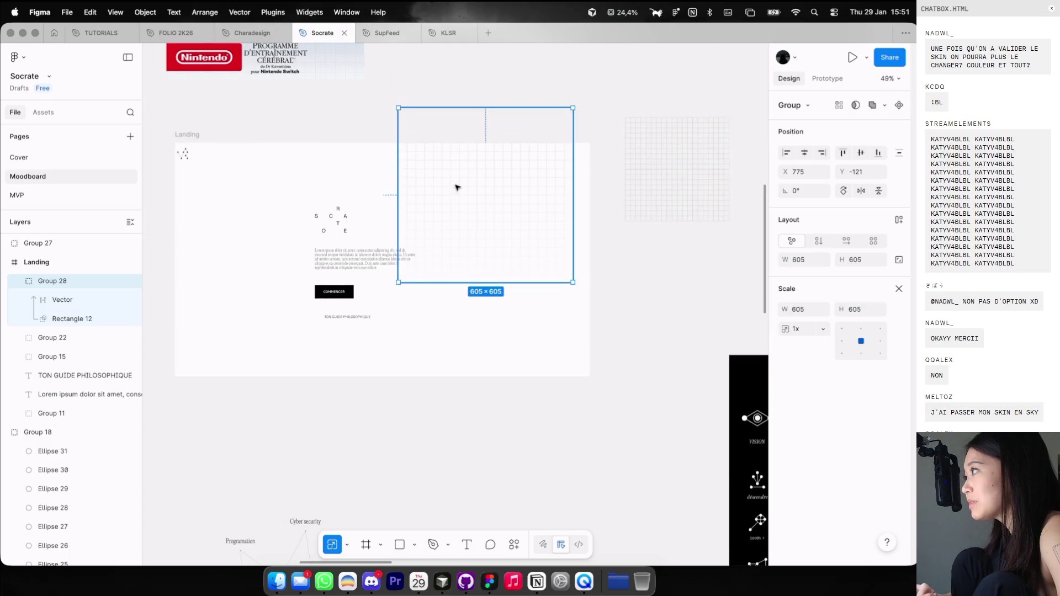
{"action": "key", "text": "super+Tab"}
{"action": "left_click", "coordinate": [425, 36]}
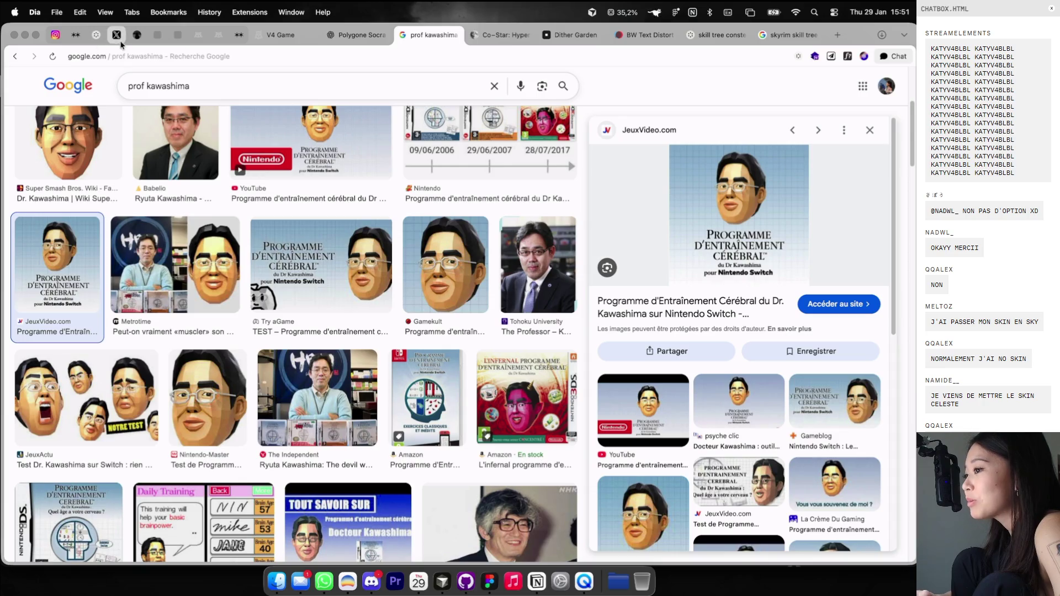
Enlarge the Mars map image in Cosmos's LOVE DATA collection, then return to Figma.
{"action": "left_click", "coordinate": [96, 34]}
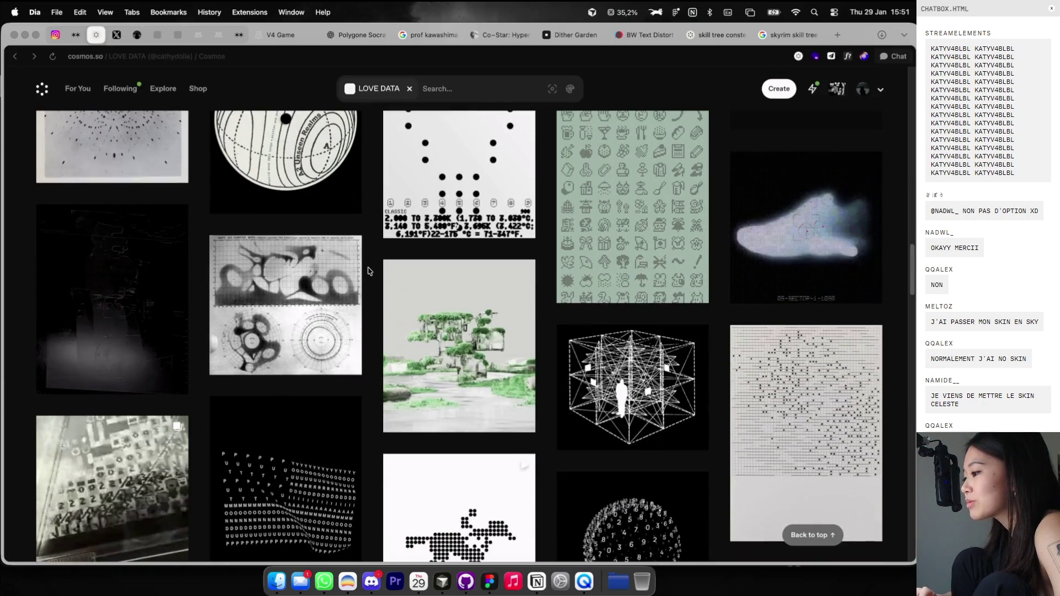
{"action": "scroll", "coordinate": [303, 289], "scroll_direction": "down", "scroll_amount": 3}
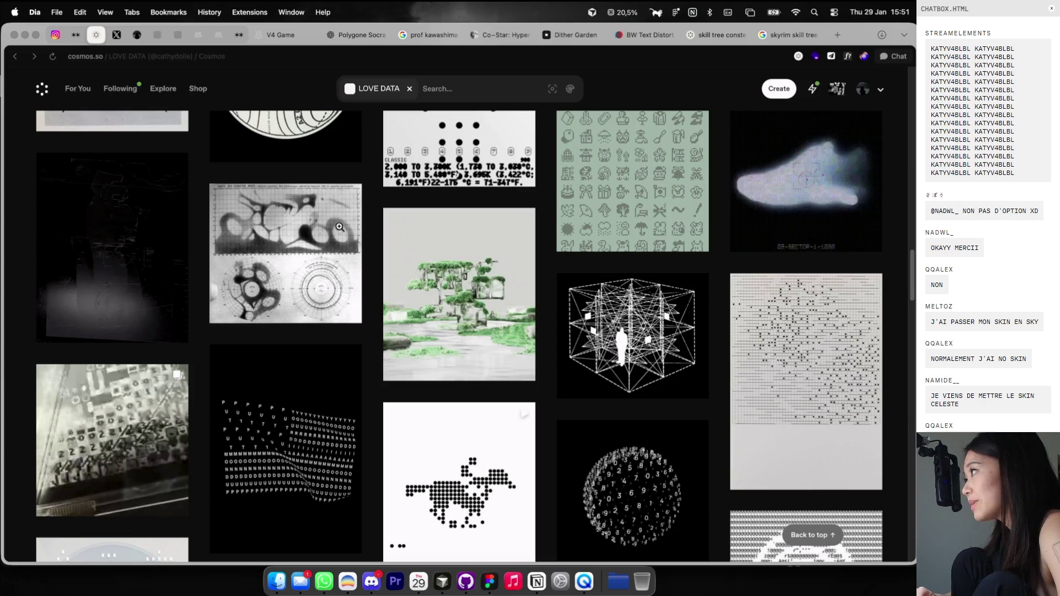
{"action": "left_click", "coordinate": [352, 241]}
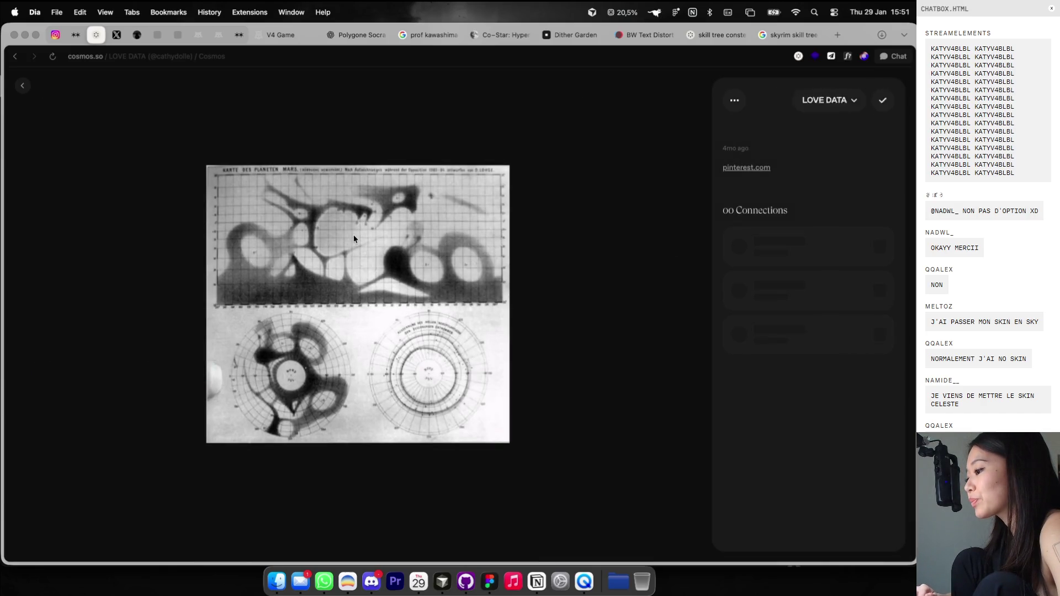
{"action": "key", "text": "Escape"}
{"action": "key", "text": "super+Tab"}
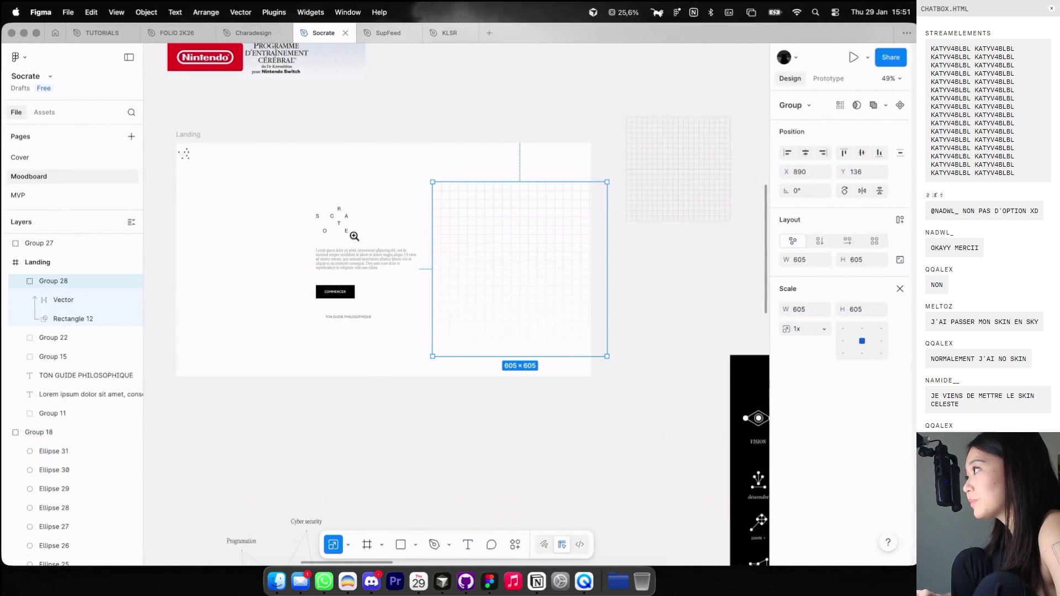
Try scaling the grid square to 850×850 over the landing content, then undo it to 605×605.
{"action": "scroll", "coordinate": [424, 232], "scroll_direction": "down", "scroll_amount": 2}
{"action": "left_click_drag", "start_coordinate": [499, 230], "coordinate": [339, 220]}
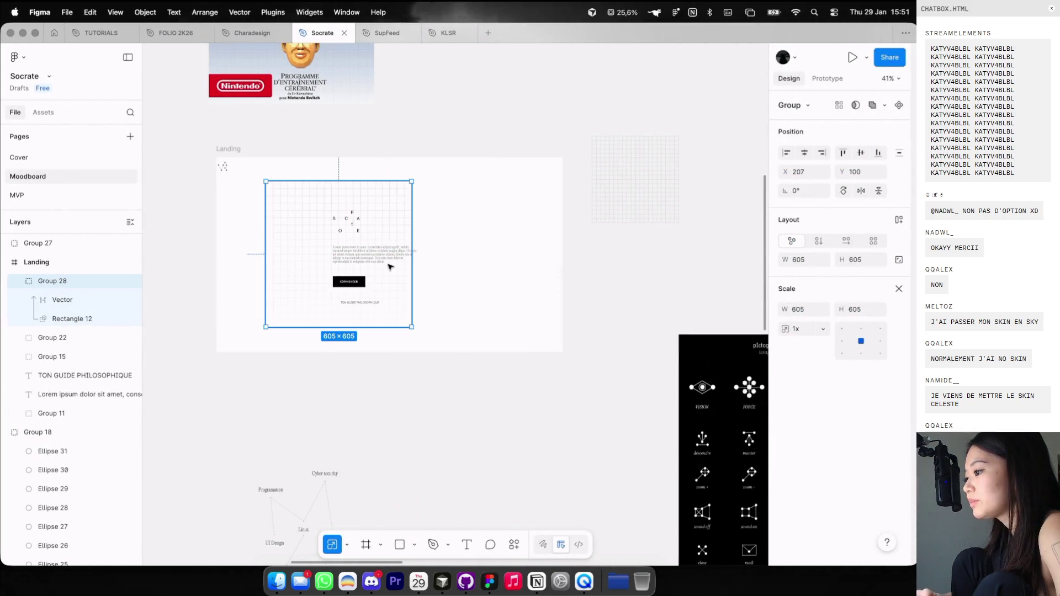
{"action": "scroll", "coordinate": [390, 267], "scroll_direction": "up", "scroll_amount": 3}
{"action": "left_click_drag", "start_coordinate": [568, 362], "coordinate": [638, 351]}
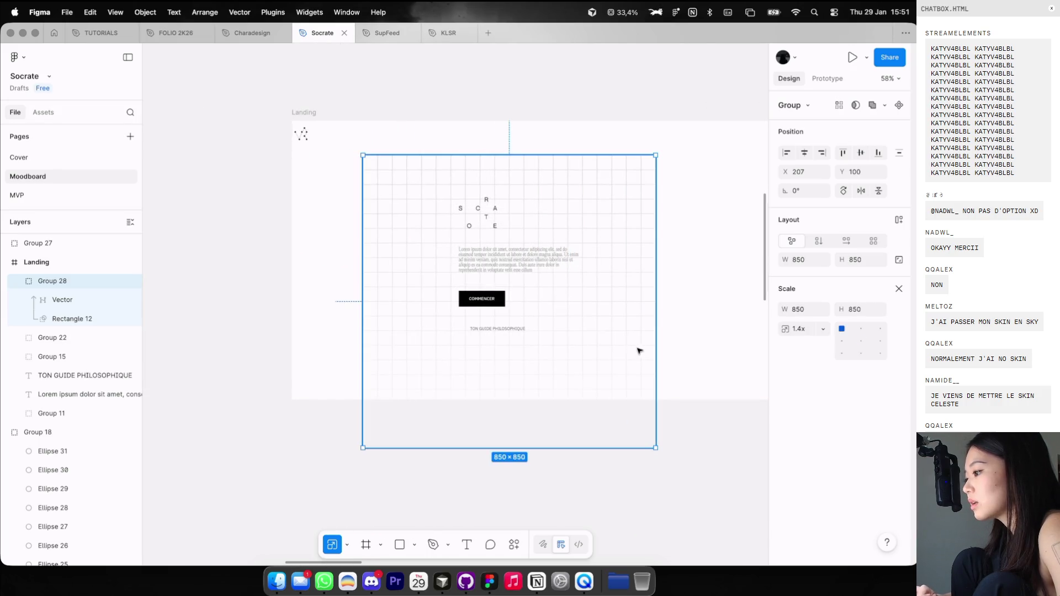
{"action": "scroll", "coordinate": [612, 326], "scroll_direction": "right", "scroll_amount": 5}
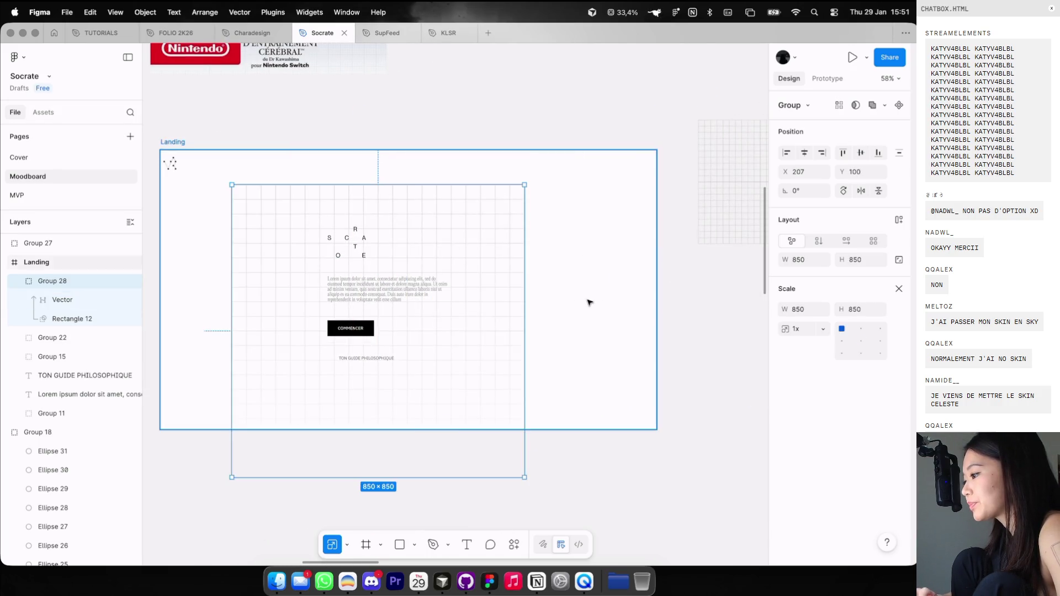
{"action": "key", "text": "Escape"}
{"action": "key", "text": "ctrl+z"}
{"action": "key", "text": "ctrl+z"}
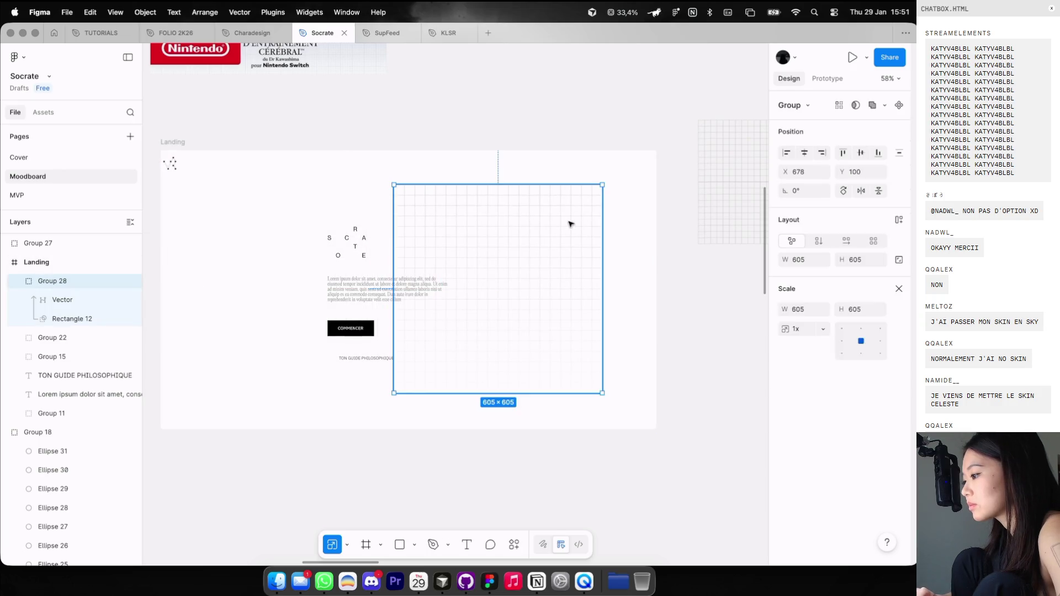
{"action": "scroll", "coordinate": [566, 226], "scroll_direction": "down", "scroll_amount": 3}
{"action": "scroll", "coordinate": [600, 226], "scroll_direction": "up", "scroll_amount": 2}
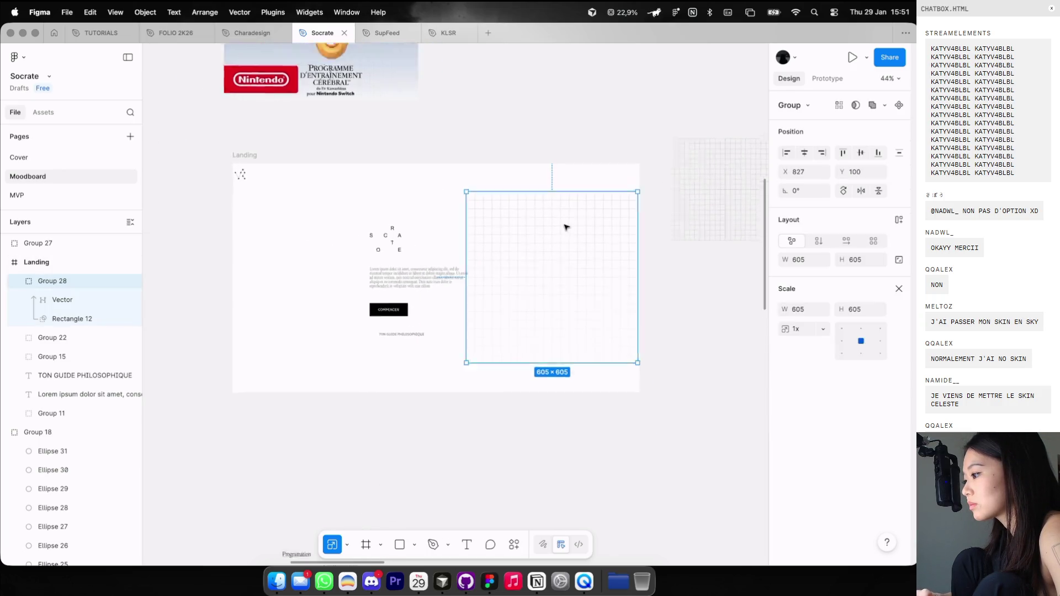
{"action": "scroll", "coordinate": [565, 227], "scroll_direction": "up", "scroll_amount": 1}
{"action": "scroll", "coordinate": [600, 208], "scroll_direction": "down", "scroll_amount": 3}
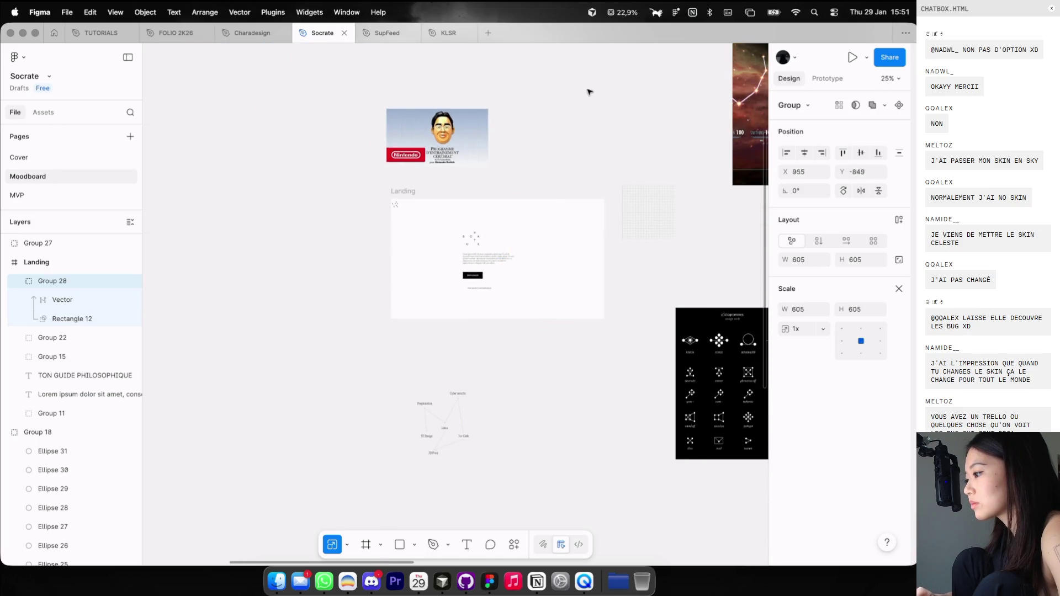
Move the 605×605 grid square out of the Landing frame, higher on the canvas.
{"action": "left_click_drag", "start_coordinate": [568, 236], "coordinate": [591, 92]}
{"action": "scroll", "coordinate": [593, 92], "scroll_direction": "up", "scroll_amount": 2}
{"action": "scroll", "coordinate": [592, 92], "scroll_direction": "left", "scroll_amount": 3}
{"action": "scroll", "coordinate": [558, 109], "scroll_direction": "up", "scroll_amount": 3}
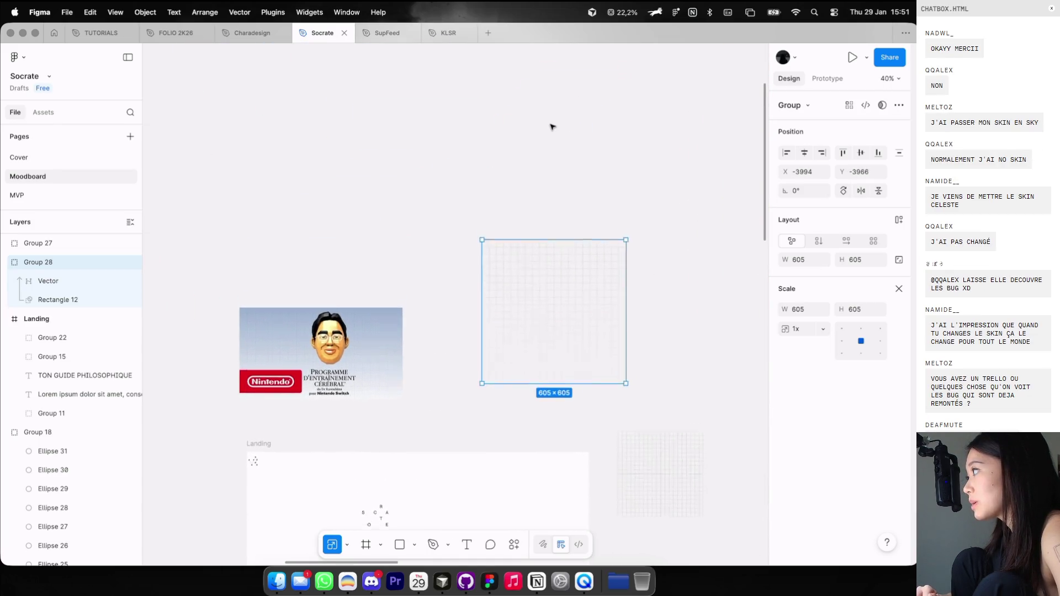
{"action": "scroll", "coordinate": [551, 125], "scroll_direction": "up", "scroll_amount": 2}
{"action": "left_click_drag", "start_coordinate": [533, 229], "coordinate": [550, 131]}
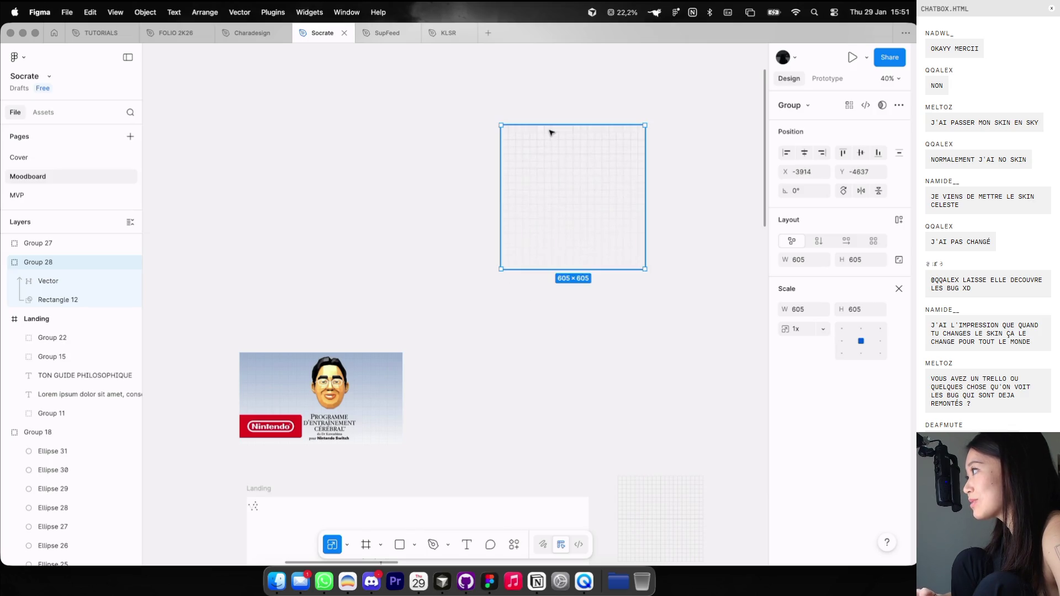
{"action": "scroll", "coordinate": [551, 131], "scroll_direction": "up", "scroll_amount": 3}
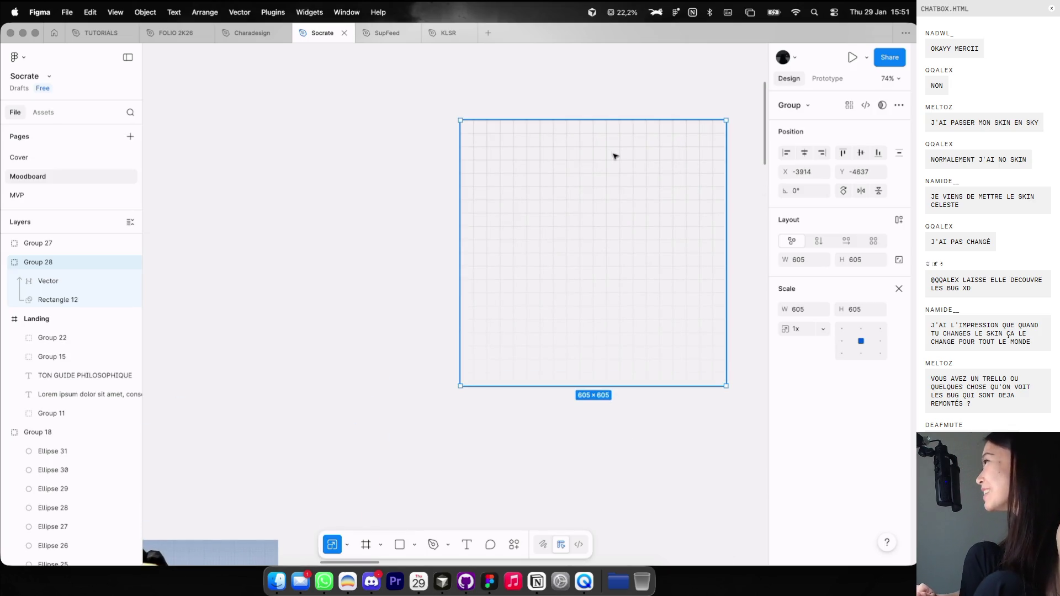
Place a duplicate of the grid square beside the original.
{"action": "left_click_drag", "start_coordinate": [637, 166], "coordinate": [330, 164], "text": "alt"}
{"action": "scroll", "coordinate": [309, 161], "scroll_direction": "up", "scroll_amount": 2}
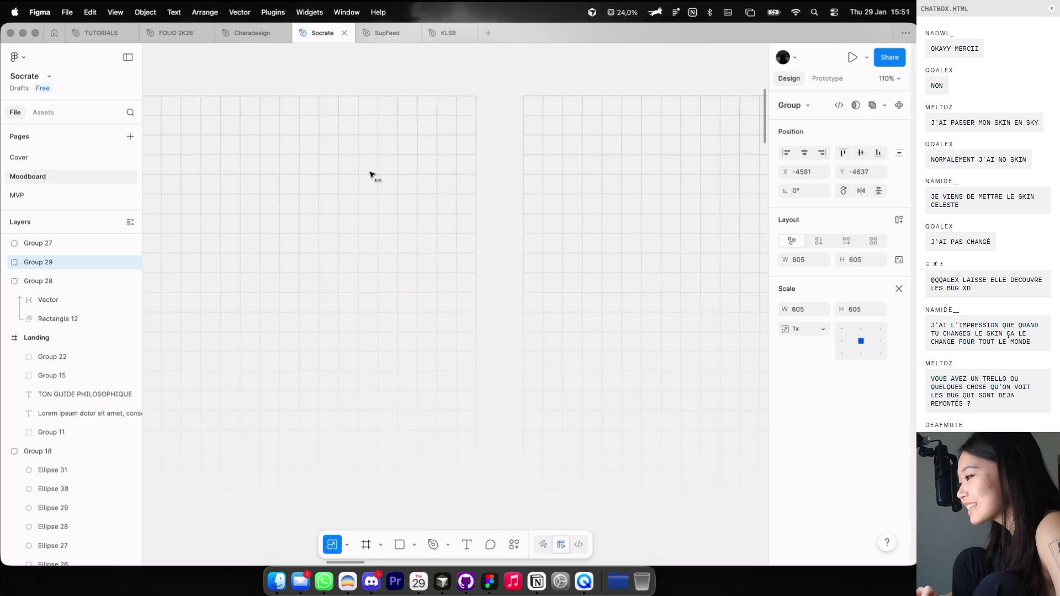
{"action": "left_click", "coordinate": [431, 83]}
{"action": "scroll", "coordinate": [430, 83], "scroll_direction": "down", "scroll_amount": 5}
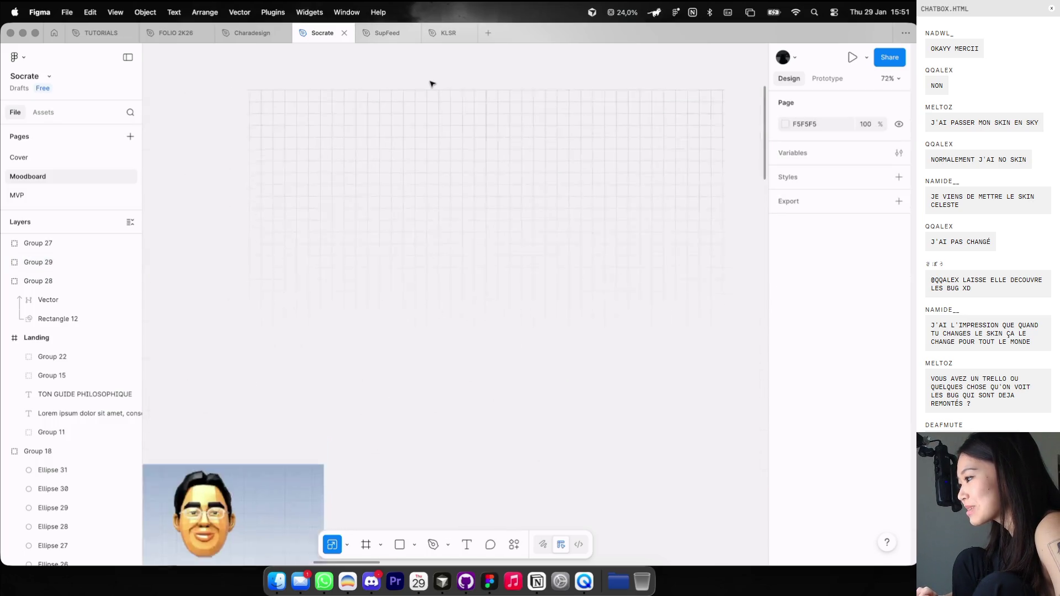
Group both grid squares into a 1210×605 group and move it into Landing.
{"action": "left_click_drag", "start_coordinate": [416, 61], "coordinate": [528, 177]}
{"action": "key", "text": "super+g"}
{"action": "scroll", "coordinate": [528, 178], "scroll_direction": "down", "scroll_amount": 5}
{"action": "left_click_drag", "start_coordinate": [528, 293], "coordinate": [514, 353]}
{"action": "scroll", "coordinate": [513, 353], "scroll_direction": "up", "scroll_amount": 3}
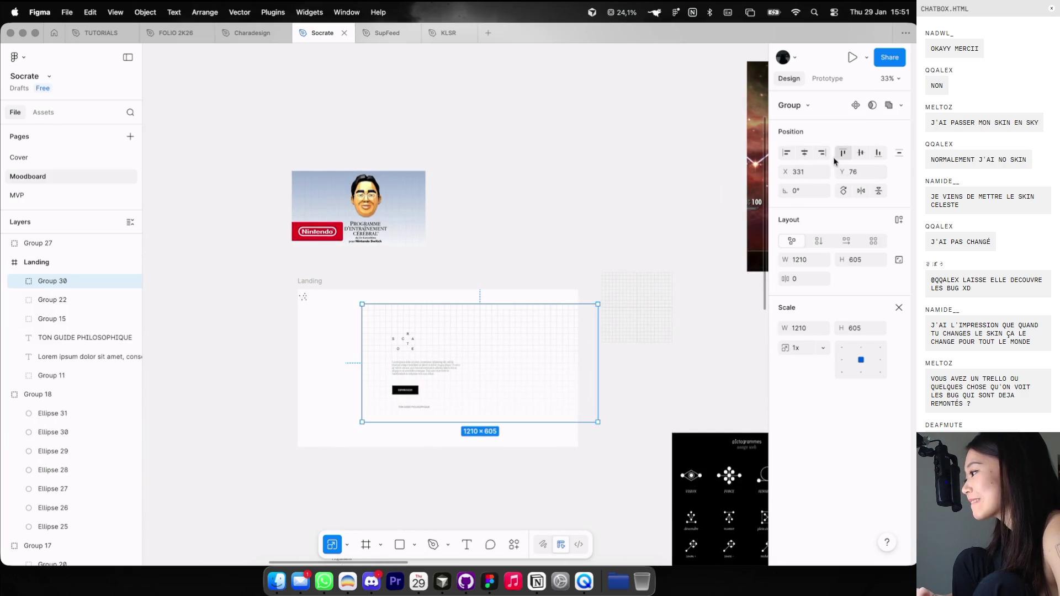
Centre the double grid horizontally, scale it to 1620×810, and send it to back.
{"action": "key", "text": "alt+h"}
{"action": "scroll", "coordinate": [506, 350], "scroll_direction": "up", "scroll_amount": 2}
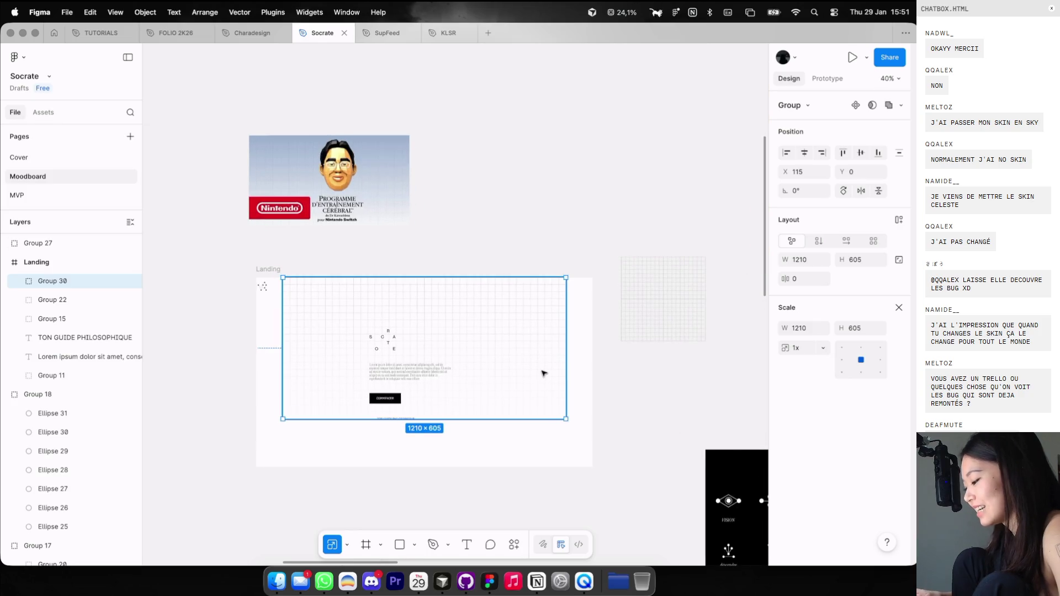
{"action": "left_click_drag", "start_coordinate": [524, 419], "coordinate": [525, 466]}
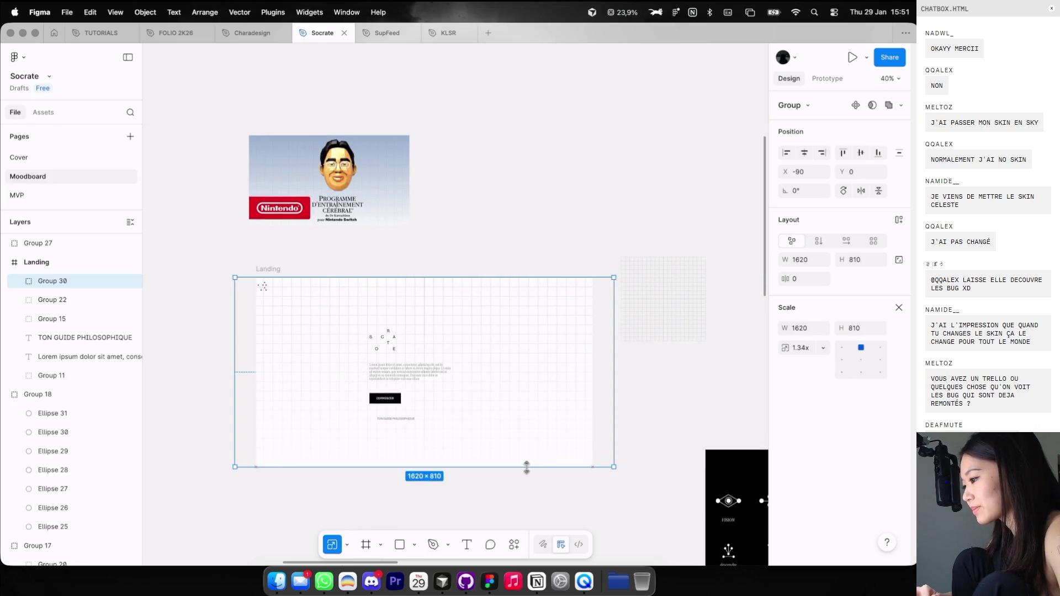
{"action": "right_click", "coordinate": [530, 466]}
{"action": "left_click", "coordinate": [562, 261]}
{"action": "scroll", "coordinate": [539, 303], "scroll_direction": "down", "scroll_amount": 3}
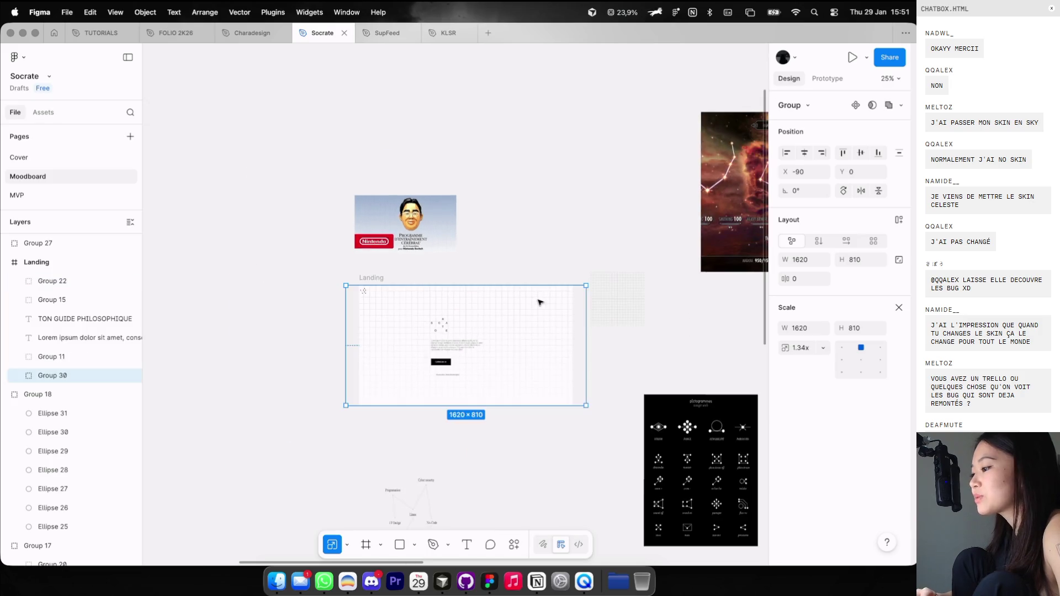
Set the combined grid's opacity to 30% and clear the selection.
{"action": "key", "text": "0"}
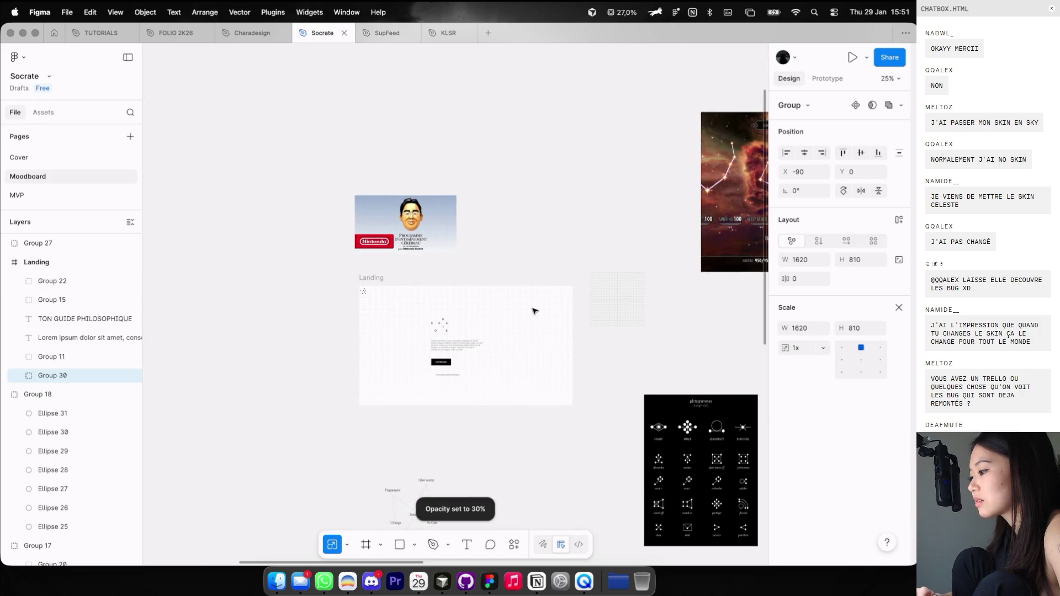
{"action": "key", "text": "4"}
{"action": "scroll", "coordinate": [530, 310], "scroll_direction": "up", "scroll_amount": 3}
{"action": "key", "text": "3"}
{"action": "key", "text": "0"}
{"action": "key", "text": "Escape"}
{"action": "key", "text": "Escape"}
{"action": "scroll", "coordinate": [589, 194], "scroll_direction": "down", "scroll_amount": 2}
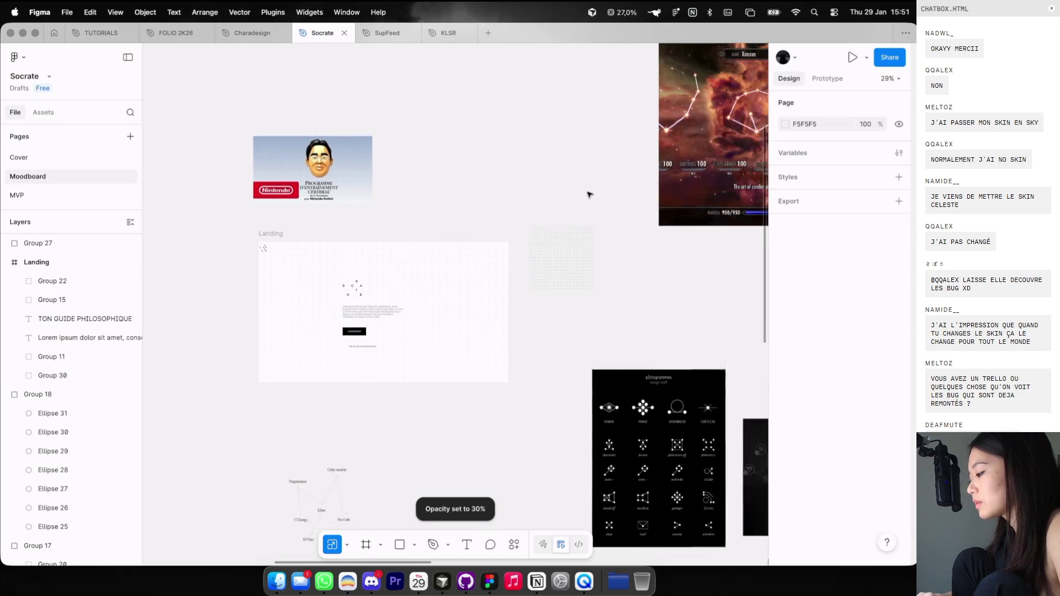
Paste a copy of the Socrates bust image and position it just above the Landing frame.
{"action": "scroll", "coordinate": [589, 194], "scroll_direction": "right", "scroll_amount": 5}
{"action": "scroll", "coordinate": [589, 194], "scroll_direction": "down", "scroll_amount": 3}
{"action": "scroll", "coordinate": [591, 194], "scroll_direction": "down", "scroll_amount": 3}
{"action": "scroll", "coordinate": [592, 194], "scroll_direction": "down", "scroll_amount": 3}
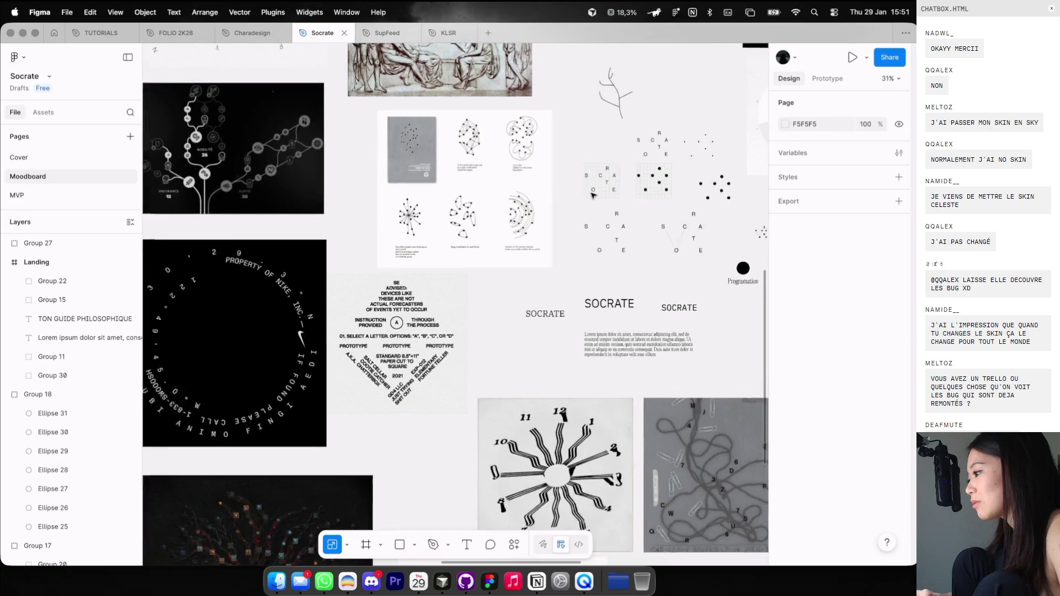
{"action": "scroll", "coordinate": [594, 195], "scroll_direction": "up", "scroll_amount": 2}
{"action": "scroll", "coordinate": [593, 195], "scroll_direction": "right", "scroll_amount": 3}
{"action": "scroll", "coordinate": [594, 195], "scroll_direction": "right", "scroll_amount": 2}
{"action": "scroll", "coordinate": [595, 195], "scroll_direction": "down", "scroll_amount": 3}
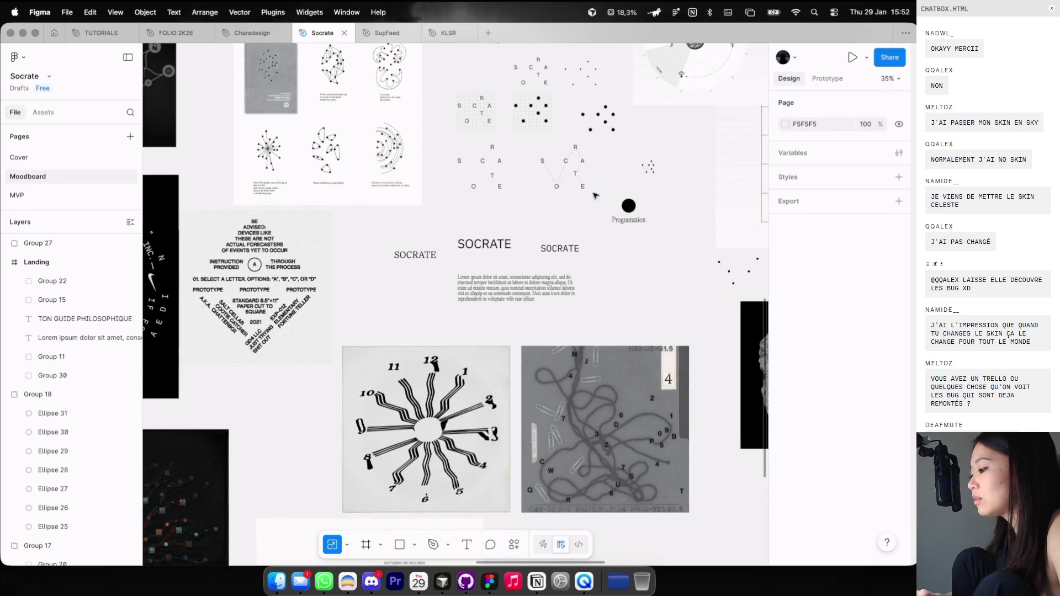
{"action": "scroll", "coordinate": [595, 195], "scroll_direction": "right", "scroll_amount": 1}
{"action": "scroll", "coordinate": [595, 195], "scroll_direction": "right", "scroll_amount": 8}
{"action": "scroll", "coordinate": [594, 194], "scroll_direction": "down", "scroll_amount": 3}
{"action": "scroll", "coordinate": [594, 195], "scroll_direction": "right", "scroll_amount": 1}
{"action": "scroll", "coordinate": [489, 260], "scroll_direction": "left", "scroll_amount": 3}
{"action": "left_click", "coordinate": [486, 287]}
{"action": "scroll", "coordinate": [491, 166], "scroll_direction": "up", "scroll_amount": 5}
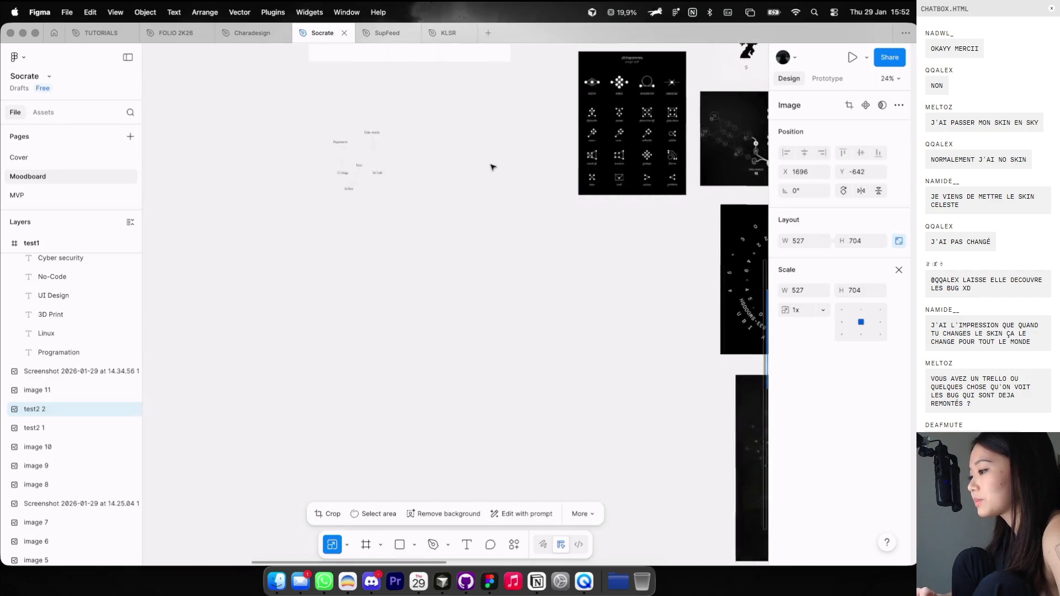
{"action": "scroll", "coordinate": [493, 167], "scroll_direction": "left", "scroll_amount": 3}
{"action": "left_click", "coordinate": [449, 185]}
{"action": "key", "text": "ctrl+v"}
{"action": "left_click_drag", "start_coordinate": [527, 263], "coordinate": [629, 119]}
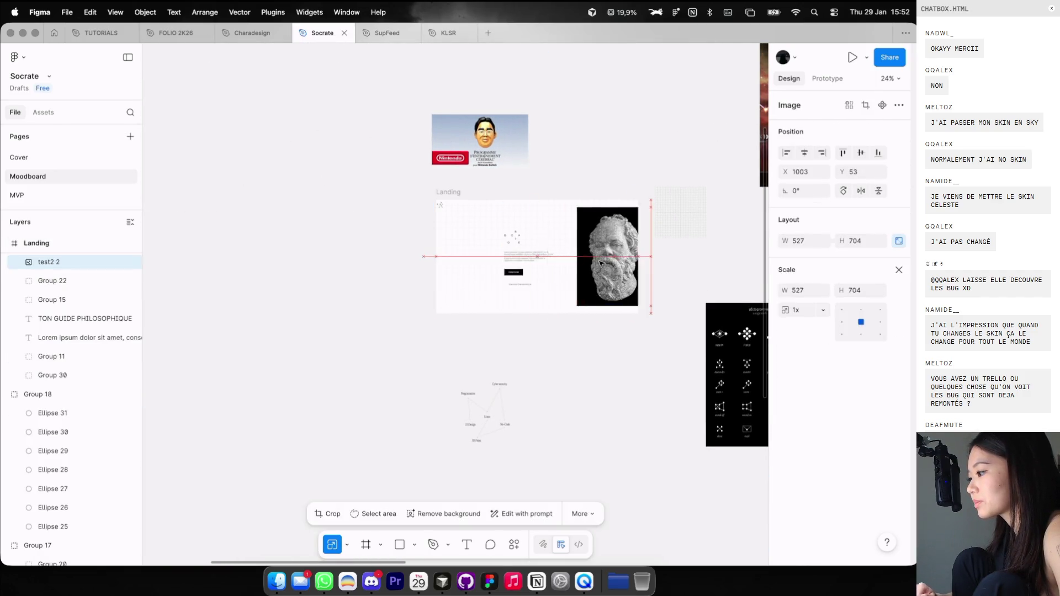
Check the small grid square and Landing's background grid, then switch to Cosmos in the browser.
{"action": "left_click", "coordinate": [680, 213]}
{"action": "scroll", "coordinate": [680, 213], "scroll_direction": "right", "scroll_amount": 5}
{"action": "scroll", "coordinate": [680, 213], "scroll_direction": "down", "scroll_amount": 3}
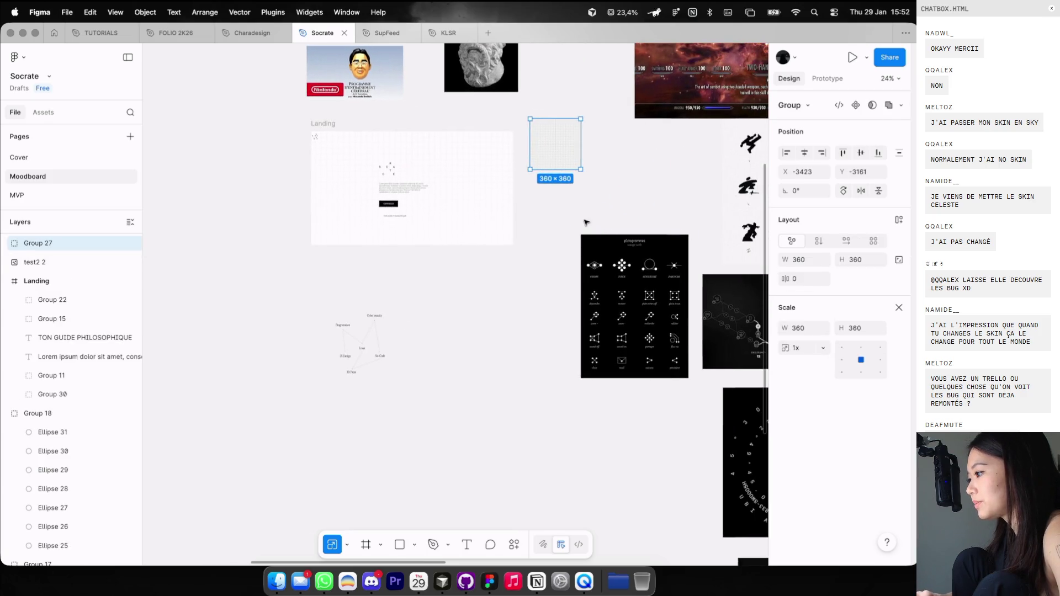
{"action": "key", "text": "Escape"}
{"action": "left_click", "coordinate": [468, 167]}
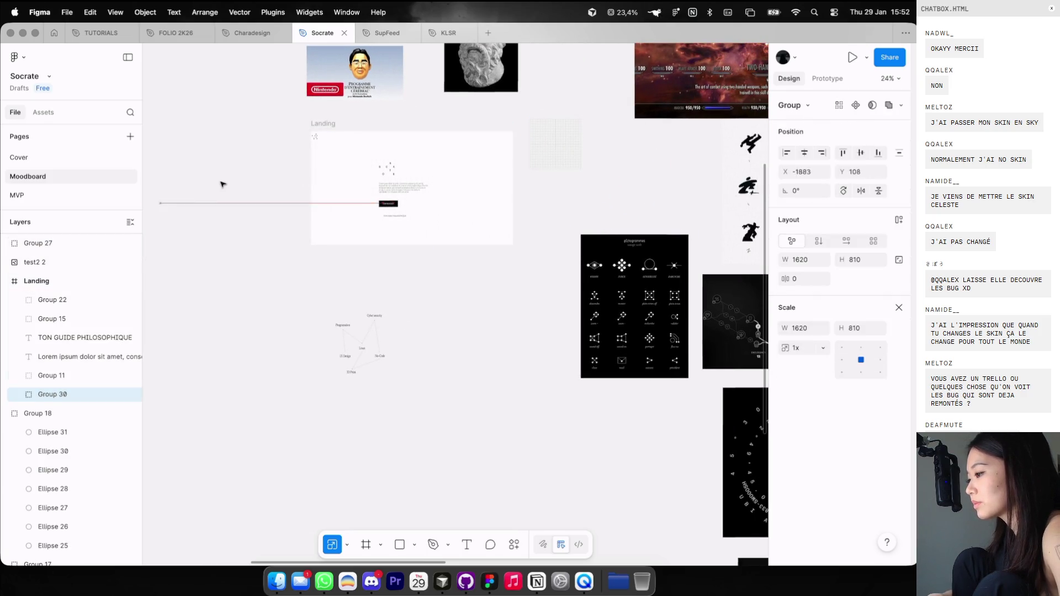
{"action": "left_click", "coordinate": [312, 265]}
{"action": "key", "text": "super+Tab"}
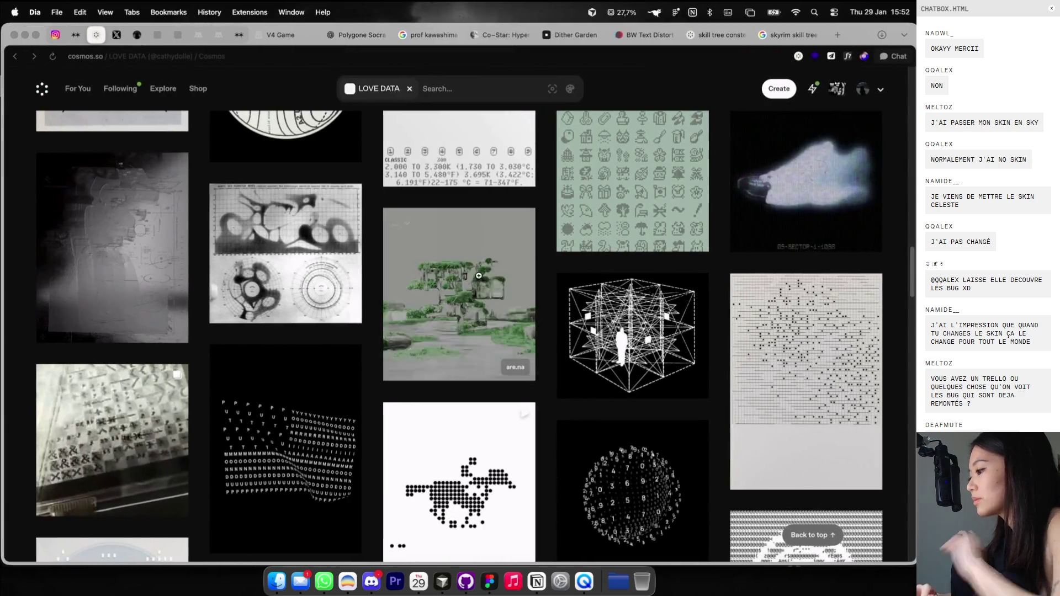
Find the white numbered constellation image in LOVE DATA and copy it with Copy Image.
{"action": "scroll", "coordinate": [478, 276], "scroll_direction": "down", "scroll_amount": 15}
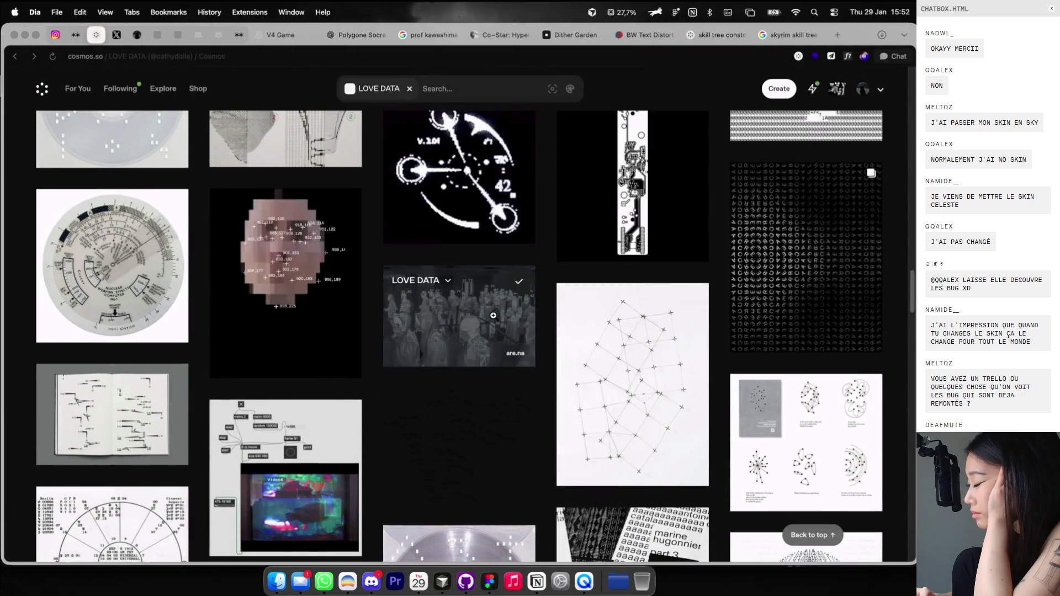
{"action": "scroll", "coordinate": [493, 315], "scroll_direction": "down", "scroll_amount": 1}
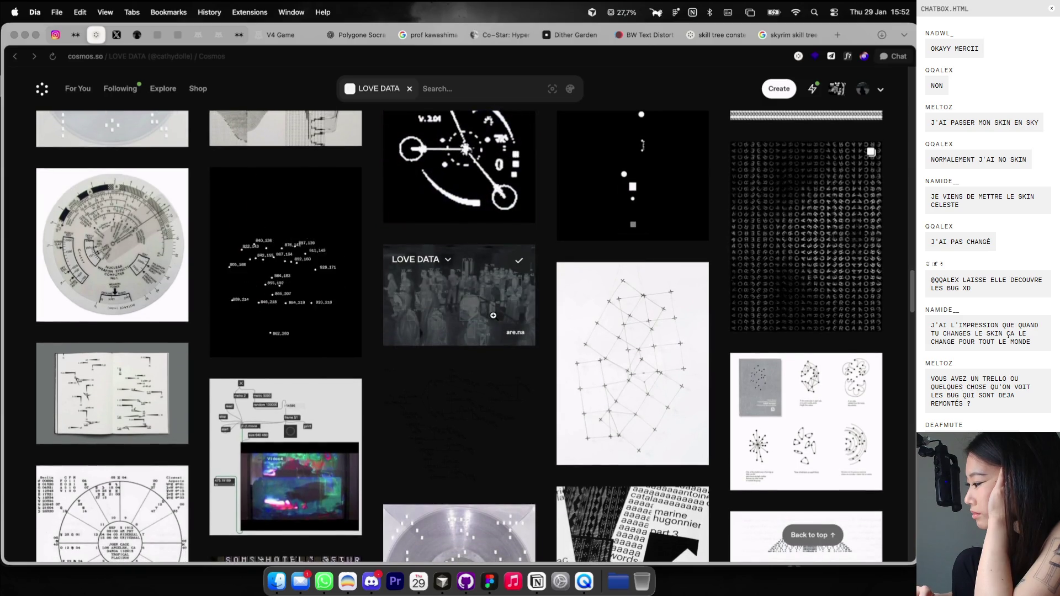
{"action": "scroll", "coordinate": [492, 315], "scroll_direction": "down", "scroll_amount": 2}
{"action": "scroll", "coordinate": [493, 315], "scroll_direction": "down", "scroll_amount": 8}
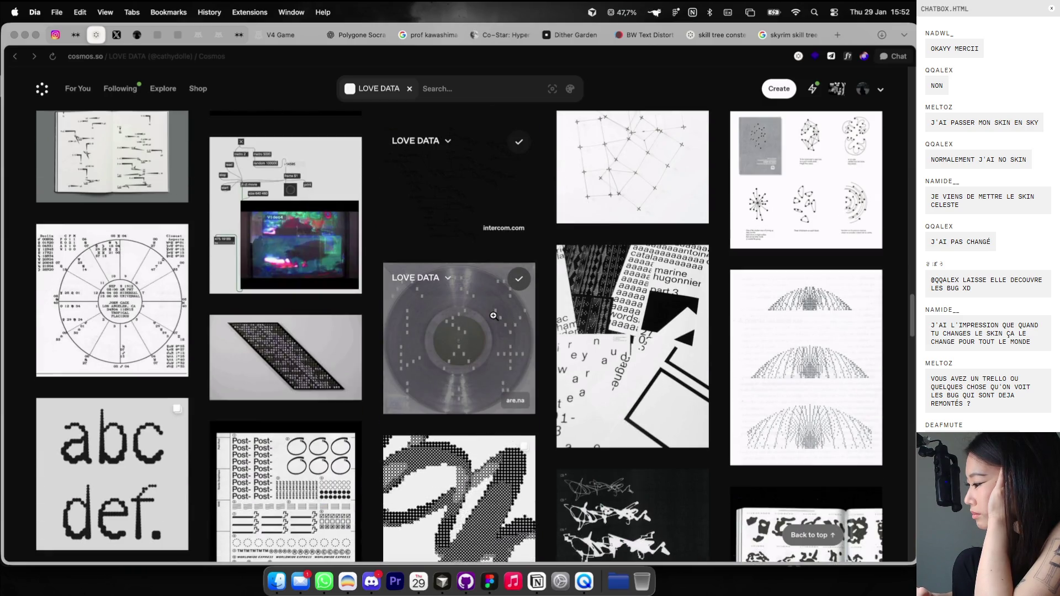
{"action": "scroll", "coordinate": [493, 315], "scroll_direction": "down", "scroll_amount": 5}
{"action": "scroll", "coordinate": [493, 315], "scroll_direction": "down", "scroll_amount": 1}
{"action": "scroll", "coordinate": [493, 315], "scroll_direction": "down", "scroll_amount": 5}
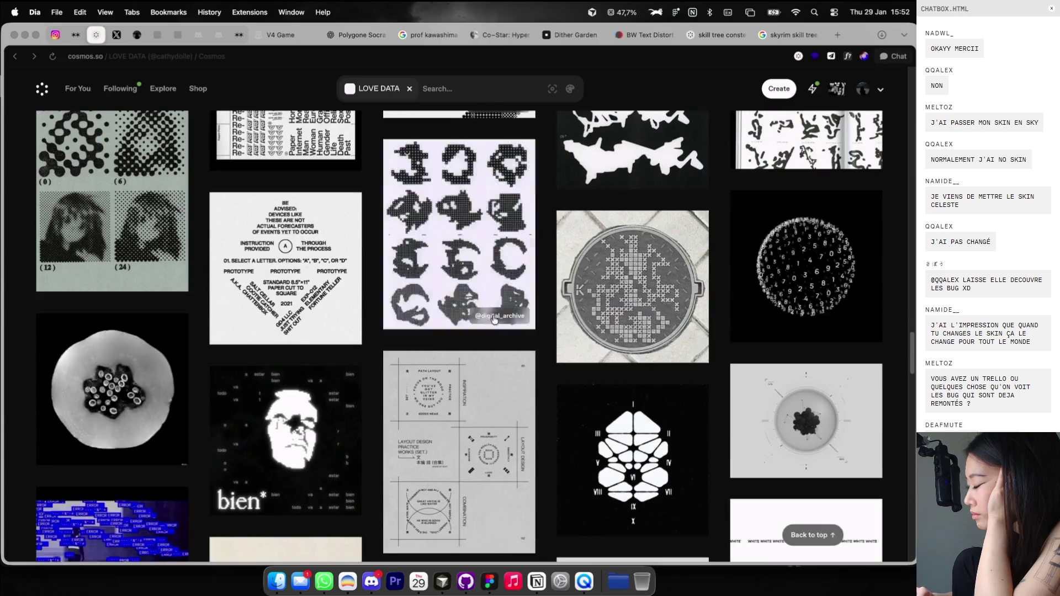
{"action": "scroll", "coordinate": [494, 317], "scroll_direction": "down", "scroll_amount": 1}
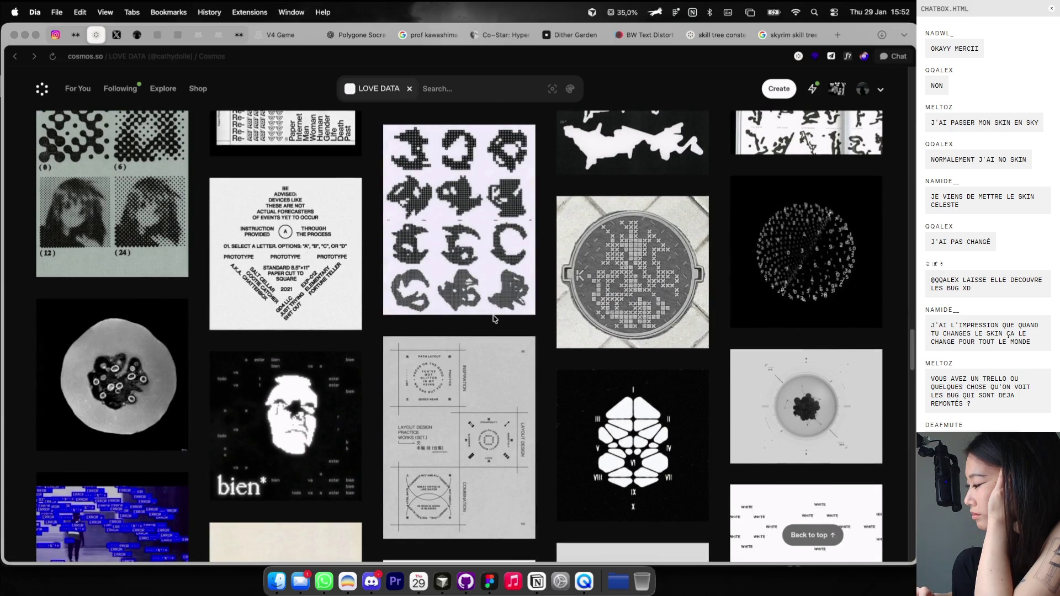
{"action": "scroll", "coordinate": [494, 318], "scroll_direction": "down", "scroll_amount": 1}
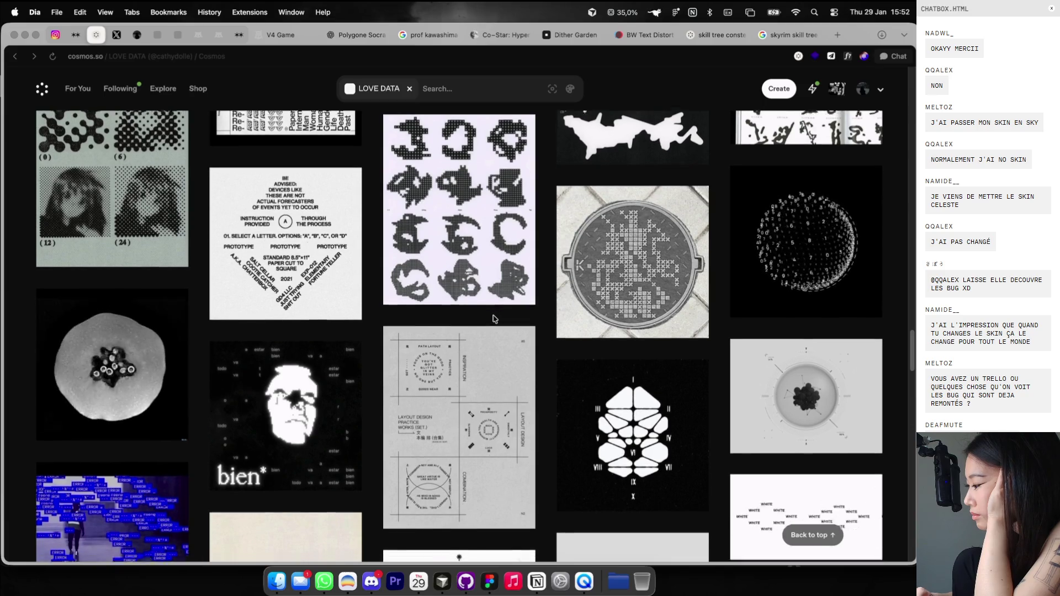
{"action": "scroll", "coordinate": [494, 318], "scroll_direction": "down", "scroll_amount": 2}
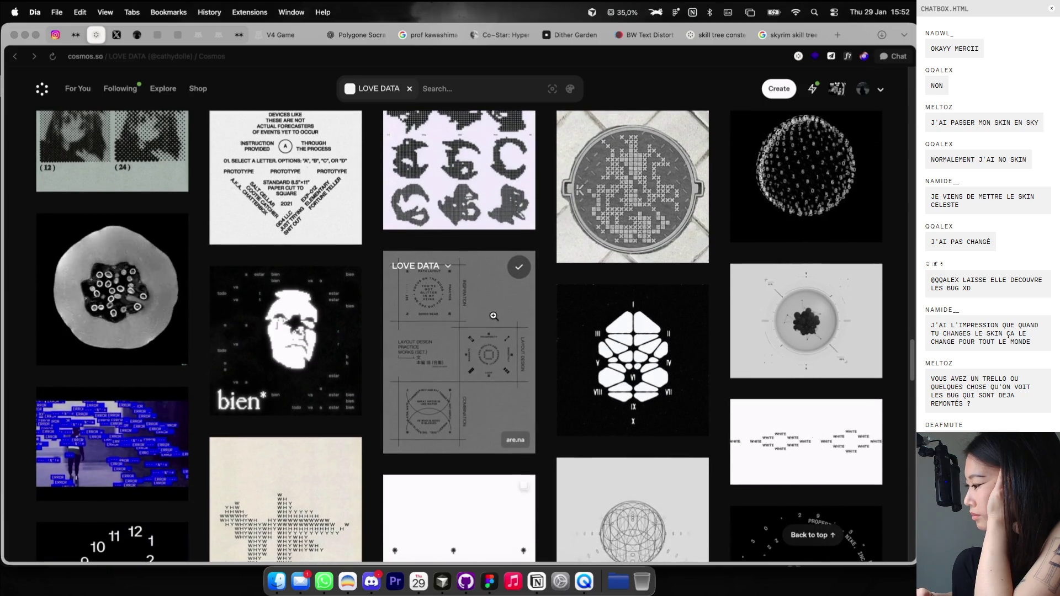
{"action": "left_click", "coordinate": [640, 391]}
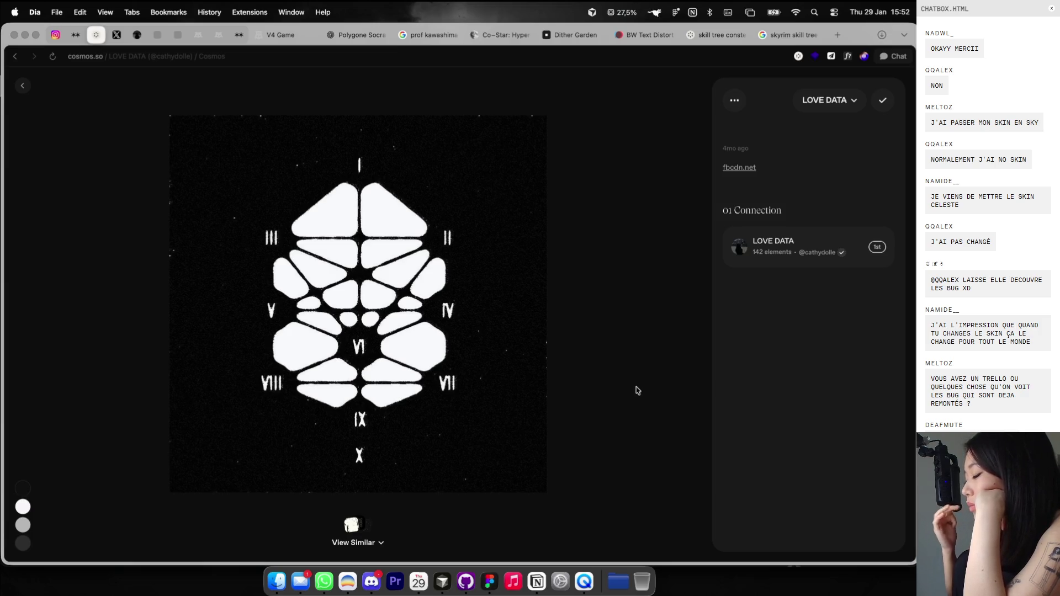
{"action": "right_click", "coordinate": [404, 271]}
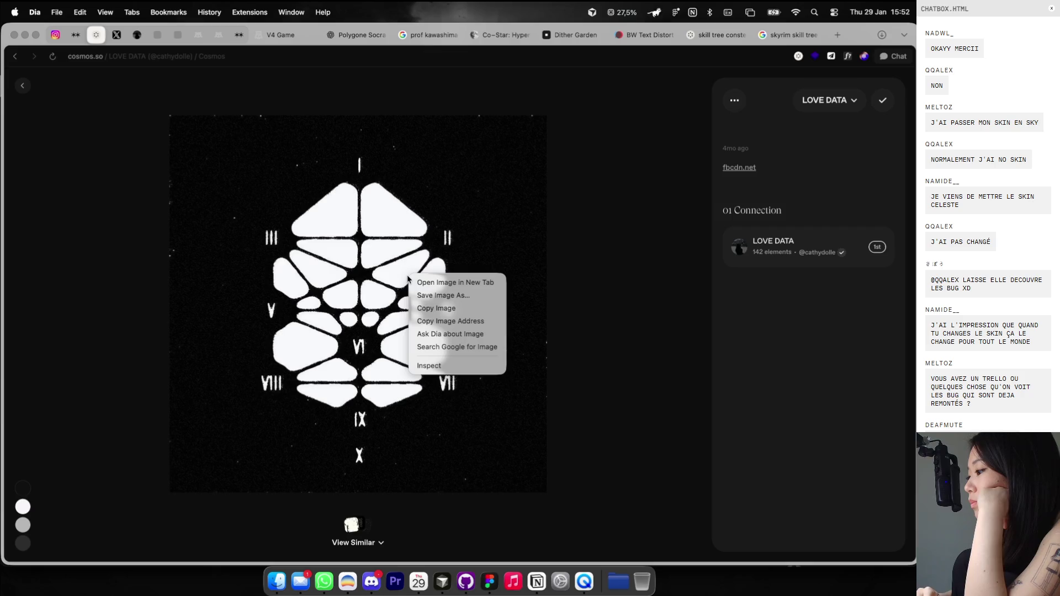
{"action": "left_click", "coordinate": [436, 305]}
{"action": "left_click", "coordinate": [23, 86]}
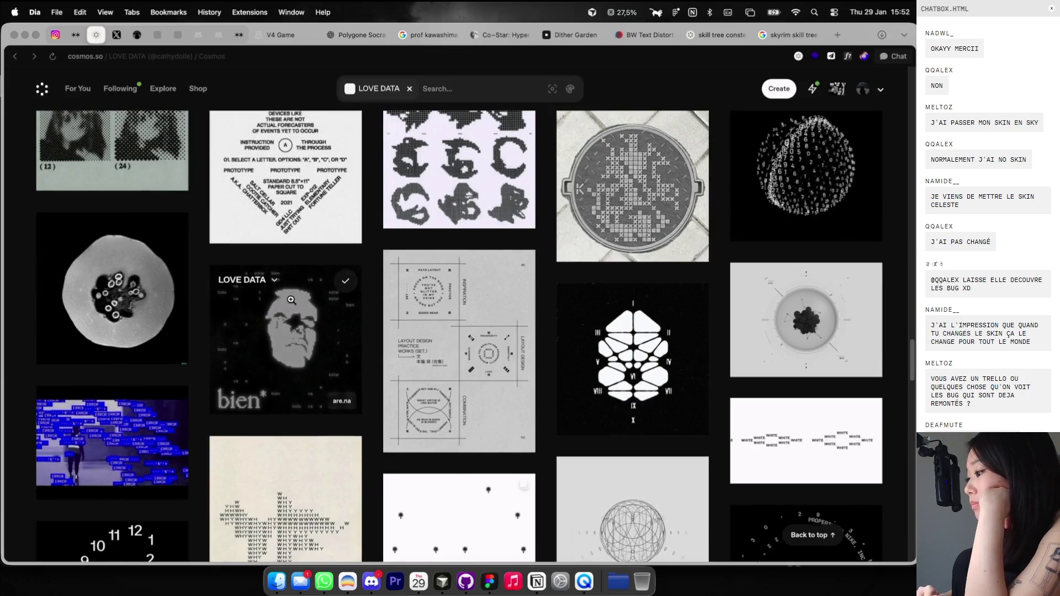
Preview the bien image in Cosmos, then return to the Figma moodboard.
{"action": "scroll", "coordinate": [414, 353], "scroll_direction": "down", "scroll_amount": 2}
{"action": "scroll", "coordinate": [386, 303], "scroll_direction": "down", "scroll_amount": 10}
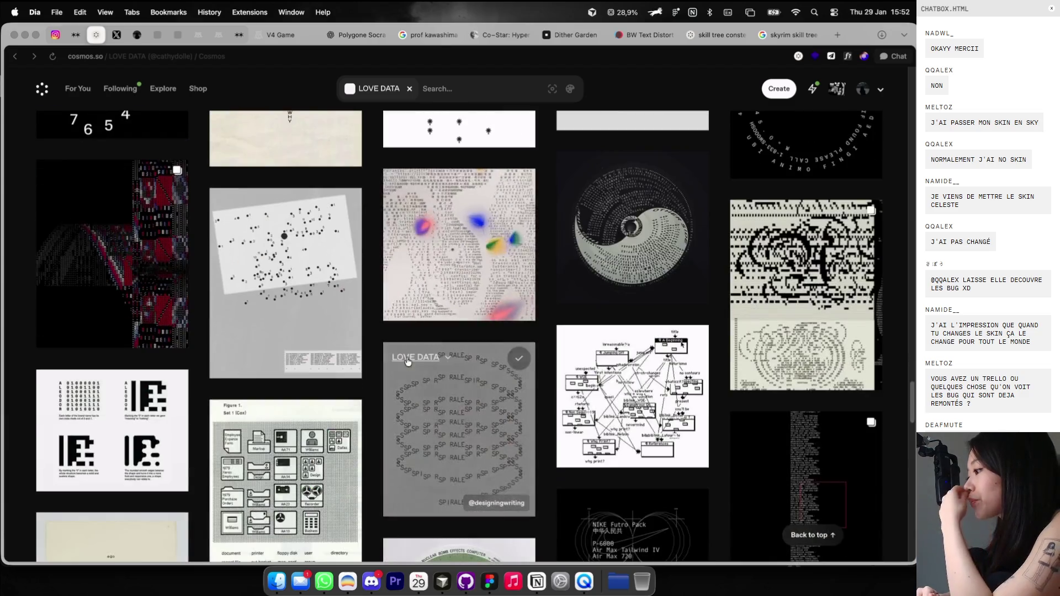
{"action": "scroll", "coordinate": [331, 221], "scroll_direction": "up", "scroll_amount": 8}
{"action": "scroll", "coordinate": [301, 144], "scroll_direction": "down", "scroll_amount": 1}
{"action": "left_click", "coordinate": [301, 144]}
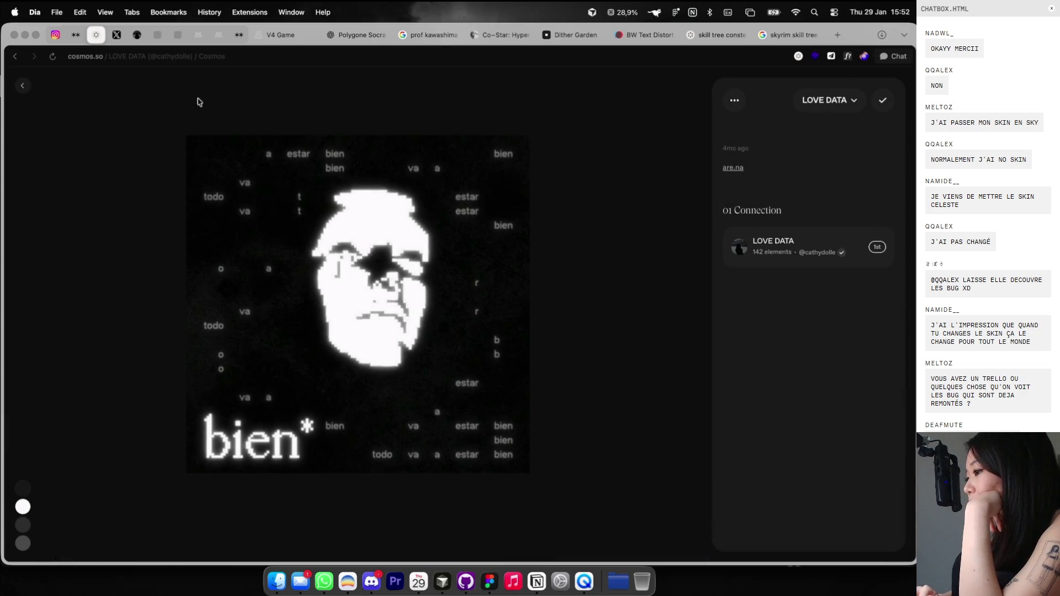
{"action": "left_click", "coordinate": [18, 84]}
{"action": "key", "text": "super+Tab"}
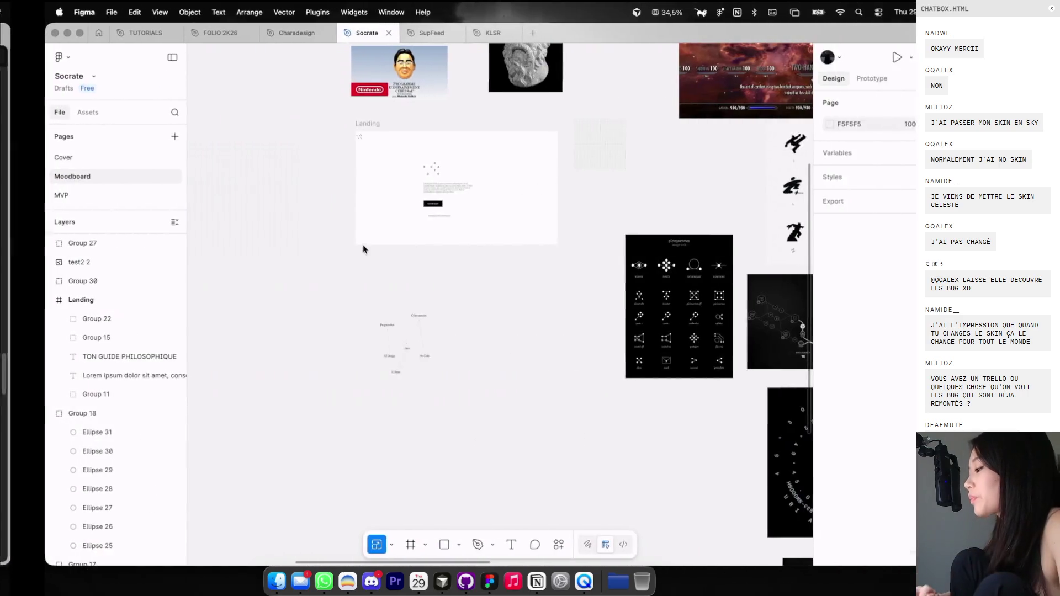
Paste the 1080×1080 constellation image and place it left of the Landing frame.
{"action": "scroll", "coordinate": [375, 252], "scroll_direction": "right", "scroll_amount": 2}
{"action": "key", "text": "ctrl+v"}
{"action": "left_click_drag", "start_coordinate": [455, 305], "coordinate": [250, 226]}
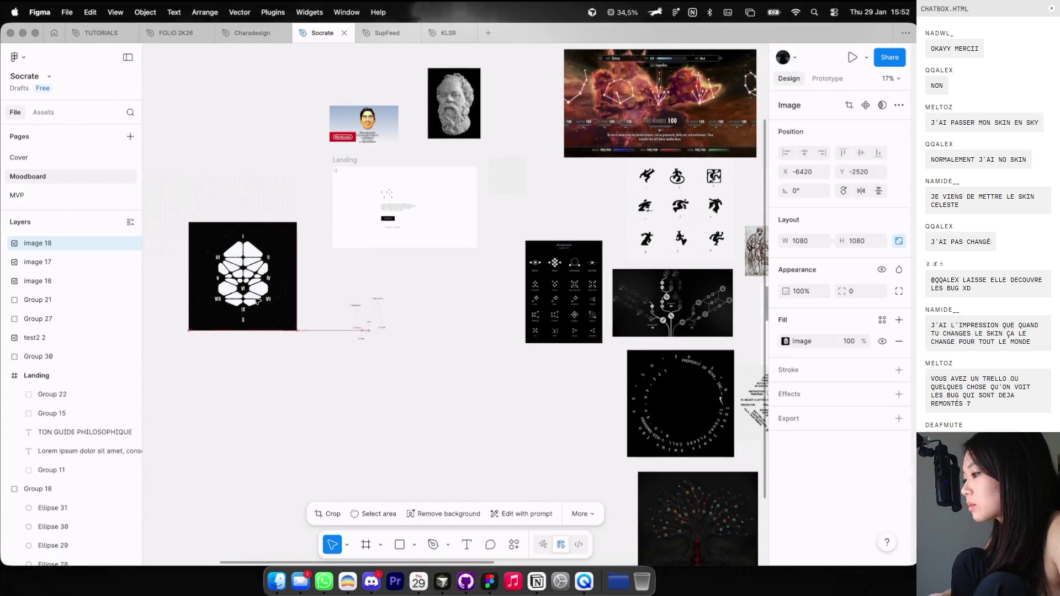
{"action": "scroll", "coordinate": [336, 280], "scroll_direction": "right", "scroll_amount": 2}
{"action": "scroll", "coordinate": [335, 279], "scroll_direction": "right", "scroll_amount": 5}
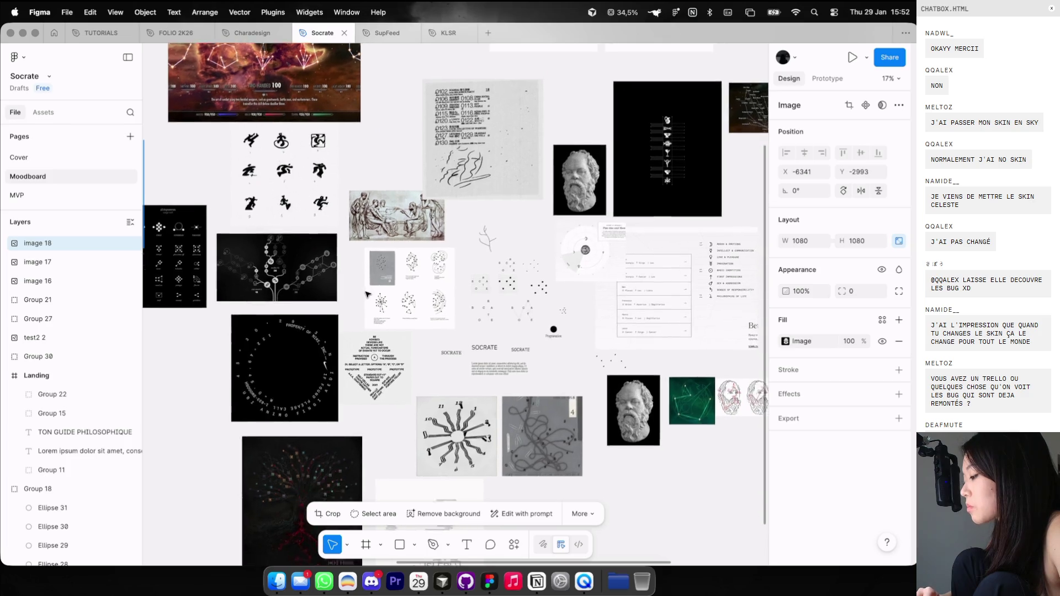
{"action": "scroll", "coordinate": [534, 188], "scroll_direction": "down", "scroll_amount": 1}
{"action": "left_click", "coordinate": [612, 437]}
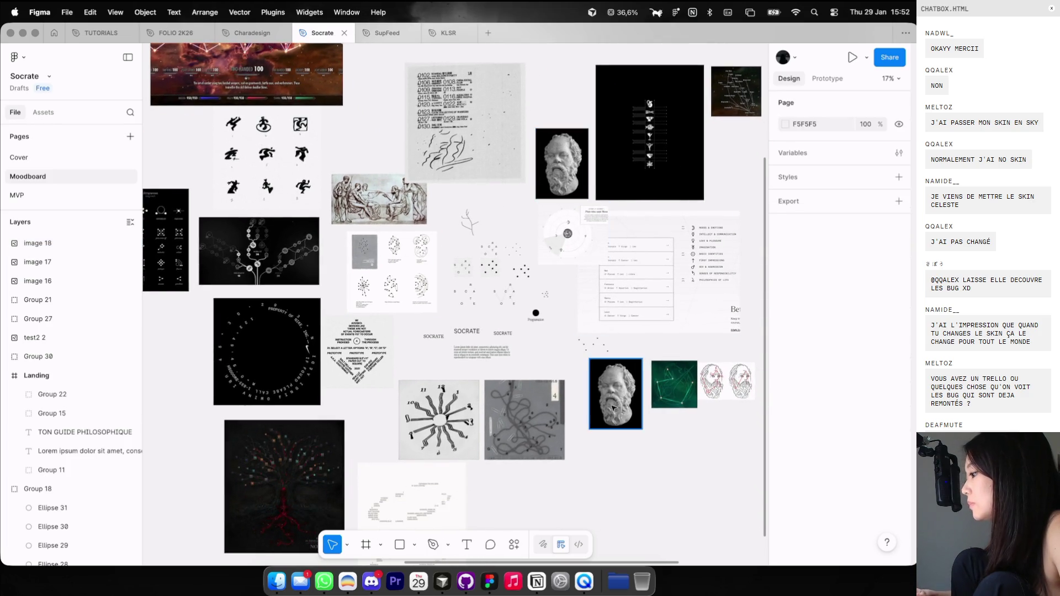
Delete the lower Socrates bust image from the moodboard.
{"action": "left_click", "coordinate": [613, 409]}
{"action": "key", "text": "Delete"}
{"action": "scroll", "coordinate": [679, 373], "scroll_direction": "up", "scroll_amount": 5}
{"action": "scroll", "coordinate": [674, 365], "scroll_direction": "up", "scroll_amount": 5}
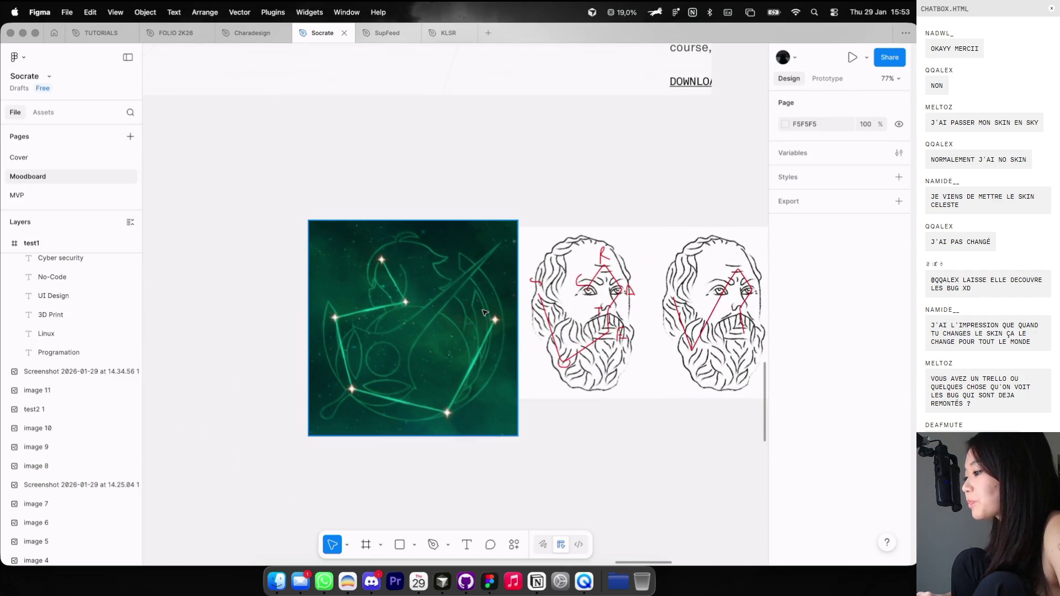
{"action": "scroll", "coordinate": [552, 331], "scroll_direction": "down", "scroll_amount": 5}
{"action": "scroll", "coordinate": [485, 309], "scroll_direction": "down", "scroll_amount": 5}
{"action": "scroll", "coordinate": [484, 313], "scroll_direction": "left", "scroll_amount": 5}
{"action": "scroll", "coordinate": [485, 313], "scroll_direction": "down", "scroll_amount": 3}
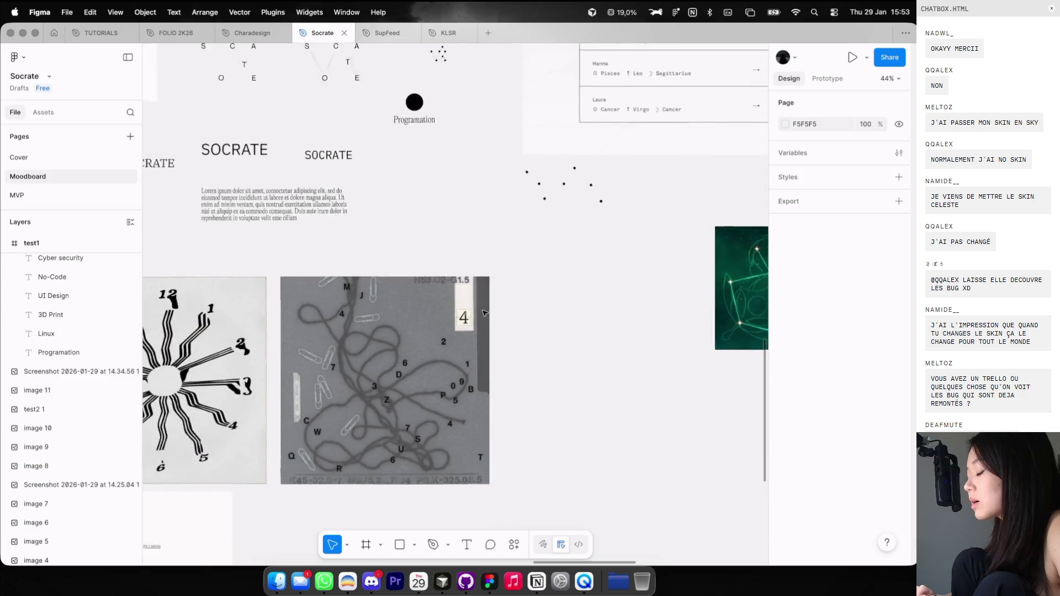
Navigate to the starburst dot drawing, undoing an accidental image move.
{"action": "scroll", "coordinate": [484, 313], "scroll_direction": "up", "scroll_amount": 3}
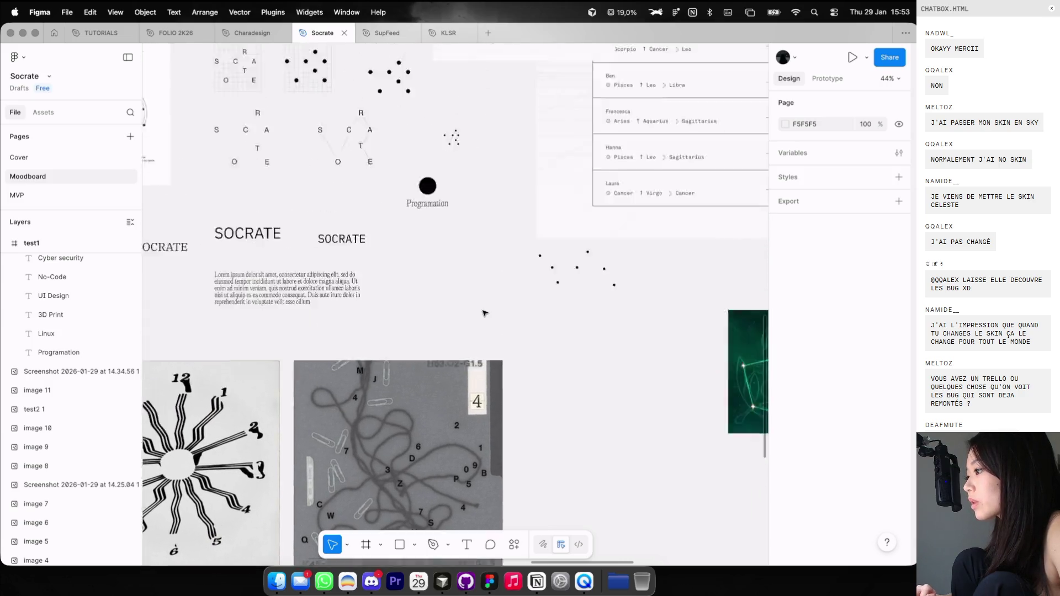
{"action": "scroll", "coordinate": [483, 313], "scroll_direction": "up", "scroll_amount": 5}
{"action": "scroll", "coordinate": [481, 308], "scroll_direction": "left", "scroll_amount": 3}
{"action": "scroll", "coordinate": [479, 303], "scroll_direction": "left", "scroll_amount": 5}
{"action": "scroll", "coordinate": [481, 303], "scroll_direction": "right", "scroll_amount": 3}
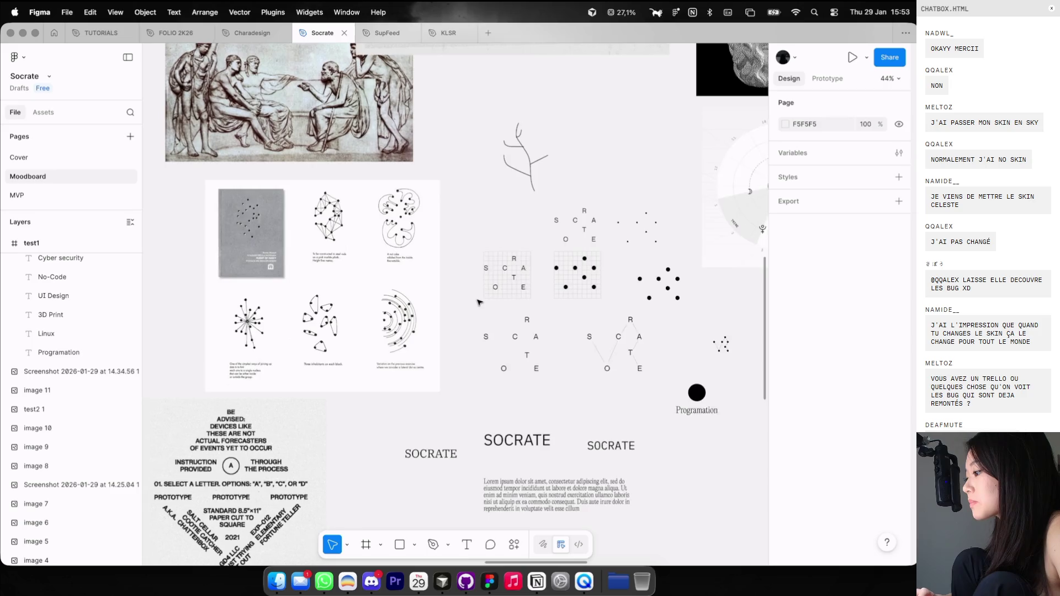
{"action": "scroll", "coordinate": [442, 306], "scroll_direction": "up", "scroll_amount": 3}
{"action": "scroll", "coordinate": [403, 309], "scroll_direction": "up", "scroll_amount": 2}
{"action": "scroll", "coordinate": [403, 308], "scroll_direction": "left", "scroll_amount": 1}
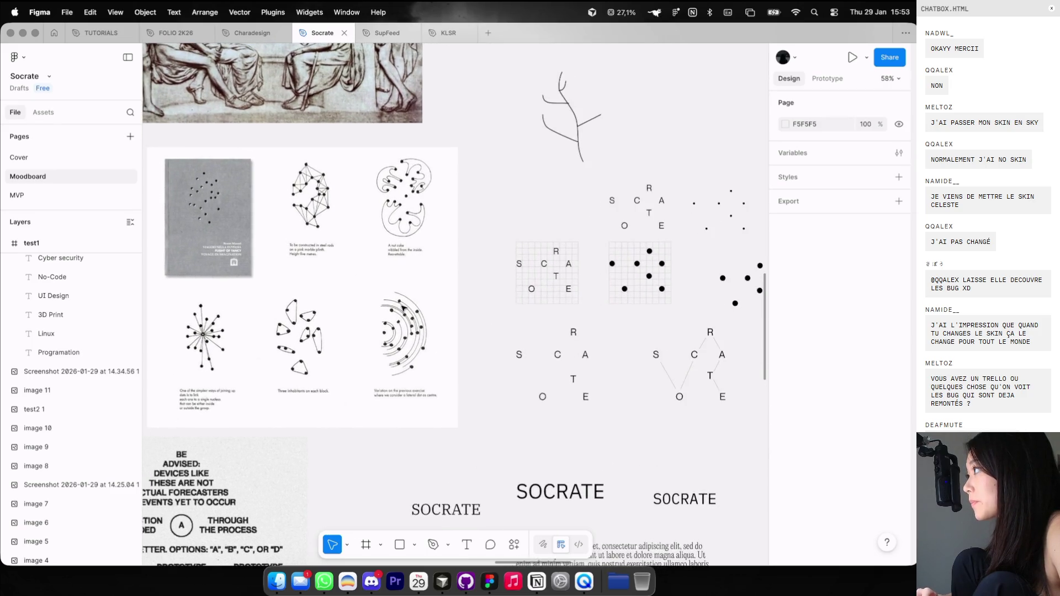
{"action": "scroll", "coordinate": [403, 308], "scroll_direction": "left", "scroll_amount": 2}
{"action": "scroll", "coordinate": [403, 308], "scroll_direction": "left", "scroll_amount": 3}
{"action": "scroll", "coordinate": [403, 308], "scroll_direction": "left", "scroll_amount": 3}
{"action": "scroll", "coordinate": [402, 308], "scroll_direction": "left", "scroll_amount": 5}
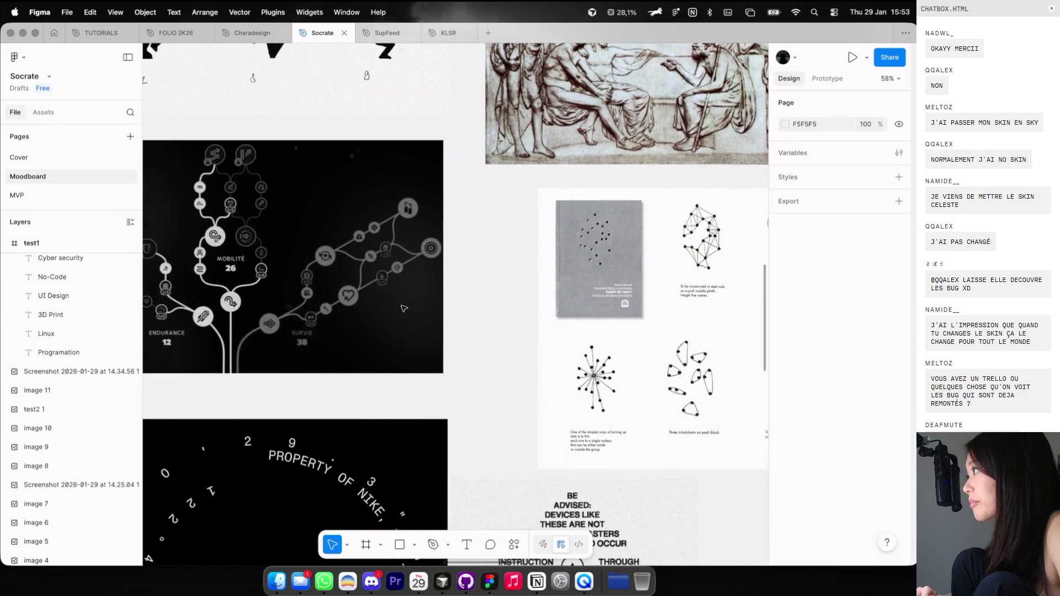
{"action": "scroll", "coordinate": [402, 308], "scroll_direction": "up", "scroll_amount": 1}
{"action": "scroll", "coordinate": [402, 308], "scroll_direction": "left", "scroll_amount": 1}
{"action": "scroll", "coordinate": [403, 308], "scroll_direction": "down", "scroll_amount": 2}
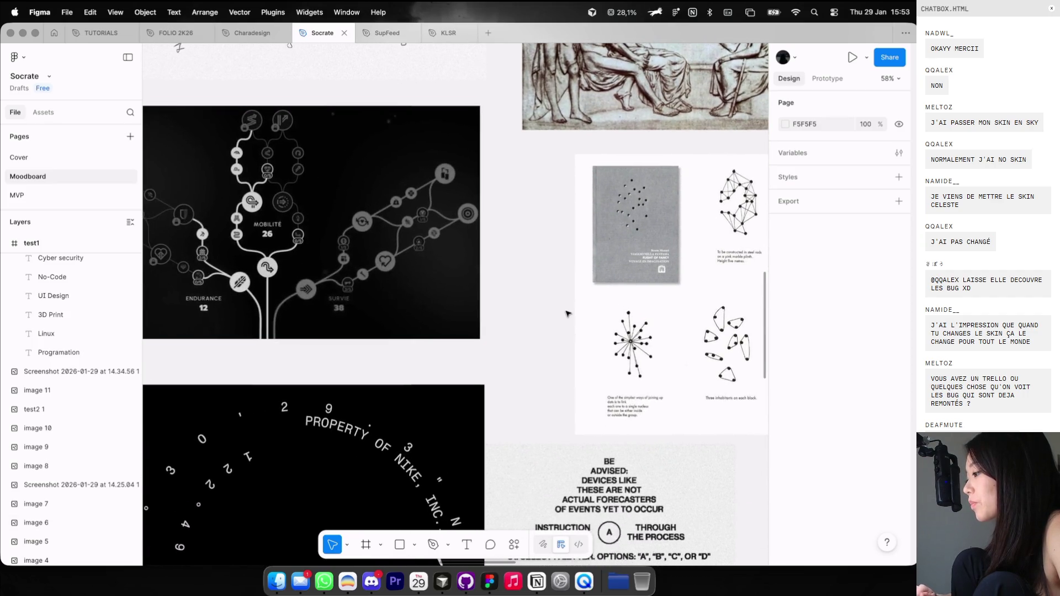
{"action": "scroll", "coordinate": [567, 313], "scroll_direction": "up", "scroll_amount": 3}
{"action": "scroll", "coordinate": [623, 317], "scroll_direction": "up", "scroll_amount": 3}
{"action": "scroll", "coordinate": [679, 320], "scroll_direction": "up", "scroll_amount": 2}
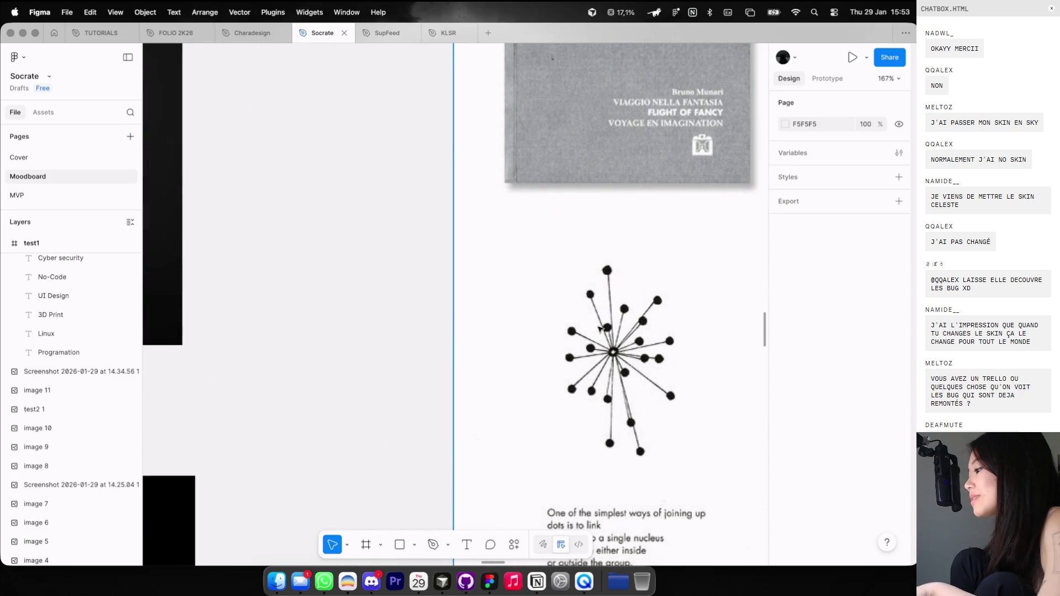
{"action": "left_click_drag", "start_coordinate": [544, 237], "coordinate": [360, 182]}
{"action": "key", "text": "ctrl+z"}
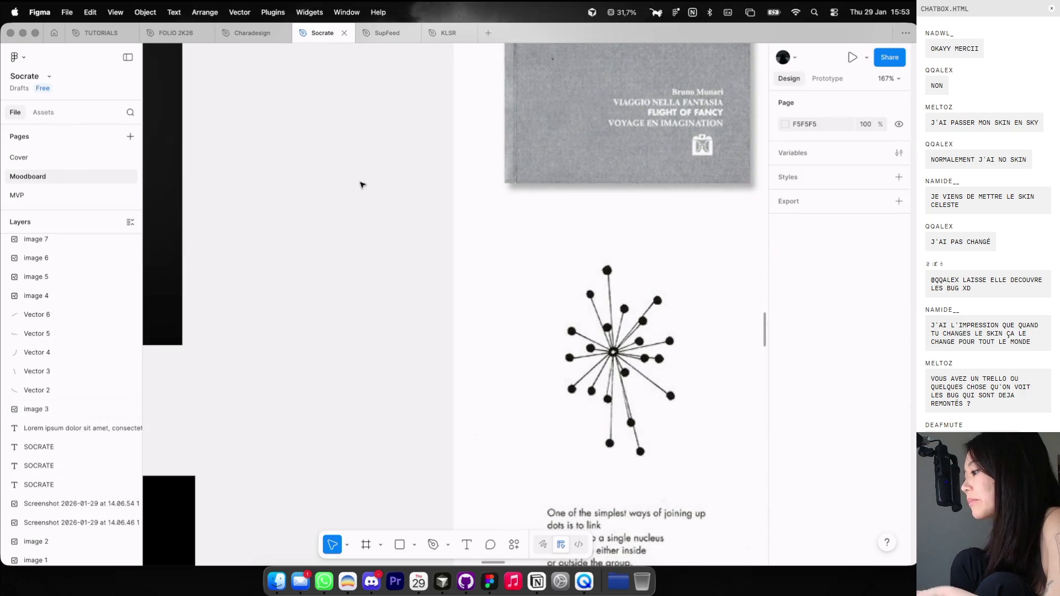
Screenshot the starburst drawing and drop it into Landing as a 421×491 image.
{"action": "left_click_drag", "start_coordinate": [493, 212], "coordinate": [705, 464]}
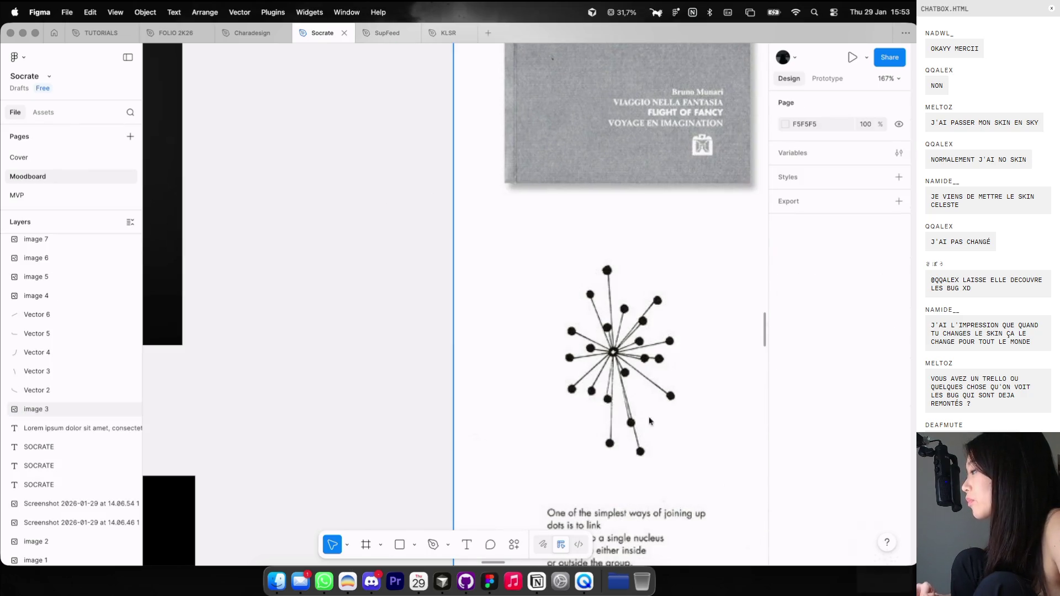
{"action": "scroll", "coordinate": [492, 272], "scroll_direction": "down", "scroll_amount": 5}
{"action": "scroll", "coordinate": [491, 273], "scroll_direction": "down", "scroll_amount": 3}
{"action": "scroll", "coordinate": [491, 272], "scroll_direction": "up", "scroll_amount": 3}
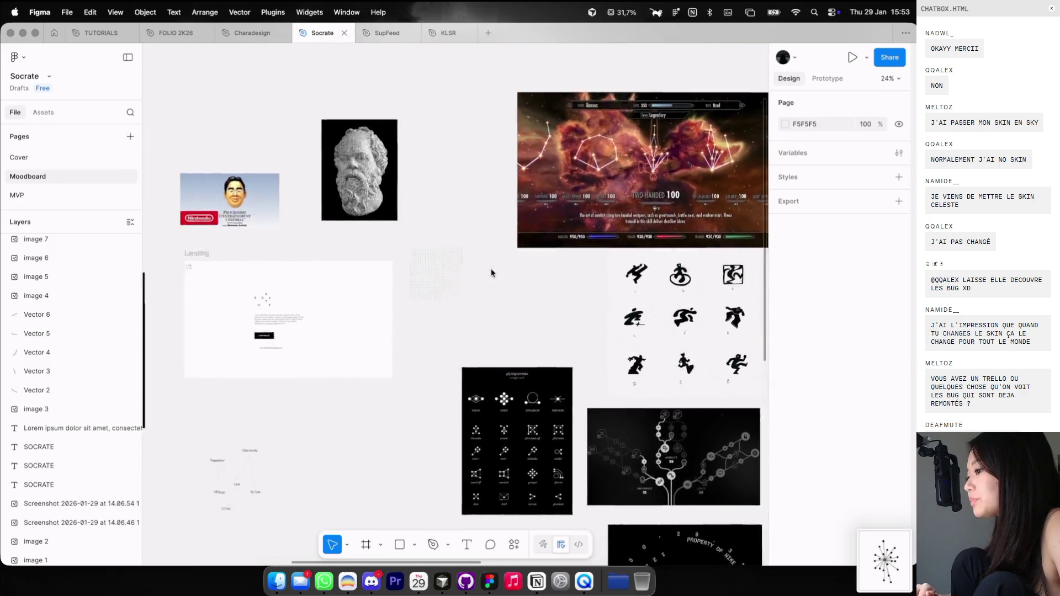
{"action": "scroll", "coordinate": [491, 272], "scroll_direction": "left", "scroll_amount": 4}
{"action": "left_click_drag", "start_coordinate": [877, 552], "coordinate": [558, 265]}
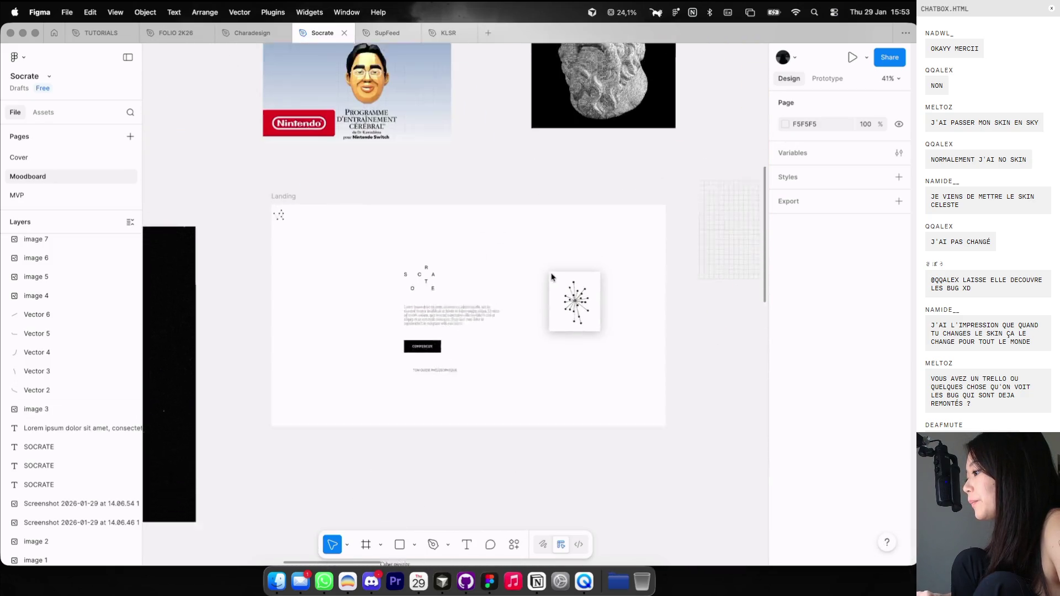
{"action": "scroll", "coordinate": [557, 265], "scroll_direction": "down", "scroll_amount": 3}
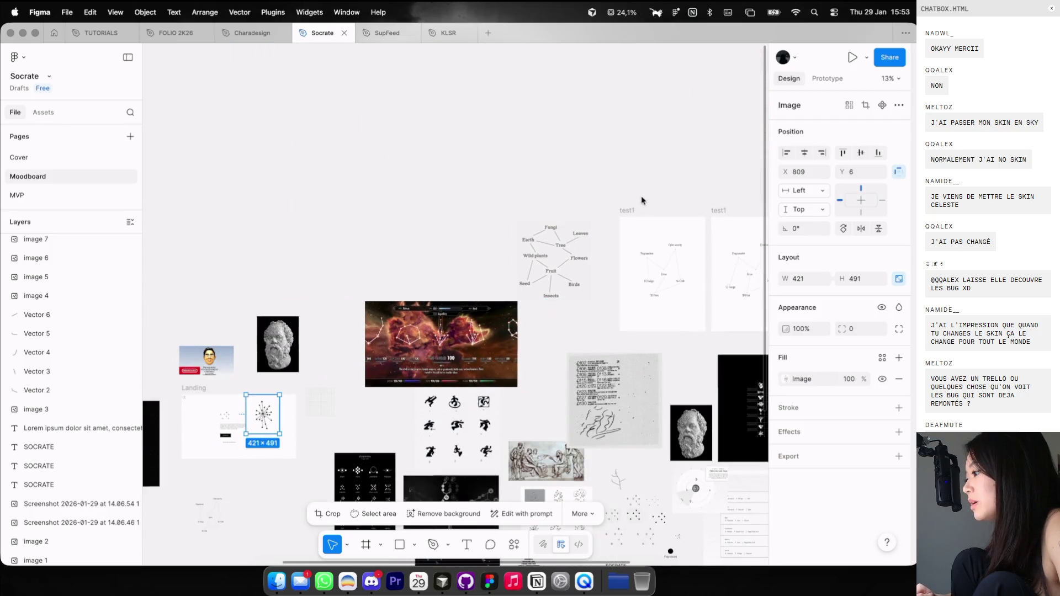
Preview the original test1 frame, then close the preview and return to the frames.
{"action": "left_click", "coordinate": [643, 221]}
{"action": "key", "text": "shift+space"}
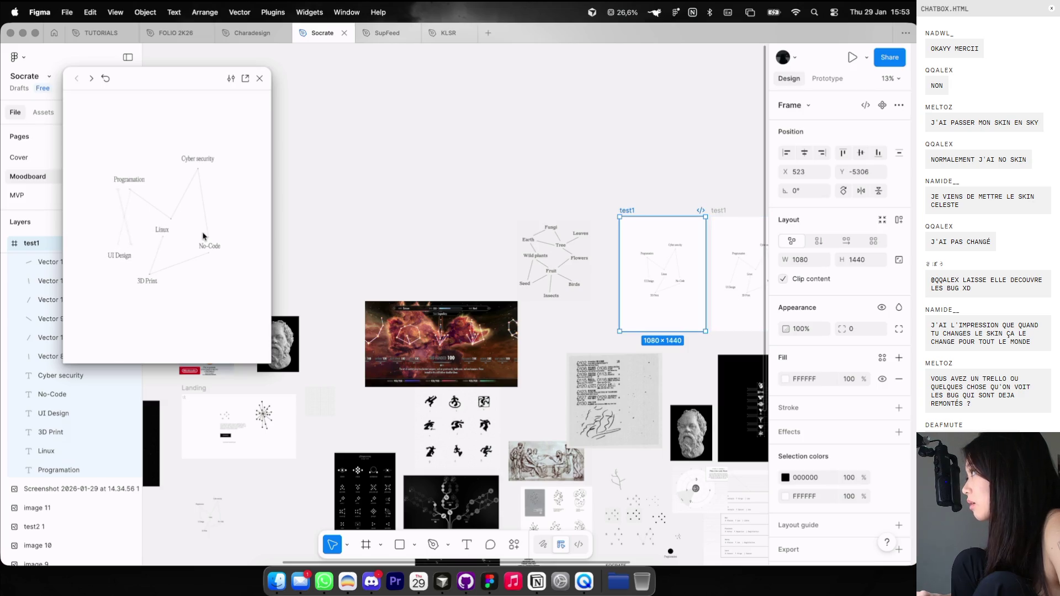
{"action": "left_click", "coordinate": [259, 78]}
{"action": "scroll", "coordinate": [400, 204], "scroll_direction": "down", "scroll_amount": 10}
{"action": "scroll", "coordinate": [461, 251], "scroll_direction": "left", "scroll_amount": 7}
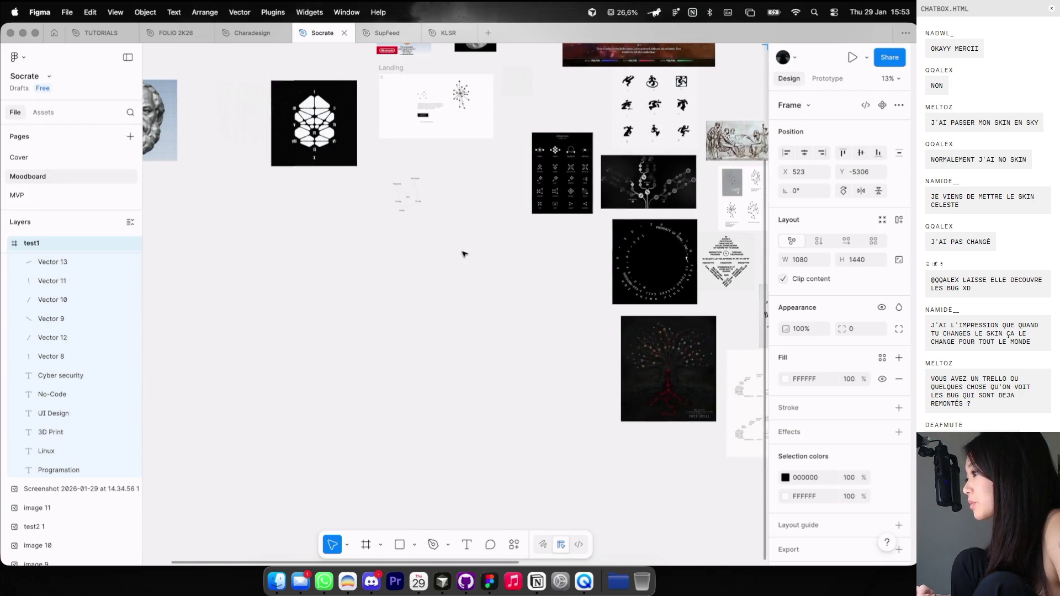
{"action": "scroll", "coordinate": [445, 175], "scroll_direction": "up", "scroll_amount": 3}
{"action": "scroll", "coordinate": [485, 135], "scroll_direction": "up", "scroll_amount": 3}
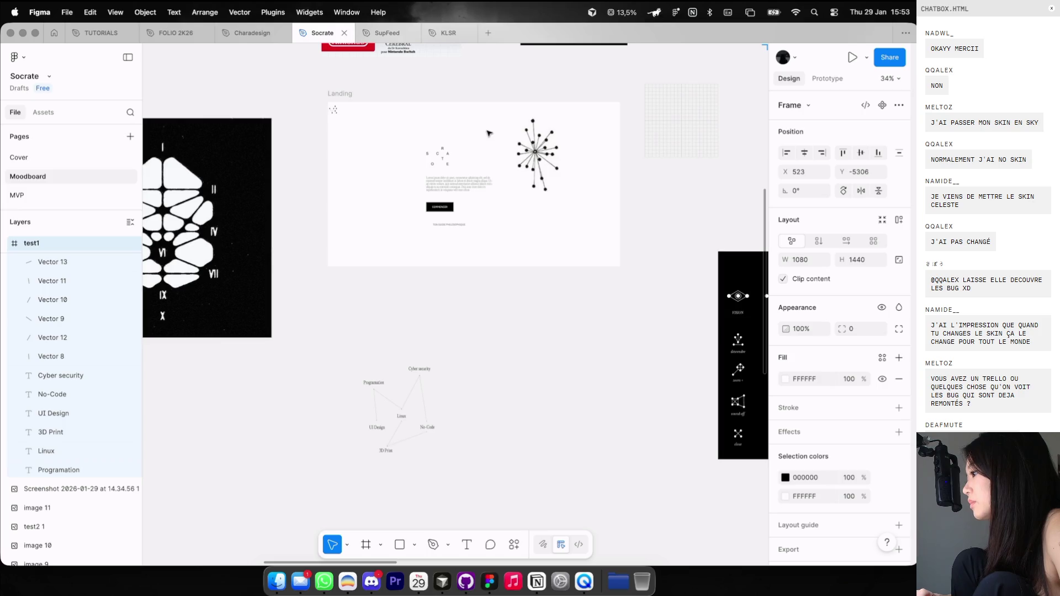
{"action": "scroll", "coordinate": [487, 133], "scroll_direction": "down", "scroll_amount": 5}
{"action": "scroll", "coordinate": [488, 133], "scroll_direction": "right", "scroll_amount": 3}
{"action": "scroll", "coordinate": [488, 133], "scroll_direction": "right", "scroll_amount": 5}
{"action": "scroll", "coordinate": [488, 133], "scroll_direction": "down", "scroll_amount": 3}
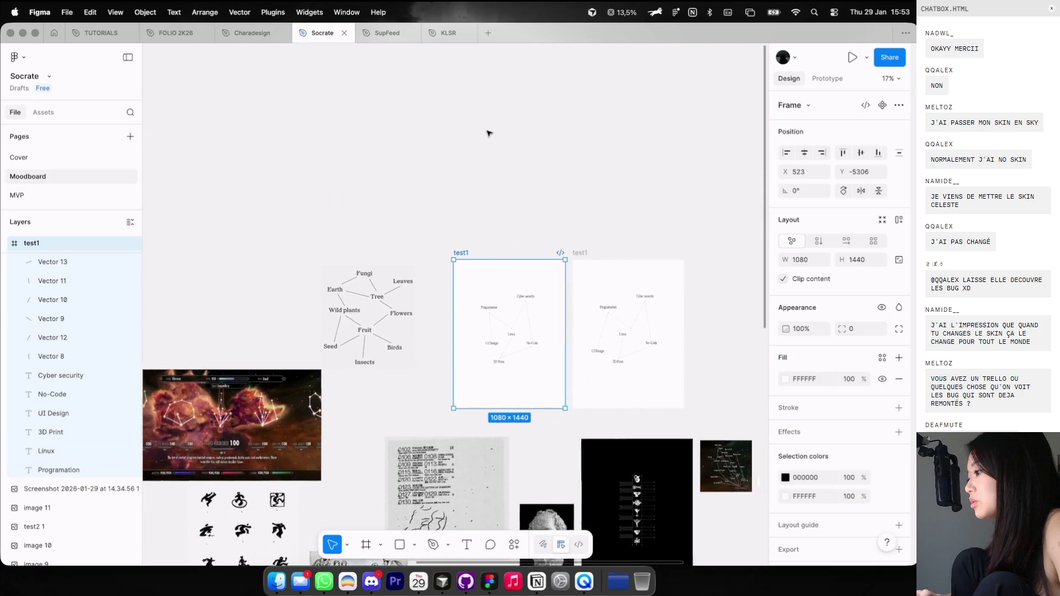
{"action": "scroll", "coordinate": [488, 133], "scroll_direction": "right", "scroll_amount": 2}
Duplicate both test1 frames upward into a new row and preview the top-left copy.
{"action": "left_click", "coordinate": [539, 252], "text": "shift"}
{"action": "left_click_drag", "start_coordinate": [539, 253], "coordinate": [497, 94]}
{"action": "scroll", "coordinate": [469, 105], "scroll_direction": "up", "scroll_amount": 3}
{"action": "left_click", "coordinate": [419, 149]}
{"action": "key", "text": "shift+space"}
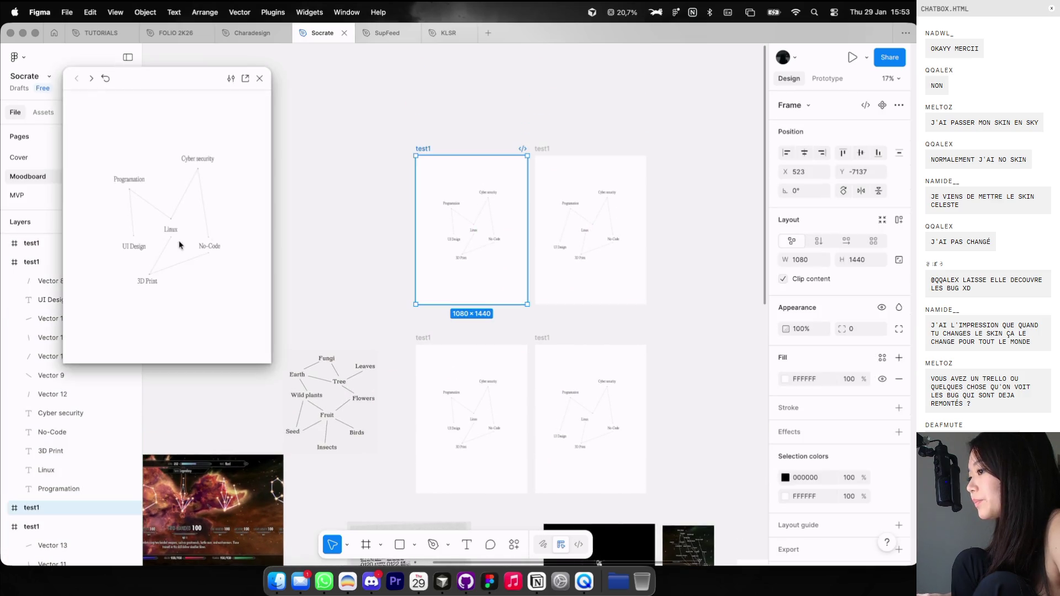
Delete the Programation, Linux, 3D Print, Cyber security, UI Design and No-Code labels from the copy.
{"action": "scroll", "coordinate": [352, 175], "scroll_direction": "up", "scroll_amount": 5}
{"action": "scroll", "coordinate": [455, 234], "scroll_direction": "right", "scroll_amount": 3}
{"action": "scroll", "coordinate": [455, 234], "scroll_direction": "down", "scroll_amount": 1}
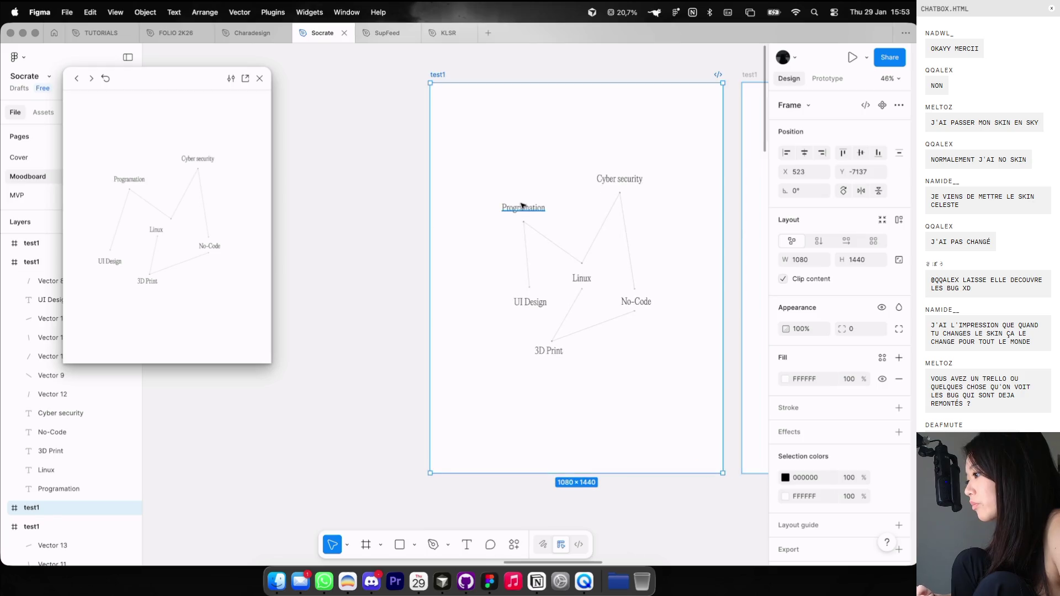
{"action": "left_click", "coordinate": [505, 208]}
{"action": "left_click", "coordinate": [584, 279], "text": "shift"}
{"action": "left_click", "coordinate": [549, 350], "text": "shift"}
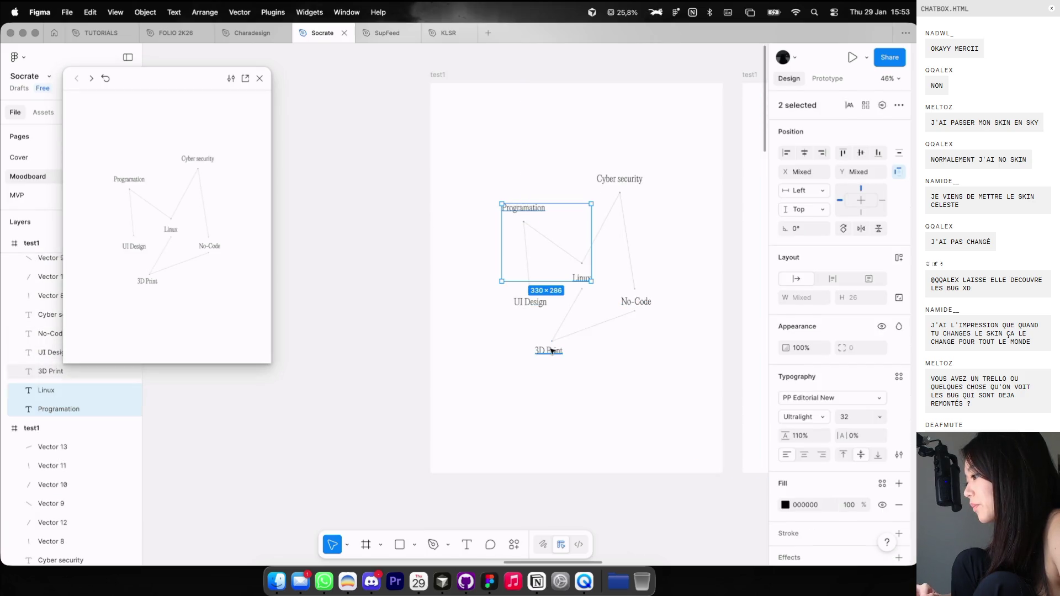
{"action": "left_click", "coordinate": [619, 179], "text": "shift"}
{"action": "key", "text": "Delete"}
{"action": "scroll", "coordinate": [590, 217], "scroll_direction": "up", "scroll_amount": 3}
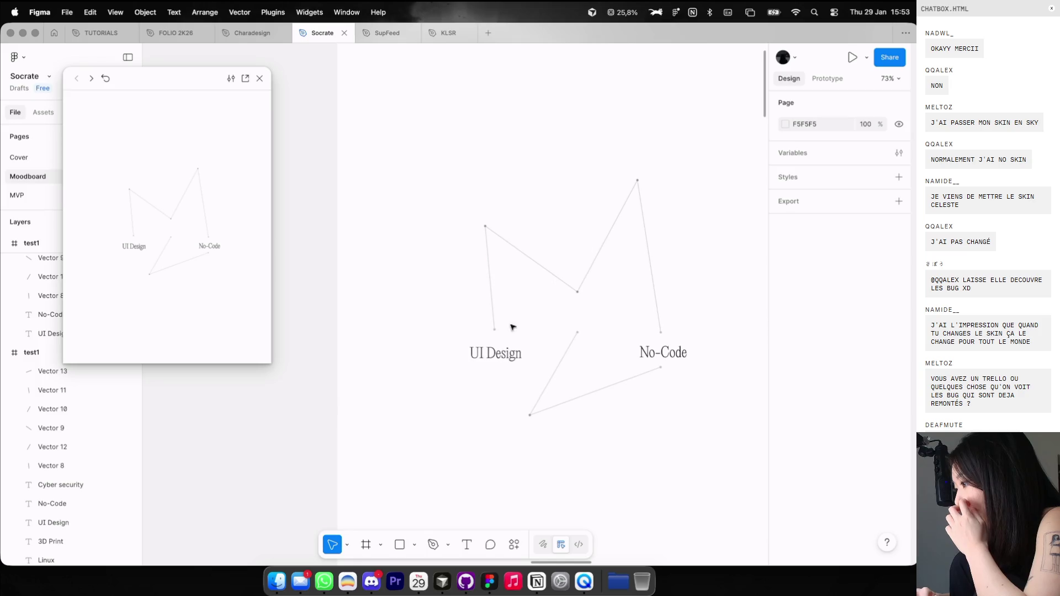
{"action": "left_click", "coordinate": [497, 352]}
{"action": "left_click", "coordinate": [663, 352], "text": "shift"}
{"action": "key", "text": "Delete"}
Delete all the old connecting lines and draw a 26×26 ellipse in the empty frame.
{"action": "left_click", "coordinate": [577, 333]}
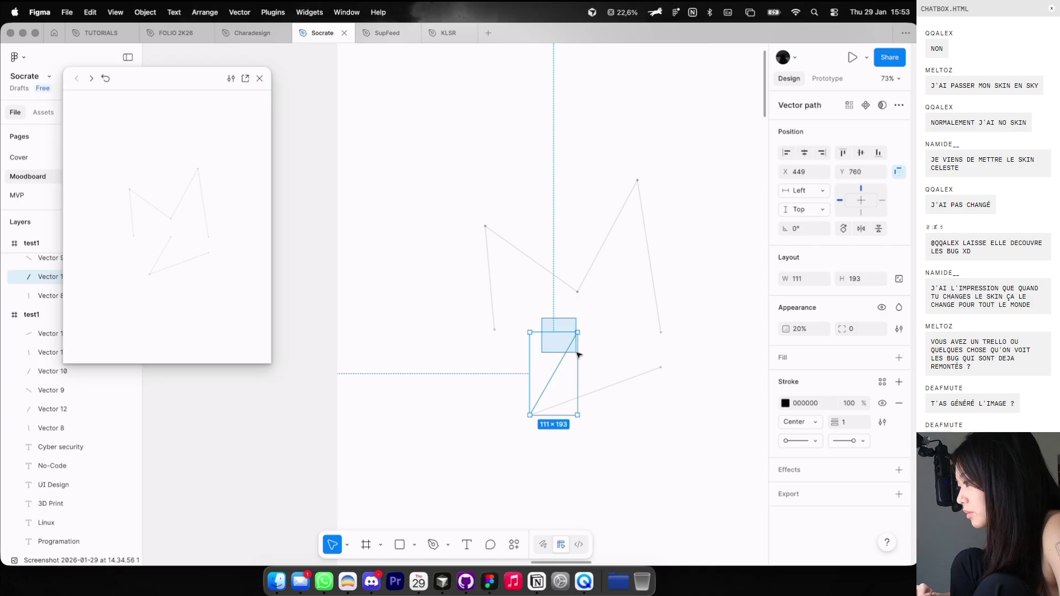
{"action": "key", "text": "Delete"}
{"action": "left_click", "coordinate": [627, 379]}
{"action": "key", "text": "Delete"}
{"action": "left_click", "coordinate": [654, 210]}
{"action": "key", "text": "Delete"}
{"action": "left_click_drag", "start_coordinate": [479, 173], "coordinate": [648, 381]}
{"action": "key", "text": "Delete"}
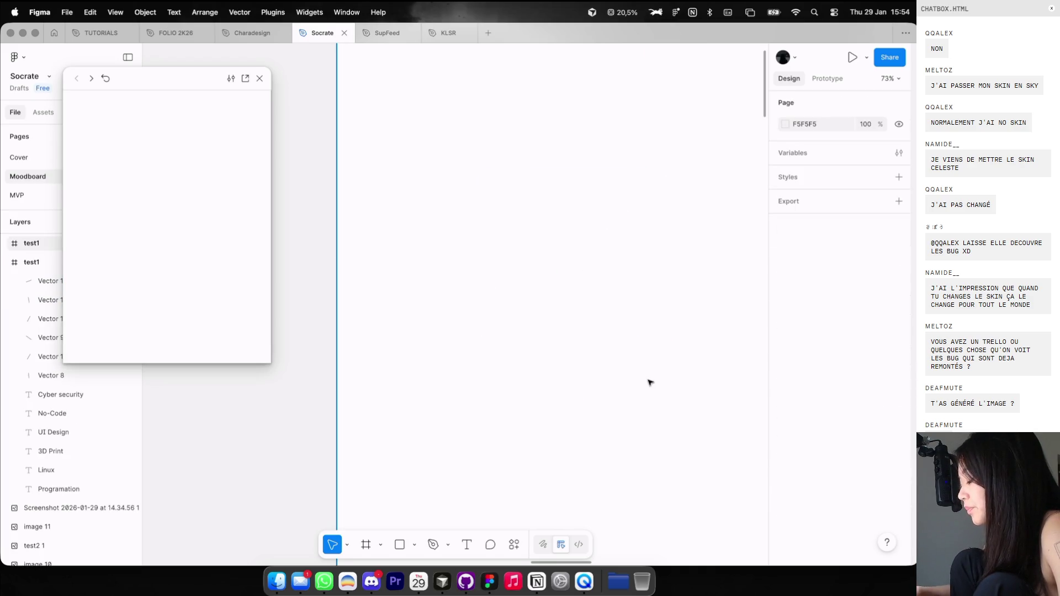
{"action": "key", "text": "o"}
{"action": "left_click_drag", "start_coordinate": [556, 314], "coordinate": [570, 328]}
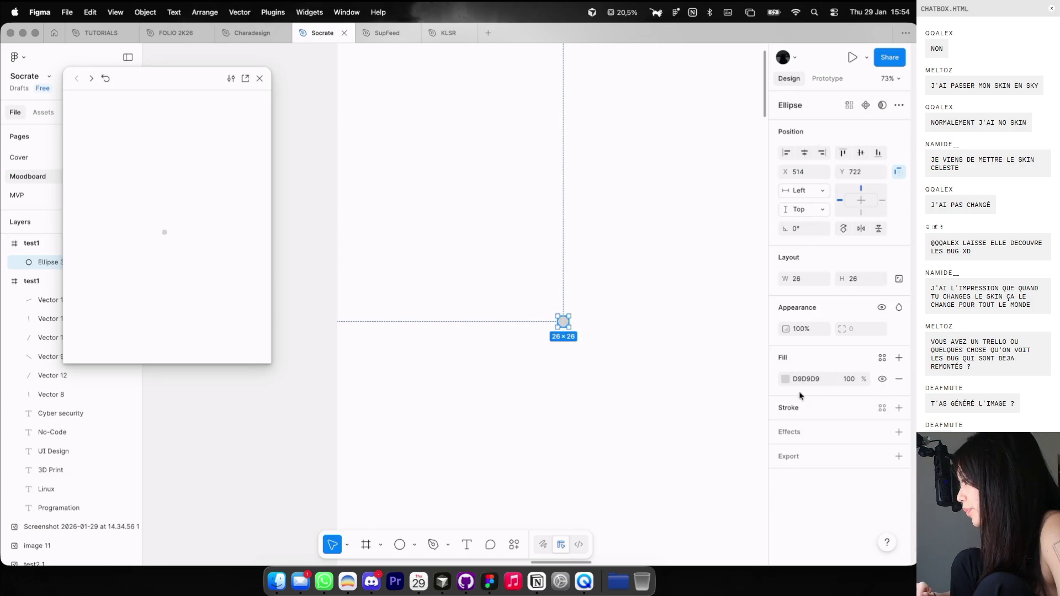
Fill the dot black (000000) and centre it horizontally in the frame.
{"action": "left_click", "coordinate": [785, 379]}
{"action": "type", "text": "000000"}
{"action": "key", "text": "Escape"}
{"action": "left_click", "coordinate": [810, 151]}
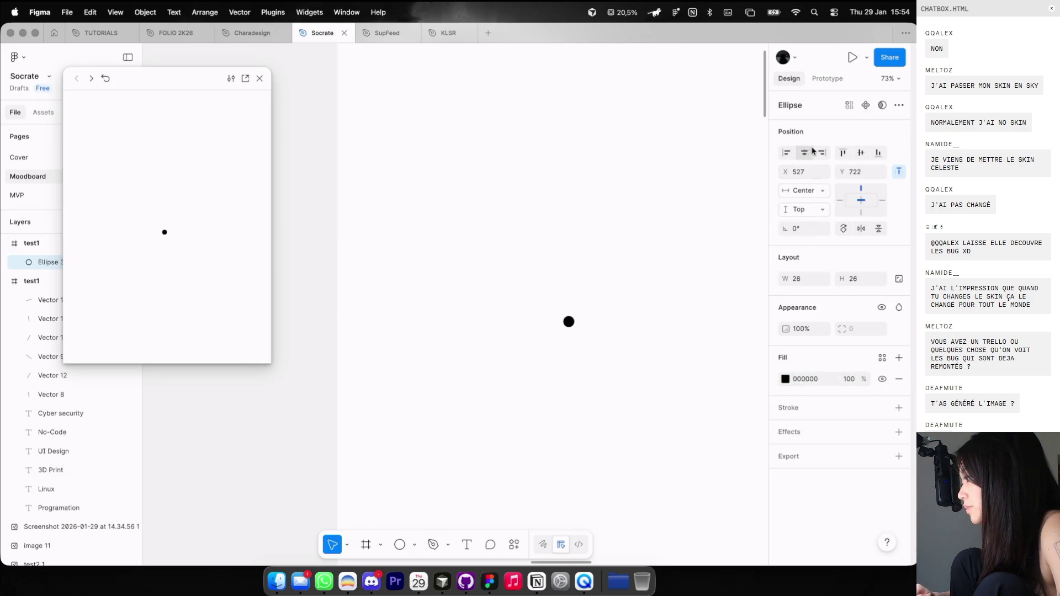
{"action": "scroll", "coordinate": [507, 318], "scroll_direction": "down", "scroll_amount": 10}
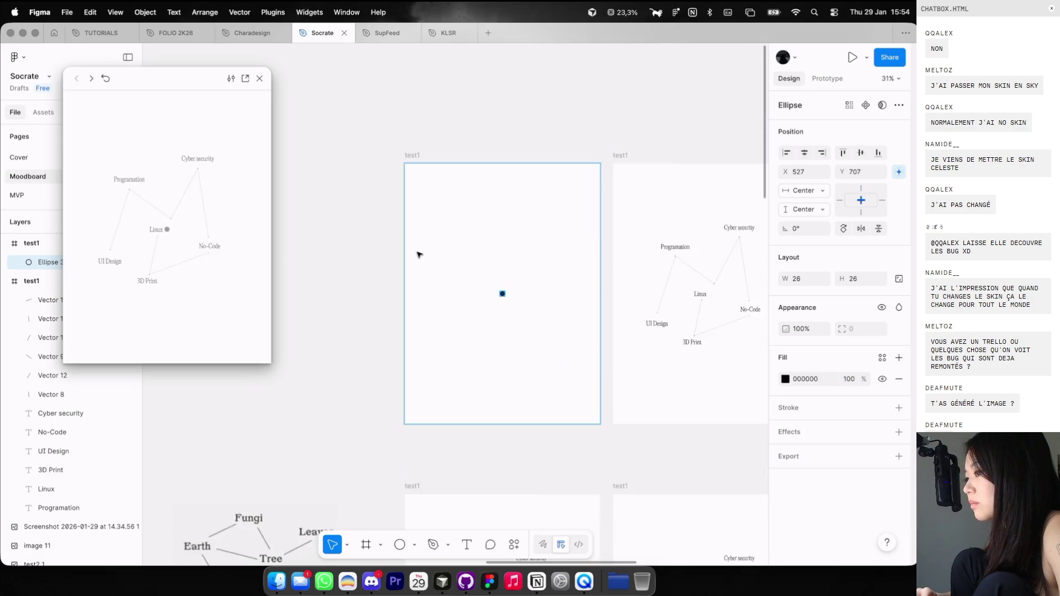
{"action": "scroll", "coordinate": [419, 254], "scroll_direction": "left", "scroll_amount": 5}
{"action": "scroll", "coordinate": [419, 254], "scroll_direction": "down", "scroll_amount": 4}
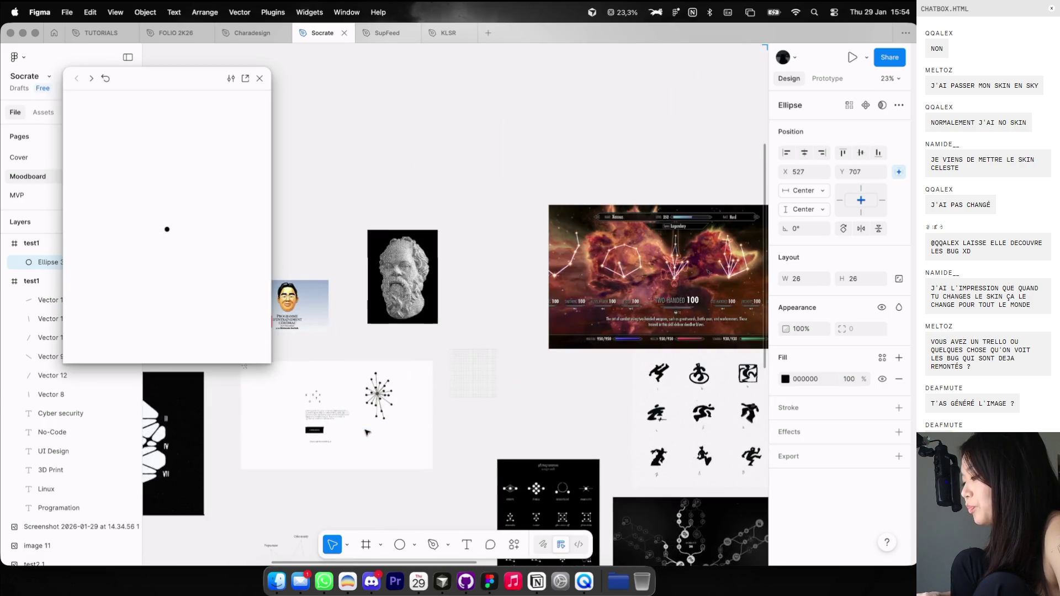
{"action": "scroll", "coordinate": [456, 381], "scroll_direction": "right", "scroll_amount": 5}
{"action": "scroll", "coordinate": [575, 161], "scroll_direction": "down", "scroll_amount": 4}
{"action": "scroll", "coordinate": [611, 146], "scroll_direction": "up", "scroll_amount": 3}
{"action": "scroll", "coordinate": [610, 143], "scroll_direction": "up", "scroll_amount": 3}
{"action": "left_click", "coordinate": [610, 143]}
{"action": "scroll", "coordinate": [610, 142], "scroll_direction": "up", "scroll_amount": 2}
{"action": "scroll", "coordinate": [512, 282], "scroll_direction": "up", "scroll_amount": 2}
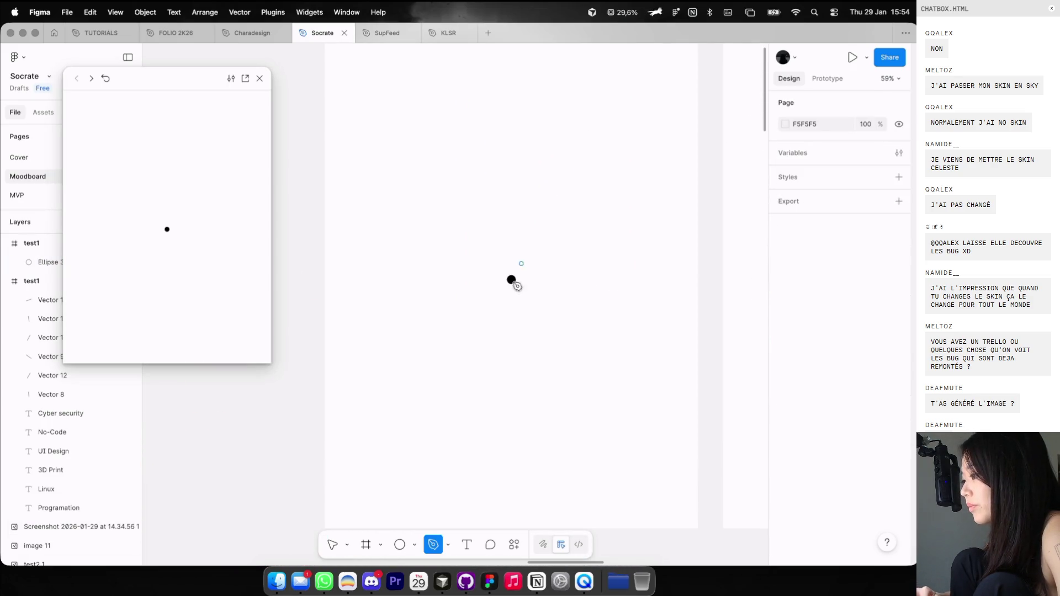
Draw a vertical line up from the dot and place a copy of the dot at its top.
{"action": "left_click", "coordinate": [511, 276]}
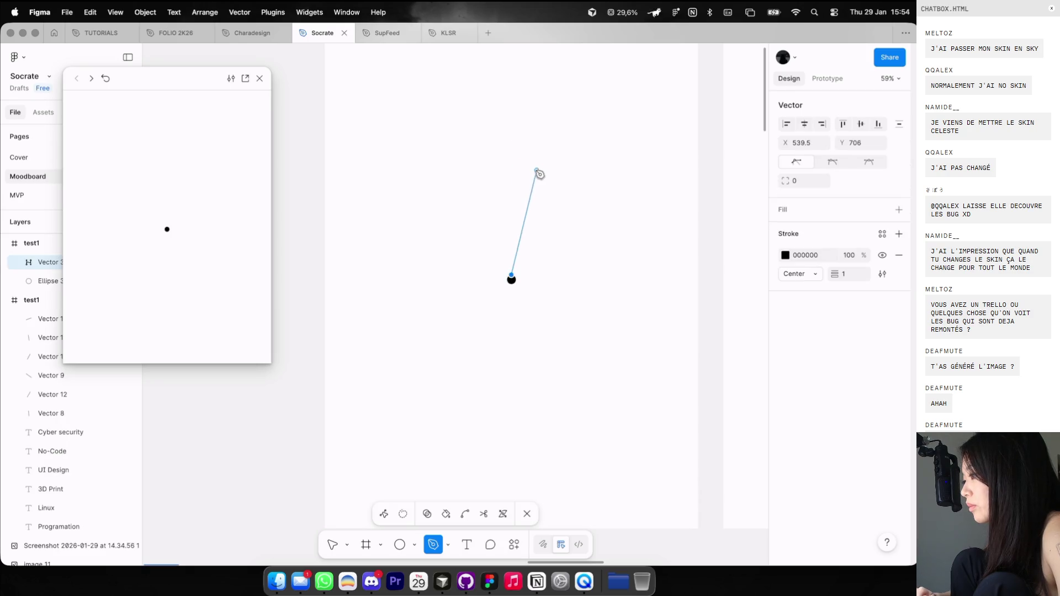
{"action": "key", "text": "Escape"}
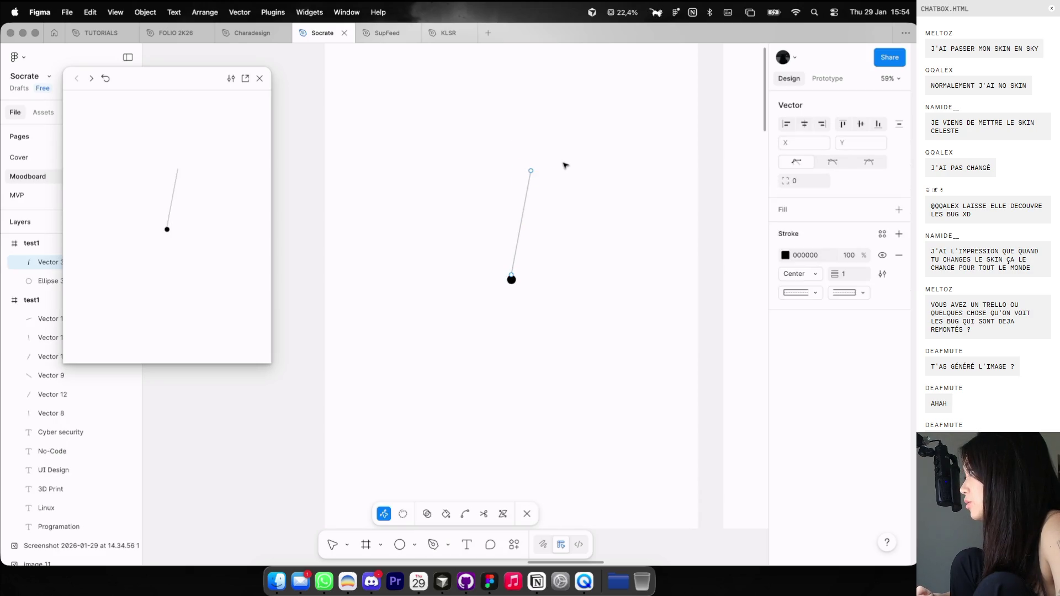
{"action": "key", "text": "Escape"}
{"action": "scroll", "coordinate": [546, 176], "scroll_direction": "up", "scroll_amount": 3}
{"action": "left_click", "coordinate": [531, 193]}
{"action": "left_click_drag", "start_coordinate": [531, 203], "coordinate": [525, 203]}
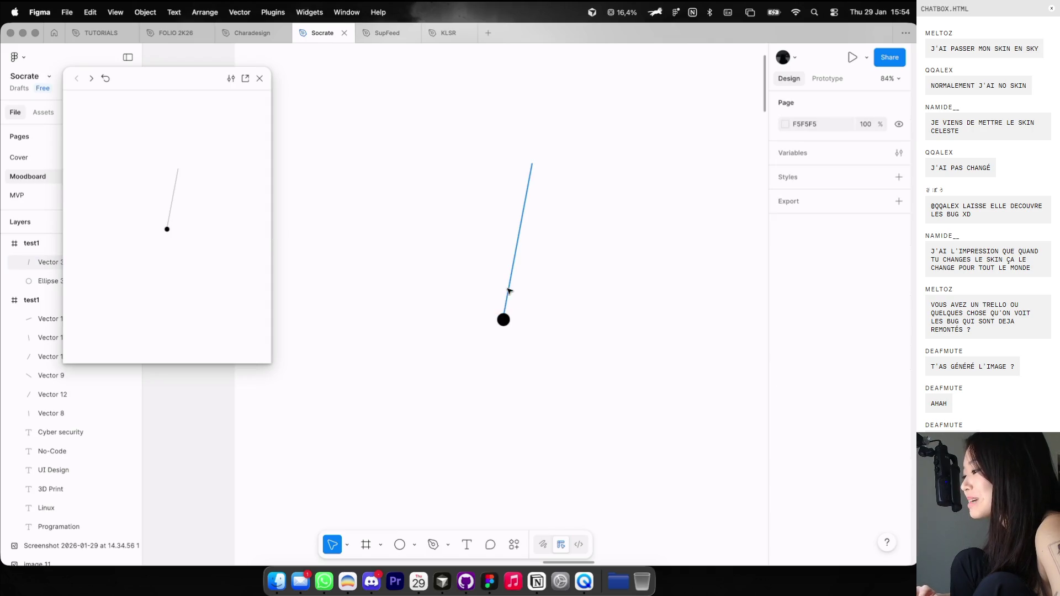
{"action": "left_click", "coordinate": [503, 319]}
{"action": "left_click_drag", "start_coordinate": [503, 320], "coordinate": [504, 268]}
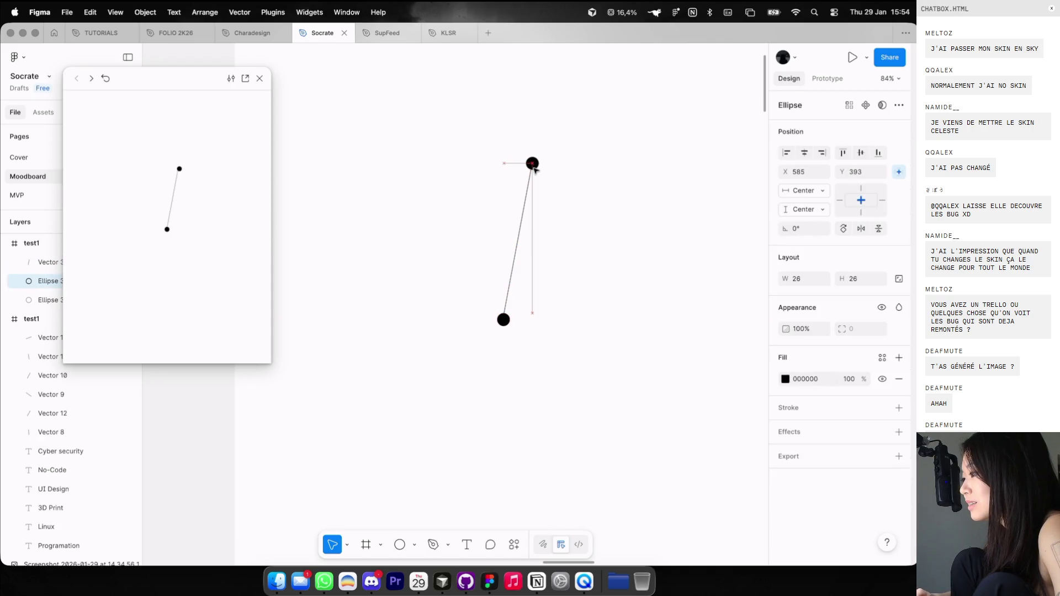
Group the line and top dot, duplicate it, and tilt the copy right as a shorter branch.
{"action": "left_click", "coordinate": [527, 194], "text": "shift"}
{"action": "key", "text": "ctrl+g"}
{"action": "mouse_move", "coordinate": [527, 197]}
{"action": "left_mouse_down"}
{"action": "mouse_move", "coordinate": [544, 219]}
{"action": "mouse_move", "coordinate": [534, 206]}
{"action": "left_mouse_up"}
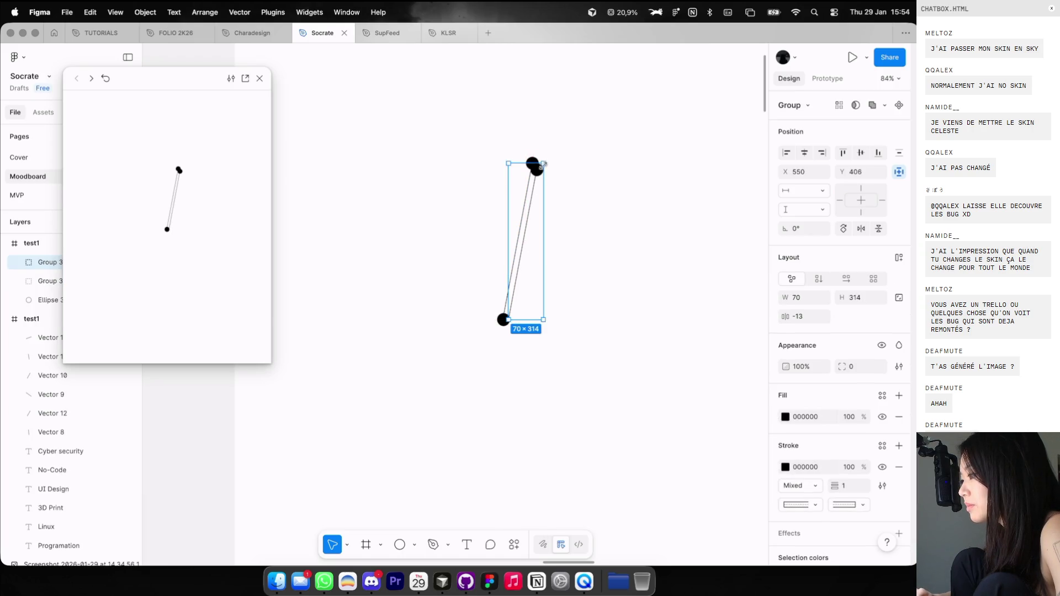
{"action": "left_click_drag", "start_coordinate": [551, 159], "coordinate": [576, 187]}
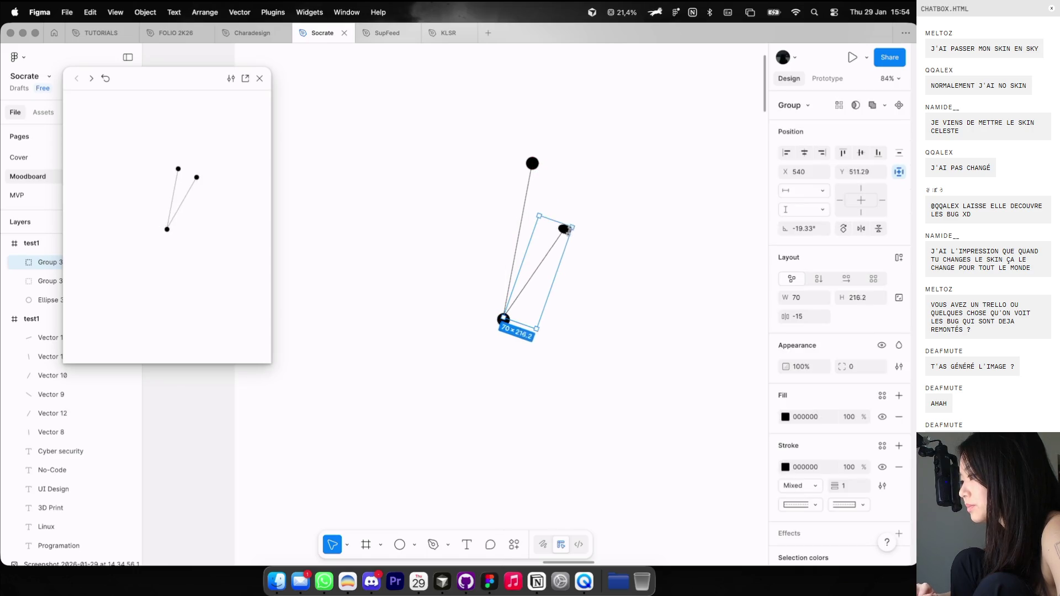
{"action": "double_click", "coordinate": [580, 190]}
{"action": "left_click_drag", "start_coordinate": [573, 203], "coordinate": [565, 216]}
{"action": "left_click_drag", "start_coordinate": [571, 180], "coordinate": [555, 257]}
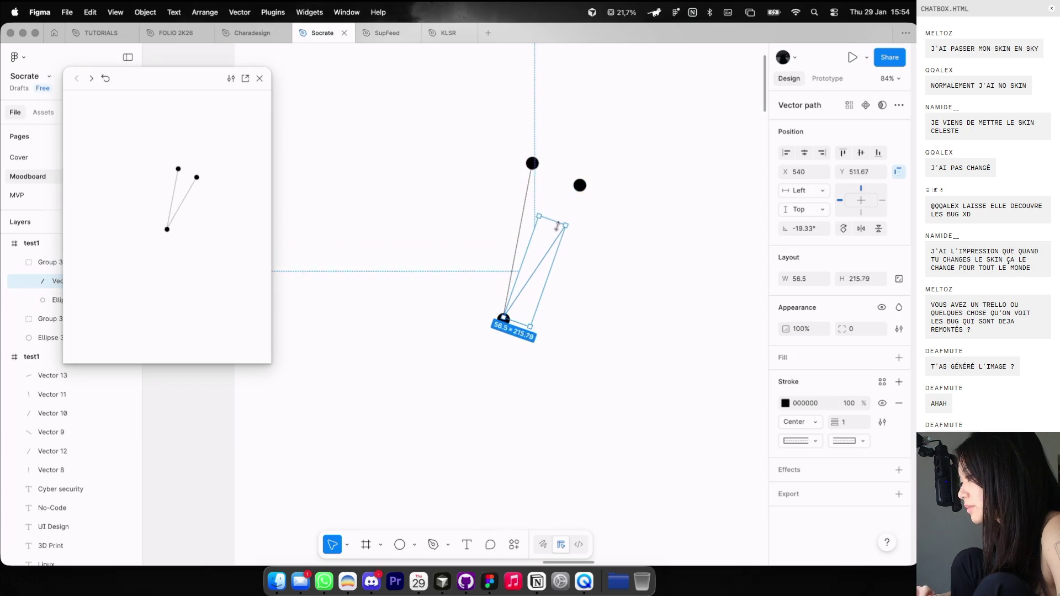
{"action": "left_click", "coordinate": [562, 246]}
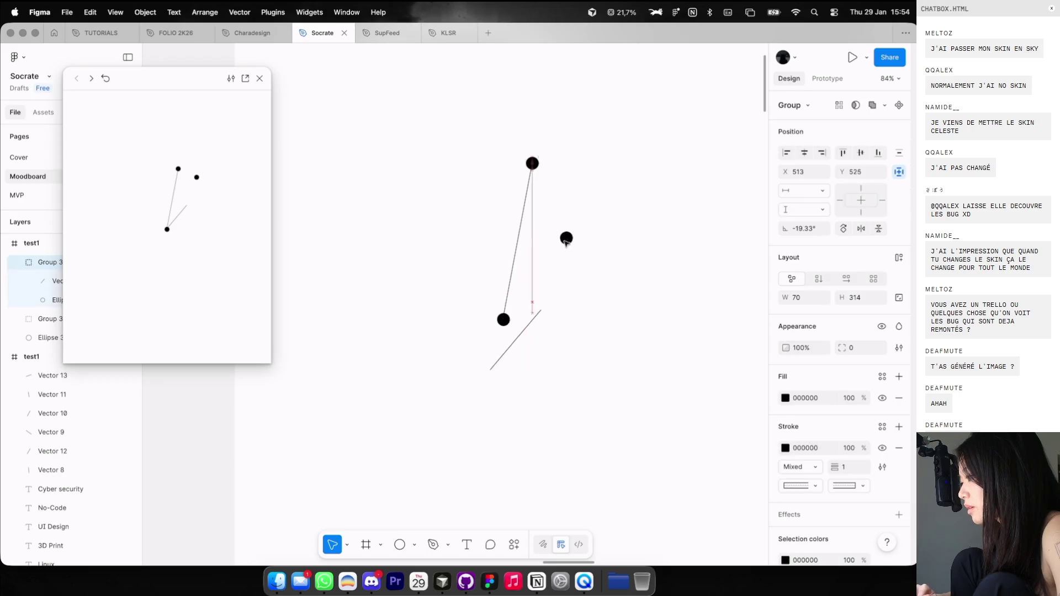
{"action": "double_click", "coordinate": [579, 186]}
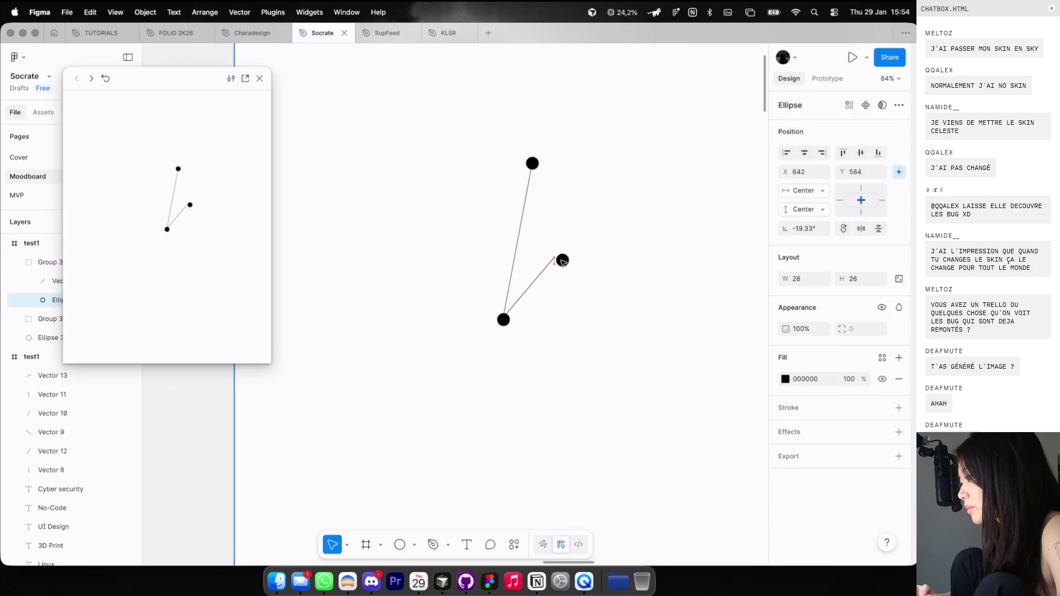
{"action": "left_click", "coordinate": [568, 258]}
Replace the right frame's old constellation with the pasted three-dot branch diagram.
{"action": "scroll", "coordinate": [563, 253], "scroll_direction": "down", "scroll_amount": 3}
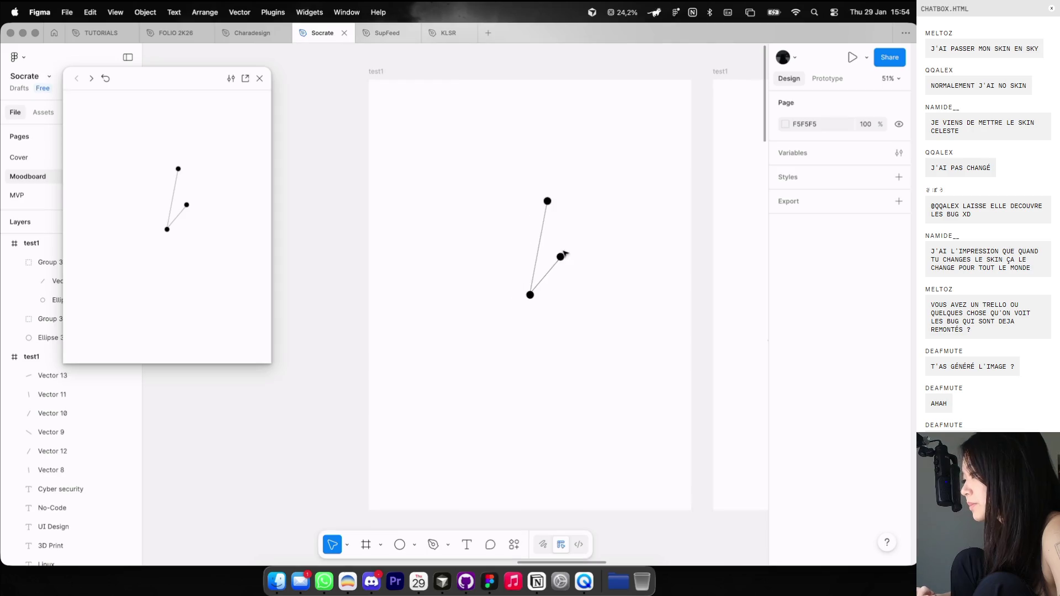
{"action": "left_click_drag", "start_coordinate": [492, 154], "coordinate": [615, 393]}
{"action": "scroll", "coordinate": [615, 393], "scroll_direction": "right", "scroll_amount": 5}
{"action": "scroll", "coordinate": [558, 208], "scroll_direction": "down", "scroll_amount": 3}
{"action": "left_click", "coordinate": [558, 208]}
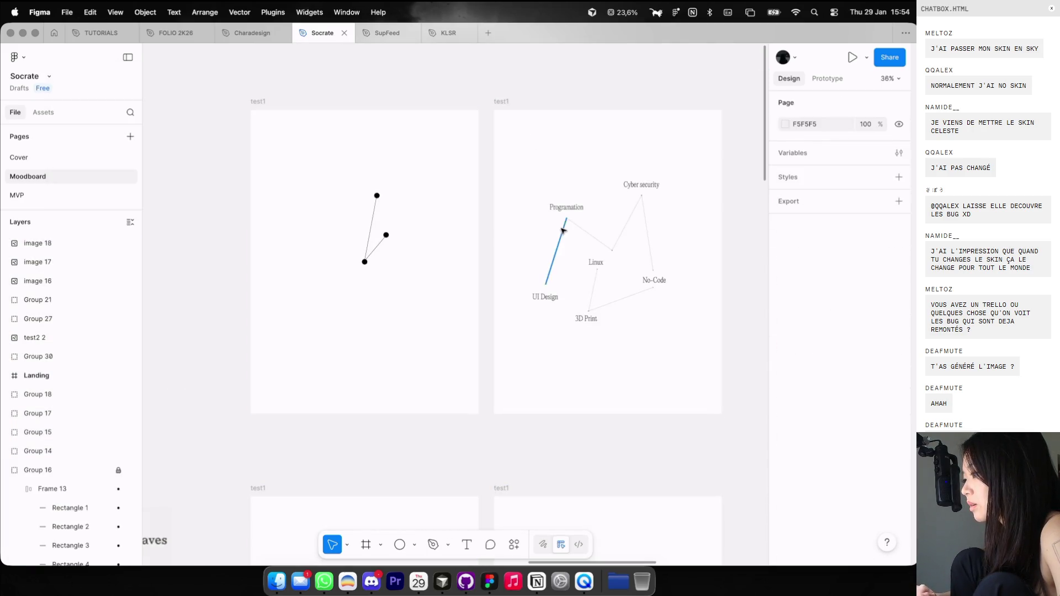
{"action": "left_click", "coordinate": [563, 231]}
{"action": "key", "text": "super+a"}
{"action": "key", "text": "Delete"}
{"action": "left_click", "coordinate": [550, 134]}
{"action": "key", "text": "super+v"}
Move the pasted branch's end dot farther up-right and stretch its line to reach it.
{"action": "left_click", "coordinate": [654, 184]}
{"action": "scroll", "coordinate": [647, 187], "scroll_direction": "up", "scroll_amount": 5}
{"action": "left_click", "coordinate": [600, 199]}
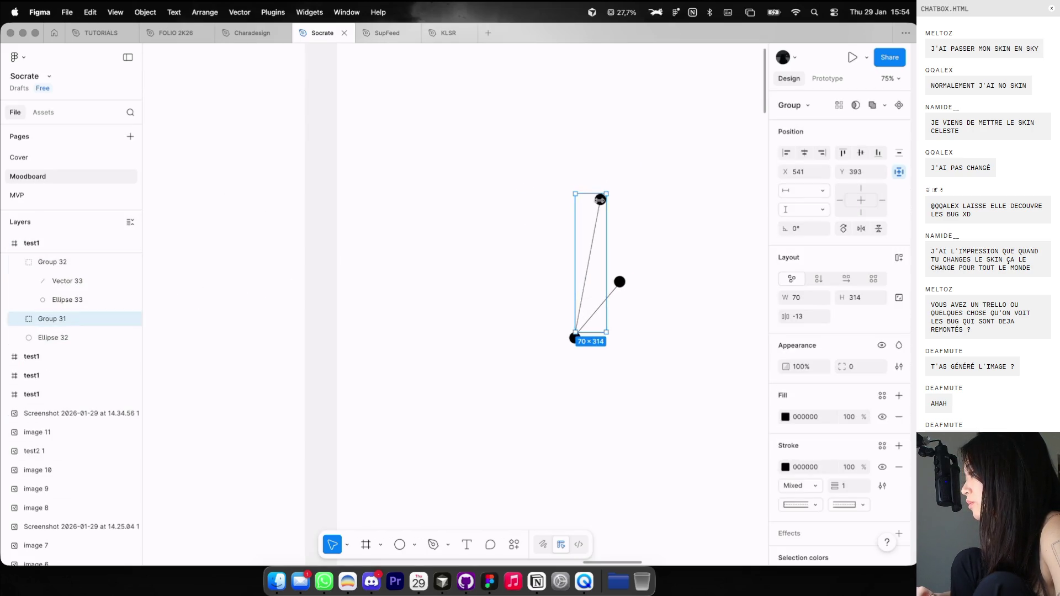
{"action": "scroll", "coordinate": [600, 199], "scroll_direction": "up", "scroll_amount": 2}
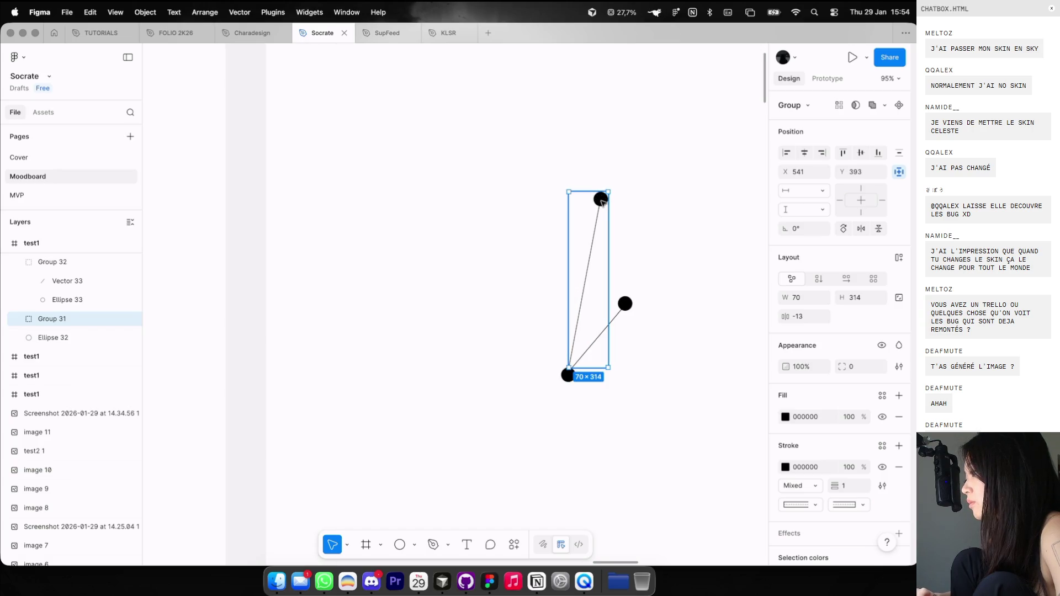
{"action": "double_click", "coordinate": [601, 201]}
{"action": "scroll", "coordinate": [600, 199], "scroll_direction": "up", "scroll_amount": 2}
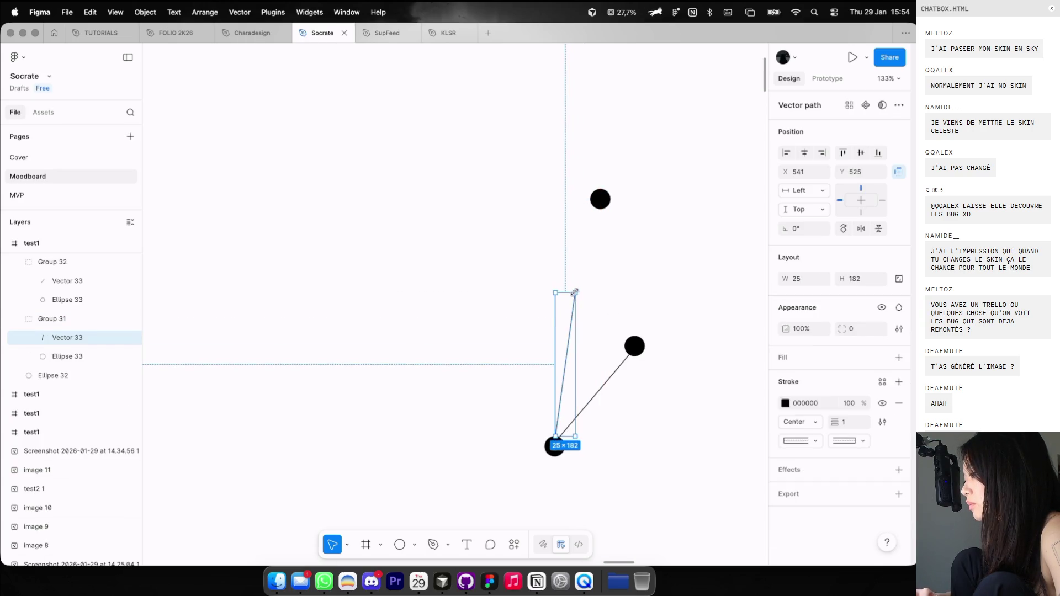
{"action": "mouse_move", "coordinate": [600, 204]}
{"action": "left_mouse_down"}
{"action": "mouse_move", "coordinate": [597, 263]}
{"action": "mouse_move", "coordinate": [579, 287]}
{"action": "left_mouse_up"}
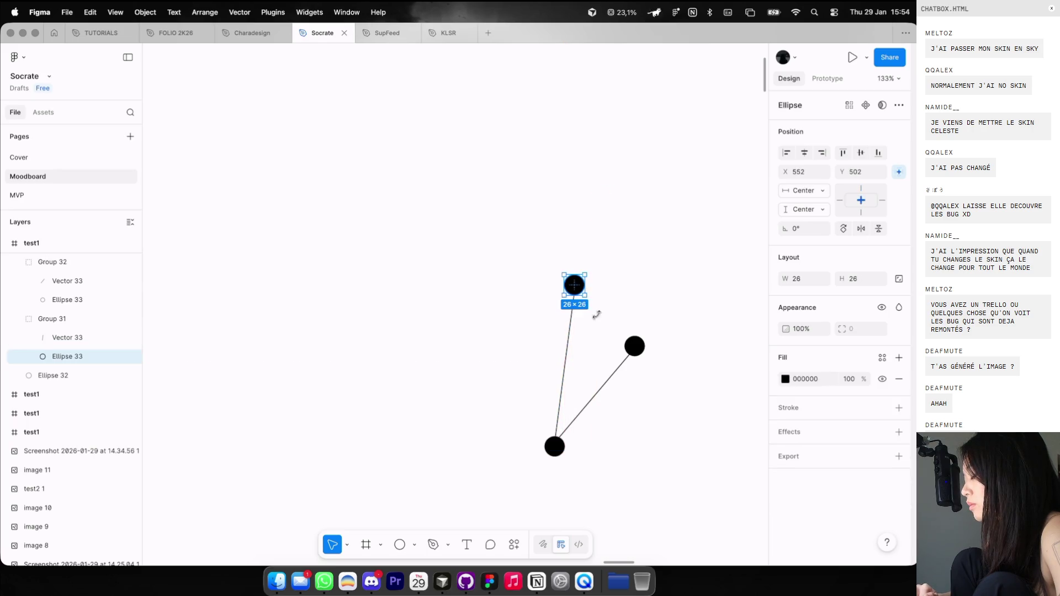
{"action": "mouse_move", "coordinate": [634, 347]}
{"action": "left_mouse_down"}
{"action": "mouse_move", "coordinate": [627, 359]}
{"action": "mouse_move", "coordinate": [710, 309]}
{"action": "left_mouse_up"}
{"action": "double_click", "coordinate": [633, 349]}
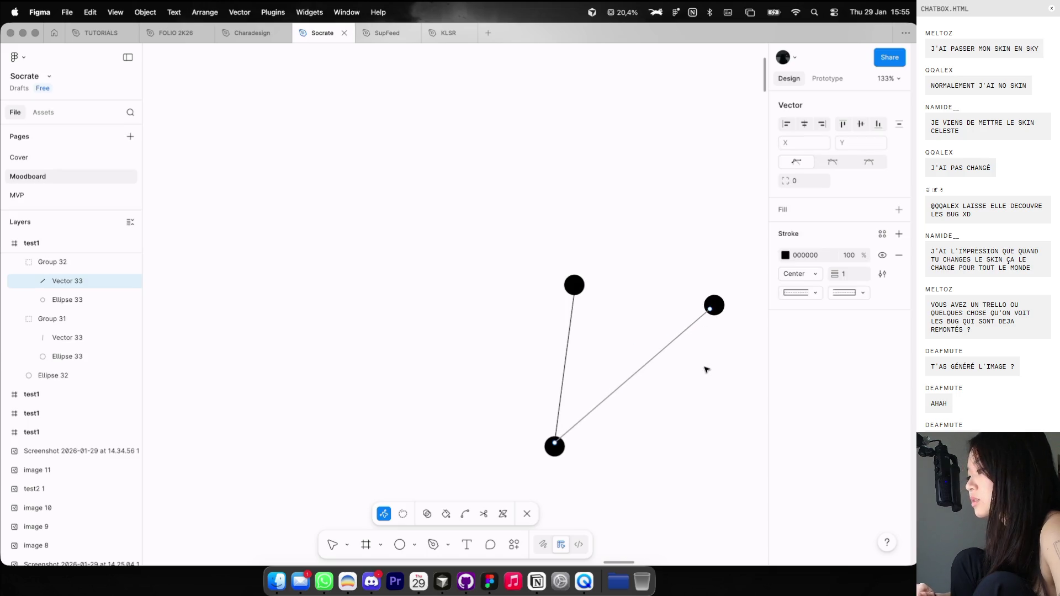
{"action": "key", "text": "Escape"}
{"action": "scroll", "coordinate": [703, 367], "scroll_direction": "down", "scroll_amount": 10}
{"action": "left_click", "coordinate": [376, 191]}
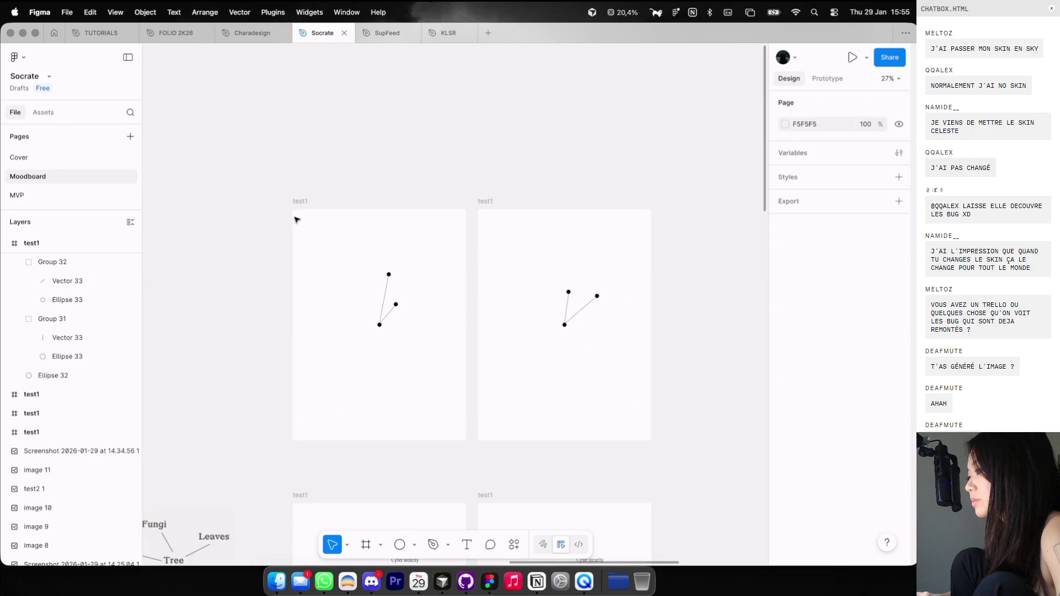
Preview the first test1 frame with its new branching diagram.
{"action": "left_click", "coordinate": [294, 208]}
{"action": "key", "text": "shift+space"}
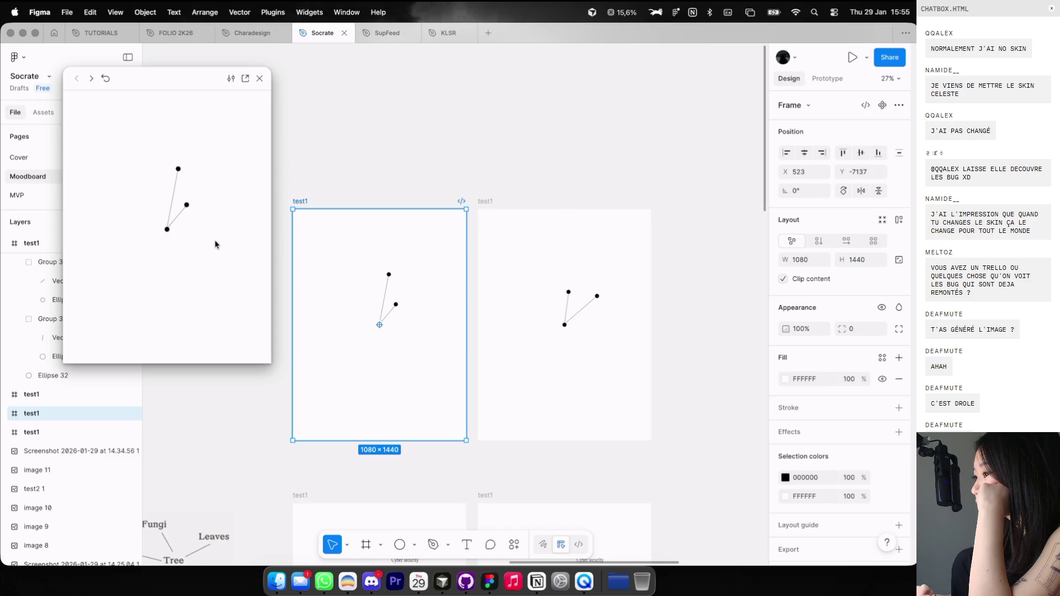
{"action": "left_click", "coordinate": [370, 161]}
Select the Cyber security label in the original frame below.
{"action": "scroll", "coordinate": [404, 147], "scroll_direction": "up", "scroll_amount": 2}
{"action": "scroll", "coordinate": [395, 297], "scroll_direction": "down", "scroll_amount": 5}
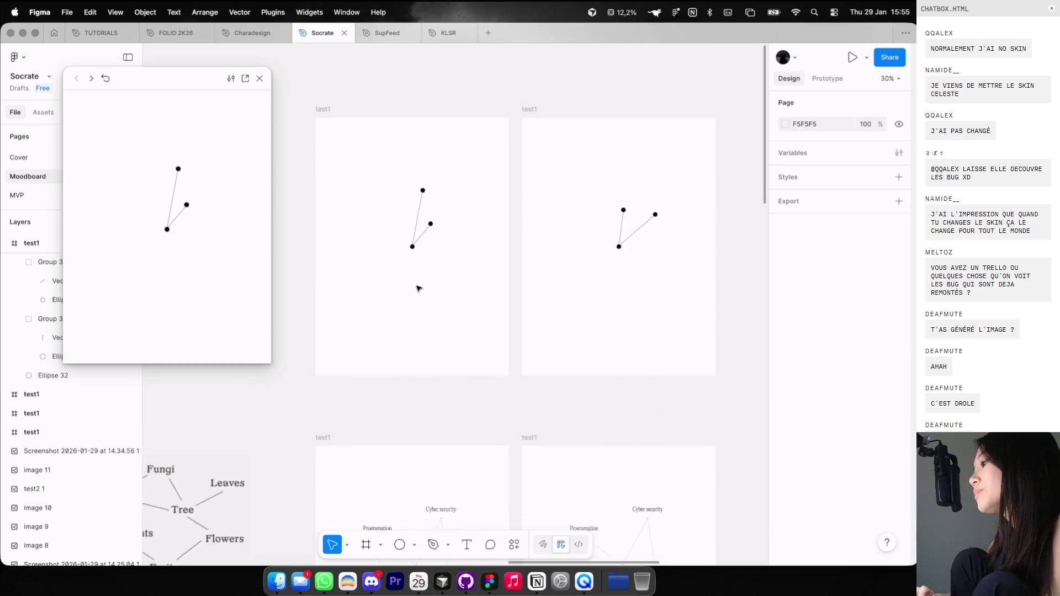
{"action": "scroll", "coordinate": [418, 286], "scroll_direction": "left", "scroll_amount": 5}
{"action": "left_click", "coordinate": [633, 410]}
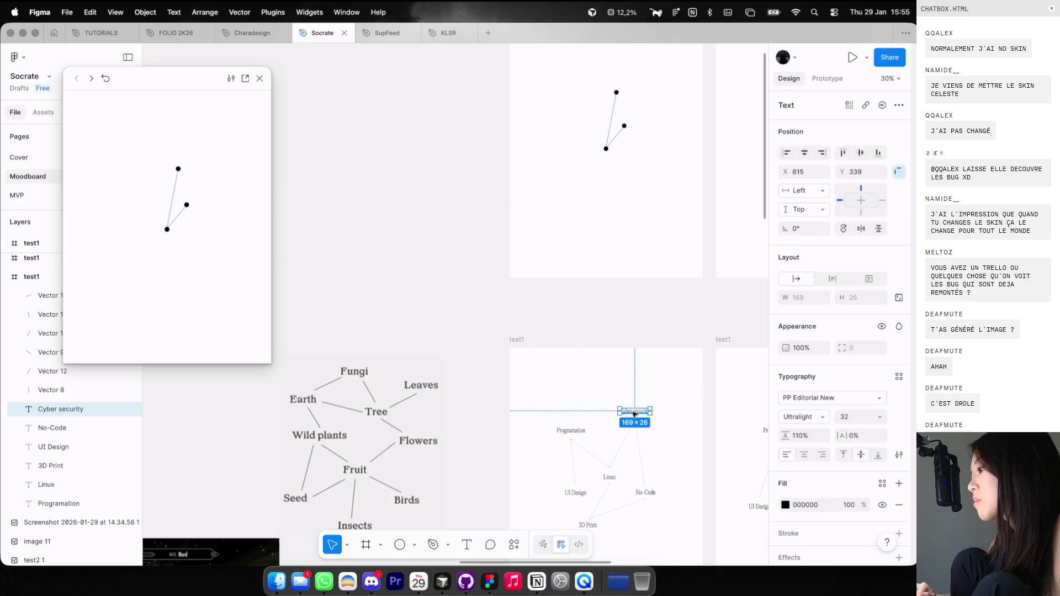
Paste the Cyber security label into the new diagram frame above its top dot.
{"action": "scroll", "coordinate": [611, 255], "scroll_direction": "up", "scroll_amount": 5}
{"action": "scroll", "coordinate": [524, 221], "scroll_direction": "right", "scroll_amount": 2}
{"action": "scroll", "coordinate": [561, 243], "scroll_direction": "up", "scroll_amount": 5}
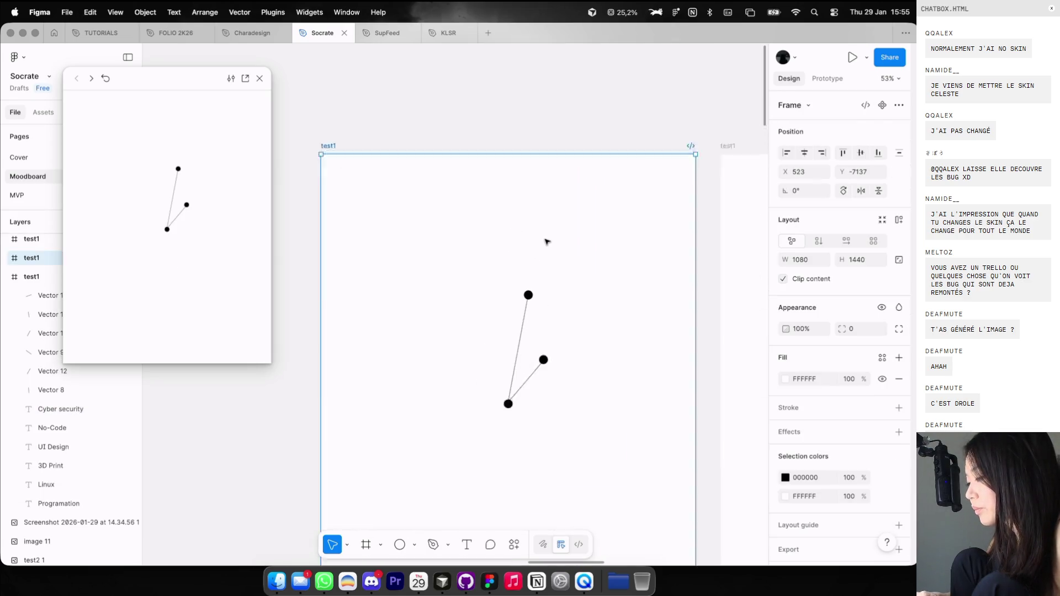
{"action": "scroll", "coordinate": [564, 245], "scroll_direction": "up", "scroll_amount": 2}
{"action": "left_click_drag", "start_coordinate": [556, 290], "coordinate": [558, 294]}
{"action": "scroll", "coordinate": [558, 294], "scroll_direction": "down", "scroll_amount": 3}
{"action": "scroll", "coordinate": [558, 294], "scroll_direction": "right", "scroll_amount": 3}
{"action": "left_click", "coordinate": [504, 152]}
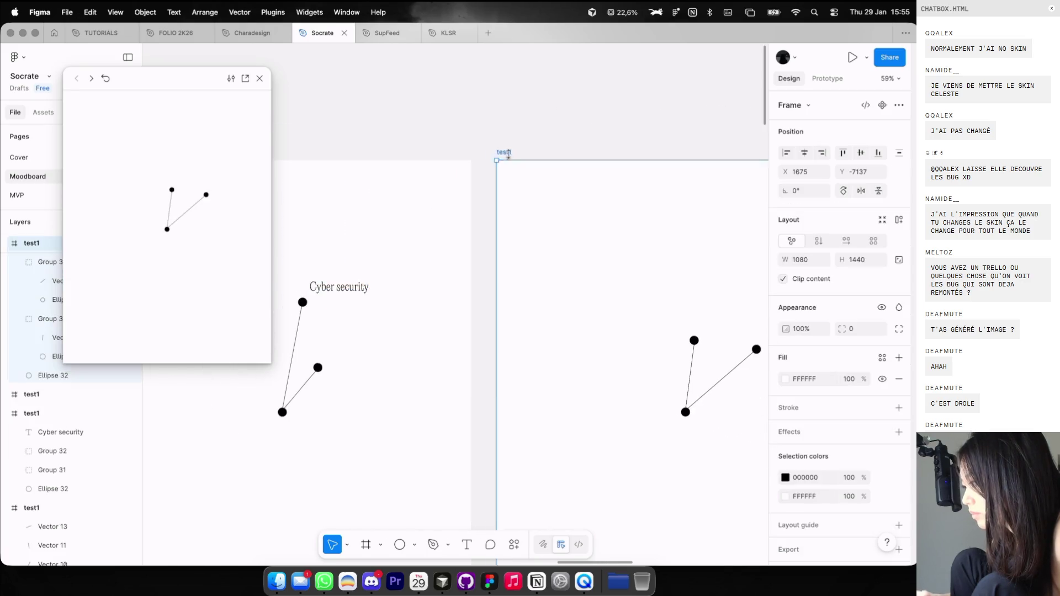
{"action": "key", "text": "super+v"}
{"action": "left_click_drag", "start_coordinate": [655, 245], "coordinate": [643, 277]}
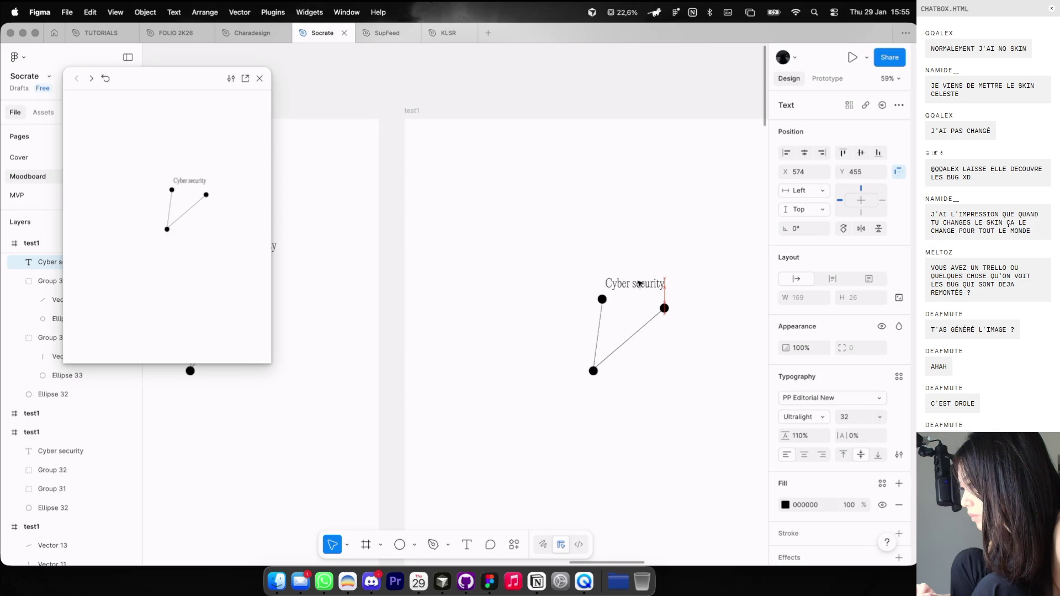
Find the Linux label among the original frame's labels, passing over No-Code.
{"action": "scroll", "coordinate": [640, 281], "scroll_direction": "down", "scroll_amount": 3}
{"action": "scroll", "coordinate": [400, 239], "scroll_direction": "left", "scroll_amount": 2}
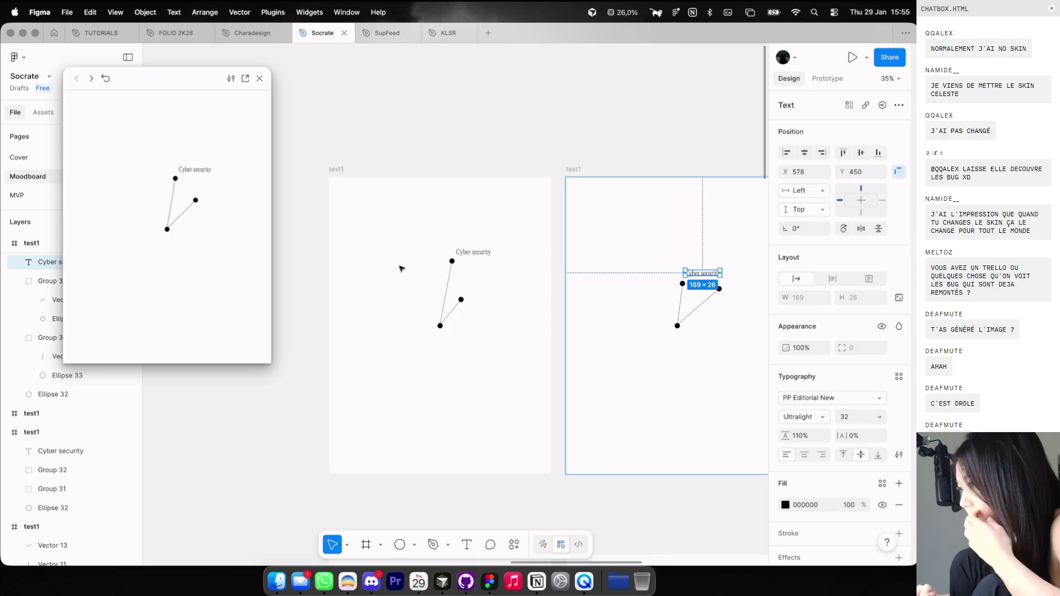
{"action": "scroll", "coordinate": [405, 301], "scroll_direction": "down", "scroll_amount": 3}
{"action": "scroll", "coordinate": [462, 467], "scroll_direction": "down", "scroll_amount": 3}
{"action": "left_click", "coordinate": [500, 451]}
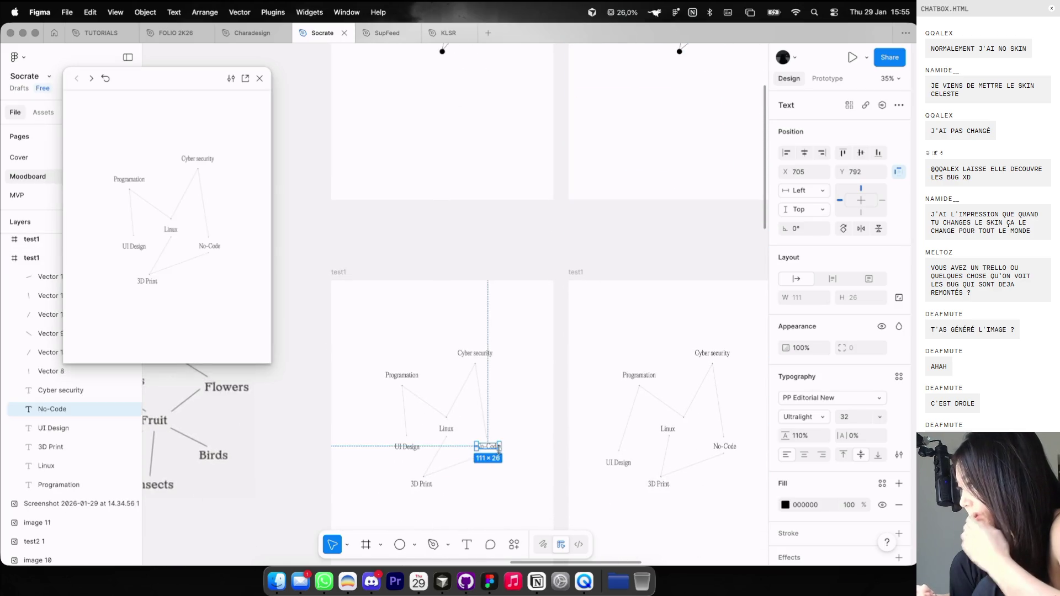
{"action": "scroll", "coordinate": [485, 452], "scroll_direction": "up", "scroll_amount": 2}
{"action": "left_click", "coordinate": [459, 272]}
{"action": "left_click", "coordinate": [434, 493]}
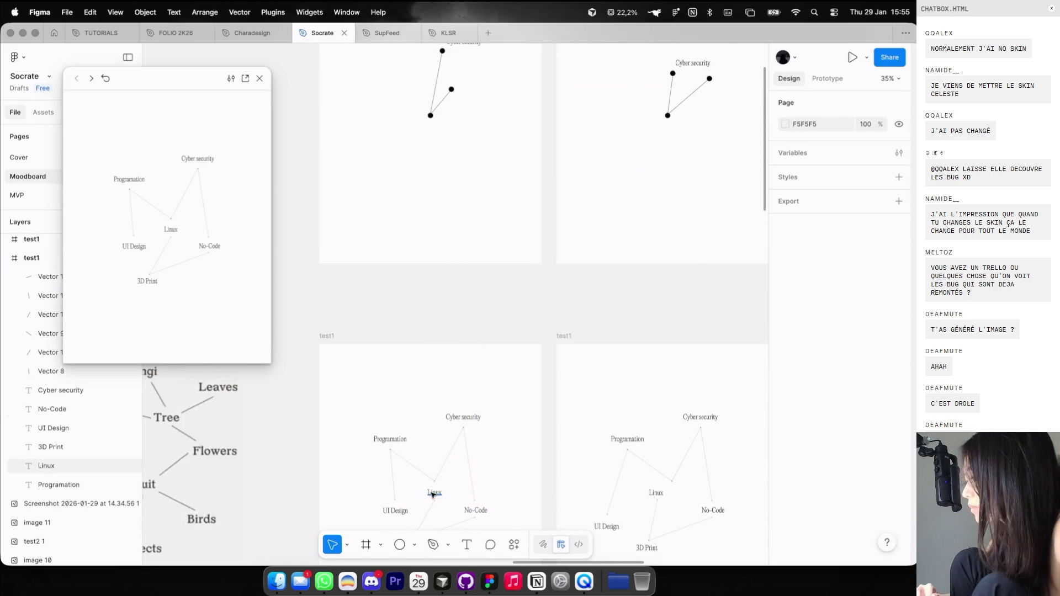
{"action": "scroll", "coordinate": [482, 244], "scroll_direction": "up", "scroll_amount": 2}
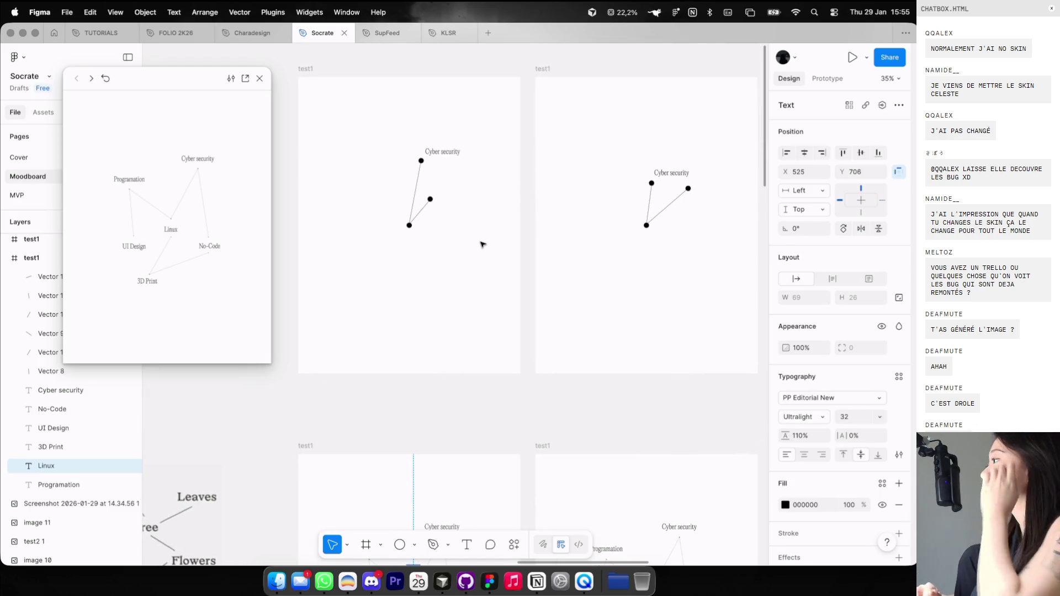
{"action": "scroll", "coordinate": [361, 134], "scroll_direction": "up", "scroll_amount": 2}
Move the Linux label beside the first frame's middle node and copy it.
{"action": "left_click", "coordinate": [322, 173]}
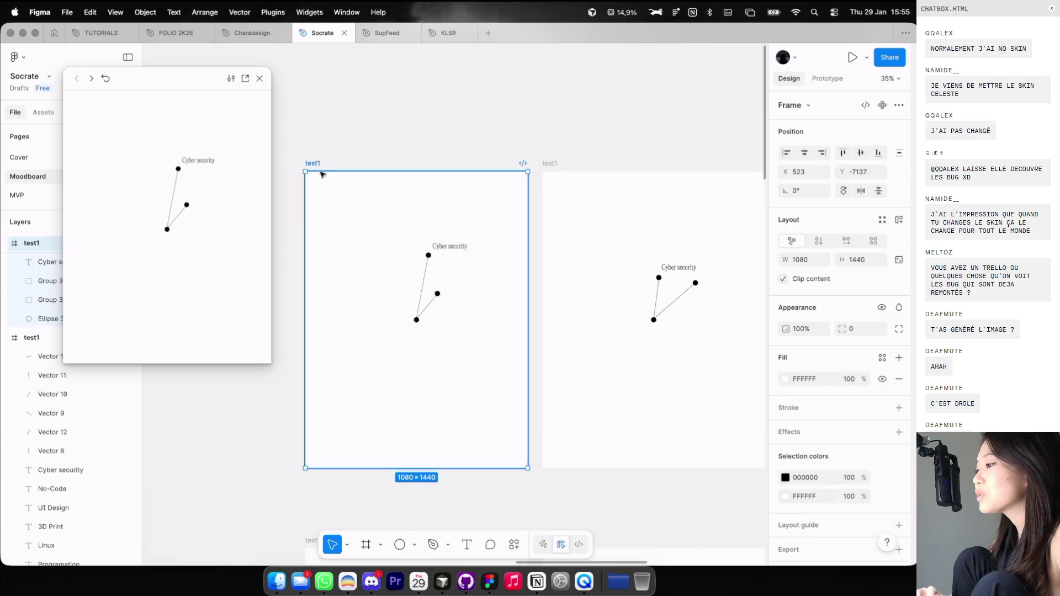
{"action": "scroll", "coordinate": [428, 274], "scroll_direction": "up", "scroll_amount": 5}
{"action": "left_click", "coordinate": [440, 413]}
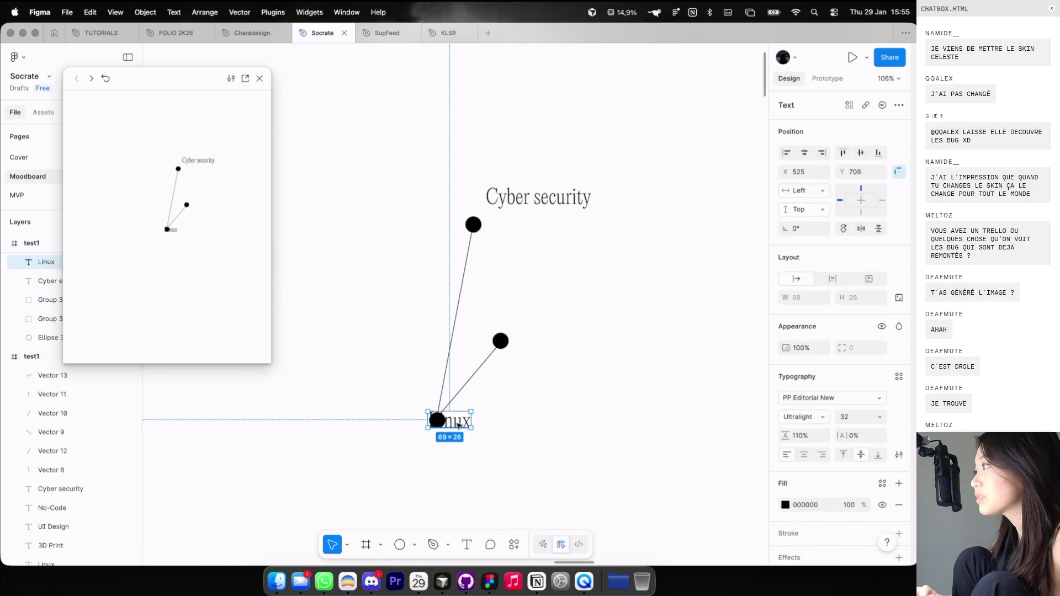
{"action": "left_click_drag", "start_coordinate": [467, 421], "coordinate": [554, 338]}
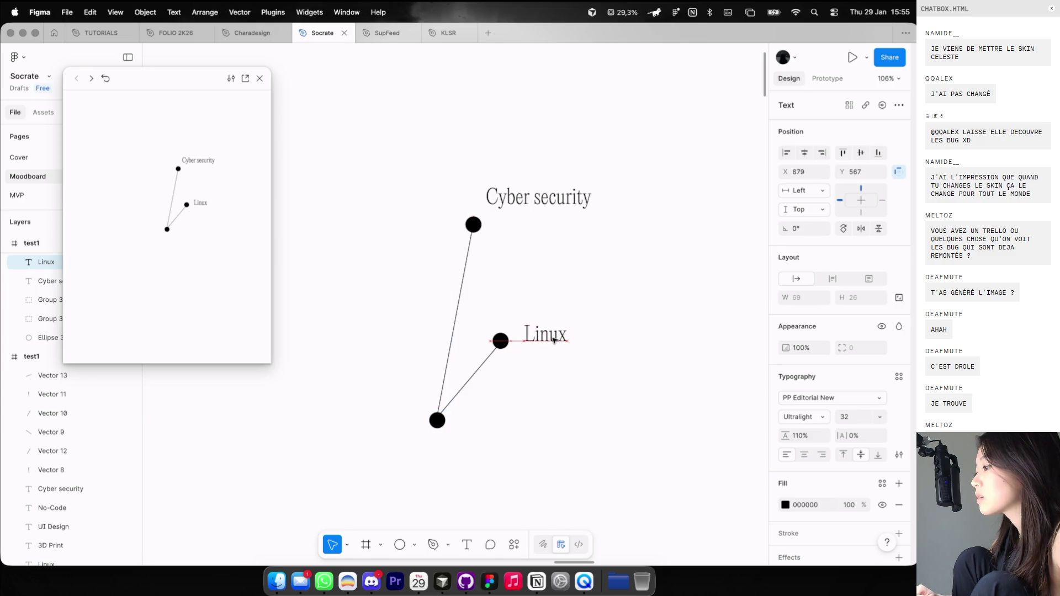
{"action": "left_click", "coordinate": [553, 338]}
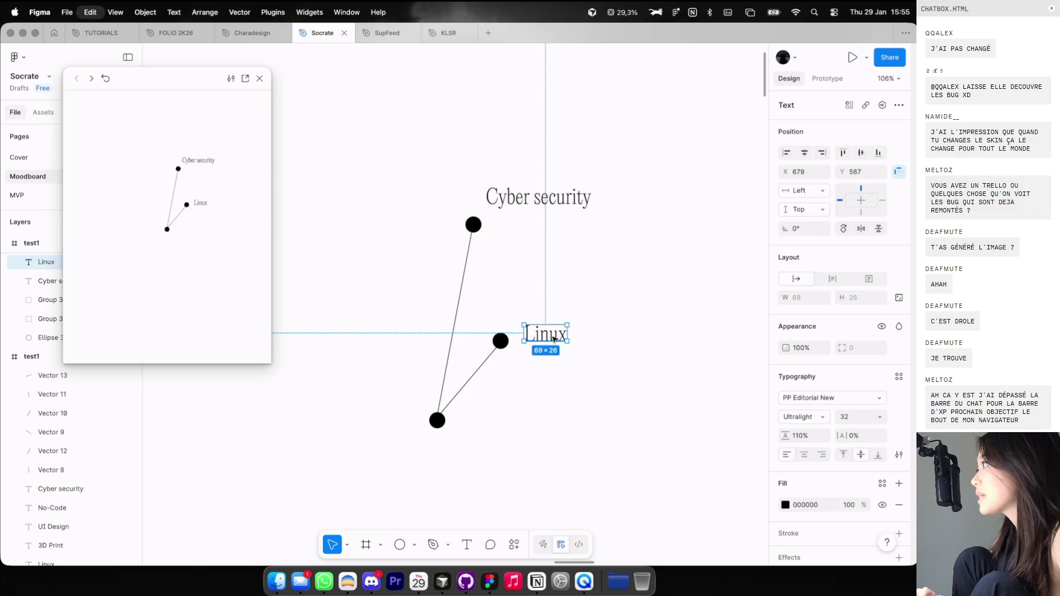
{"action": "key", "text": "c"}
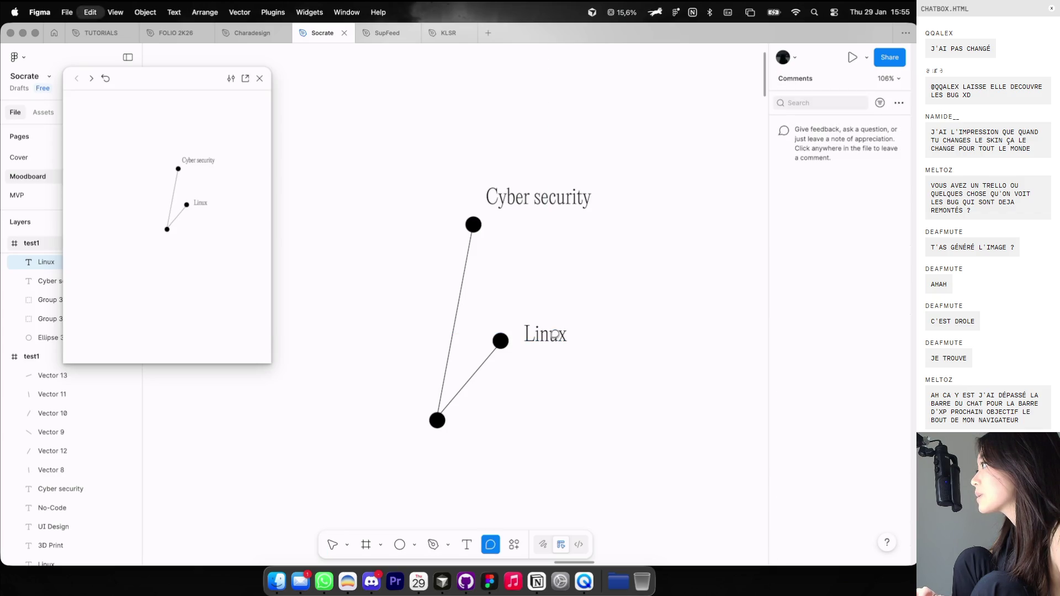
Select the second constellation frame.
{"action": "scroll", "coordinate": [554, 334], "scroll_direction": "down", "scroll_amount": 5}
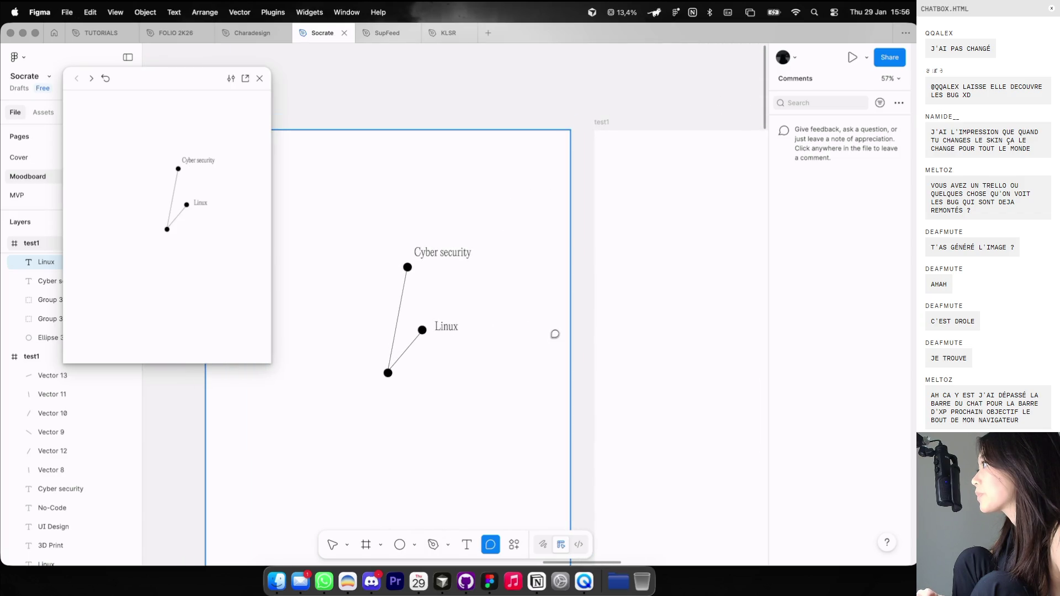
{"action": "scroll", "coordinate": [555, 334], "scroll_direction": "down", "scroll_amount": 3}
{"action": "scroll", "coordinate": [555, 334], "scroll_direction": "down", "scroll_amount": 2}
{"action": "key", "text": "v"}
{"action": "left_click", "coordinate": [406, 220]}
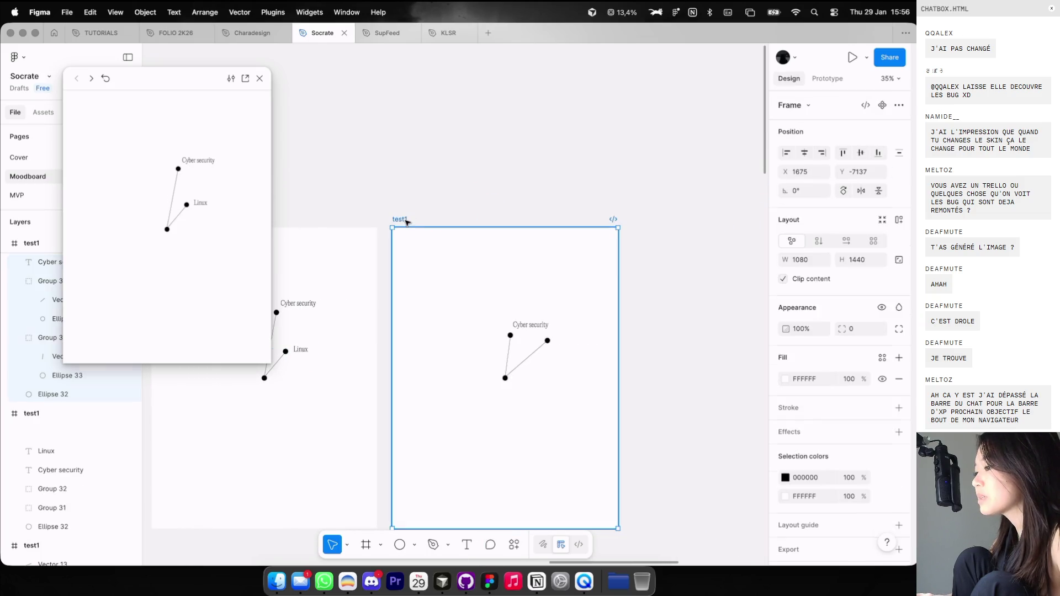
Paste the Linux label into the second test1 frame and place it beside its node.
{"action": "key", "text": "ctrl+v"}
{"action": "left_click_drag", "start_coordinate": [560, 340], "coordinate": [636, 296]}
{"action": "scroll", "coordinate": [574, 335], "scroll_direction": "up", "scroll_amount": 5}
{"action": "left_click", "coordinate": [627, 335]}
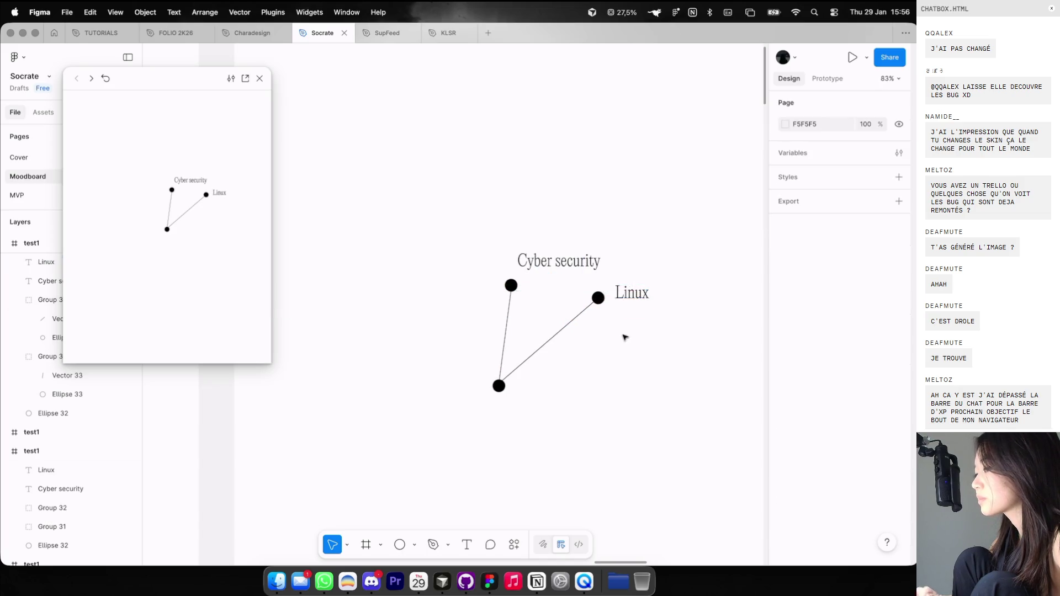
{"action": "scroll", "coordinate": [627, 336], "scroll_direction": "down", "scroll_amount": 2}
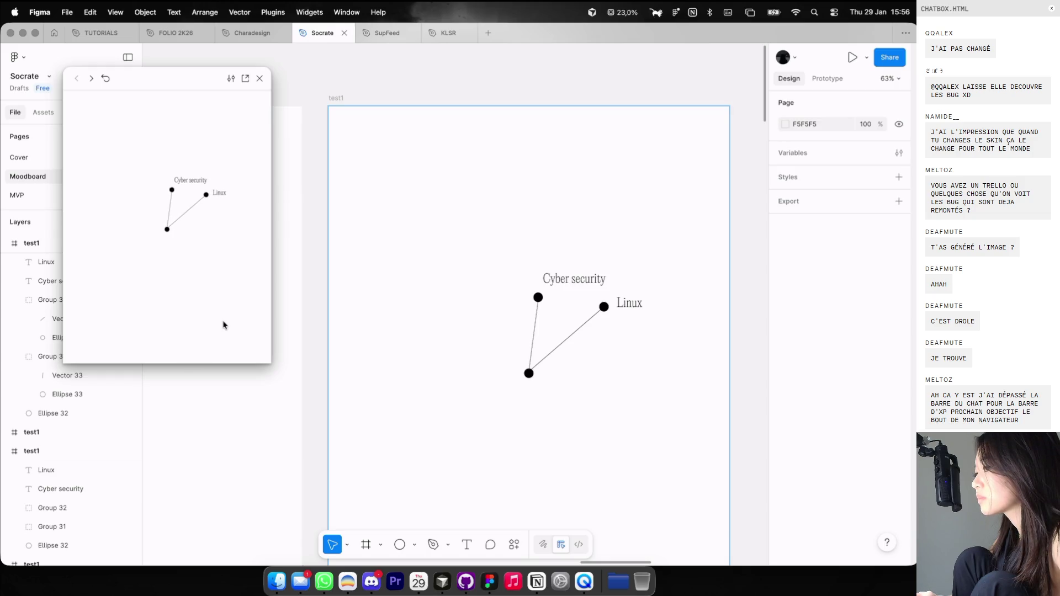
{"action": "scroll", "coordinate": [475, 282], "scroll_direction": "left", "scroll_amount": 5}
{"action": "scroll", "coordinate": [475, 281], "scroll_direction": "left", "scroll_amount": 2}
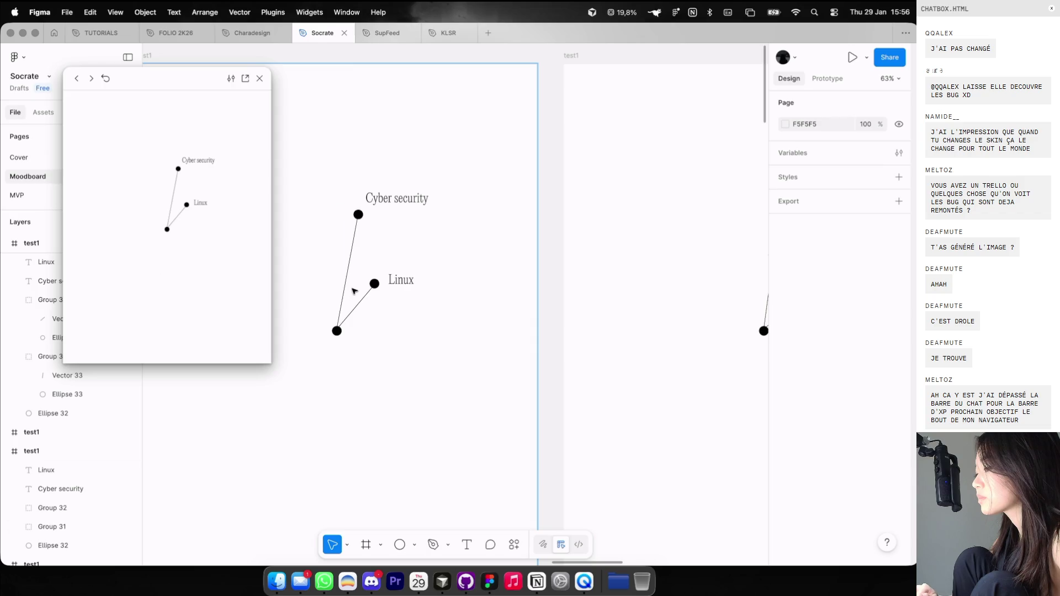
Fade the Linux label in the first frame to 20% opacity, leaving its line unchanged.
{"action": "left_click", "coordinate": [370, 289]}
{"action": "double_click", "coordinate": [376, 286]}
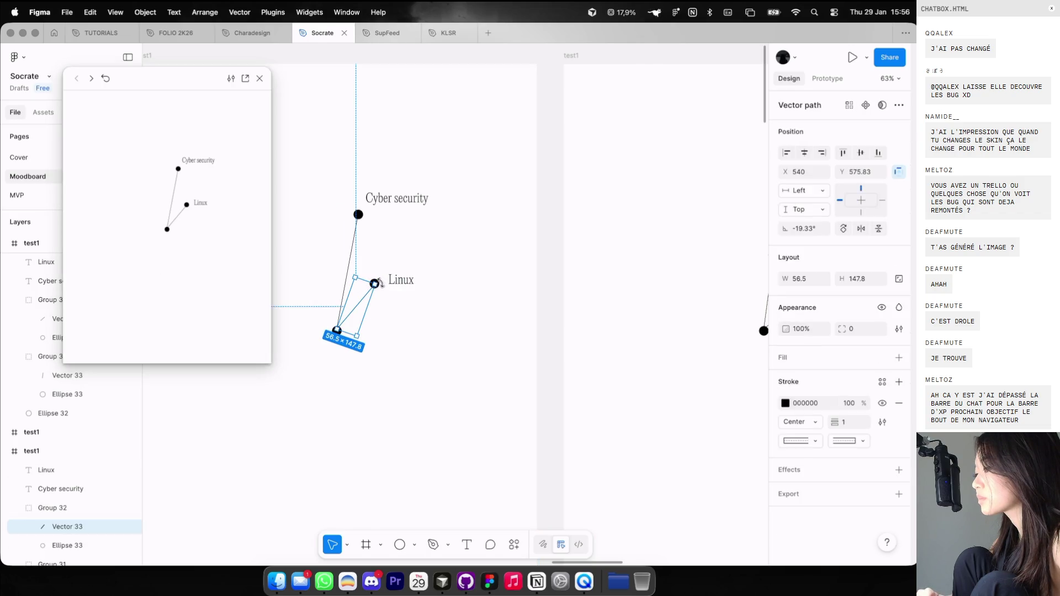
{"action": "scroll", "coordinate": [379, 283], "scroll_direction": "up", "scroll_amount": 5}
{"action": "key", "text": "2"}
{"action": "key", "text": "ctrl+z"}
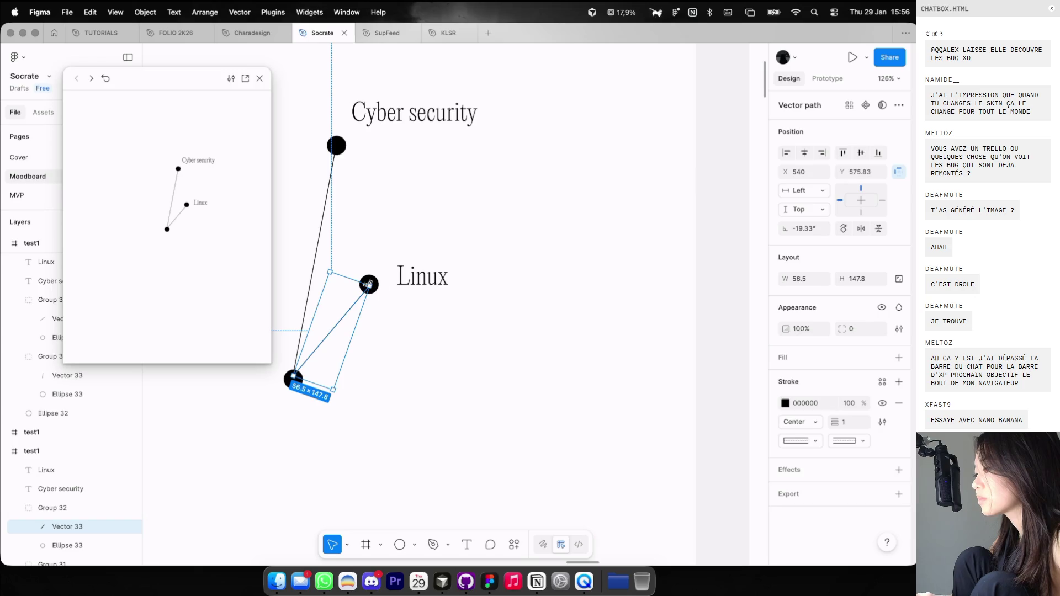
{"action": "left_click", "coordinate": [371, 301]}
{"action": "left_click", "coordinate": [373, 292]}
{"action": "left_click", "coordinate": [422, 276]}
{"action": "key", "text": "2"}
{"action": "scroll", "coordinate": [425, 279], "scroll_direction": "down", "scroll_amount": 5}
{"action": "scroll", "coordinate": [431, 279], "scroll_direction": "left", "scroll_amount": 5}
Fade the Cyber security node and label in the second frame to 20% opacity.
{"action": "left_click", "coordinate": [589, 256]}
{"action": "key", "text": "2"}
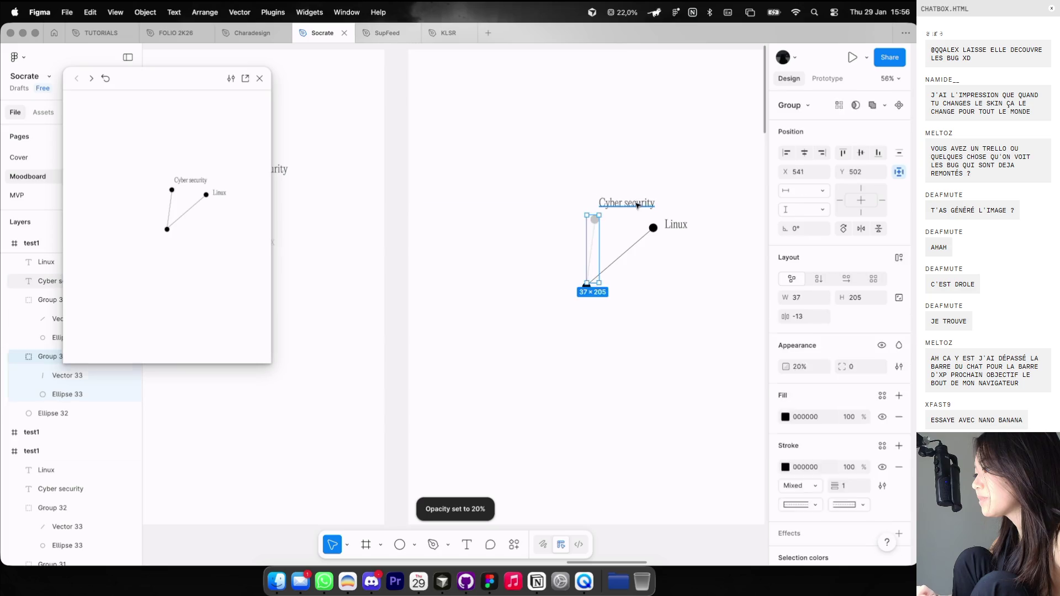
{"action": "left_click", "coordinate": [626, 203]}
{"action": "key", "text": "2"}
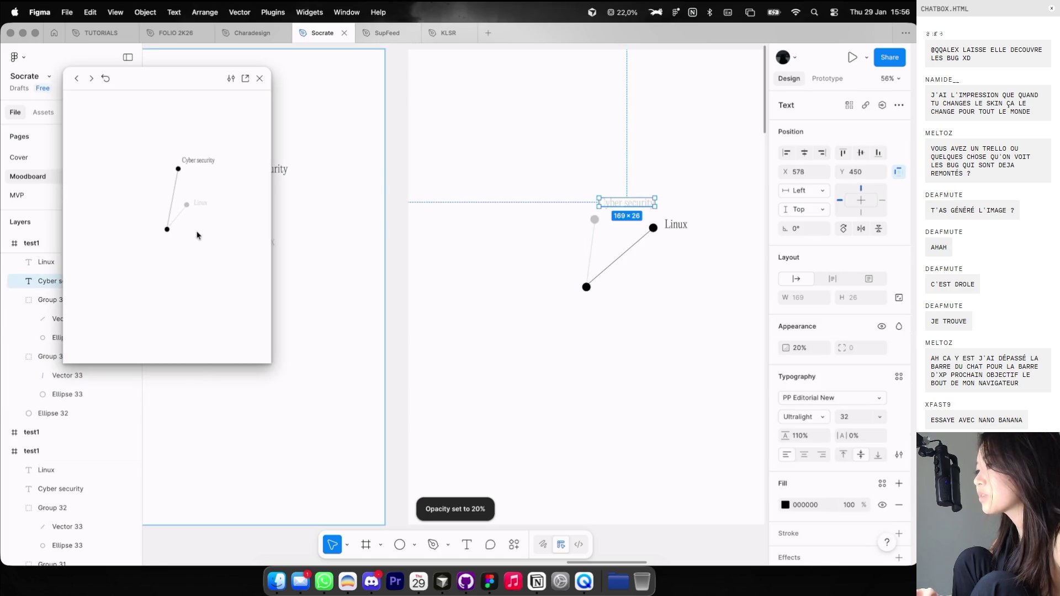
Step through the prototype preview to compare the faded frame states.
{"action": "left_click", "coordinate": [197, 235]}
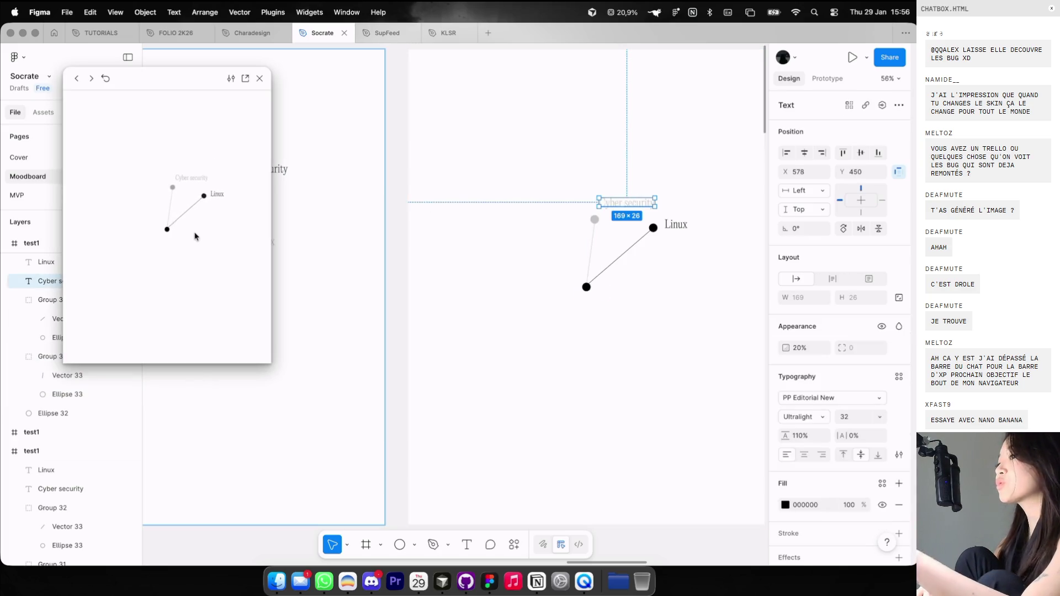
{"action": "left_click", "coordinate": [194, 236]}
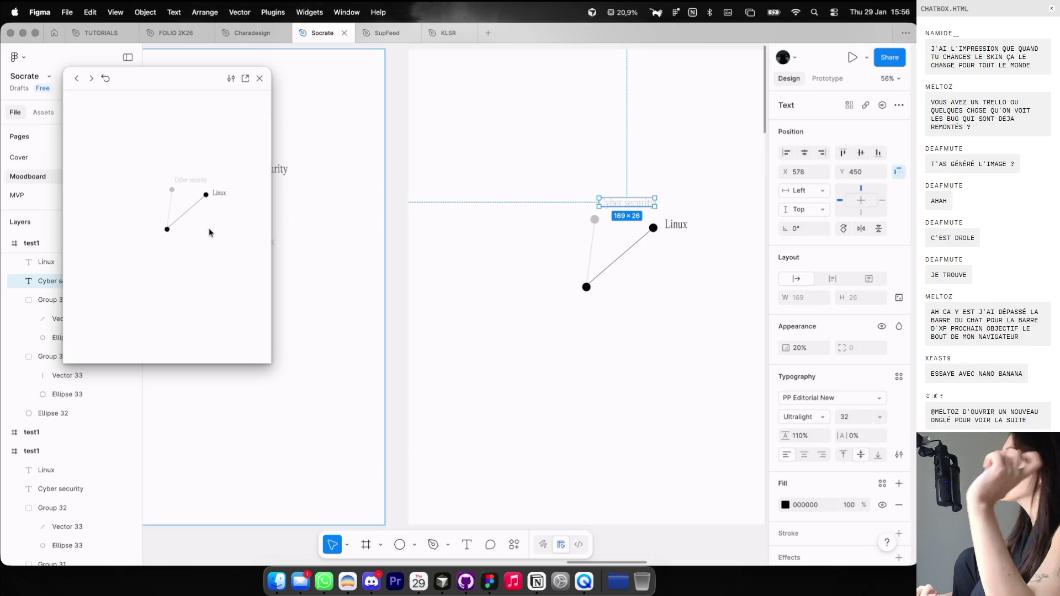
{"action": "key", "text": "ctrl+Left"}
Open roadmap.sh in a new tab and scroll through the Game Developer roadmap.
{"action": "left_click", "coordinate": [837, 35]}
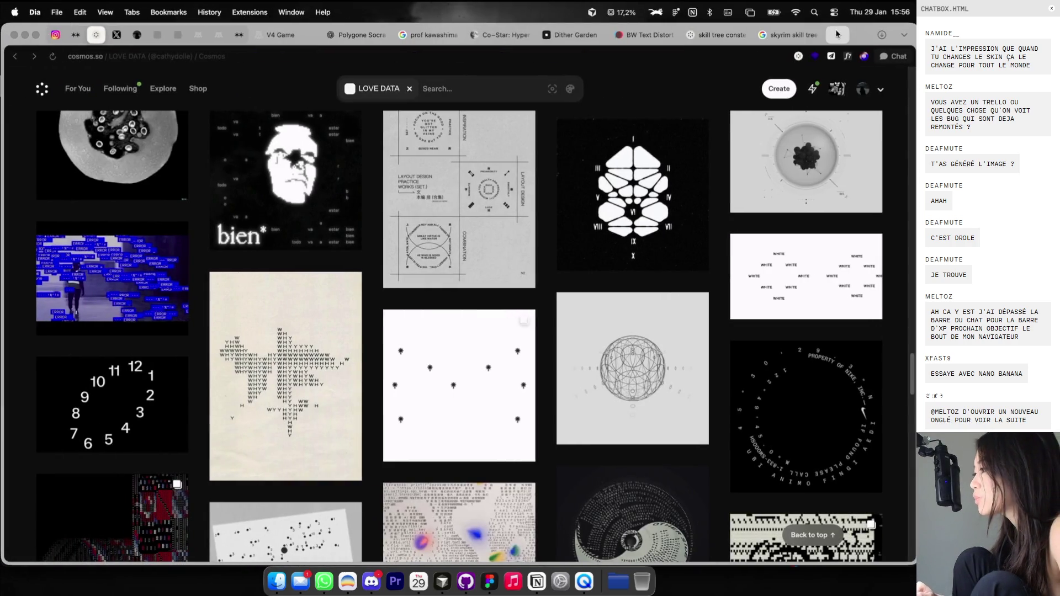
{"action": "type", "text": "road"}
{"action": "key", "text": "Return"}
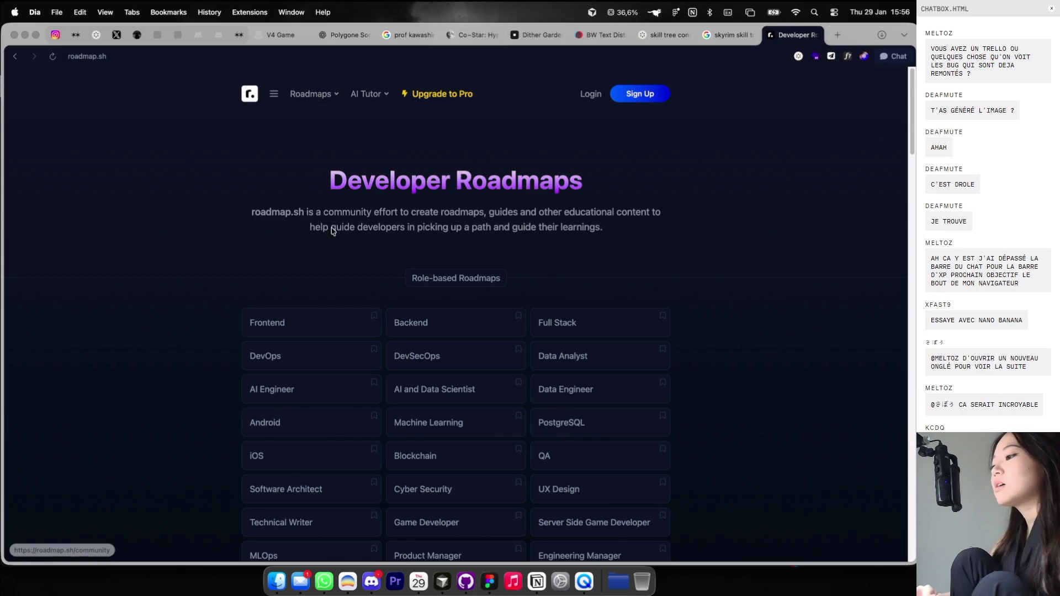
{"action": "scroll", "coordinate": [340, 270], "scroll_direction": "down", "scroll_amount": 5}
{"action": "left_click", "coordinate": [426, 286]}
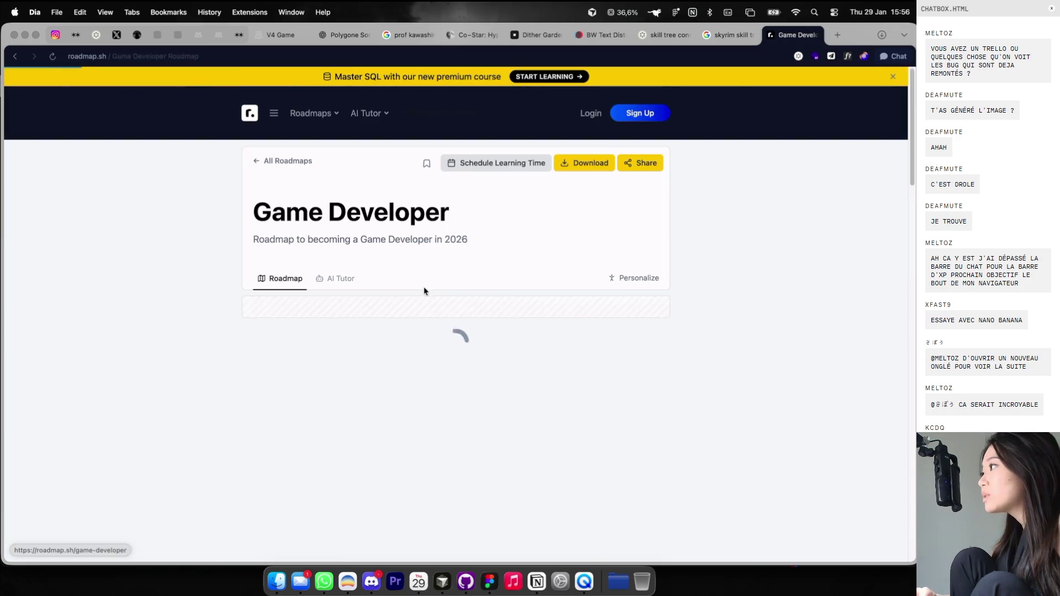
{"action": "scroll", "coordinate": [443, 303], "scroll_direction": "down", "scroll_amount": 3}
{"action": "scroll", "coordinate": [443, 305], "scroll_direction": "down", "scroll_amount": 10}
{"action": "scroll", "coordinate": [443, 305], "scroll_direction": "down", "scroll_amount": 7}
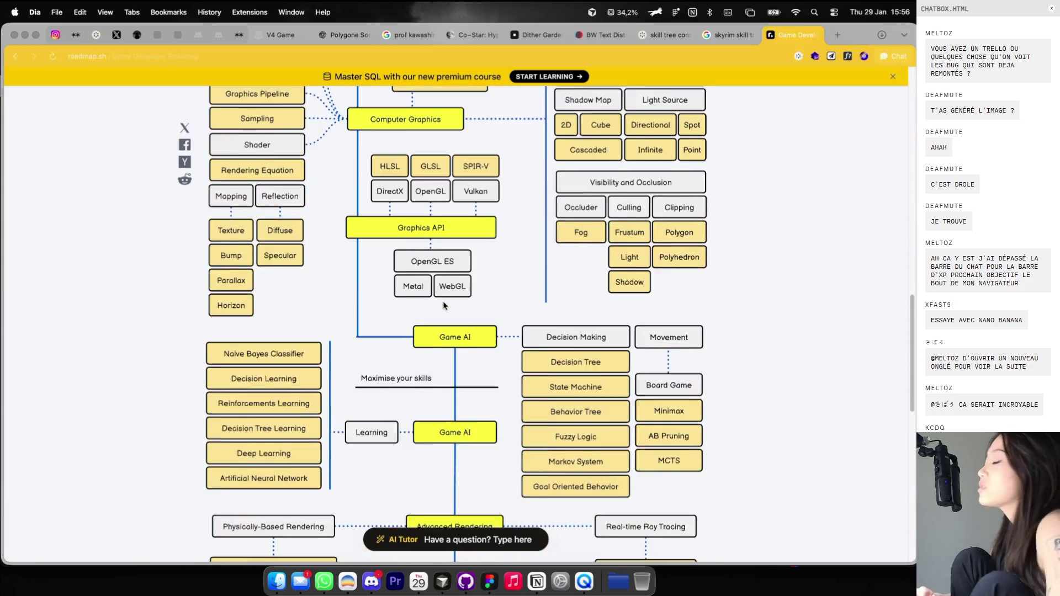
{"action": "scroll", "coordinate": [444, 305], "scroll_direction": "down", "scroll_amount": 3}
{"action": "scroll", "coordinate": [443, 302], "scroll_direction": "down", "scroll_amount": 9}
{"action": "scroll", "coordinate": [443, 302], "scroll_direction": "up", "scroll_amount": 15}
{"action": "scroll", "coordinate": [444, 300], "scroll_direction": "up", "scroll_amount": 15}
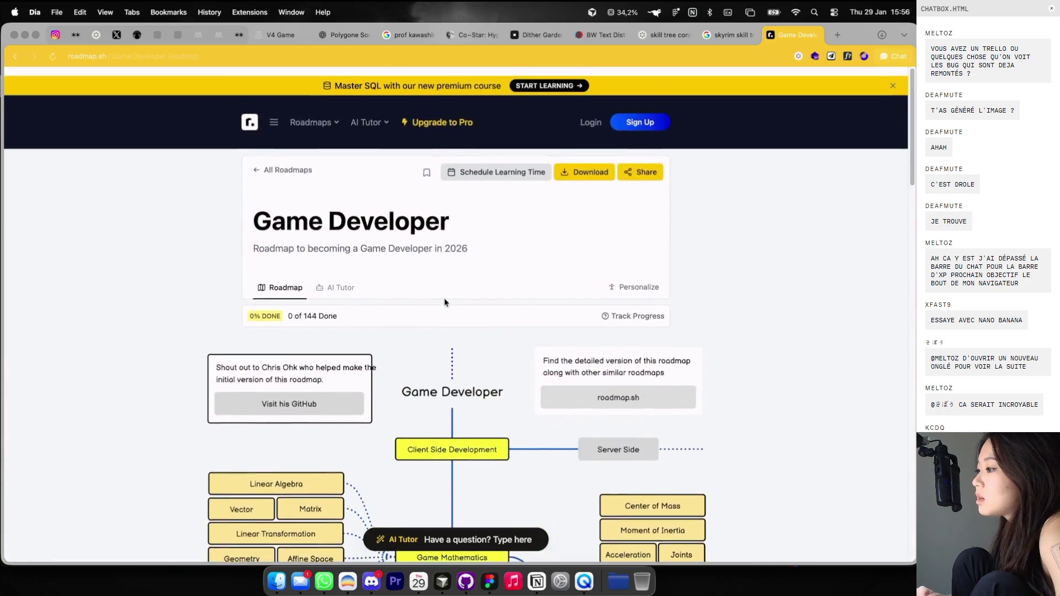
Close the roadmap tab, then open and close the V4 Game leaderboard twice.
{"action": "left_click", "coordinate": [814, 34]}
{"action": "key", "text": "ctrl+Right"}
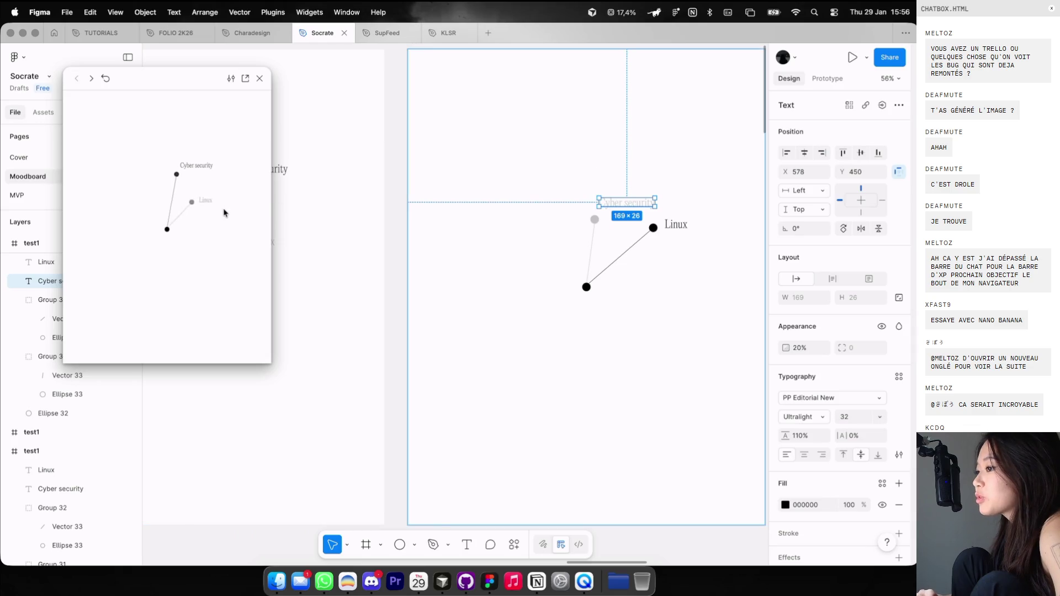
{"action": "key", "text": "ctrl+Left"}
{"action": "left_click", "coordinate": [270, 35]}
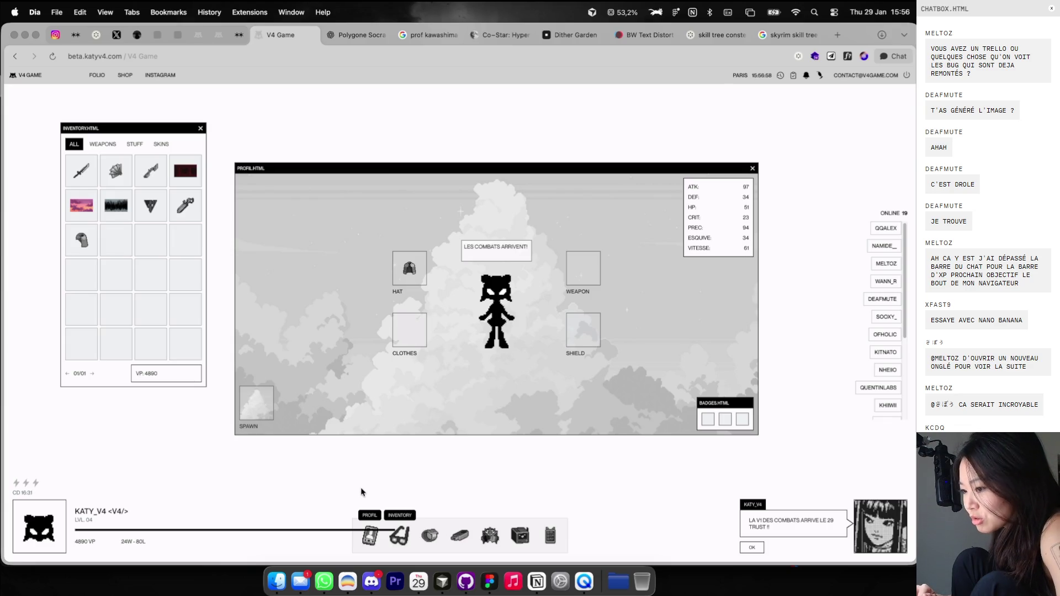
{"action": "scroll", "coordinate": [886, 331], "scroll_direction": "down", "scroll_amount": 3}
{"action": "scroll", "coordinate": [872, 348], "scroll_direction": "down", "scroll_amount": 2}
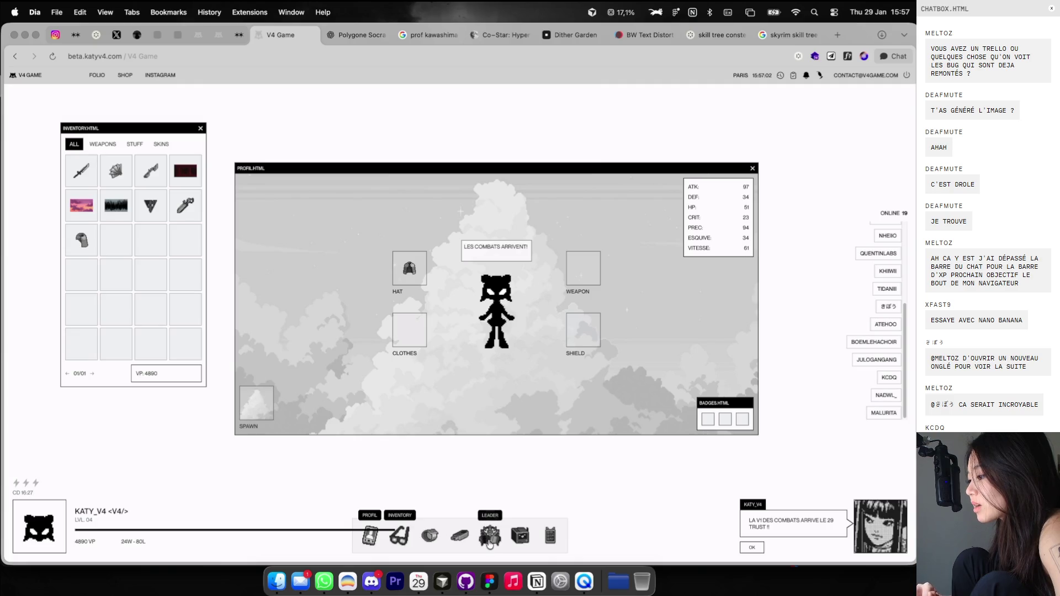
{"action": "left_click", "coordinate": [489, 543]}
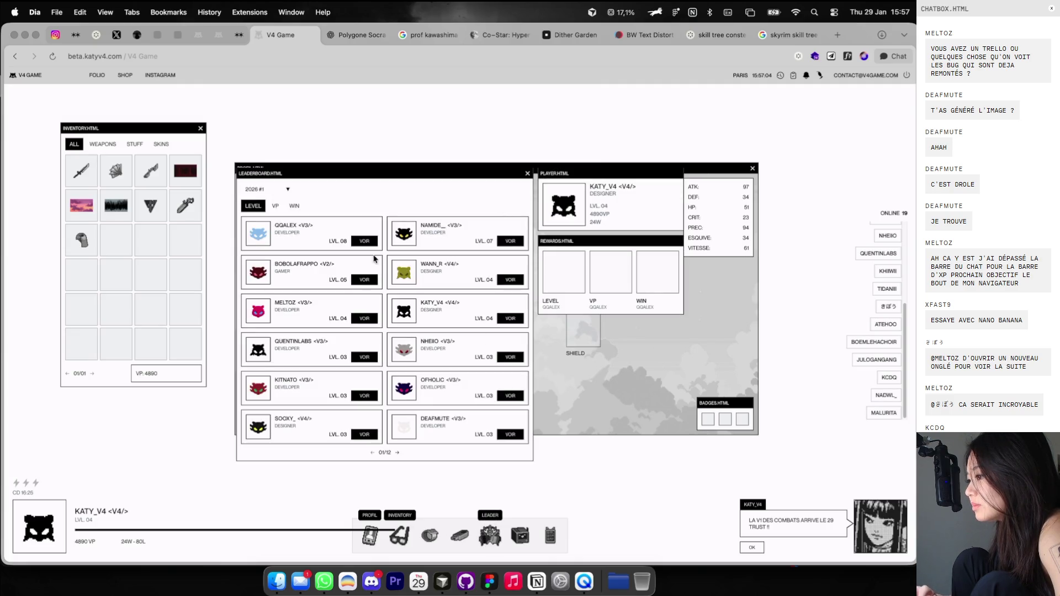
{"action": "left_click", "coordinate": [527, 173]}
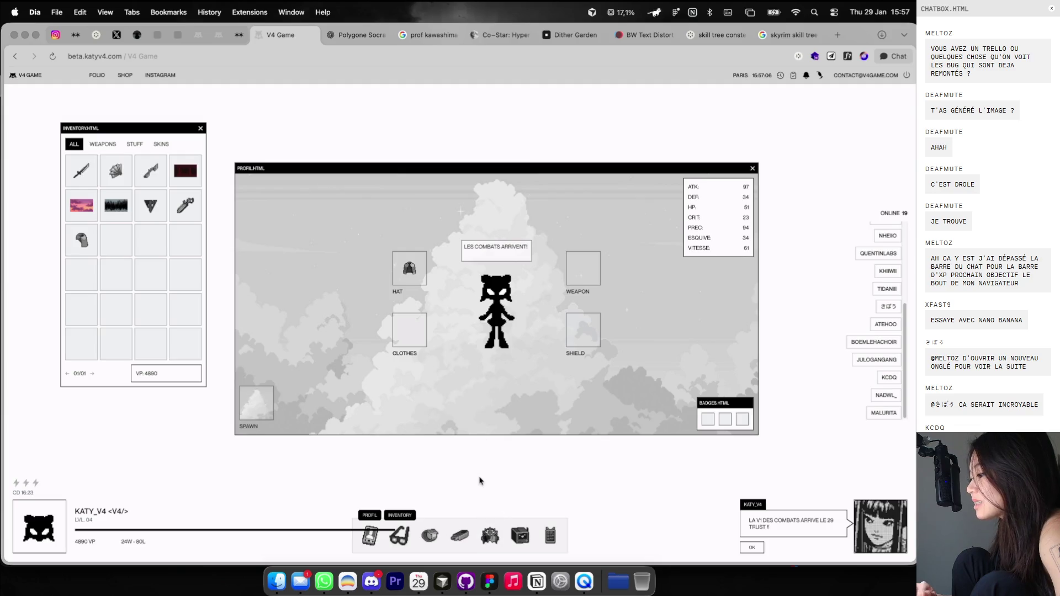
{"action": "left_click", "coordinate": [489, 533]}
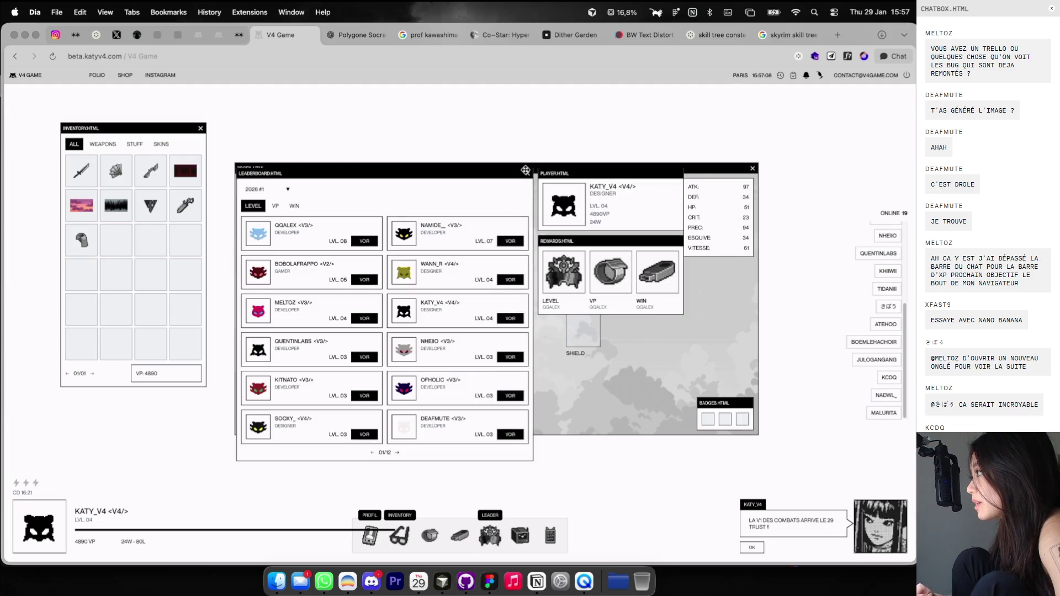
{"action": "left_click", "coordinate": [527, 171]}
{"action": "key", "text": "super+Tab"}
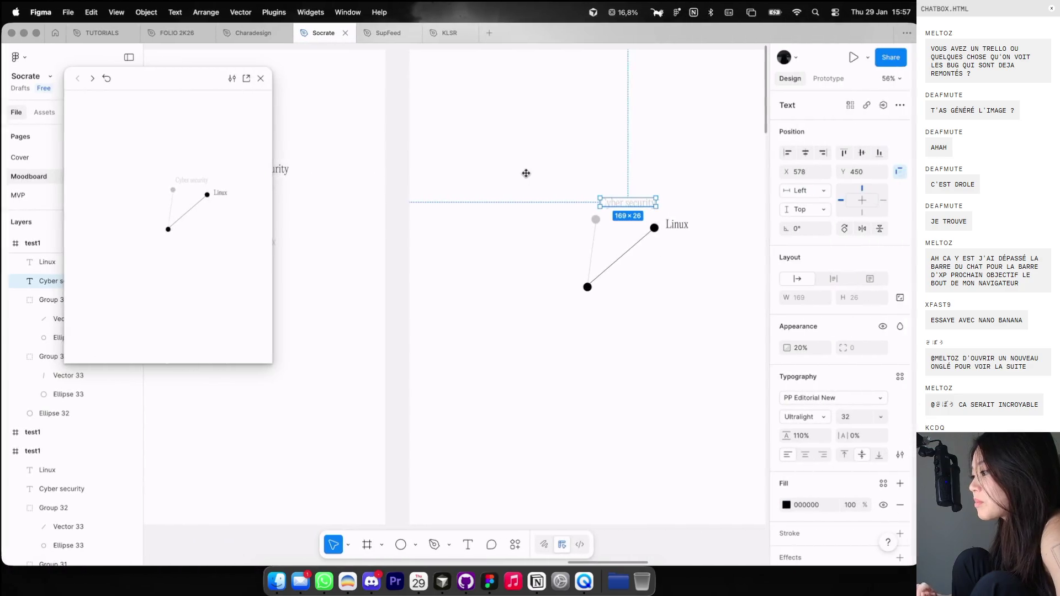
Duplicate the Cyber security branch group below and flip the copy horizontally and vertically.
{"action": "scroll", "coordinate": [527, 175], "scroll_direction": "up", "scroll_amount": 5}
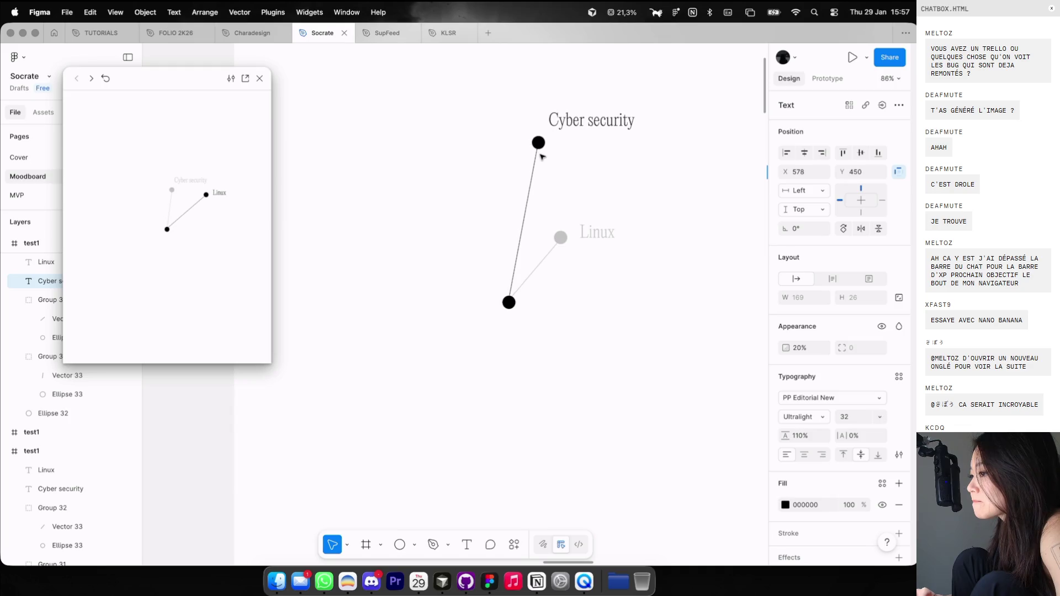
{"action": "left_click", "coordinate": [530, 216]}
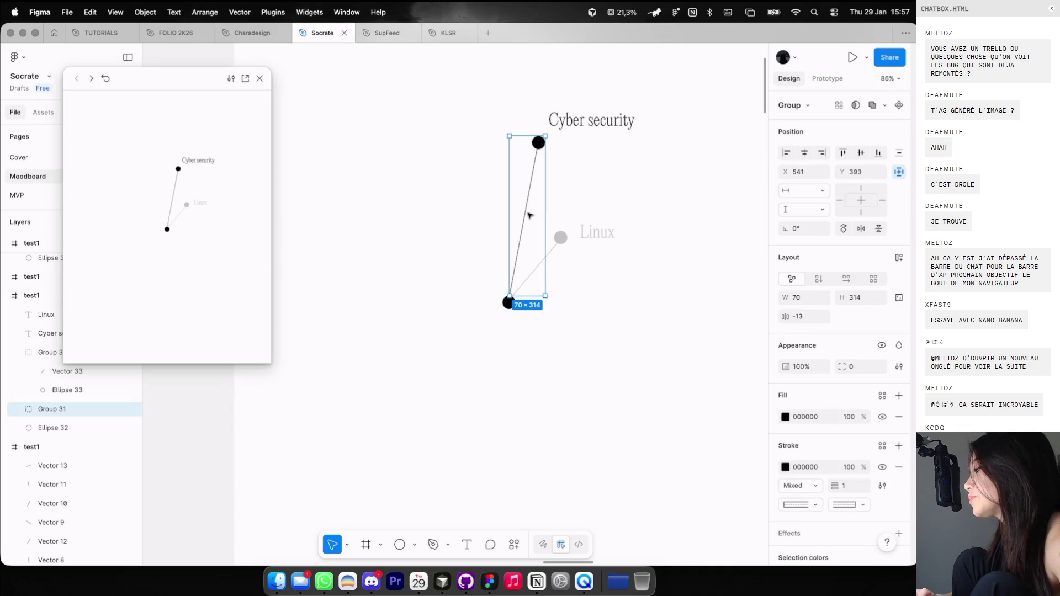
{"action": "mouse_move", "coordinate": [531, 216]}
{"action": "left_mouse_down", "text": "alt"}
{"action": "mouse_move", "coordinate": [480, 213]}
{"action": "mouse_move", "coordinate": [495, 373]}
{"action": "left_mouse_up", "text": "alt"}
{"action": "key", "text": "shift+h"}
{"action": "key", "text": "shift+v"}
Reshape the copied line to angle up-left from the bottom node, with its dot at the end.
{"action": "double_click", "coordinate": [495, 373]}
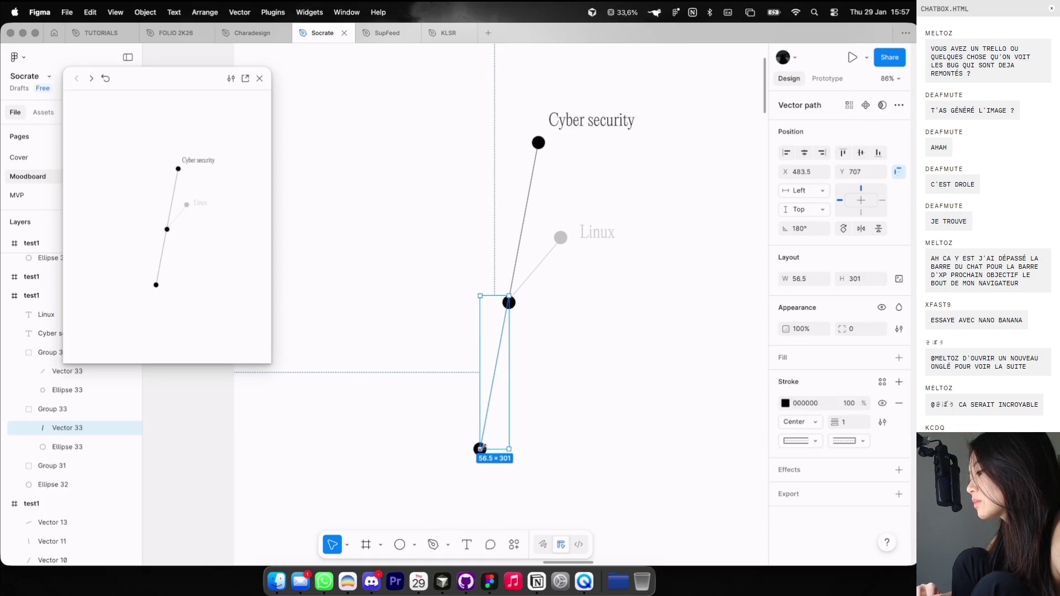
{"action": "double_click", "coordinate": [485, 430]}
{"action": "left_click_drag", "start_coordinate": [480, 449], "coordinate": [465, 340]}
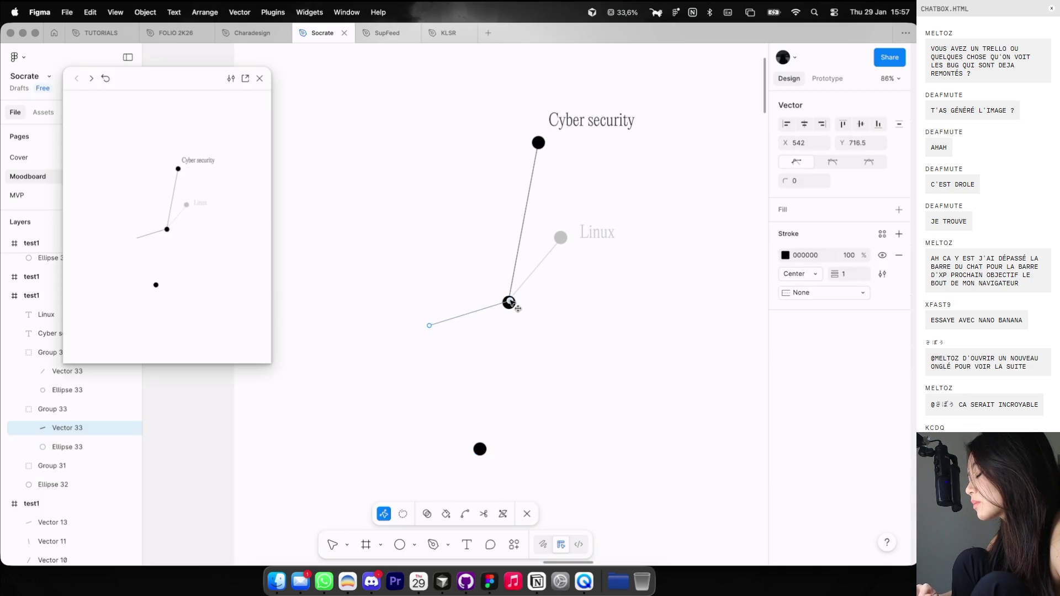
{"action": "left_click_drag", "start_coordinate": [462, 258], "coordinate": [458, 277]}
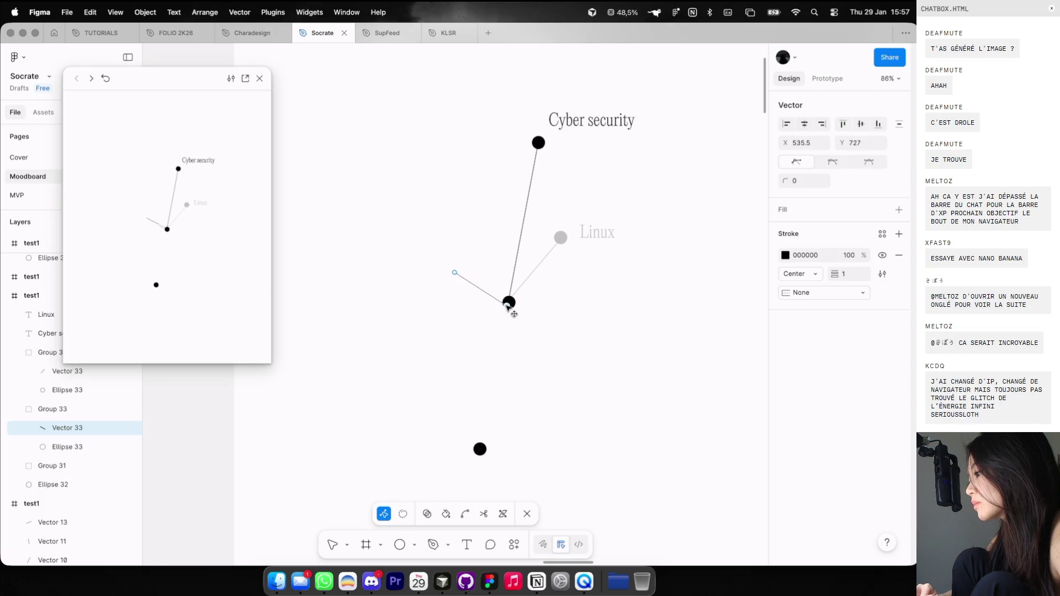
{"action": "left_click", "coordinate": [479, 448]}
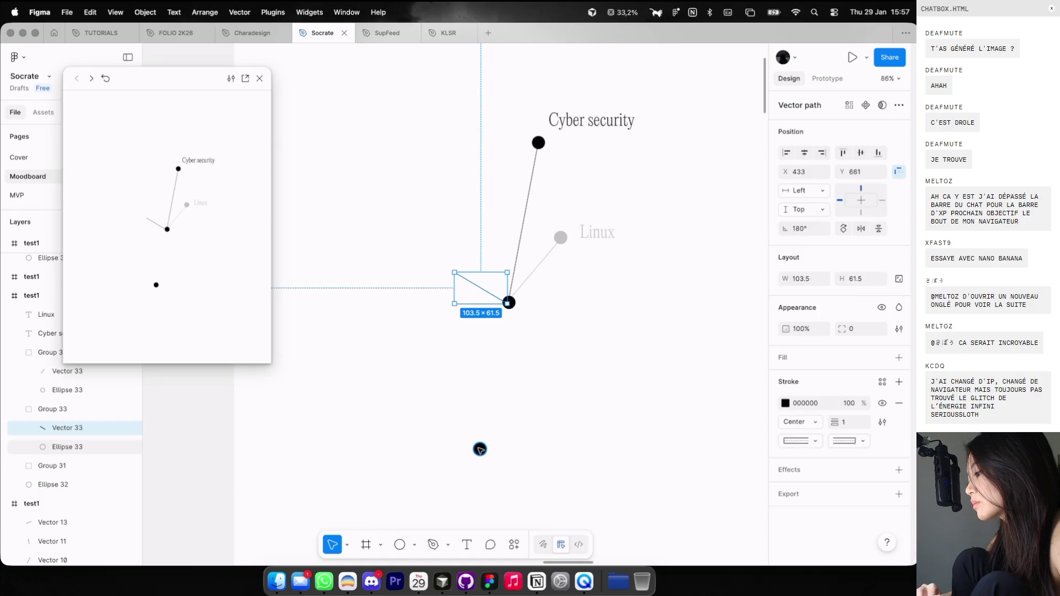
{"action": "left_click_drag", "start_coordinate": [454, 287], "coordinate": [455, 272]}
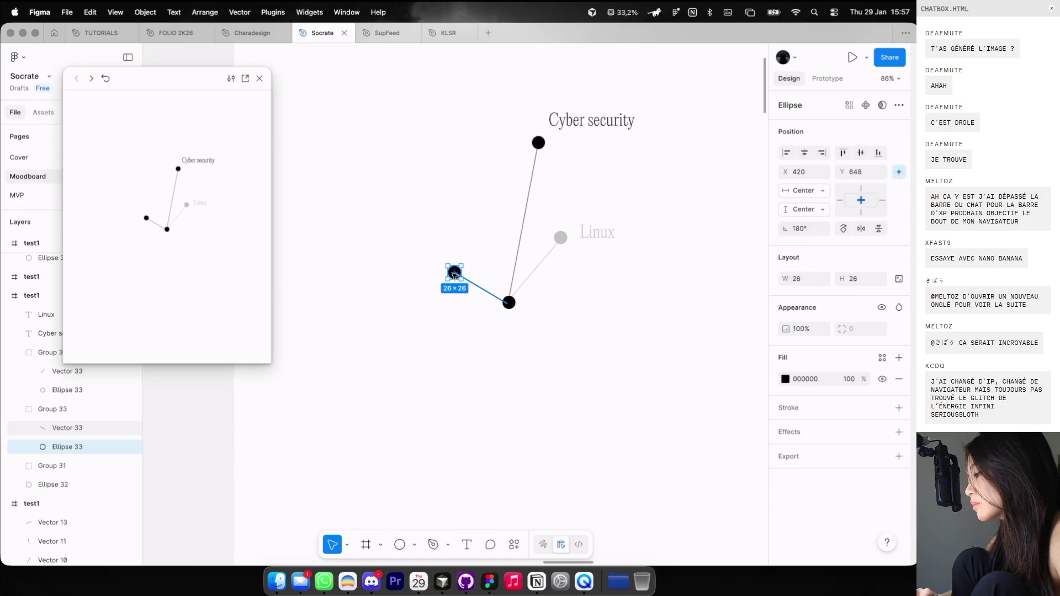
{"action": "left_click", "coordinate": [466, 293]}
Fade the new branch group to 20% opacity.
{"action": "left_click", "coordinate": [465, 292]}
{"action": "key", "text": "2"}
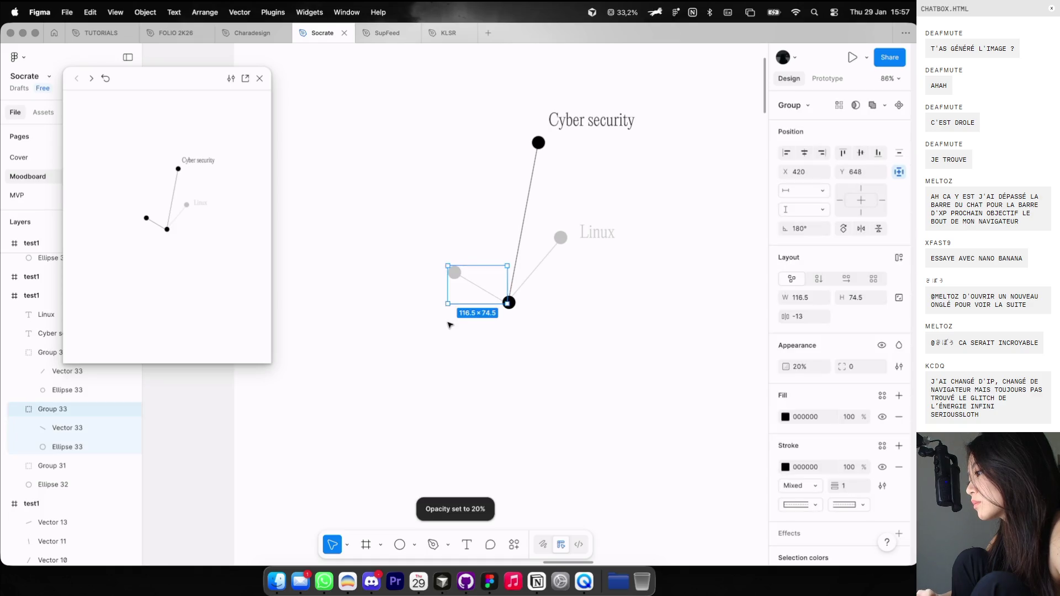
{"action": "scroll", "coordinate": [450, 319], "scroll_direction": "down", "scroll_amount": 5}
{"action": "scroll", "coordinate": [448, 323], "scroll_direction": "right", "scroll_amount": 3}
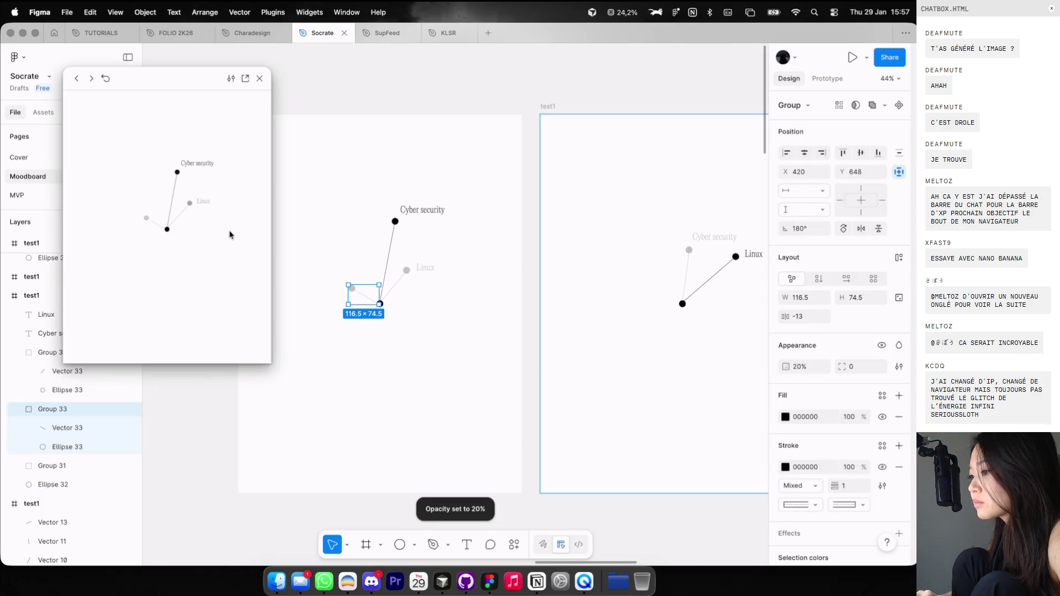
Copy the faded branch and paste it into the neighbouring test1 frame.
{"action": "key", "text": "ctrl+c"}
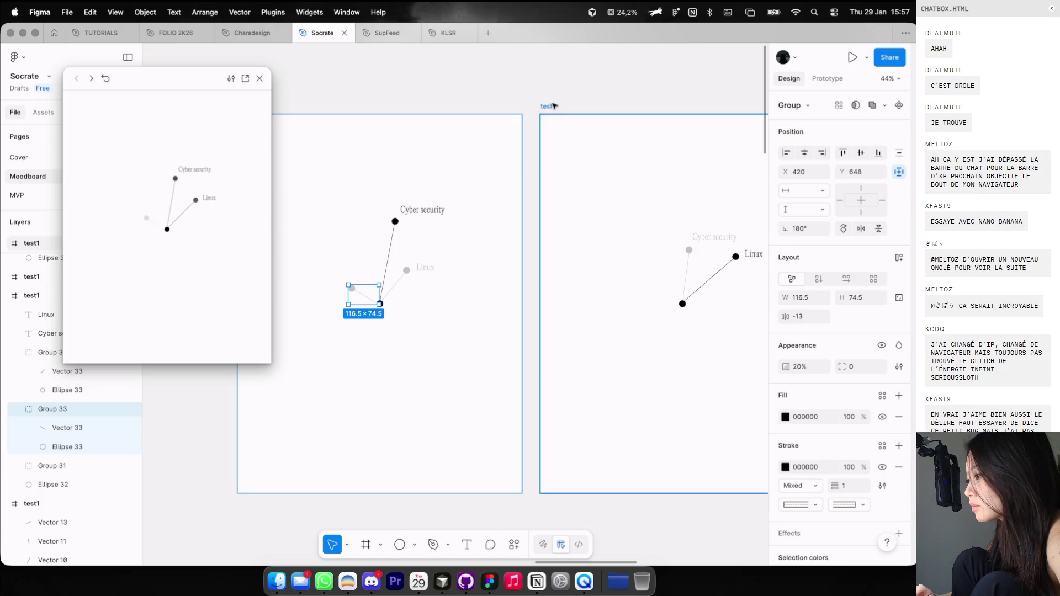
{"action": "left_click", "coordinate": [548, 105]}
{"action": "key", "text": "ctrl+v"}
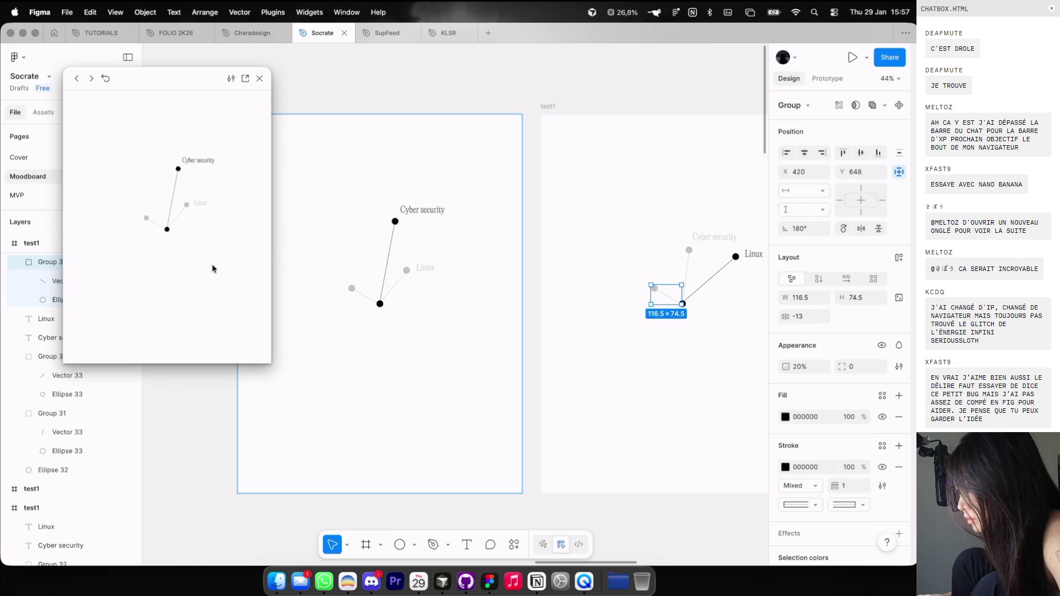
{"action": "scroll", "coordinate": [677, 294], "scroll_direction": "up", "scroll_amount": 3}
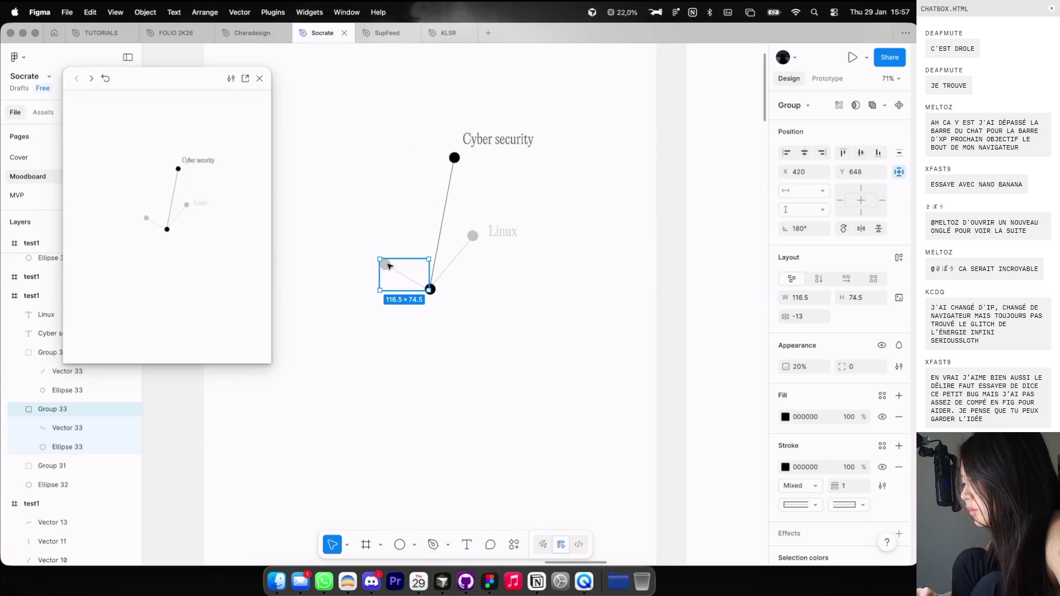
Extend the outer end of the first frame's new branch line slightly further out.
{"action": "scroll", "coordinate": [388, 266], "scroll_direction": "up", "scroll_amount": 3}
{"action": "double_click", "coordinate": [385, 265]}
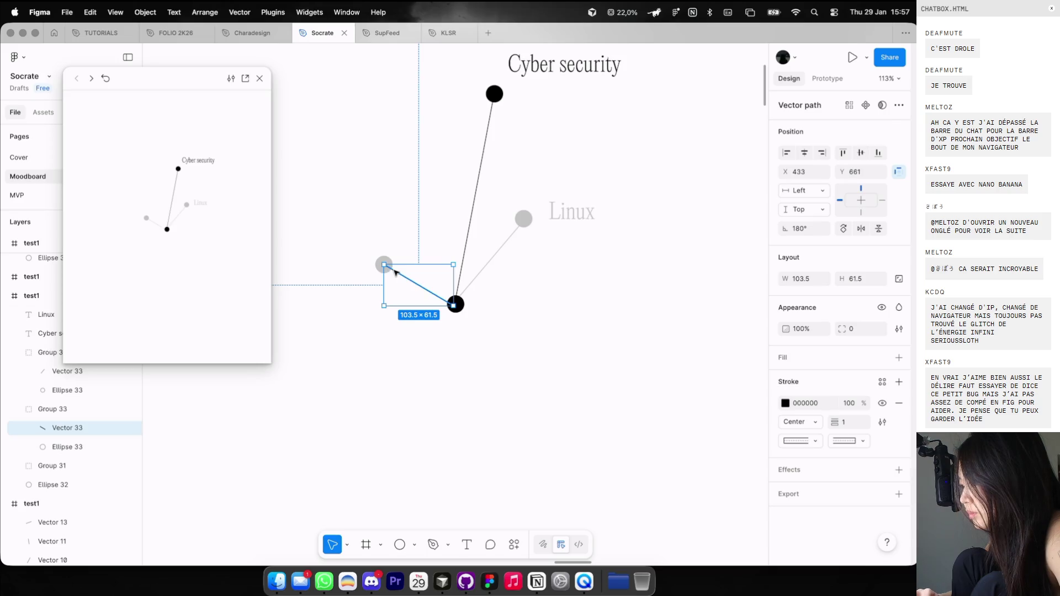
{"action": "double_click", "coordinate": [395, 272]}
{"action": "mouse_move", "coordinate": [384, 265]}
{"action": "left_mouse_down"}
{"action": "mouse_move", "coordinate": [389, 241]}
{"action": "mouse_move", "coordinate": [384, 248]}
{"action": "left_mouse_up"}
{"action": "double_click", "coordinate": [381, 265]}
{"action": "left_click", "coordinate": [429, 296]}
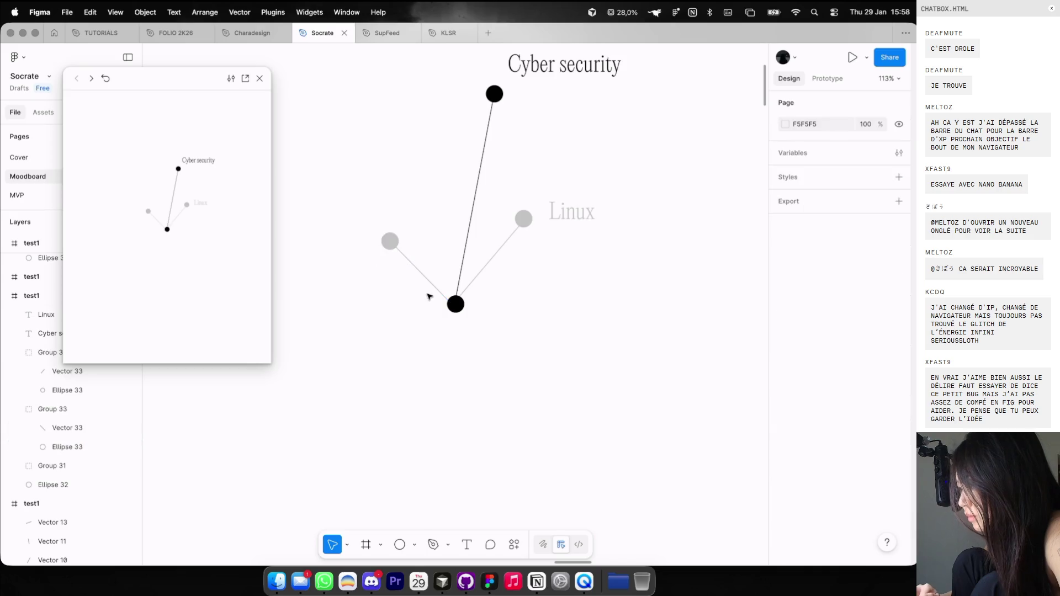
Delete the new branch group, then restore it with undo.
{"action": "left_click", "coordinate": [409, 253]}
{"action": "scroll", "coordinate": [392, 247], "scroll_direction": "down", "scroll_amount": 10}
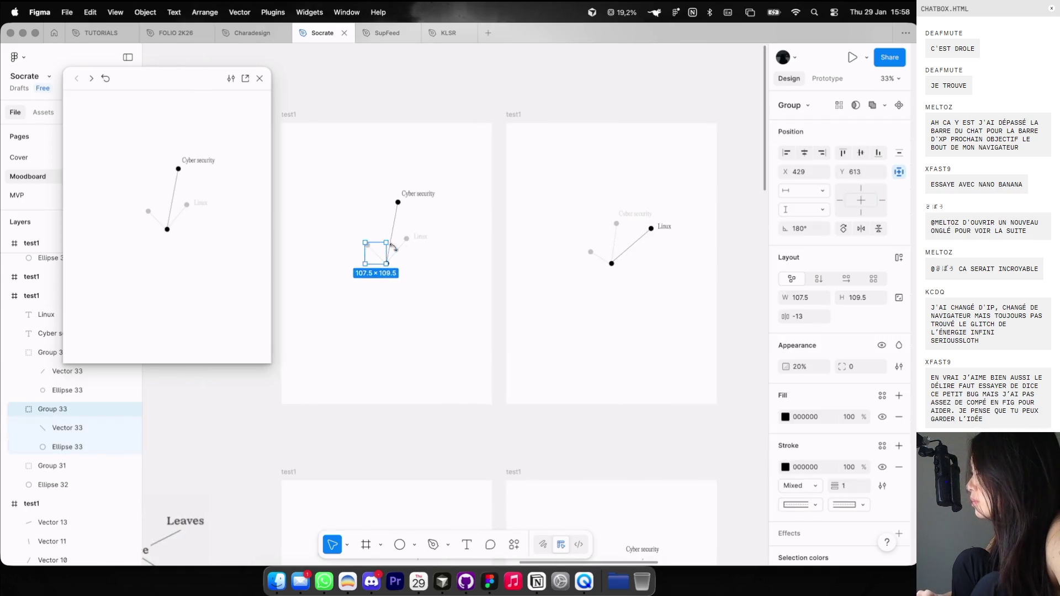
{"action": "scroll", "coordinate": [562, 301], "scroll_direction": "right", "scroll_amount": 3}
{"action": "key", "text": "Delete"}
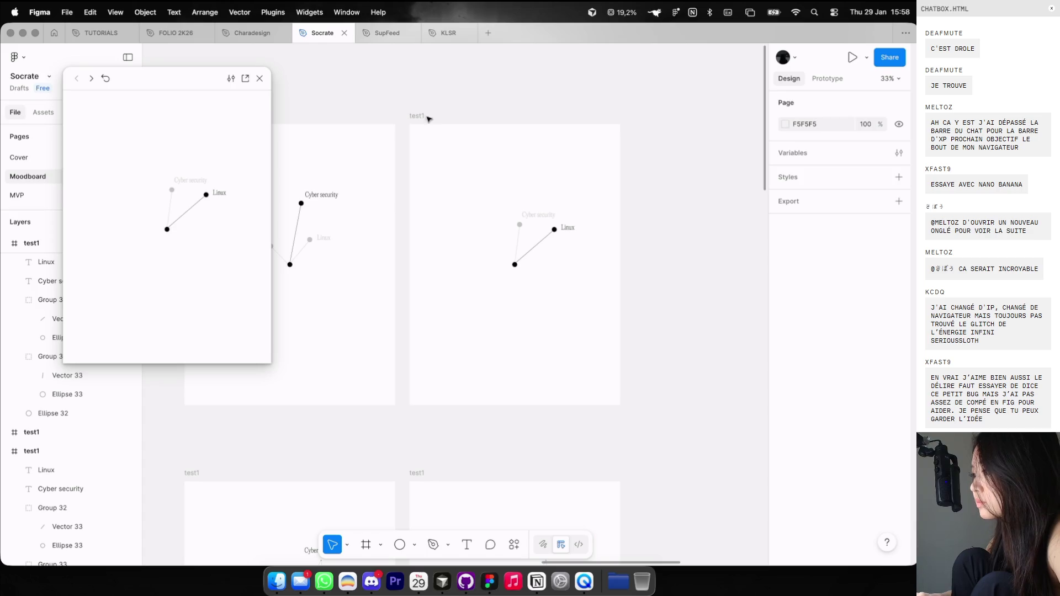
{"action": "key", "text": "ctrl+z"}
{"action": "scroll", "coordinate": [501, 249], "scroll_direction": "up", "scroll_amount": 5}
{"action": "key", "text": "Escape"}
Set the faint branch in the second frame to 100% opacity.
{"action": "left_click", "coordinate": [476, 271]}
{"action": "key", "text": "0"}
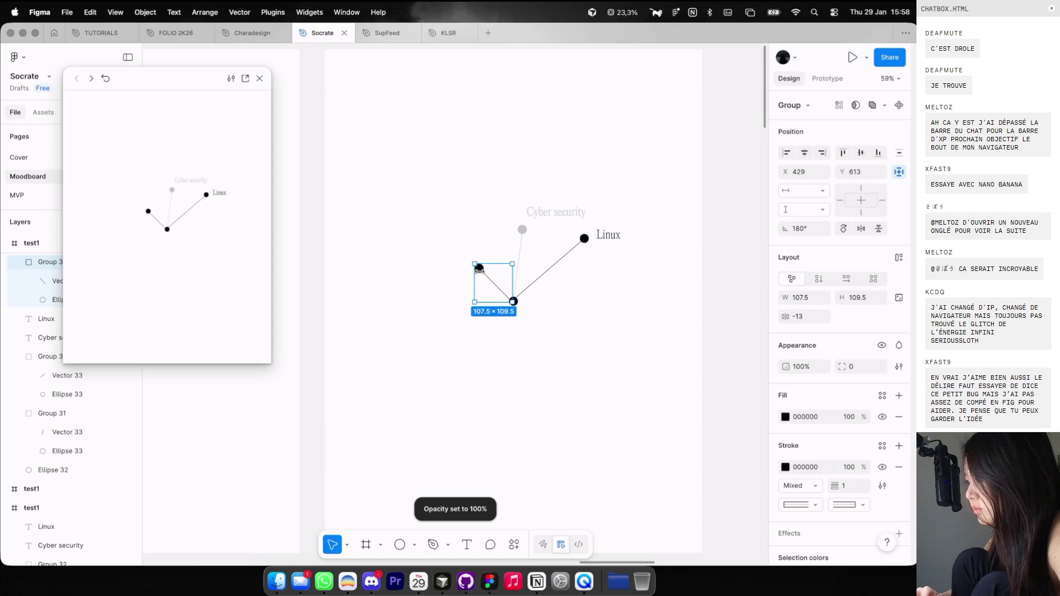
{"action": "scroll", "coordinate": [478, 269], "scroll_direction": "up", "scroll_amount": 2}
{"action": "double_click", "coordinate": [478, 269]}
{"action": "key", "text": "Escape"}
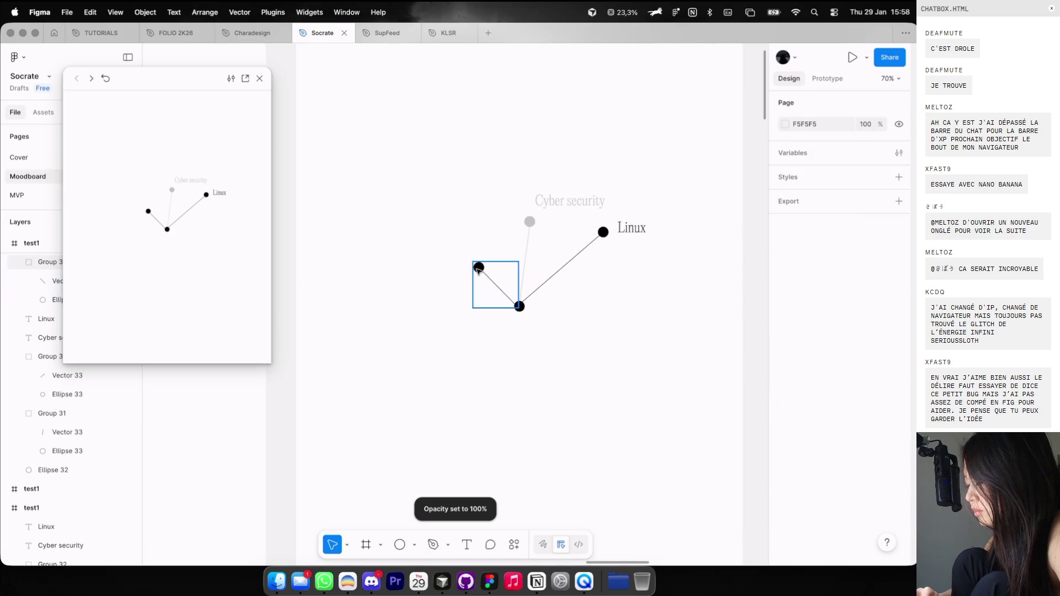
{"action": "left_click", "coordinate": [479, 269]}
Stretch the branch line upward and move its dot to the new top end.
{"action": "scroll", "coordinate": [478, 269], "scroll_direction": "up", "scroll_amount": 2}
{"action": "mouse_move", "coordinate": [466, 249]}
{"action": "left_mouse_down"}
{"action": "mouse_move", "coordinate": [455, 164]}
{"action": "mouse_move", "coordinate": [463, 181]}
{"action": "left_mouse_up"}
{"action": "left_click", "coordinate": [443, 251]}
{"action": "left_click", "coordinate": [479, 268]}
{"action": "left_click", "coordinate": [479, 269]}
{"action": "left_click_drag", "start_coordinate": [479, 271], "coordinate": [468, 186]}
{"action": "left_click", "coordinate": [525, 135]}
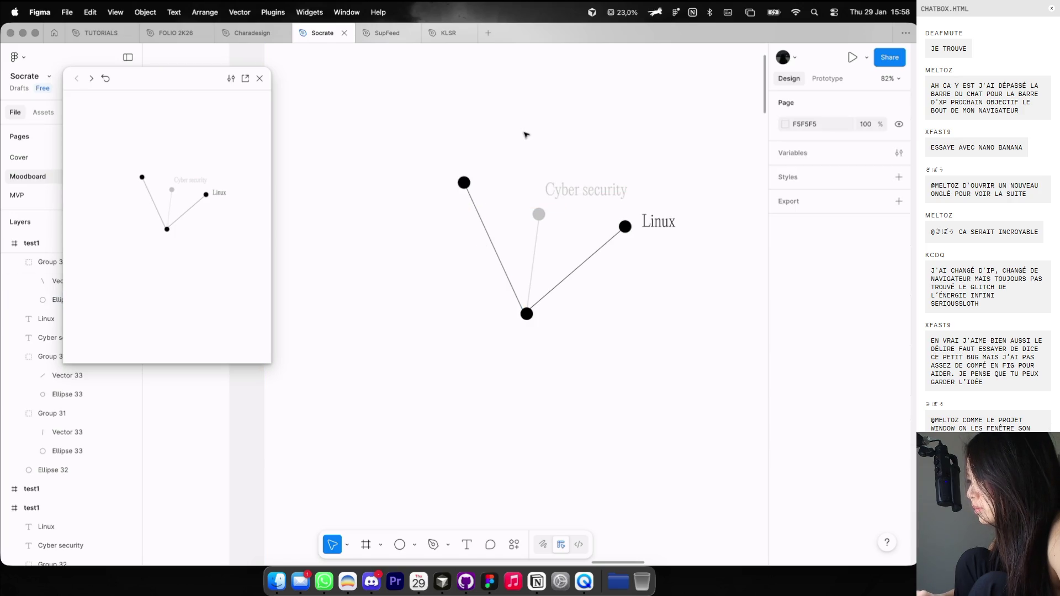
Paste the Programation label into the upper test1 frame.
{"action": "scroll", "coordinate": [524, 134], "scroll_direction": "down", "scroll_amount": 6}
{"action": "scroll", "coordinate": [467, 430], "scroll_direction": "up", "scroll_amount": 3}
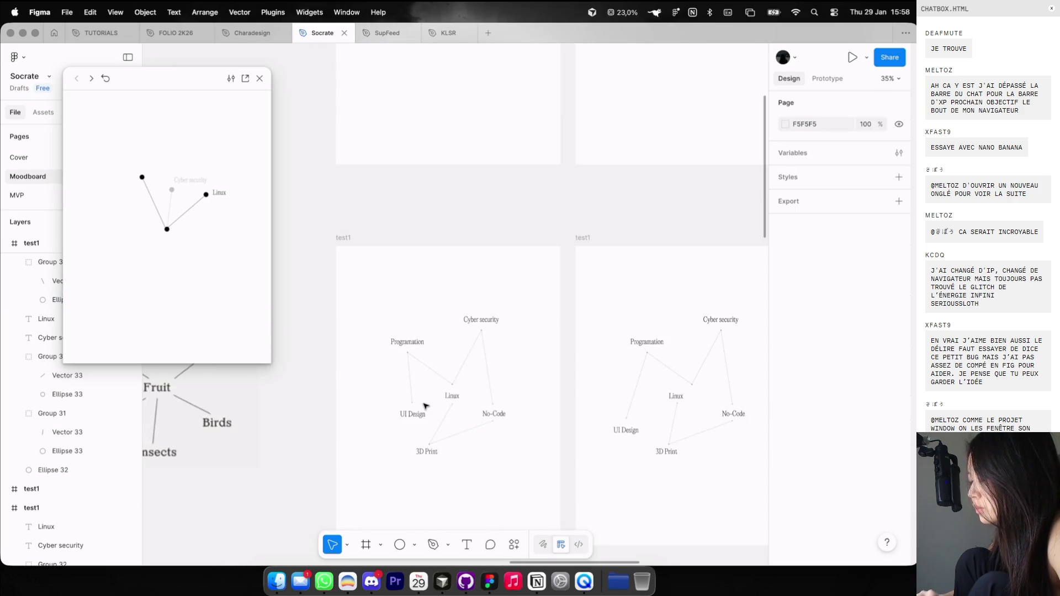
{"action": "scroll", "coordinate": [467, 431], "scroll_direction": "up", "scroll_amount": 2}
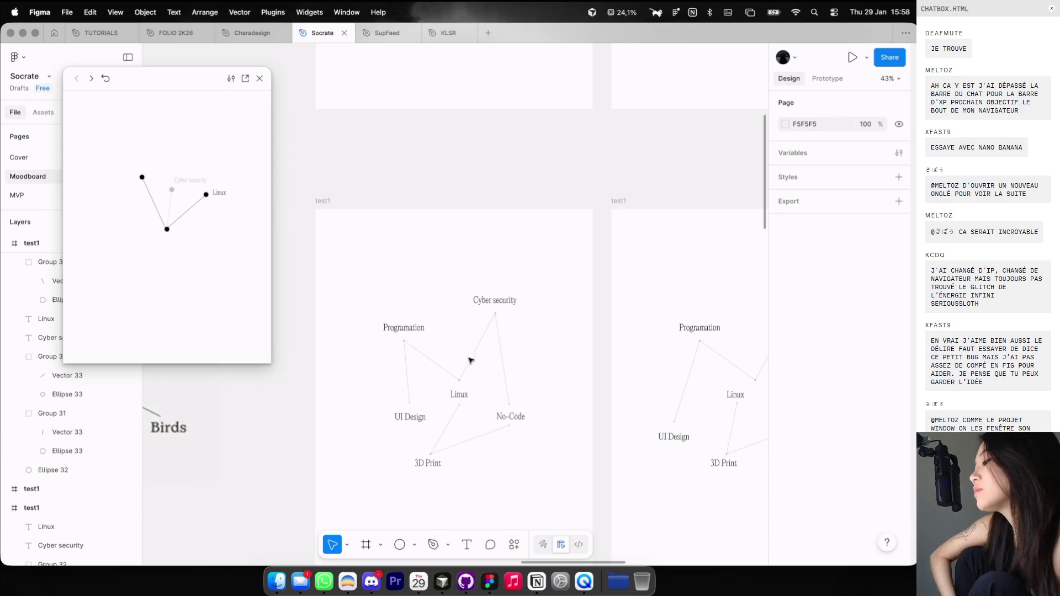
{"action": "left_click", "coordinate": [404, 326]}
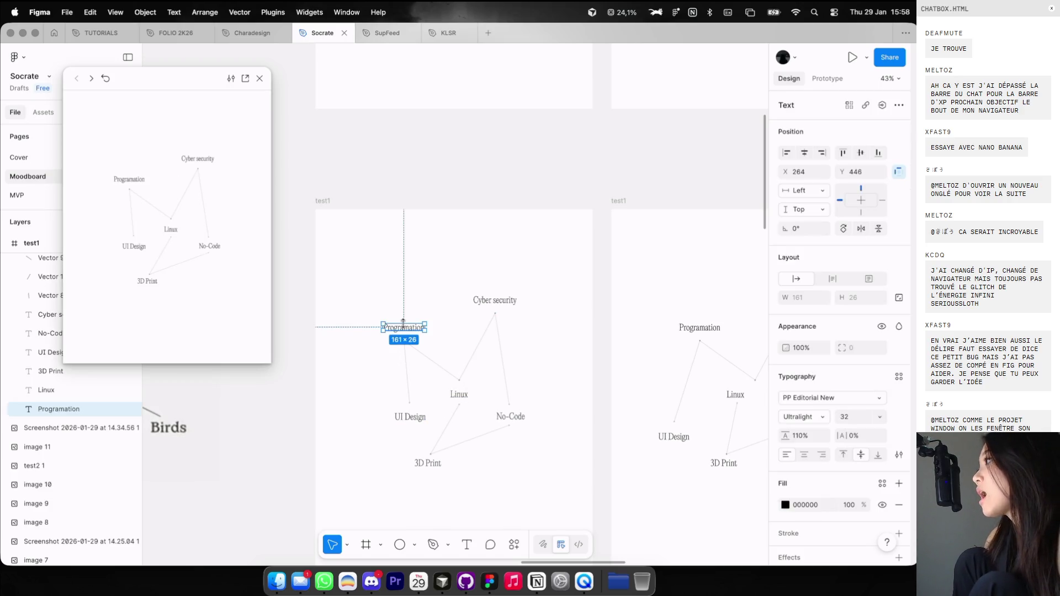
{"action": "scroll", "coordinate": [404, 324], "scroll_direction": "up", "scroll_amount": 5}
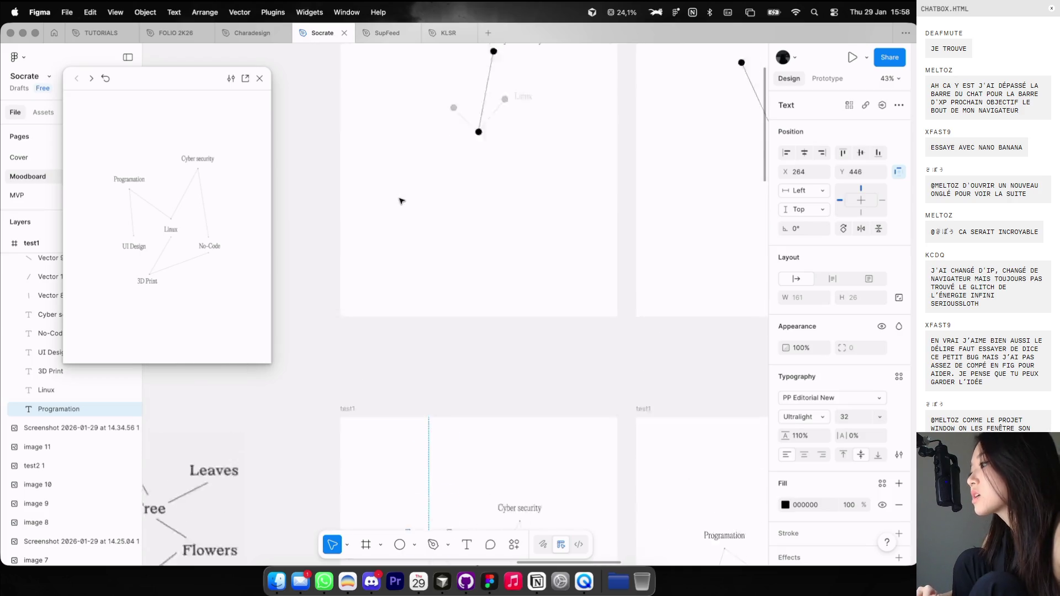
{"action": "scroll", "coordinate": [398, 201], "scroll_direction": "up", "scroll_amount": 5}
{"action": "left_click", "coordinate": [489, 260]}
{"action": "key", "text": "ctrl+v"}
Place Programation beside the new branch dot and fade it to 20% opacity.
{"action": "scroll", "coordinate": [486, 249], "scroll_direction": "up", "scroll_amount": 3}
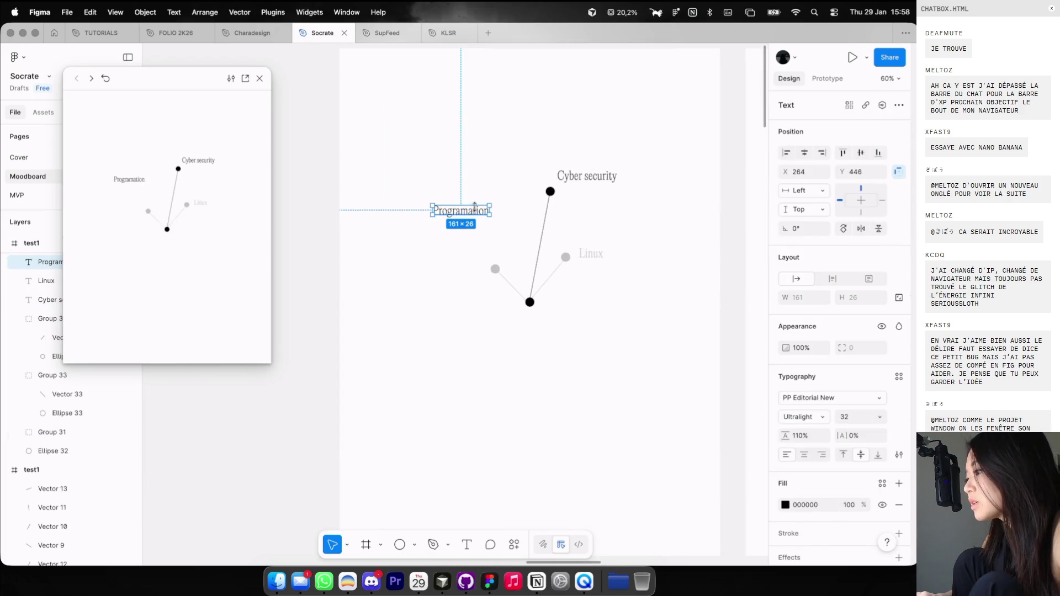
{"action": "left_click", "coordinate": [588, 255]}
{"action": "scroll", "coordinate": [511, 247], "scroll_direction": "up", "scroll_amount": 3}
{"action": "left_click_drag", "start_coordinate": [473, 203], "coordinate": [502, 255]}
{"action": "key", "text": "2"}
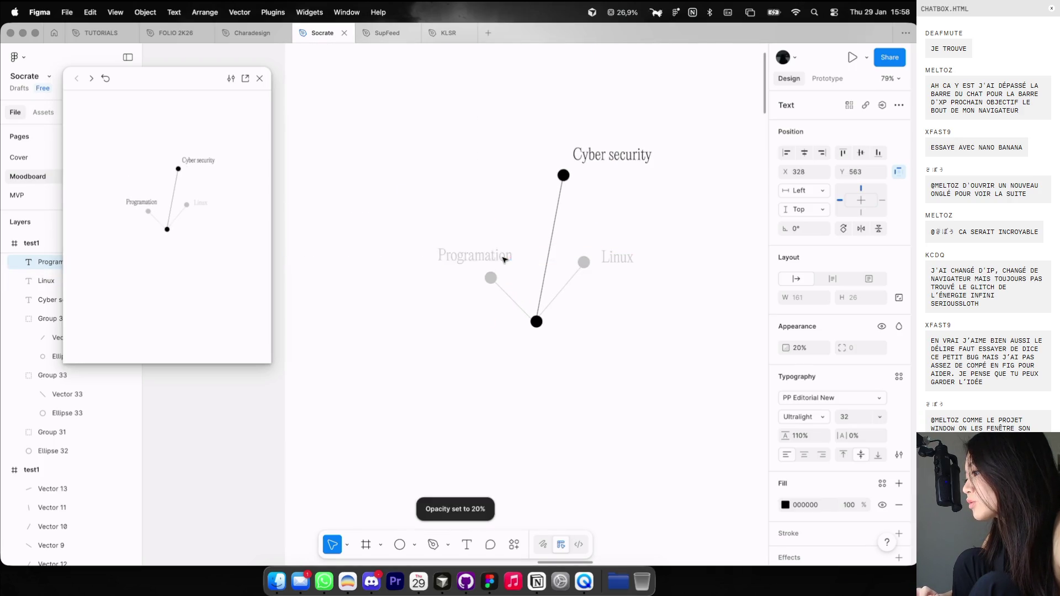
{"action": "left_click", "coordinate": [511, 227]}
{"action": "scroll", "coordinate": [511, 228], "scroll_direction": "down", "scroll_amount": 3}
{"action": "left_click", "coordinate": [485, 239]}
{"action": "scroll", "coordinate": [441, 262], "scroll_direction": "up", "scroll_amount": 2}
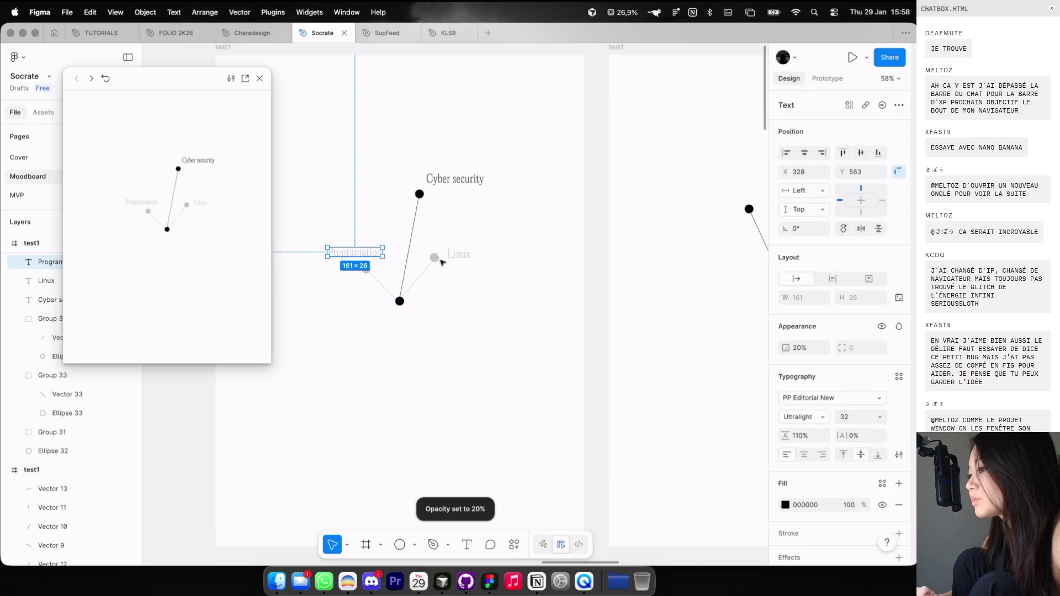
{"action": "left_click_drag", "start_coordinate": [374, 252], "coordinate": [359, 252]}
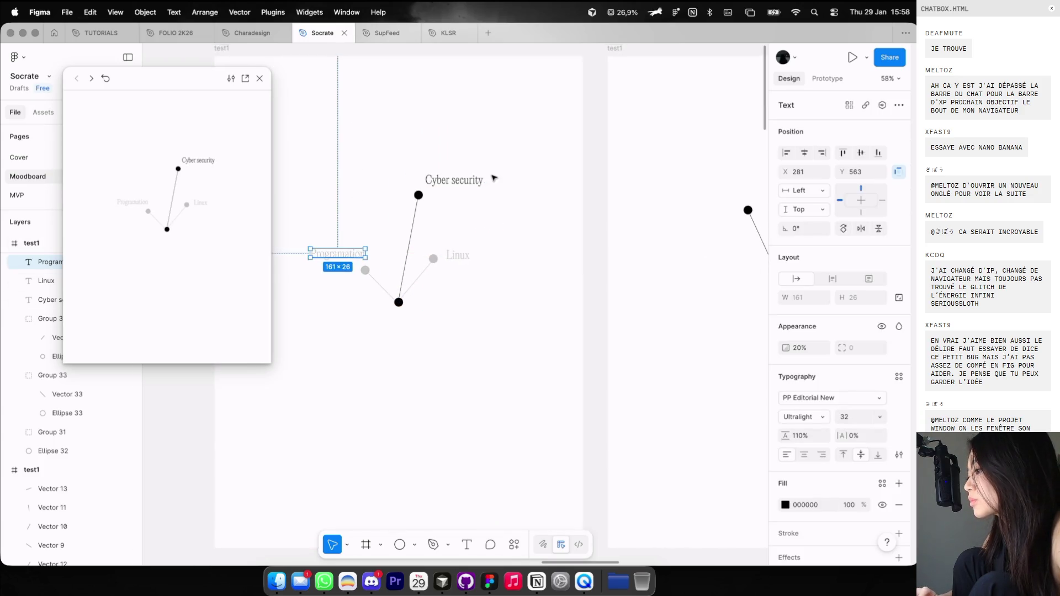
{"action": "scroll", "coordinate": [478, 164], "scroll_direction": "up", "scroll_amount": 4}
{"action": "scroll", "coordinate": [478, 164], "scroll_direction": "right", "scroll_amount": 5}
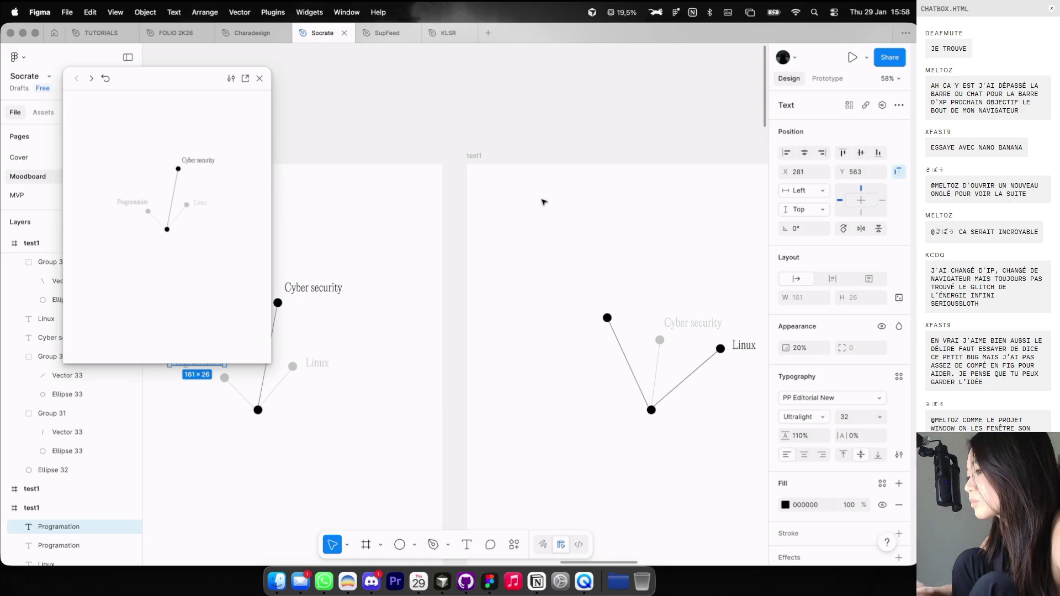
Move Programation into the right test1 frame at full opacity beside the top branch dot.
{"action": "key", "text": "ctrl+x"}
{"action": "left_click", "coordinate": [479, 156]}
{"action": "key", "text": "ctrl+v"}
{"action": "key", "text": "0"}
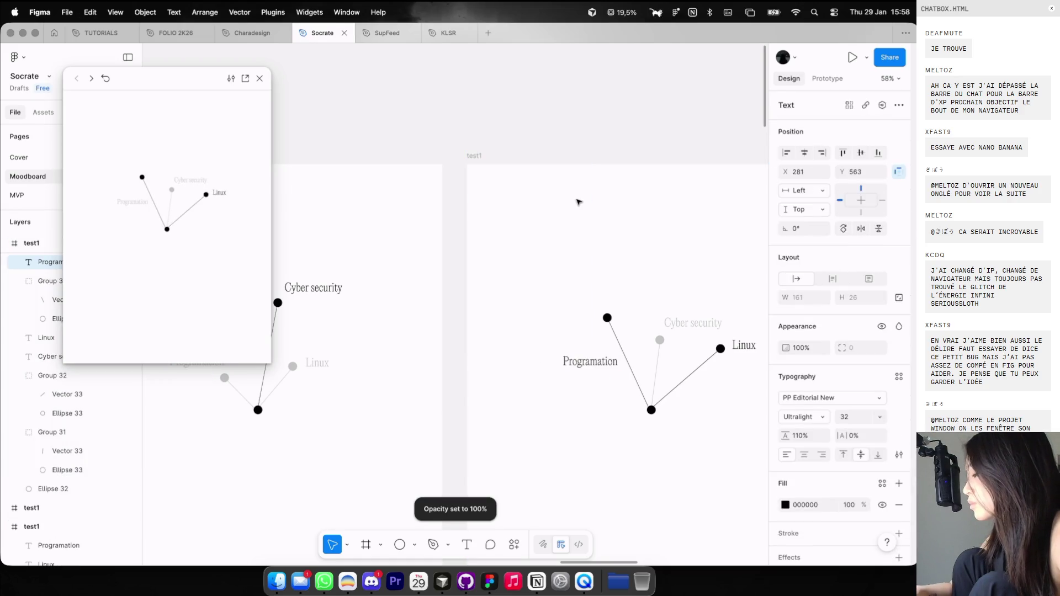
{"action": "scroll", "coordinate": [598, 386], "scroll_direction": "up", "scroll_amount": 2}
{"action": "left_click_drag", "start_coordinate": [599, 358], "coordinate": [586, 285]}
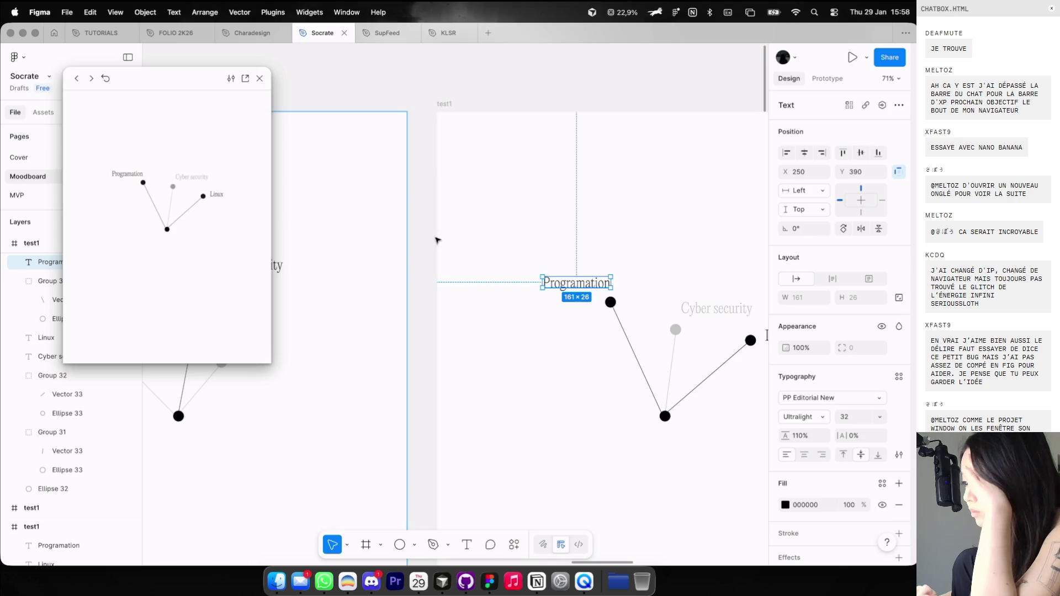
{"action": "key", "text": "minus"}
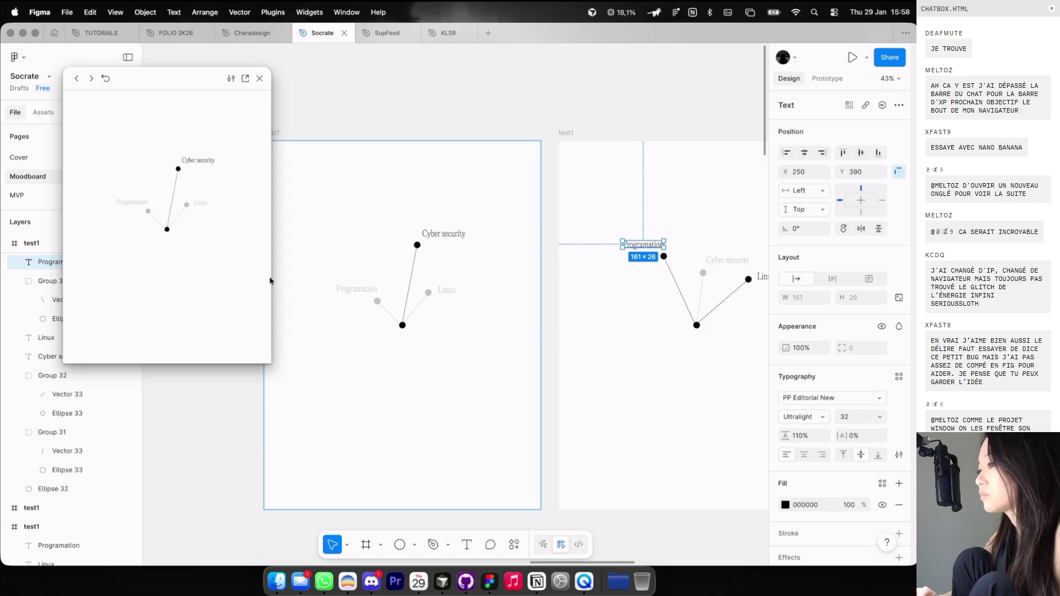
{"action": "key", "text": "shift+p"}
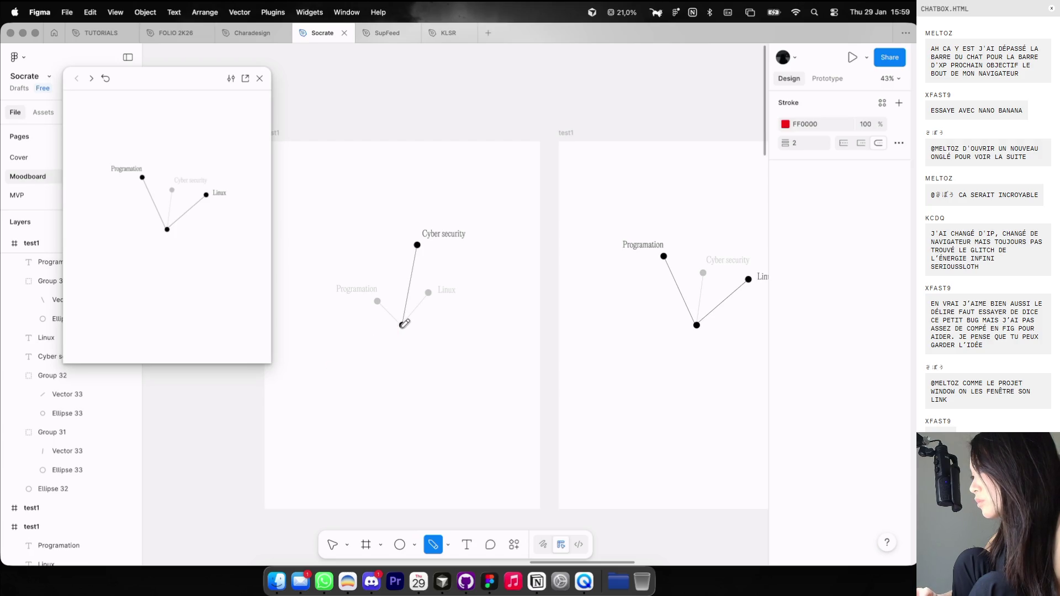
Sketch two guide lines, straight down and down-right, from the central node.
{"action": "left_click_drag", "start_coordinate": [402, 325], "coordinate": [402, 386]}
{"action": "left_click_drag", "start_coordinate": [407, 327], "coordinate": [424, 361]}
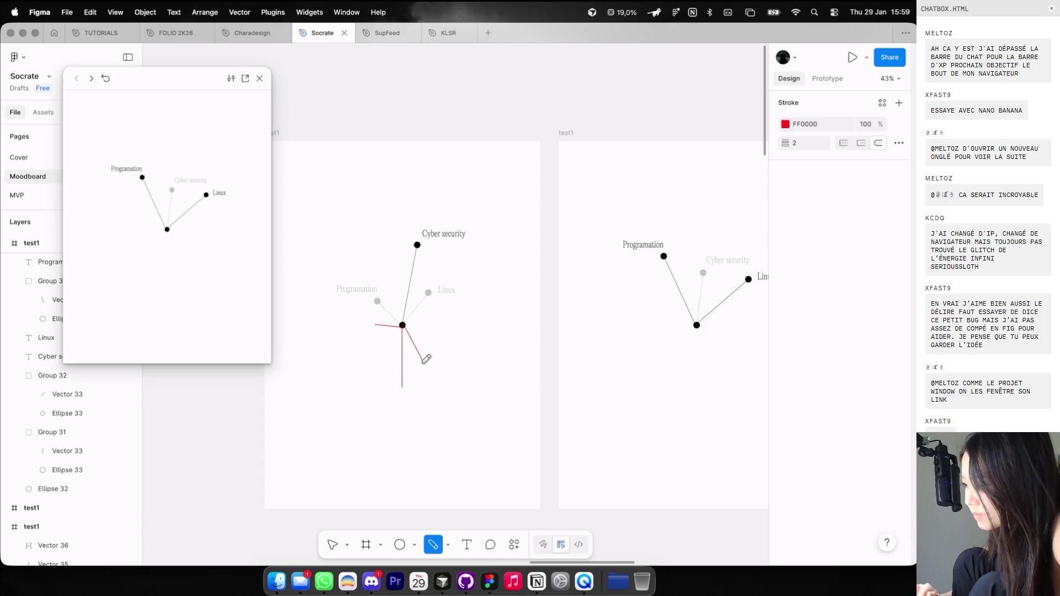
{"action": "scroll", "coordinate": [474, 330], "scroll_direction": "down", "scroll_amount": 3}
{"action": "scroll", "coordinate": [474, 331], "scroll_direction": "down", "scroll_amount": 2}
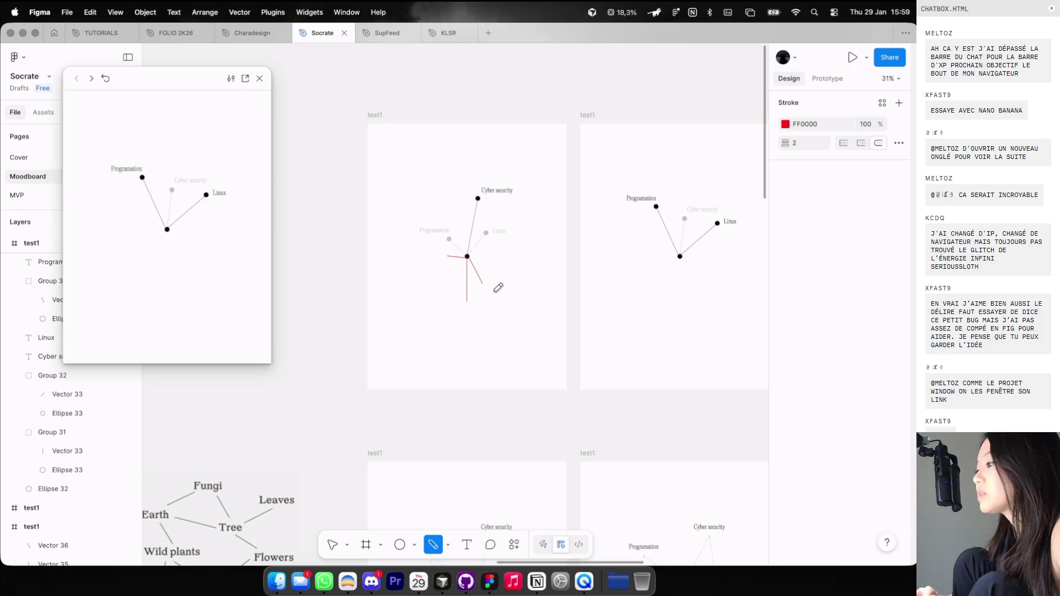
{"action": "key", "text": "Escape"}
{"action": "scroll", "coordinate": [466, 251], "scroll_direction": "up", "scroll_amount": 3}
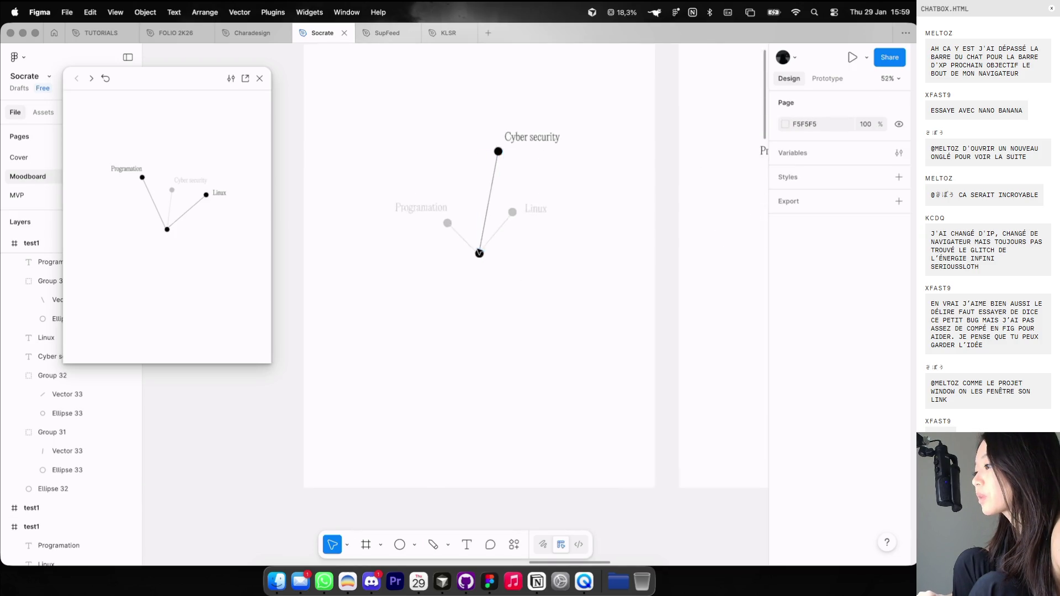
{"action": "scroll", "coordinate": [470, 246], "scroll_direction": "up", "scroll_amount": 3}
Duplicate the faded Programation branch and rotate the copy to point down-left, adjusting its line end.
{"action": "left_click", "coordinate": [469, 245]}
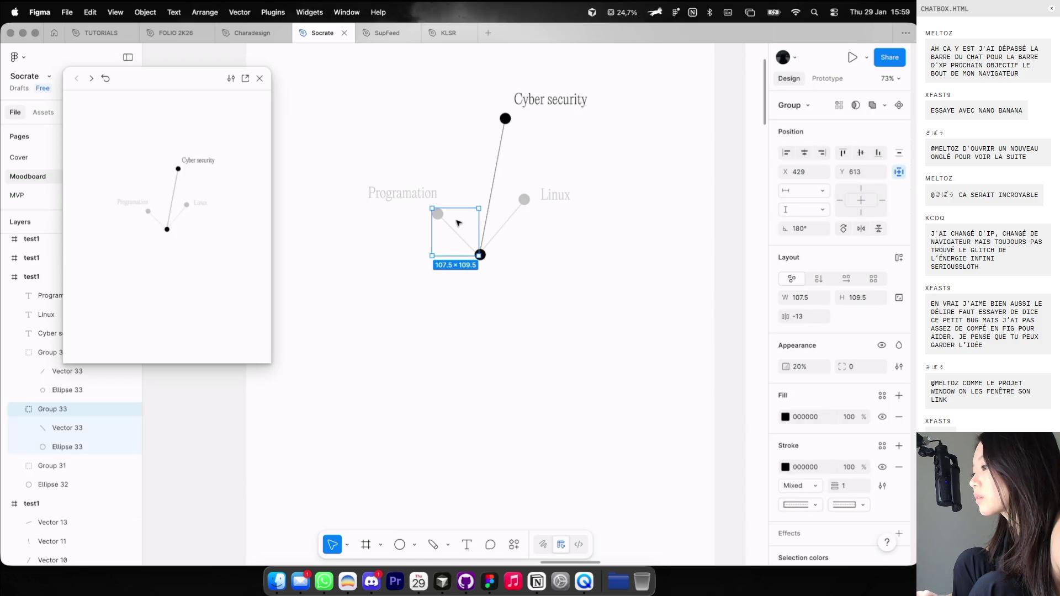
{"action": "key", "text": "super+d"}
{"action": "left_click_drag", "start_coordinate": [428, 208], "coordinate": [458, 280]}
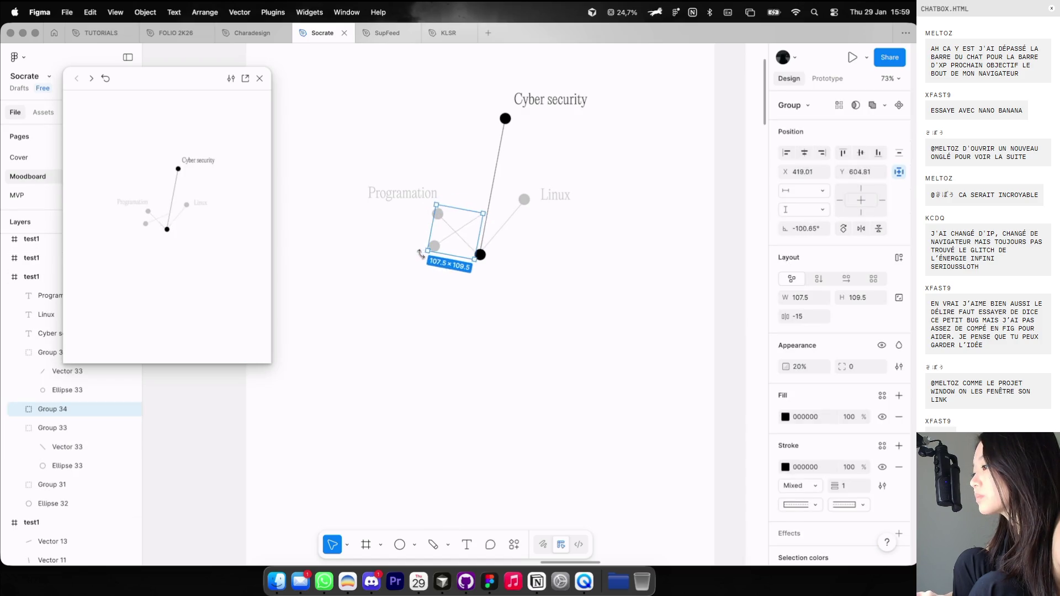
{"action": "scroll", "coordinate": [458, 273], "scroll_direction": "up", "scroll_amount": 5}
{"action": "left_click", "coordinate": [462, 273]}
{"action": "scroll", "coordinate": [461, 274], "scroll_direction": "down", "scroll_amount": 3}
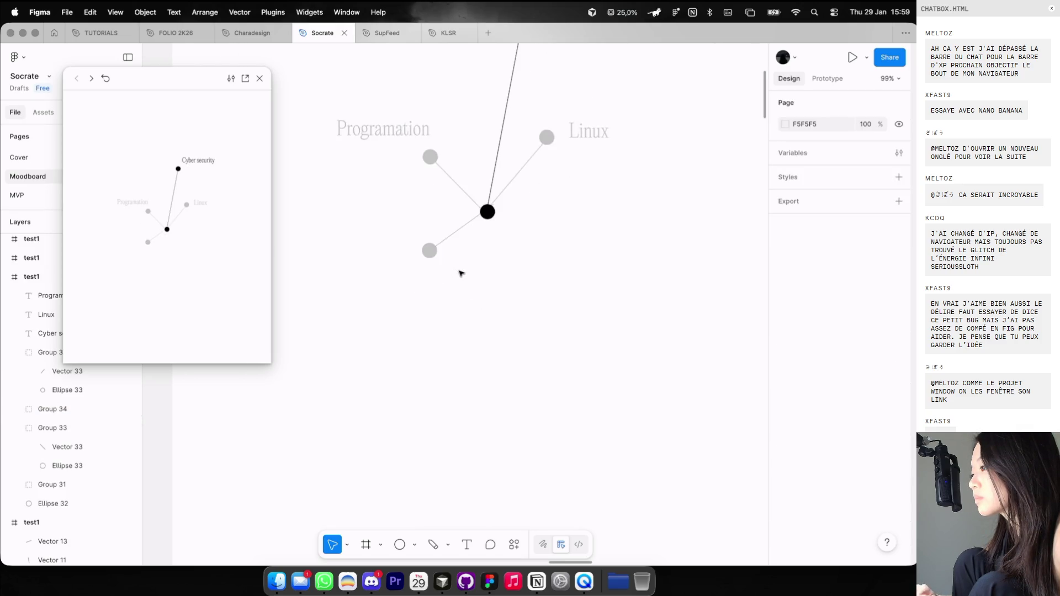
{"action": "left_click", "coordinate": [470, 259]}
{"action": "scroll", "coordinate": [444, 299], "scroll_direction": "down", "scroll_amount": 3}
{"action": "scroll", "coordinate": [445, 292], "scroll_direction": "up", "scroll_amount": 1}
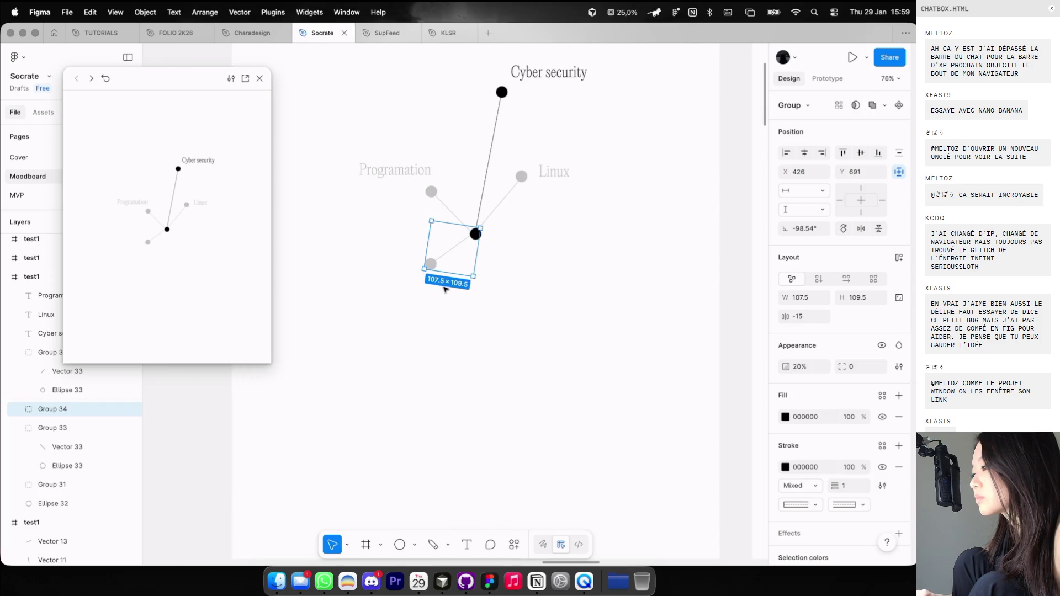
{"action": "double_click", "coordinate": [455, 254]}
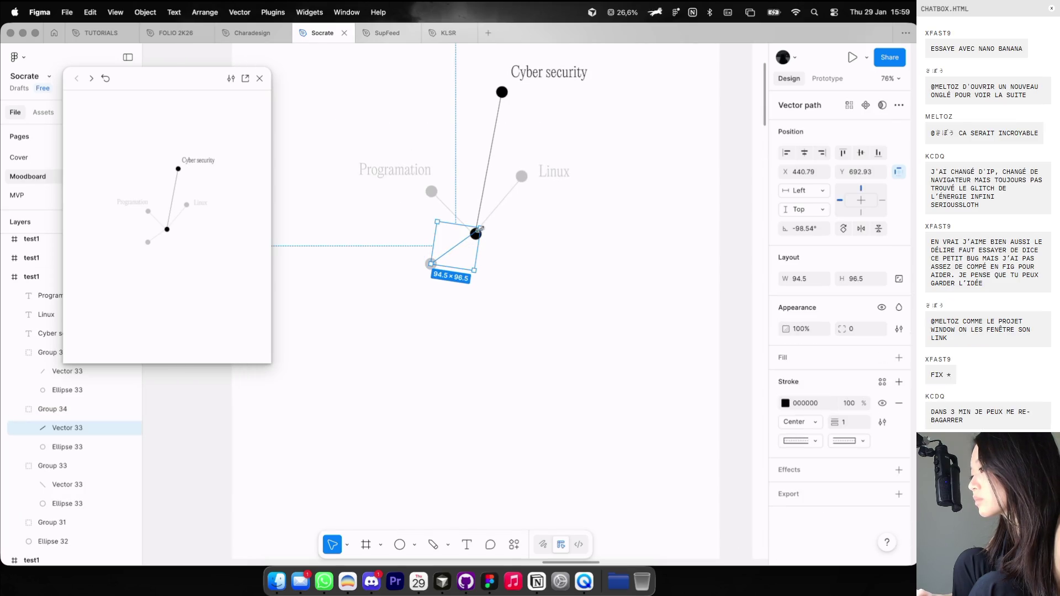
{"action": "left_click_drag", "start_coordinate": [430, 264], "coordinate": [439, 282]}
{"action": "scroll", "coordinate": [433, 266], "scroll_direction": "up", "scroll_amount": 3}
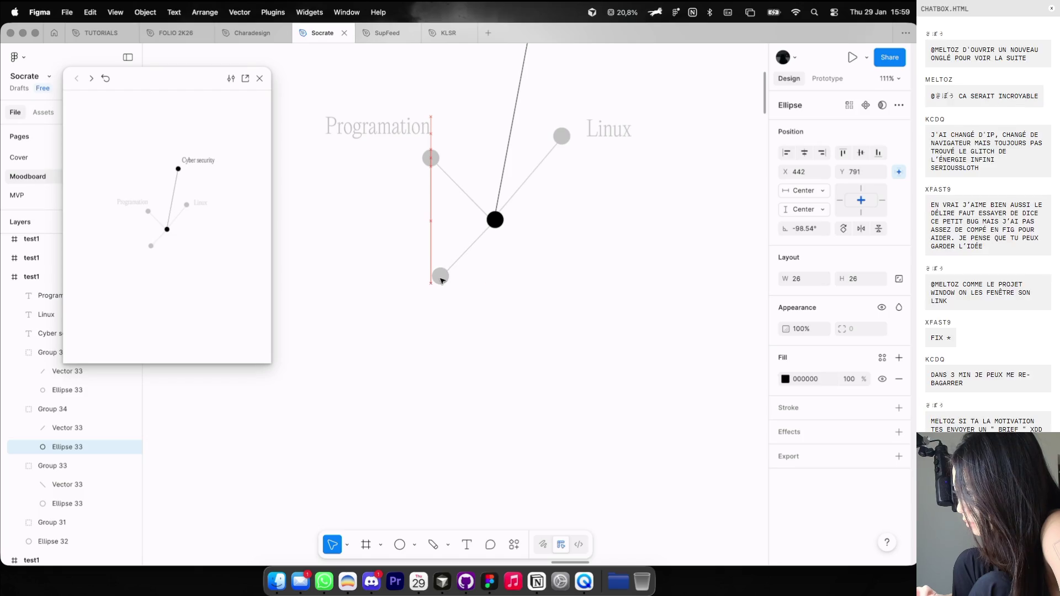
{"action": "left_click", "coordinate": [463, 309]}
Duplicate that branch into a second one hanging straight down, lengthening its line and circle.
{"action": "left_click", "coordinate": [452, 271]}
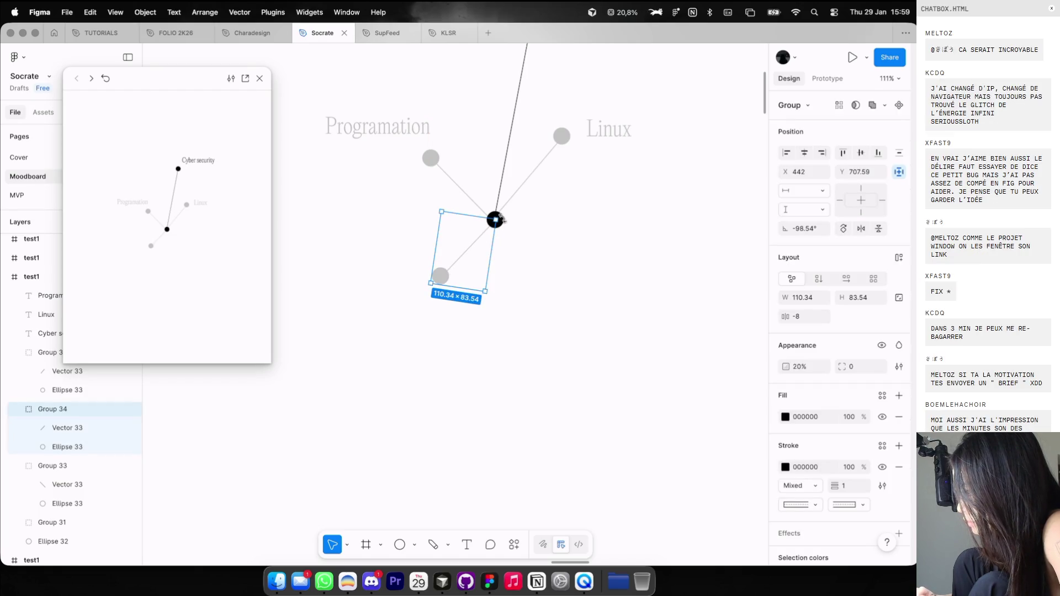
{"action": "left_click_drag", "start_coordinate": [501, 219], "coordinate": [506, 224]}
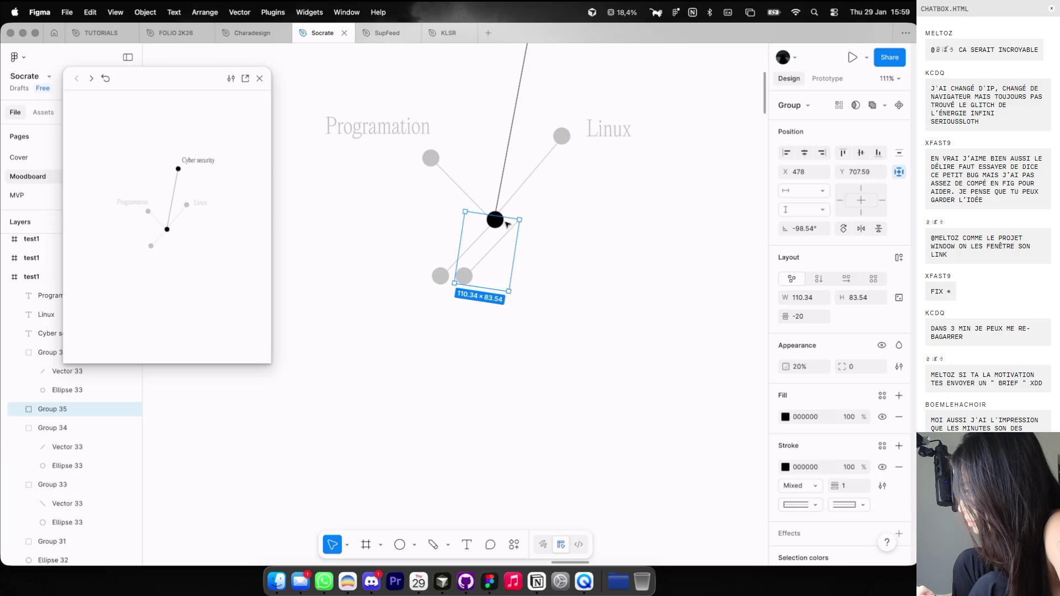
{"action": "key", "text": "ctrl+z"}
{"action": "key", "text": "ctrl+z"}
{"action": "key", "text": "ctrl+shift+z"}
{"action": "key", "text": "ctrl+shift+z"}
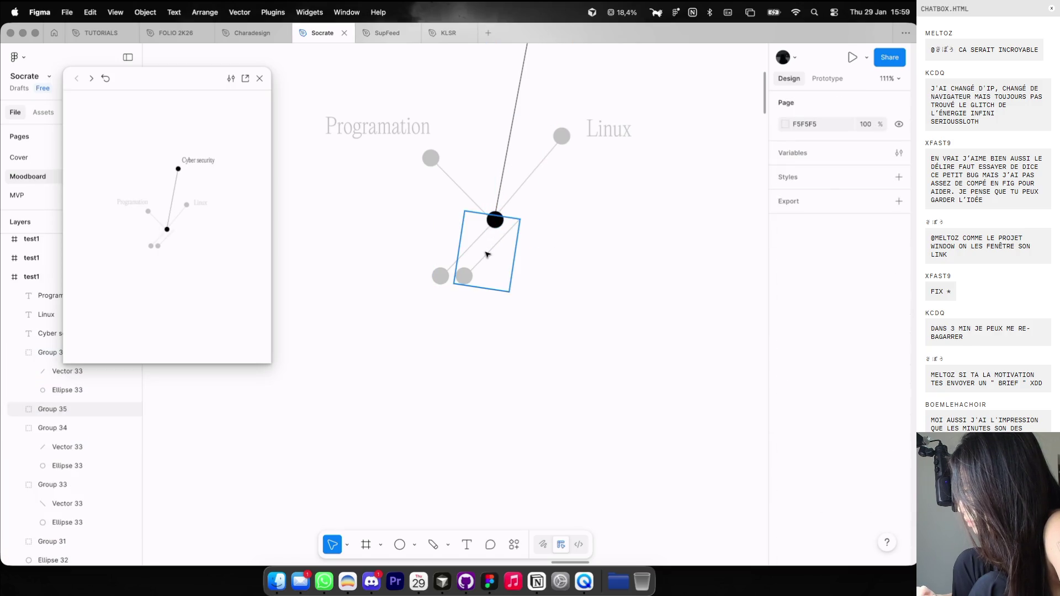
{"action": "left_click_drag", "start_coordinate": [525, 217], "coordinate": [479, 206]}
{"action": "left_click_drag", "start_coordinate": [488, 257], "coordinate": [510, 272]}
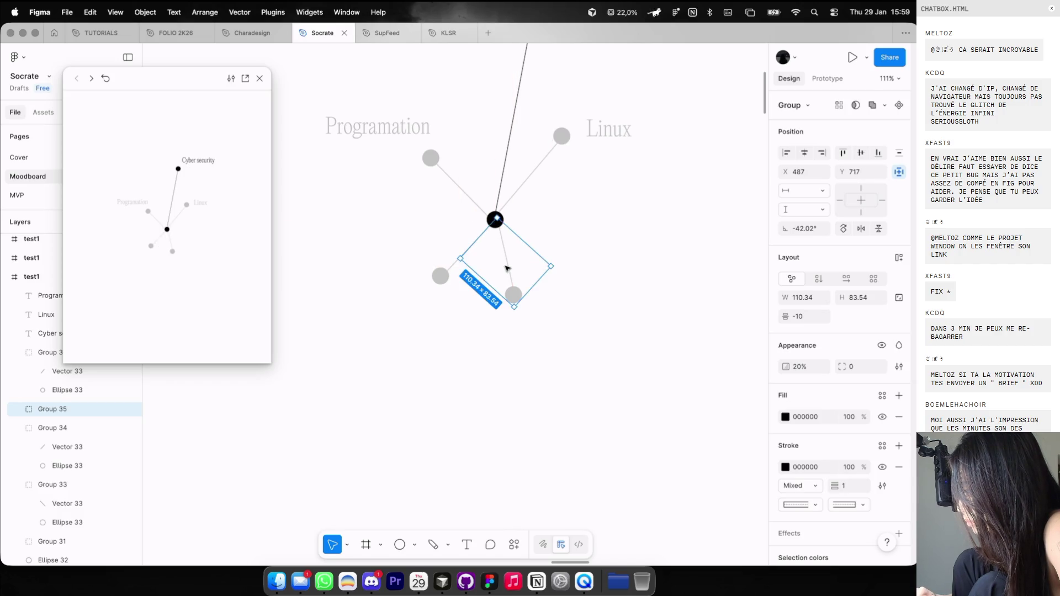
{"action": "double_click", "coordinate": [511, 301]}
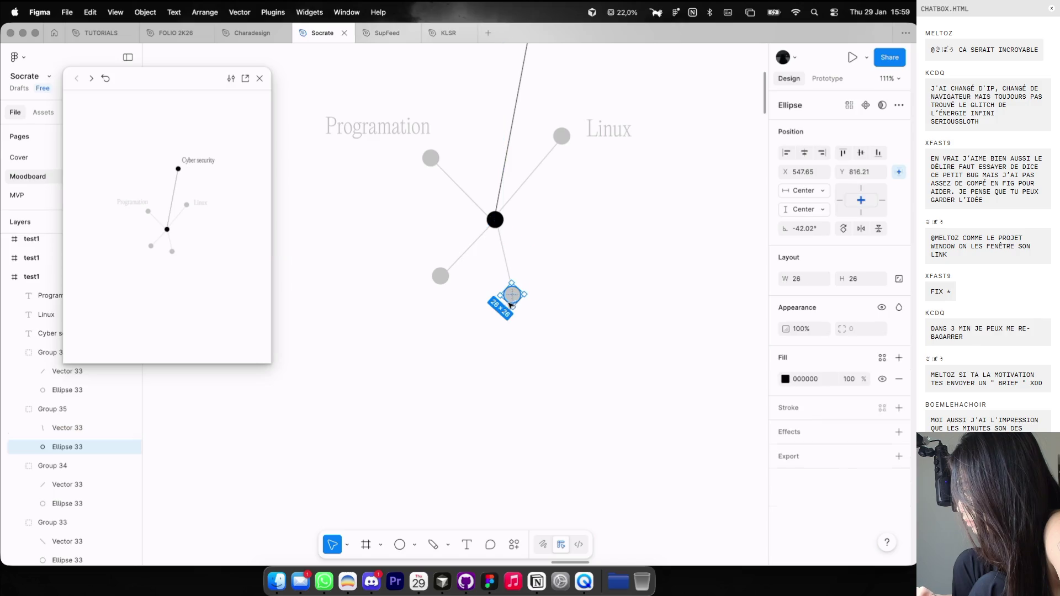
{"action": "left_click_drag", "start_coordinate": [513, 303], "coordinate": [532, 453]}
{"action": "left_click", "coordinate": [513, 290]}
{"action": "left_click_drag", "start_coordinate": [512, 289], "coordinate": [516, 369]}
{"action": "left_click_drag", "start_coordinate": [532, 449], "coordinate": [525, 406]}
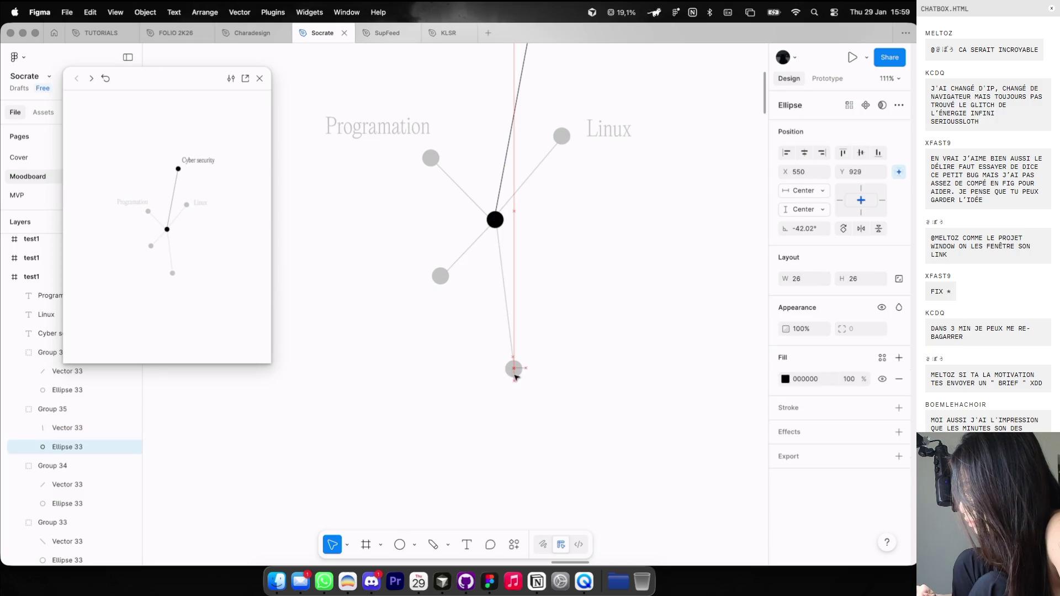
{"action": "key", "text": "Escape"}
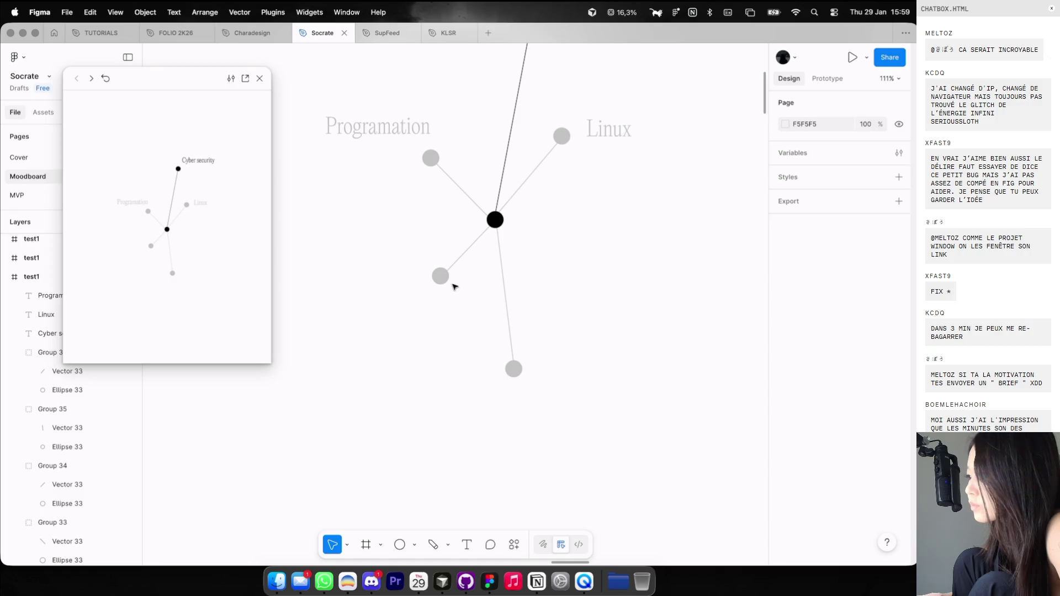
Copy both new lower branches into the second test1 frame.
{"action": "left_click", "coordinate": [448, 275]}
{"action": "scroll", "coordinate": [448, 275], "scroll_direction": "down", "scroll_amount": 3}
{"action": "left_click", "coordinate": [479, 323], "text": "shift"}
{"action": "scroll", "coordinate": [488, 331], "scroll_direction": "down", "scroll_amount": 4}
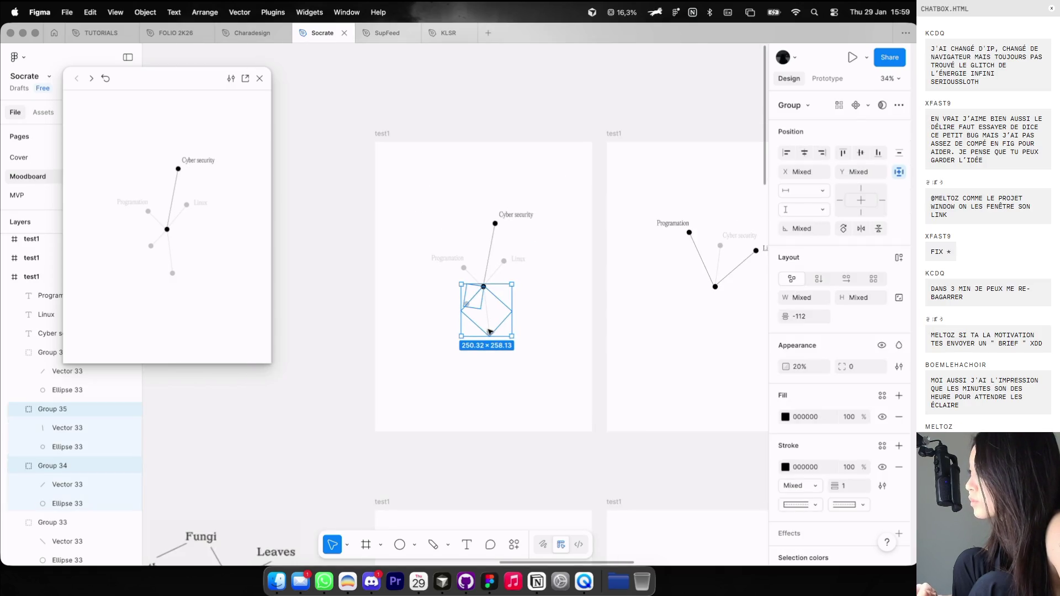
{"action": "scroll", "coordinate": [489, 331], "scroll_direction": "right", "scroll_amount": 3}
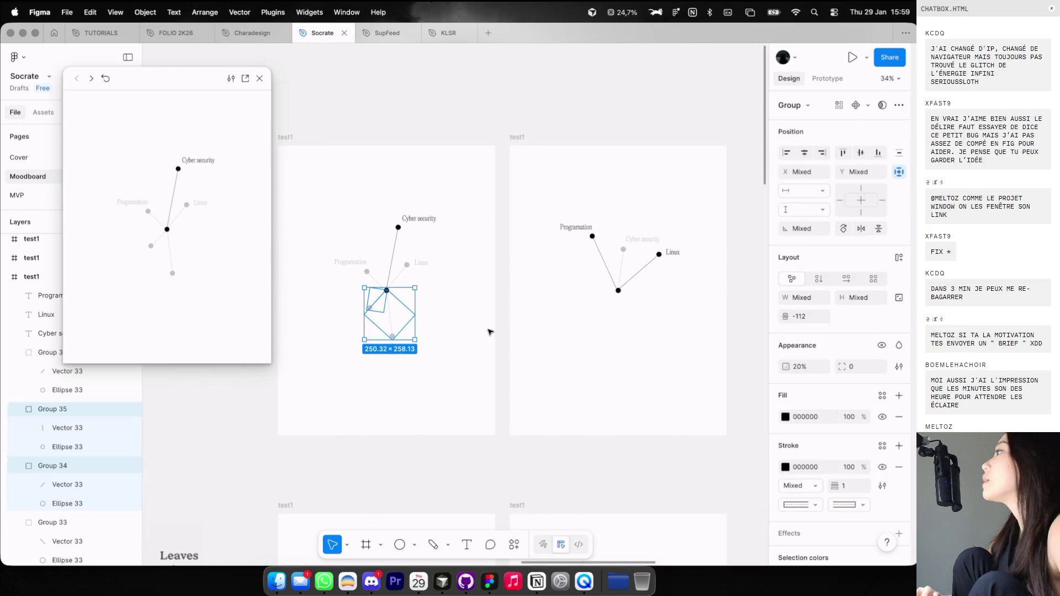
{"action": "scroll", "coordinate": [489, 331], "scroll_direction": "right", "scroll_amount": 2}
{"action": "scroll", "coordinate": [489, 330], "scroll_direction": "down", "scroll_amount": 1}
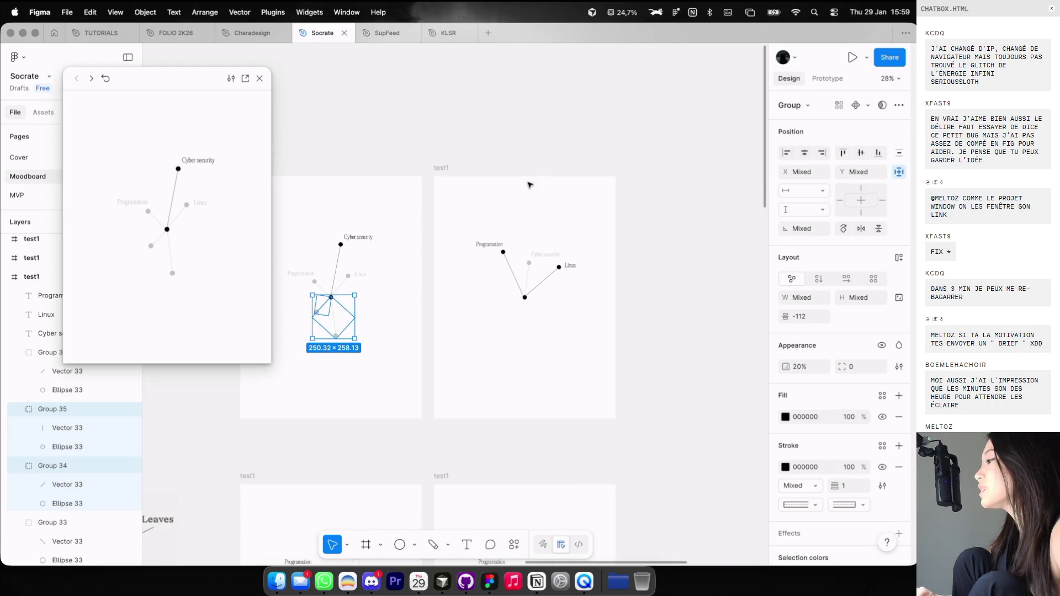
{"action": "left_click", "coordinate": [449, 168]}
{"action": "key", "text": "super+z"}
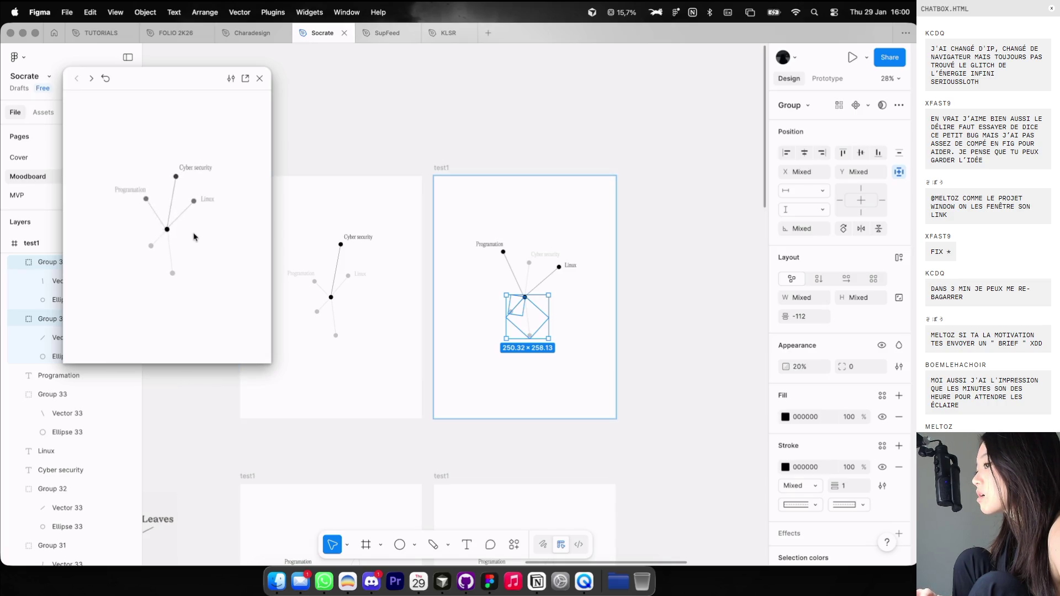
{"action": "left_click", "coordinate": [480, 80]}
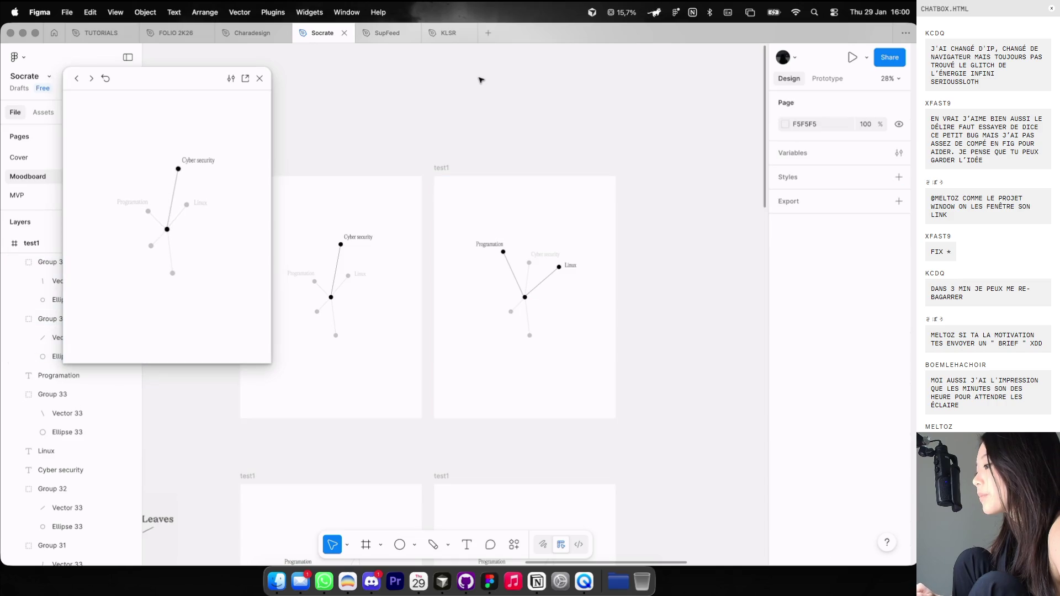
{"action": "scroll", "coordinate": [480, 80], "scroll_direction": "down", "scroll_amount": 2}
Duplicate the second test1 frame to its right and review the middle frame's click interaction.
{"action": "left_click_drag", "start_coordinate": [450, 149], "coordinate": [606, 150], "text": "alt"}
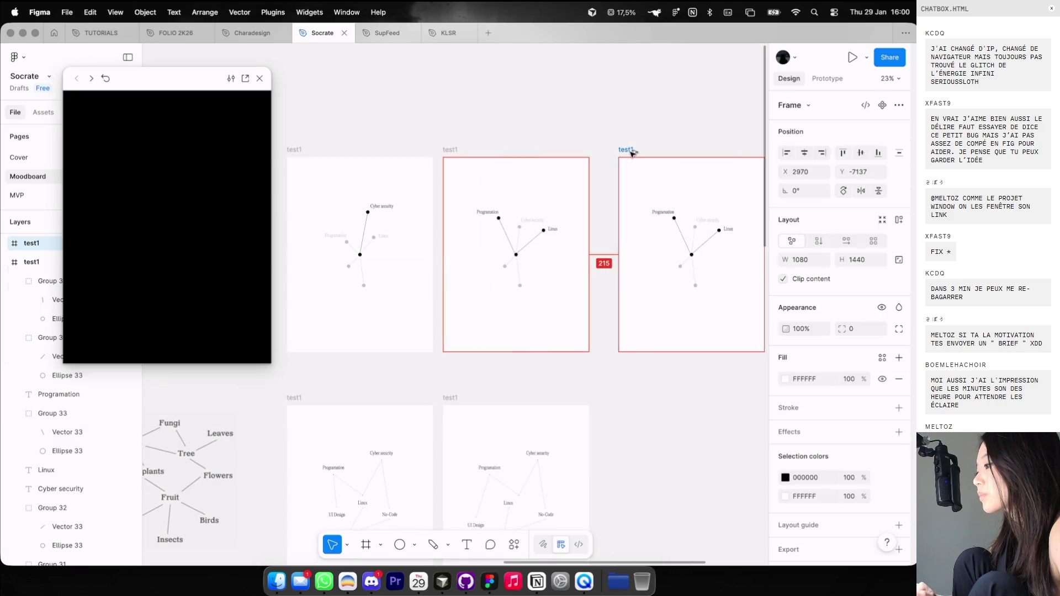
{"action": "left_click", "coordinate": [482, 160]}
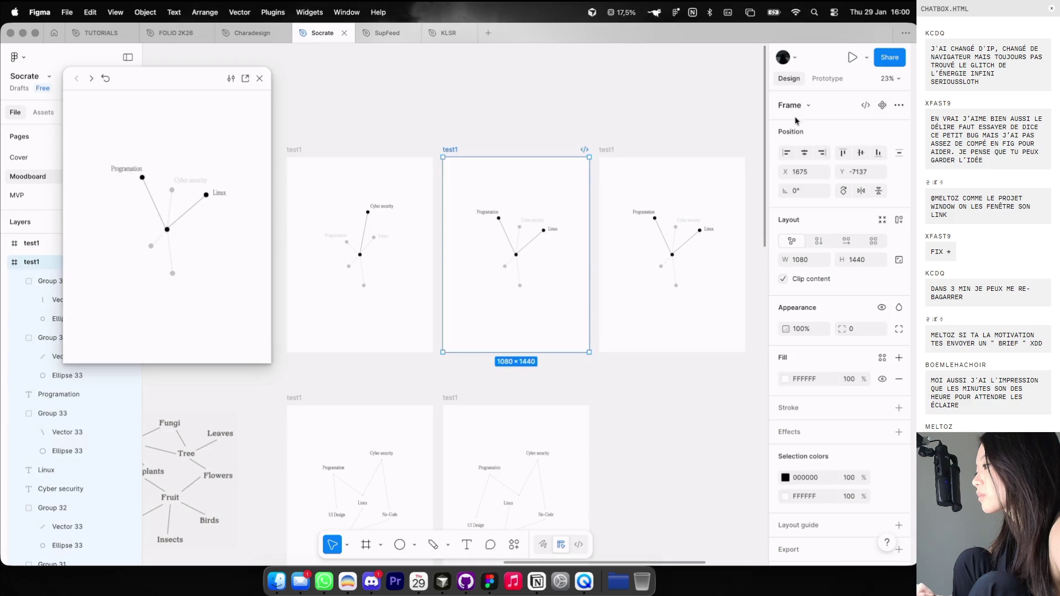
{"action": "left_click", "coordinate": [826, 78]}
{"action": "scroll", "coordinate": [467, 269], "scroll_direction": "up", "scroll_amount": 5}
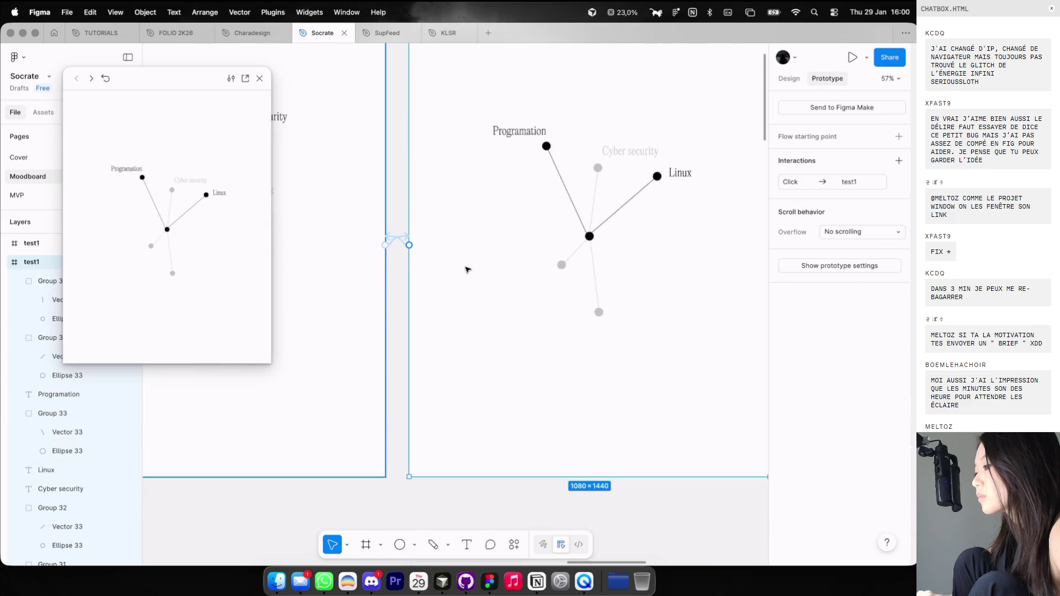
{"action": "scroll", "coordinate": [401, 231], "scroll_direction": "down", "scroll_amount": 2}
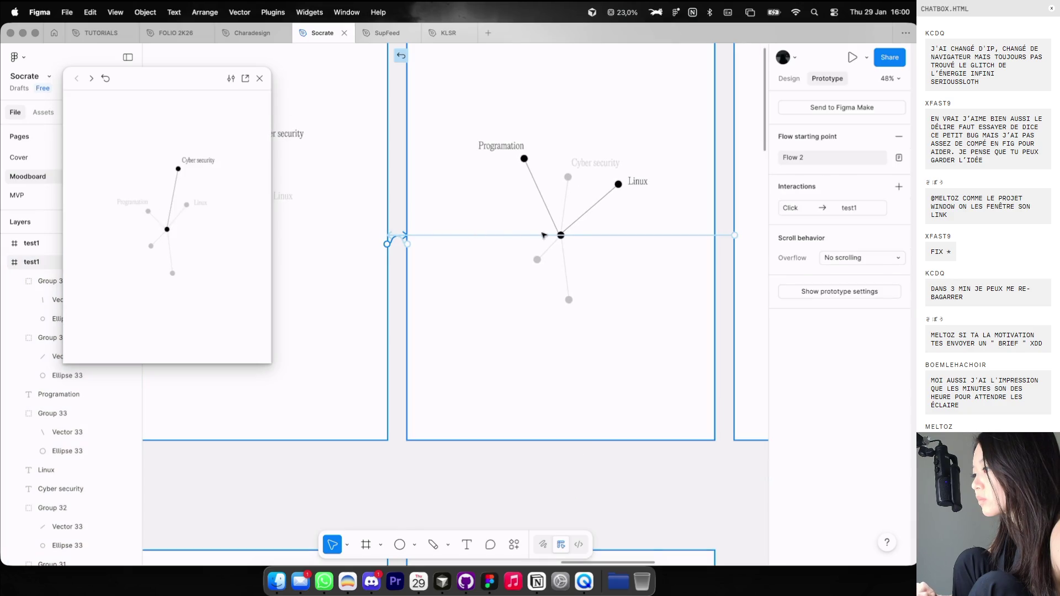
{"action": "left_click", "coordinate": [605, 234]}
{"action": "left_click", "coordinate": [392, 227]}
{"action": "scroll", "coordinate": [393, 235], "scroll_direction": "up", "scroll_amount": 2}
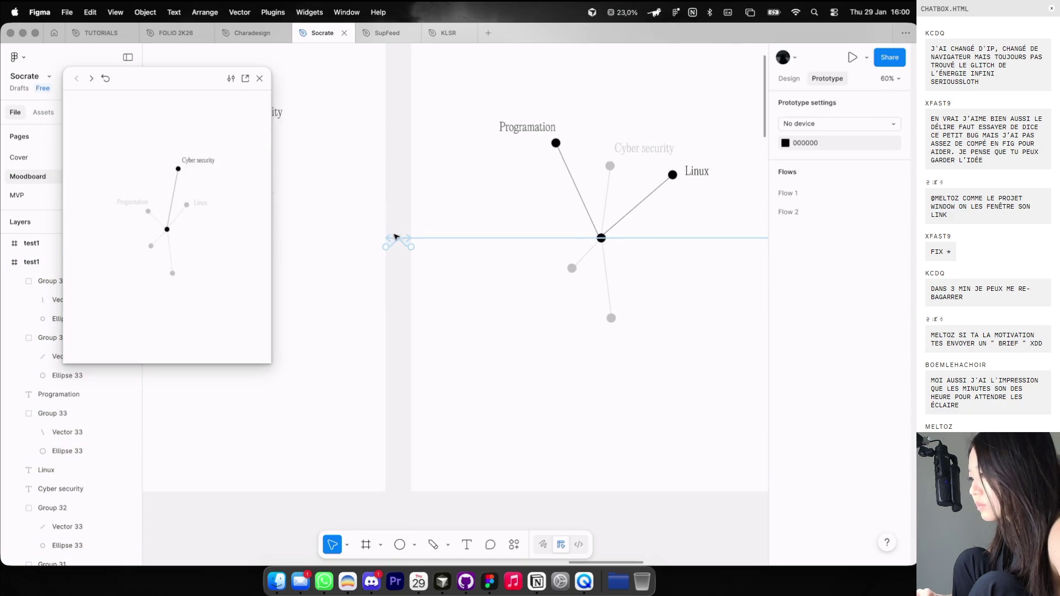
{"action": "scroll", "coordinate": [391, 241], "scroll_direction": "up", "scroll_amount": 5}
Check the test1 frame's click interaction link in the Prototype settings.
{"action": "left_click", "coordinate": [594, 276]}
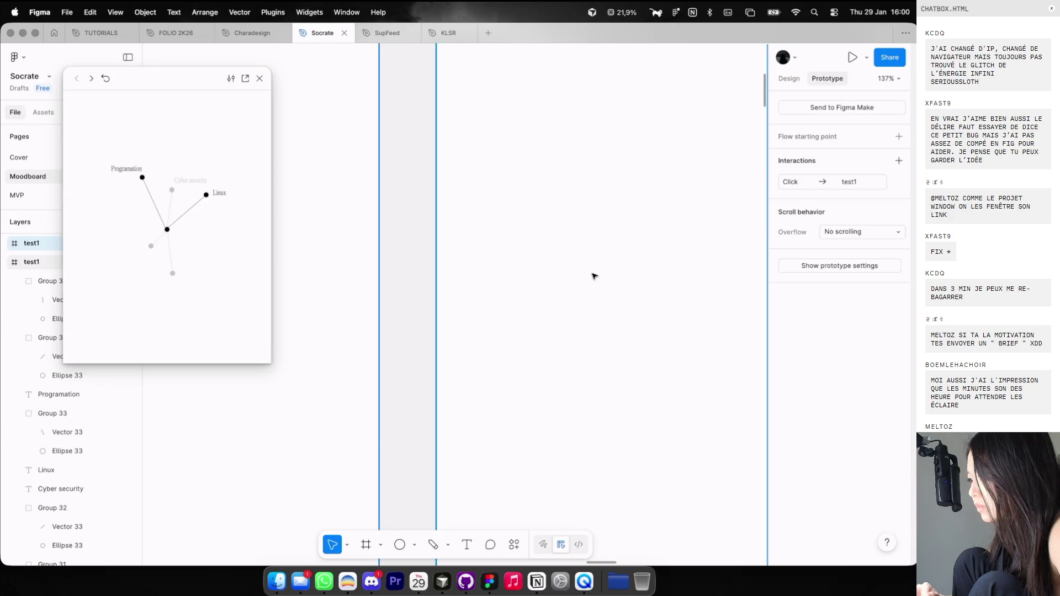
{"action": "left_click", "coordinate": [491, 440]}
{"action": "scroll", "coordinate": [491, 440], "scroll_direction": "down", "scroll_amount": 10}
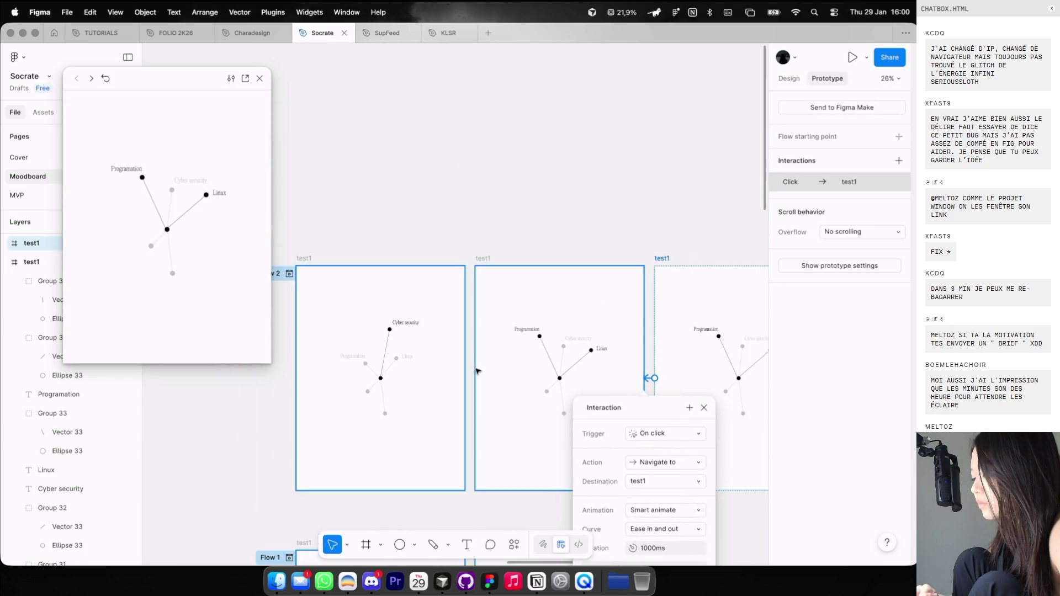
{"action": "left_click", "coordinate": [483, 207]}
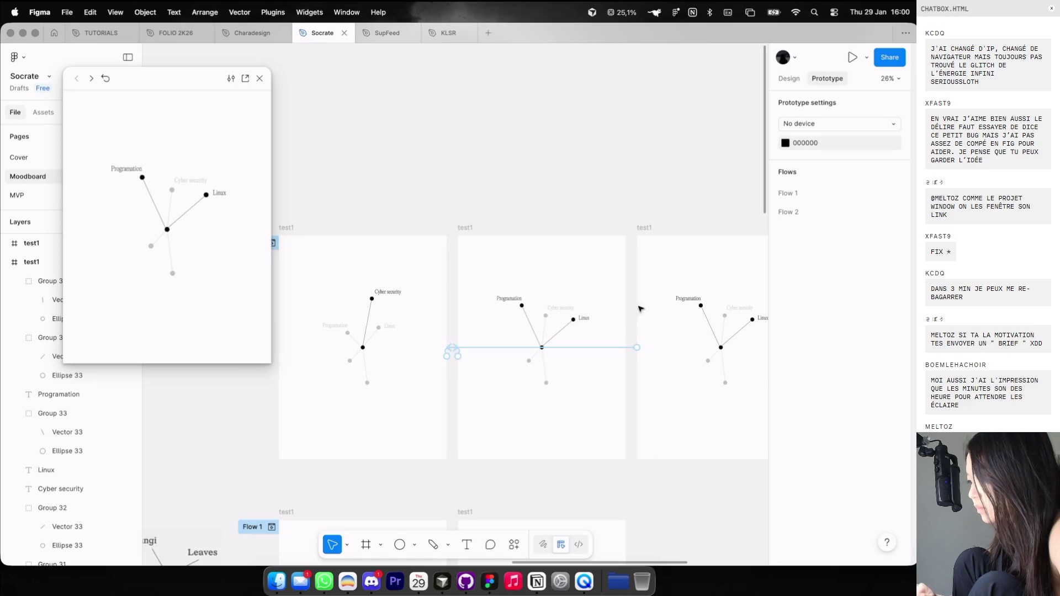
{"action": "scroll", "coordinate": [448, 249], "scroll_direction": "up", "scroll_amount": 2}
{"action": "left_click", "coordinate": [479, 221]}
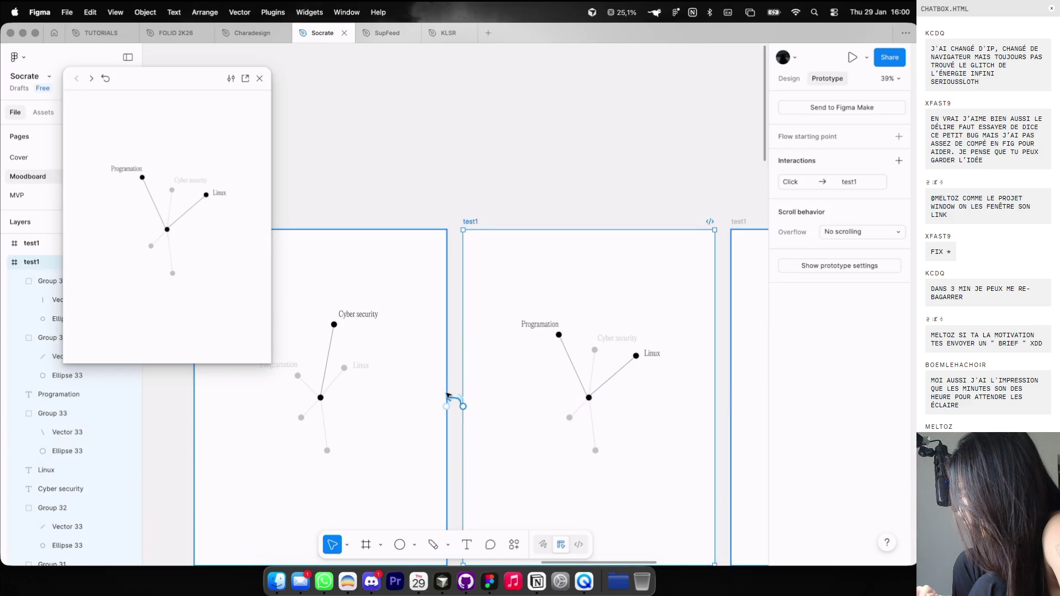
{"action": "scroll", "coordinate": [507, 331], "scroll_direction": "up", "scroll_amount": 2}
Rename the rightmost frame to test2 and review its click interaction destinations.
{"action": "left_click", "coordinate": [579, 223]}
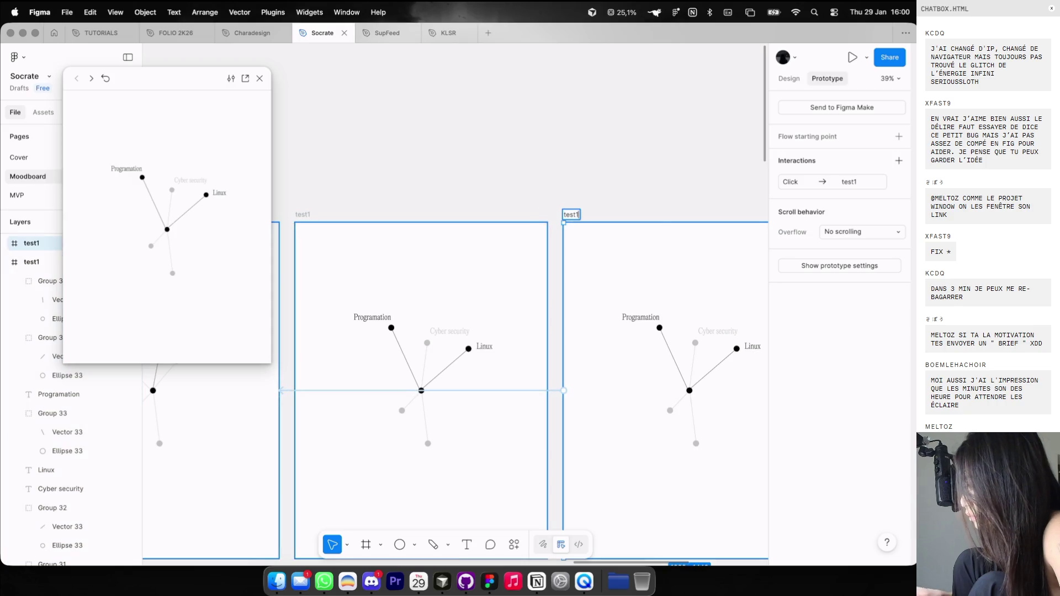
{"action": "key", "text": "Return"}
{"action": "left_click", "coordinate": [833, 192]}
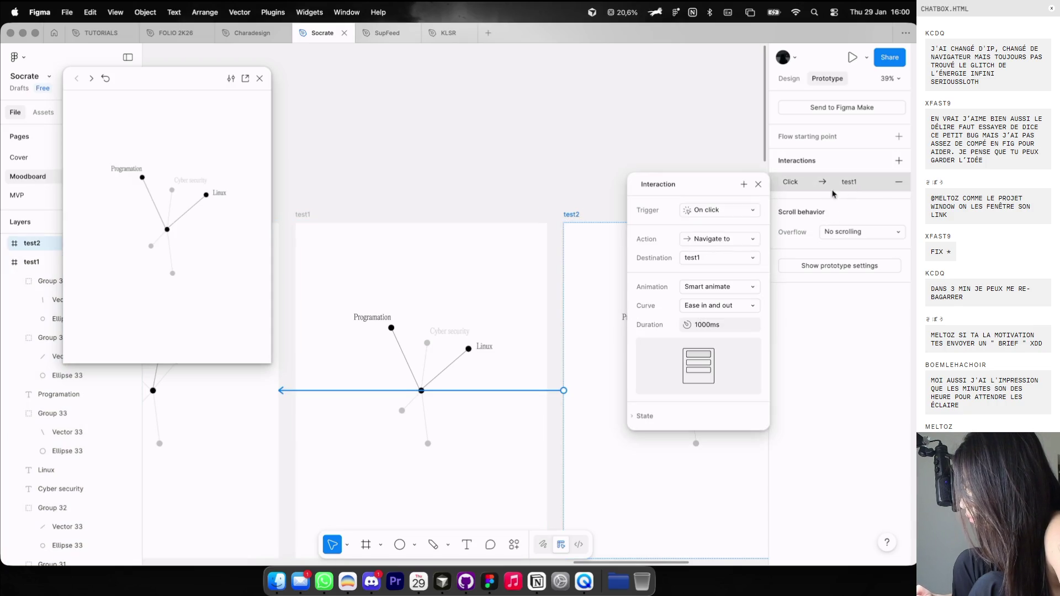
{"action": "left_click", "coordinate": [727, 259]}
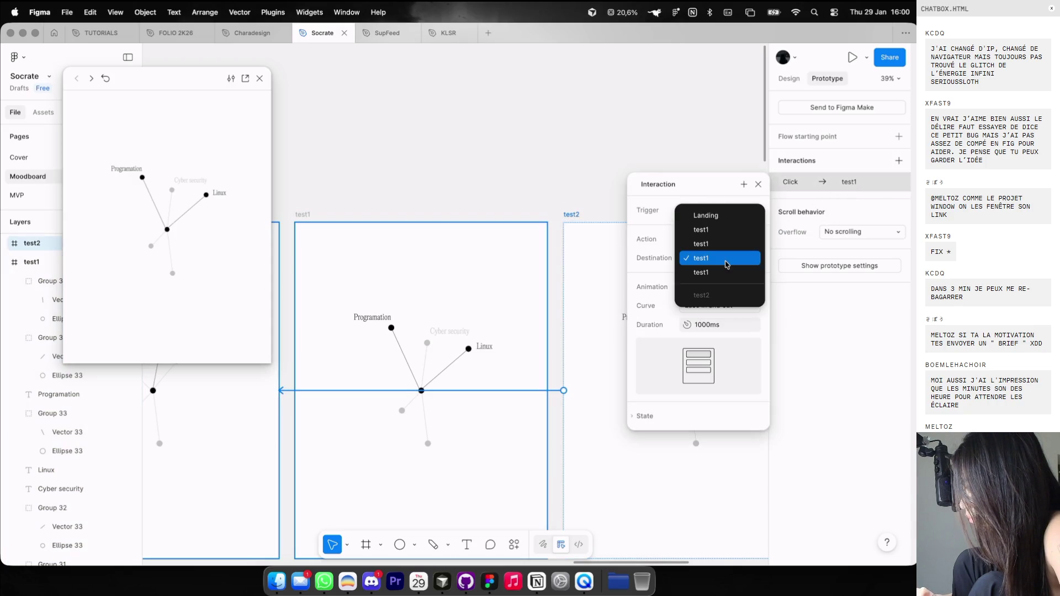
{"action": "left_click", "coordinate": [700, 296]}
{"action": "left_click", "coordinate": [533, 176]}
{"action": "scroll", "coordinate": [532, 177], "scroll_direction": "down", "scroll_amount": 3}
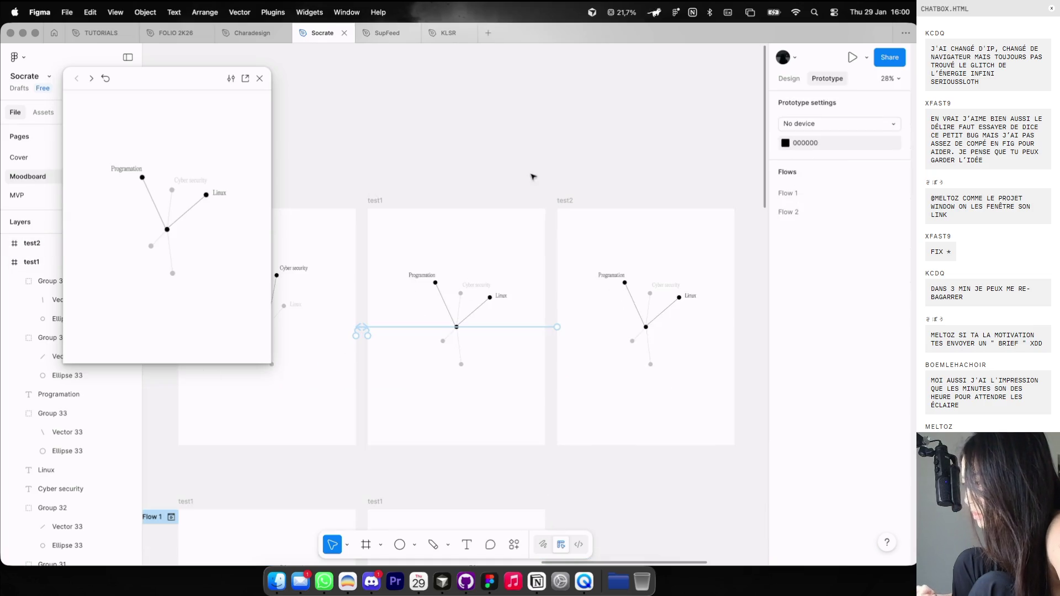
Set the middle test1 frame's click interaction destination to test2.
{"action": "left_click", "coordinate": [386, 204]}
{"action": "left_click", "coordinate": [806, 181]}
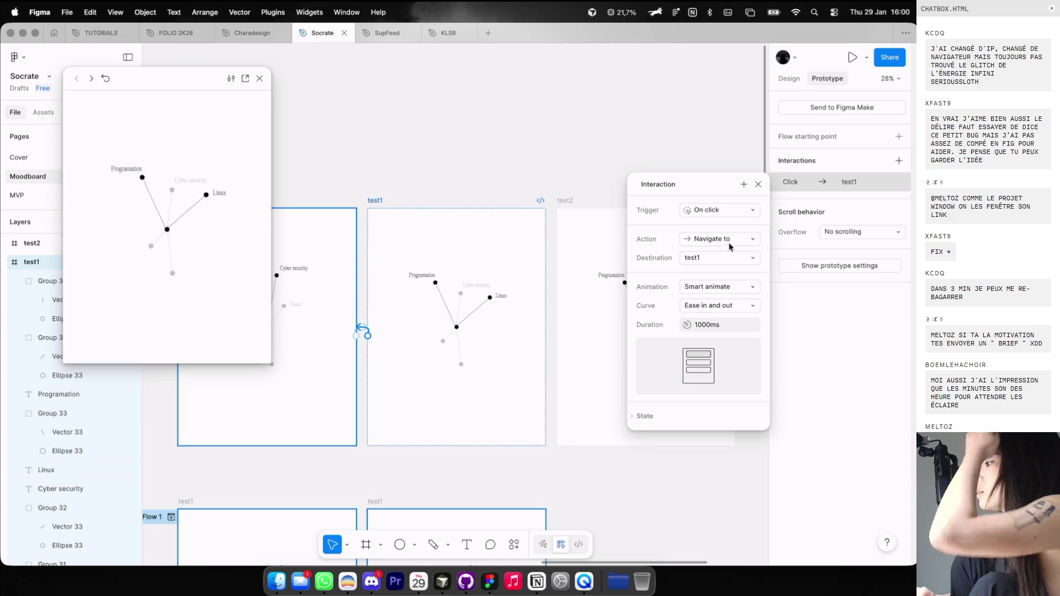
{"action": "left_click", "coordinate": [728, 257]}
{"action": "left_click", "coordinate": [712, 272]}
{"action": "left_click", "coordinate": [557, 142]}
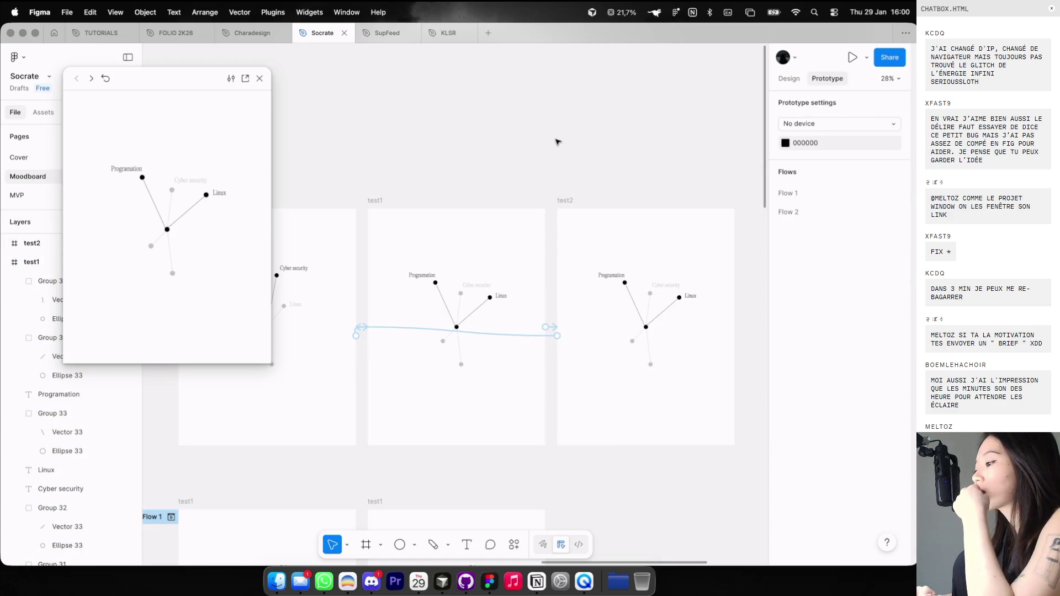
{"action": "left_click", "coordinate": [789, 78]}
{"action": "scroll", "coordinate": [473, 262], "scroll_direction": "left", "scroll_amount": 5}
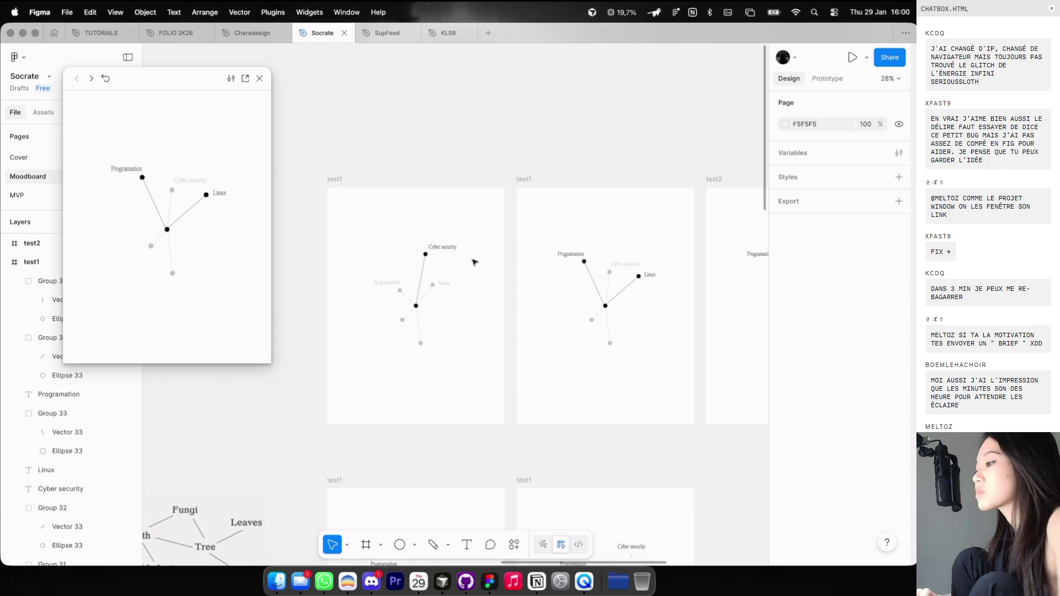
Try replacing test2's drawing with test1's layers, then undo to restore the original.
{"action": "left_click", "coordinate": [425, 281]}
{"action": "scroll", "coordinate": [428, 277], "scroll_direction": "right", "scroll_amount": 3}
{"action": "key", "text": "super+a"}
{"action": "scroll", "coordinate": [552, 265], "scroll_direction": "right", "scroll_amount": 3}
{"action": "left_click", "coordinate": [662, 255]}
{"action": "key", "text": "Delete"}
{"action": "key", "text": "super+v"}
{"action": "key", "text": "Escape"}
{"action": "left_click", "coordinate": [446, 247]}
{"action": "left_click", "coordinate": [458, 234], "text": "shift"}
{"action": "left_click", "coordinate": [634, 248]}
{"action": "left_click", "coordinate": [660, 214], "text": "shift"}
{"action": "key", "text": "super+z"}
{"action": "key", "text": "super+z"}
{"action": "key", "text": "super+z"}
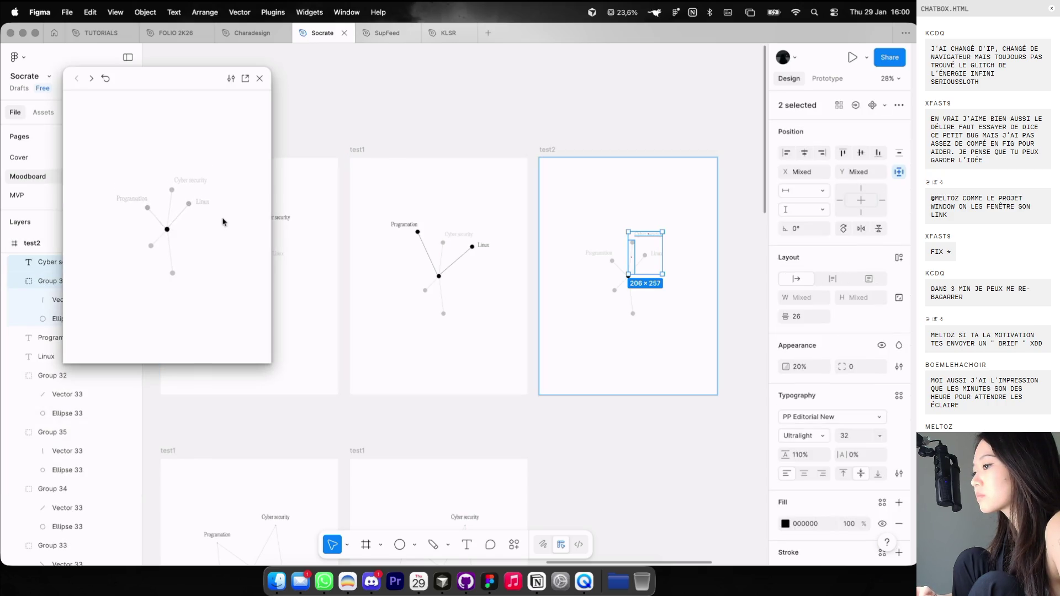
Set test2's bottom and lower-left nodes to 100% opacity.
{"action": "scroll", "coordinate": [636, 339], "scroll_direction": "up", "scroll_amount": 5}
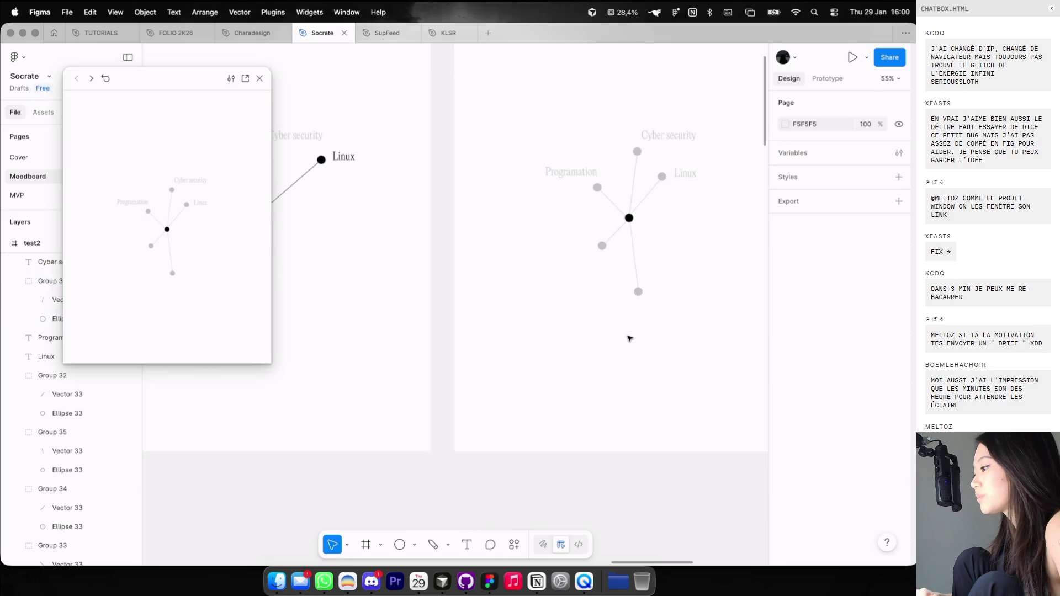
{"action": "left_click", "coordinate": [637, 291]}
{"action": "key", "text": "0"}
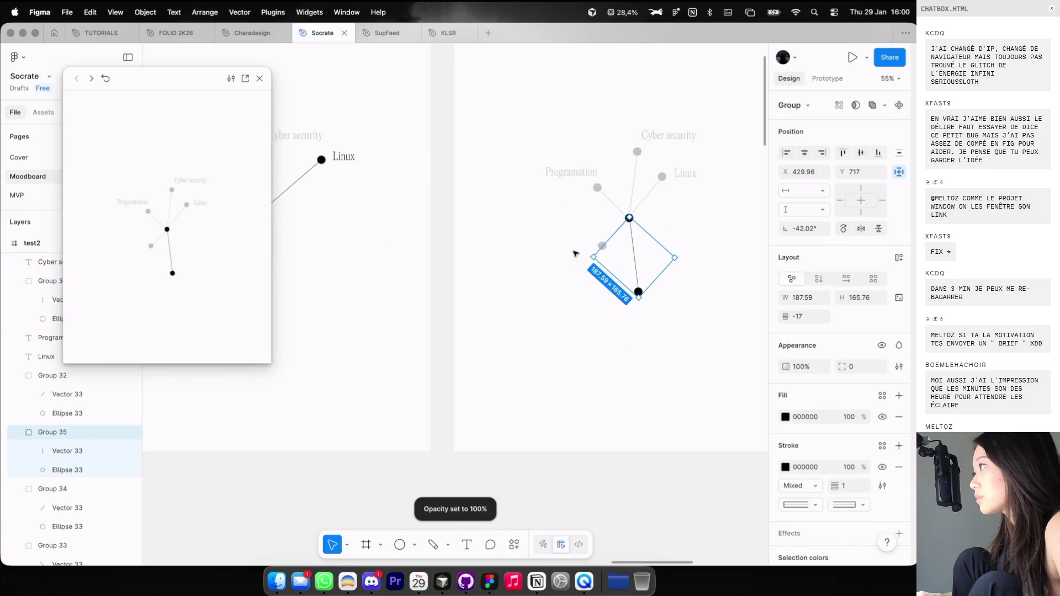
{"action": "left_click", "coordinate": [574, 253]}
{"action": "scroll", "coordinate": [574, 253], "scroll_direction": "up", "scroll_amount": 2}
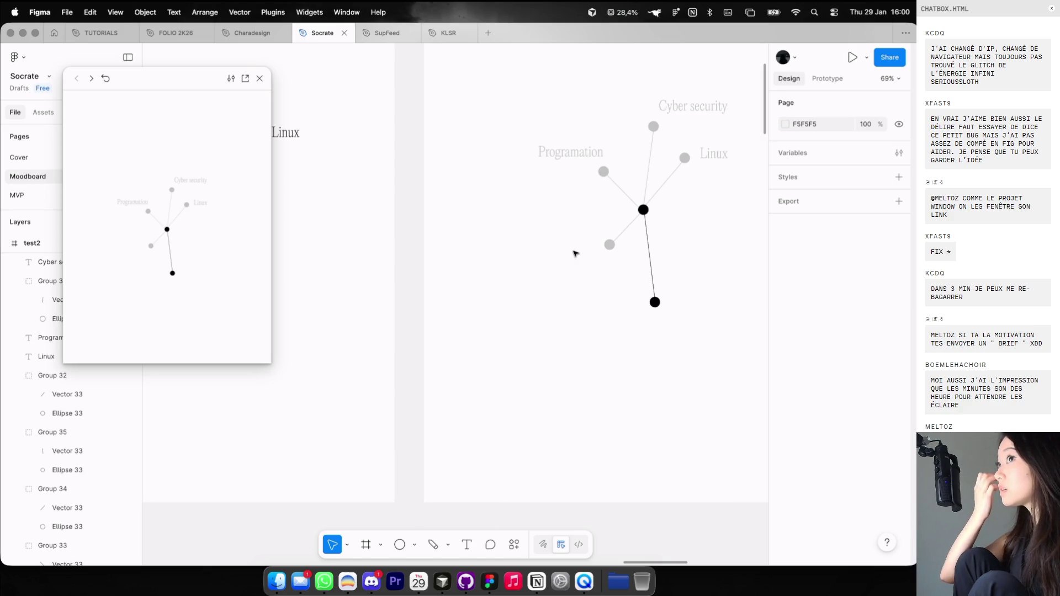
{"action": "left_click", "coordinate": [608, 243]}
{"action": "key", "text": "0"}
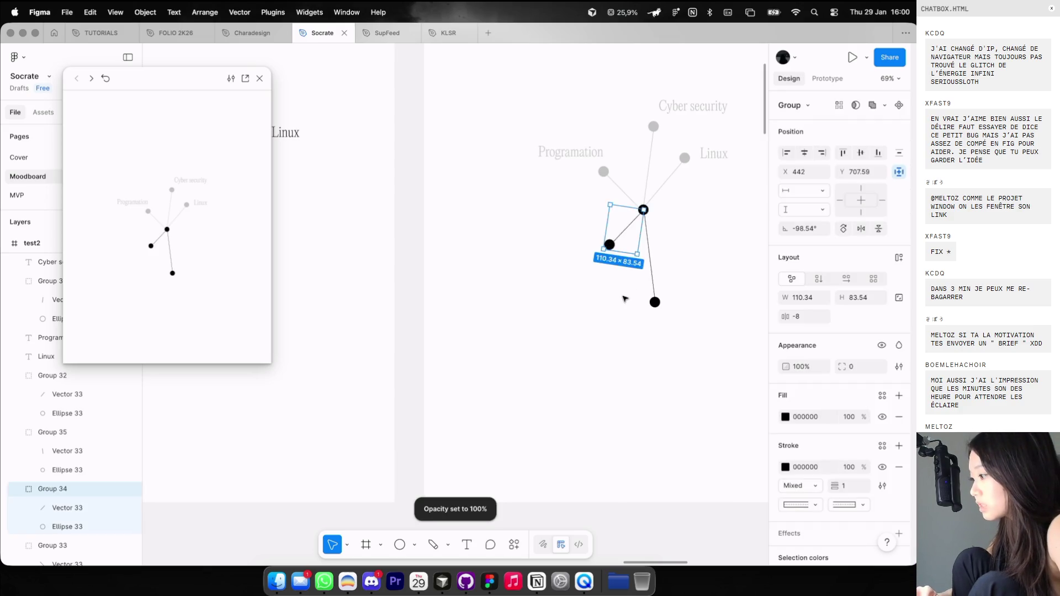
{"action": "left_click", "coordinate": [624, 298]}
{"action": "scroll", "coordinate": [655, 301], "scroll_direction": "up", "scroll_amount": 1}
Reposition the bottom node's connecting line in test2.
{"action": "left_click", "coordinate": [654, 302]}
{"action": "scroll", "coordinate": [658, 298], "scroll_direction": "up", "scroll_amount": 3}
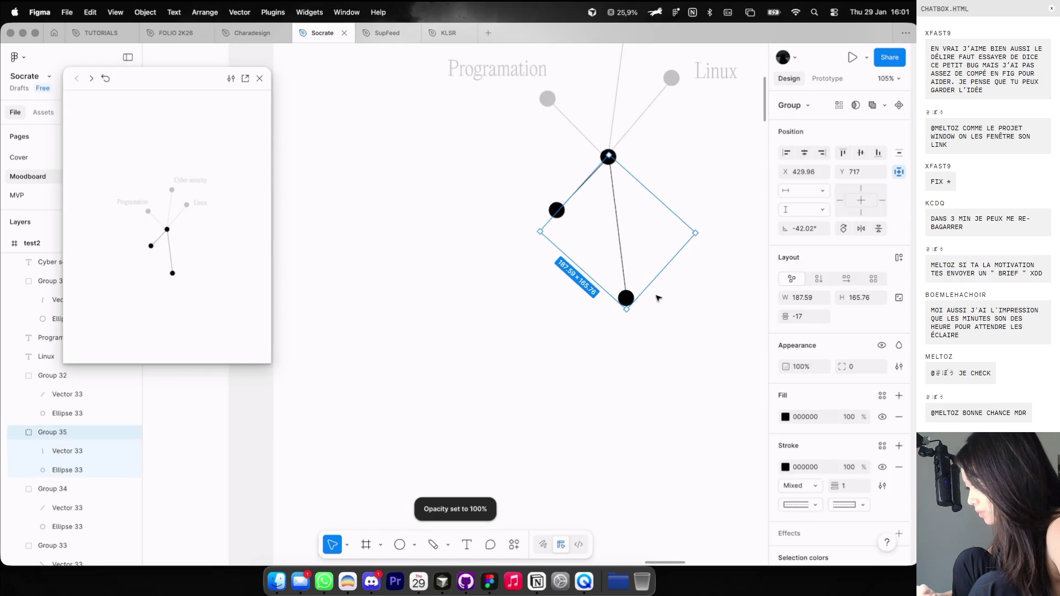
{"action": "double_click", "coordinate": [625, 297]}
{"action": "left_click_drag", "start_coordinate": [627, 301], "coordinate": [668, 363]}
{"action": "left_click", "coordinate": [624, 300]}
{"action": "scroll", "coordinate": [621, 302], "scroll_direction": "up", "scroll_amount": 1}
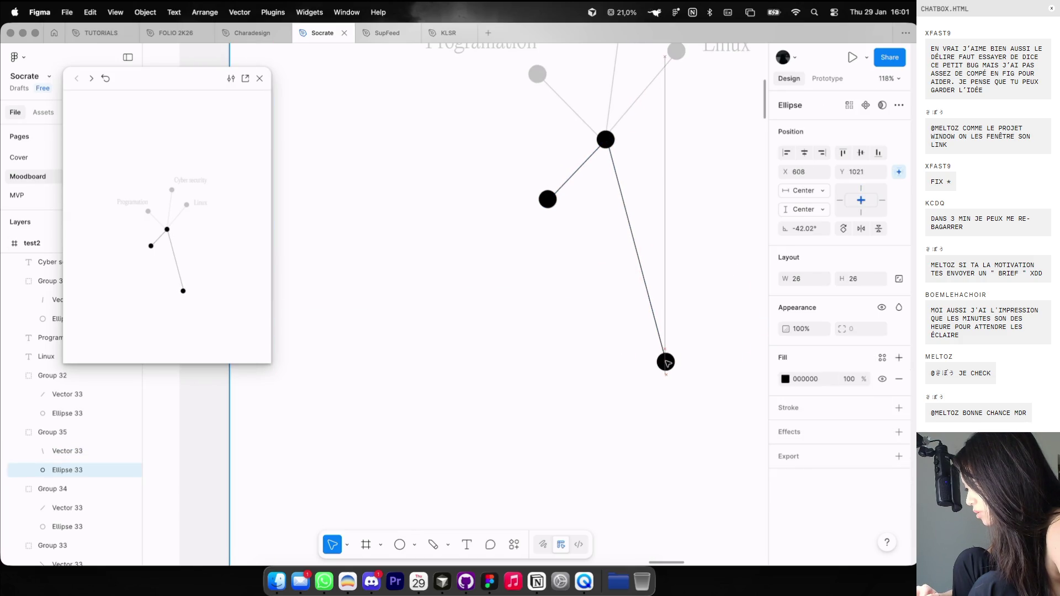
Move the lower-left circle further down and reattach its line's end to it.
{"action": "left_click", "coordinate": [548, 199]}
{"action": "left_click_drag", "start_coordinate": [548, 200], "coordinate": [545, 265]}
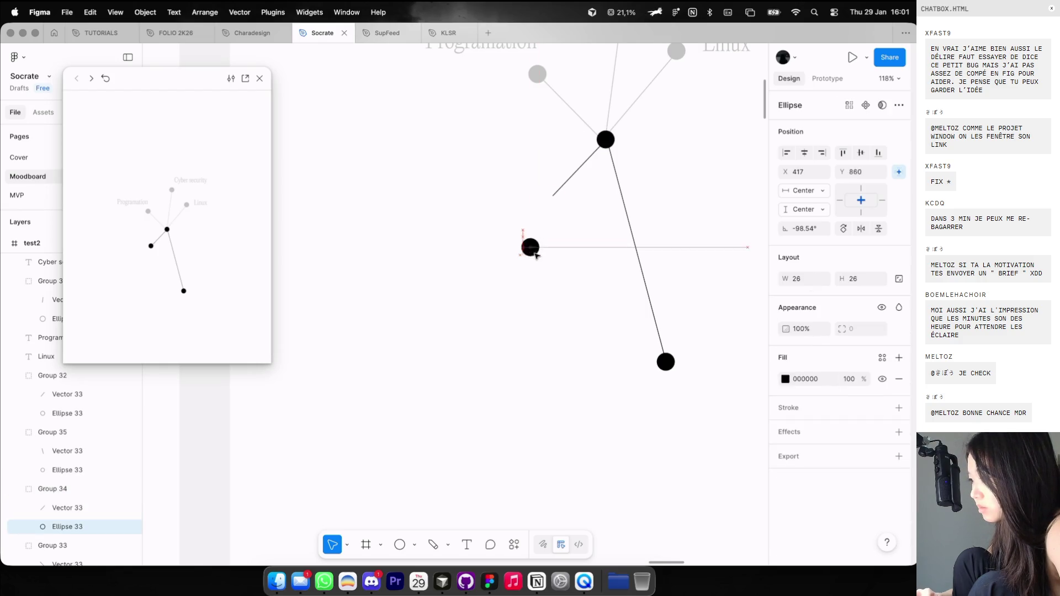
{"action": "double_click", "coordinate": [553, 196]}
{"action": "left_click_drag", "start_coordinate": [554, 197], "coordinate": [553, 261]}
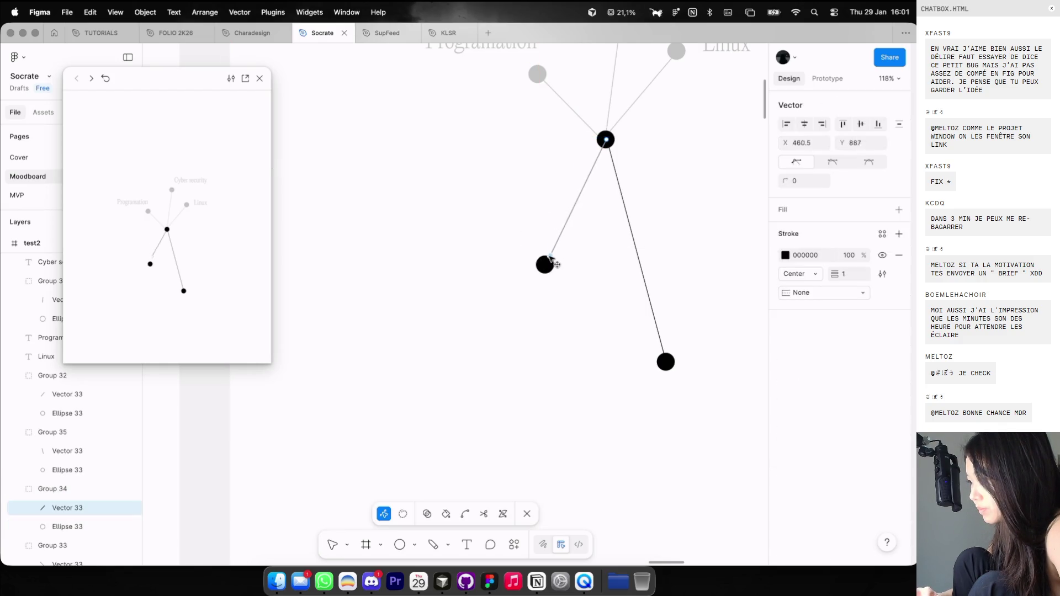
{"action": "key", "text": "Escape"}
{"action": "key", "text": "Escape"}
{"action": "scroll", "coordinate": [549, 366], "scroll_direction": "down", "scroll_amount": 5}
{"action": "scroll", "coordinate": [438, 272], "scroll_direction": "down", "scroll_amount": 5}
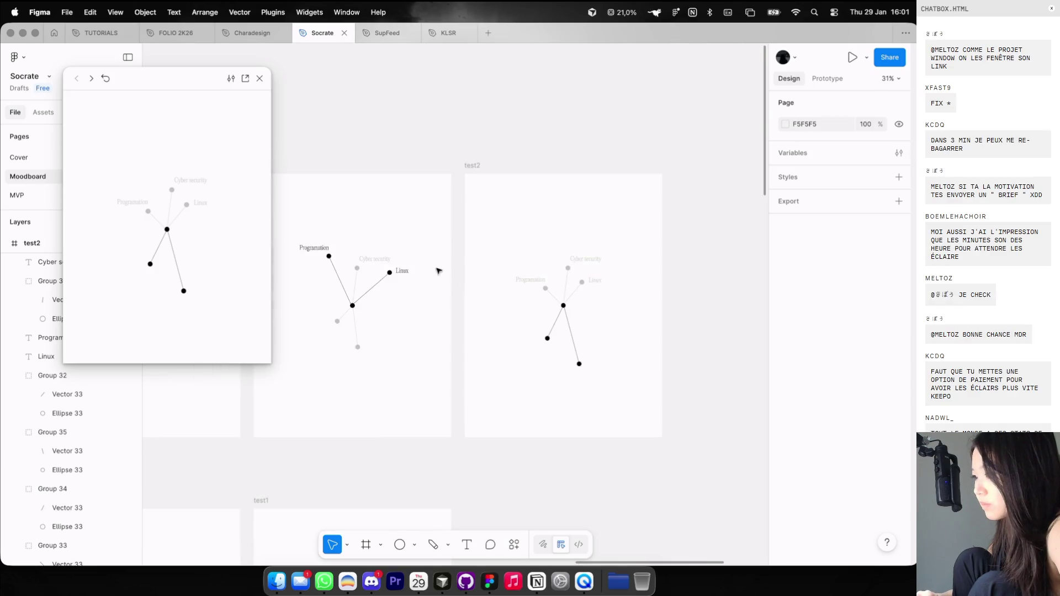
Duplicate the Programation label beside the lower-left node and retype it as UI Design.
{"action": "scroll", "coordinate": [431, 267], "scroll_direction": "left", "scroll_amount": 5}
{"action": "scroll", "coordinate": [431, 267], "scroll_direction": "down", "scroll_amount": 2}
{"action": "left_click", "coordinate": [355, 219]}
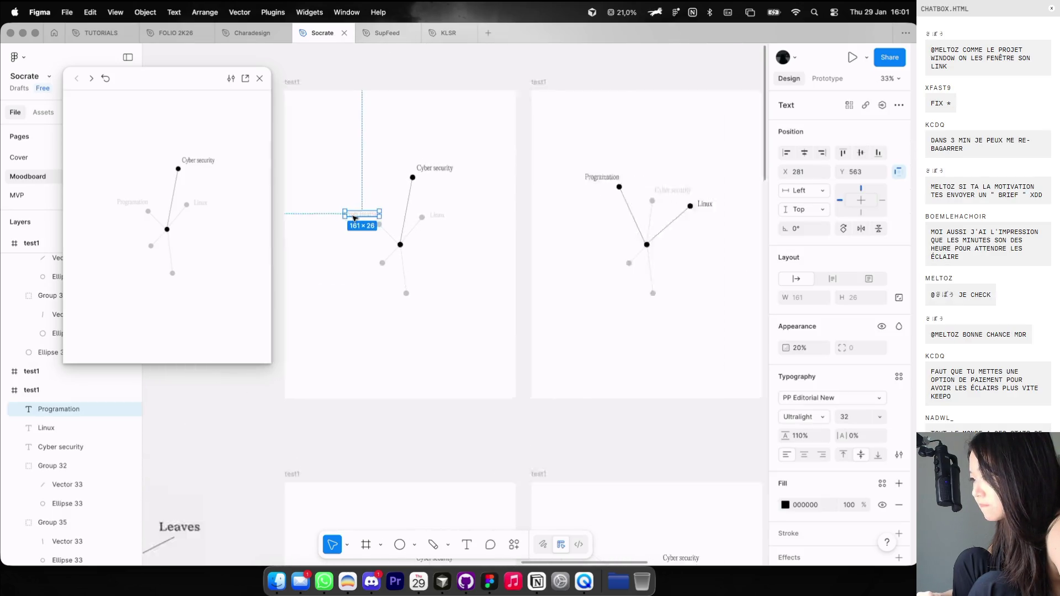
{"action": "scroll", "coordinate": [364, 204], "scroll_direction": "up", "scroll_amount": 5}
{"action": "left_click_drag", "start_coordinate": [380, 215], "coordinate": [379, 326], "text": "alt"}
{"action": "key", "text": "Return"}
{"action": "type", "text": "H"}
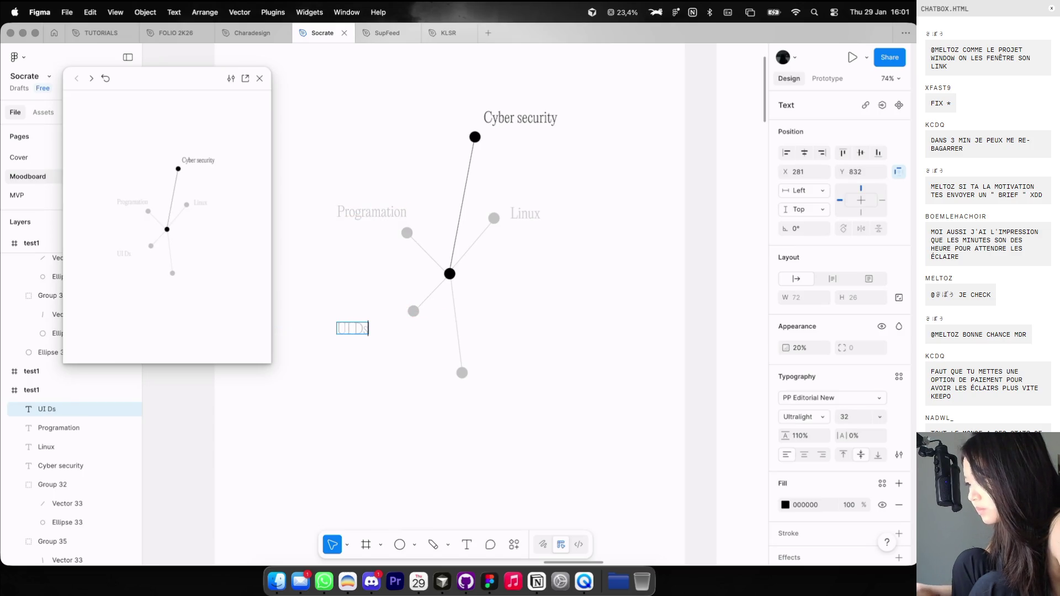
{"action": "key", "text": "Escape"}
Duplicate the UI Design label near the bottom node and retype it as Figma.
{"action": "scroll", "coordinate": [381, 334], "scroll_direction": "up", "scroll_amount": 5}
{"action": "mouse_move", "coordinate": [407, 326]}
{"action": "left_mouse_down", "text": "alt"}
{"action": "mouse_move", "coordinate": [409, 418]}
{"action": "mouse_move", "coordinate": [590, 444]}
{"action": "mouse_move", "coordinate": [577, 440]}
{"action": "left_mouse_up", "text": "alt"}
{"action": "key", "text": "Return"}
{"action": "type", "text": "Fi"}
{"action": "key", "text": "Escape"}
{"action": "scroll", "coordinate": [577, 440], "scroll_direction": "down", "scroll_amount": 5, "text": "ctrl"}
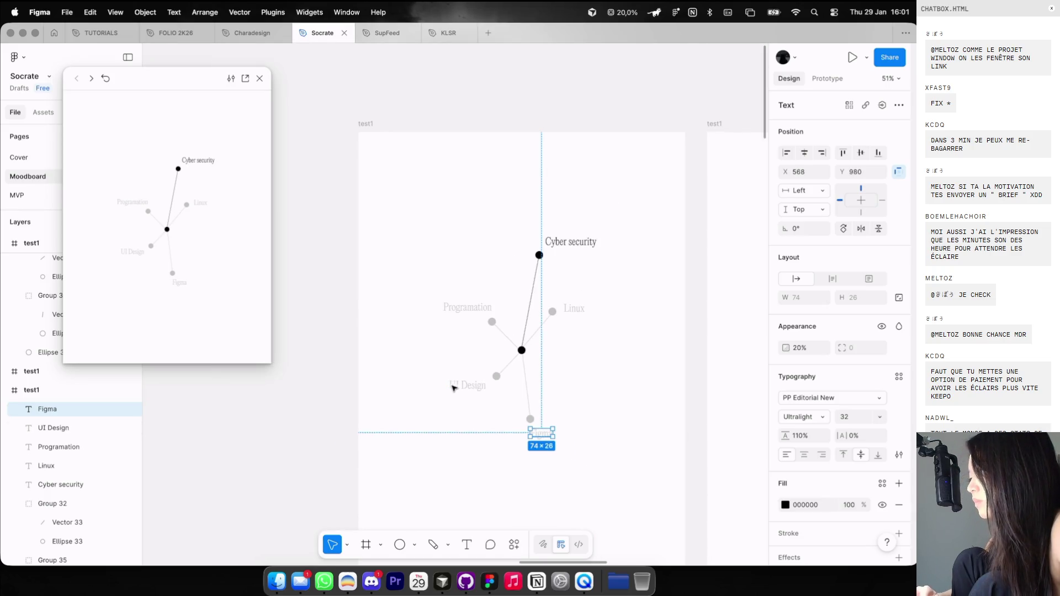
Copy both labels into test2 at 100% opacity and position them beside their nodes.
{"action": "left_click", "coordinate": [450, 385], "text": "shift"}
{"action": "scroll", "coordinate": [449, 386], "scroll_direction": "down", "scroll_amount": 3, "text": "ctrl"}
{"action": "left_click", "coordinate": [628, 210]}
{"action": "key", "text": "ctrl+z"}
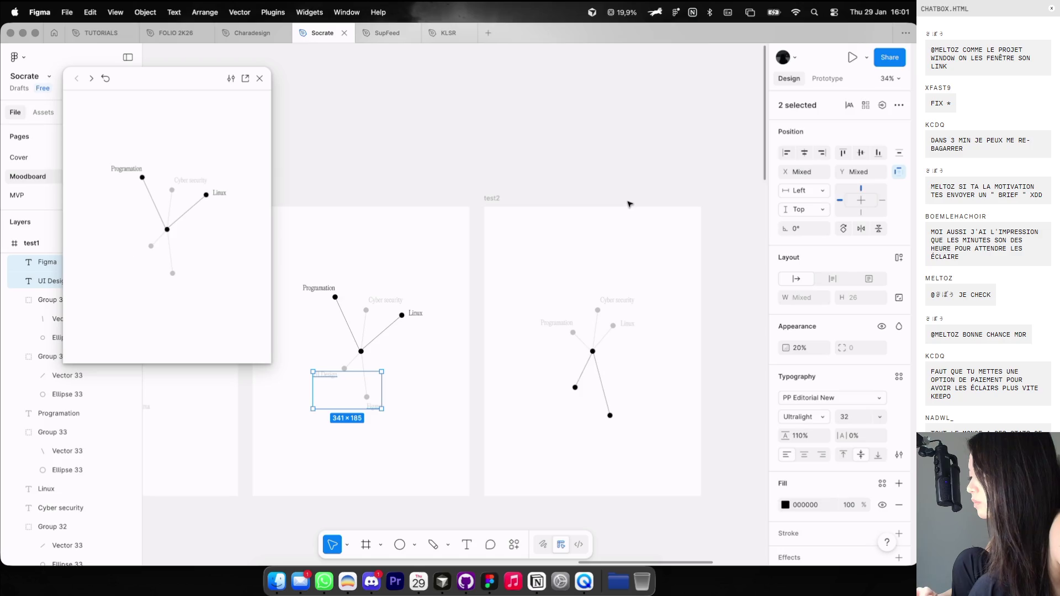
{"action": "left_click", "coordinate": [522, 210]}
{"action": "key", "text": "ctrl+v"}
{"action": "key", "text": "0"}
{"action": "scroll", "coordinate": [662, 428], "scroll_direction": "up", "scroll_amount": 1, "text": "ctrl"}
{"action": "left_click", "coordinate": [662, 428]}
{"action": "scroll", "coordinate": [605, 424], "scroll_direction": "up", "scroll_amount": 5, "text": "ctrl"}
{"action": "left_click_drag", "start_coordinate": [610, 370], "coordinate": [655, 431]}
{"action": "left_click_drag", "start_coordinate": [460, 271], "coordinate": [458, 343]}
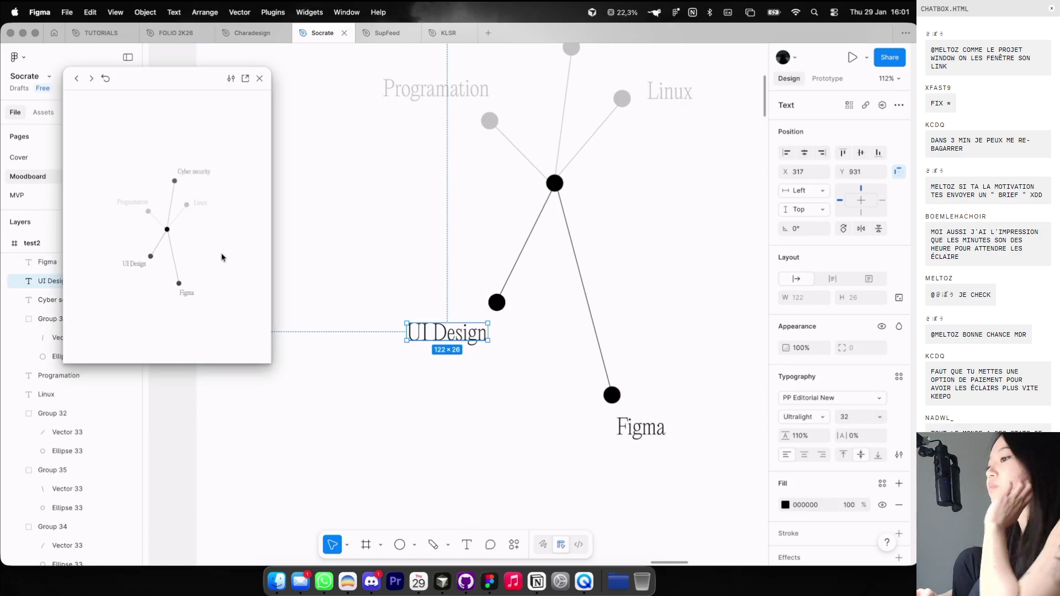
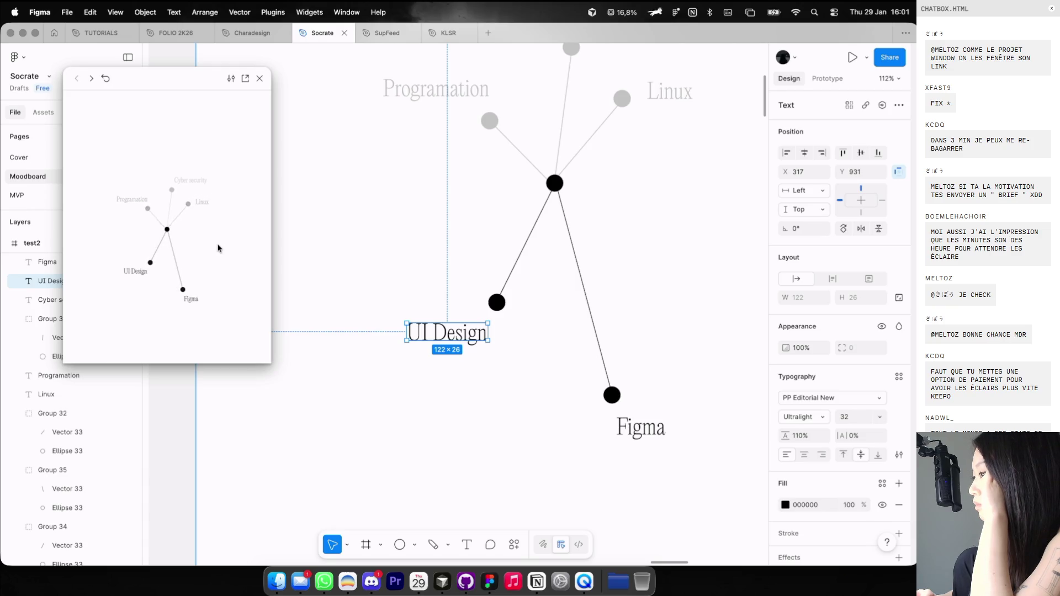
Select the whole skills network diagram on the moodboard.
{"action": "scroll", "coordinate": [405, 214], "scroll_direction": "down", "scroll_amount": 10}
{"action": "left_click_drag", "start_coordinate": [386, 108], "coordinate": [534, 338]}
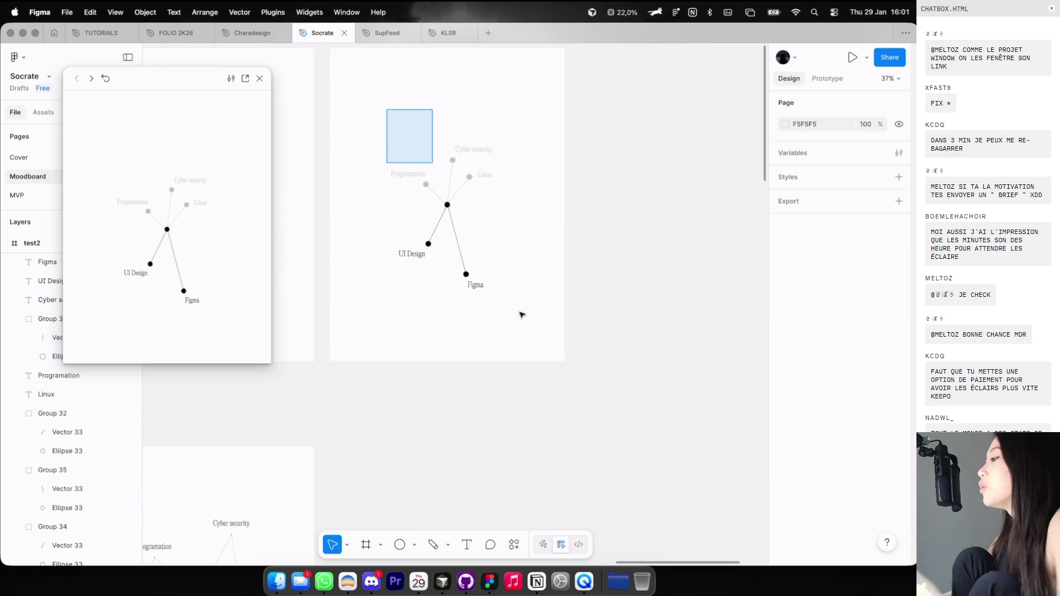
{"action": "scroll", "coordinate": [533, 339], "scroll_direction": "down", "scroll_amount": 4}
{"action": "scroll", "coordinate": [533, 339], "scroll_direction": "down", "scroll_amount": 3}
{"action": "scroll", "coordinate": [534, 339], "scroll_direction": "down", "scroll_amount": 3}
{"action": "scroll", "coordinate": [533, 338], "scroll_direction": "up", "scroll_amount": 5}
{"action": "scroll", "coordinate": [557, 352], "scroll_direction": "up", "scroll_amount": 3}
{"action": "scroll", "coordinate": [557, 353], "scroll_direction": "down", "scroll_amount": 5}
{"action": "scroll", "coordinate": [527, 283], "scroll_direction": "up", "scroll_amount": 2}
{"action": "scroll", "coordinate": [527, 282], "scroll_direction": "up", "scroll_amount": 2}
{"action": "scroll", "coordinate": [359, 221], "scroll_direction": "left", "scroll_amount": 5}
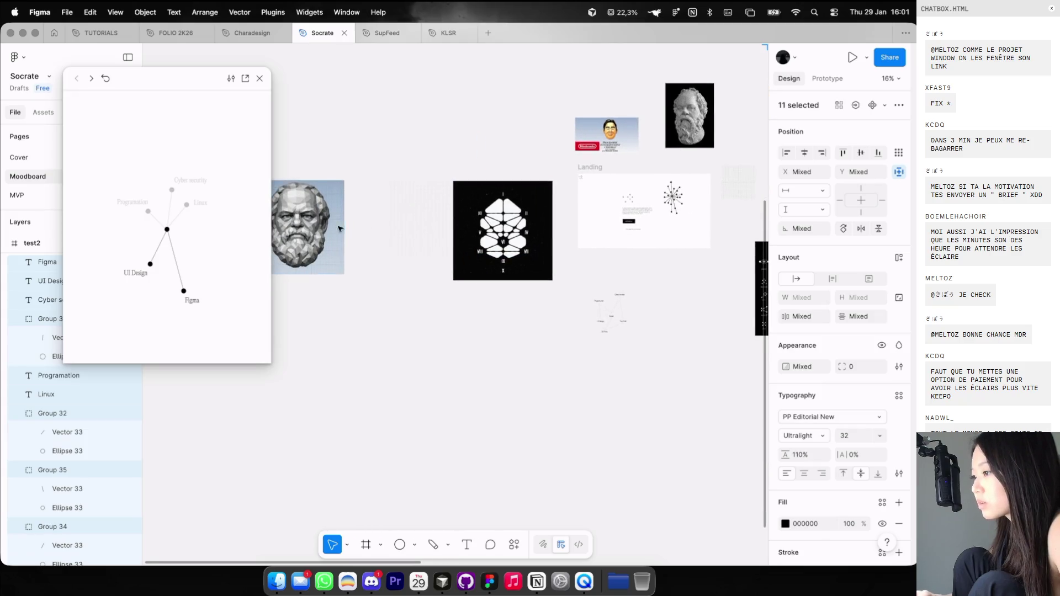
Move the small portrait image 16 above the bust image.
{"action": "left_click", "coordinate": [320, 231]}
{"action": "left_click_drag", "start_coordinate": [591, 141], "coordinate": [313, 161]}
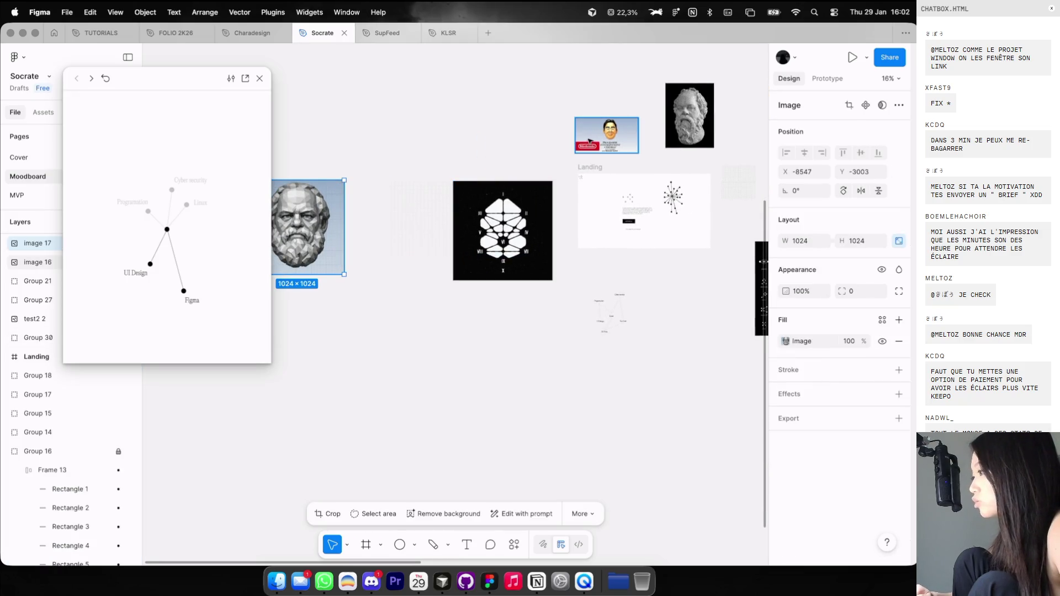
{"action": "left_click", "coordinate": [312, 221], "text": "shift"}
Drag the starburst screenshot out of the Landing frame.
{"action": "scroll", "coordinate": [718, 182], "scroll_direction": "up", "scroll_amount": 5}
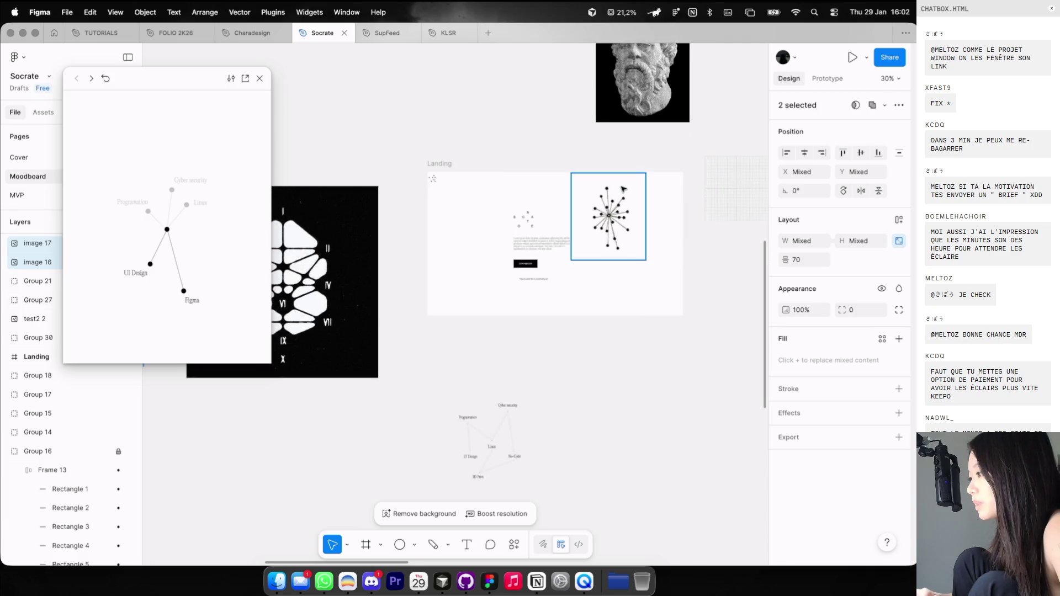
{"action": "left_click_drag", "start_coordinate": [614, 224], "coordinate": [557, 109]}
{"action": "scroll", "coordinate": [556, 110], "scroll_direction": "up", "scroll_amount": 5}
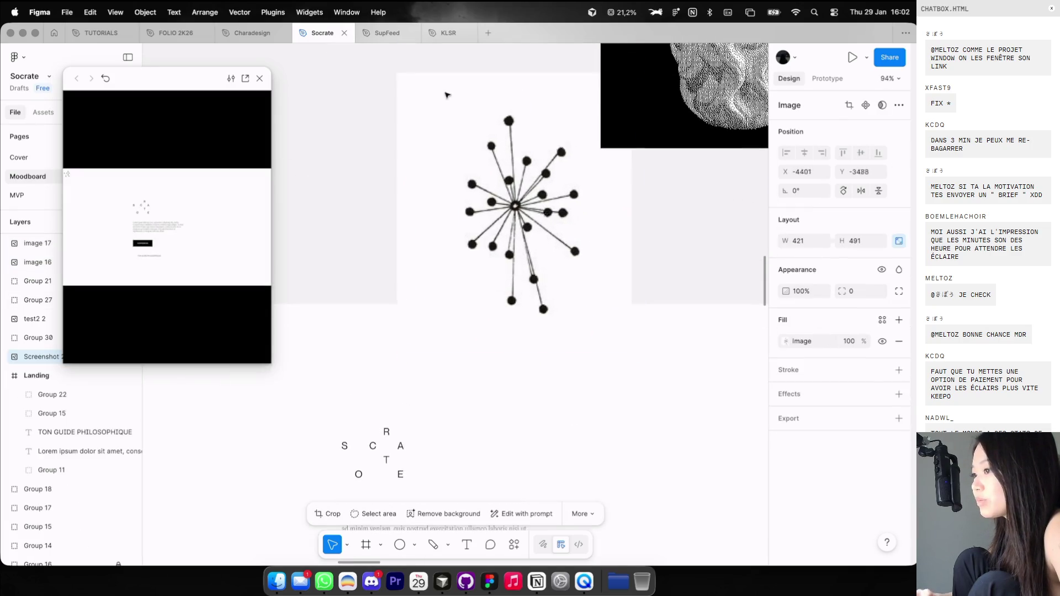
Close the preview and paste the network diagram into the Landing frame.
{"action": "left_click", "coordinate": [259, 79]}
{"action": "scroll", "coordinate": [185, 205], "scroll_direction": "down", "scroll_amount": 3}
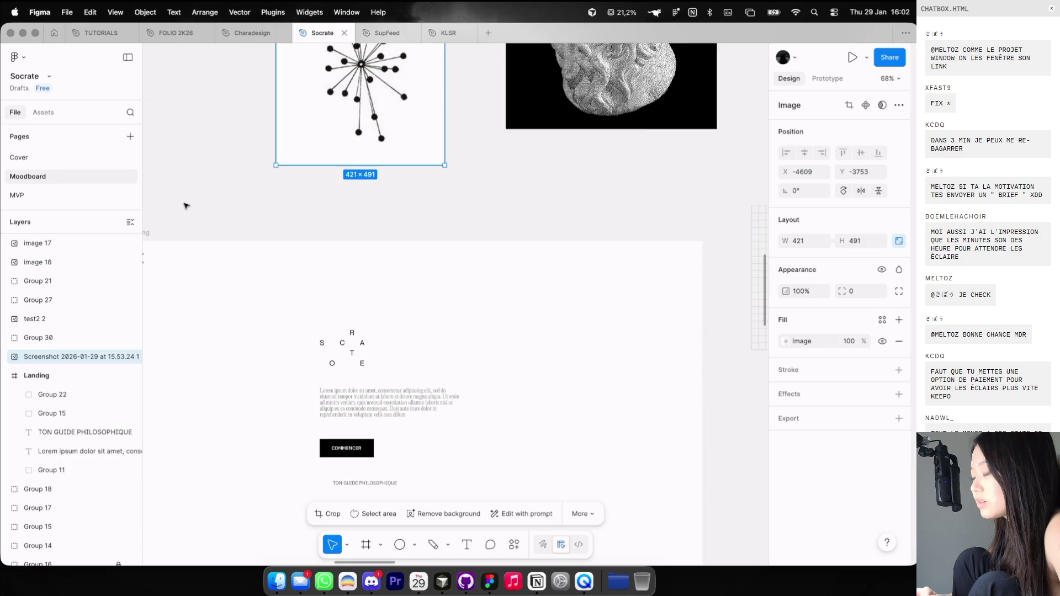
{"action": "left_click", "coordinate": [153, 233]}
{"action": "scroll", "coordinate": [152, 233], "scroll_direction": "down", "scroll_amount": 2}
{"action": "left_click", "coordinate": [146, 232]}
{"action": "key", "text": "ctrl+v"}
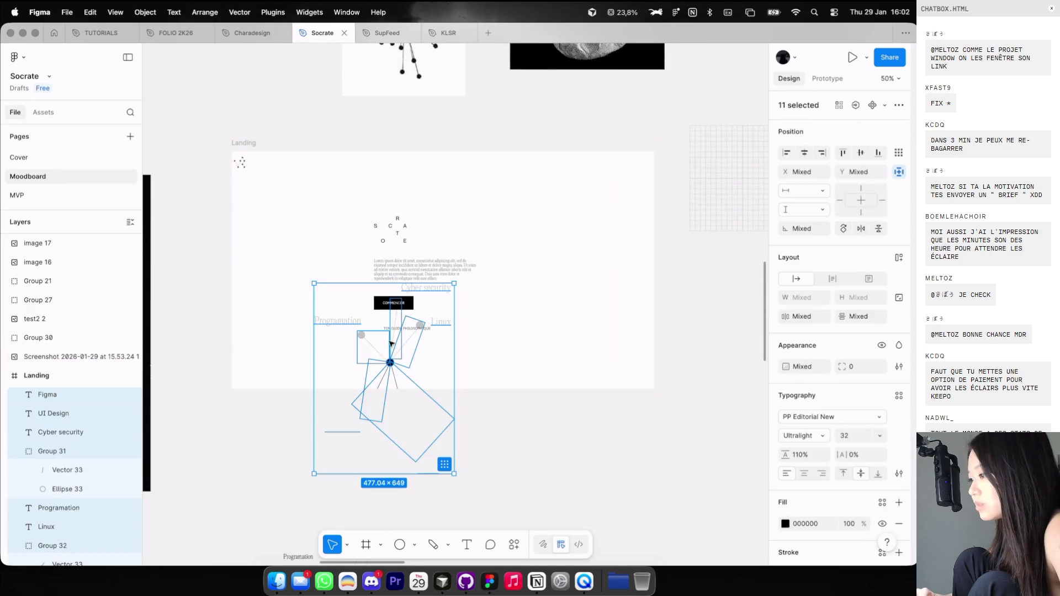
Move the diagram to Landing's right side and scale it proportionally to about 352 × 479.
{"action": "left_click_drag", "start_coordinate": [390, 356], "coordinate": [569, 267]}
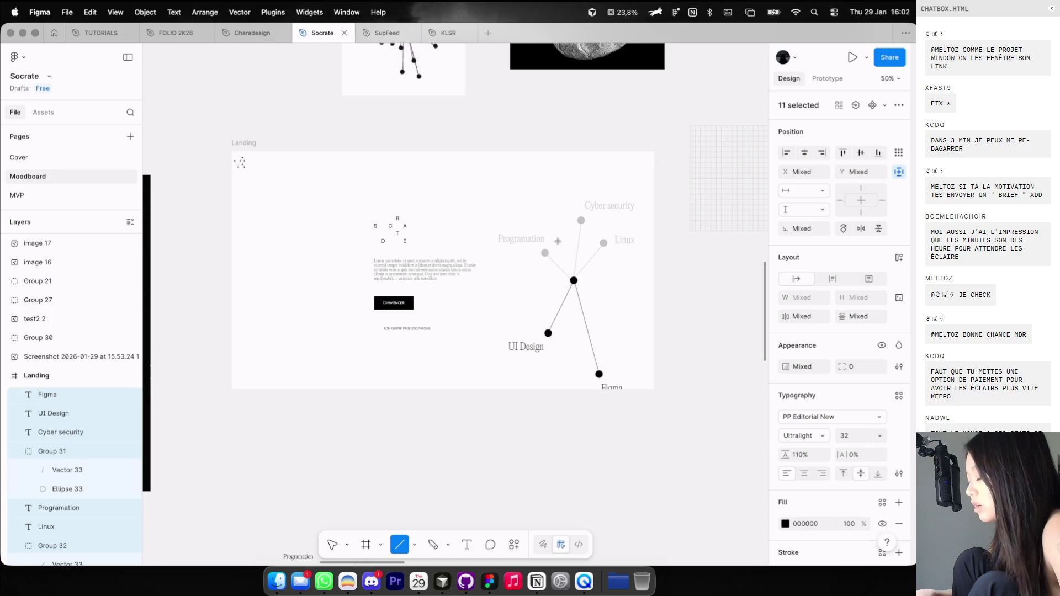
{"action": "key", "text": "k"}
{"action": "left_click_drag", "start_coordinate": [495, 202], "coordinate": [574, 279]}
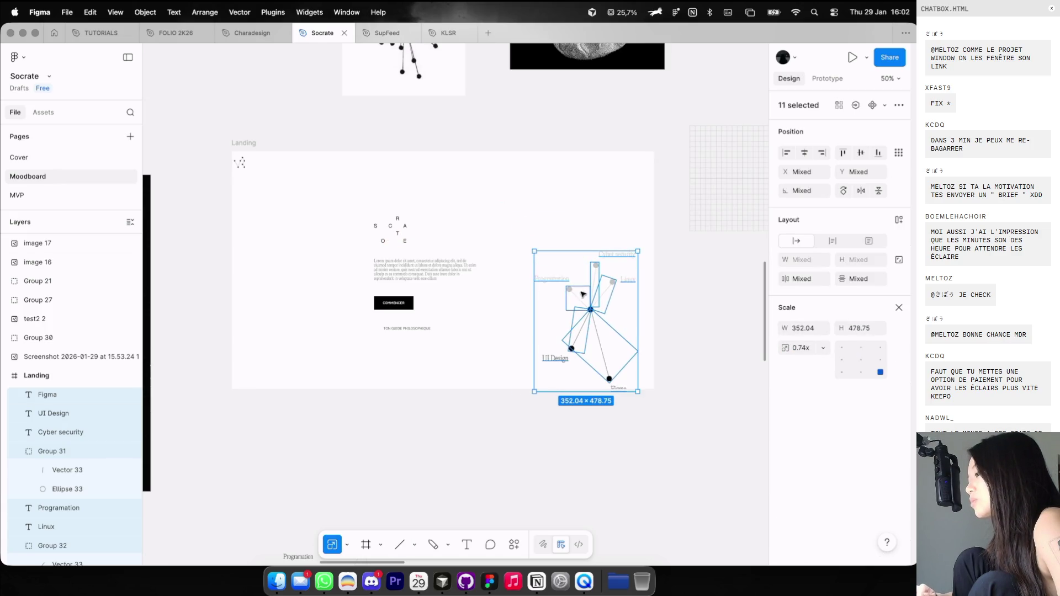
{"action": "key", "text": "2"}
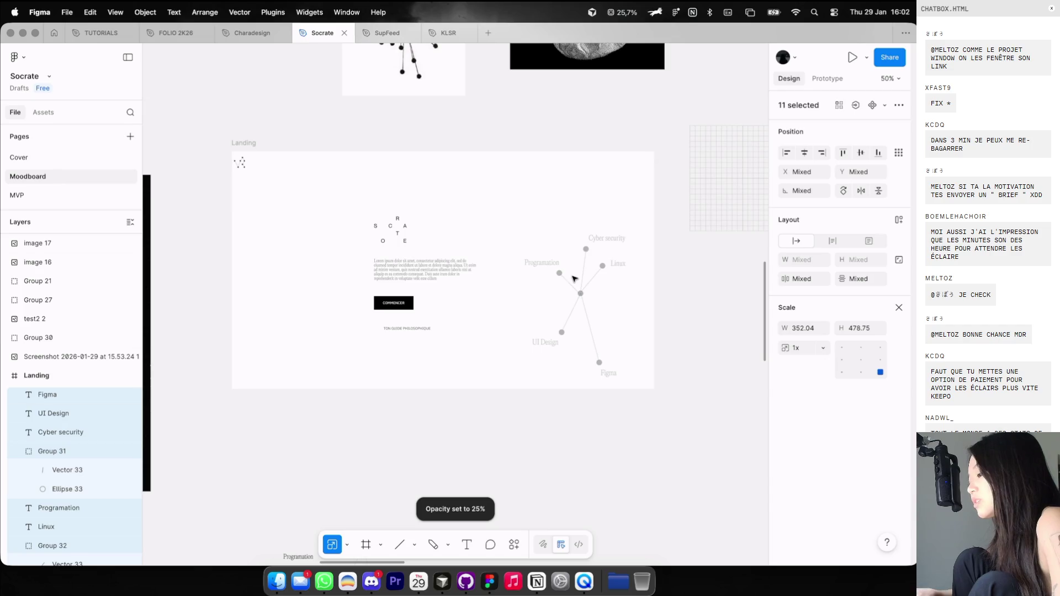
{"action": "key", "text": "Escape"}
{"action": "key", "text": "ctrl+z"}
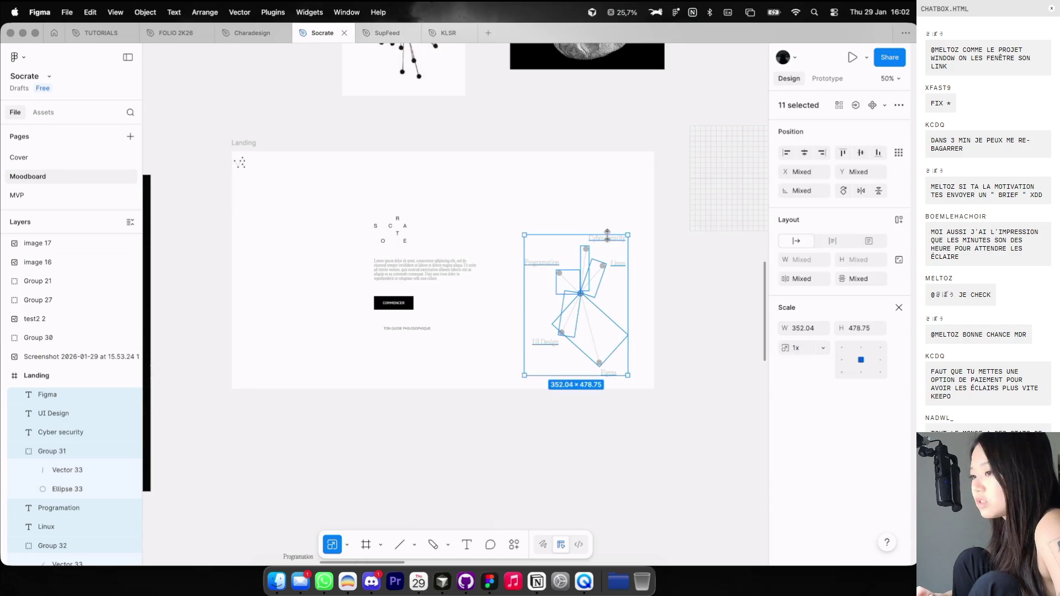
Group the eleven diagram items as Group 36 and resize it to about 334 × 454.
{"action": "key", "text": "ctrl+g"}
{"action": "left_click", "coordinate": [598, 191]}
{"action": "left_click", "coordinate": [589, 258]}
{"action": "key", "text": "3"}
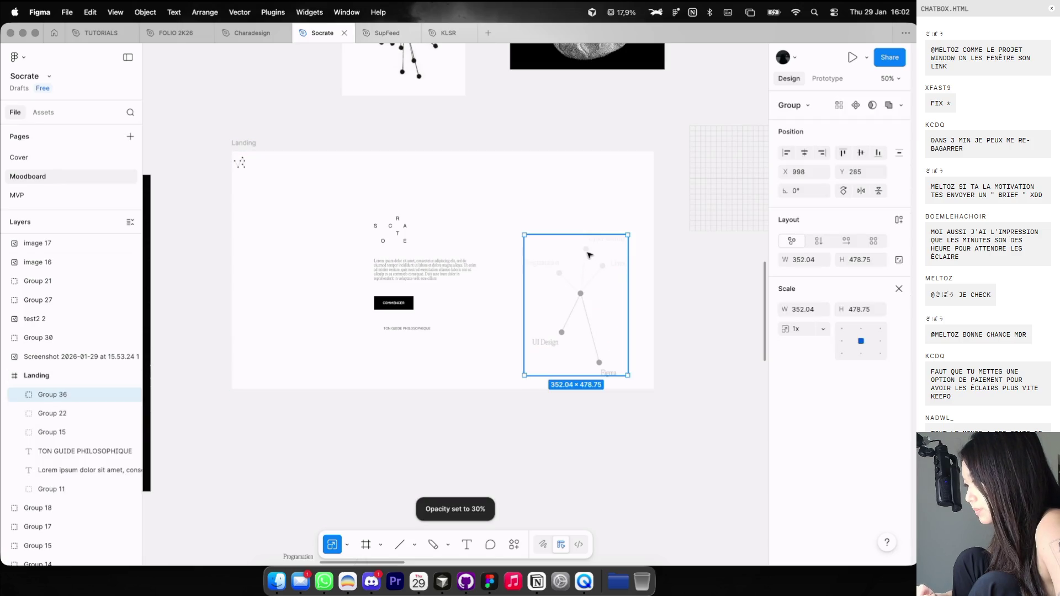
{"action": "key", "text": "ctrl+z"}
{"action": "left_click_drag", "start_coordinate": [527, 236], "coordinate": [543, 261]}
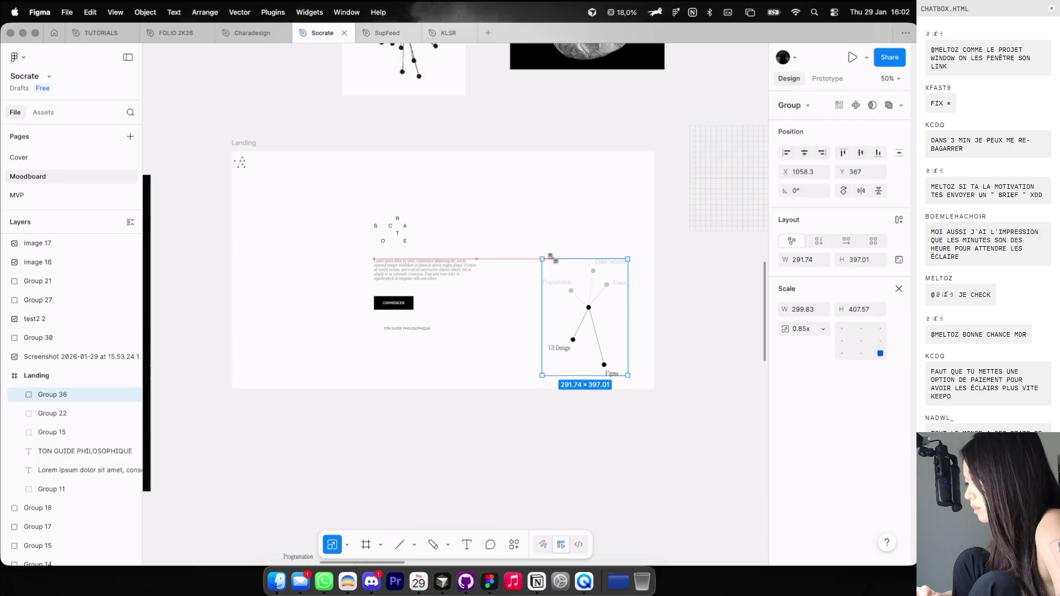
{"action": "left_click", "coordinate": [557, 216]}
{"action": "left_click", "coordinate": [577, 296]}
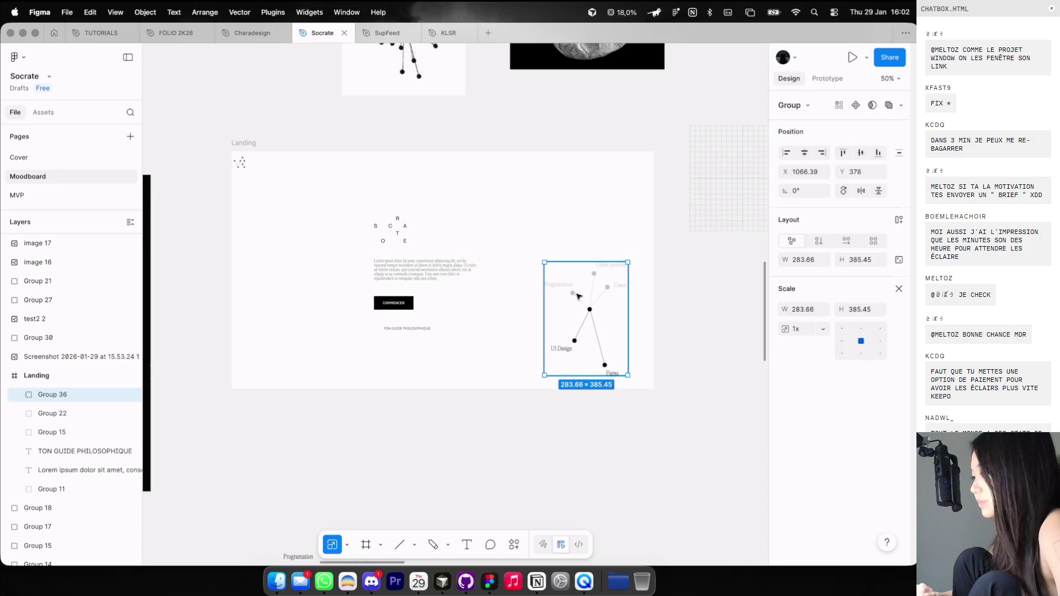
{"action": "left_click_drag", "start_coordinate": [545, 263], "coordinate": [529, 239]}
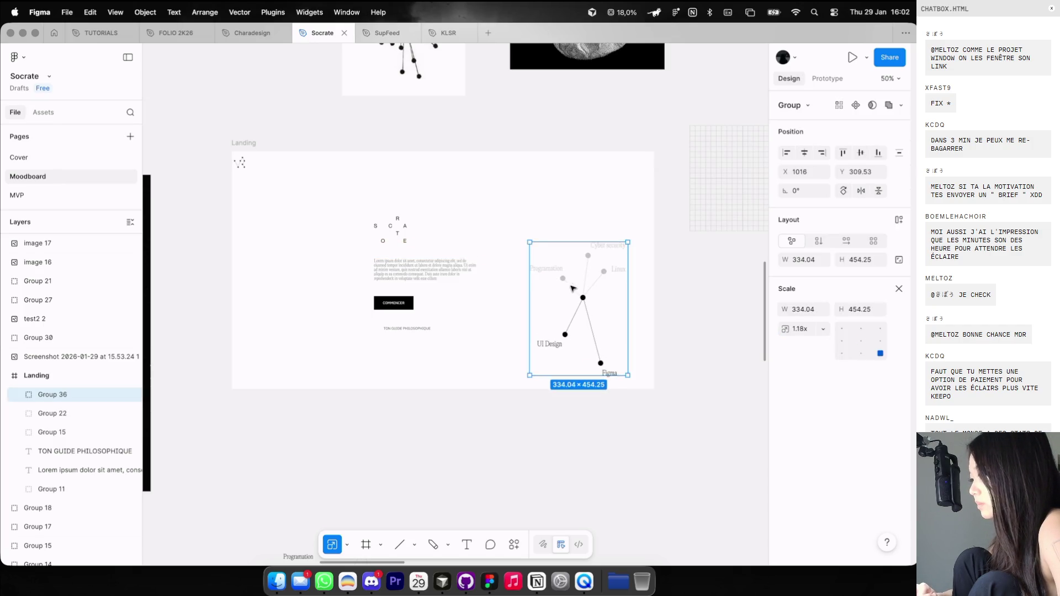
{"action": "left_click", "coordinate": [549, 172]}
Show the layout guide columns and select the logo, intro text and COMMENCER button.
{"action": "scroll", "coordinate": [547, 174], "scroll_direction": "left", "scroll_amount": 3}
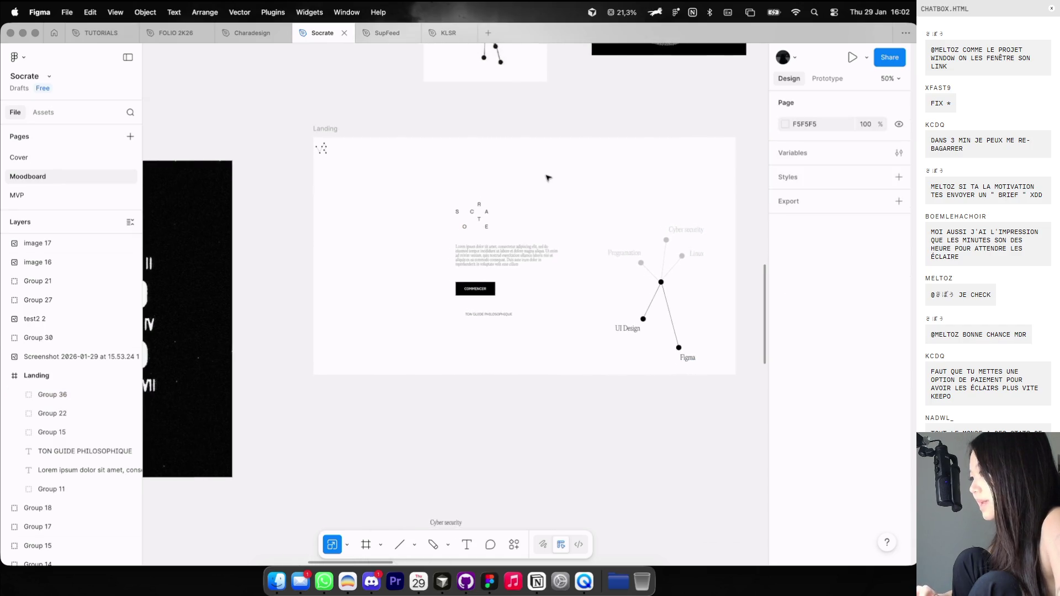
{"action": "key", "text": "shift+g"}
{"action": "left_click", "coordinate": [474, 219]}
{"action": "left_click", "coordinate": [497, 254], "text": "shift"}
{"action": "left_click", "coordinate": [475, 289], "text": "shift"}
Move the logo, intro text and COMMENCER button up-left, then hide the layout guides.
{"action": "mouse_move", "coordinate": [475, 289]}
{"action": "left_mouse_down"}
{"action": "mouse_move", "coordinate": [441, 262]}
{"action": "mouse_move", "coordinate": [409, 276]}
{"action": "left_mouse_up"}
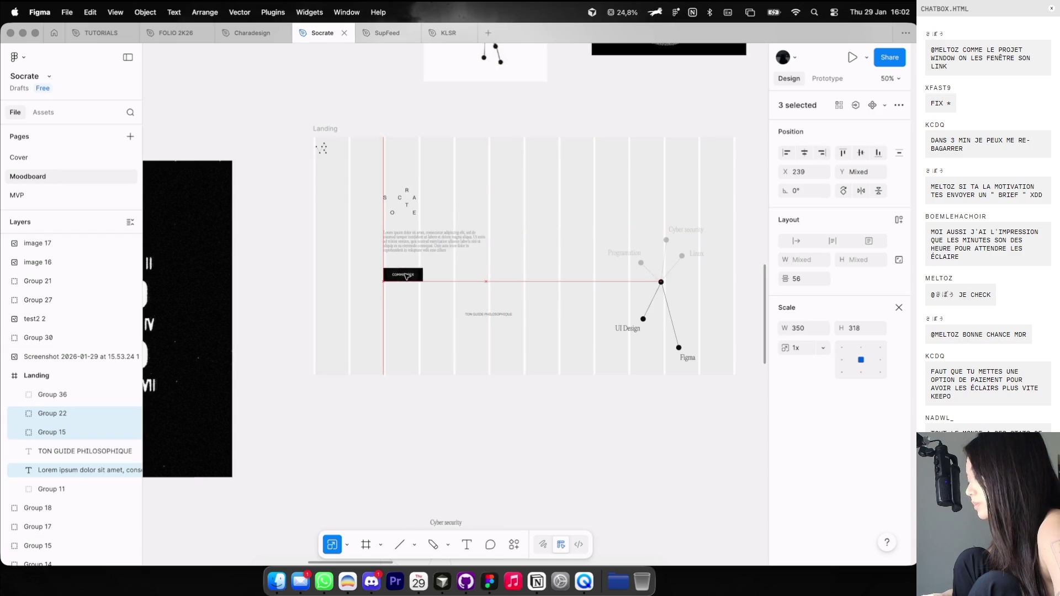
{"action": "left_click", "coordinate": [468, 316]}
{"action": "key", "text": "shift+g"}
Place TON GUIDE PHILOSOPHIQUE below the COMMENCER button and reposition the Lorem text.
{"action": "mouse_move", "coordinate": [486, 315]}
{"action": "left_mouse_down"}
{"action": "mouse_move", "coordinate": [420, 233]}
{"action": "mouse_move", "coordinate": [420, 334]}
{"action": "left_mouse_up"}
{"action": "left_click", "coordinate": [419, 242], "text": "shift"}
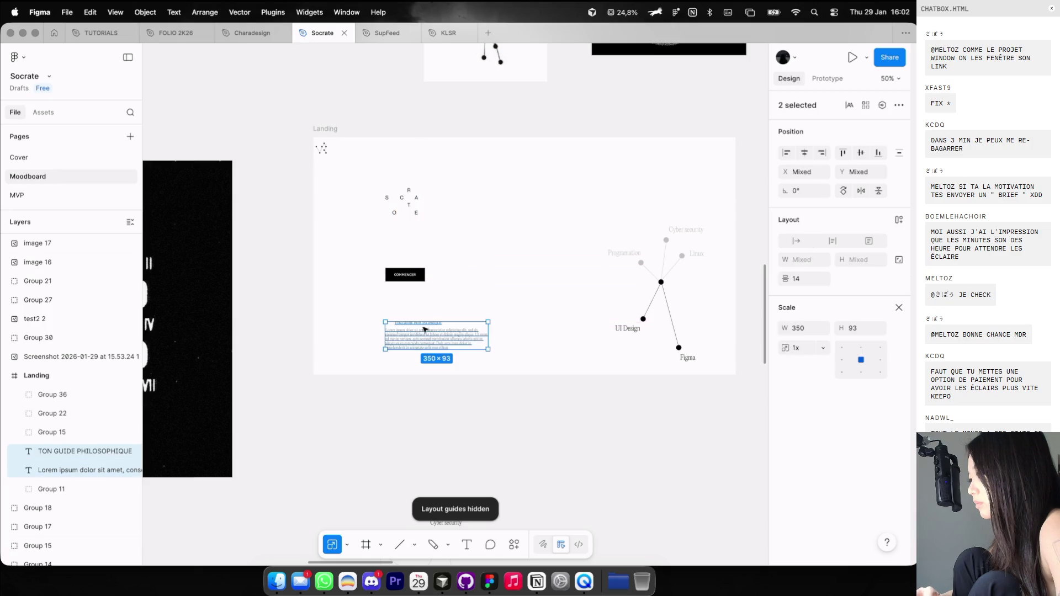
{"action": "key", "text": "super+z"}
{"action": "left_click", "coordinate": [460, 312]}
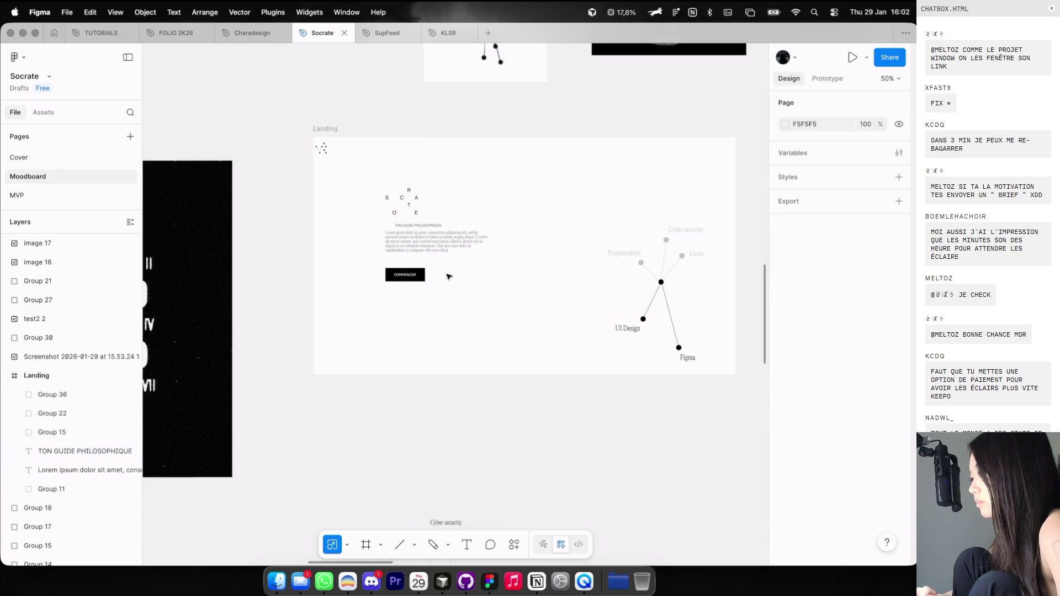
{"action": "mouse_move", "coordinate": [425, 239]}
{"action": "left_mouse_down"}
{"action": "mouse_move", "coordinate": [433, 224]}
{"action": "mouse_move", "coordinate": [433, 322]}
{"action": "left_mouse_up"}
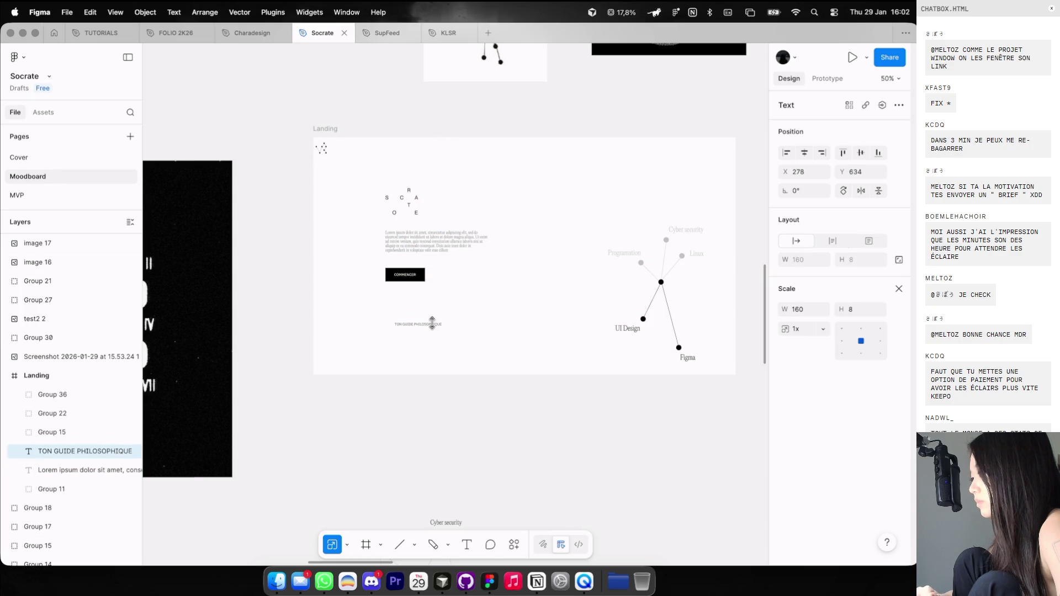
Duplicate the TON GUIDE PHILOSOPHIQUE text.
{"action": "scroll", "coordinate": [434, 322], "scroll_direction": "down", "scroll_amount": 5}
{"action": "scroll", "coordinate": [432, 325], "scroll_direction": "down", "scroll_amount": 3}
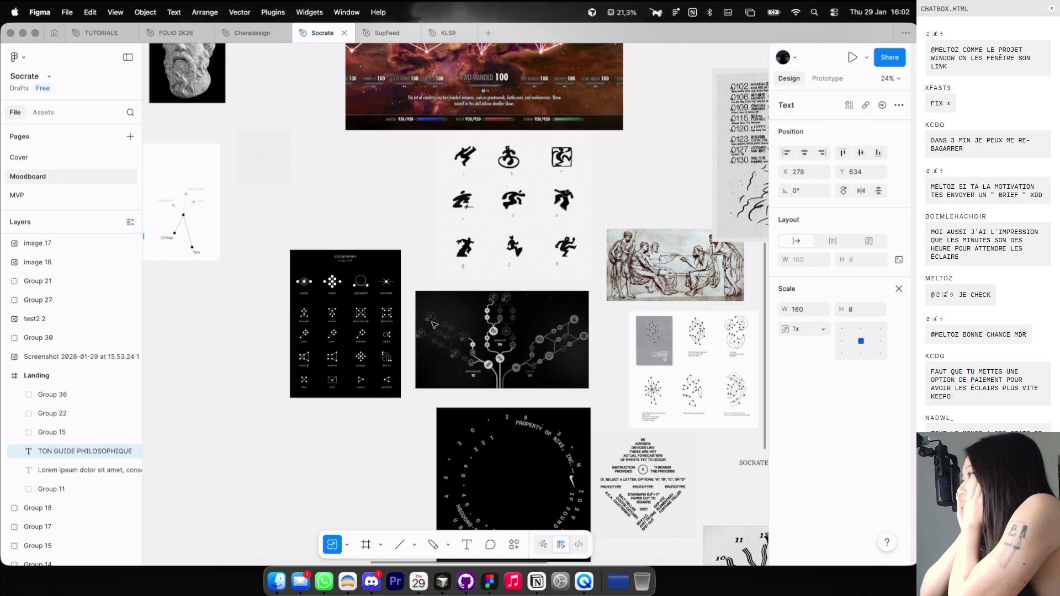
{"action": "scroll", "coordinate": [434, 325], "scroll_direction": "left", "scroll_amount": 5}
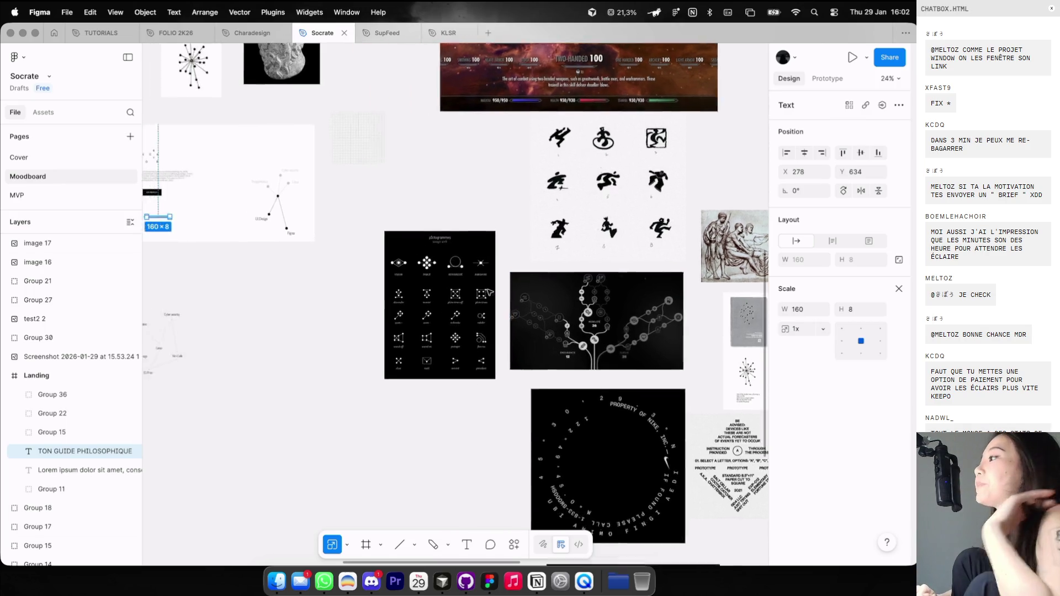
{"action": "scroll", "coordinate": [459, 291], "scroll_direction": "up", "scroll_amount": 3}
{"action": "scroll", "coordinate": [311, 259], "scroll_direction": "left", "scroll_amount": 5}
{"action": "scroll", "coordinate": [444, 247], "scroll_direction": "up", "scroll_amount": 5}
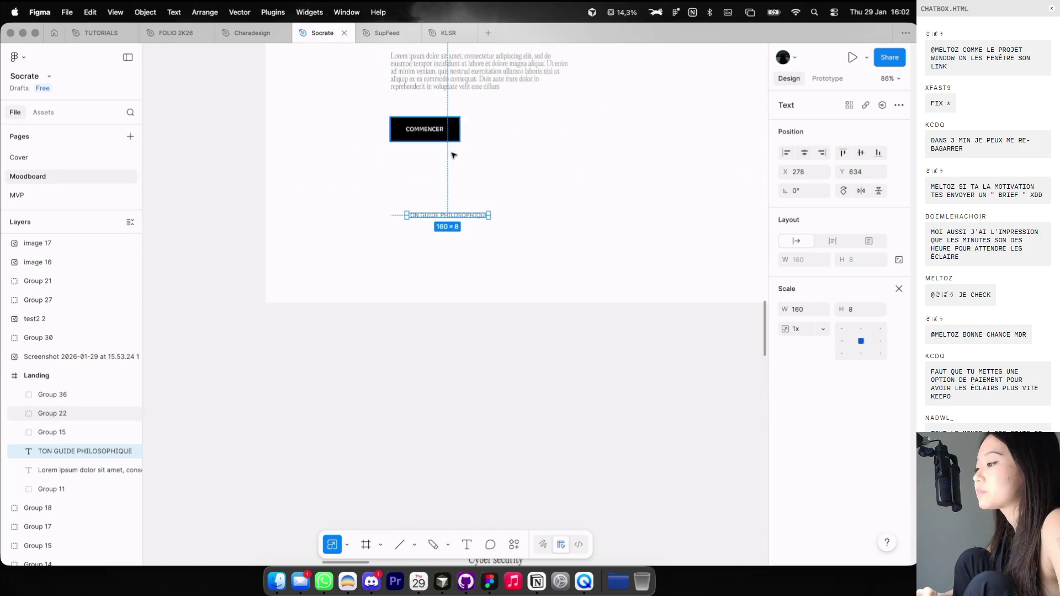
{"action": "scroll", "coordinate": [445, 244], "scroll_direction": "up", "scroll_amount": 5}
{"action": "key", "text": "super+d"}
Place the heading copy below the original and retype it as METHODE SOCRATIQUE.
{"action": "left_click_drag", "start_coordinate": [469, 188], "coordinate": [468, 254]}
{"action": "key", "text": "Return"}
{"action": "type", "text": "METHODE S"}
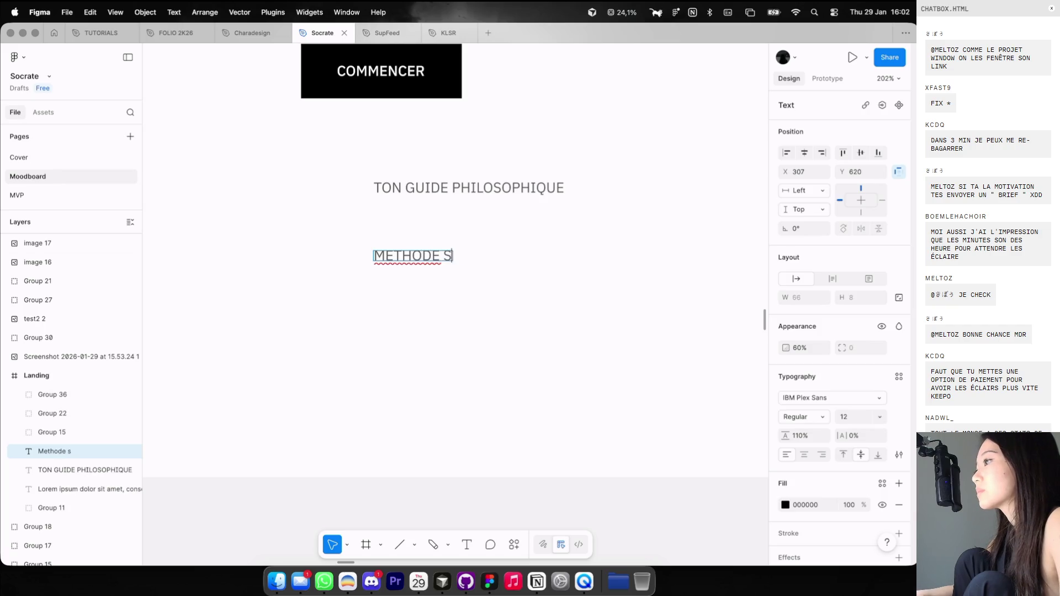
{"action": "key", "text": "Escape"}
{"action": "key", "text": "Escape"}
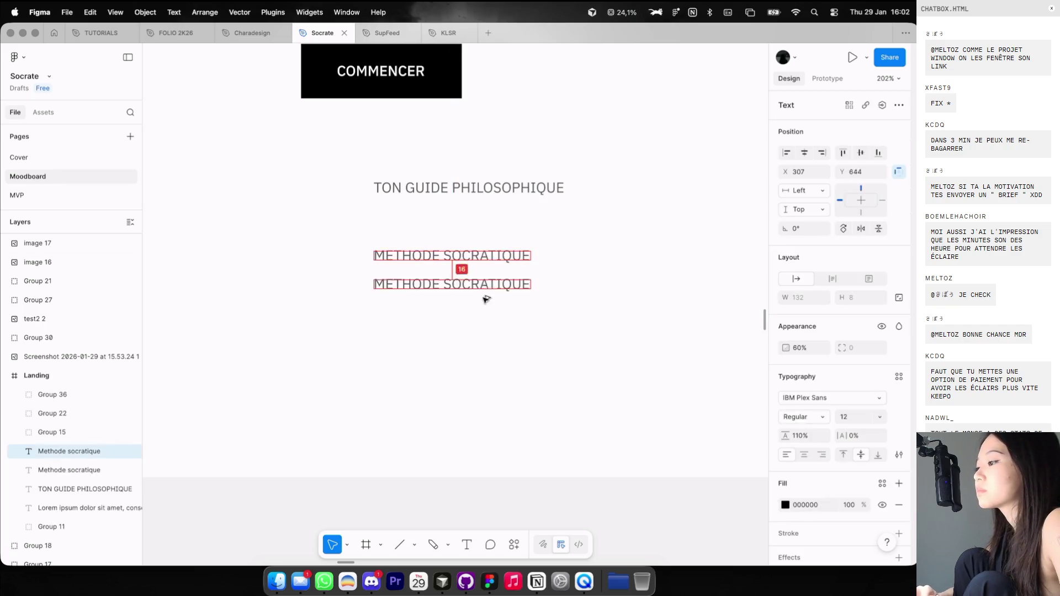
{"action": "scroll", "coordinate": [485, 282], "scroll_direction": "down", "scroll_amount": 5}
Duplicate the Lorem text below METHODE SOCRATIQUE at font size 12.
{"action": "left_click", "coordinate": [497, 102]}
{"action": "key", "text": "super+d"}
{"action": "mouse_move", "coordinate": [496, 102]}
{"action": "left_mouse_down"}
{"action": "mouse_move", "coordinate": [520, 269]}
{"action": "mouse_move", "coordinate": [558, 315]}
{"action": "left_mouse_up"}
{"action": "scroll", "coordinate": [521, 270], "scroll_direction": "up", "scroll_amount": 3}
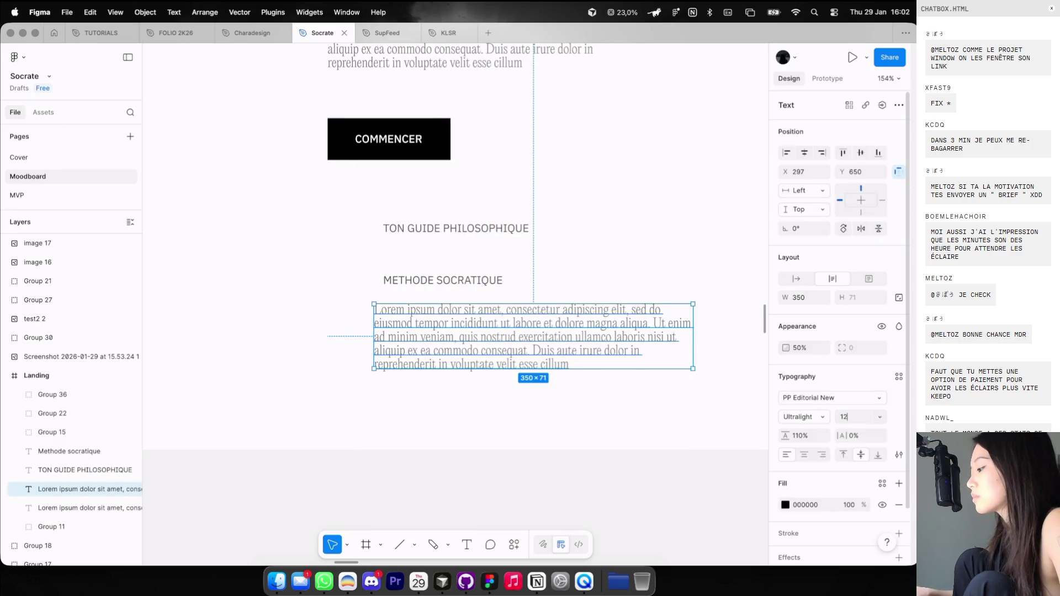
{"action": "key", "text": "Return"}
{"action": "scroll", "coordinate": [457, 386], "scroll_direction": "up", "scroll_amount": 5}
Retype the copied paragraph as 'Apprends par le questionnement & le dialogue'.
{"action": "double_click", "coordinate": [478, 295]}
{"action": "type", "text": "Apprends parle qu"}
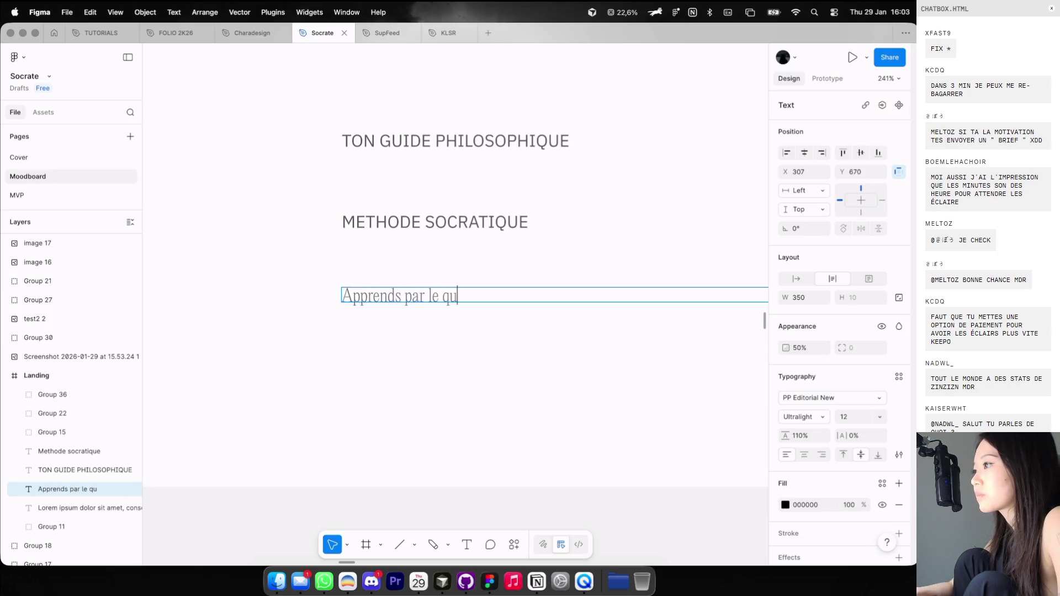
{"action": "type", "text": "nt"}
{"action": "key", "text": "Return"}
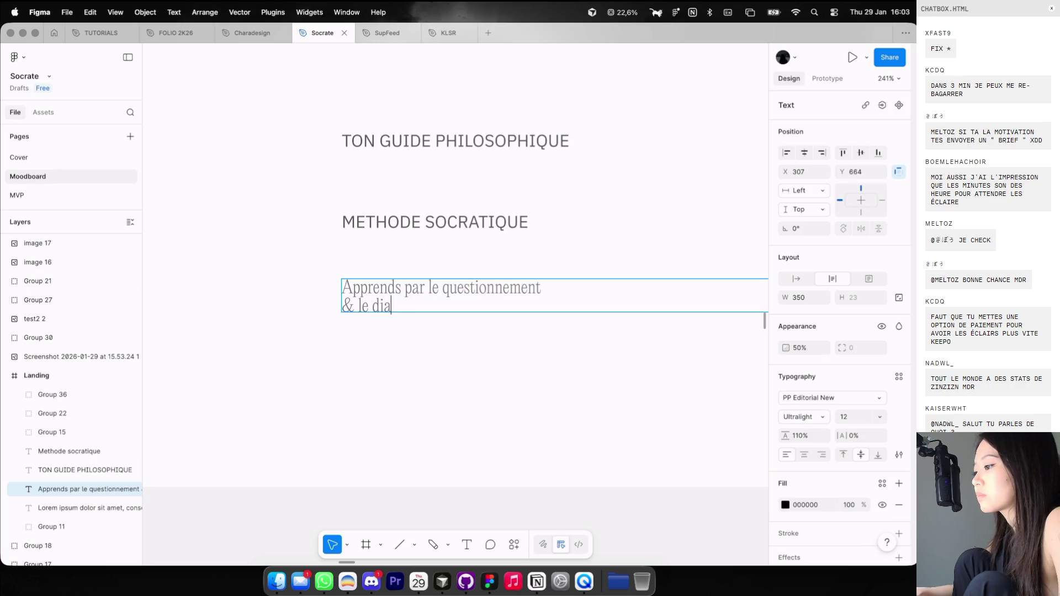
{"action": "type", "text": "logue"}
{"action": "key", "text": "Escape"}
{"action": "key", "text": "Escape"}
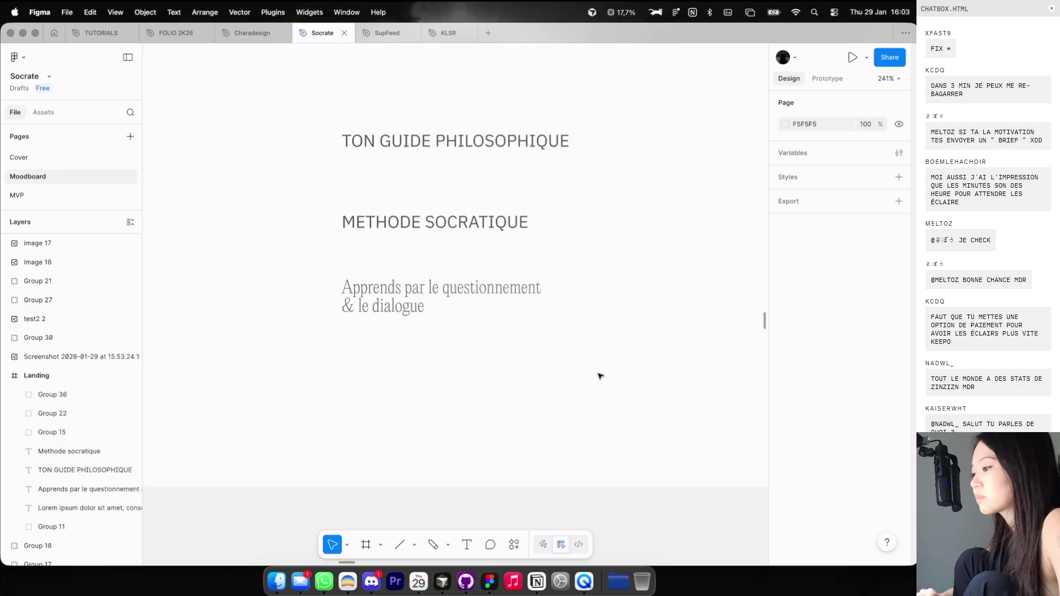
{"action": "scroll", "coordinate": [600, 376], "scroll_direction": "down", "scroll_amount": 5, "text": "ctrl"}
{"action": "scroll", "coordinate": [449, 317], "scroll_direction": "up", "scroll_amount": 3, "text": "ctrl"}
Shift the Apprends text and METHODE SOCRATIQUE into position with the column guides shown.
{"action": "left_click_drag", "start_coordinate": [444, 325], "coordinate": [621, 273]}
{"action": "key", "text": "shift+g"}
{"action": "mouse_move", "coordinate": [386, 276]}
{"action": "left_mouse_down"}
{"action": "mouse_move", "coordinate": [327, 274]}
{"action": "mouse_move", "coordinate": [415, 281]}
{"action": "mouse_move", "coordinate": [381, 279]}
{"action": "left_mouse_up"}
{"action": "left_click", "coordinate": [372, 294]}
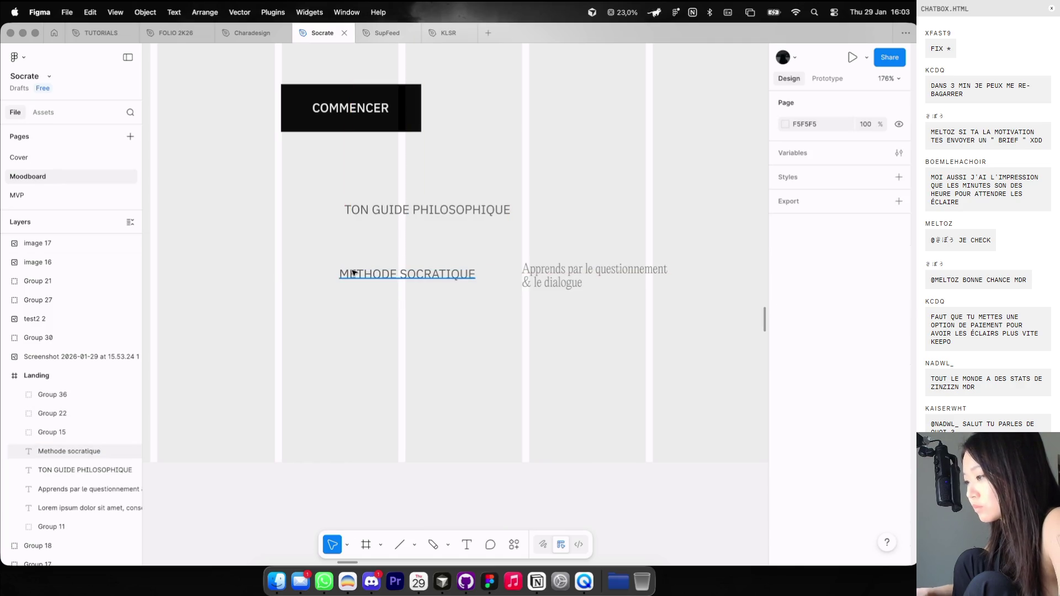
Draw a small black (000000) dot and place it on METHODE SOCRATIQUE's line.
{"action": "key", "text": "o"}
{"action": "scroll", "coordinate": [271, 286], "scroll_direction": "up", "scroll_amount": 3, "text": "ctrl"}
{"action": "left_click_drag", "start_coordinate": [313, 265], "coordinate": [323, 274]}
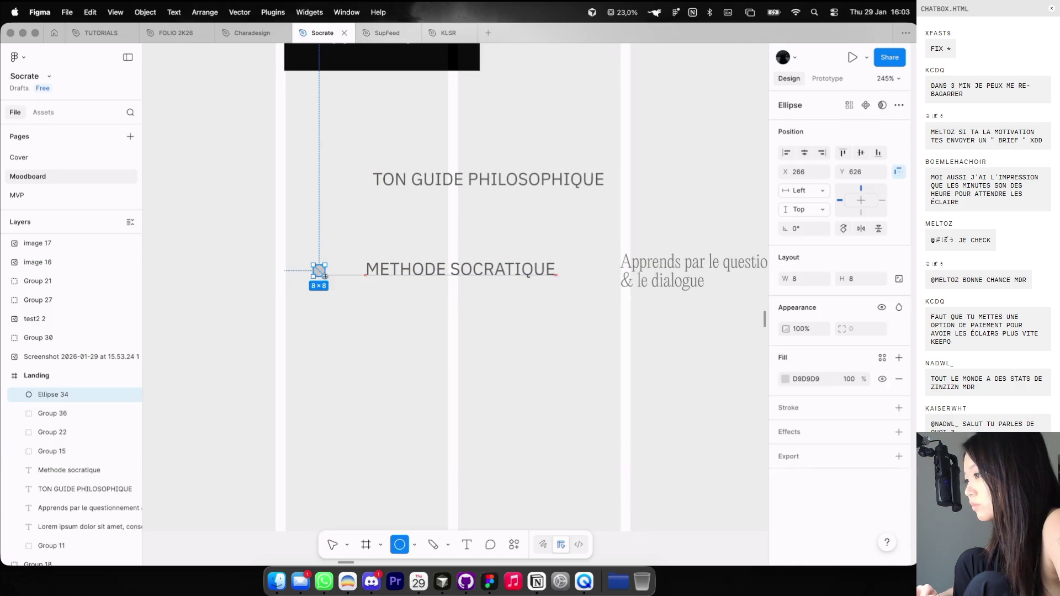
{"action": "left_click", "coordinate": [784, 379]}
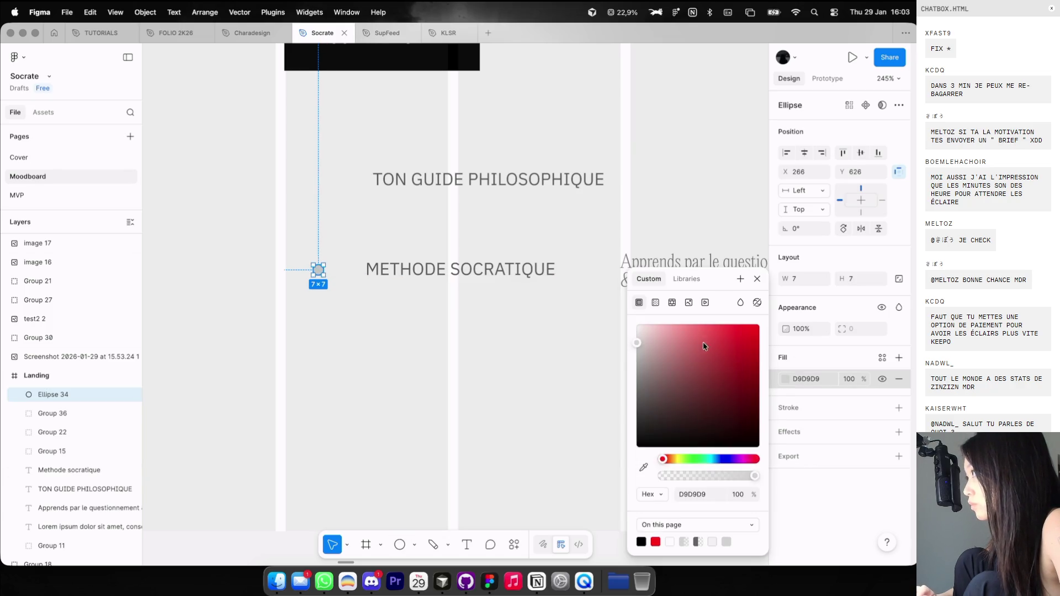
{"action": "left_click_drag", "start_coordinate": [689, 356], "coordinate": [554, 492]}
{"action": "key", "text": "Escape"}
{"action": "key", "text": "Escape"}
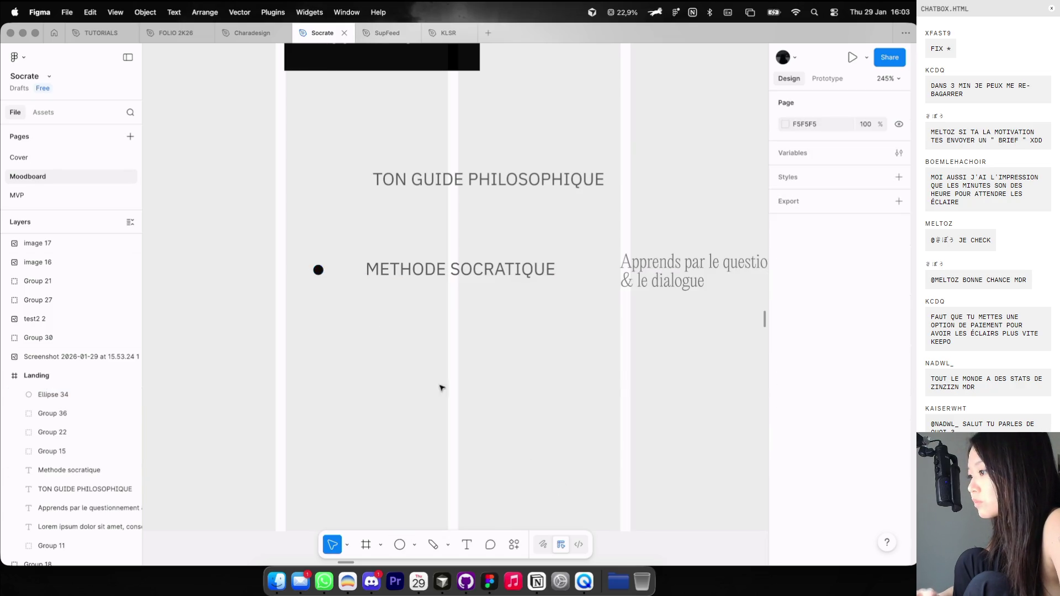
{"action": "scroll", "coordinate": [349, 286], "scroll_direction": "up", "scroll_amount": 2, "text": "ctrl"}
{"action": "key", "text": "shift+g"}
{"action": "mouse_move", "coordinate": [298, 265]}
{"action": "left_mouse_down"}
{"action": "mouse_move", "coordinate": [276, 265]}
{"action": "mouse_move", "coordinate": [261, 218]}
{"action": "mouse_move", "coordinate": [261, 242]}
{"action": "left_mouse_up"}
Set METHODE SOCRATIQUE to font size 10 and place it 20 px from the dot.
{"action": "scroll", "coordinate": [265, 241], "scroll_direction": "down", "scroll_amount": 5}
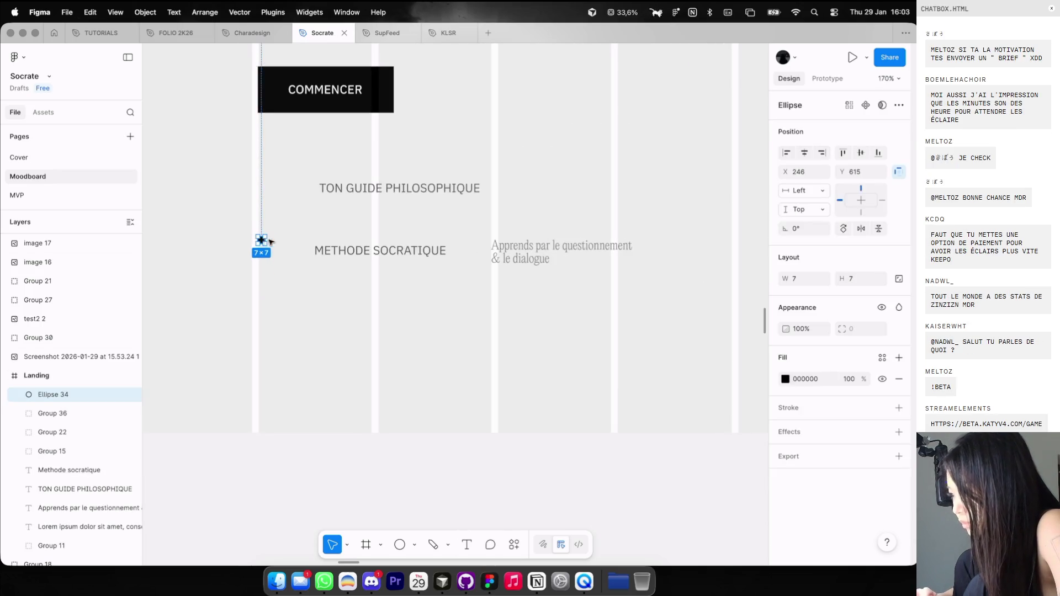
{"action": "scroll", "coordinate": [320, 248], "scroll_direction": "up", "scroll_amount": 3}
{"action": "left_click", "coordinate": [321, 250]}
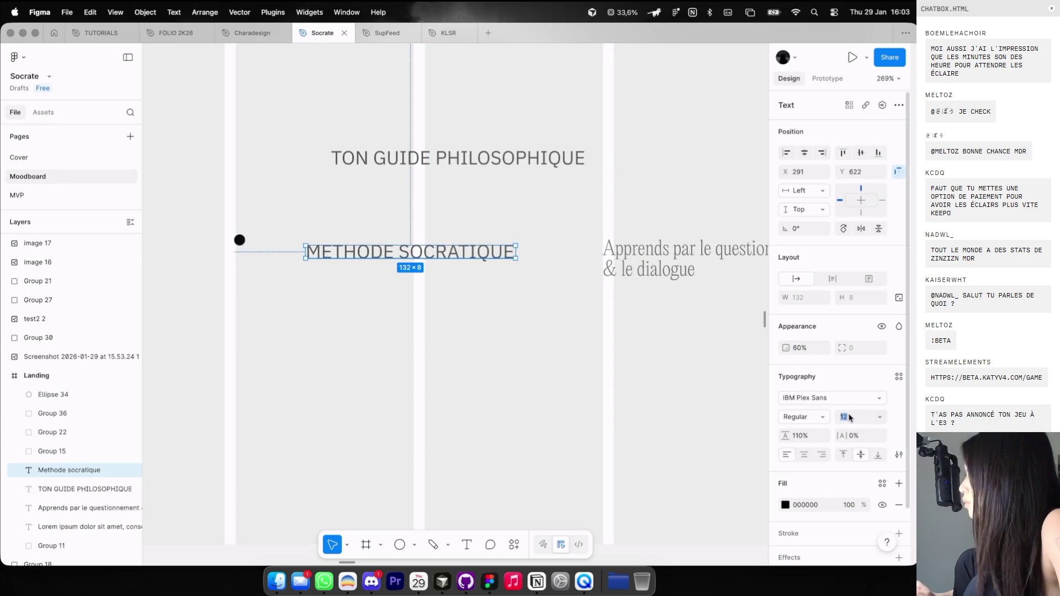
{"action": "type", "text": "10"}
{"action": "key", "text": "Return"}
{"action": "scroll", "coordinate": [473, 307], "scroll_direction": "left", "scroll_amount": 3}
{"action": "scroll", "coordinate": [436, 249], "scroll_direction": "up", "scroll_amount": 2}
{"action": "left_click_drag", "start_coordinate": [446, 281], "coordinate": [427, 266]}
{"action": "key", "text": "Left"}
{"action": "key", "text": "Left"}
{"action": "key", "text": "Left"}
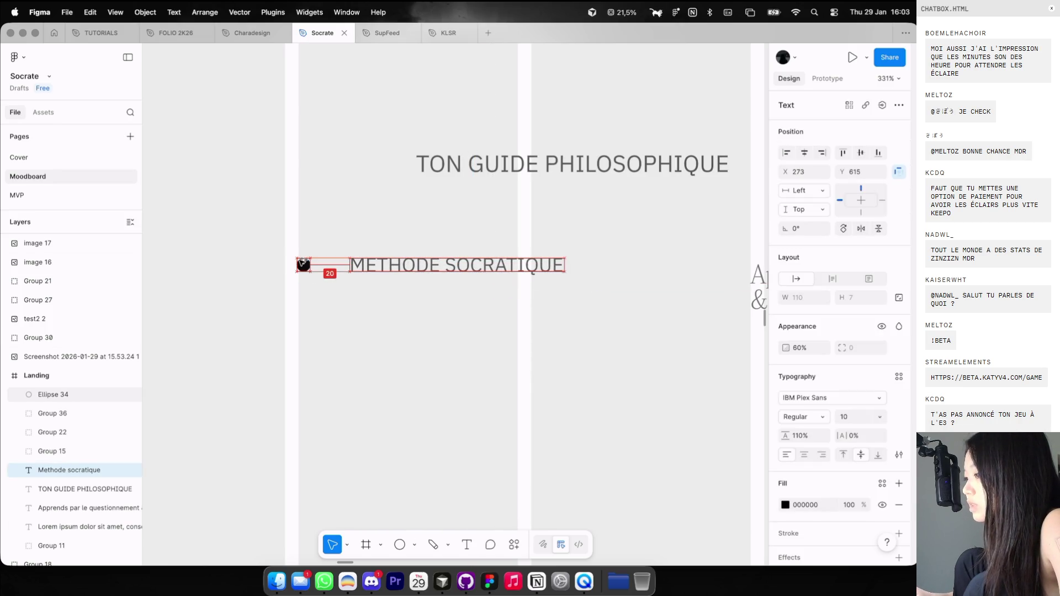
{"action": "left_click", "coordinate": [303, 264], "text": "shift"}
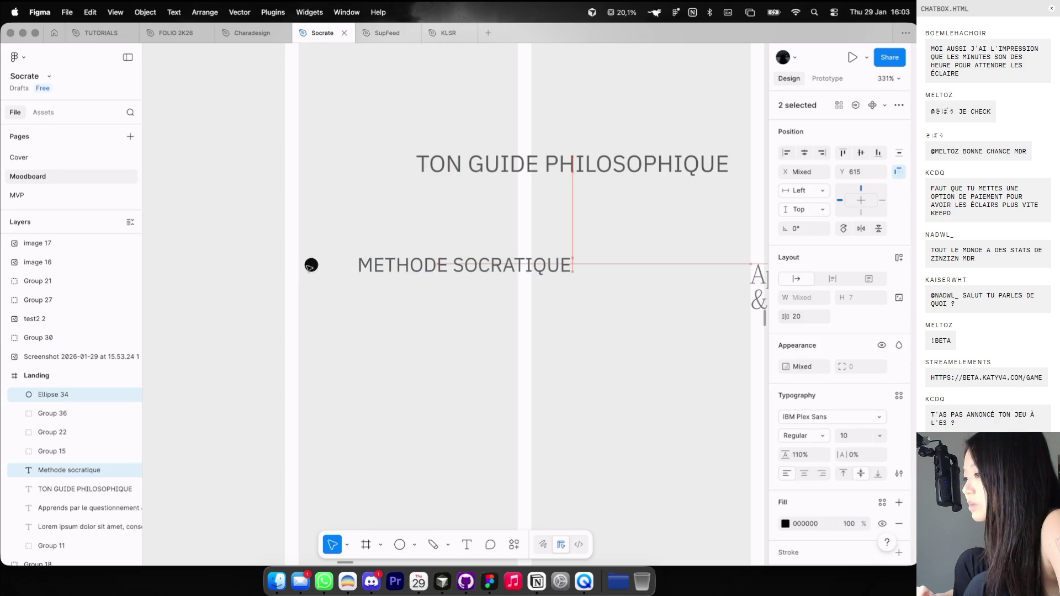
Align the Apprends text with METHODE SOCRATIQUE, then switch to the V4 Game site.
{"action": "scroll", "coordinate": [307, 266], "scroll_direction": "down", "scroll_amount": 5}
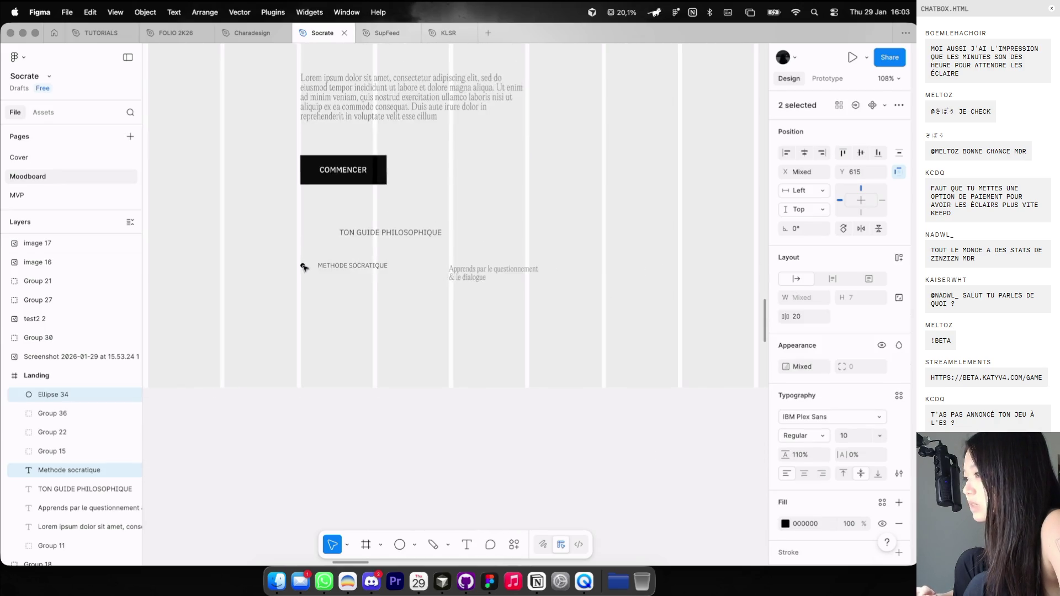
{"action": "scroll", "coordinate": [335, 227], "scroll_direction": "down", "scroll_amount": 5}
{"action": "left_click", "coordinate": [278, 138]}
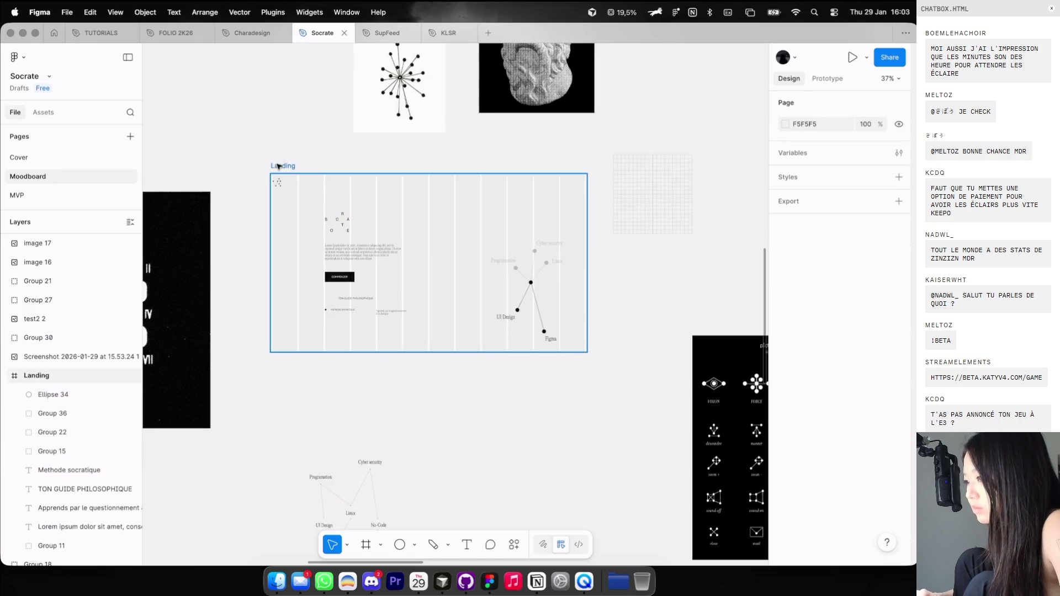
{"action": "key", "text": "Escape"}
{"action": "scroll", "coordinate": [331, 298], "scroll_direction": "up", "scroll_amount": 6}
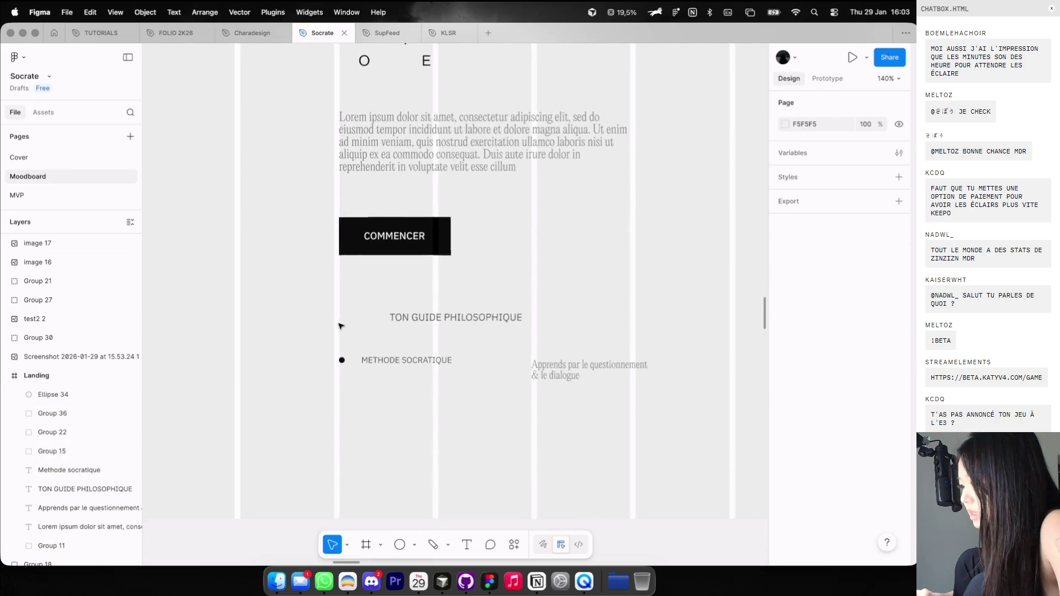
{"action": "scroll", "coordinate": [339, 326], "scroll_direction": "up", "scroll_amount": 1}
{"action": "left_click_drag", "start_coordinate": [548, 283], "coordinate": [555, 287]}
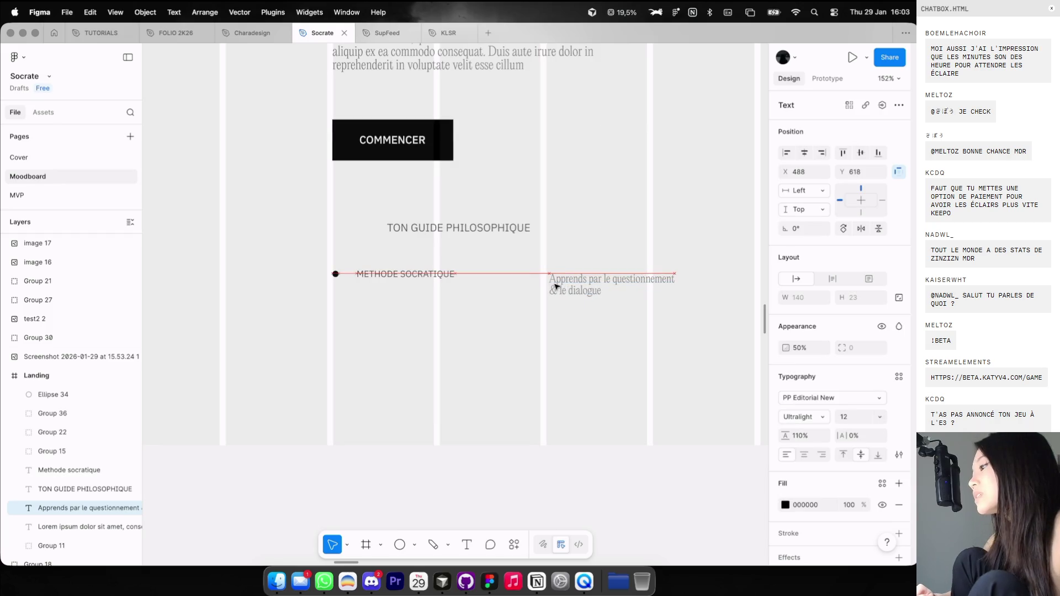
{"action": "scroll", "coordinate": [312, 241], "scroll_direction": "up", "scroll_amount": 2}
{"action": "left_click_drag", "start_coordinate": [303, 235], "coordinate": [630, 344]}
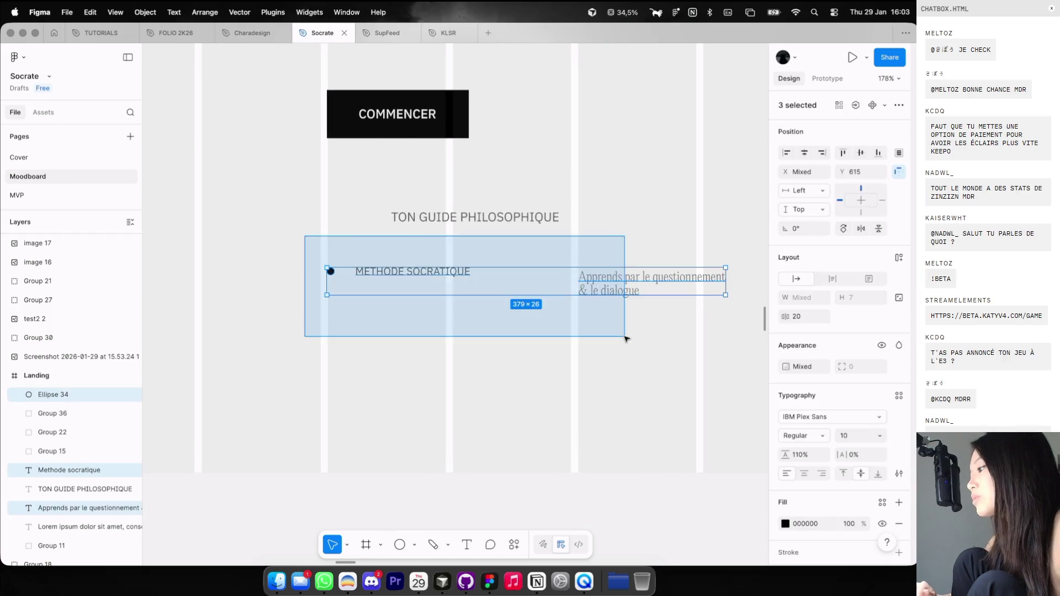
{"action": "left_click", "coordinate": [596, 292]}
{"action": "left_click_drag", "start_coordinate": [598, 291], "coordinate": [599, 287]}
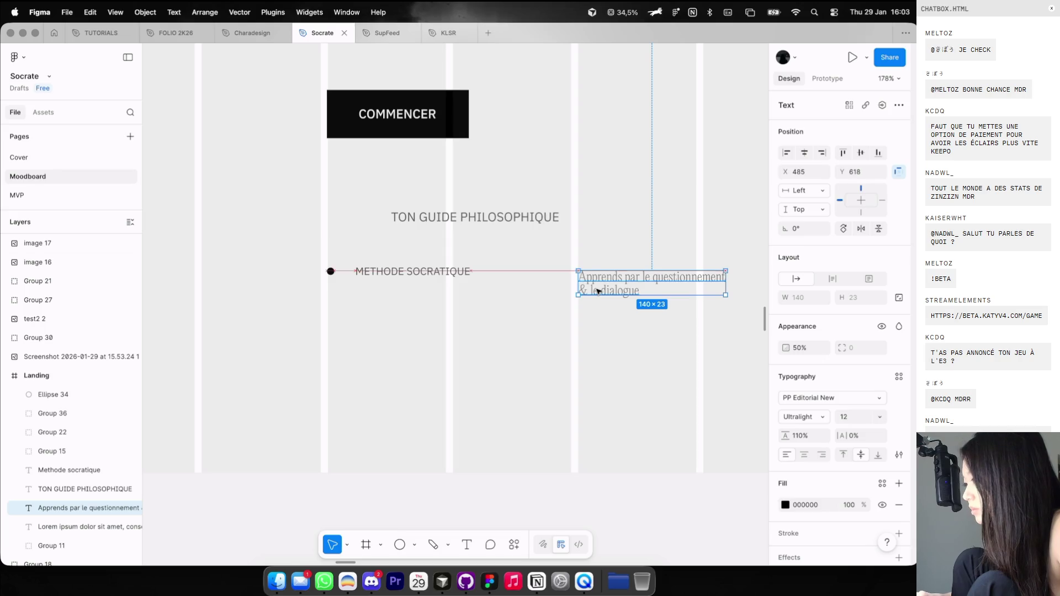
{"action": "left_click", "coordinate": [603, 319]}
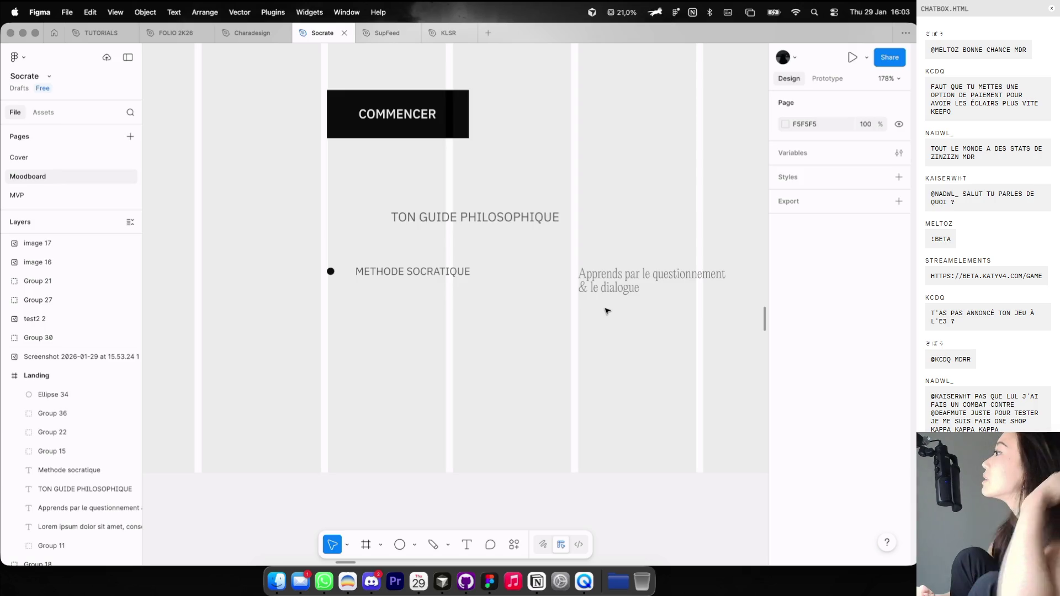
{"action": "key", "text": "ctrl+Left"}
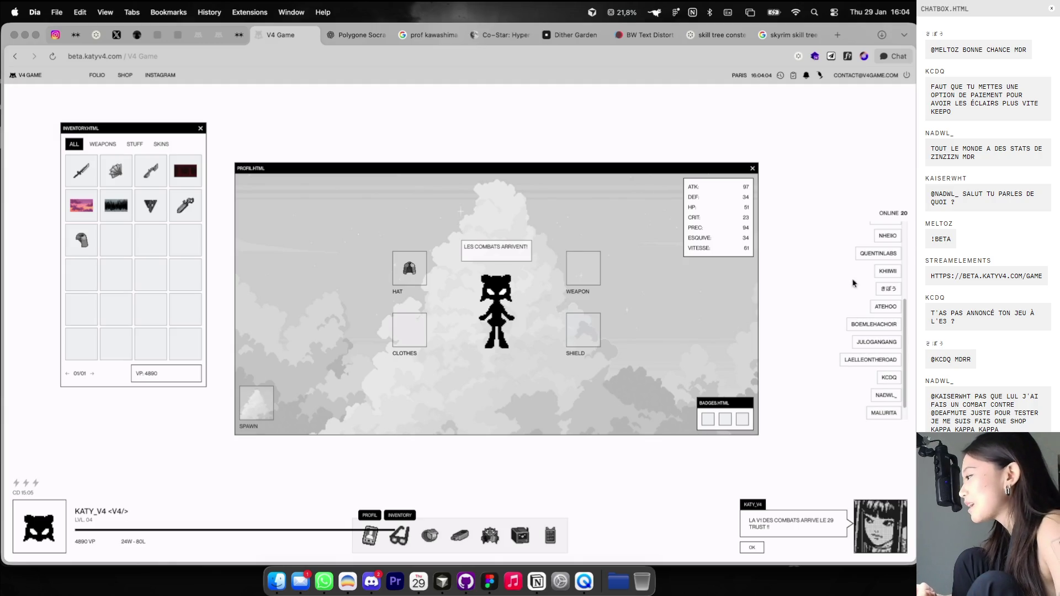
Open the V4 Game leaderboard, then return to Figma with layout guides shown.
{"action": "scroll", "coordinate": [885, 296], "scroll_direction": "up", "scroll_amount": 5}
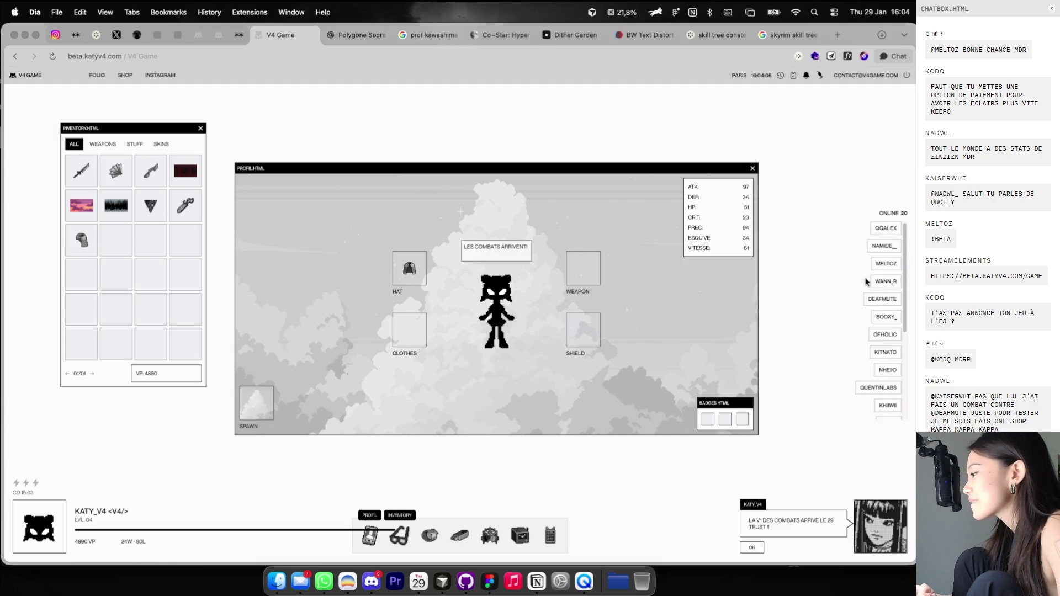
{"action": "left_click", "coordinate": [482, 544]}
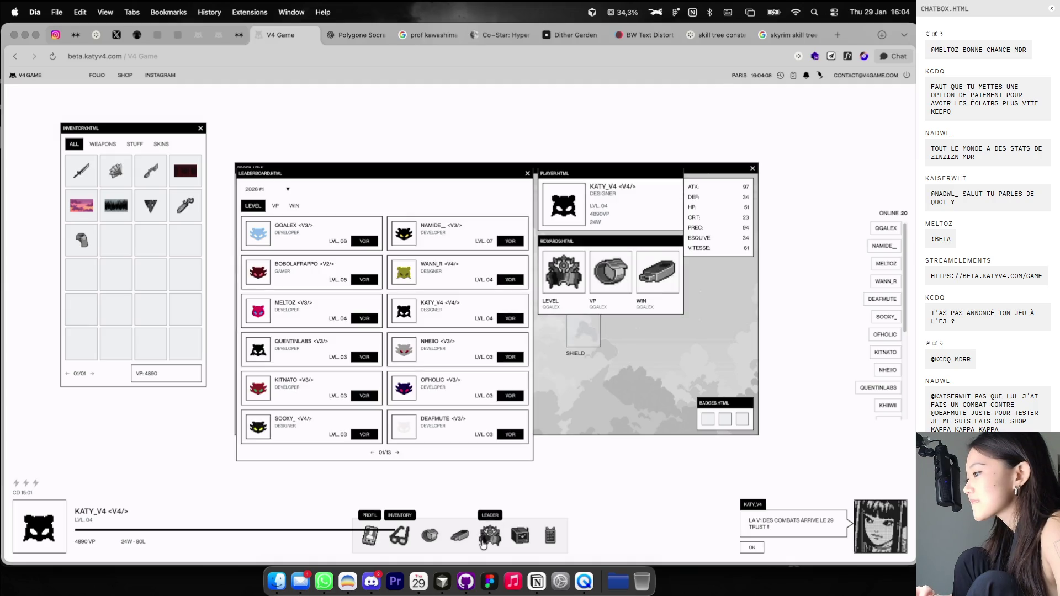
{"action": "key", "text": "ctrl+Right"}
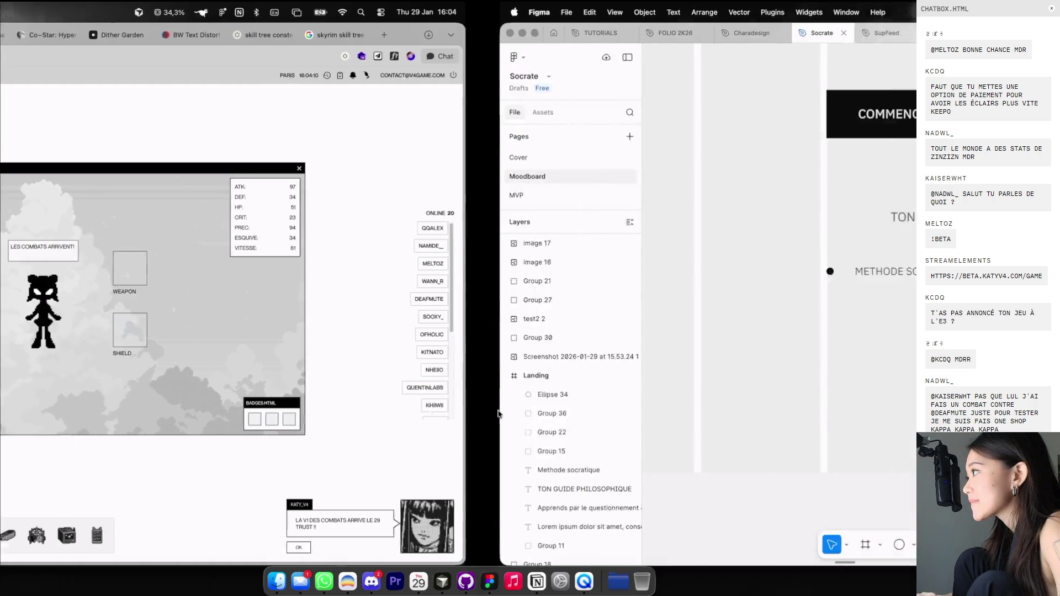
{"action": "key", "text": "ctrl+g"}
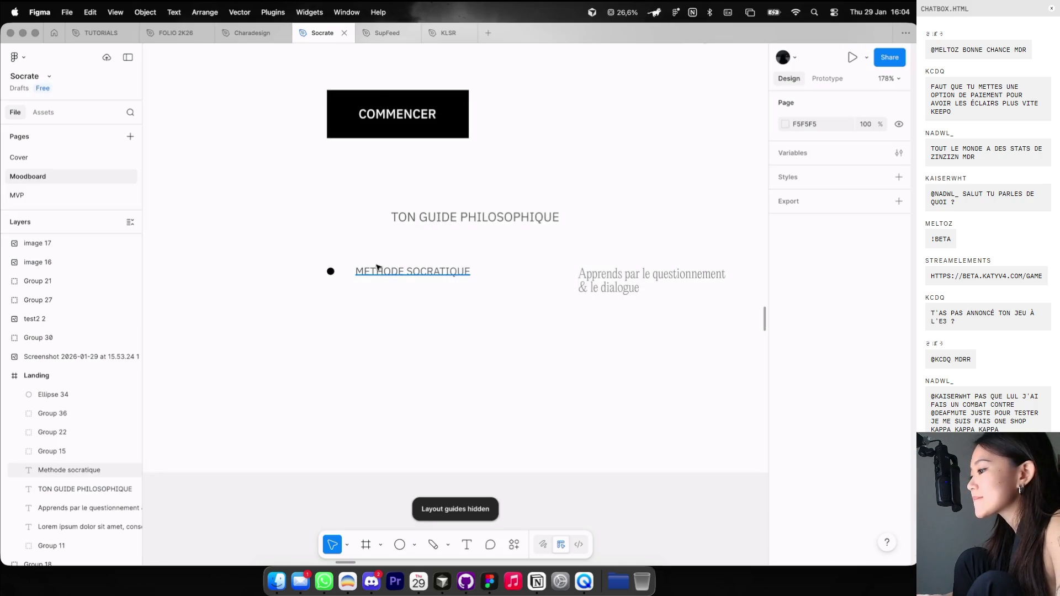
Duplicate the bullet so three evenly spaced black dots precede METHODE SOCRATIQUE.
{"action": "mouse_move", "coordinate": [315, 261]}
{"action": "left_mouse_down"}
{"action": "mouse_move", "coordinate": [633, 304]}
{"action": "mouse_move", "coordinate": [621, 330]}
{"action": "left_mouse_up"}
{"action": "left_click", "coordinate": [622, 330]}
{"action": "left_click", "coordinate": [544, 360]}
{"action": "mouse_move", "coordinate": [506, 366]}
{"action": "left_mouse_down"}
{"action": "mouse_move", "coordinate": [337, 259]}
{"action": "mouse_move", "coordinate": [402, 285]}
{"action": "mouse_move", "coordinate": [393, 391]}
{"action": "left_mouse_up"}
{"action": "left_click", "coordinate": [330, 271]}
{"action": "scroll", "coordinate": [330, 272], "scroll_direction": "up", "scroll_amount": 3, "text": "ctrl"}
{"action": "scroll", "coordinate": [330, 272], "scroll_direction": "up", "scroll_amount": 3, "text": "ctrl"}
{"action": "key", "text": "ctrl+d"}
Select the copied lower row and nudge it for an even gap below the first row.
{"action": "left_click", "coordinate": [391, 321]}
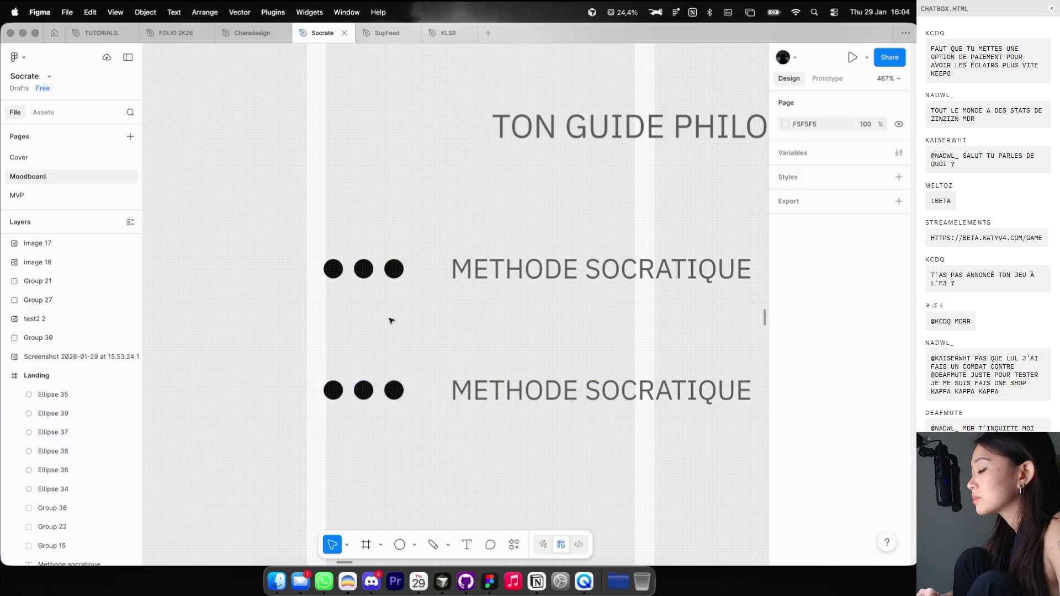
{"action": "scroll", "coordinate": [390, 319], "scroll_direction": "down", "scroll_amount": 3}
{"action": "scroll", "coordinate": [324, 274], "scroll_direction": "down", "scroll_amount": 2}
{"action": "left_click_drag", "start_coordinate": [324, 275], "coordinate": [677, 345]}
{"action": "scroll", "coordinate": [694, 347], "scroll_direction": "down", "scroll_amount": 1}
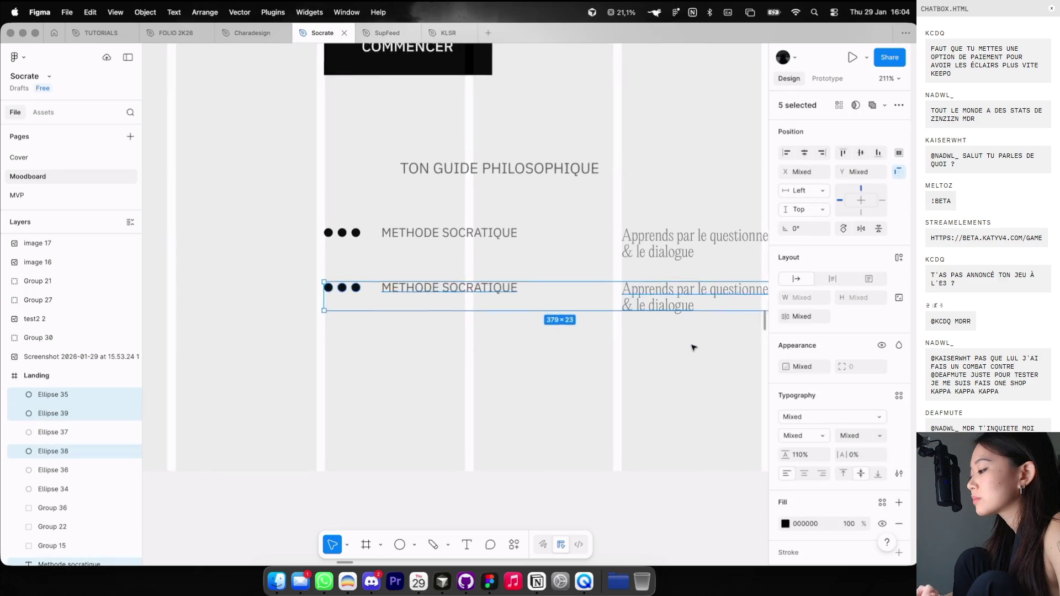
{"action": "scroll", "coordinate": [694, 347], "scroll_direction": "up", "scroll_amount": 1}
{"action": "scroll", "coordinate": [694, 347], "scroll_direction": "right", "scroll_amount": 1}
{"action": "key", "text": "shift+Up"}
{"action": "key", "text": "shift+Down"}
{"action": "key", "text": "shift+Down"}
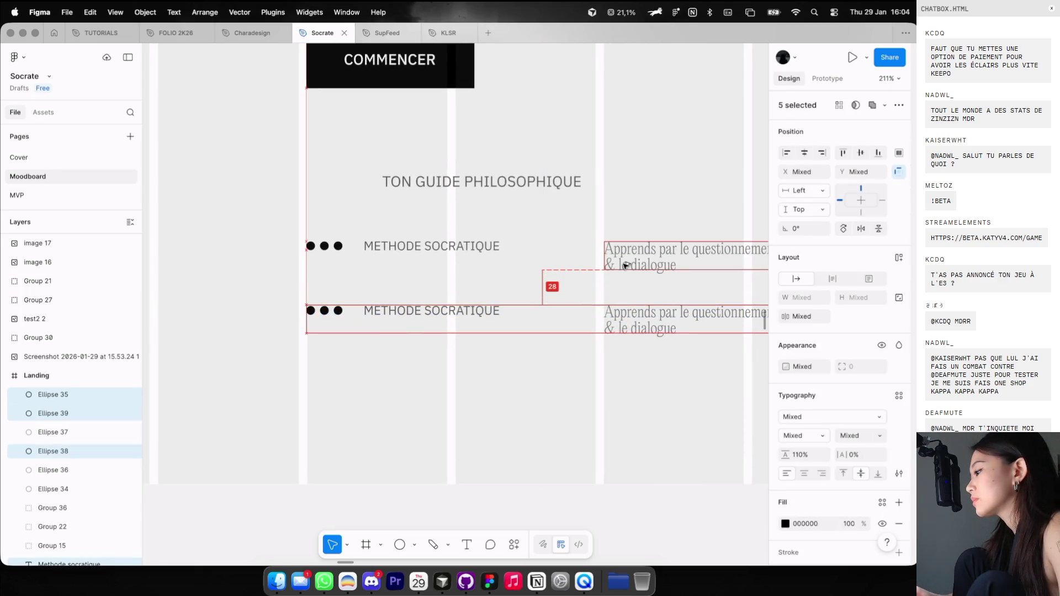
{"action": "key", "text": "shift+Up"}
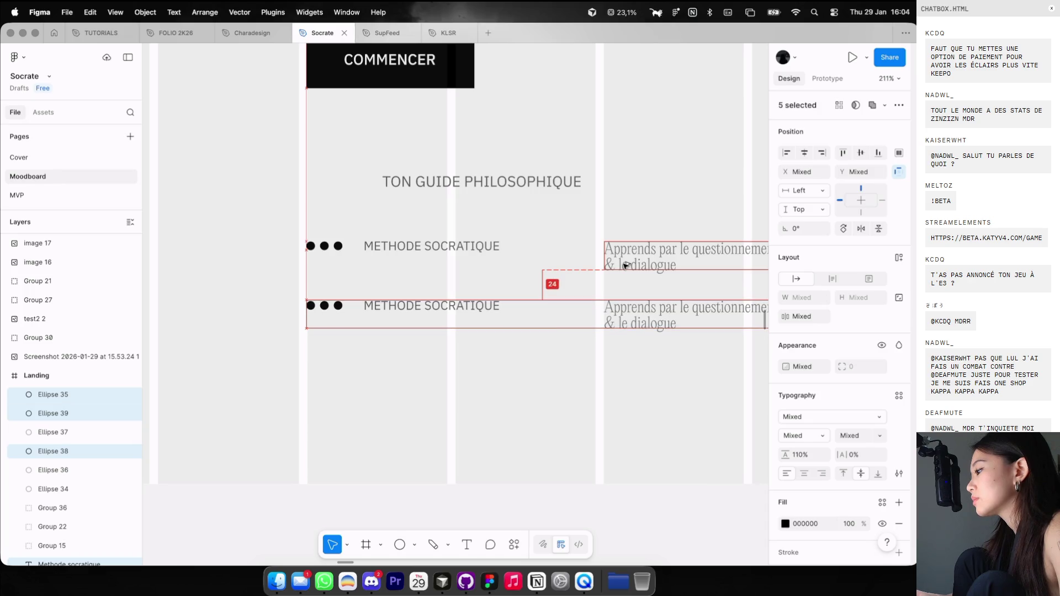
Copy the row down to create a third dots-and-text row.
{"action": "left_click_drag", "start_coordinate": [627, 312], "coordinate": [627, 373], "text": "alt"}
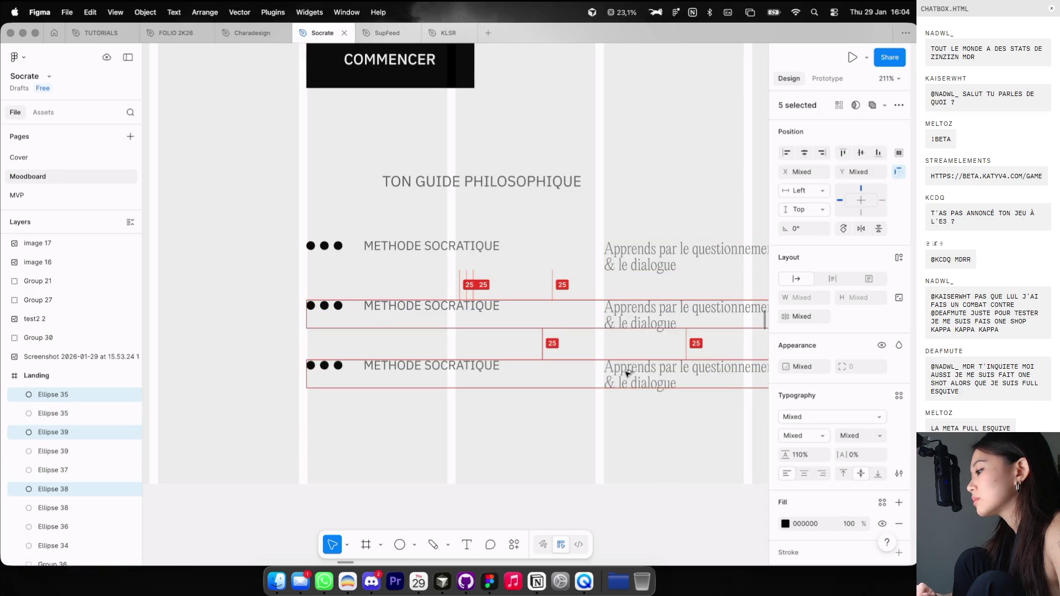
{"action": "left_click", "coordinate": [333, 319]}
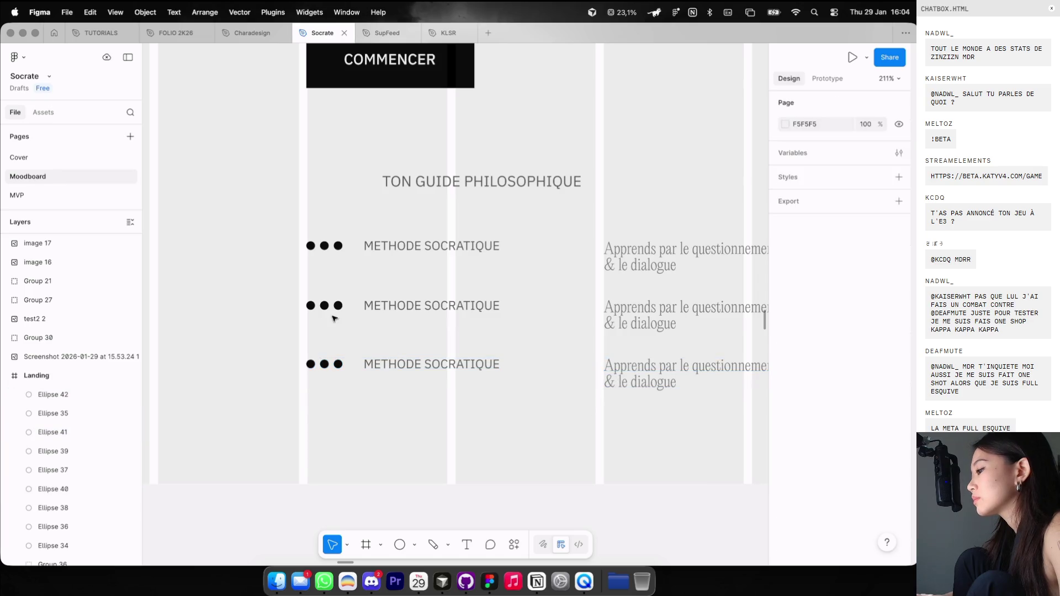
{"action": "left_click_drag", "start_coordinate": [289, 297], "coordinate": [338, 318]}
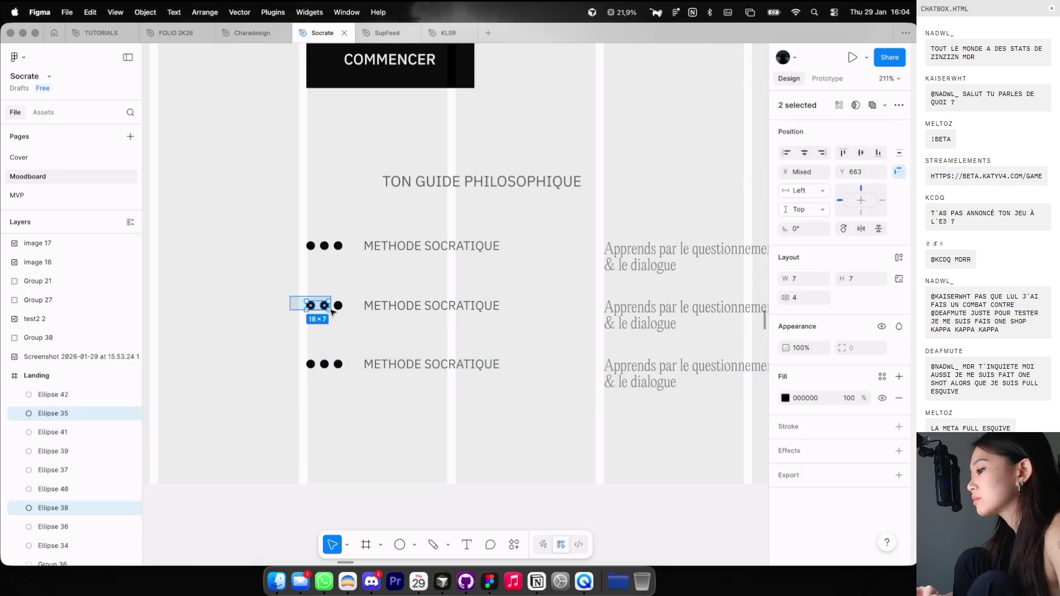
Make the third middle-row dot a hollow outline with no fill.
{"action": "left_click", "coordinate": [337, 306]}
{"action": "left_click", "coordinate": [898, 377]}
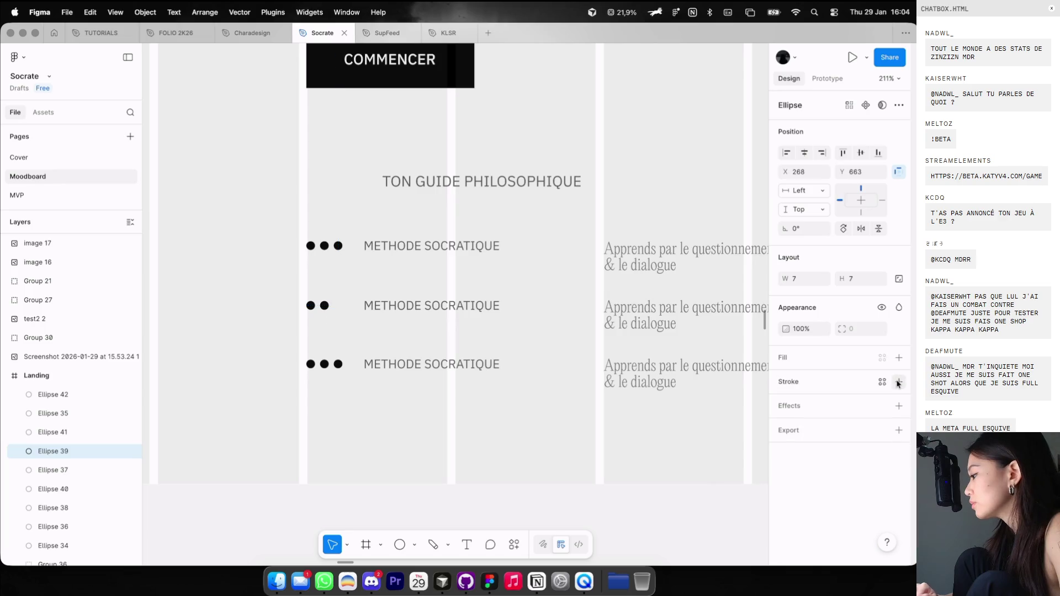
{"action": "left_click", "coordinate": [897, 382]}
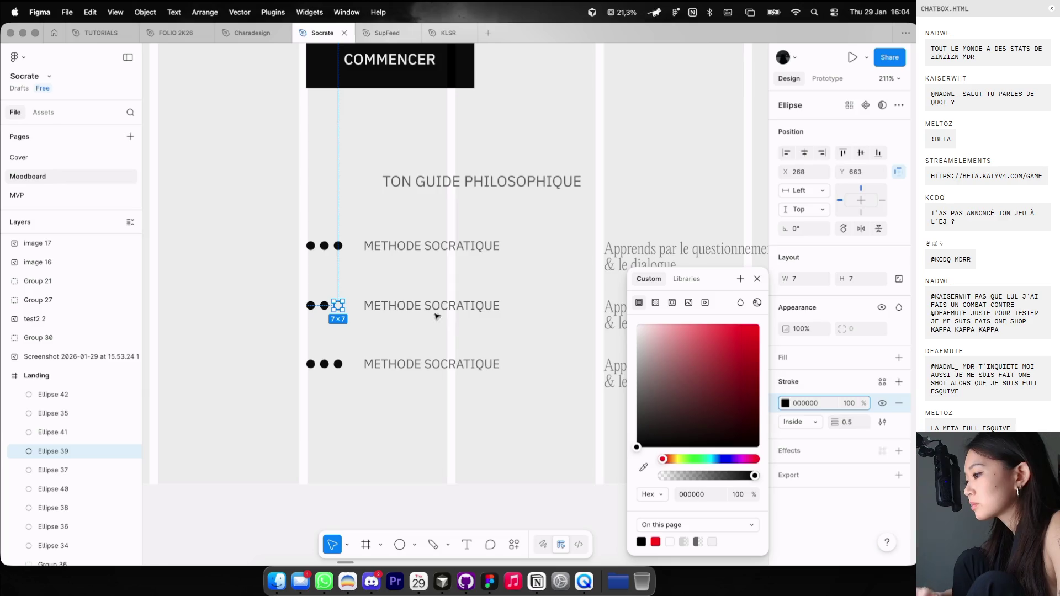
{"action": "left_click", "coordinate": [358, 257]}
Turn the last two top-row dots into hollow outlines with no fill.
{"action": "left_click_drag", "start_coordinate": [317, 229], "coordinate": [343, 256]}
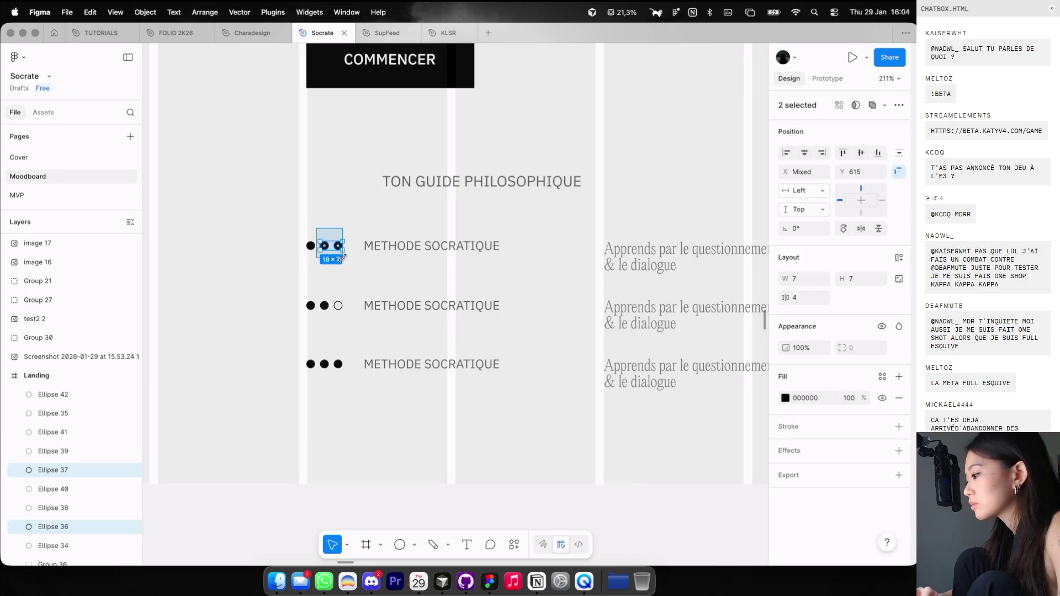
{"action": "left_click", "coordinate": [895, 397]}
{"action": "left_click", "coordinate": [897, 400]}
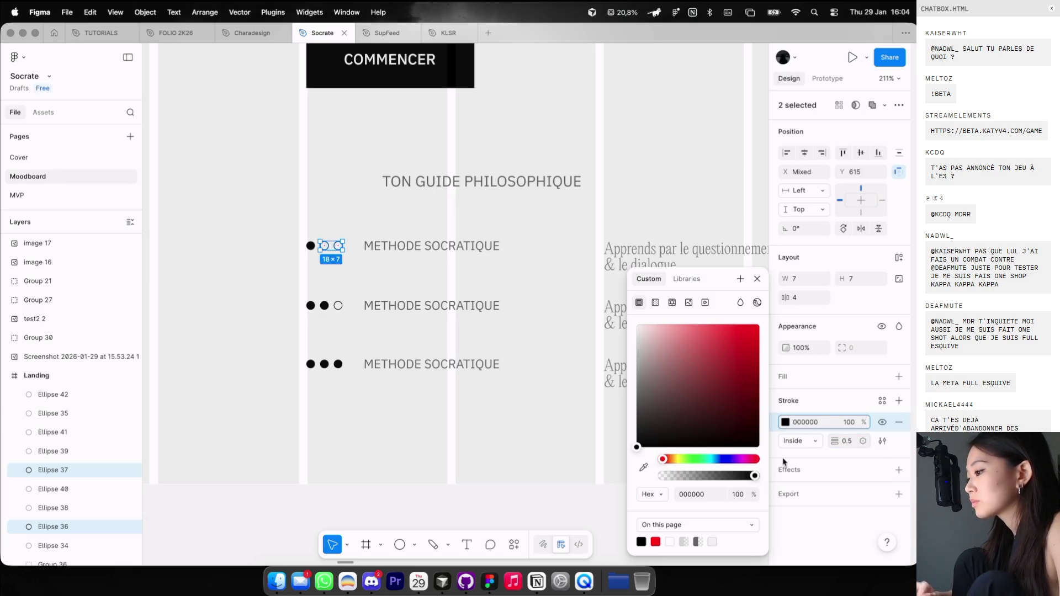
{"action": "left_click", "coordinate": [329, 169]}
Dim the two outlined top-row dots to 20% opacity.
{"action": "left_click_drag", "start_coordinate": [295, 224], "coordinate": [342, 386]}
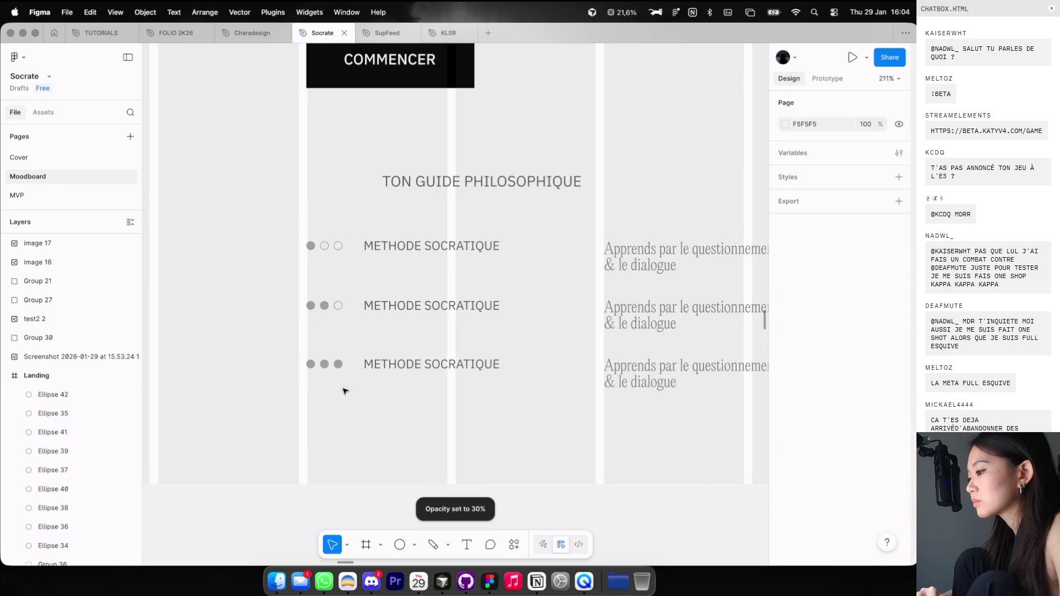
{"action": "scroll", "coordinate": [342, 390], "scroll_direction": "down", "scroll_amount": 3}
{"action": "left_click", "coordinate": [326, 266]}
{"action": "scroll", "coordinate": [327, 270], "scroll_direction": "up", "scroll_amount": 5}
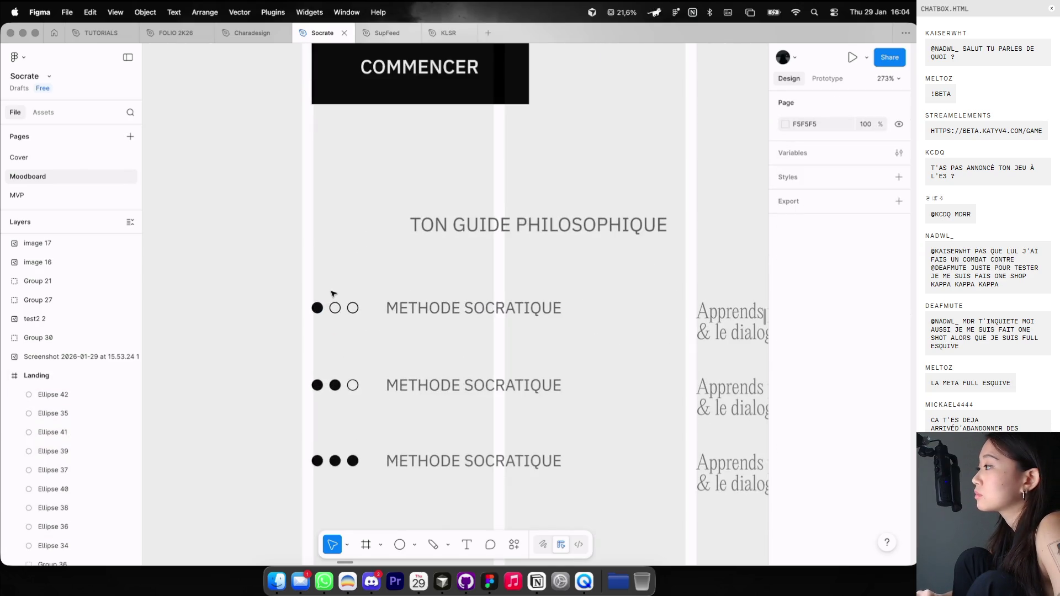
{"action": "left_click_drag", "start_coordinate": [331, 293], "coordinate": [362, 322]}
{"action": "key", "text": "2"}
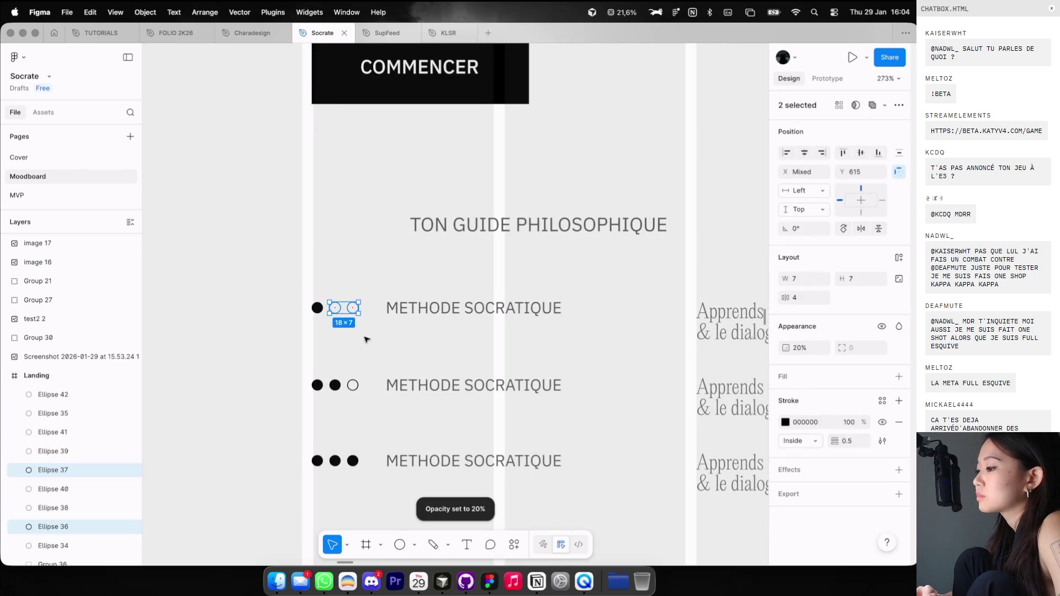
Fade the middle row's outlined third dot to 20% opacity.
{"action": "left_click", "coordinate": [352, 385]}
{"action": "key", "text": "2"}
{"action": "left_click", "coordinate": [379, 355]}
{"action": "scroll", "coordinate": [378, 355], "scroll_direction": "down", "scroll_amount": 5}
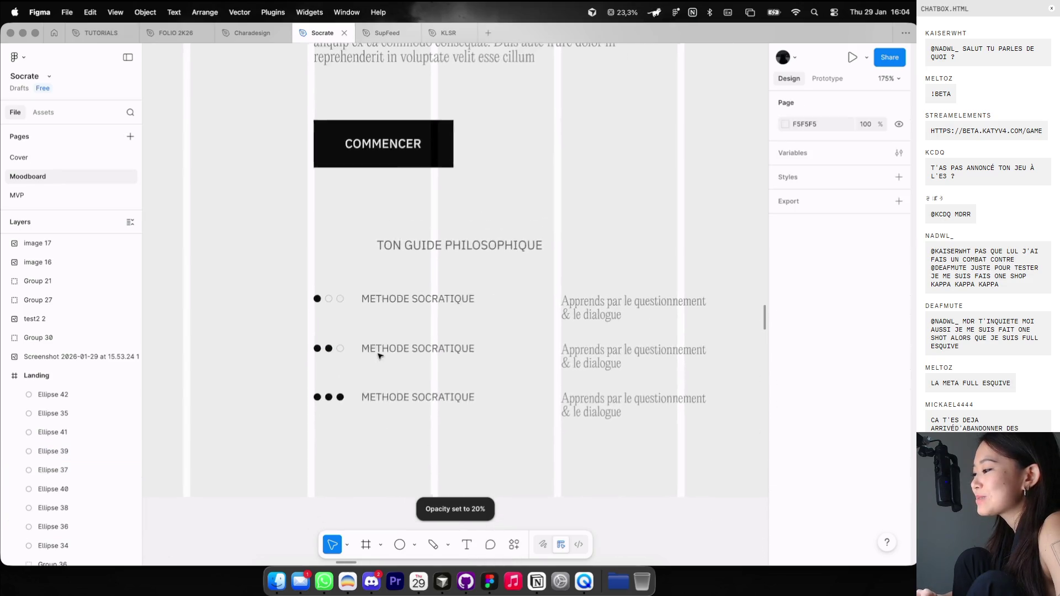
Hide the column guides and move TON GUIDE PHILOSOPHIQUE up level with COMMENCER.
{"action": "key", "text": "ctrl+g"}
{"action": "scroll", "coordinate": [453, 310], "scroll_direction": "down", "scroll_amount": 3}
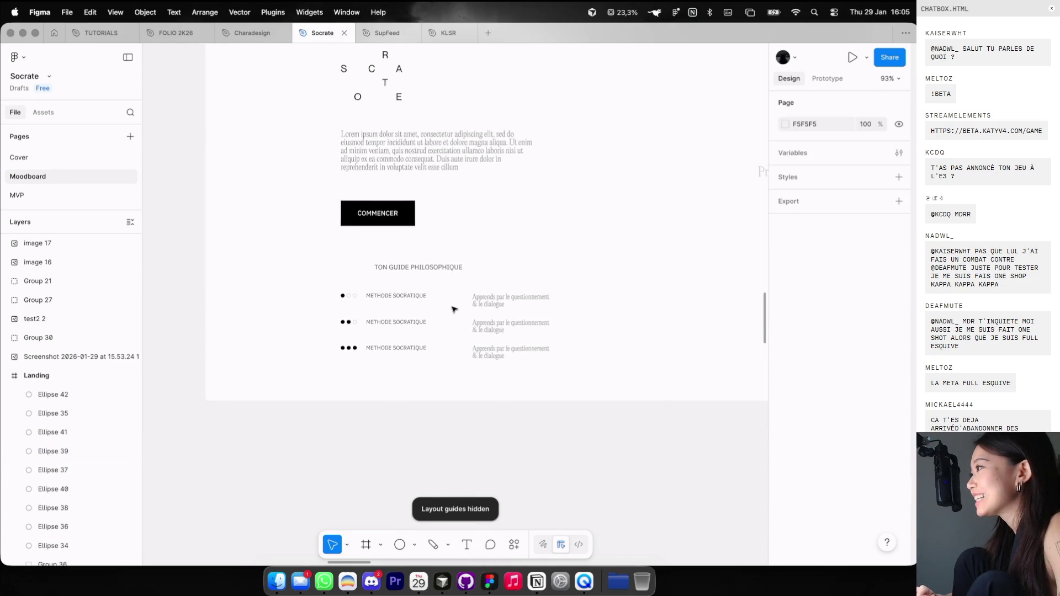
{"action": "scroll", "coordinate": [454, 310], "scroll_direction": "down", "scroll_amount": 3}
{"action": "left_click_drag", "start_coordinate": [387, 282], "coordinate": [471, 250]}
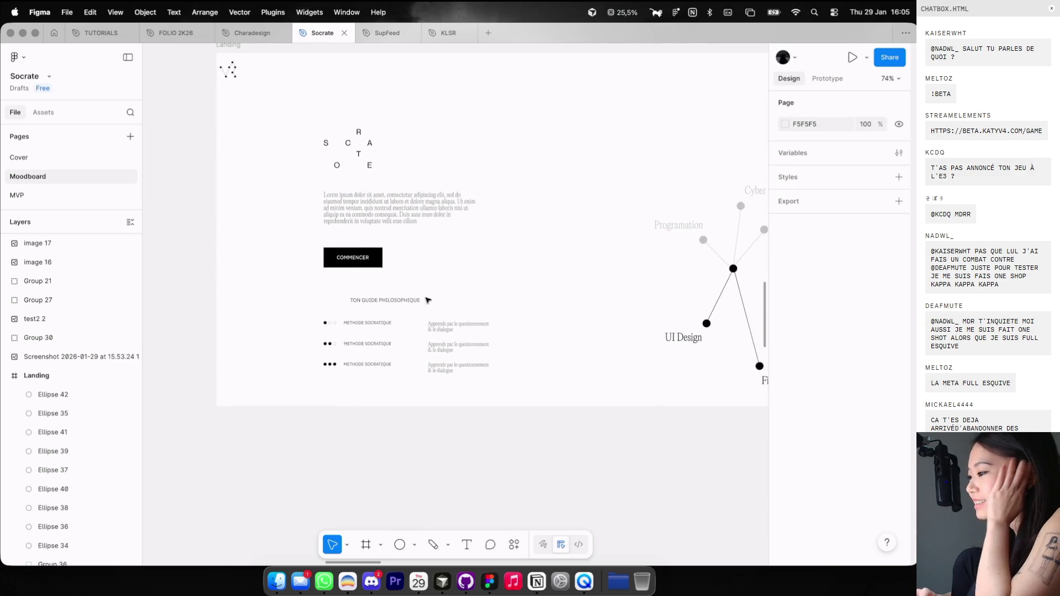
{"action": "scroll", "coordinate": [471, 250], "scroll_direction": "down", "scroll_amount": 2}
Delete the lorem ipsum paragraph and turn the column layout guides back on.
{"action": "left_click", "coordinate": [449, 218]}
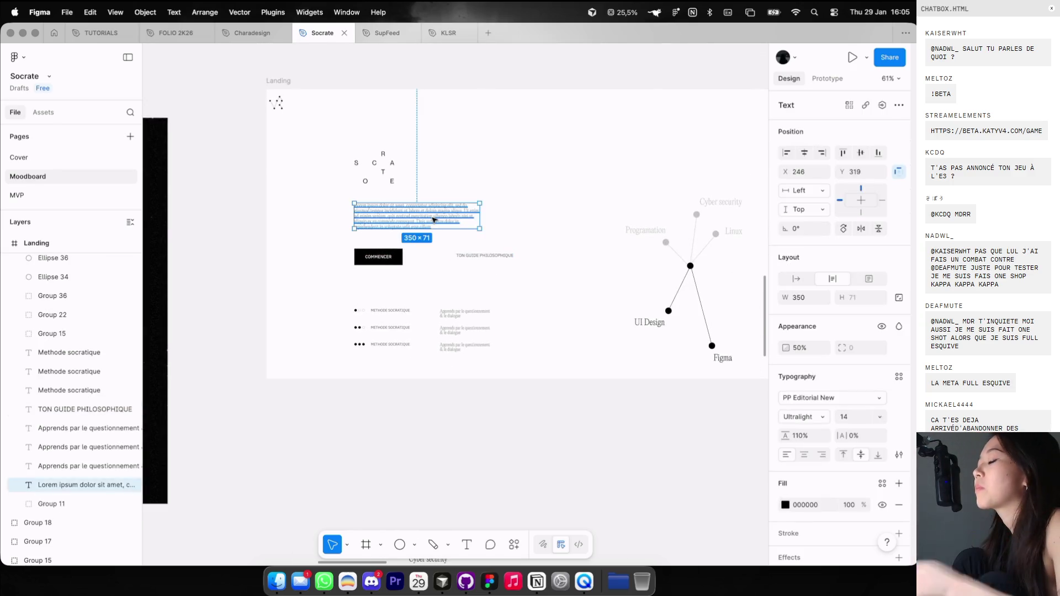
{"action": "key", "text": "Delete"}
{"action": "scroll", "coordinate": [450, 204], "scroll_direction": "up", "scroll_amount": 1}
{"action": "scroll", "coordinate": [345, 237], "scroll_direction": "up", "scroll_amount": 2}
{"action": "scroll", "coordinate": [304, 196], "scroll_direction": "down", "scroll_amount": 2}
{"action": "key", "text": "ctrl+g"}
{"action": "scroll", "coordinate": [389, 229], "scroll_direction": "up", "scroll_amount": 2}
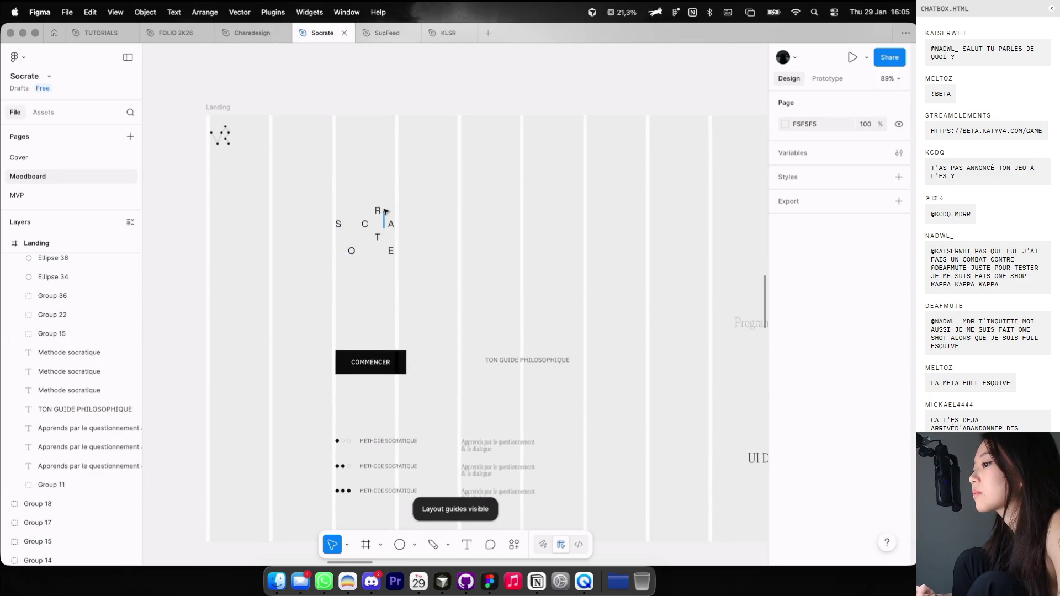
Select the SOCRATE title group and look over the Landing frame.
{"action": "left_click", "coordinate": [368, 232]}
{"action": "scroll", "coordinate": [367, 226], "scroll_direction": "down", "scroll_amount": 5}
{"action": "scroll", "coordinate": [367, 227], "scroll_direction": "up", "scroll_amount": 5}
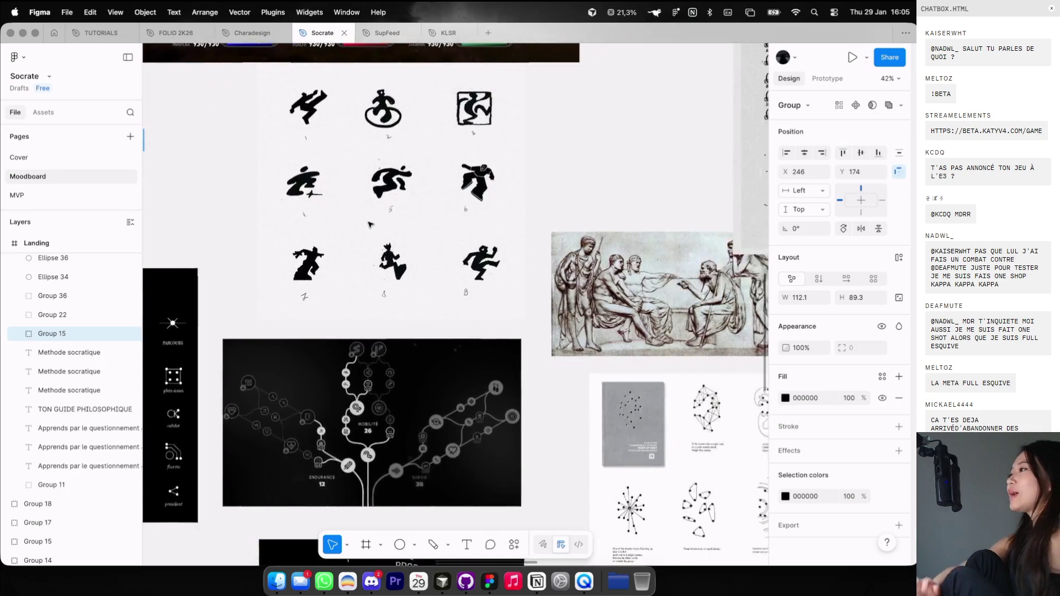
{"action": "scroll", "coordinate": [368, 224], "scroll_direction": "up", "scroll_amount": 3}
{"action": "scroll", "coordinate": [369, 224], "scroll_direction": "right", "scroll_amount": 1}
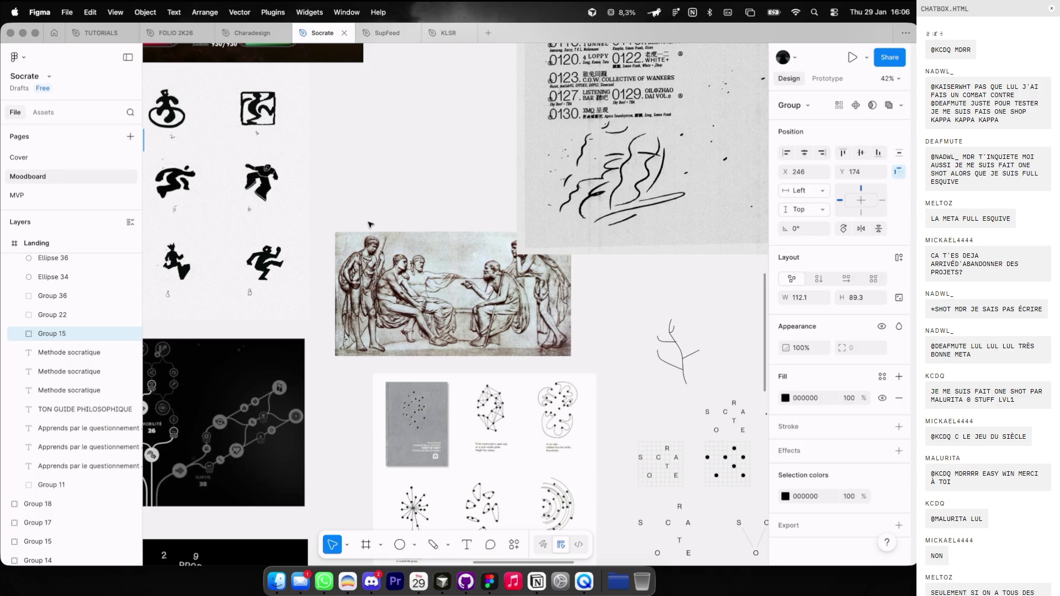
View another player's profile on the V4 Game site, then return to Figma.
{"action": "key", "text": "ctrl+Left"}
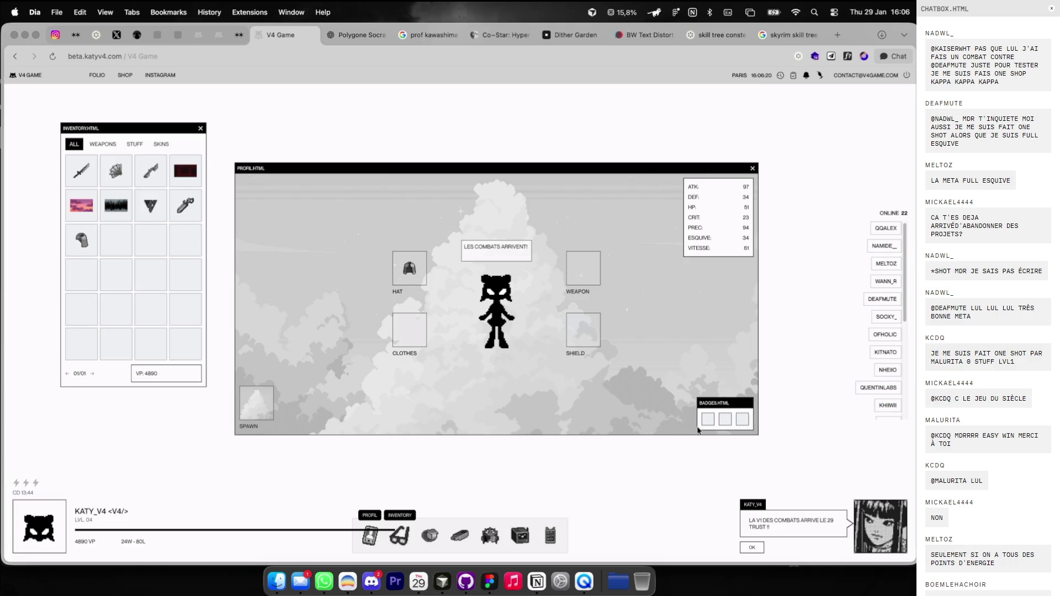
{"action": "left_click", "coordinate": [886, 228]}
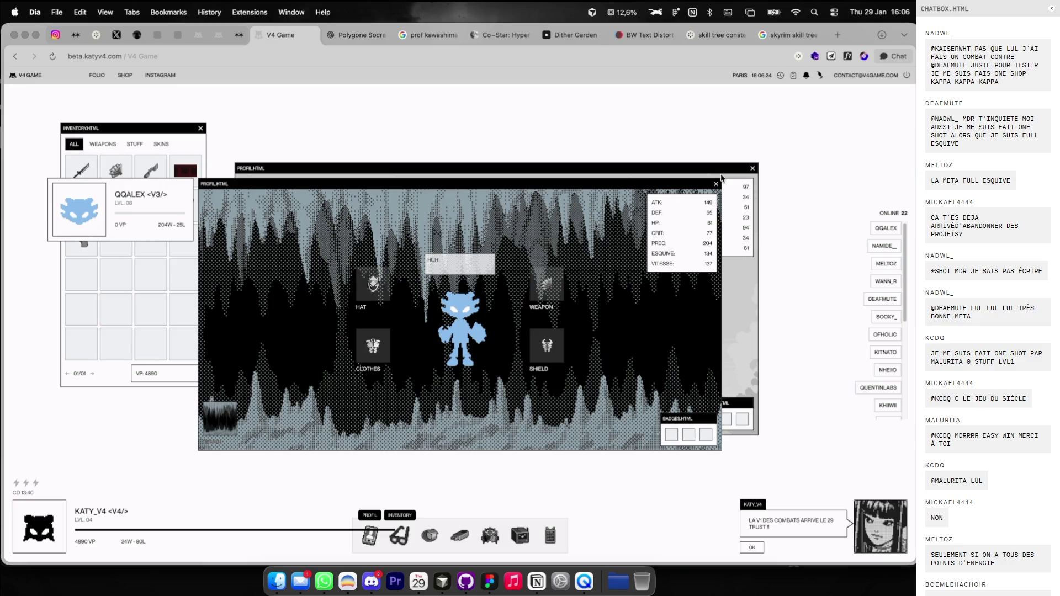
{"action": "left_click", "coordinate": [716, 184]}
{"action": "key", "text": "ctrl+Right"}
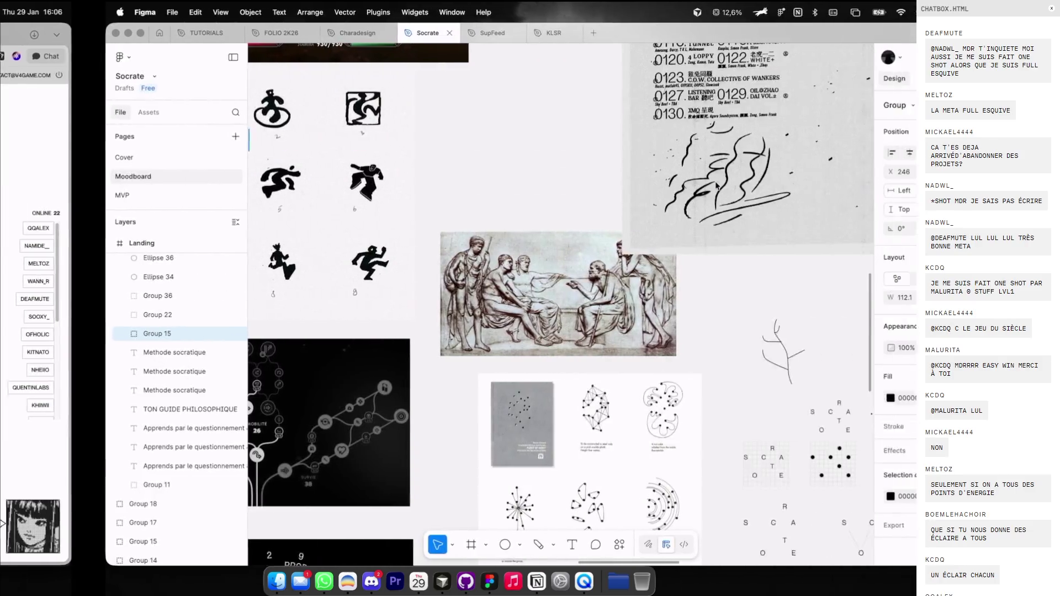
Hide the Landing frame's layout guides and move the dial image further left.
{"action": "scroll", "coordinate": [618, 193], "scroll_direction": "down", "scroll_amount": 5}
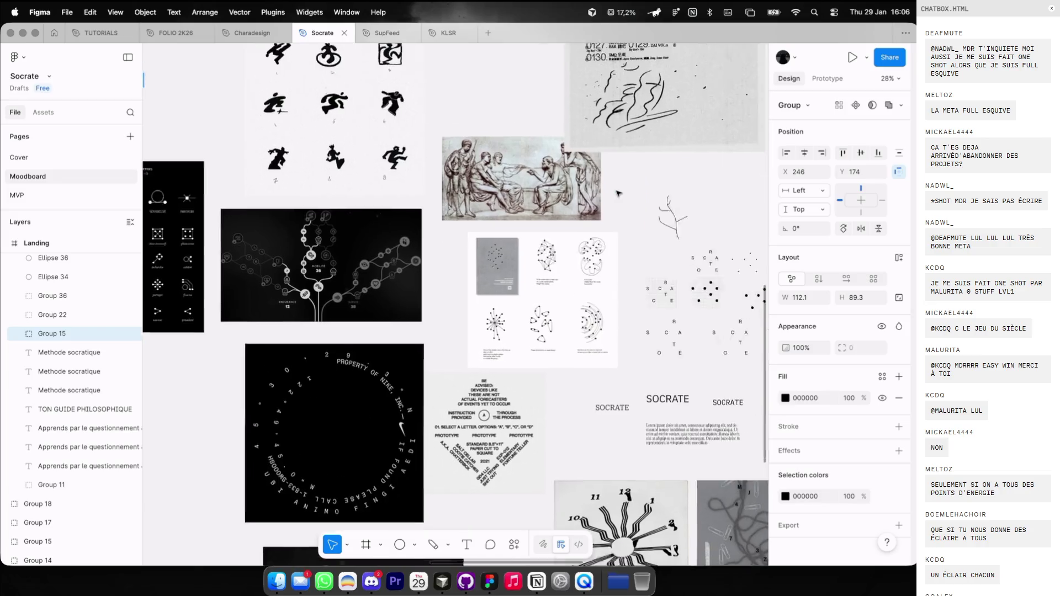
{"action": "scroll", "coordinate": [618, 194], "scroll_direction": "down", "scroll_amount": 3}
{"action": "scroll", "coordinate": [618, 193], "scroll_direction": "left", "scroll_amount": 8}
{"action": "scroll", "coordinate": [618, 193], "scroll_direction": "left", "scroll_amount": 4}
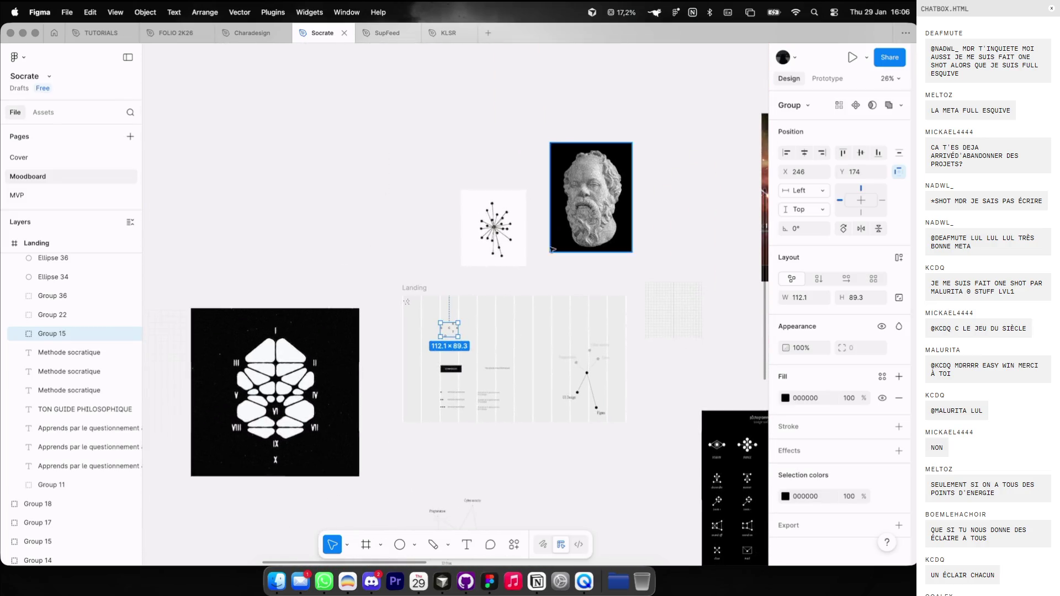
{"action": "scroll", "coordinate": [551, 249], "scroll_direction": "up", "scroll_amount": 3}
{"action": "key", "text": "ctrl+g"}
{"action": "scroll", "coordinate": [427, 296], "scroll_direction": "up", "scroll_amount": 2}
{"action": "left_click_drag", "start_coordinate": [427, 297], "coordinate": [221, 289]}
{"action": "left_click", "coordinate": [421, 132]}
{"action": "scroll", "coordinate": [421, 132], "scroll_direction": "right", "scroll_amount": 5}
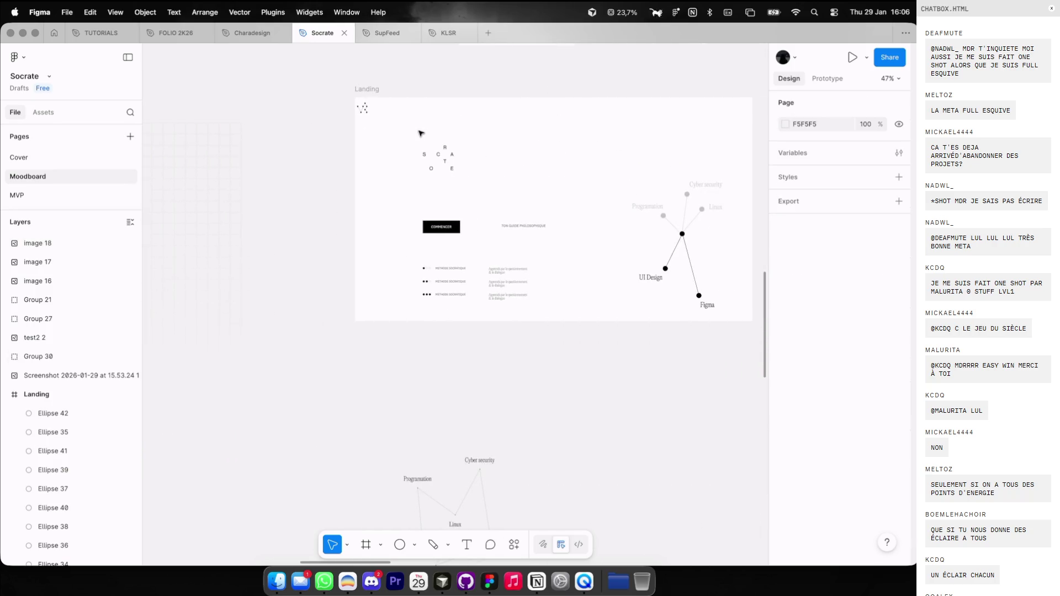
{"action": "scroll", "coordinate": [421, 132], "scroll_direction": "left", "scroll_amount": 5}
{"action": "scroll", "coordinate": [421, 133], "scroll_direction": "up", "scroll_amount": 3}
Create Frame 14 above the Landing frame, sized 600×600.
{"action": "key", "text": "r"}
{"action": "left_click_drag", "start_coordinate": [409, 66], "coordinate": [542, 202]}
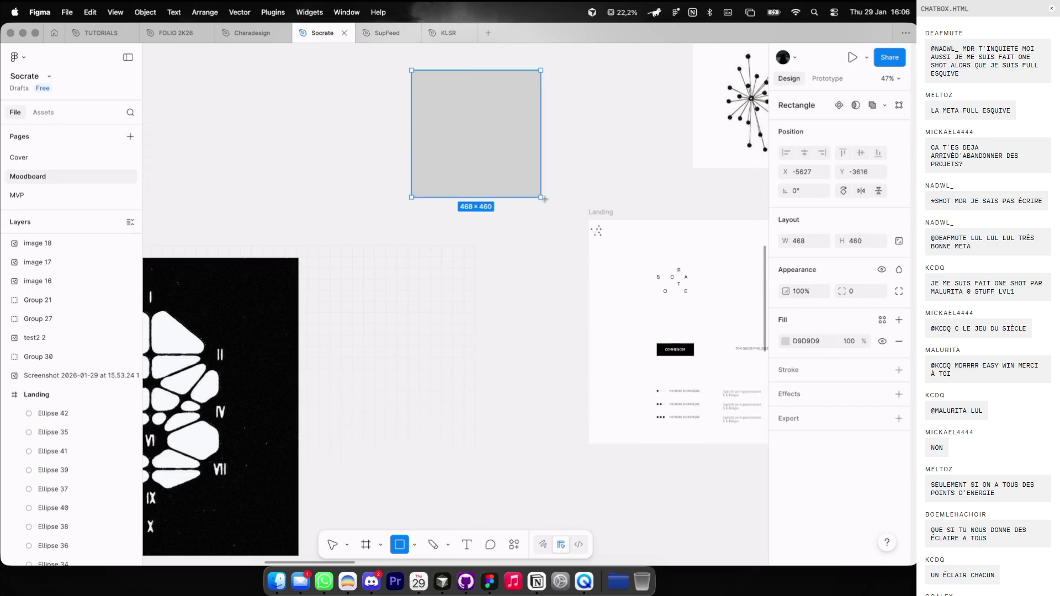
{"action": "key", "text": "BackSpace"}
{"action": "key", "text": "f"}
{"action": "left_click", "coordinate": [519, 166]}
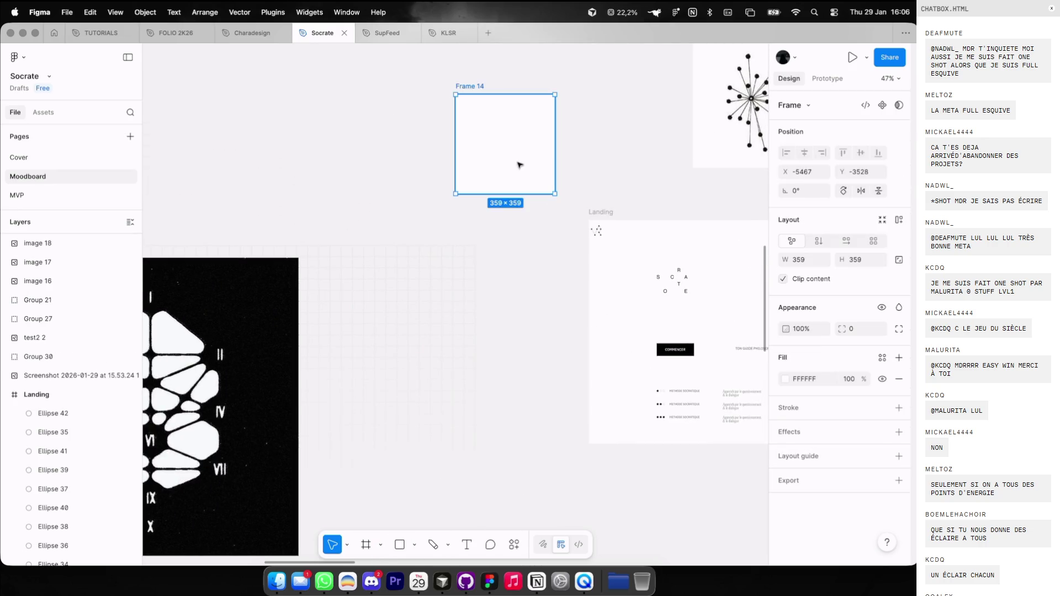
{"action": "left_click", "coordinate": [855, 260]}
{"action": "type", "text": "800"}
{"action": "key", "text": "Return"}
{"action": "key", "text": "super+z"}
{"action": "left_click", "coordinate": [855, 260]}
{"action": "type", "text": "600"}
{"action": "key", "text": "Return"}
Reposition Frame 14 and paste the background grid group inside it.
{"action": "left_click_drag", "start_coordinate": [541, 123], "coordinate": [449, 100]}
{"action": "left_click", "coordinate": [378, 274]}
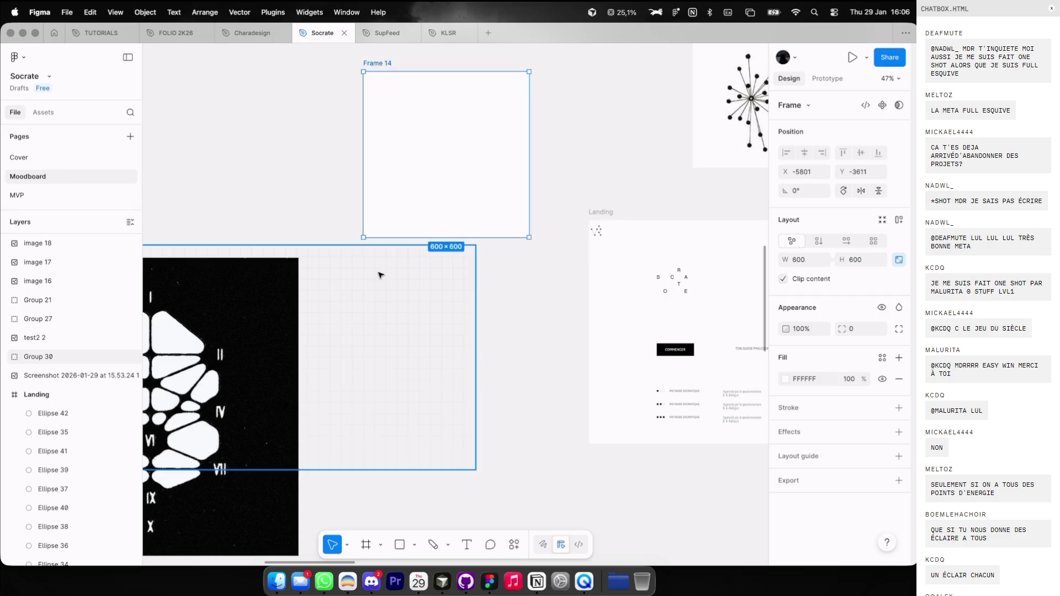
{"action": "left_click_drag", "start_coordinate": [366, 253], "coordinate": [347, 315]}
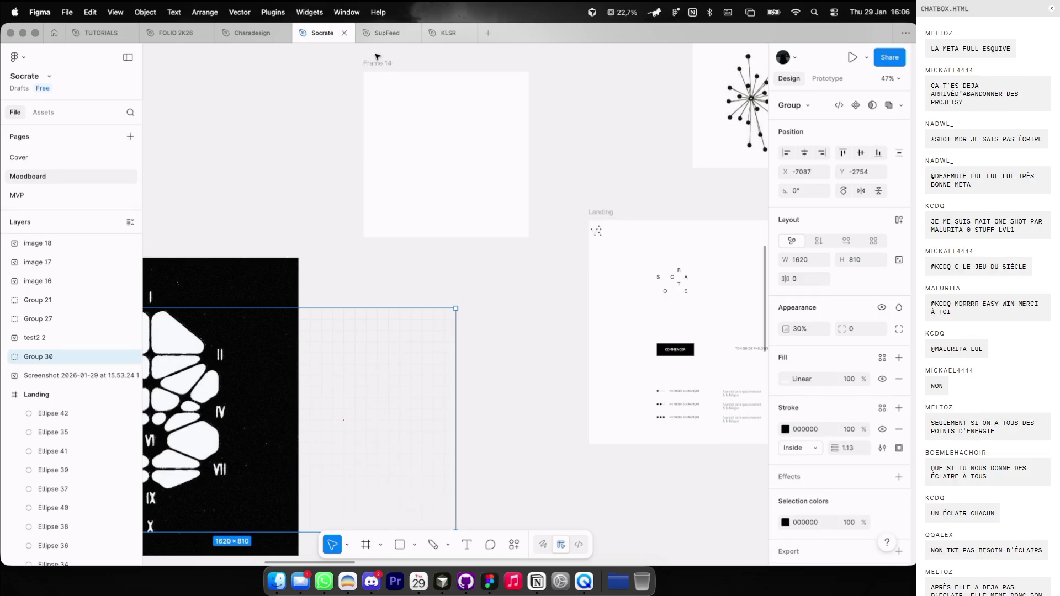
{"action": "left_click", "coordinate": [381, 64]}
{"action": "scroll", "coordinate": [381, 64], "scroll_direction": "up", "scroll_amount": 3}
{"action": "key", "text": "super+v"}
{"action": "scroll", "coordinate": [445, 172], "scroll_direction": "down", "scroll_amount": 3}
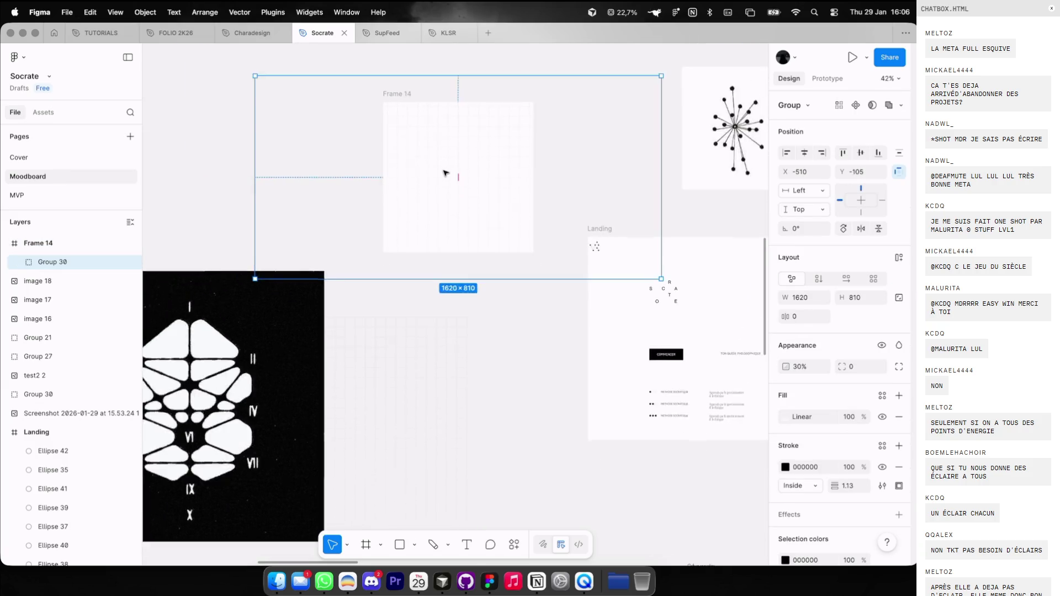
{"action": "scroll", "coordinate": [439, 264], "scroll_direction": "up", "scroll_amount": 3}
{"action": "left_click_drag", "start_coordinate": [439, 264], "coordinate": [437, 288]}
Scale the grid to 1200×600, set it to 50% opacity, and lock it.
{"action": "key", "text": "k"}
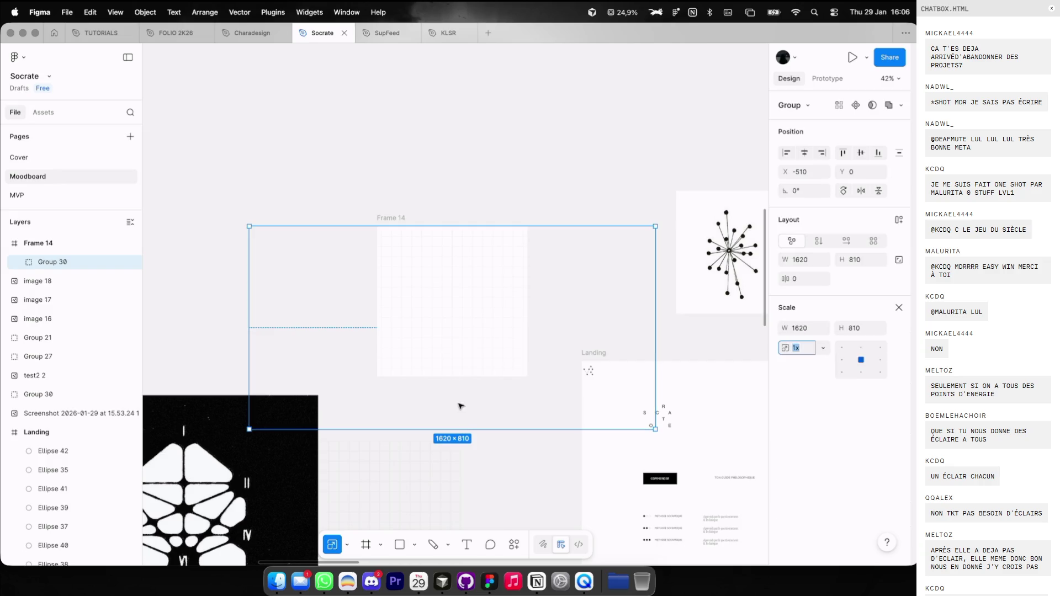
{"action": "left_click_drag", "start_coordinate": [464, 429], "coordinate": [465, 378]}
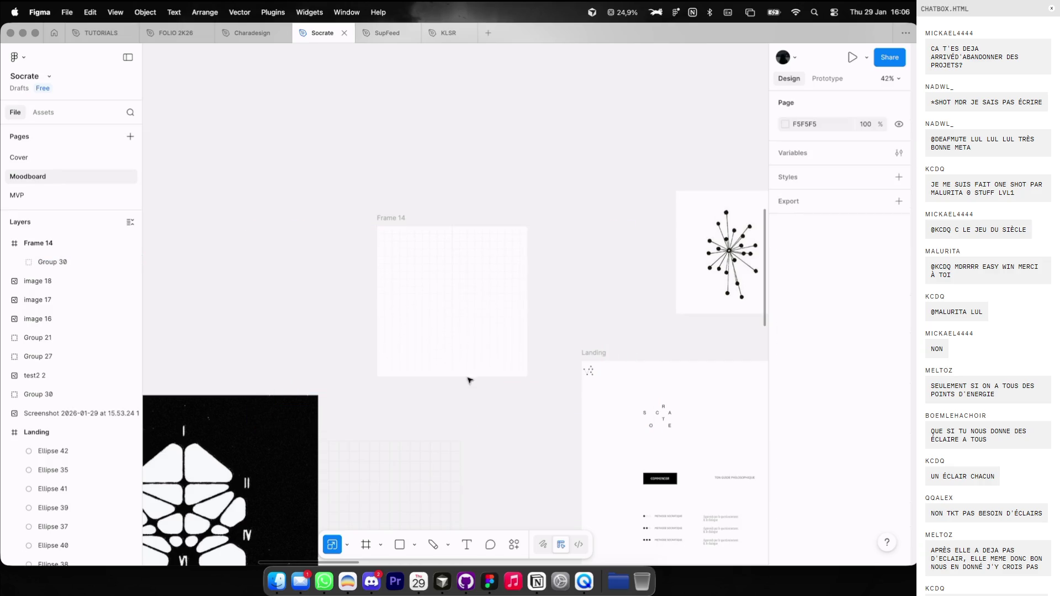
{"action": "key", "text": "5"}
{"action": "scroll", "coordinate": [475, 320], "scroll_direction": "up", "scroll_amount": 3}
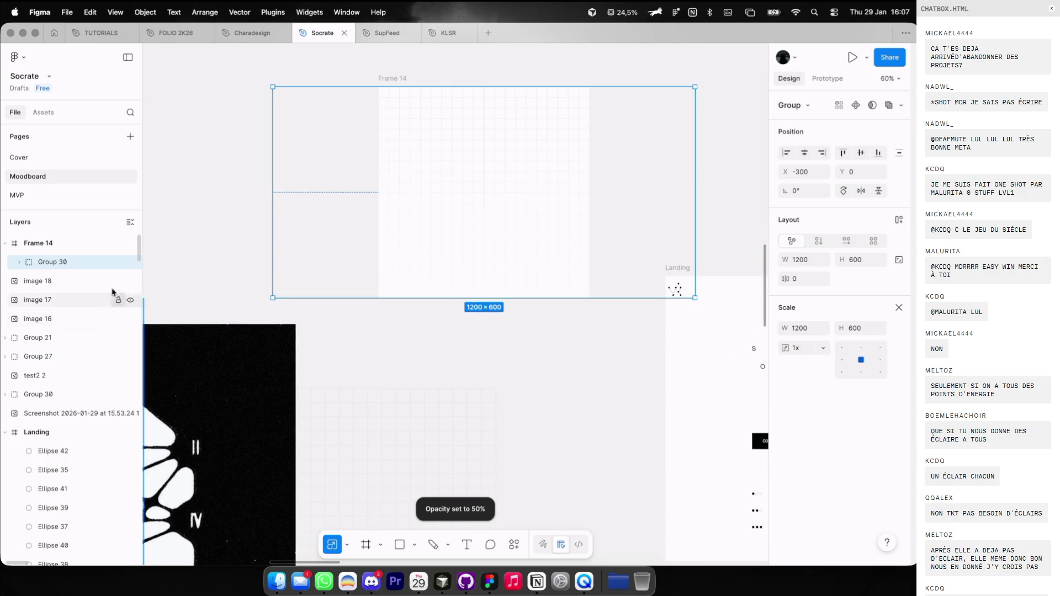
{"action": "left_click", "coordinate": [118, 262]}
{"action": "scroll", "coordinate": [366, 334], "scroll_direction": "right", "scroll_amount": 5}
{"action": "left_click", "coordinate": [367, 333]}
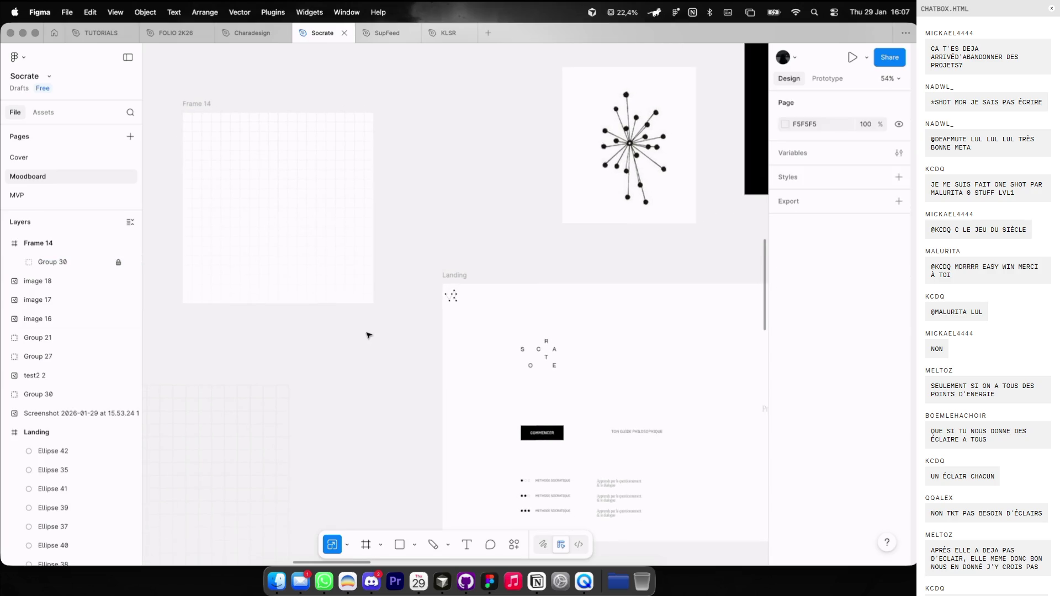
Copy the 15 METHODE SOCRATIQUE list elements from the Landing frame.
{"action": "left_click_drag", "start_coordinate": [506, 473], "coordinate": [664, 544]}
{"action": "scroll", "coordinate": [321, 207], "scroll_direction": "up", "scroll_amount": 3}
{"action": "scroll", "coordinate": [322, 207], "scroll_direction": "left", "scroll_amount": 2}
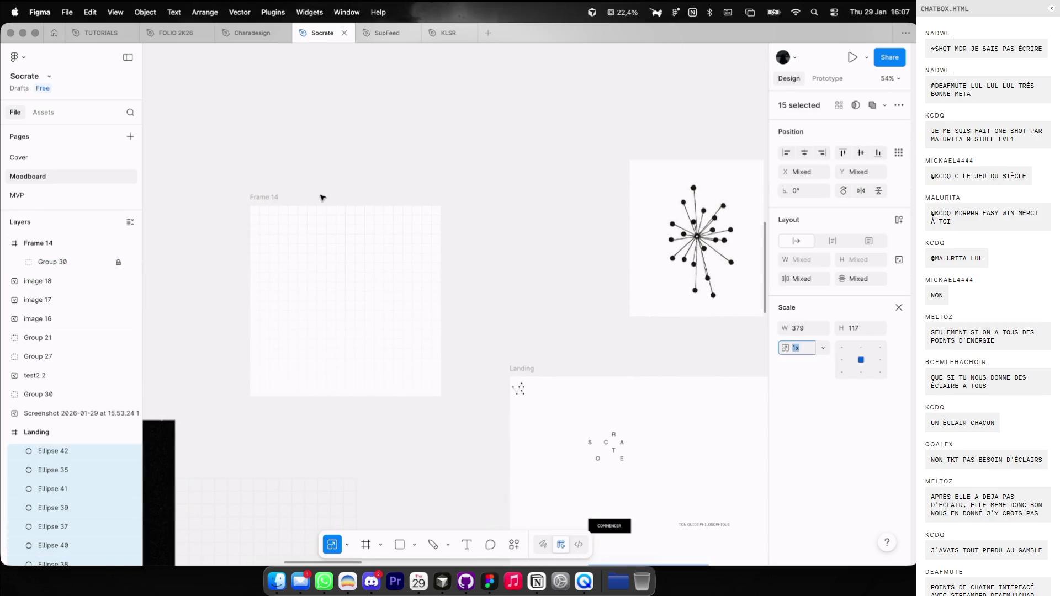
{"action": "left_click", "coordinate": [256, 197]}
{"action": "scroll", "coordinate": [254, 199], "scroll_direction": "up", "scroll_amount": 5}
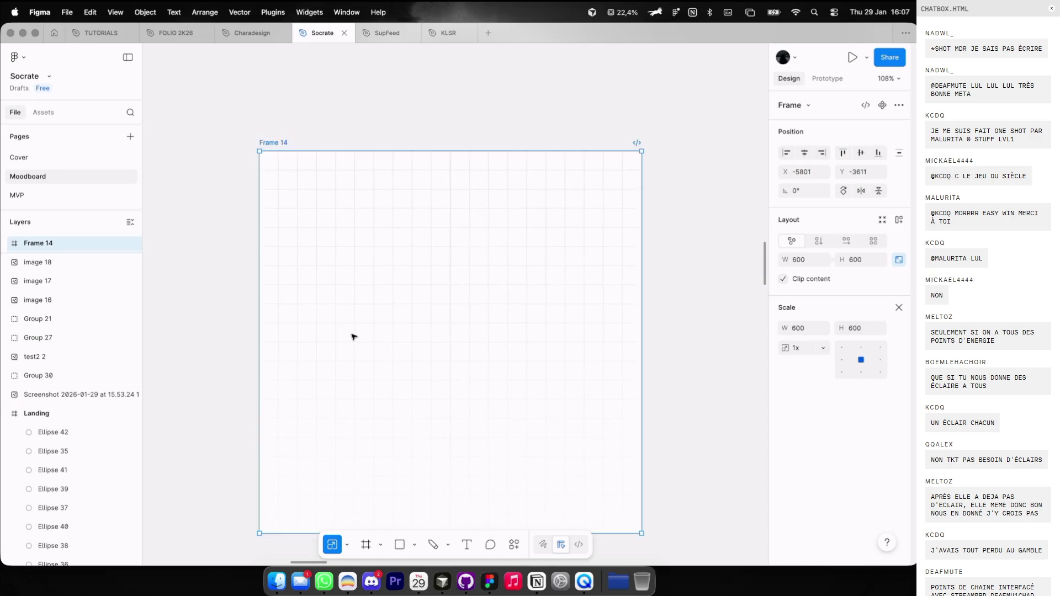
{"action": "scroll", "coordinate": [350, 336], "scroll_direction": "down", "scroll_amount": 5}
{"action": "scroll", "coordinate": [353, 336], "scroll_direction": "right", "scroll_amount": 3}
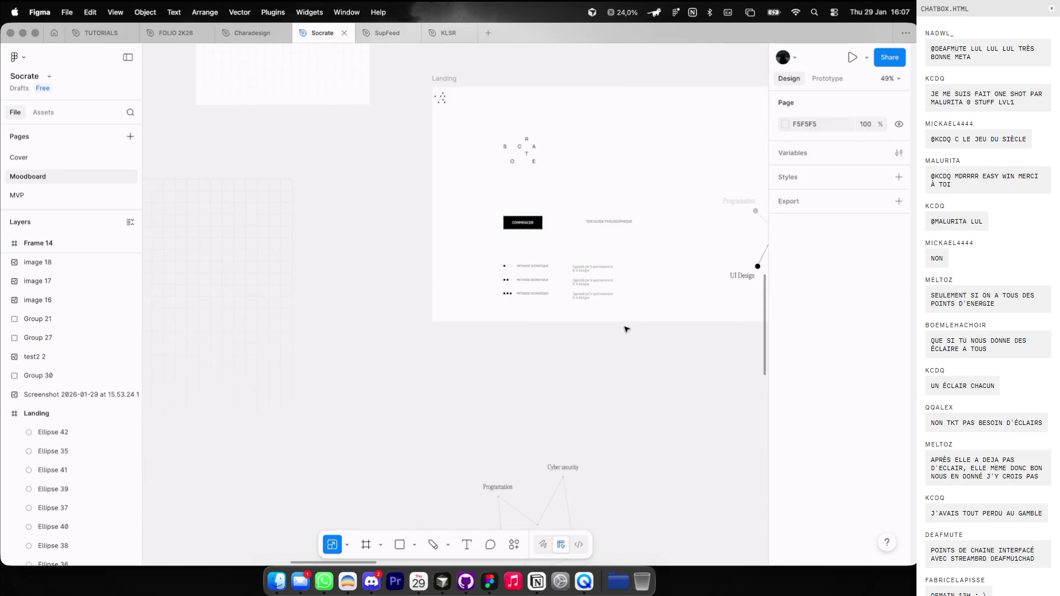
{"action": "left_click_drag", "start_coordinate": [627, 326], "coordinate": [469, 228]}
{"action": "key", "text": "ctrl+c"}
Paste the list rows into Frame 14, re-enable guides, and position them.
{"action": "scroll", "coordinate": [468, 228], "scroll_direction": "up", "scroll_amount": 3}
{"action": "left_click", "coordinate": [333, 165]}
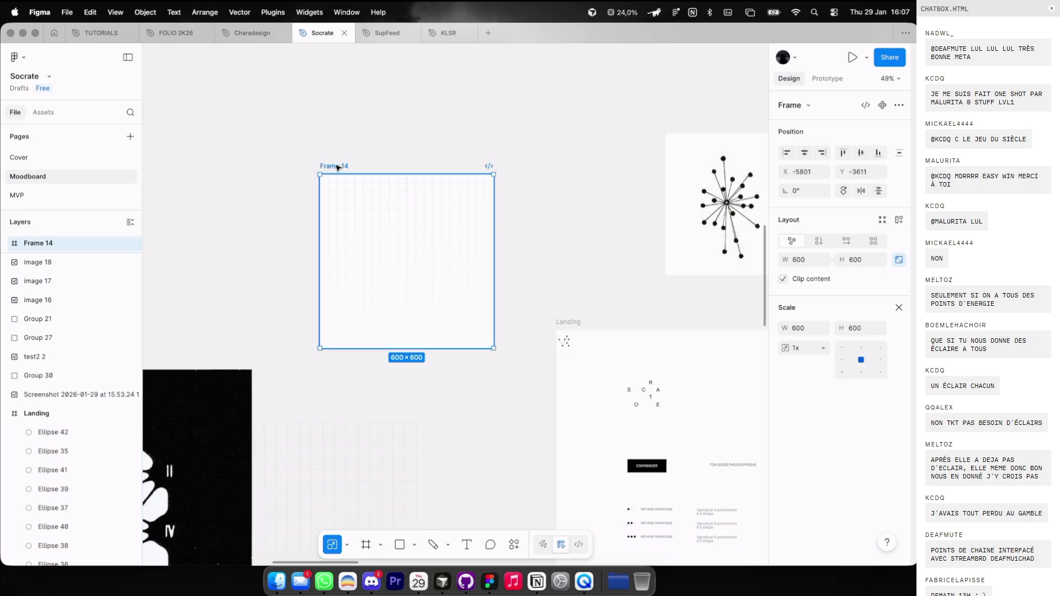
{"action": "scroll", "coordinate": [334, 187], "scroll_direction": "up", "scroll_amount": 5}
{"action": "key", "text": "ctrl+v"}
{"action": "key", "text": "ctrl+g"}
{"action": "left_click_drag", "start_coordinate": [528, 327], "coordinate": [468, 270]}
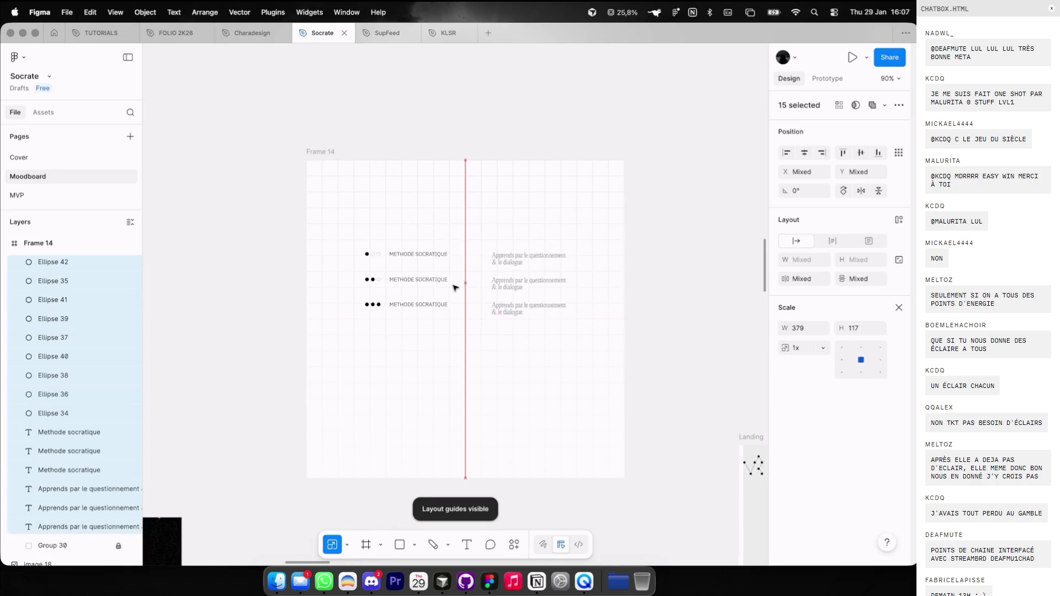
{"action": "scroll", "coordinate": [468, 270], "scroll_direction": "up", "scroll_amount": 5}
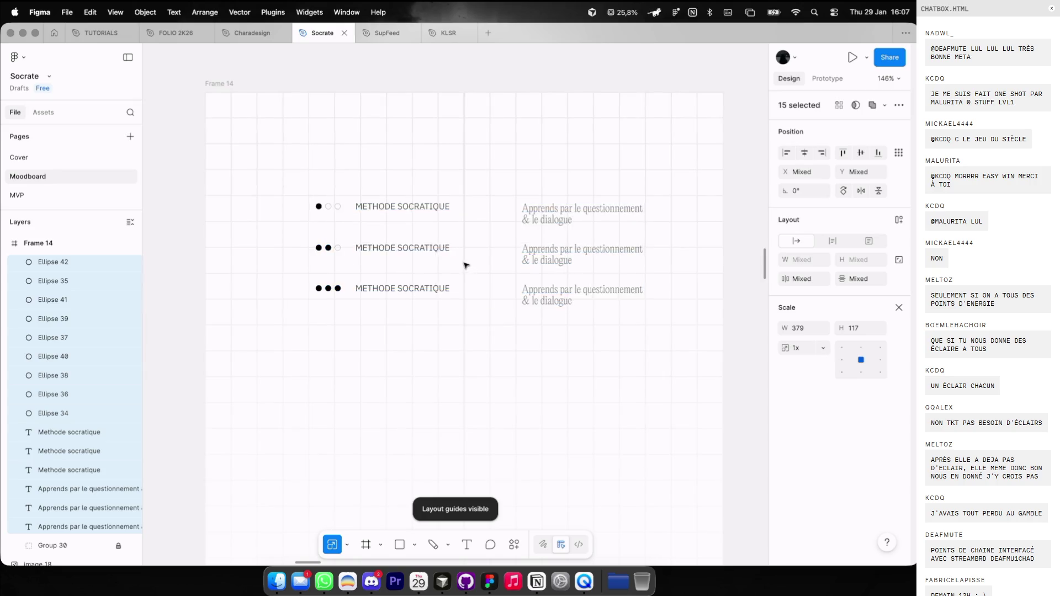
{"action": "key", "text": "Up"}
{"action": "key", "text": "Up"}
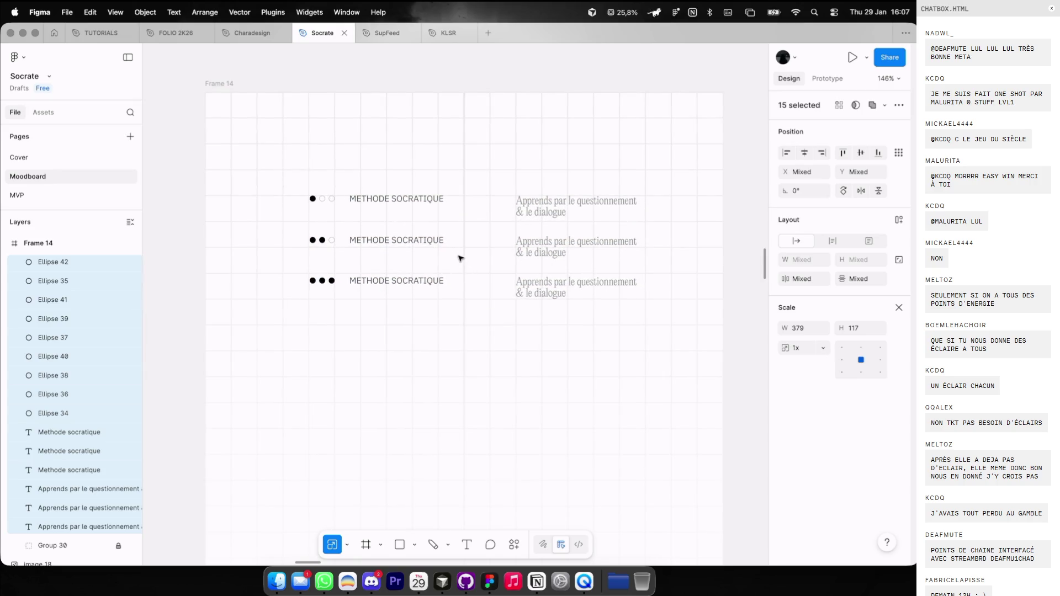
{"action": "key", "text": "Down"}
Select the COMMENCER button together with the subtitle.
{"action": "scroll", "coordinate": [496, 249], "scroll_direction": "down", "scroll_amount": 5}
{"action": "scroll", "coordinate": [386, 254], "scroll_direction": "down", "scroll_amount": 2}
{"action": "key", "text": "Escape"}
{"action": "left_click", "coordinate": [298, 258]}
{"action": "left_click", "coordinate": [397, 259], "text": "shift"}
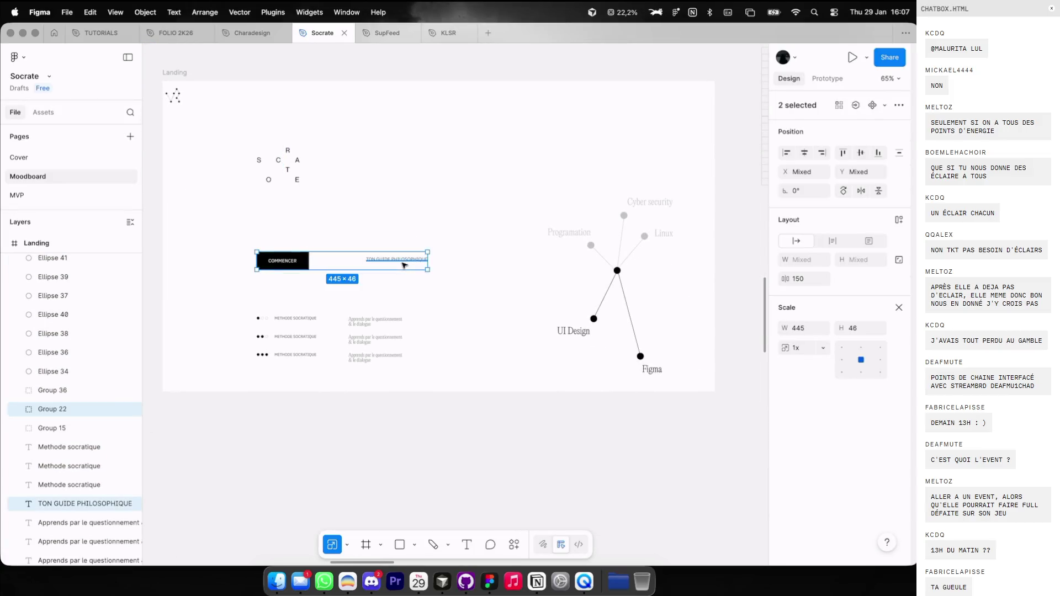
Move the COMMENCER title and subtitle up and right, and select the skill-tree graph group.
{"action": "left_click_drag", "start_coordinate": [402, 262], "coordinate": [521, 171]}
{"action": "scroll", "coordinate": [408, 248], "scroll_direction": "down", "scroll_amount": 3}
{"action": "left_click", "coordinate": [408, 248]}
{"action": "mouse_move", "coordinate": [408, 249]}
{"action": "left_mouse_down"}
{"action": "mouse_move", "coordinate": [500, 379]}
{"action": "mouse_move", "coordinate": [497, 340]}
{"action": "left_mouse_up"}
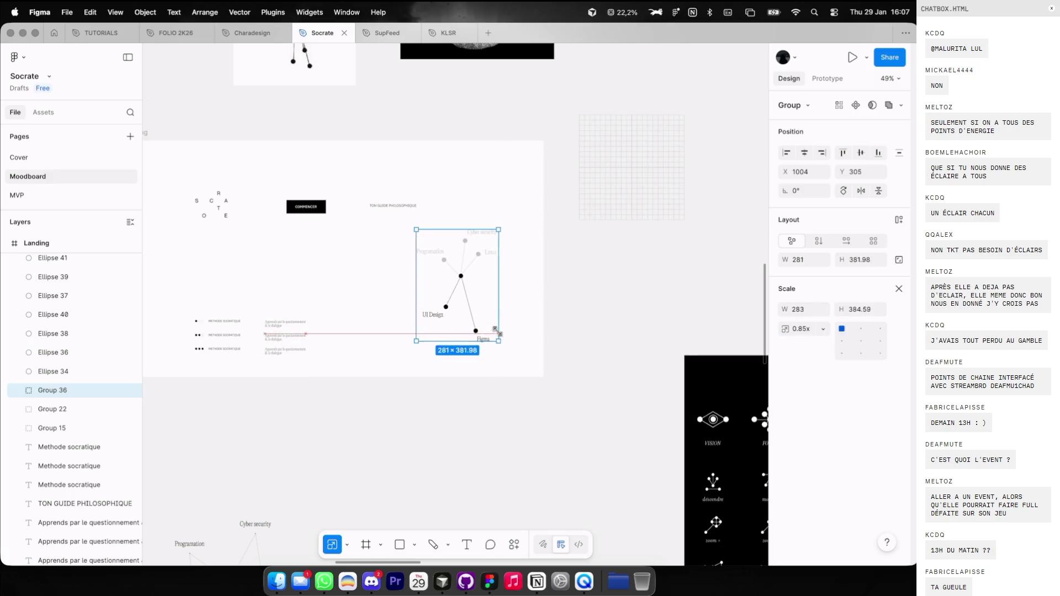
{"action": "key", "text": "super+a"}
{"action": "left_click", "coordinate": [484, 309]}
{"action": "key", "text": "Escape"}
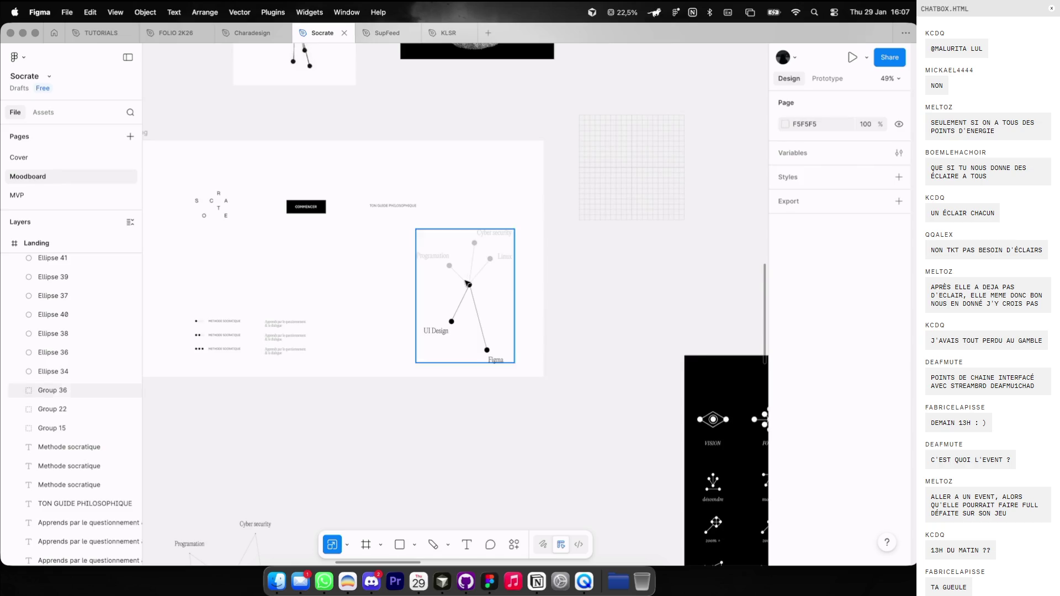
{"action": "scroll", "coordinate": [430, 258], "scroll_direction": "up", "scroll_amount": 5}
Resize the Programation node circle to 10×10 with proportions locked.
{"action": "left_click", "coordinate": [430, 258]}
{"action": "scroll", "coordinate": [432, 254], "scroll_direction": "up", "scroll_amount": 5}
{"action": "double_click", "coordinate": [433, 253]}
{"action": "double_click", "coordinate": [430, 247]}
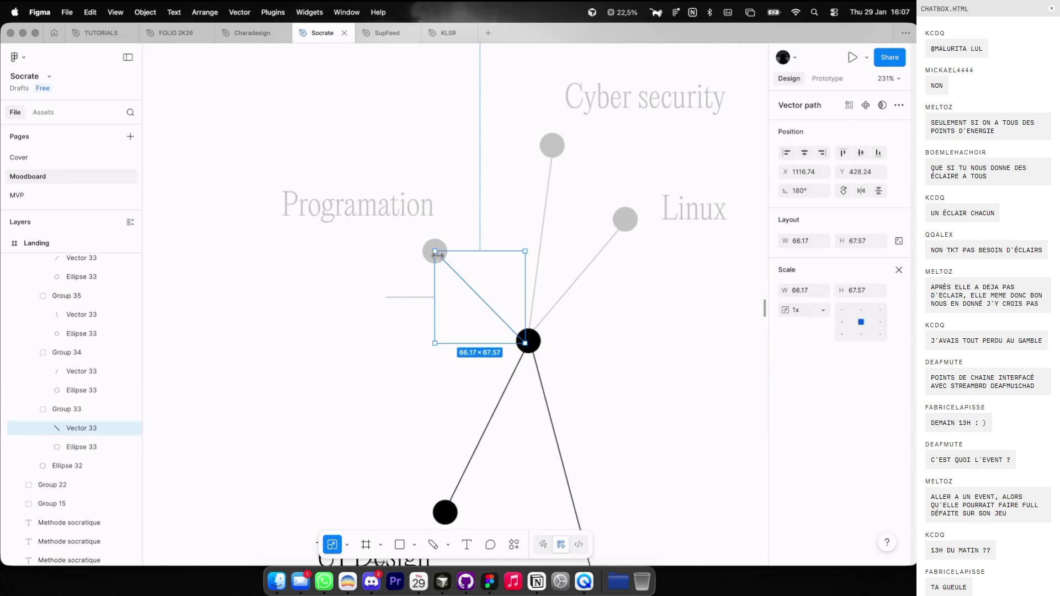
{"action": "left_click", "coordinate": [428, 241]}
{"action": "scroll", "coordinate": [428, 240], "scroll_direction": "up", "scroll_amount": 2}
{"action": "key", "text": "alt"}
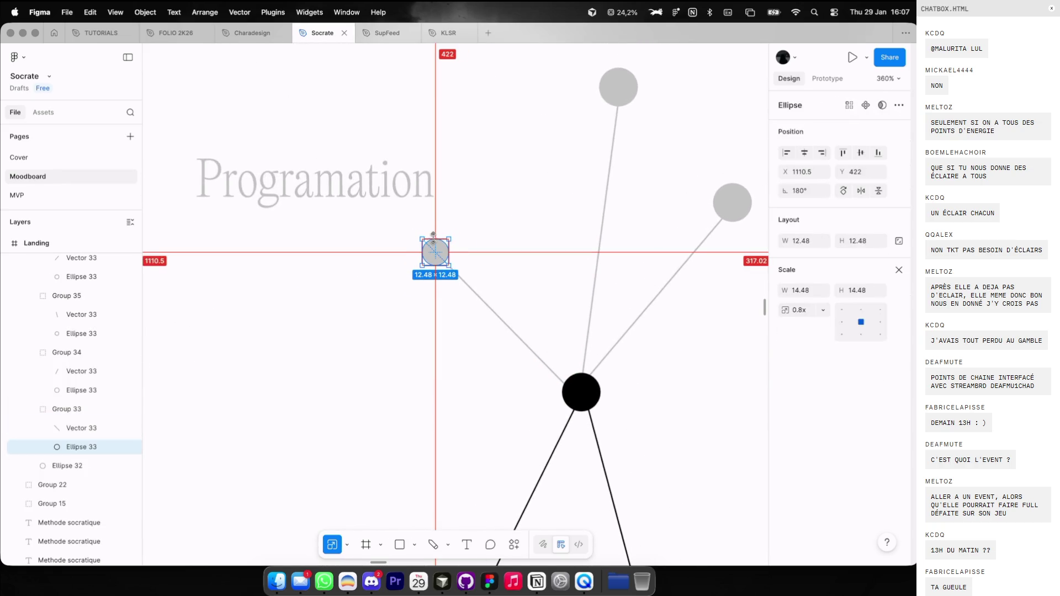
{"action": "left_click", "coordinate": [899, 241]}
{"action": "left_click", "coordinate": [855, 240]}
{"action": "type", "text": "10"}
{"action": "key", "text": "Return"}
Shrink the Cyber security and Linux node circles to 10×10.
{"action": "double_click", "coordinate": [618, 86]}
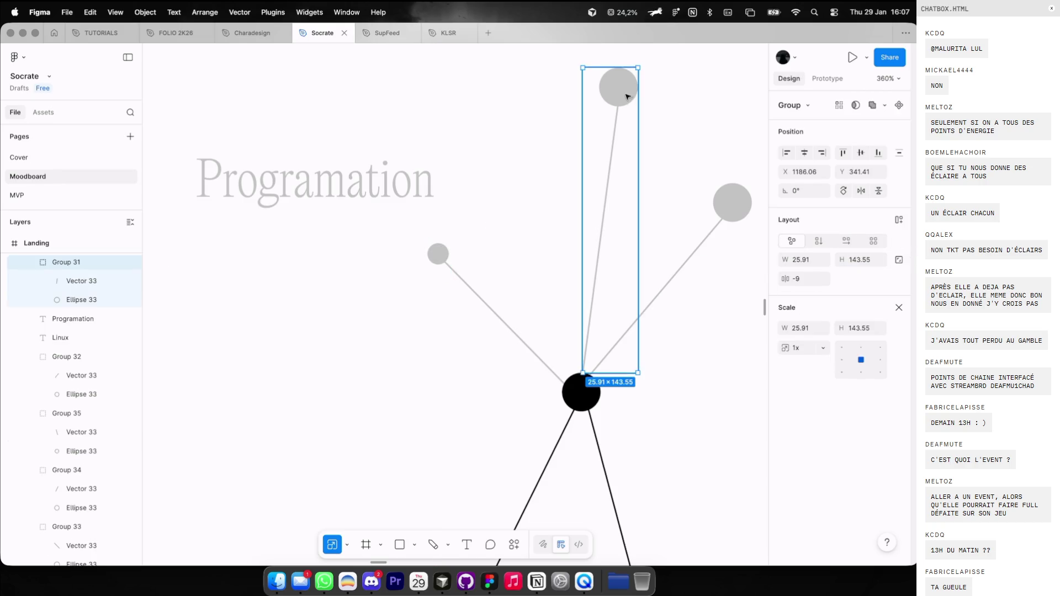
{"action": "left_click", "coordinate": [898, 241]}
{"action": "left_click", "coordinate": [855, 241]}
{"action": "type", "text": "10"}
{"action": "key", "text": "Return"}
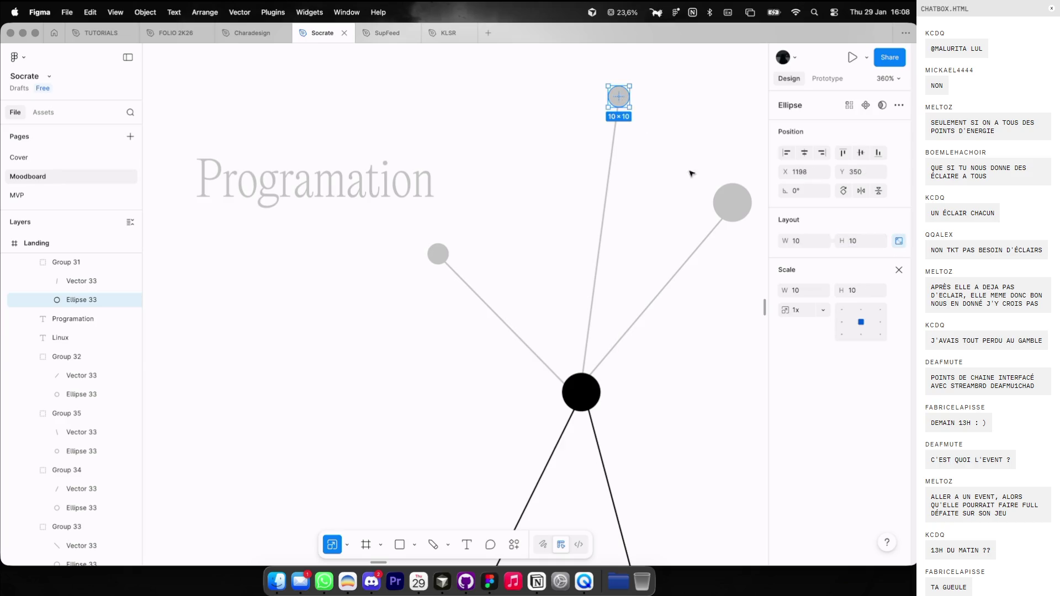
{"action": "double_click", "coordinate": [727, 198]}
{"action": "left_click", "coordinate": [899, 240]}
{"action": "left_click", "coordinate": [855, 240]}
{"action": "type", "text": "10"}
{"action": "key", "text": "Return"}
Shrink the Figma node circle to 10×10 and nudge it onto its line's end.
{"action": "left_click_drag", "start_coordinate": [728, 191], "coordinate": [728, 208]}
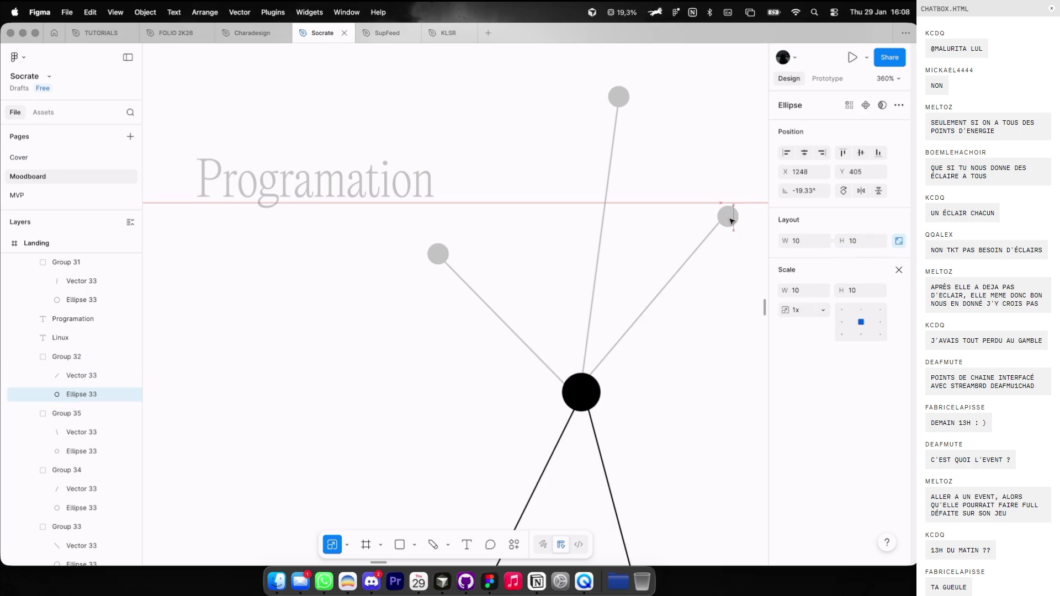
{"action": "scroll", "coordinate": [651, 315], "scroll_direction": "down", "scroll_amount": 5}
{"action": "scroll", "coordinate": [651, 315], "scroll_direction": "down", "scroll_amount": 5}
{"action": "scroll", "coordinate": [662, 249], "scroll_direction": "down", "scroll_amount": 2}
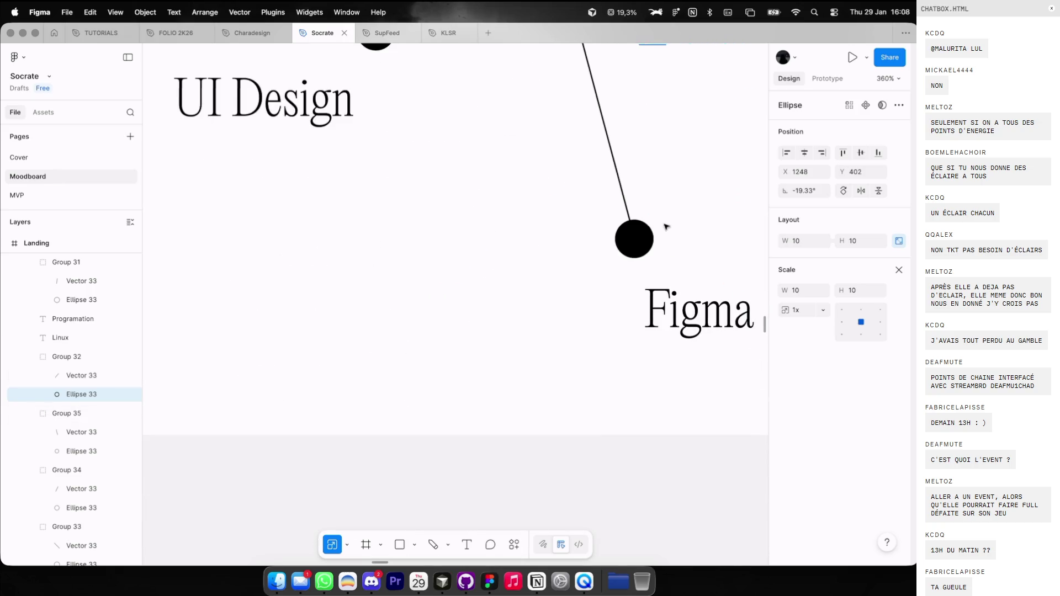
{"action": "double_click", "coordinate": [634, 237]}
{"action": "scroll", "coordinate": [662, 249], "scroll_direction": "up", "scroll_amount": 2}
{"action": "left_click", "coordinate": [898, 240]}
{"action": "left_click", "coordinate": [861, 241]}
{"action": "type", "text": "10"}
{"action": "key", "text": "Return"}
{"action": "left_click_drag", "start_coordinate": [619, 356], "coordinate": [617, 359]}
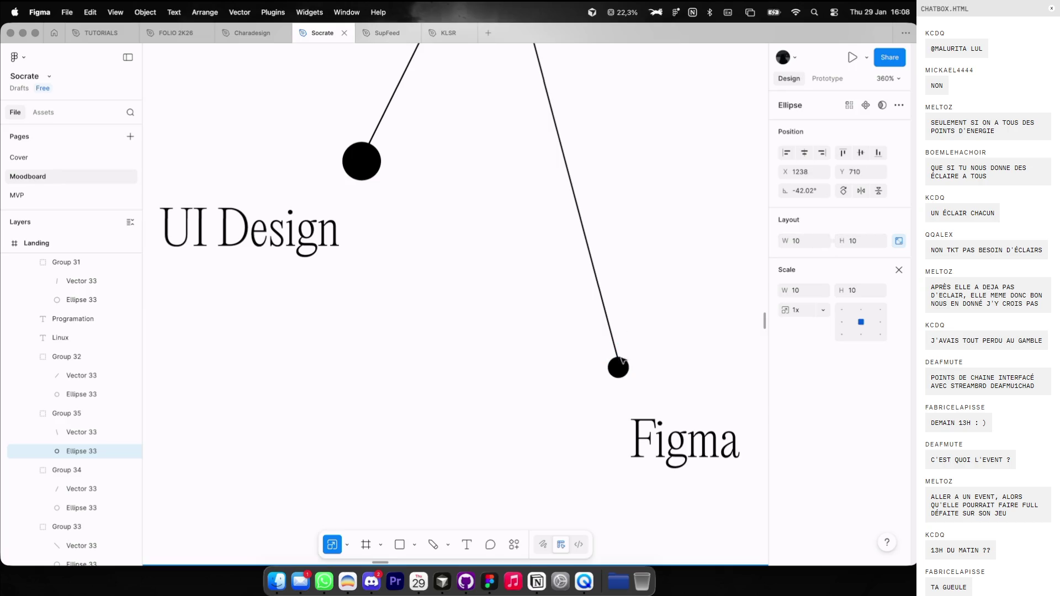
Shrink the UI Design node and central hub to 10×10, recentring the hub where lines meet.
{"action": "double_click", "coordinate": [360, 165]}
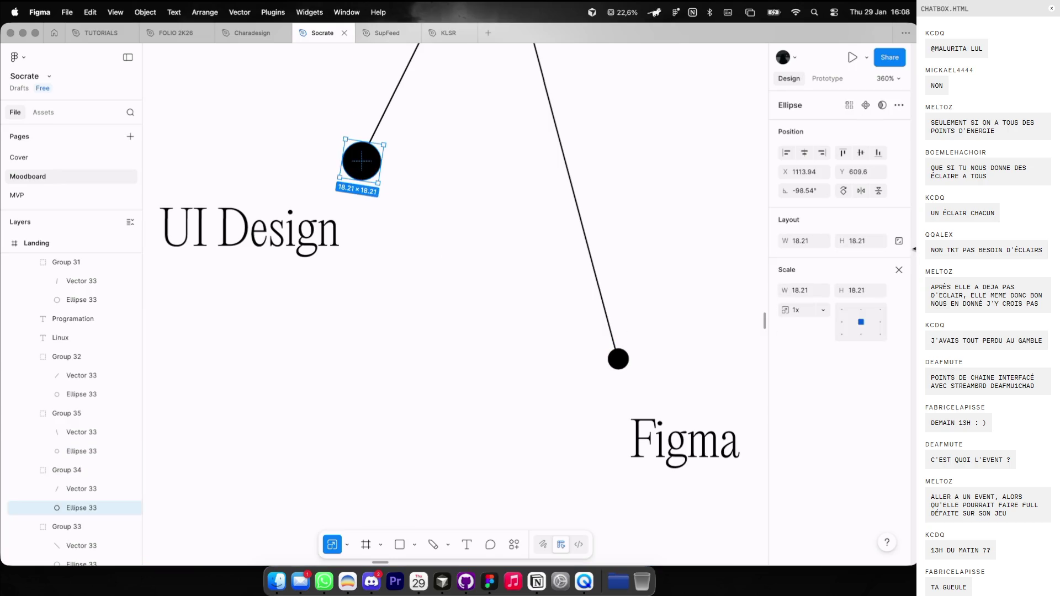
{"action": "left_click", "coordinate": [854, 241]}
{"action": "type", "text": "10"}
{"action": "key", "text": "Return"}
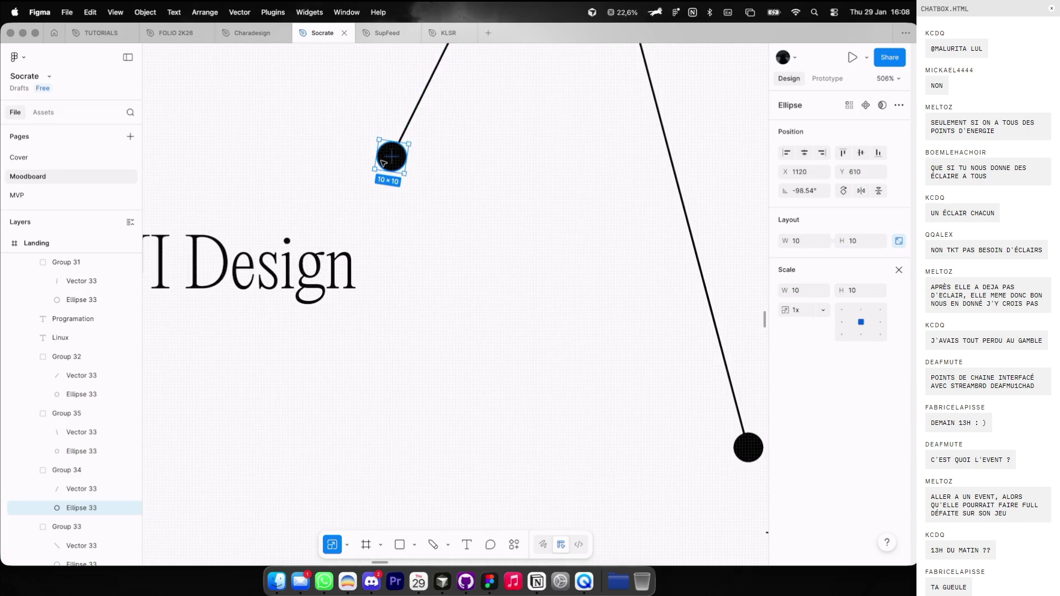
{"action": "scroll", "coordinate": [383, 163], "scroll_direction": "down", "scroll_amount": 3}
{"action": "scroll", "coordinate": [383, 163], "scroll_direction": "up", "scroll_amount": 2}
{"action": "left_click", "coordinate": [475, 223]}
{"action": "left_click", "coordinate": [858, 241]}
{"action": "type", "text": "10"}
{"action": "key", "text": "Return"}
{"action": "scroll", "coordinate": [481, 252], "scroll_direction": "up", "scroll_amount": 3}
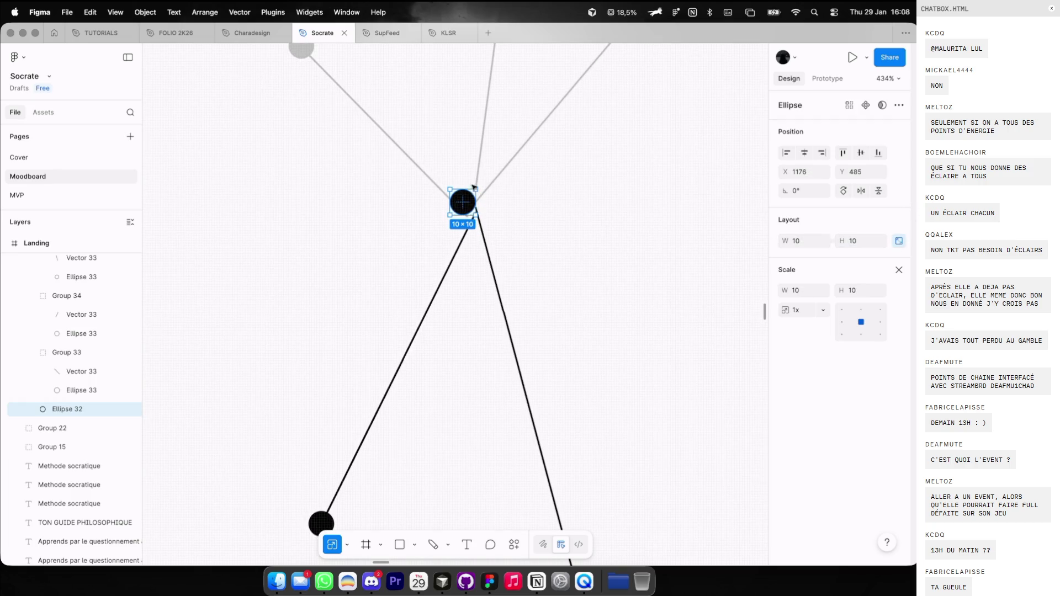
{"action": "left_click_drag", "start_coordinate": [462, 202], "coordinate": [473, 210]}
Inspect the points of the line to Cyber security, then zoom out to the whole Landing frame.
{"action": "left_click", "coordinate": [478, 188]}
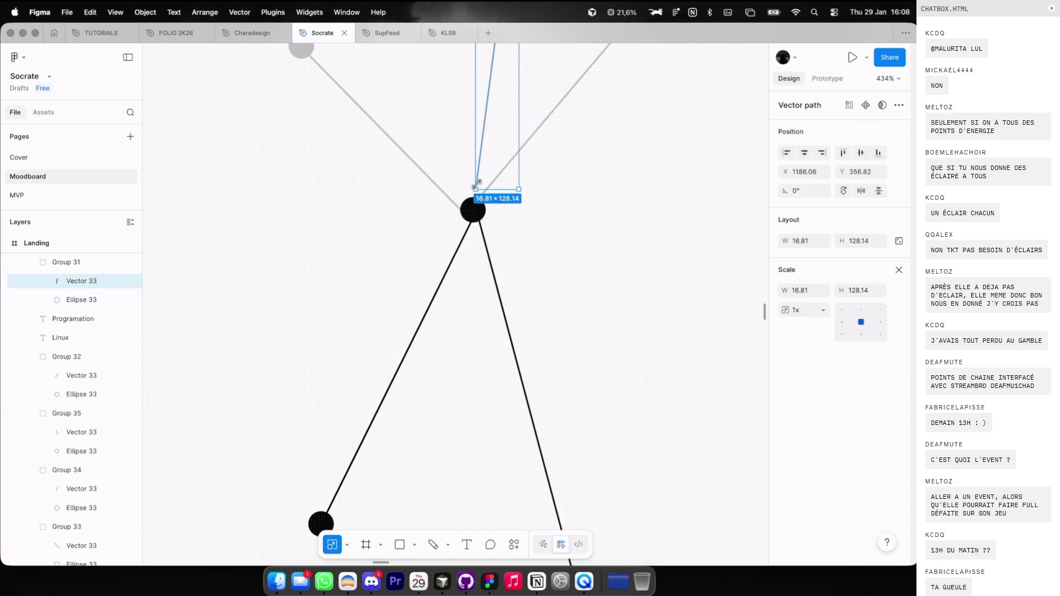
{"action": "double_click", "coordinate": [478, 187]}
{"action": "scroll", "coordinate": [476, 195], "scroll_direction": "up", "scroll_amount": 3}
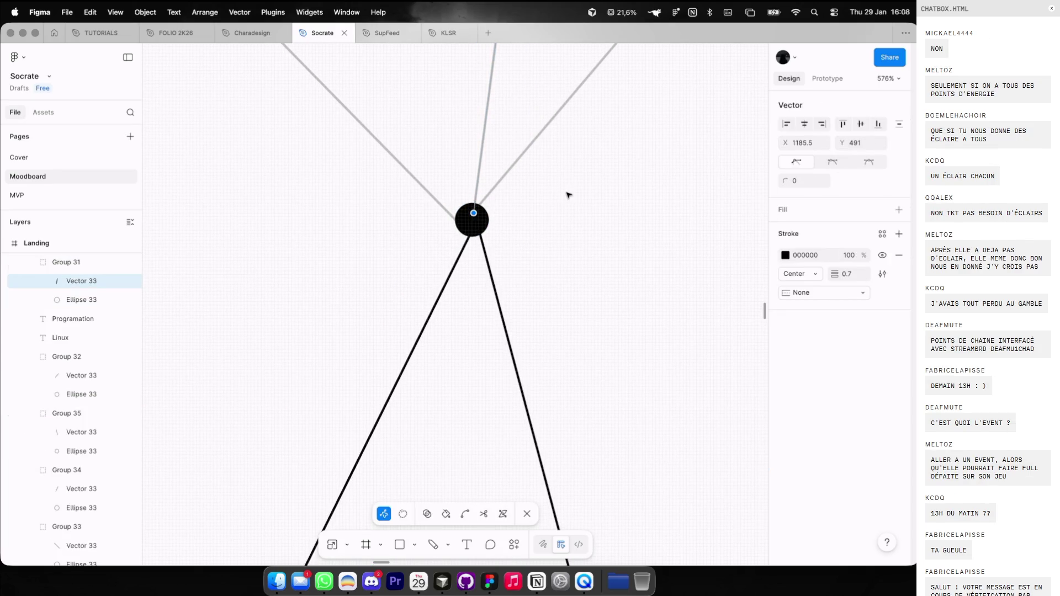
{"action": "key", "text": "Escape"}
{"action": "scroll", "coordinate": [568, 194], "scroll_direction": "down", "scroll_amount": 10}
{"action": "key", "text": "Escape"}
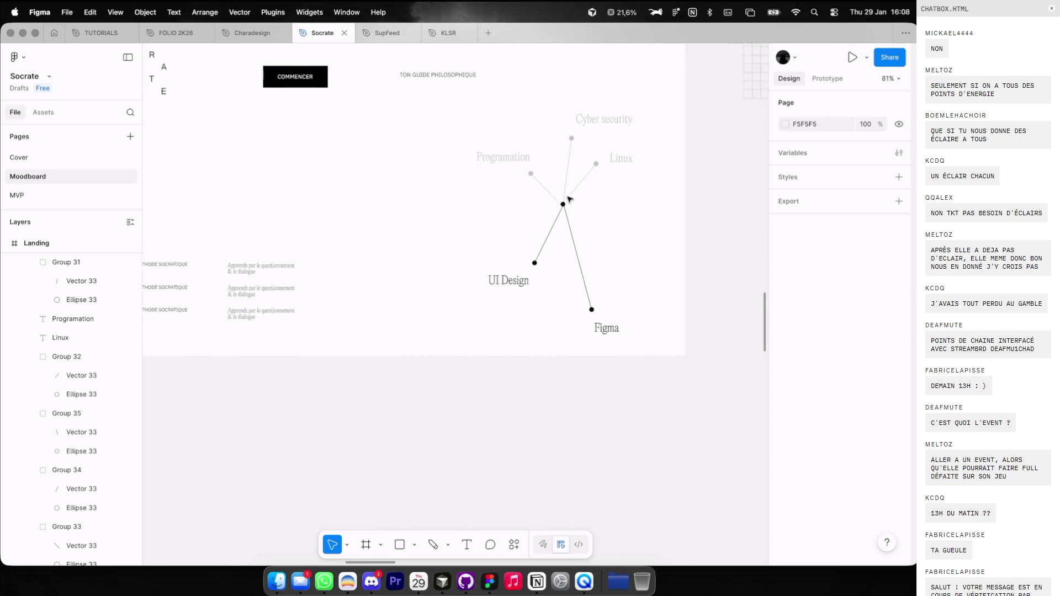
Drag a connector line's end point onto the central hub.
{"action": "scroll", "coordinate": [580, 200], "scroll_direction": "up", "scroll_amount": 5}
{"action": "scroll", "coordinate": [673, 220], "scroll_direction": "up", "scroll_amount": 3}
{"action": "scroll", "coordinate": [708, 217], "scroll_direction": "up", "scroll_amount": 3}
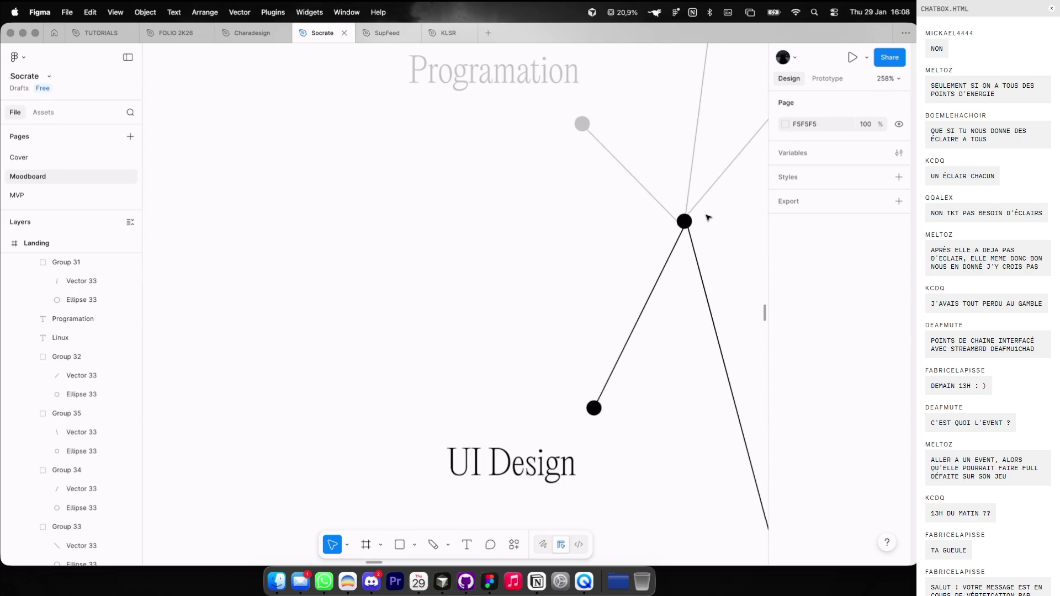
{"action": "left_click", "coordinate": [673, 219]}
{"action": "double_click", "coordinate": [673, 219]}
{"action": "scroll", "coordinate": [676, 222], "scroll_direction": "up", "scroll_amount": 3}
{"action": "left_click_drag", "start_coordinate": [680, 225], "coordinate": [695, 222]}
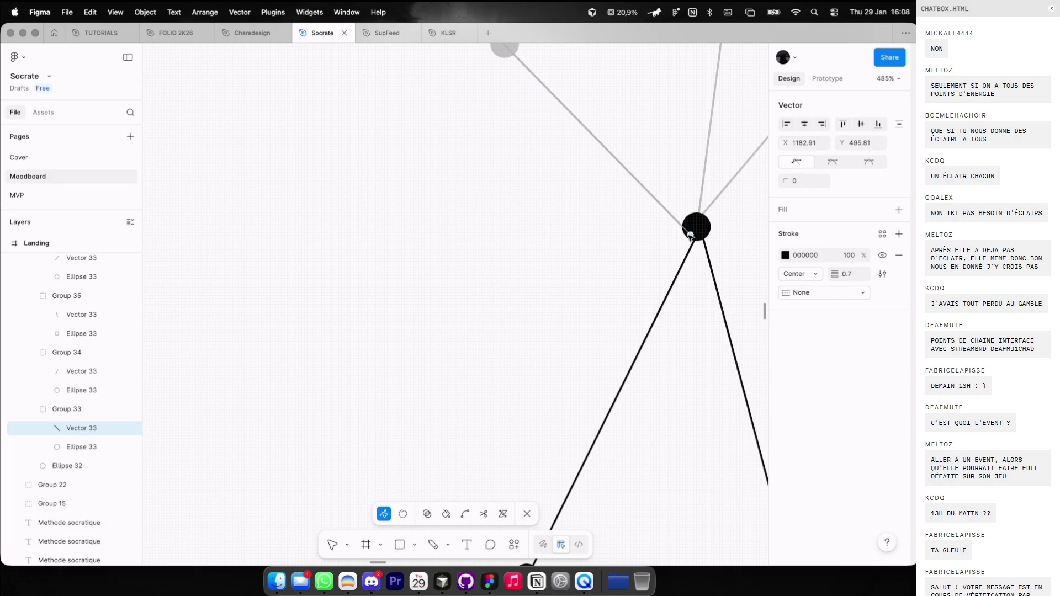
{"action": "scroll", "coordinate": [694, 222], "scroll_direction": "down", "scroll_amount": 6}
{"action": "scroll", "coordinate": [694, 222], "scroll_direction": "down", "scroll_amount": 3}
{"action": "scroll", "coordinate": [622, 227], "scroll_direction": "down", "scroll_amount": 2}
{"action": "key", "text": "Escape"}
{"action": "scroll", "coordinate": [622, 226], "scroll_direction": "down", "scroll_amount": 3}
Select the socratic-method text rows, checking them against the layout column guides.
{"action": "left_click", "coordinate": [622, 227]}
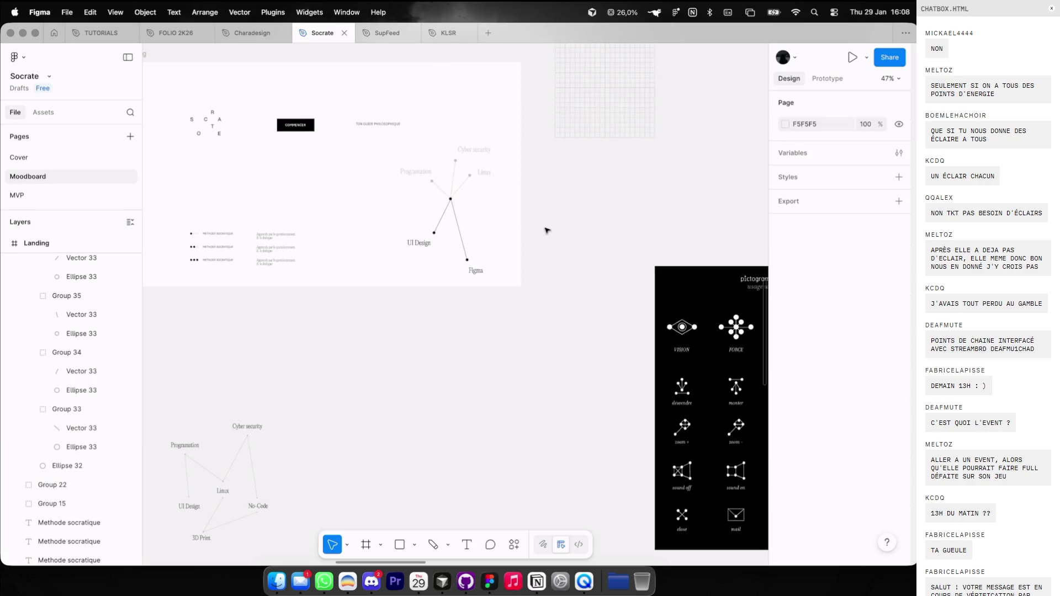
{"action": "scroll", "coordinate": [547, 230], "scroll_direction": "down", "scroll_amount": 2}
{"action": "left_click_drag", "start_coordinate": [504, 209], "coordinate": [505, 203]}
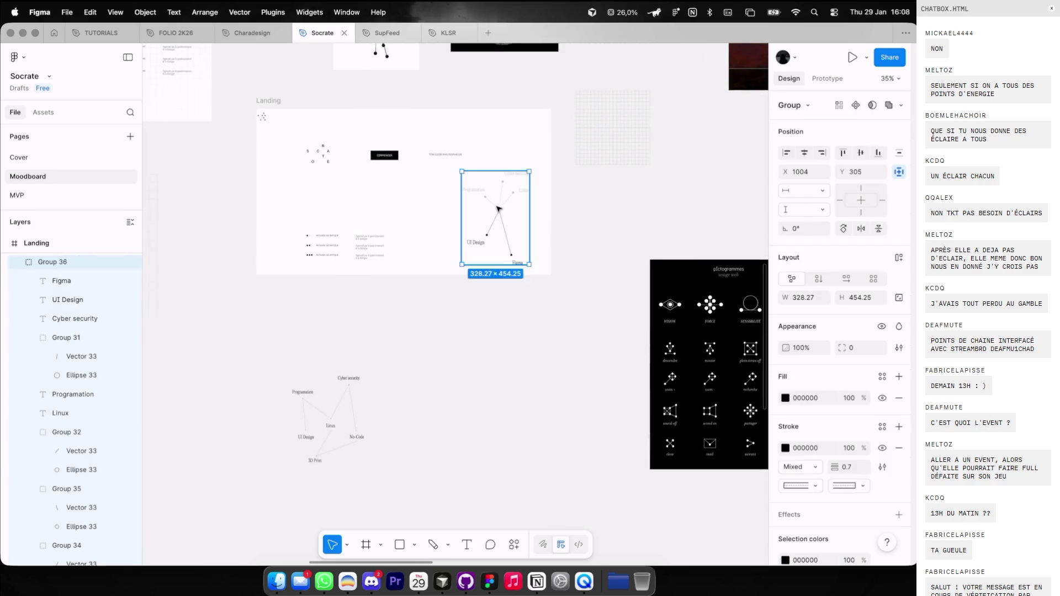
{"action": "key", "text": "shift+g"}
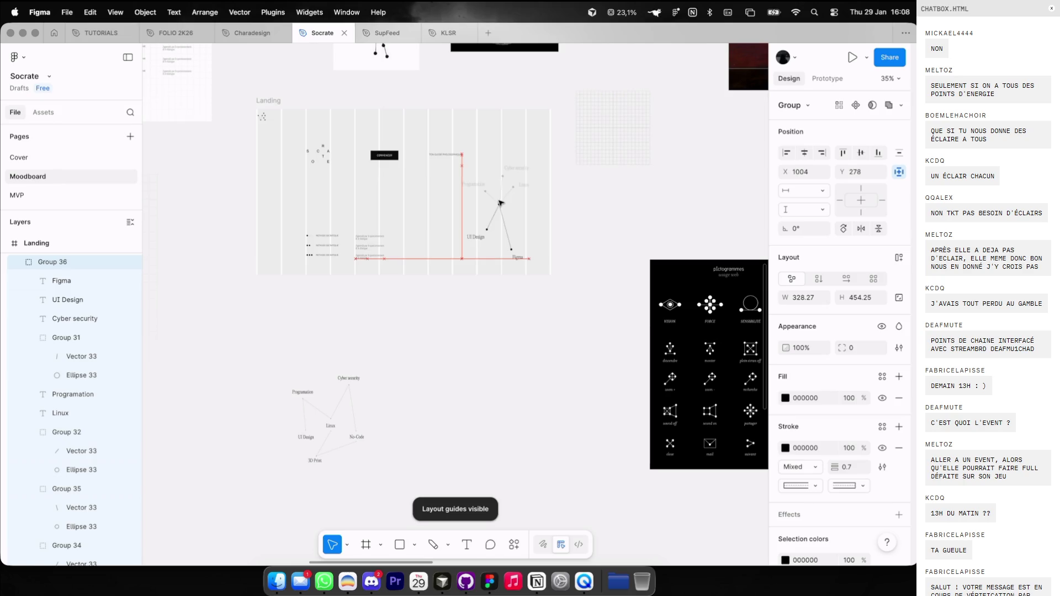
{"action": "key", "text": "shift+g"}
{"action": "mouse_move", "coordinate": [303, 228]}
{"action": "left_mouse_down"}
{"action": "mouse_move", "coordinate": [366, 276]}
{"action": "mouse_move", "coordinate": [350, 219]}
{"action": "left_mouse_up"}
{"action": "key", "text": "shift+g"}
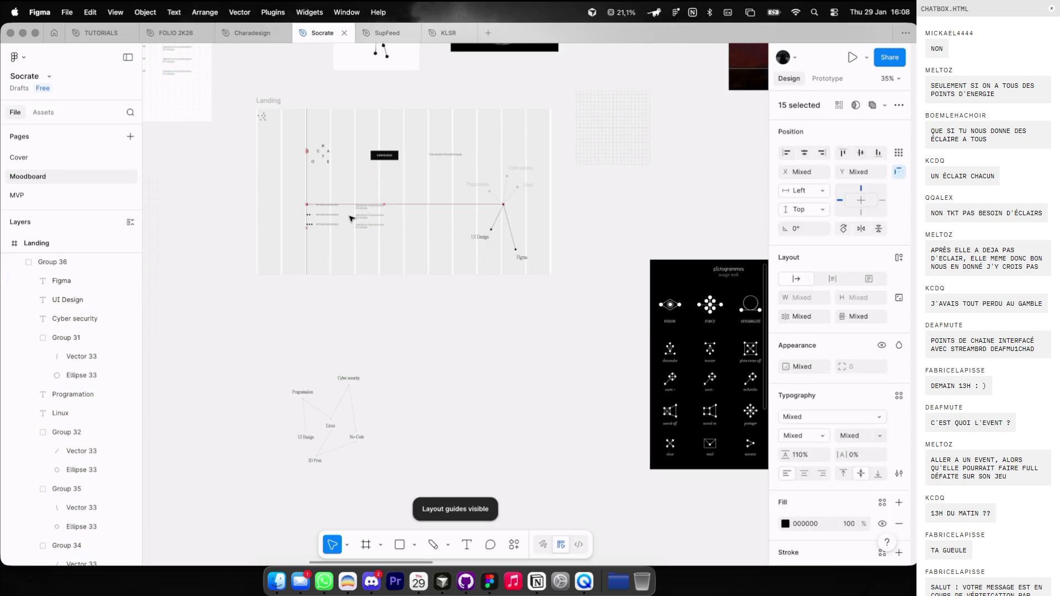
Move the COMMENCER button down to the lower middle of Landing.
{"action": "left_click", "coordinate": [350, 194]}
{"action": "mouse_move", "coordinate": [372, 159]}
{"action": "left_mouse_down"}
{"action": "mouse_move", "coordinate": [440, 289]}
{"action": "mouse_move", "coordinate": [416, 248]}
{"action": "left_mouse_up"}
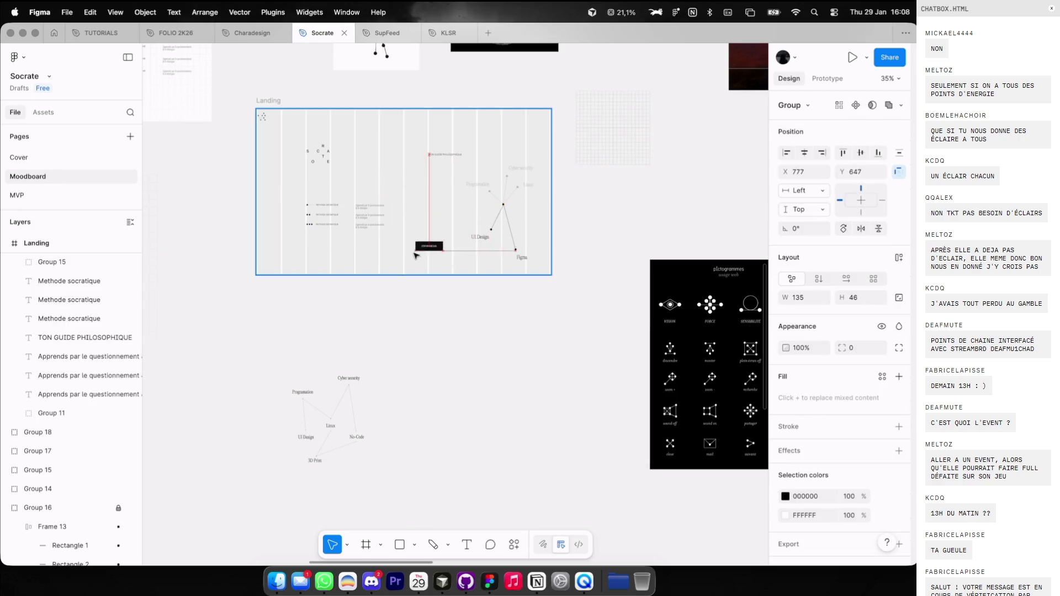
{"action": "scroll", "coordinate": [415, 248], "scroll_direction": "right", "scroll_amount": 10}
{"action": "scroll", "coordinate": [416, 248], "scroll_direction": "down", "scroll_amount": 3}
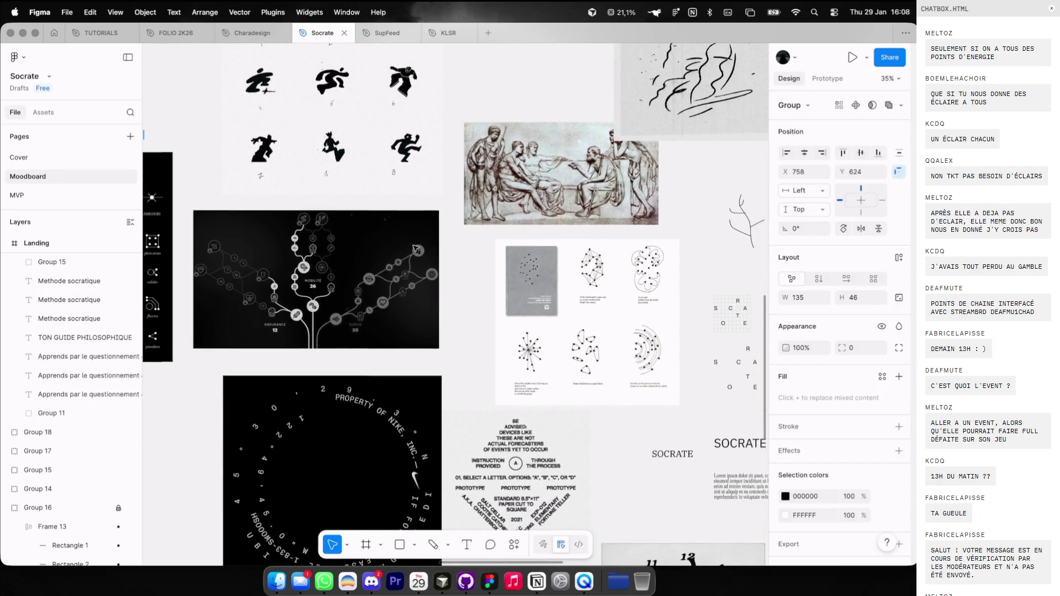
Scroll across the Socrate moodboard, then open the V4 Game inventory window.
{"action": "scroll", "coordinate": [416, 248], "scroll_direction": "right", "scroll_amount": 3}
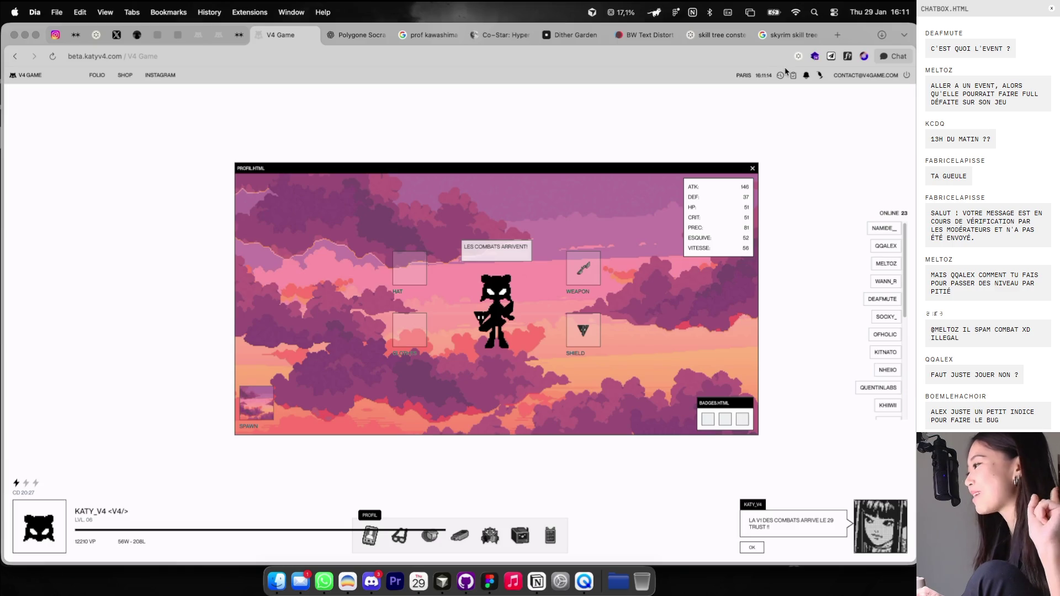
{"action": "left_click", "coordinate": [400, 544]}
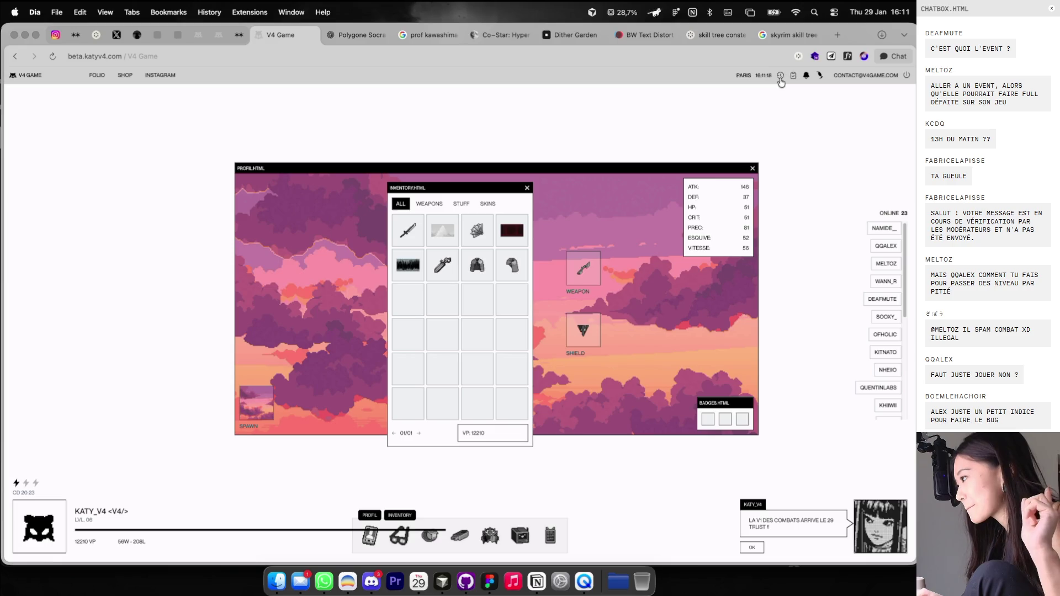
Move the inventory window left and page through the combat history of fights.
{"action": "left_click_drag", "start_coordinate": [451, 188], "coordinate": [125, 159]}
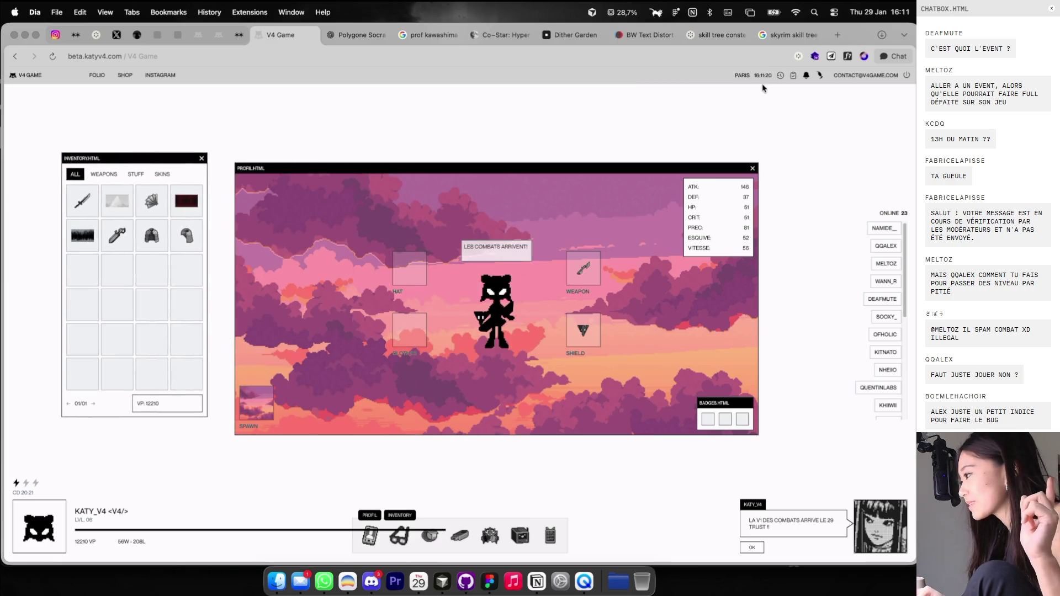
{"action": "left_click", "coordinate": [778, 77]}
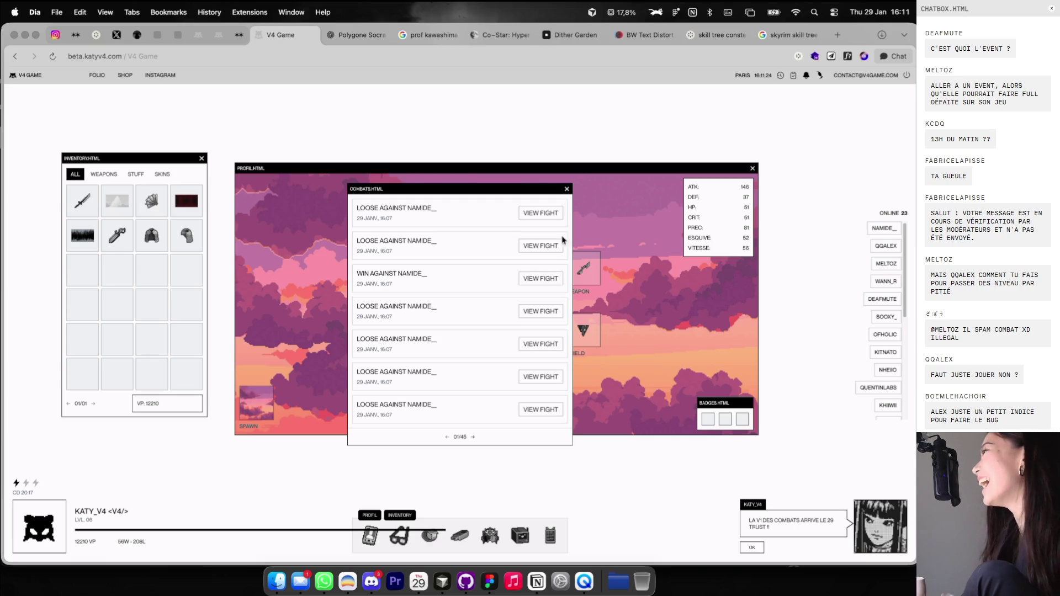
{"action": "left_click", "coordinate": [473, 437]}
{"action": "left_click", "coordinate": [473, 438]}
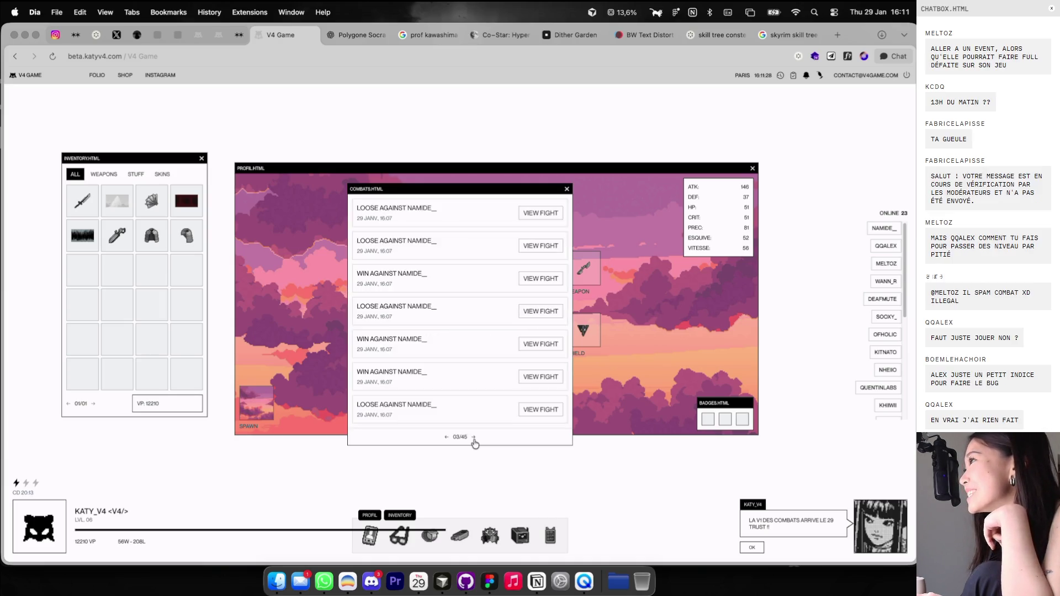
{"action": "left_click", "coordinate": [473, 438]}
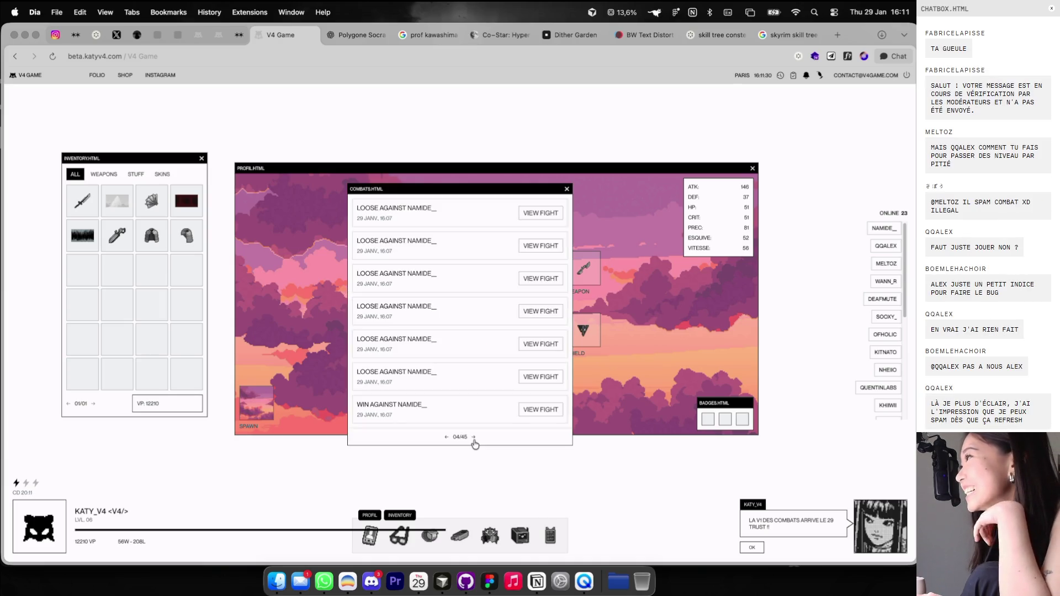
{"action": "left_click", "coordinate": [473, 438]}
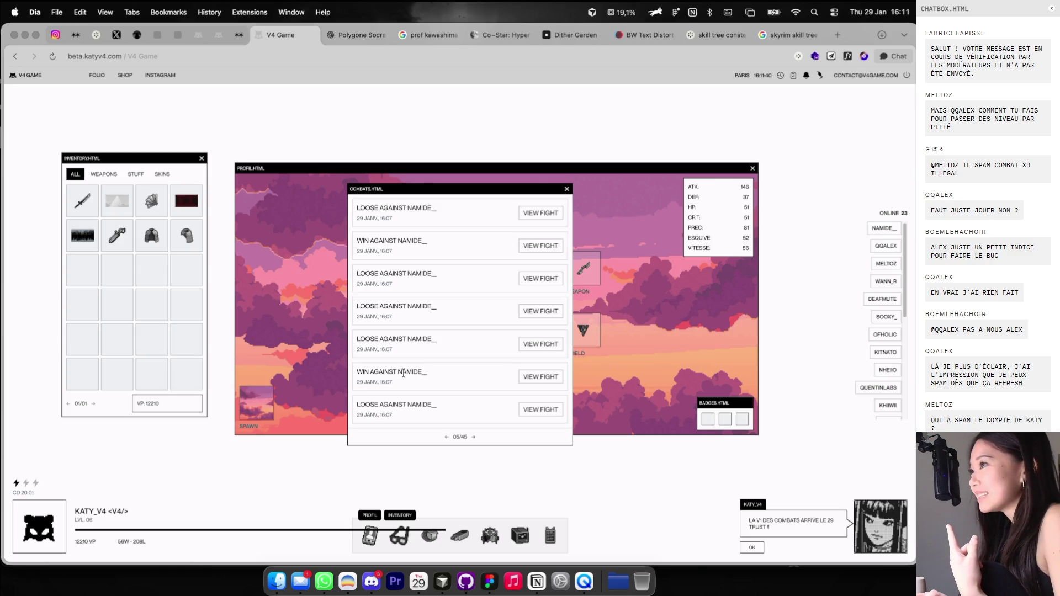
{"action": "left_click", "coordinate": [475, 437]}
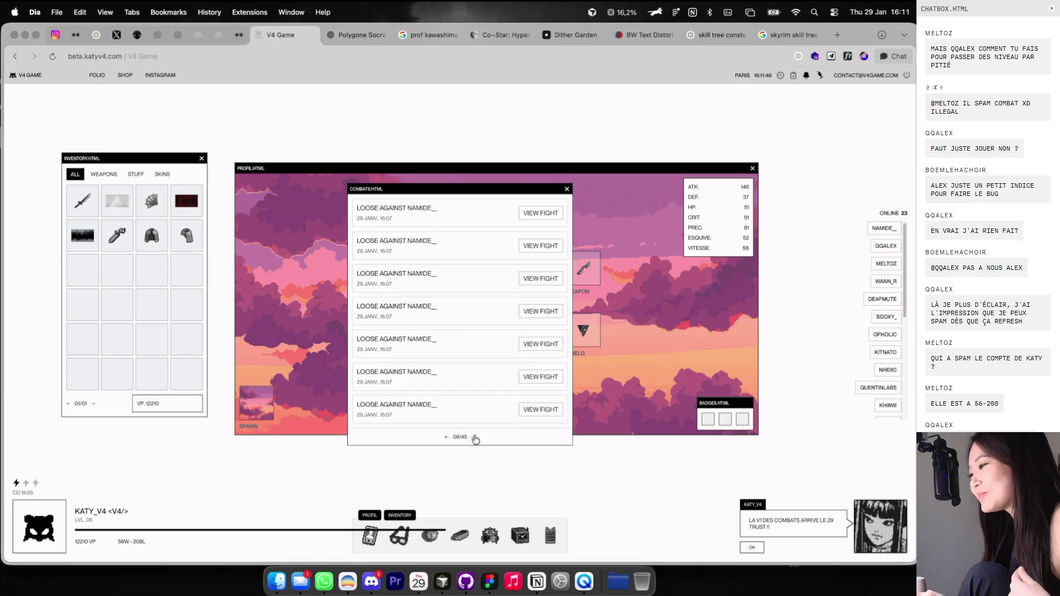
{"action": "left_click", "coordinate": [474, 437]}
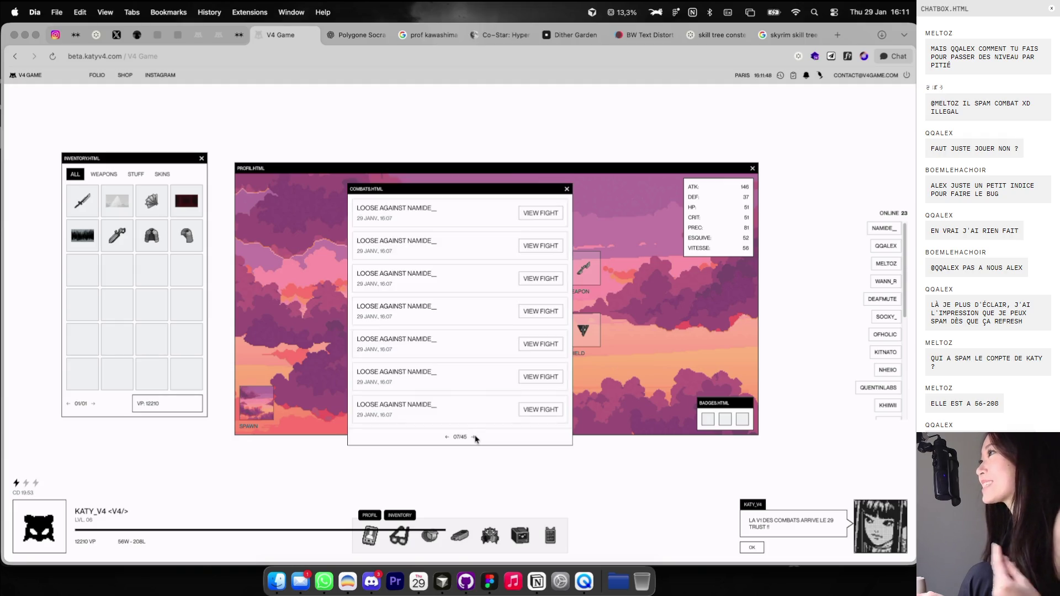
{"action": "left_click", "coordinate": [475, 437]}
{"action": "left_click", "coordinate": [474, 437]}
{"action": "left_click", "coordinate": [473, 437]}
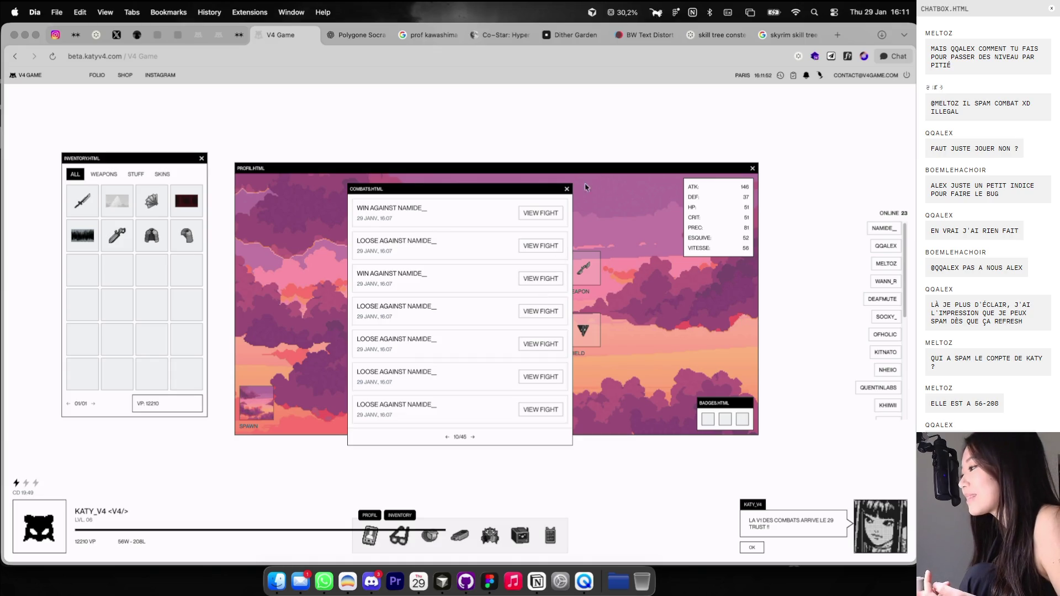
{"action": "left_click", "coordinate": [567, 190]}
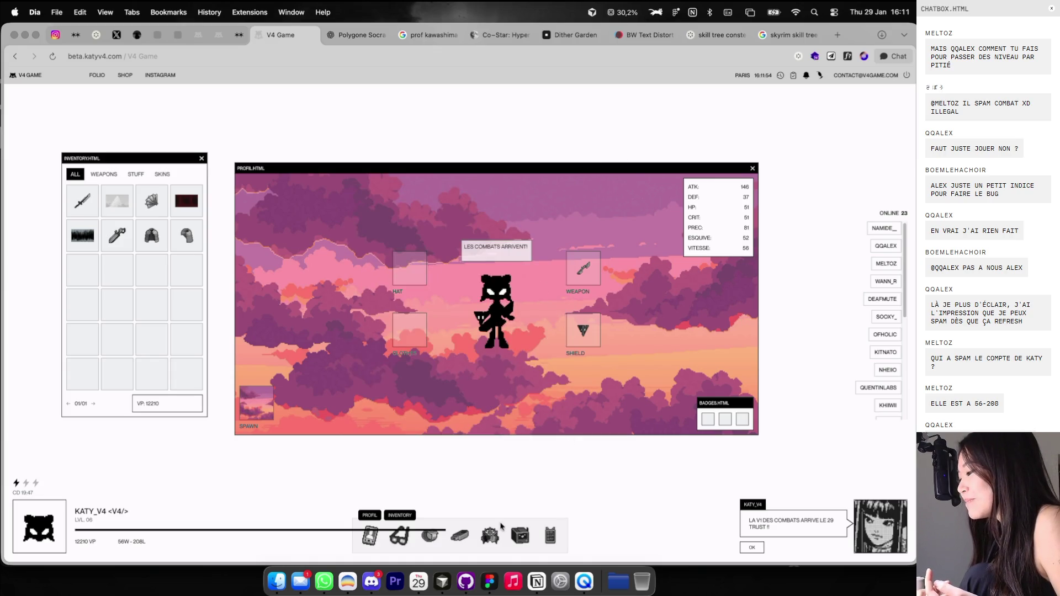
Close the leaderboard and view another player's profile from the Online list.
{"action": "left_click", "coordinate": [490, 532]}
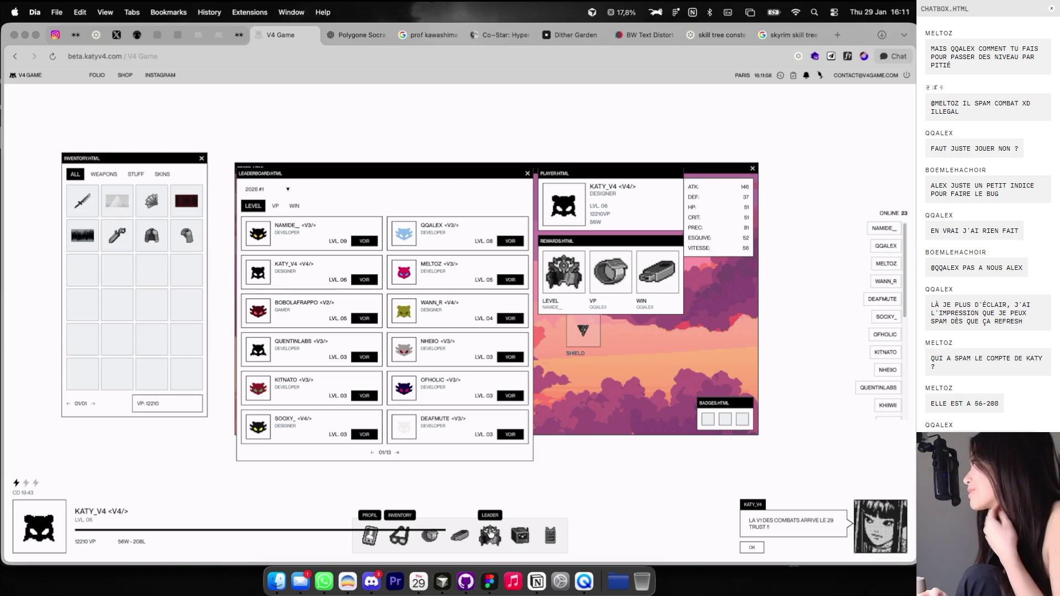
{"action": "left_click", "coordinate": [489, 532]}
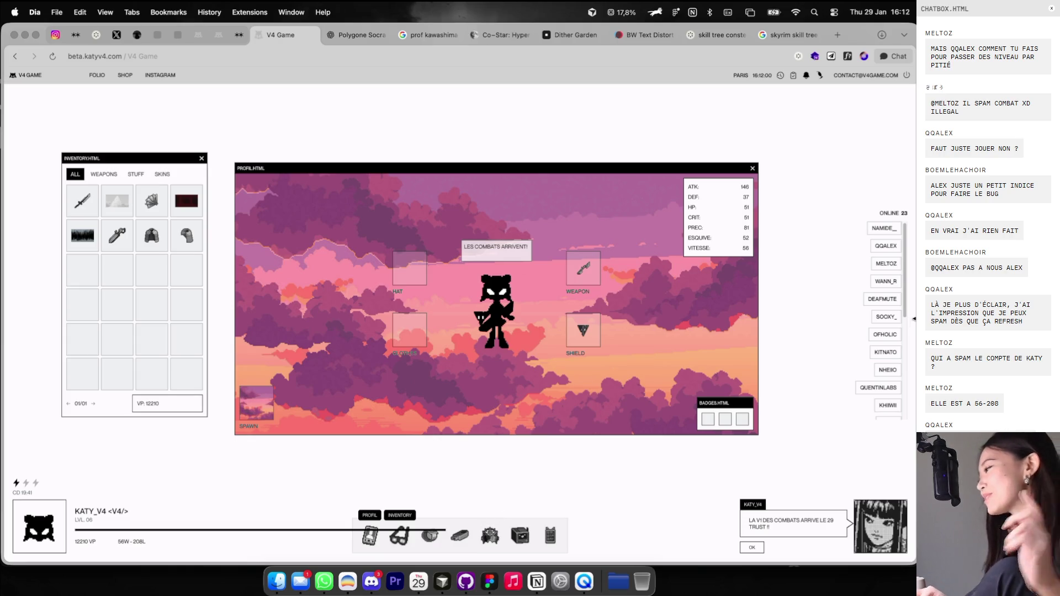
{"action": "left_click", "coordinate": [883, 228]}
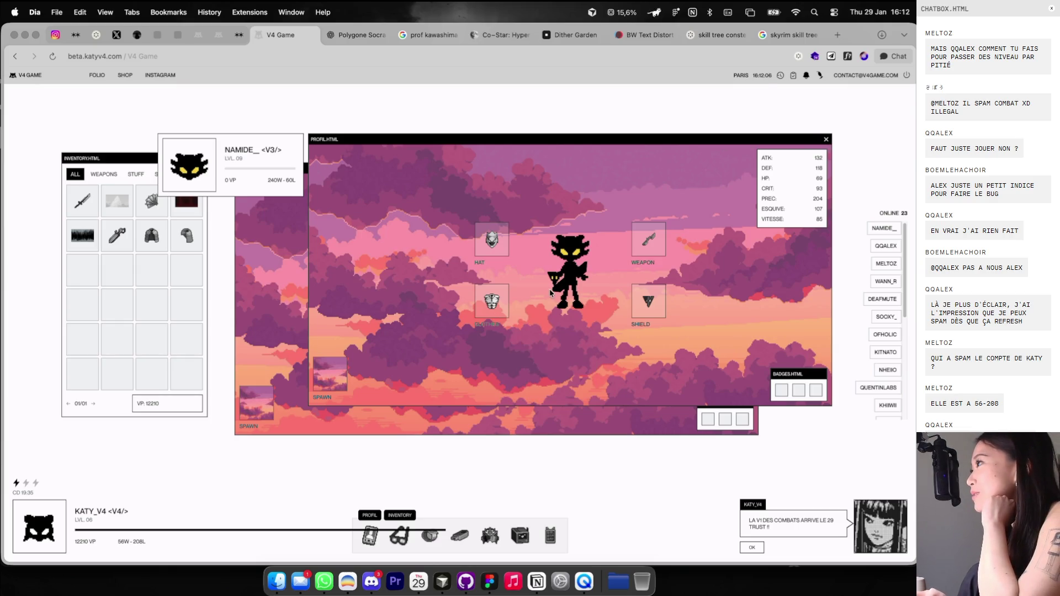
{"action": "scroll", "coordinate": [549, 293], "scroll_direction": "up", "scroll_amount": 5}
{"action": "scroll", "coordinate": [569, 265], "scroll_direction": "up", "scroll_amount": 4}
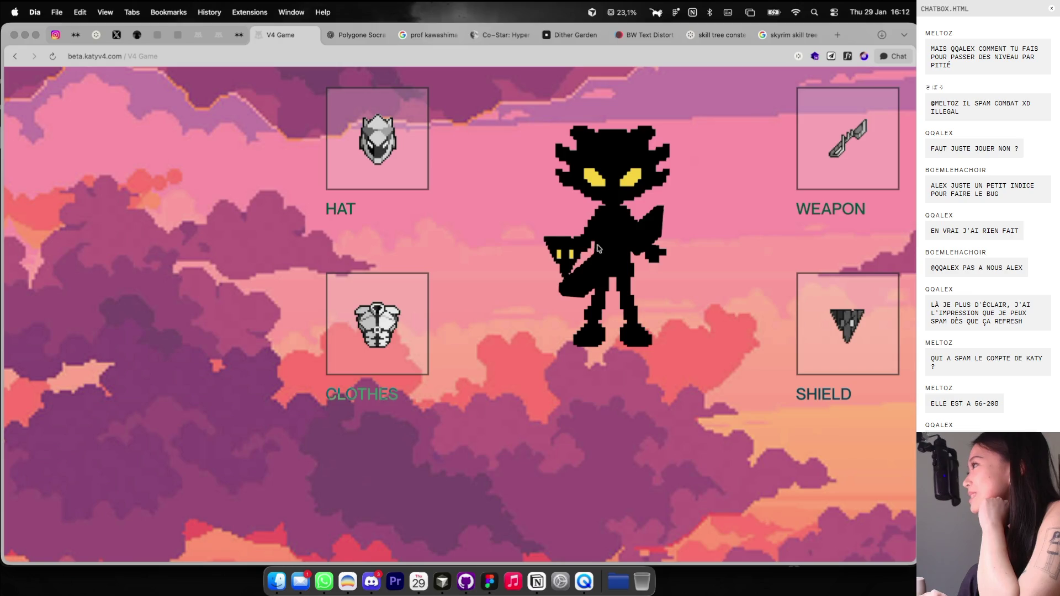
{"action": "scroll", "coordinate": [585, 264], "scroll_direction": "down", "scroll_amount": 5}
{"action": "scroll", "coordinate": [568, 282], "scroll_direction": "down", "scroll_amount": 4}
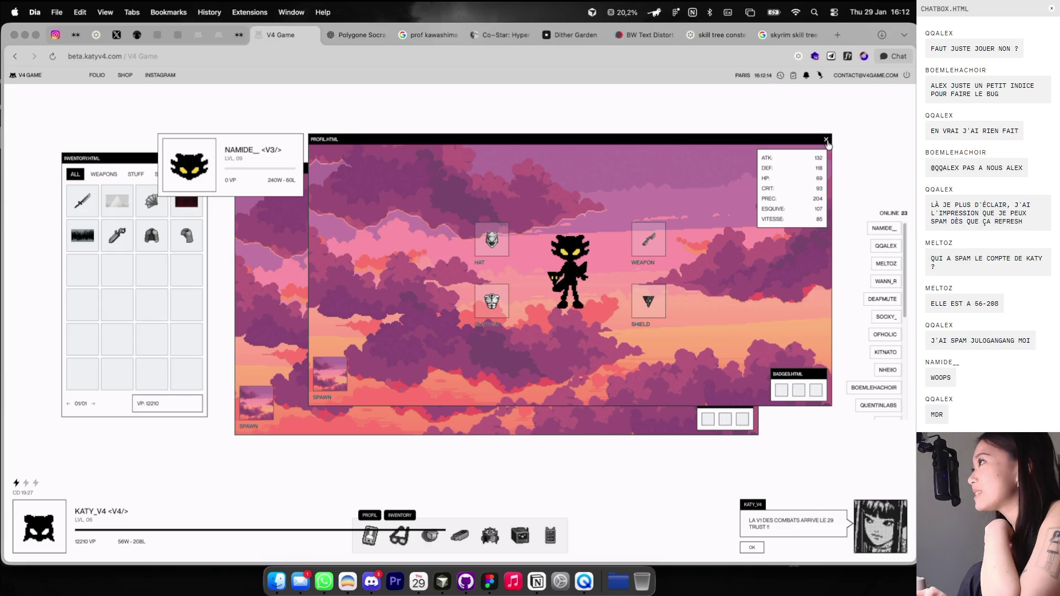
{"action": "left_click", "coordinate": [826, 139]}
Equip the Cloud Skin as profile background, glancing at the Figma moodboard in between.
{"action": "key", "text": "ctrl+Right"}
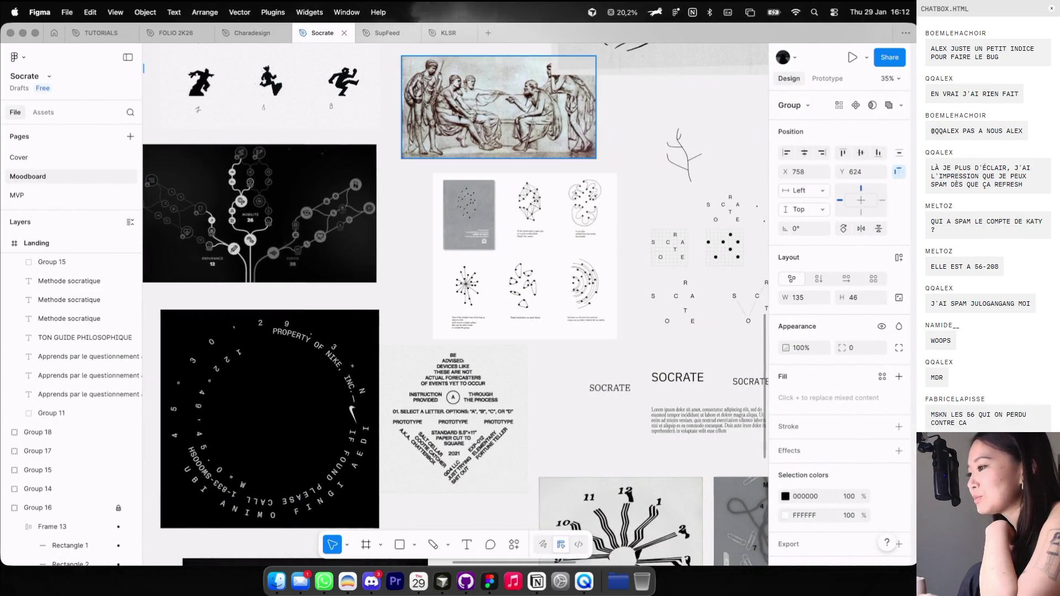
{"action": "key", "text": "ctrl+Left"}
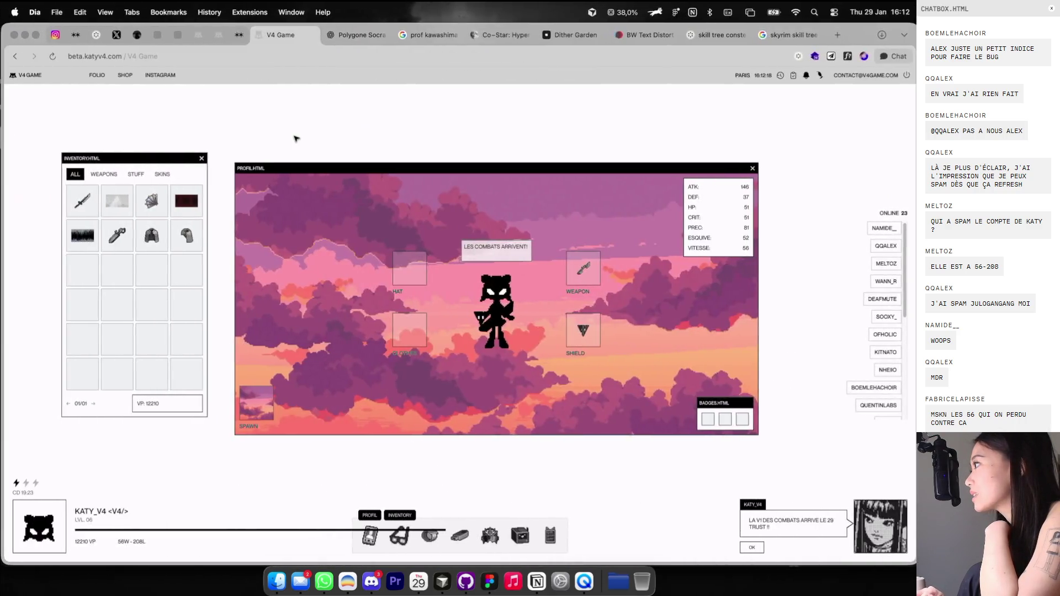
{"action": "key", "text": "ctrl+Right"}
{"action": "key", "text": "ctrl+Left"}
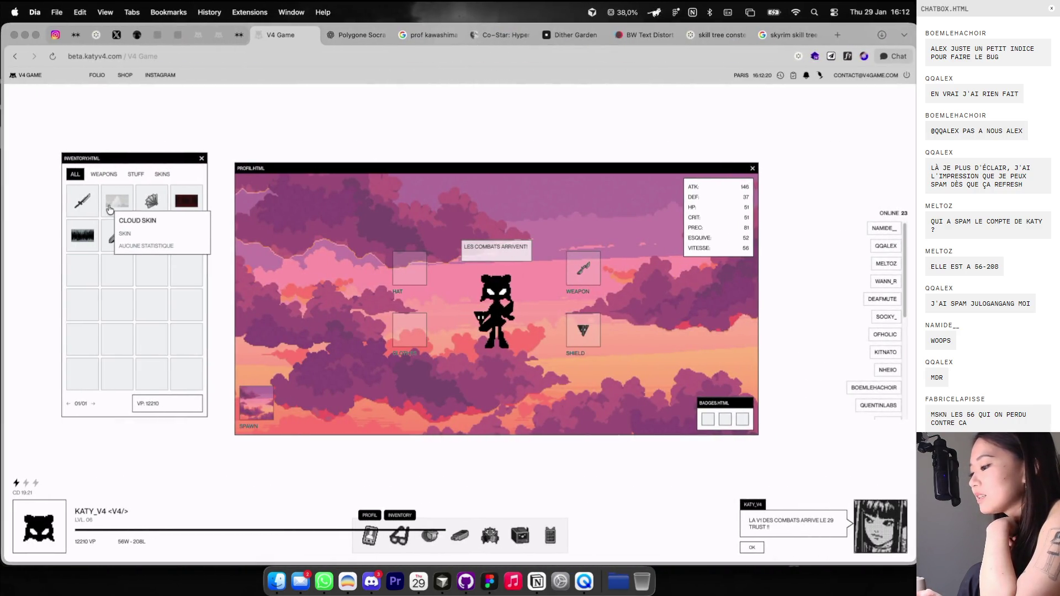
{"action": "left_click", "coordinate": [109, 209]}
{"action": "key", "text": "ctrl+Right"}
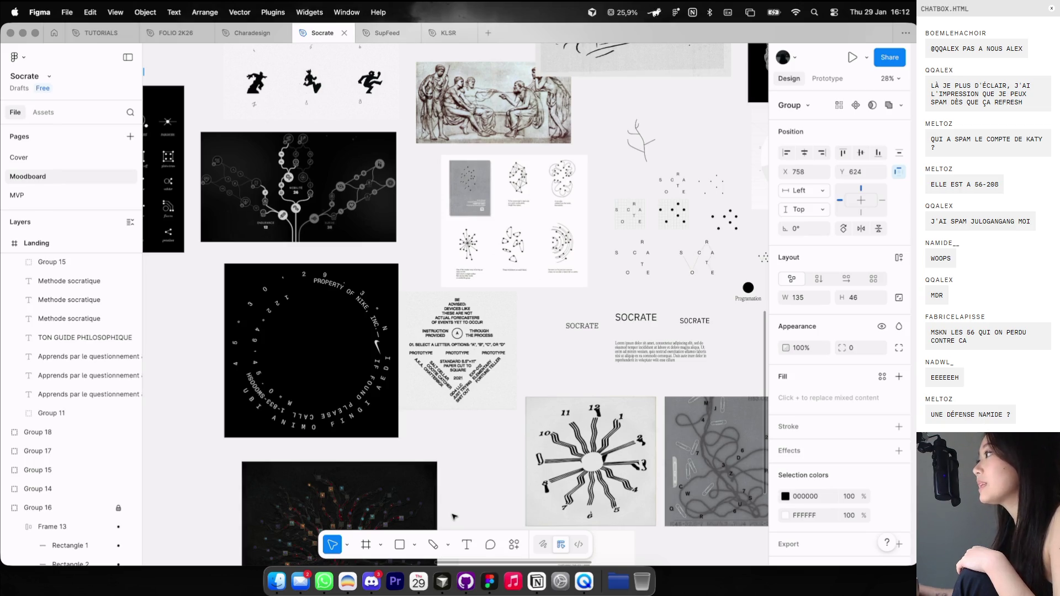
{"action": "key", "text": "ctrl+Left"}
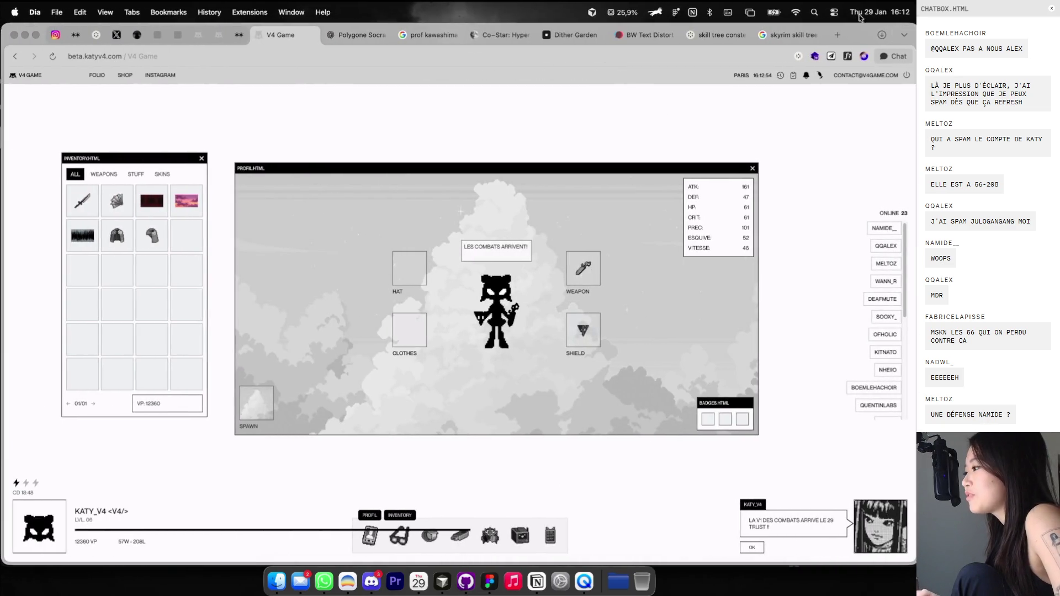
{"action": "left_click", "coordinate": [837, 35]}
Search 'deskt' and open the portfolio desktop site, entering its desktop.
{"action": "type", "text": "deskt"}
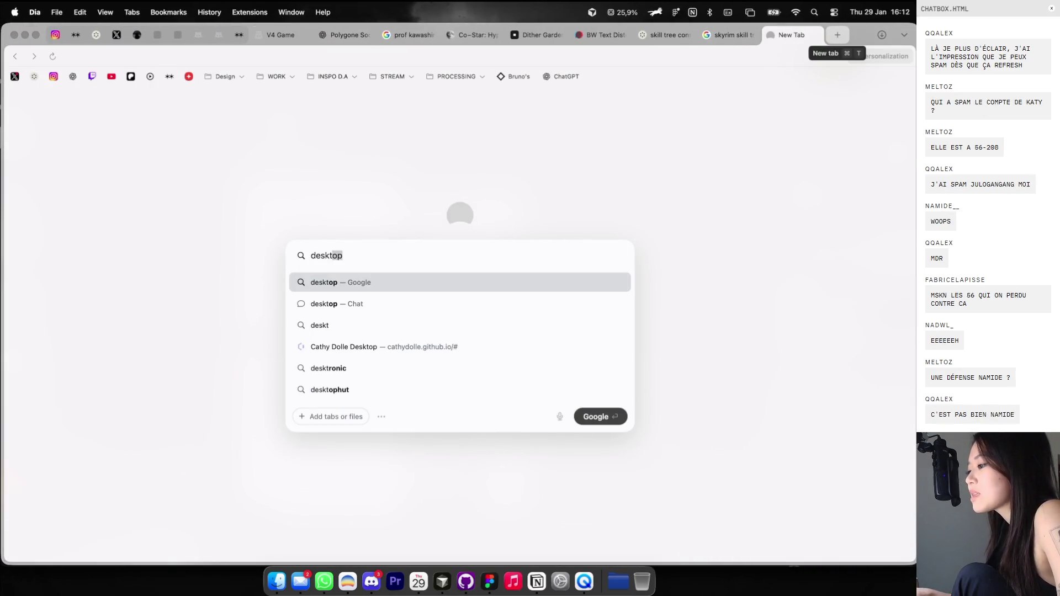
{"action": "key", "text": "Down"}
{"action": "key", "text": "Down"}
{"action": "key", "text": "Down"}
{"action": "key", "text": "Return"}
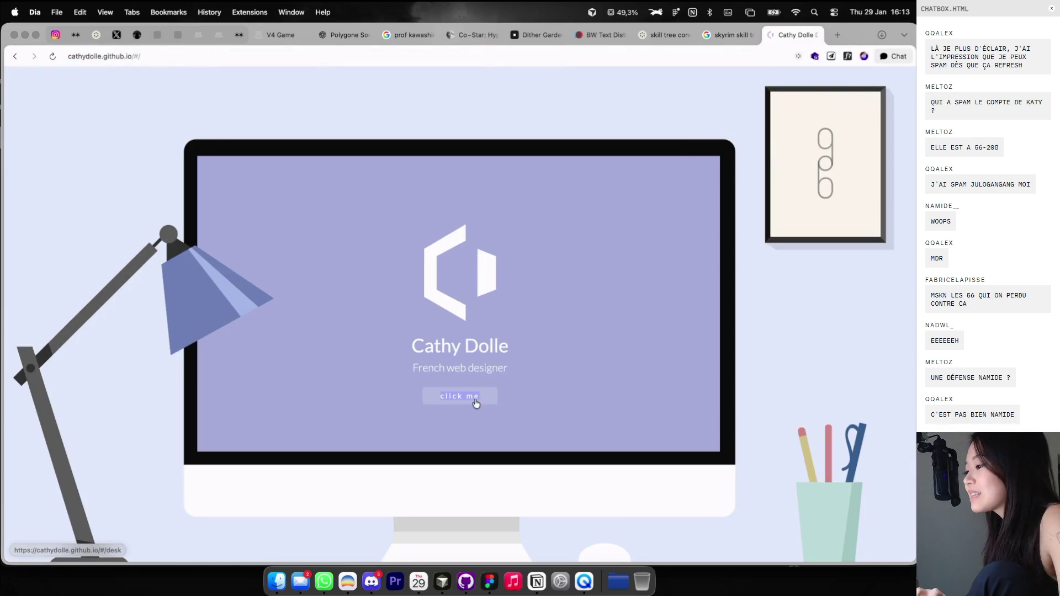
{"action": "left_click", "coordinate": [475, 403]}
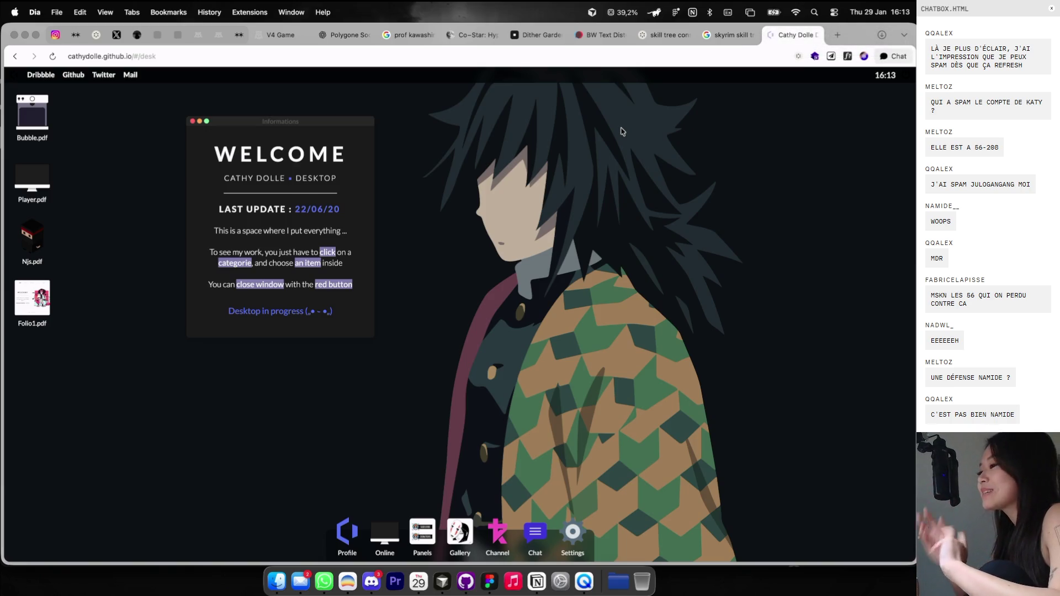
Close the welcome and live channel windows, then open the Bubble.pdf project.
{"action": "left_click_drag", "start_coordinate": [341, 125], "coordinate": [556, 130]}
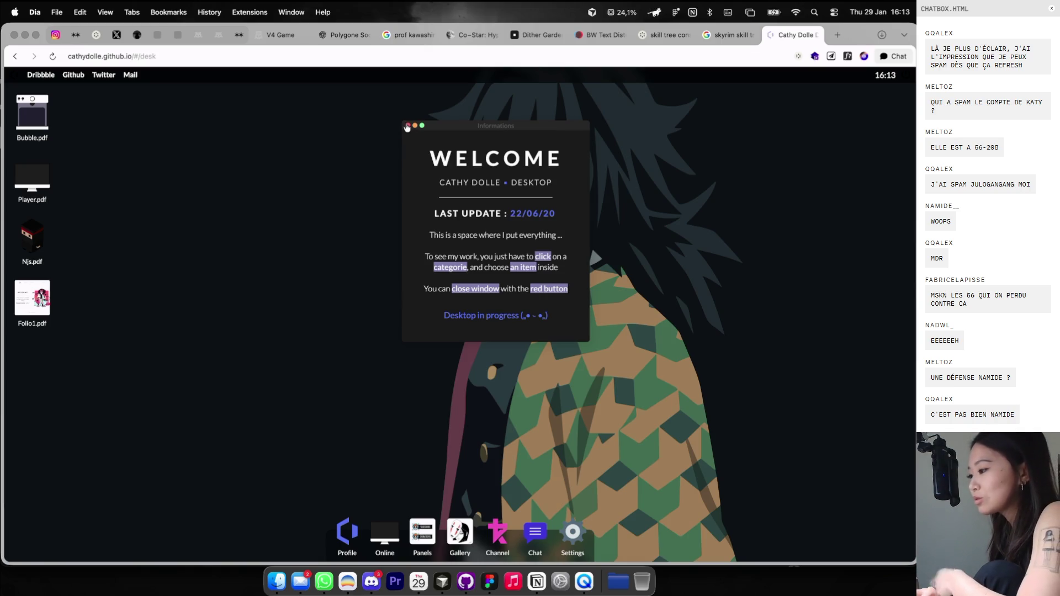
{"action": "left_click", "coordinate": [407, 126]}
{"action": "left_click", "coordinate": [497, 538]}
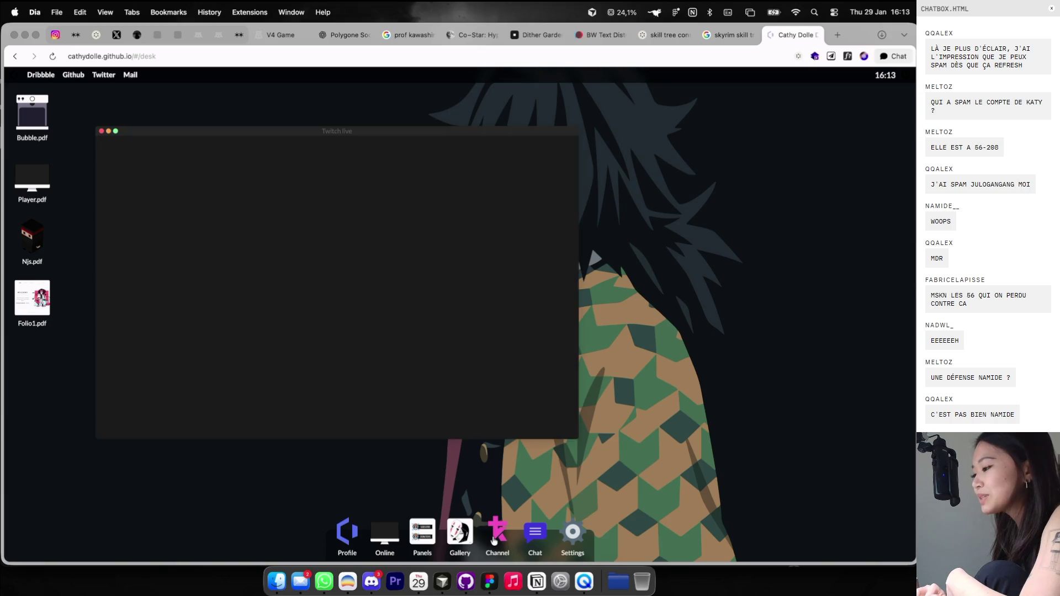
{"action": "left_click", "coordinate": [102, 131]}
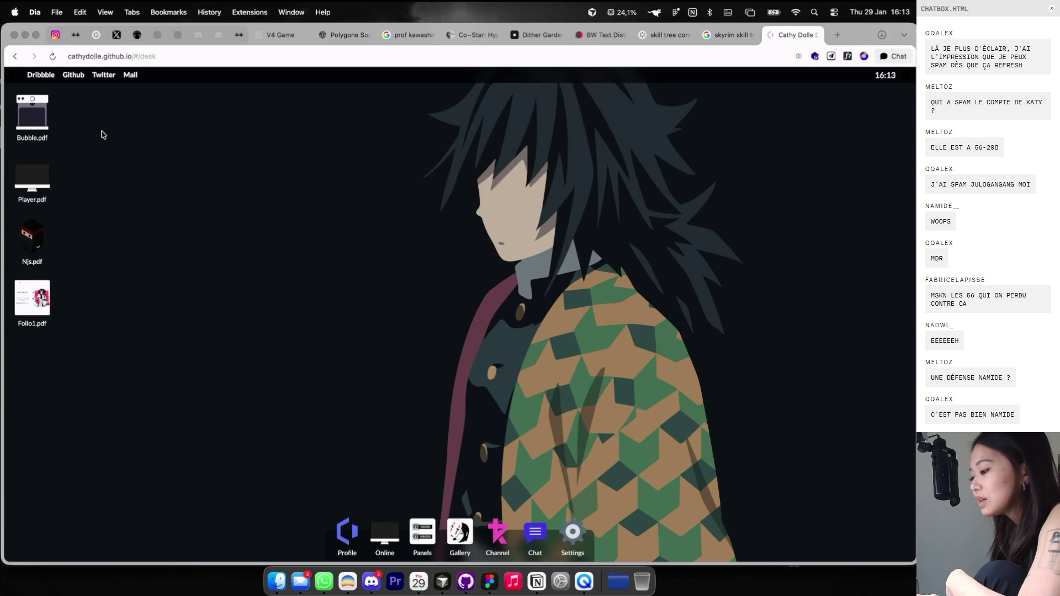
{"action": "left_click", "coordinate": [34, 131]}
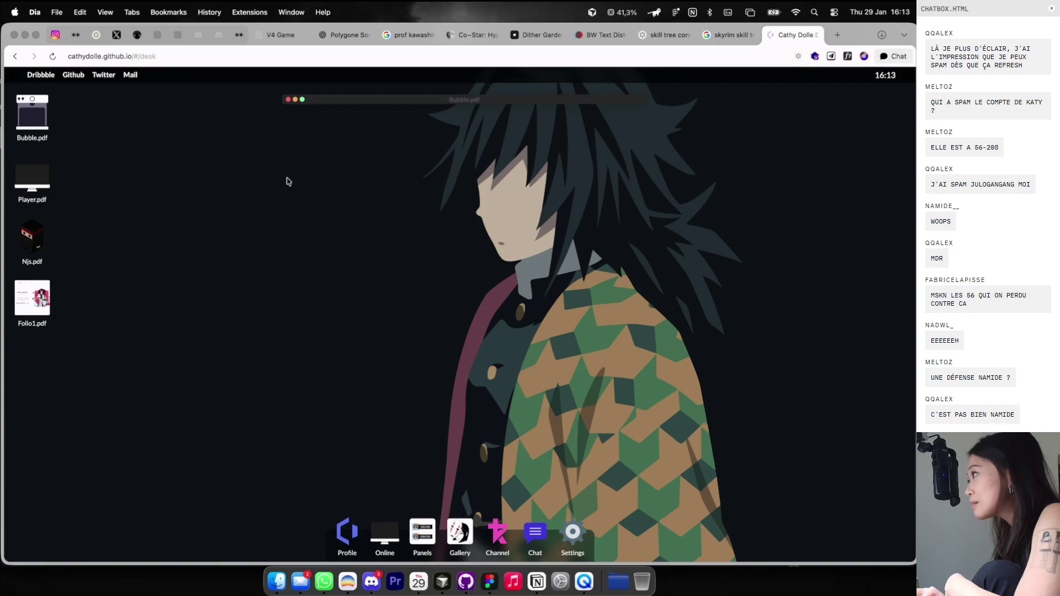
Scroll through the Bubble.pdf project and close its window.
{"action": "scroll", "coordinate": [501, 240], "scroll_direction": "down", "scroll_amount": 5}
{"action": "scroll", "coordinate": [503, 246], "scroll_direction": "down", "scroll_amount": 6}
{"action": "scroll", "coordinate": [504, 251], "scroll_direction": "down", "scroll_amount": 5}
{"action": "scroll", "coordinate": [506, 258], "scroll_direction": "down", "scroll_amount": 2}
{"action": "scroll", "coordinate": [507, 261], "scroll_direction": "down", "scroll_amount": 10}
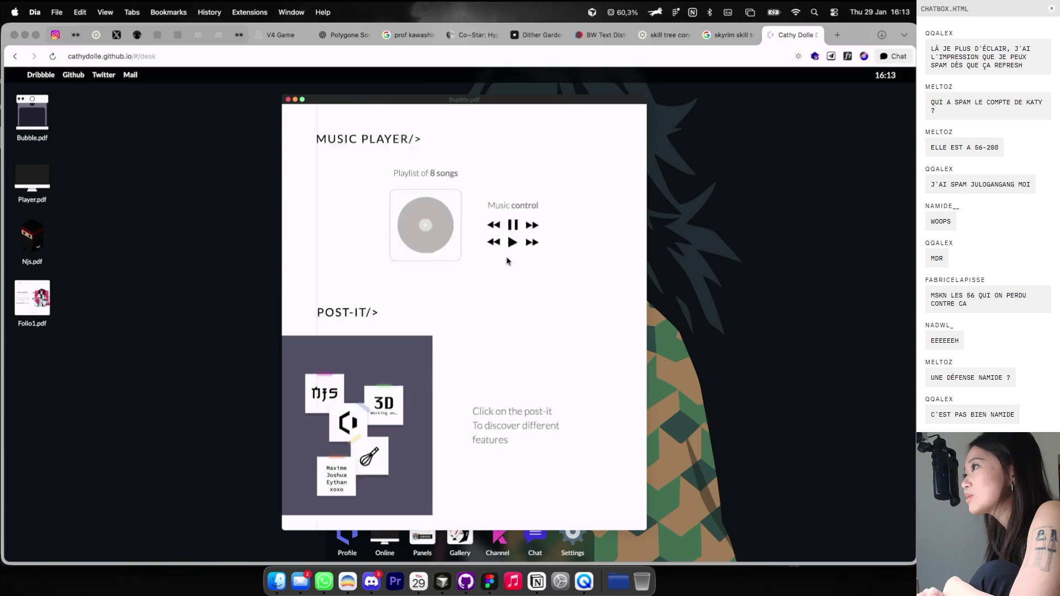
{"action": "scroll", "coordinate": [507, 261], "scroll_direction": "down", "scroll_amount": 2}
{"action": "scroll", "coordinate": [507, 261], "scroll_direction": "up", "scroll_amount": 3}
{"action": "scroll", "coordinate": [497, 258], "scroll_direction": "up", "scroll_amount": 8}
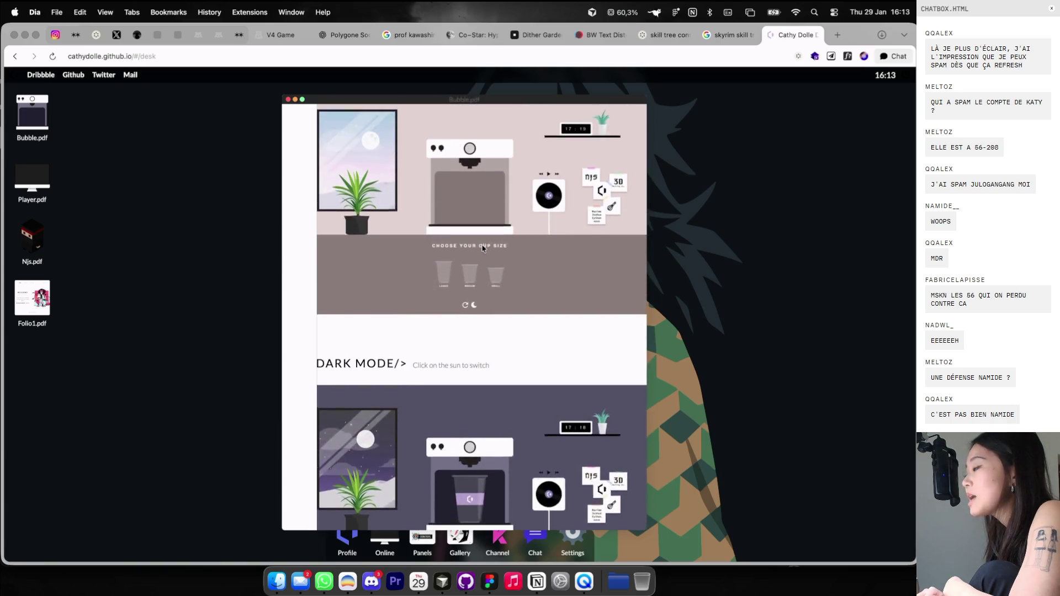
{"action": "scroll", "coordinate": [480, 256], "scroll_direction": "up", "scroll_amount": 6}
{"action": "scroll", "coordinate": [369, 133], "scroll_direction": "up", "scroll_amount": 4}
{"action": "left_click", "coordinate": [288, 100]}
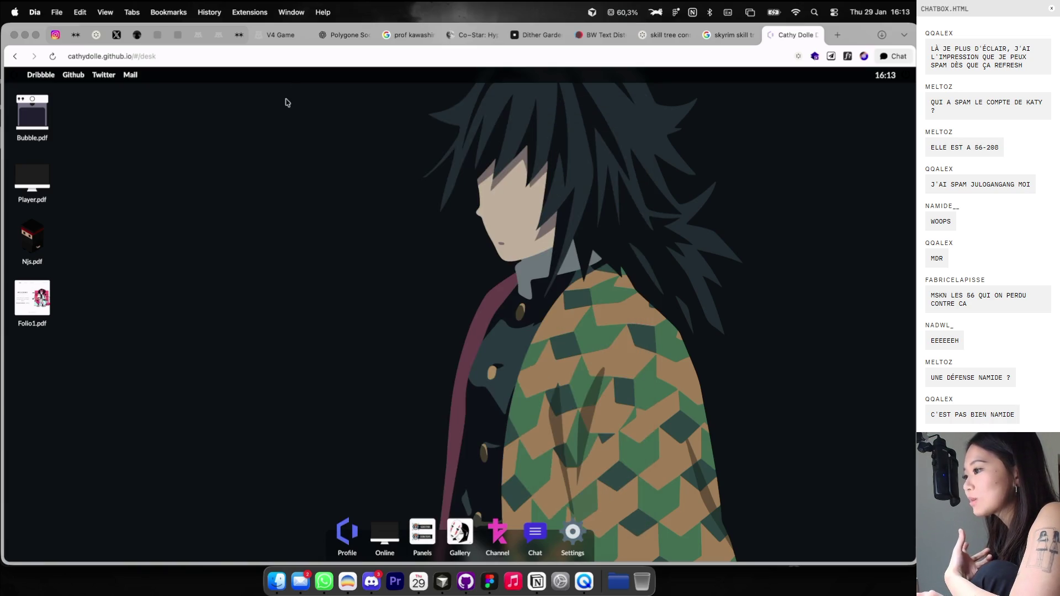
Try several desktop wallpapers and settle on the black logo wallpaper.
{"action": "left_click", "coordinate": [569, 537]}
{"action": "left_click", "coordinate": [310, 162]}
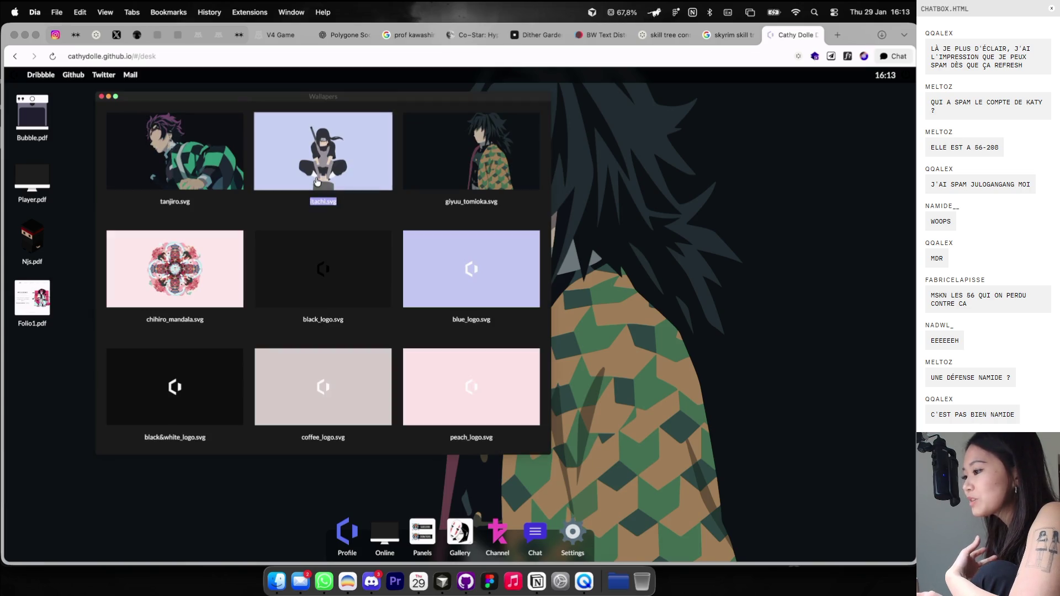
{"action": "left_click", "coordinate": [343, 265]}
{"action": "left_click", "coordinate": [469, 155]}
{"action": "left_click", "coordinate": [201, 367]}
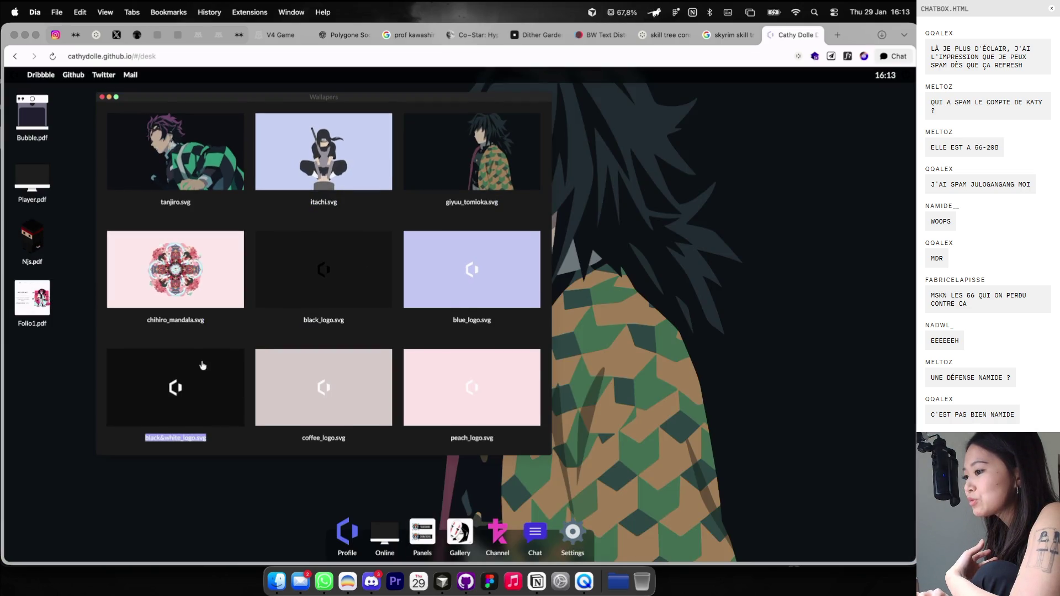
{"action": "left_click", "coordinate": [364, 376]}
{"action": "left_click", "coordinate": [324, 274]}
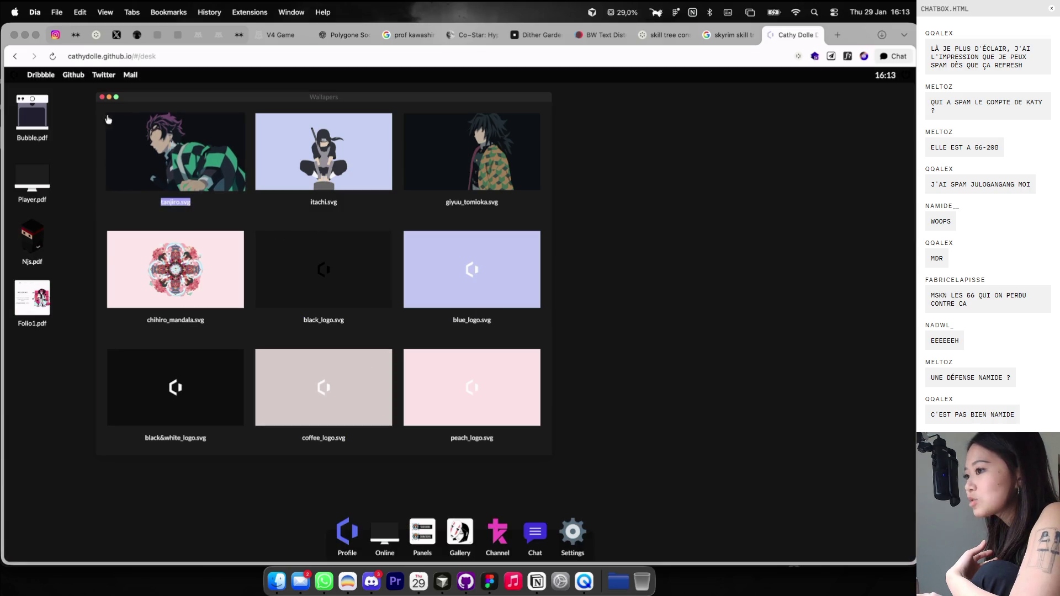
{"action": "left_click", "coordinate": [101, 97]}
Apply the transparent theme and move the theme window off the settings.
{"action": "left_click", "coordinate": [270, 253]}
{"action": "left_click", "coordinate": [411, 253]}
{"action": "left_click", "coordinate": [517, 254]}
{"action": "left_click_drag", "start_coordinate": [478, 195], "coordinate": [511, 129]}
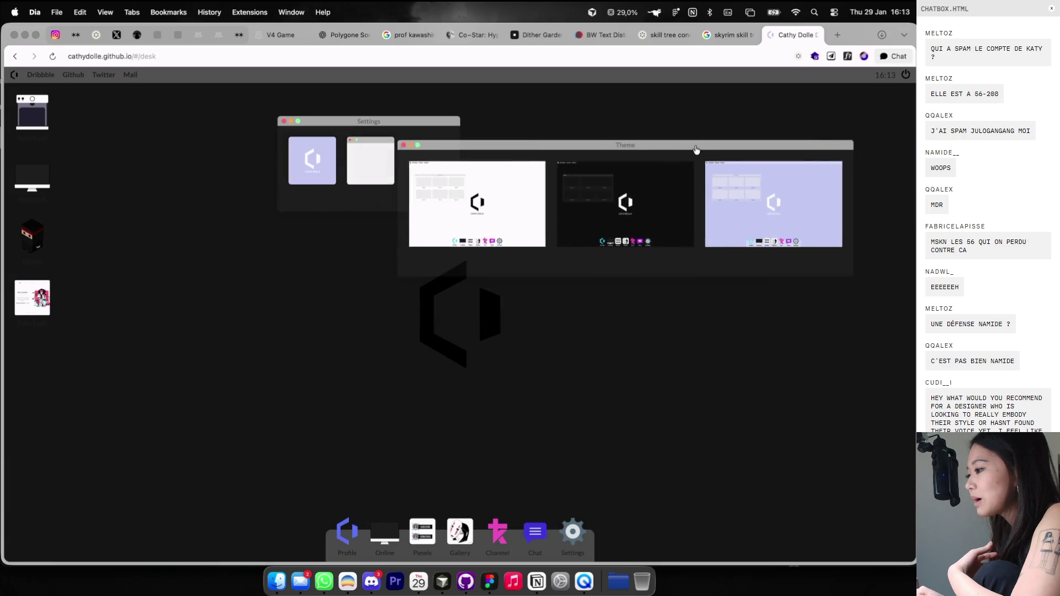
{"action": "left_click_drag", "start_coordinate": [299, 132], "coordinate": [442, 228]}
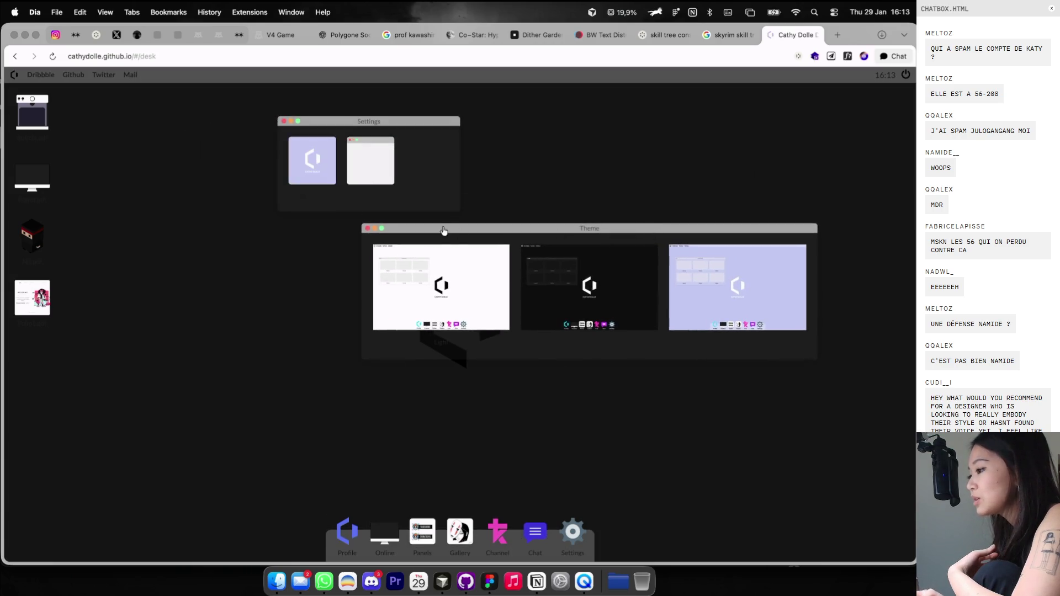
Browse the illustration gallery, enlarge the Kaonashi illustration, then close the settings window.
{"action": "left_click", "coordinate": [460, 532]}
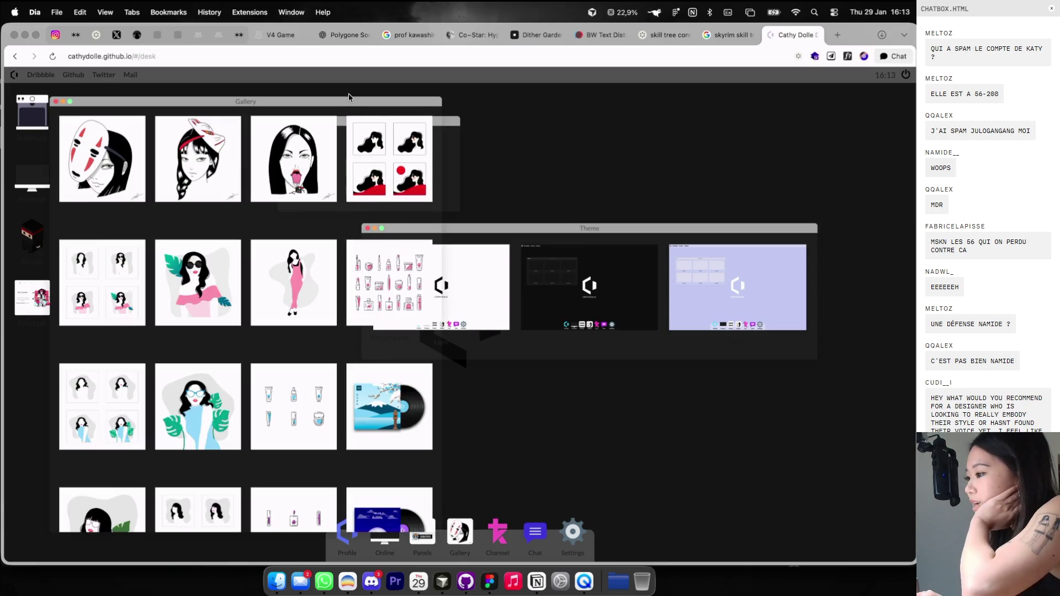
{"action": "left_click_drag", "start_coordinate": [351, 103], "coordinate": [556, 105]}
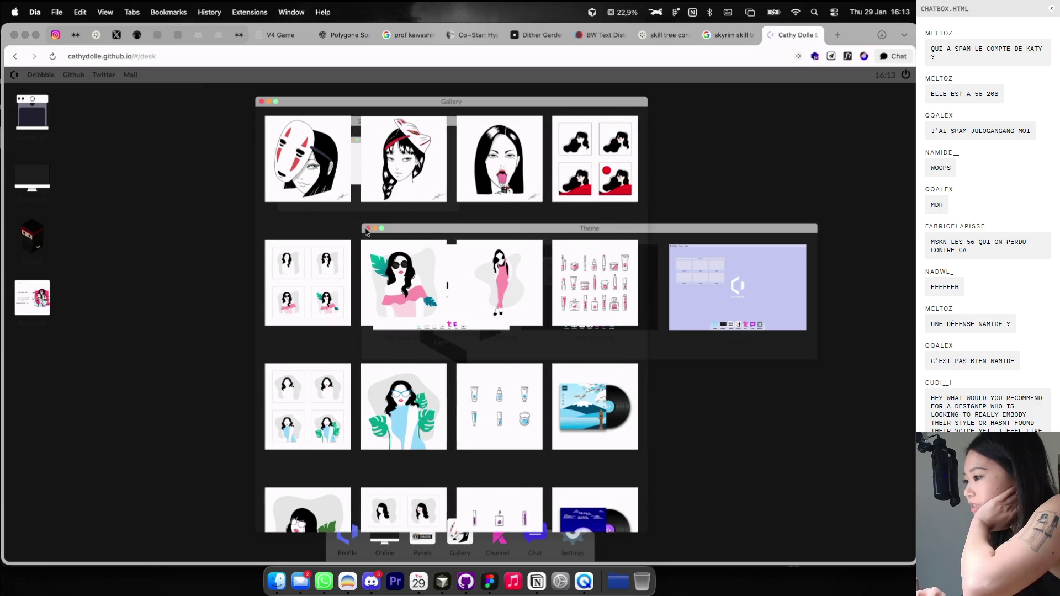
{"action": "left_click", "coordinate": [315, 169]}
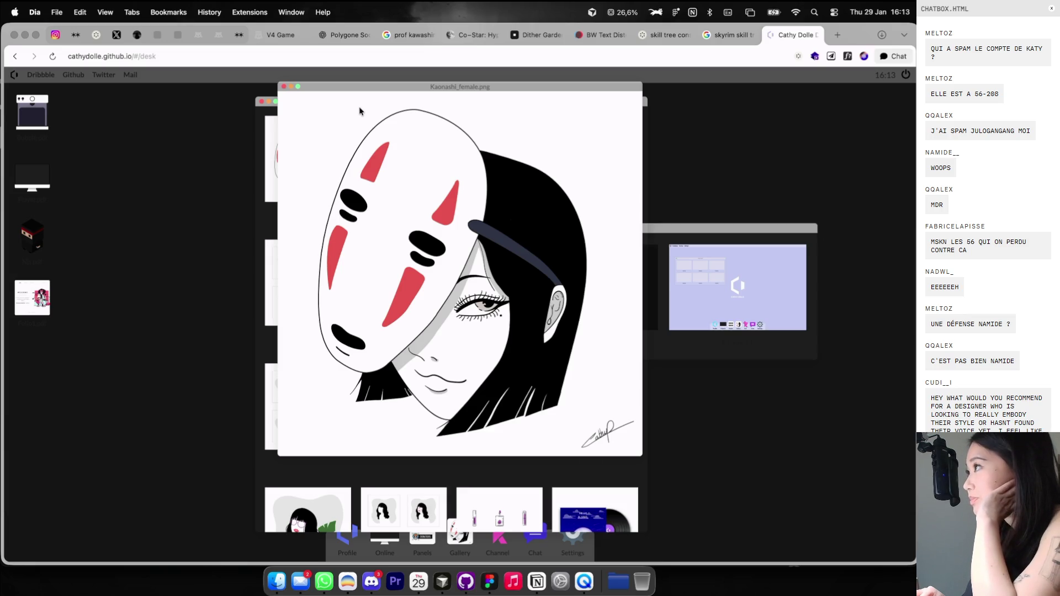
{"action": "left_click", "coordinate": [284, 87]}
{"action": "scroll", "coordinate": [256, 116], "scroll_direction": "down", "scroll_amount": 2}
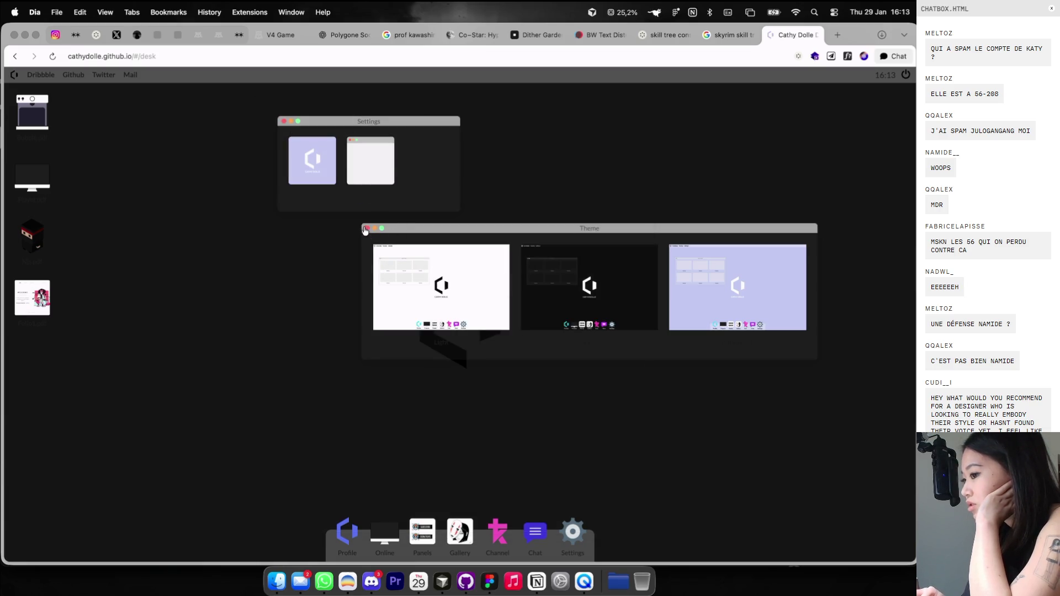
{"action": "left_click", "coordinate": [283, 121]}
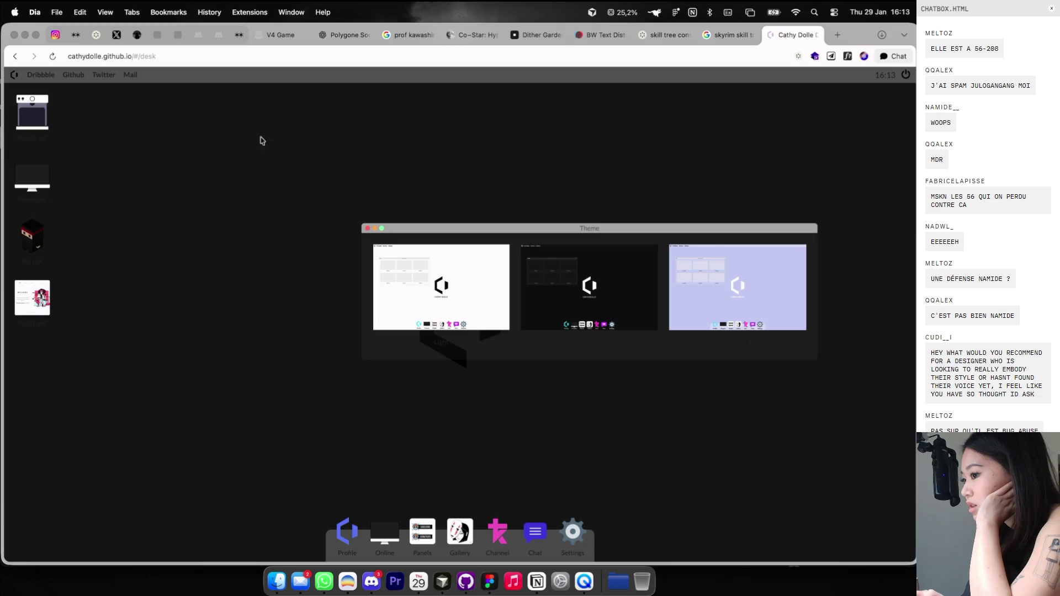
Read through the Njs.pdf project, then close the portfolio desktop tab.
{"action": "double_click", "coordinate": [61, 265]}
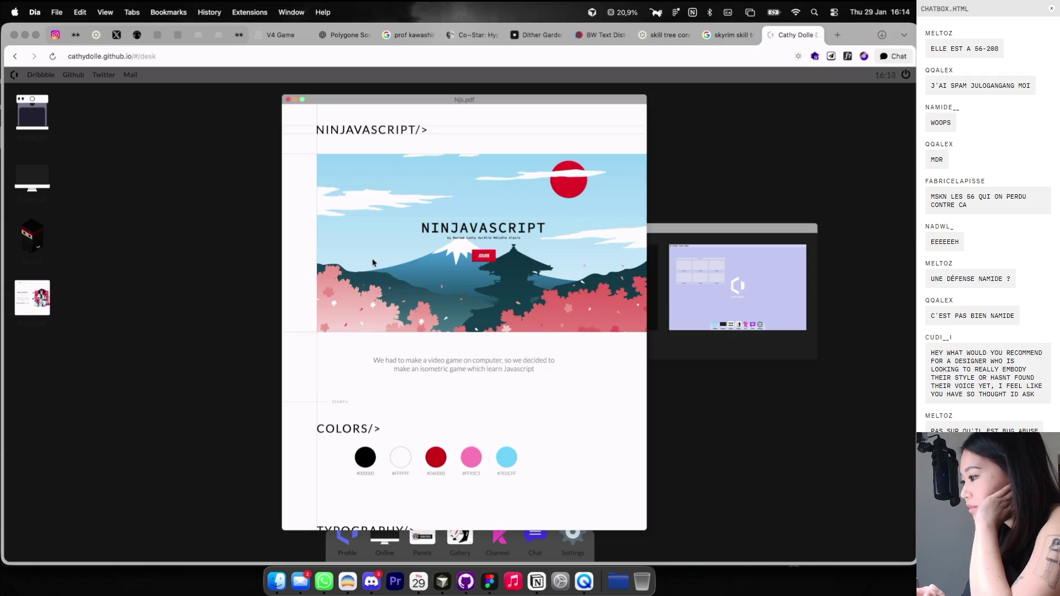
{"action": "scroll", "coordinate": [371, 356], "scroll_direction": "down", "scroll_amount": 2}
{"action": "scroll", "coordinate": [372, 356], "scroll_direction": "down", "scroll_amount": 5}
{"action": "scroll", "coordinate": [374, 357], "scroll_direction": "down", "scroll_amount": 3}
{"action": "scroll", "coordinate": [373, 357], "scroll_direction": "down", "scroll_amount": 5}
{"action": "scroll", "coordinate": [373, 357], "scroll_direction": "down", "scroll_amount": 5}
{"action": "scroll", "coordinate": [373, 357], "scroll_direction": "down", "scroll_amount": 5}
{"action": "scroll", "coordinate": [373, 357], "scroll_direction": "down", "scroll_amount": 5}
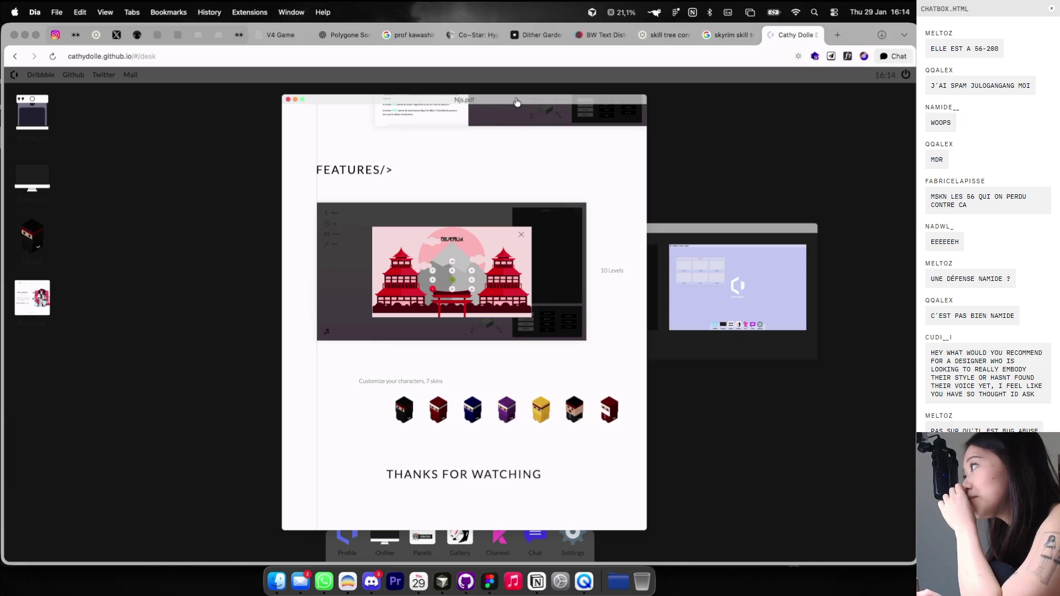
{"action": "left_click_drag", "start_coordinate": [516, 102], "coordinate": [504, 124]}
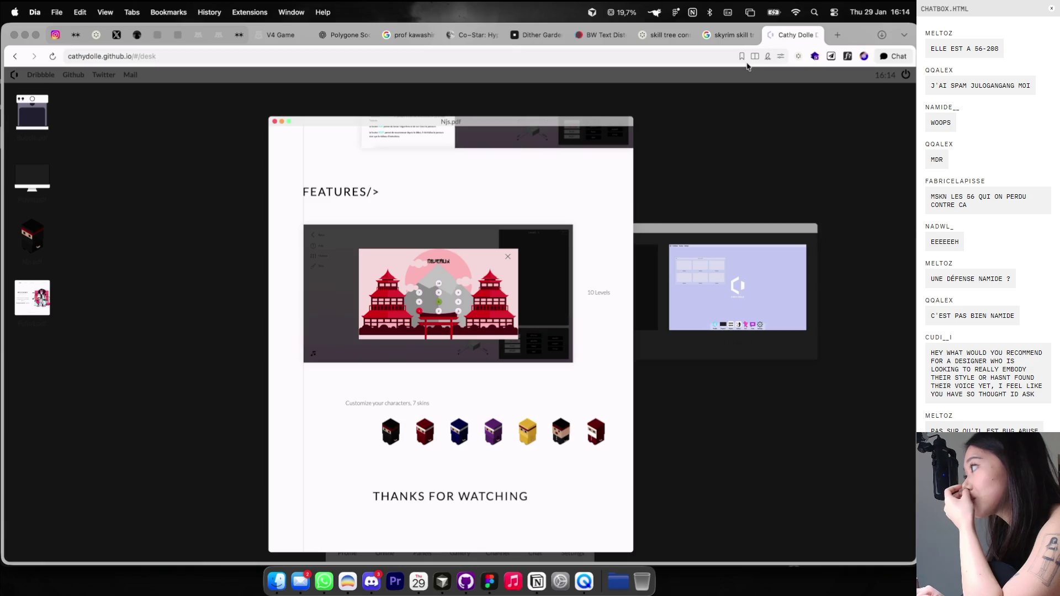
{"action": "left_click", "coordinate": [815, 35]}
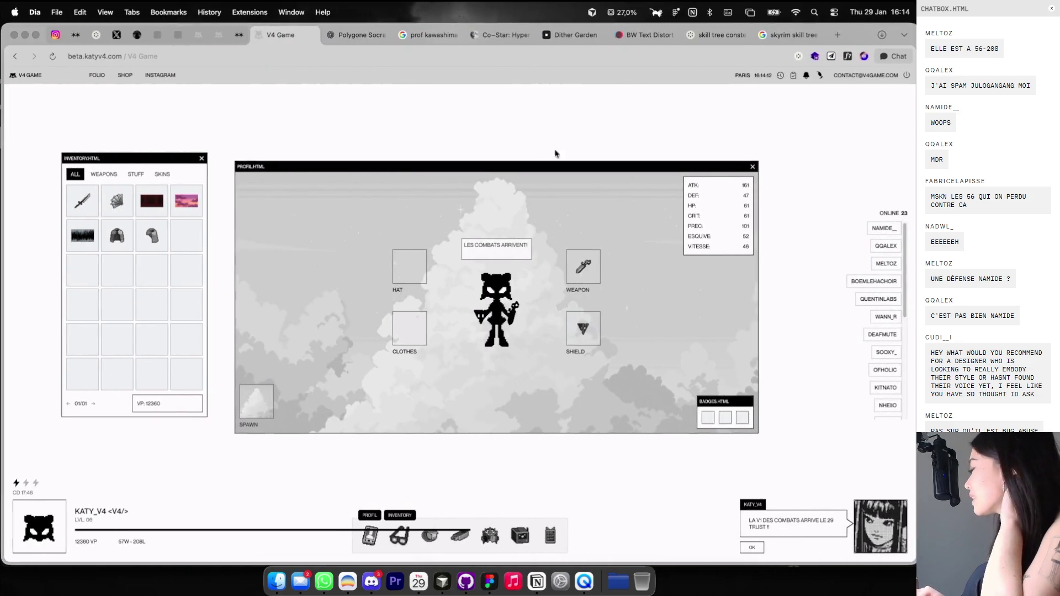
Move the profile window aside and close the ChatGPT, prof kawashima and Dither Garden tabs.
{"action": "mouse_move", "coordinate": [546, 165]}
{"action": "left_mouse_down"}
{"action": "mouse_move", "coordinate": [568, 154]}
{"action": "mouse_move", "coordinate": [565, 140]}
{"action": "left_mouse_up"}
{"action": "left_click", "coordinate": [352, 41]}
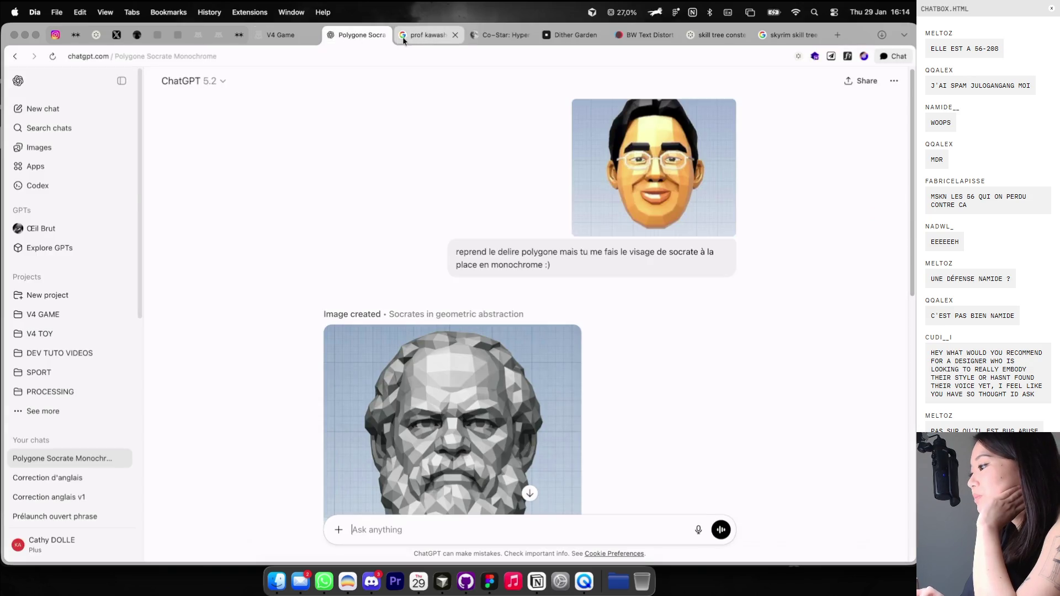
{"action": "key", "text": "super+w"}
{"action": "left_click", "coordinate": [412, 34]}
{"action": "left_click", "coordinate": [386, 35]}
{"action": "left_click", "coordinate": [384, 34]}
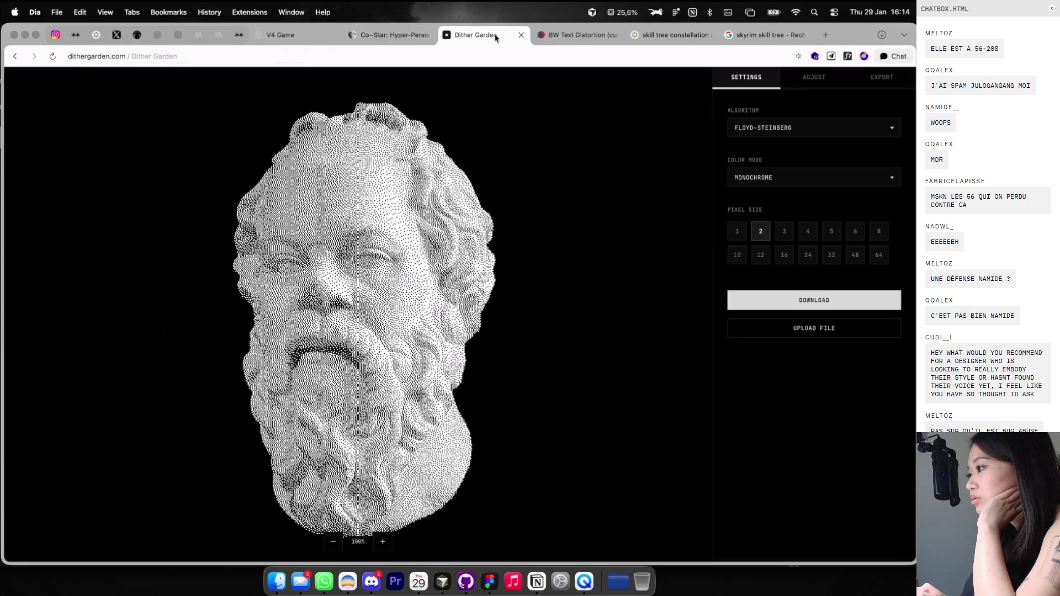
{"action": "left_click", "coordinate": [520, 35]}
Compare the skill tree and SOCRATE text distortion pages, close BW Text Distortion, and return to Figma.
{"action": "left_click", "coordinate": [574, 34]}
{"action": "left_click", "coordinate": [480, 35]}
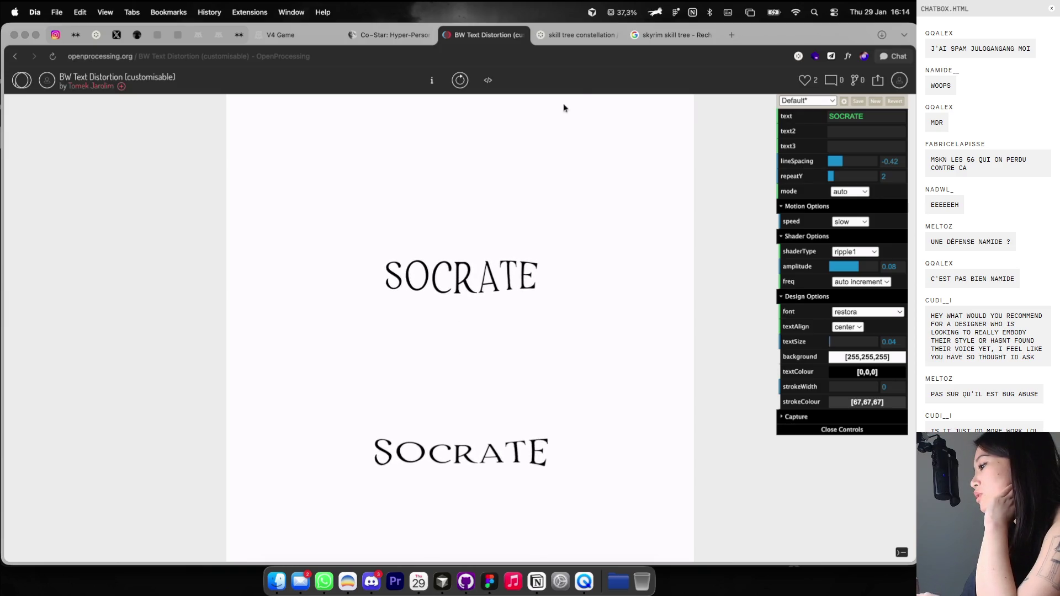
{"action": "left_click", "coordinate": [558, 35]}
{"action": "left_click", "coordinate": [492, 37]}
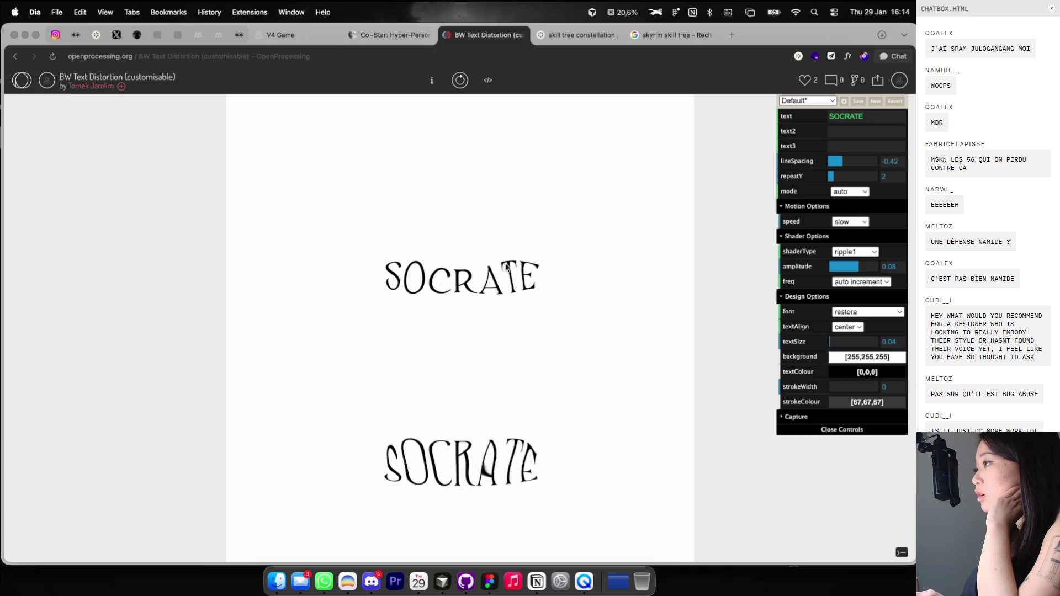
{"action": "left_click", "coordinate": [521, 35]}
{"action": "key", "text": "super+Tab"}
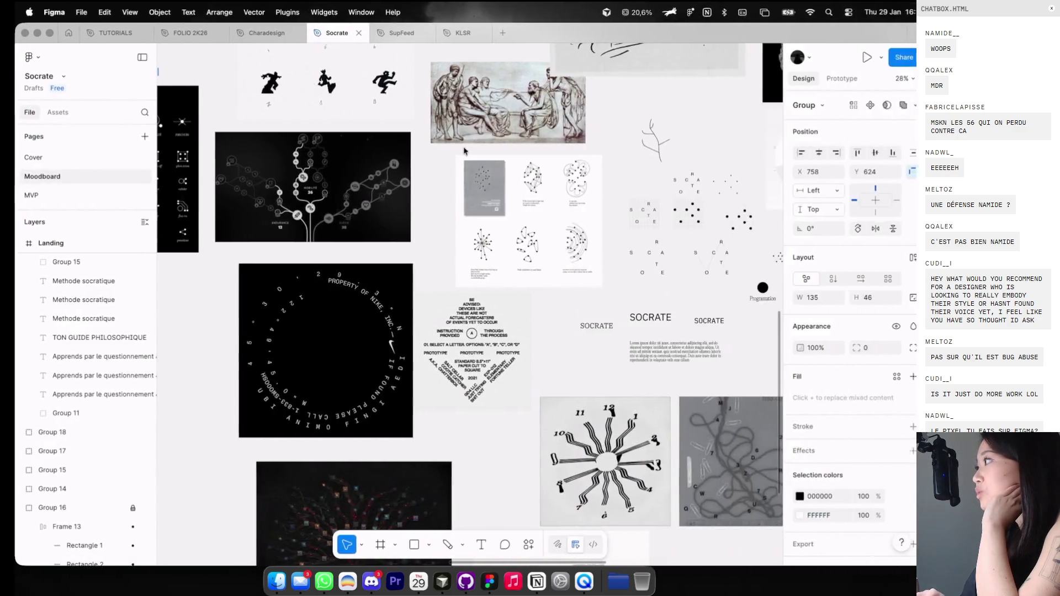
Pan around the Socrate moodboard canvas to review its reference images.
{"action": "scroll", "coordinate": [366, 199], "scroll_direction": "right", "scroll_amount": 5}
{"action": "scroll", "coordinate": [366, 199], "scroll_direction": "left", "scroll_amount": 3}
{"action": "scroll", "coordinate": [366, 199], "scroll_direction": "up", "scroll_amount": 3}
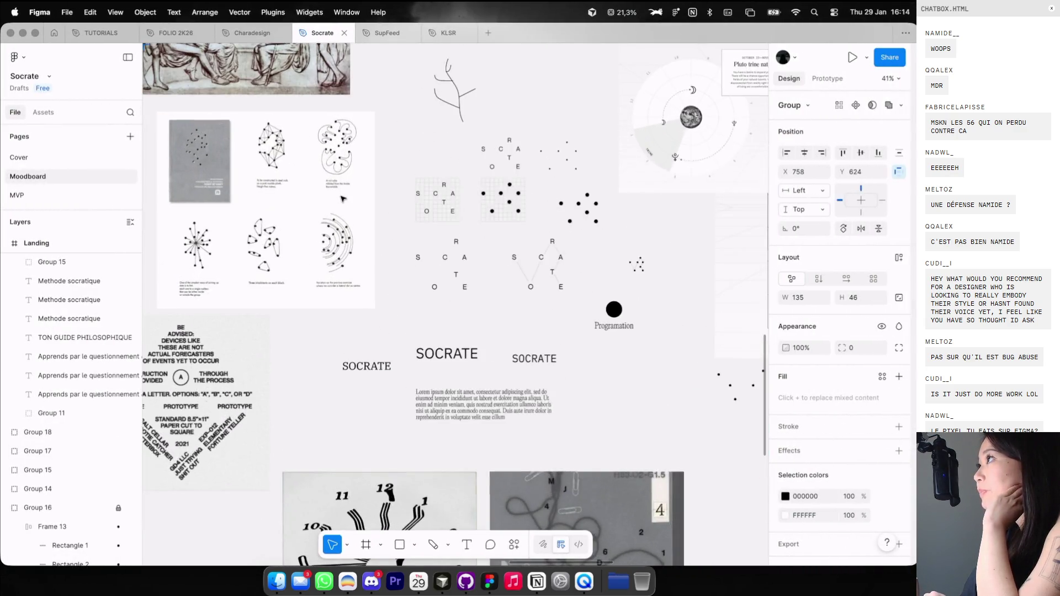
{"action": "scroll", "coordinate": [364, 199], "scroll_direction": "up", "scroll_amount": 2}
{"action": "scroll", "coordinate": [342, 199], "scroll_direction": "up", "scroll_amount": 2}
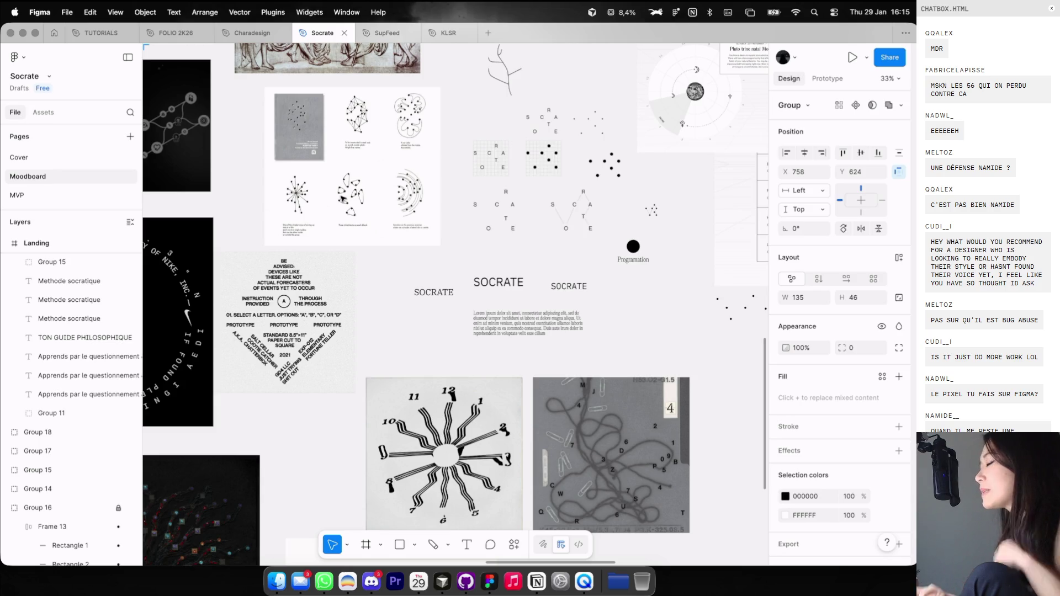
{"action": "scroll", "coordinate": [343, 197], "scroll_direction": "left", "scroll_amount": 3}
{"action": "scroll", "coordinate": [342, 197], "scroll_direction": "down", "scroll_amount": 2}
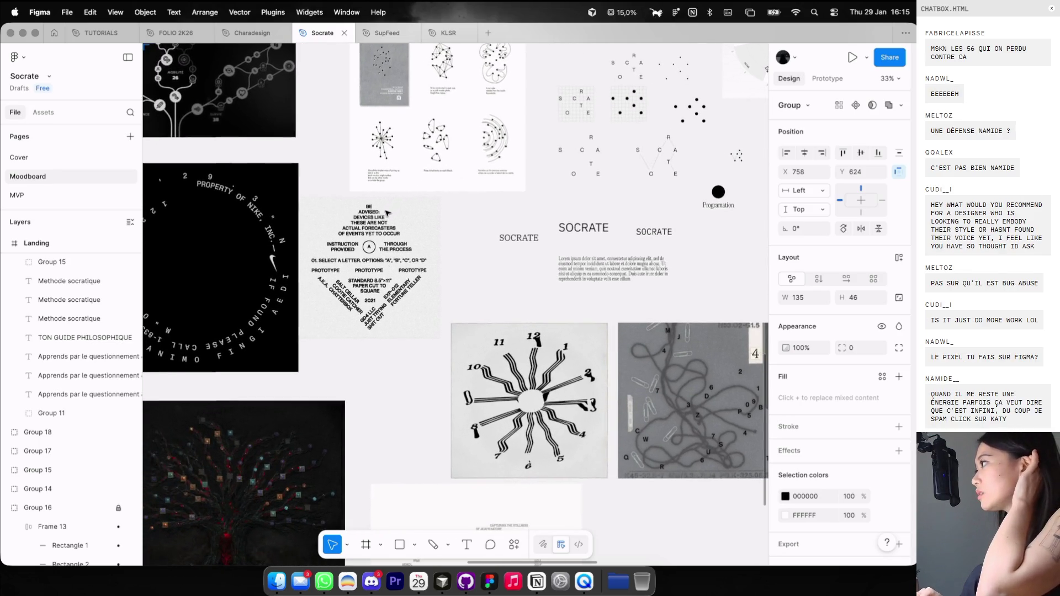
{"action": "scroll", "coordinate": [388, 213], "scroll_direction": "down", "scroll_amount": 5, "text": "ctrl"}
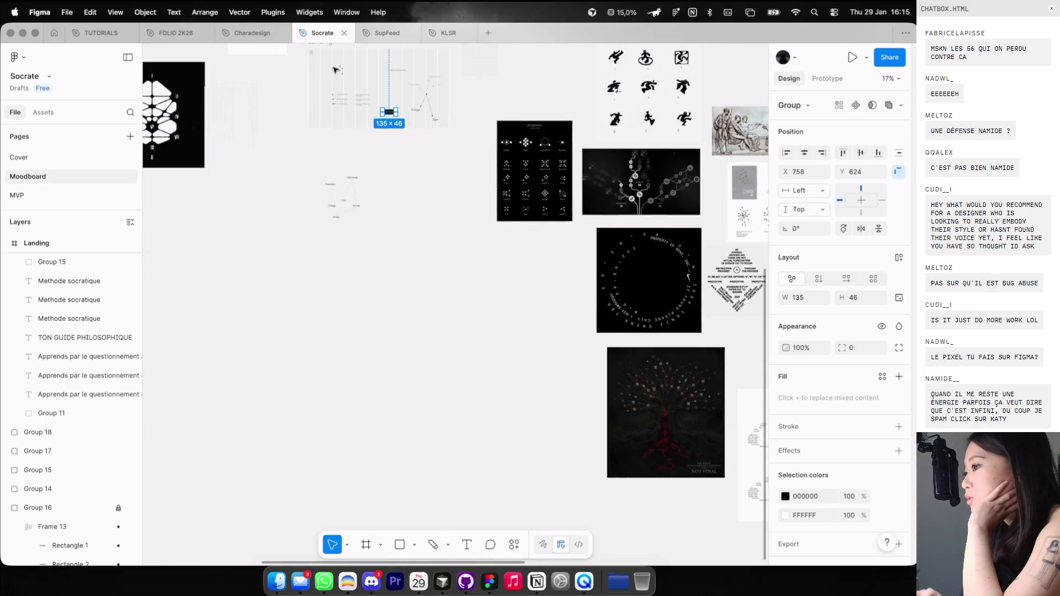
Launch Aseprite through Spotlight search.
{"action": "key", "text": "super+space"}
{"action": "type", "text": "aseprite"}
{"action": "key", "text": "Return"}
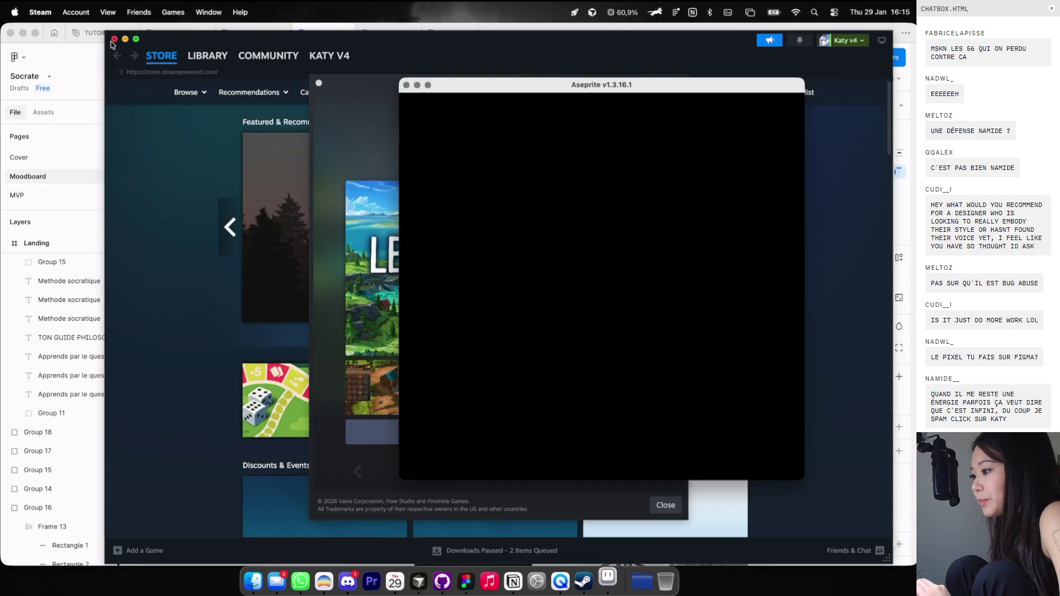
Close the Steam store window so Aseprite's window is in front.
{"action": "left_click", "coordinate": [113, 39]}
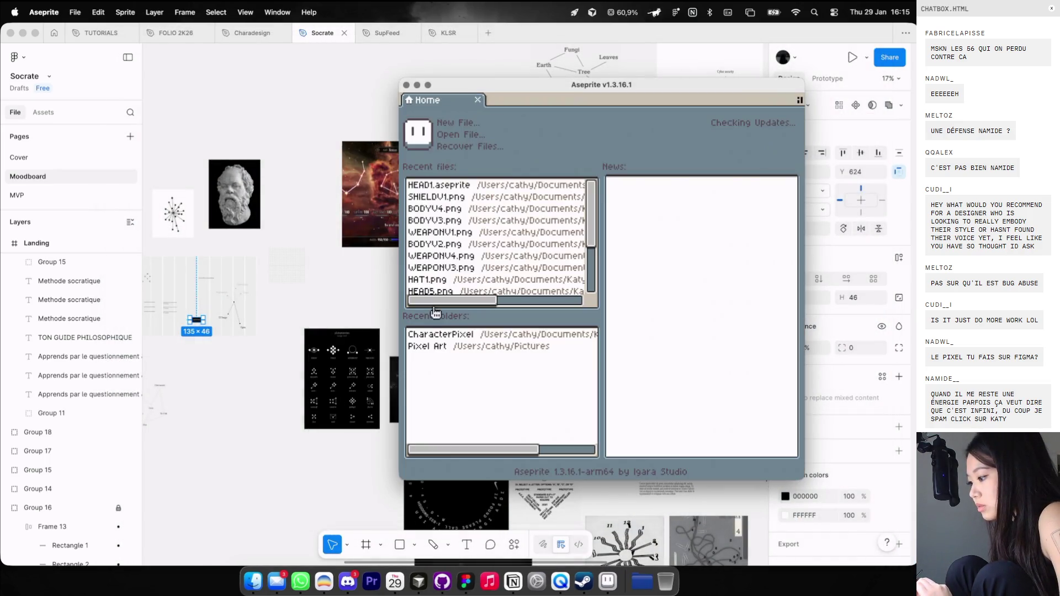
Open BODY1.aseprite and HEAD1.aseprite from the CharacterPixel folder.
{"action": "left_click", "coordinate": [463, 334]}
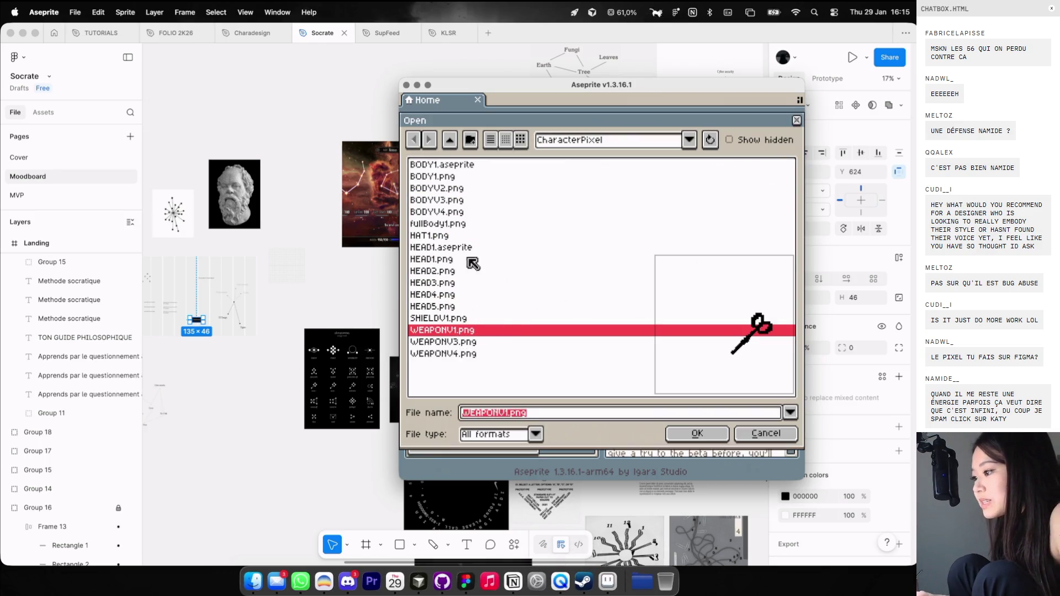
{"action": "left_click", "coordinate": [464, 306]}
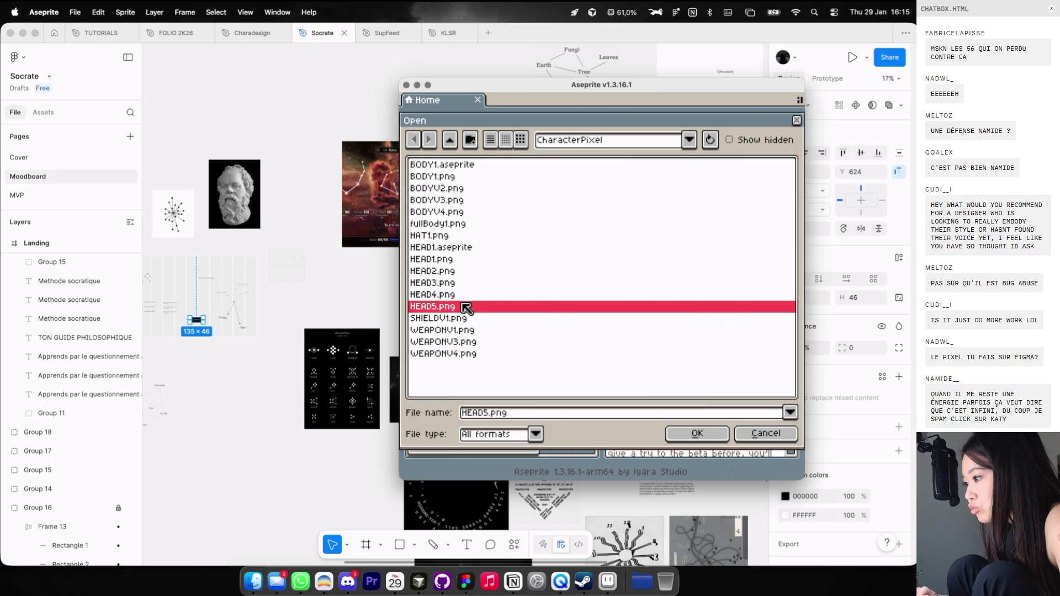
{"action": "left_click", "coordinate": [467, 165]}
{"action": "double_click", "coordinate": [467, 165]}
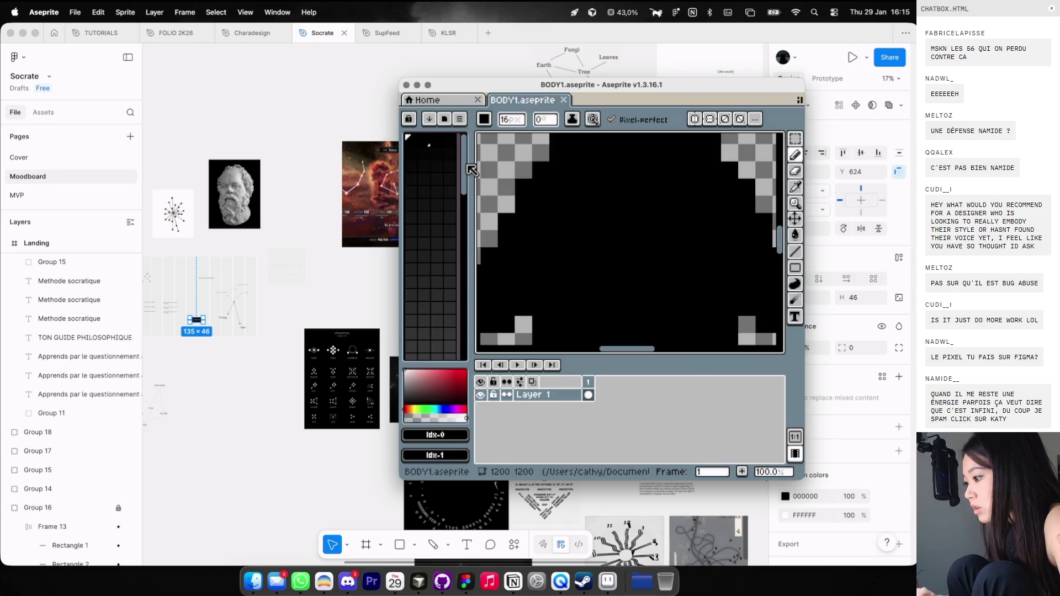
{"action": "left_click", "coordinate": [439, 100]}
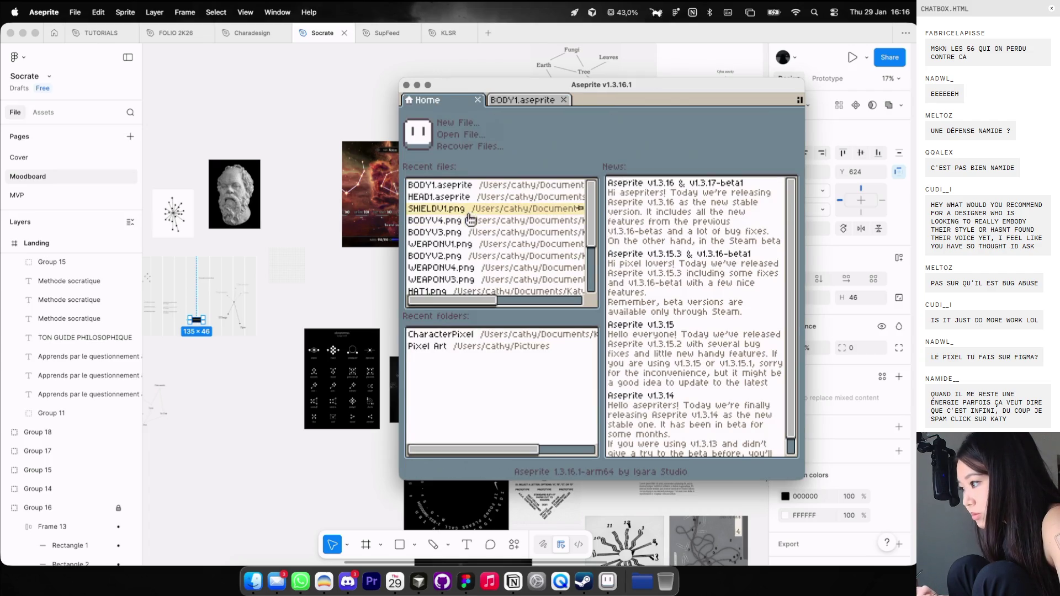
{"action": "left_click", "coordinate": [475, 199]}
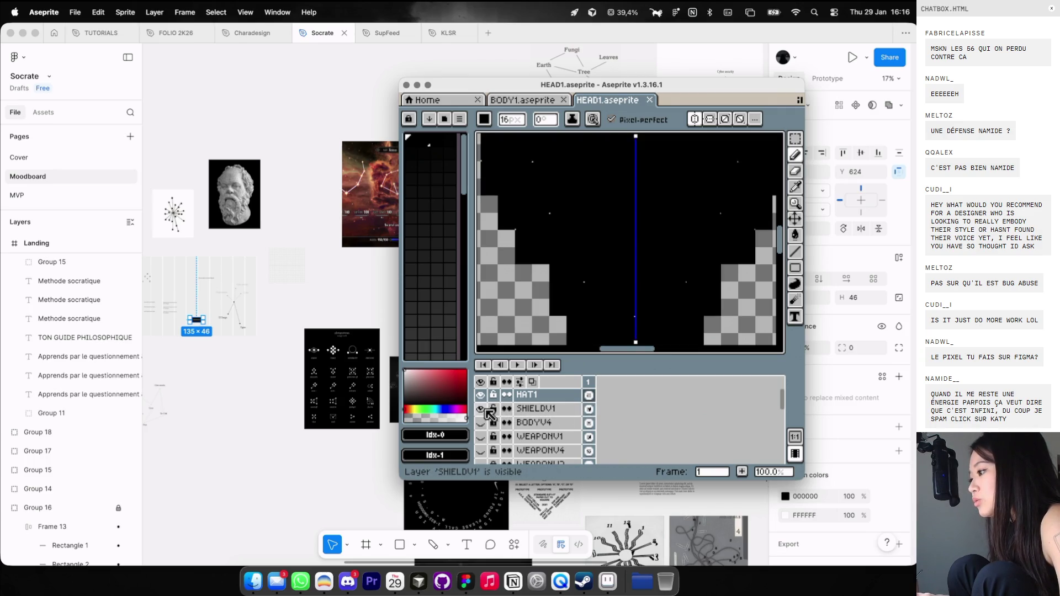
Hide HAT1 and toggle the BODYV4 and scissors layers to preview the body.
{"action": "scroll", "coordinate": [623, 249], "scroll_direction": "down", "scroll_amount": 1}
{"action": "scroll", "coordinate": [622, 250], "scroll_direction": "down", "scroll_amount": 1}
{"action": "scroll", "coordinate": [622, 249], "scroll_direction": "down", "scroll_amount": 2}
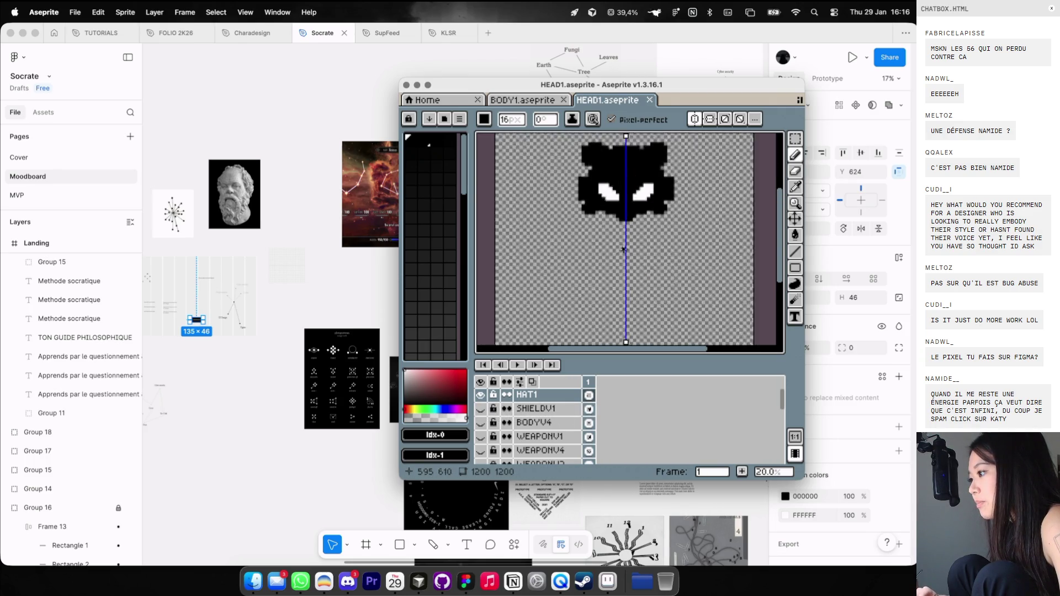
{"action": "scroll", "coordinate": [622, 249], "scroll_direction": "down", "scroll_amount": 1}
{"action": "left_click", "coordinate": [480, 394]}
{"action": "left_click", "coordinate": [480, 423]}
{"action": "left_click", "coordinate": [480, 422]}
{"action": "left_click", "coordinate": [480, 423]}
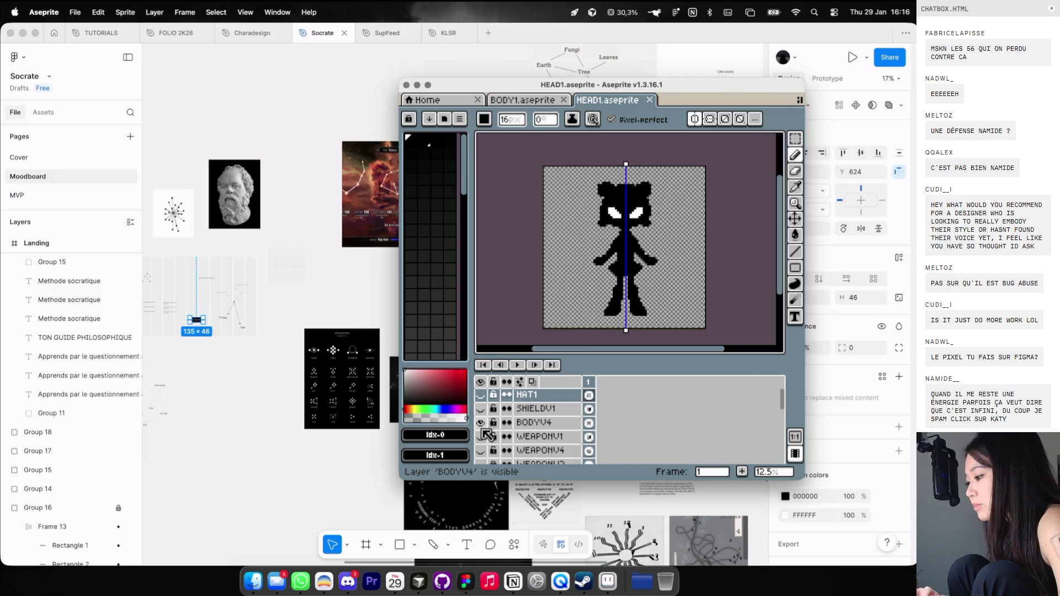
{"action": "left_click", "coordinate": [482, 436]}
{"action": "left_click", "coordinate": [481, 436]}
{"action": "left_click", "coordinate": [481, 436]}
{"action": "left_click", "coordinate": [480, 422]}
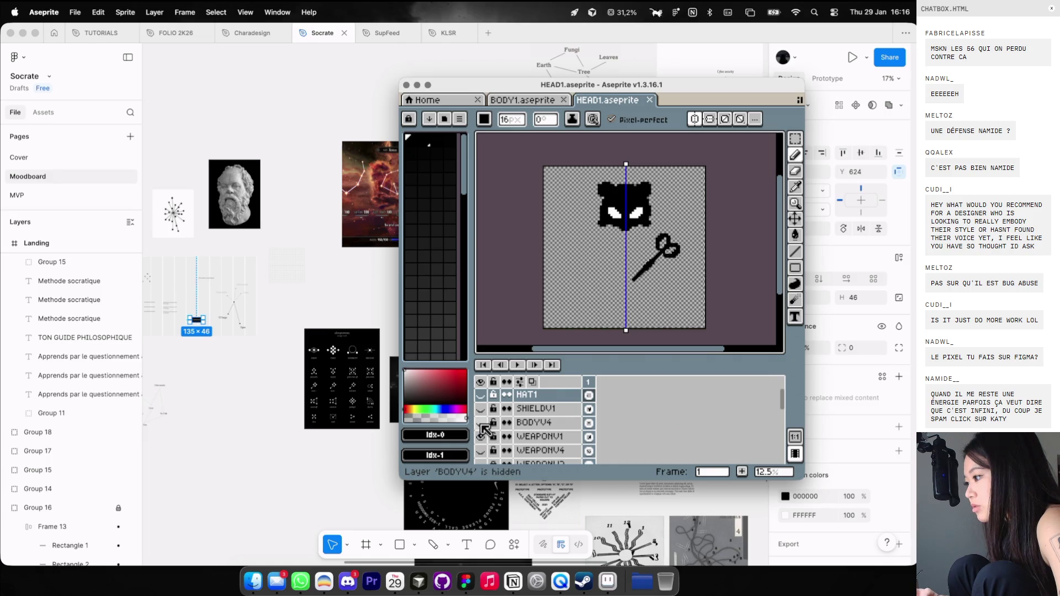
{"action": "left_click", "coordinate": [480, 423]}
Hide the body and scissors layers and show the WEAPONV4 weapon layer.
{"action": "scroll", "coordinate": [667, 221], "scroll_direction": "up", "scroll_amount": 1}
{"action": "scroll", "coordinate": [669, 242], "scroll_direction": "up", "scroll_amount": 1}
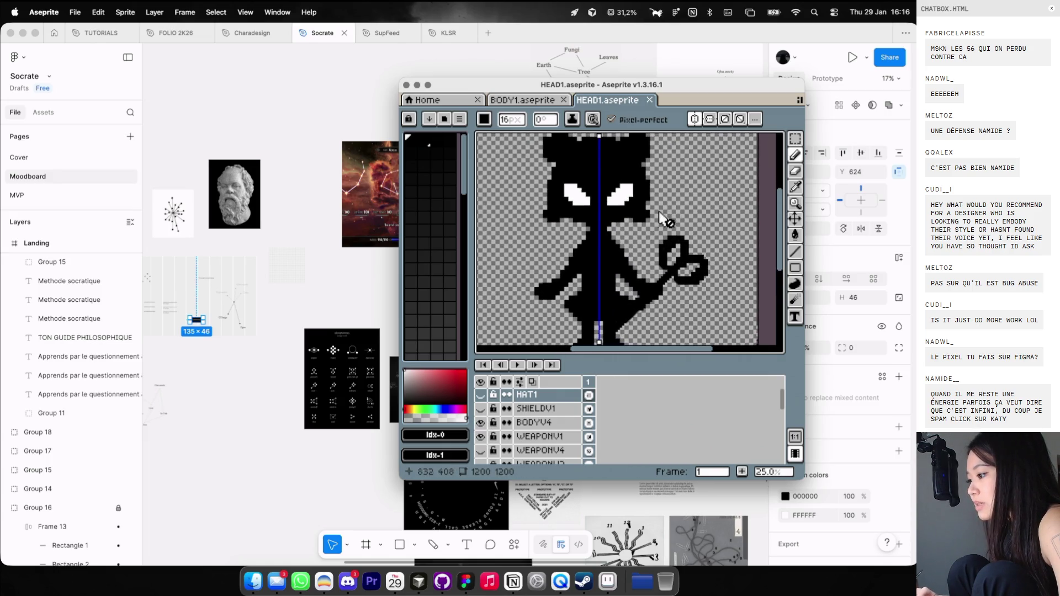
{"action": "left_click_drag", "start_coordinate": [481, 424], "coordinate": [481, 436]}
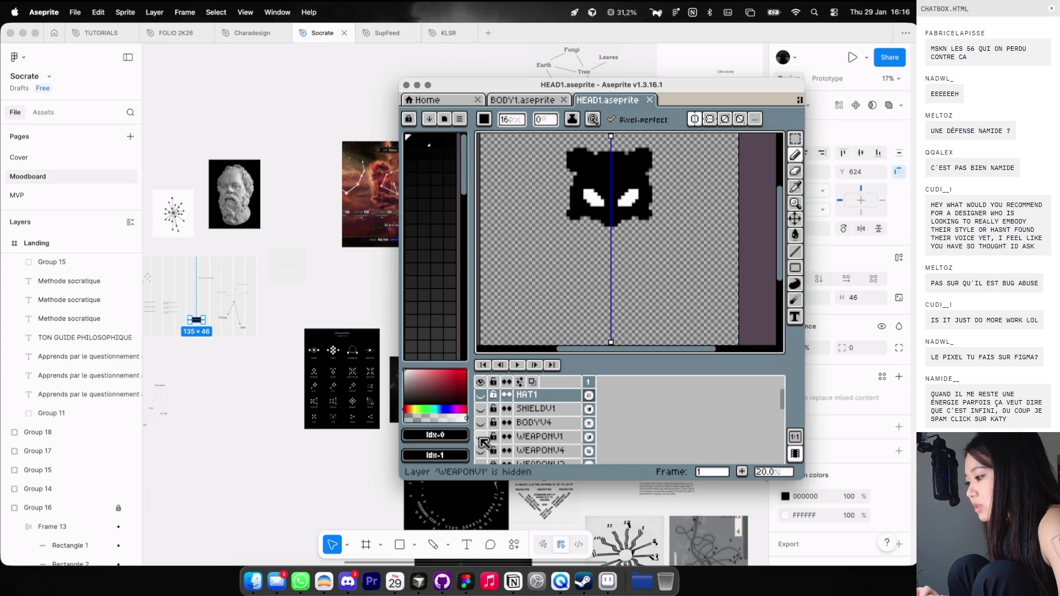
{"action": "left_click", "coordinate": [480, 448]}
Show the BODYV2 body on the character and hide the HAT1 layer.
{"action": "scroll", "coordinate": [481, 444], "scroll_direction": "down", "scroll_amount": 1}
{"action": "scroll", "coordinate": [486, 419], "scroll_direction": "down", "scroll_amount": 2}
{"action": "scroll", "coordinate": [485, 428], "scroll_direction": "down", "scroll_amount": 2}
{"action": "scroll", "coordinate": [484, 436], "scroll_direction": "down", "scroll_amount": 2}
{"action": "scroll", "coordinate": [484, 444], "scroll_direction": "down", "scroll_amount": 2}
{"action": "left_click", "coordinate": [481, 442]}
{"action": "left_click", "coordinate": [480, 441]}
{"action": "left_click", "coordinate": [481, 455]}
{"action": "scroll", "coordinate": [749, 190], "scroll_direction": "down", "scroll_amount": 1}
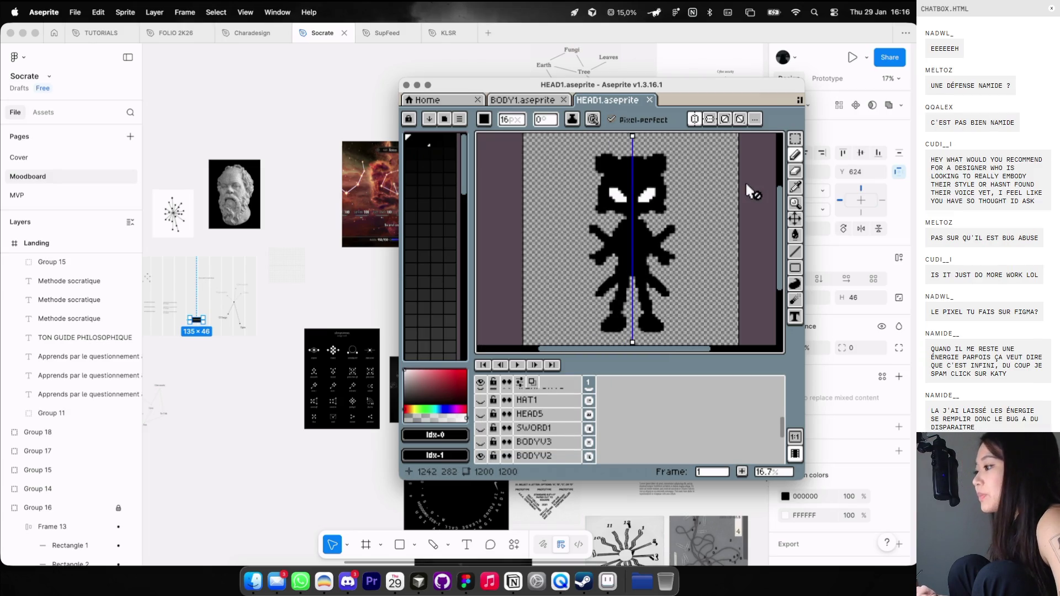
{"action": "left_click", "coordinate": [687, 193]}
Switch to the Eyedropper and duplicate the HAT1 layer.
{"action": "key", "text": "i"}
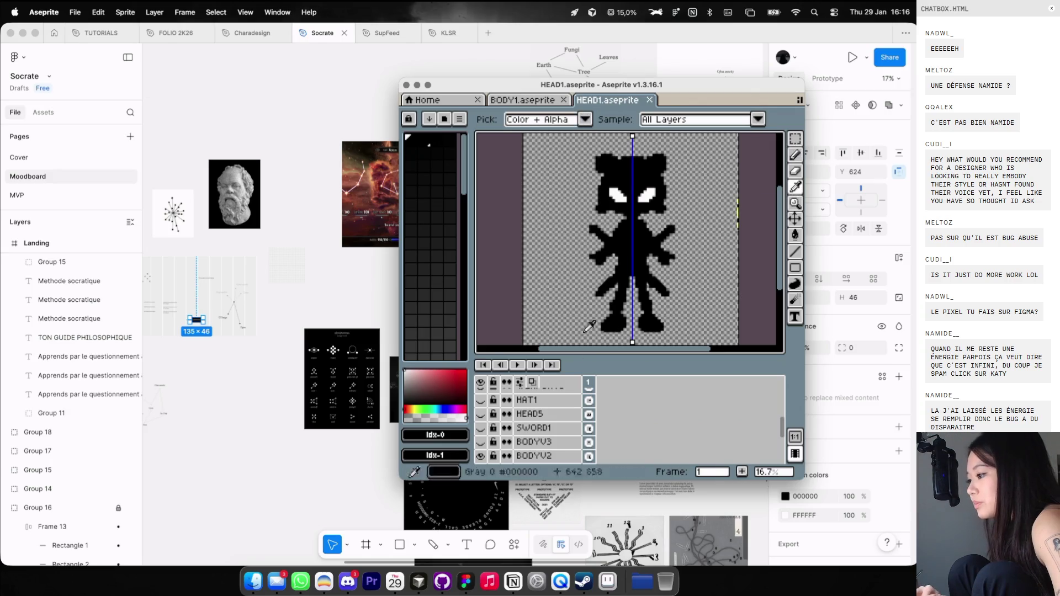
{"action": "scroll", "coordinate": [673, 414], "scroll_direction": "up", "scroll_amount": 3}
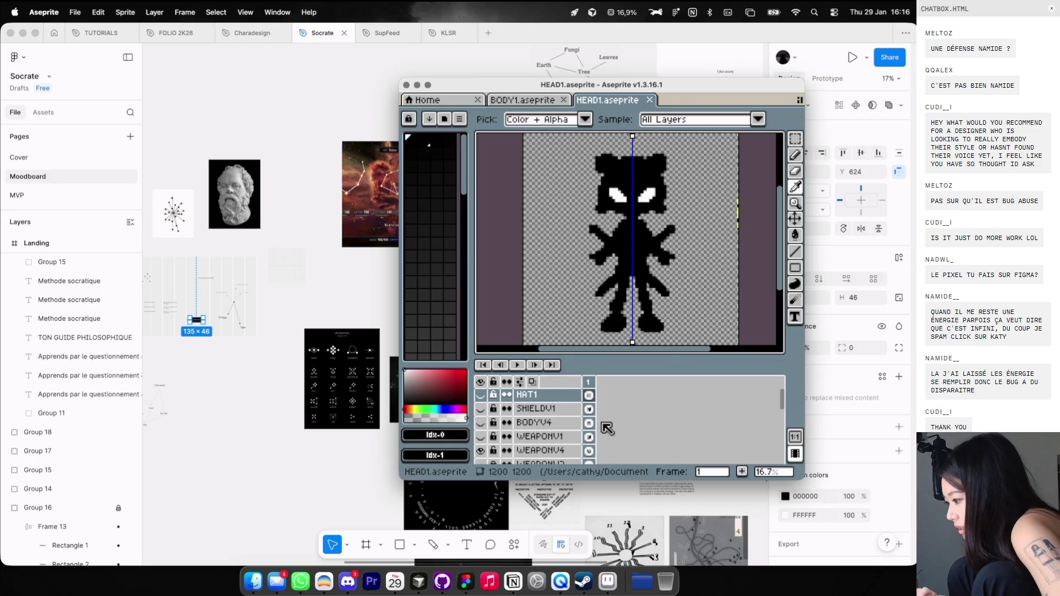
{"action": "mouse_move", "coordinate": [528, 395]}
{"action": "left_mouse_down"}
{"action": "mouse_move", "coordinate": [544, 410]}
{"action": "mouse_move", "coordinate": [531, 403]}
{"action": "left_mouse_up"}
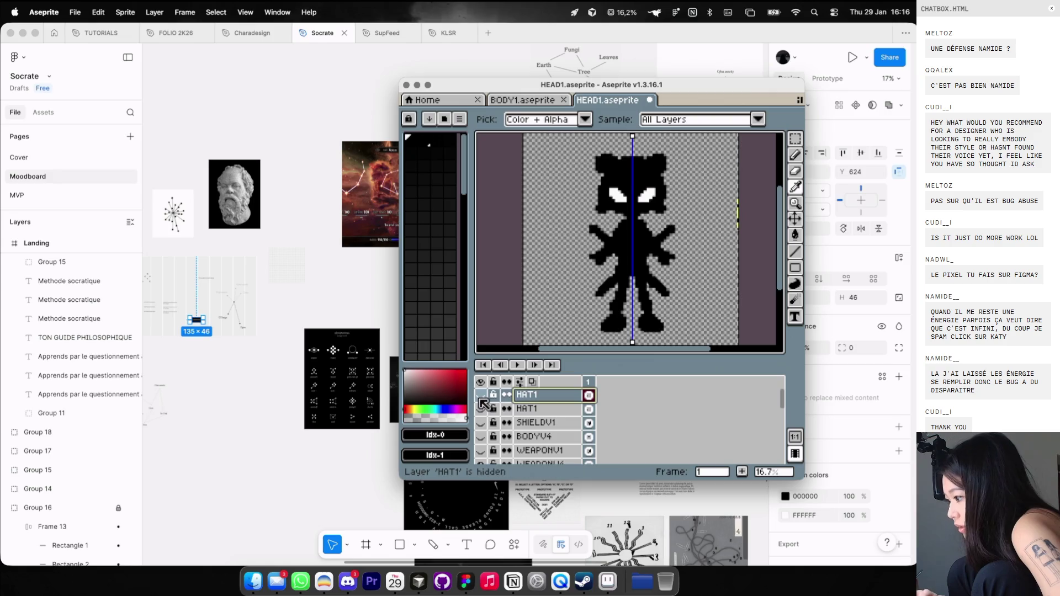
Make the copied layer visible and rename it WING.
{"action": "left_click", "coordinate": [480, 395]}
{"action": "double_click", "coordinate": [529, 396]}
{"action": "type", "text": "ING"}
{"action": "key", "text": "Return"}
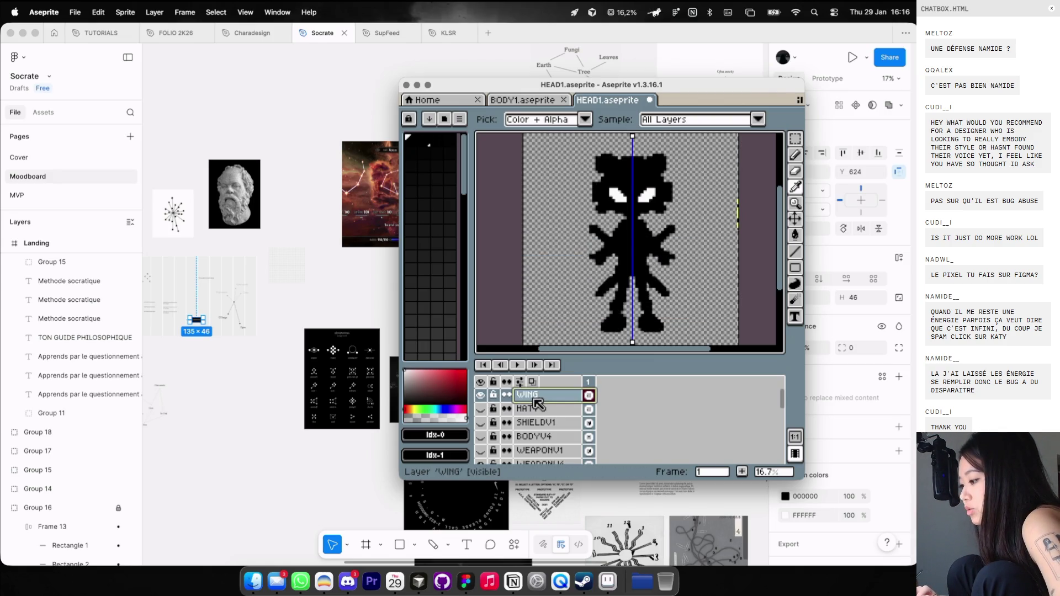
Shift the WING layer's pixels onto the head, pick a transparent colour and switch to the Eraser.
{"action": "key", "text": "v"}
{"action": "mouse_move", "coordinate": [697, 236]}
{"action": "left_mouse_down"}
{"action": "mouse_move", "coordinate": [642, 164]}
{"action": "mouse_move", "coordinate": [690, 200]}
{"action": "left_mouse_up"}
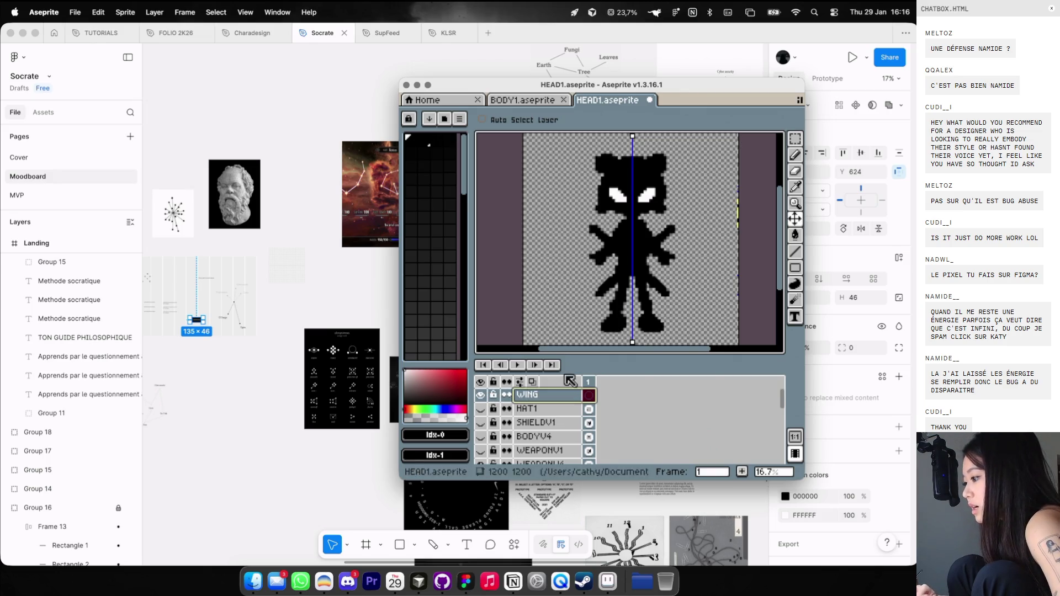
{"action": "left_click", "coordinate": [795, 187]}
{"action": "left_click", "coordinate": [696, 184]}
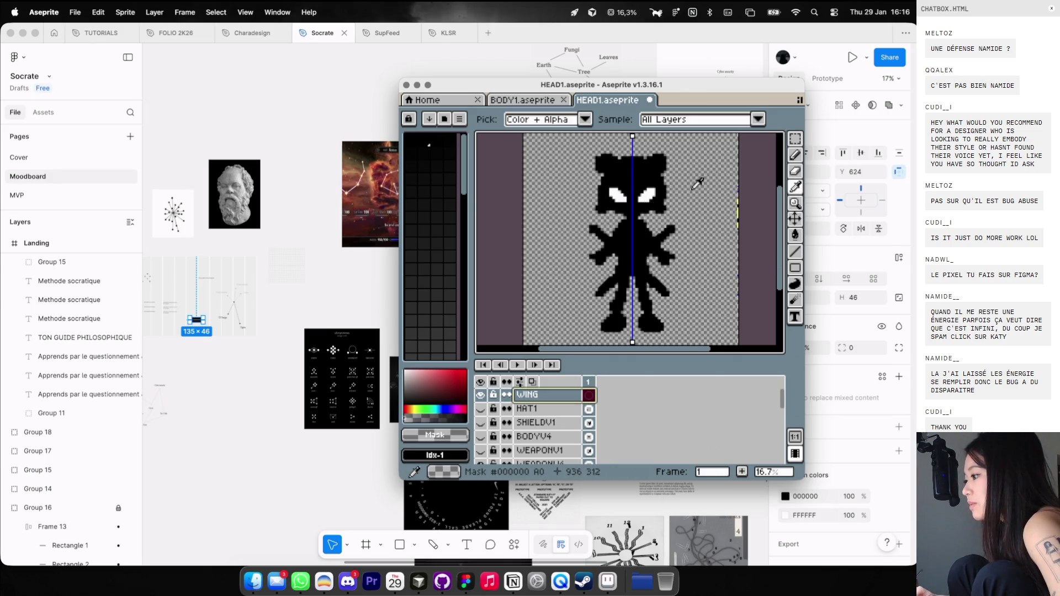
{"action": "left_click", "coordinate": [794, 170]}
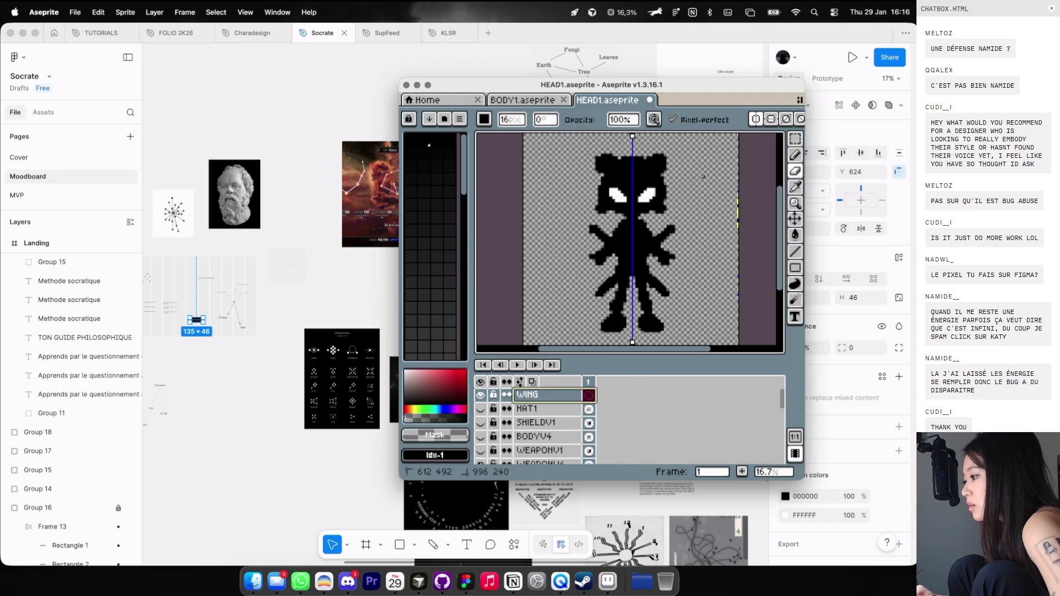
Select the WING cel and move the WING layer lower in the stack.
{"action": "left_click", "coordinate": [588, 395]}
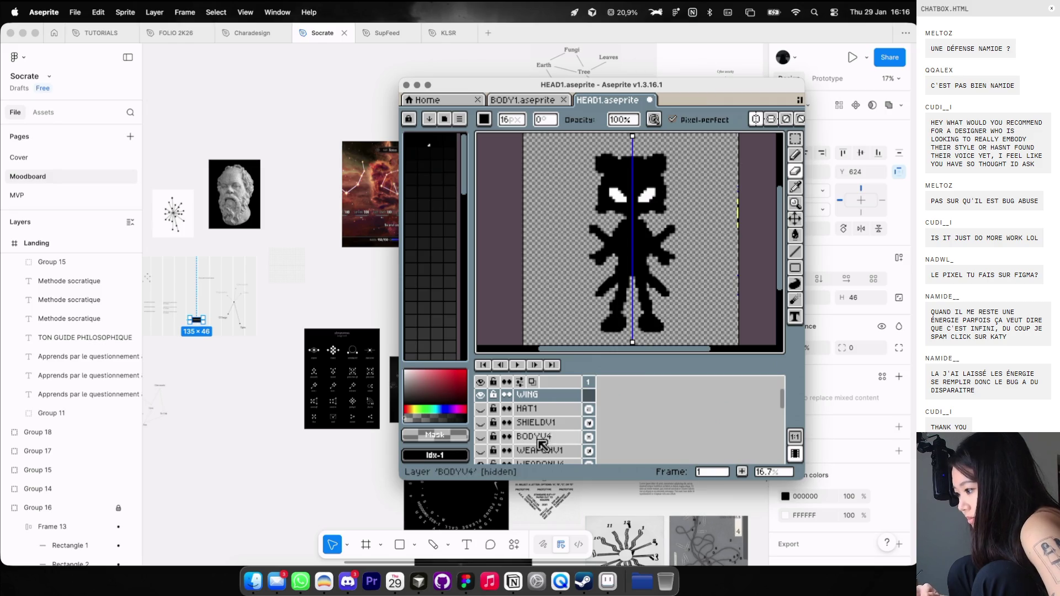
{"action": "left_click", "coordinate": [589, 396]}
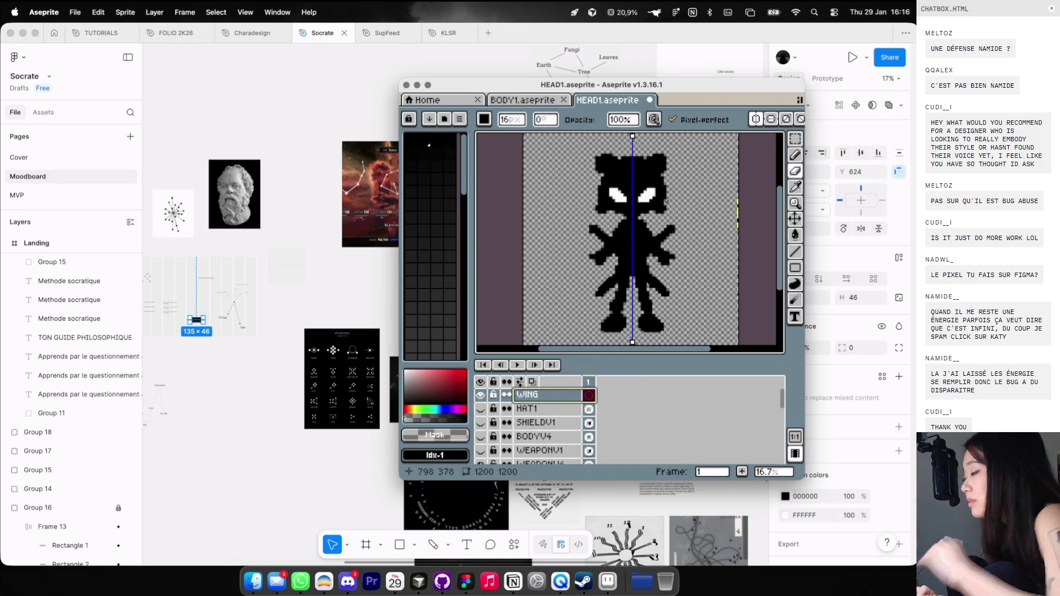
{"action": "scroll", "coordinate": [662, 193], "scroll_direction": "up", "scroll_amount": 1}
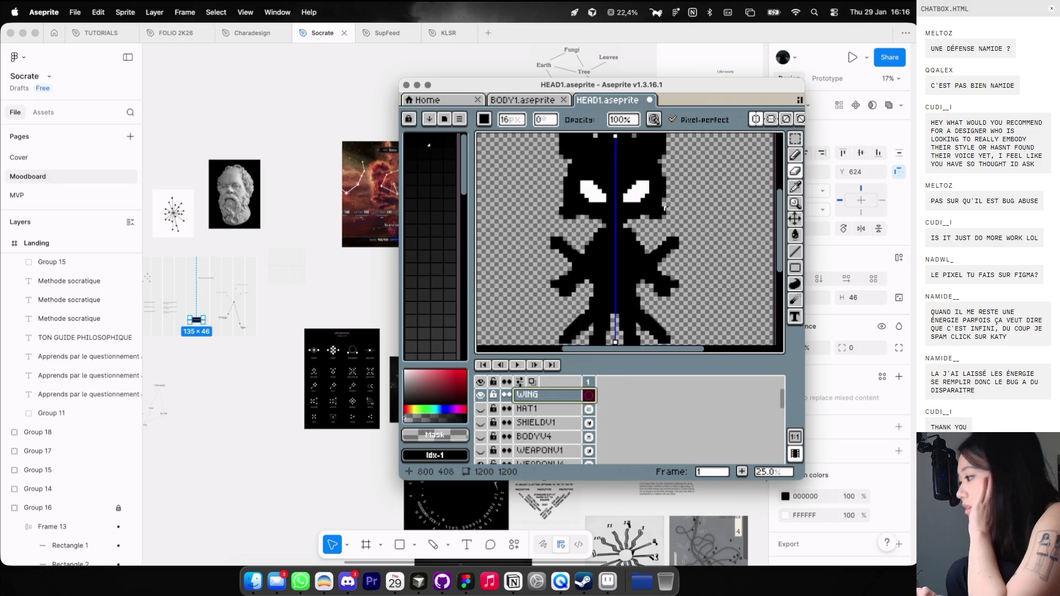
{"action": "left_click", "coordinate": [795, 155]}
{"action": "left_click", "coordinate": [528, 395]}
{"action": "left_click_drag", "start_coordinate": [530, 408], "coordinate": [529, 395]}
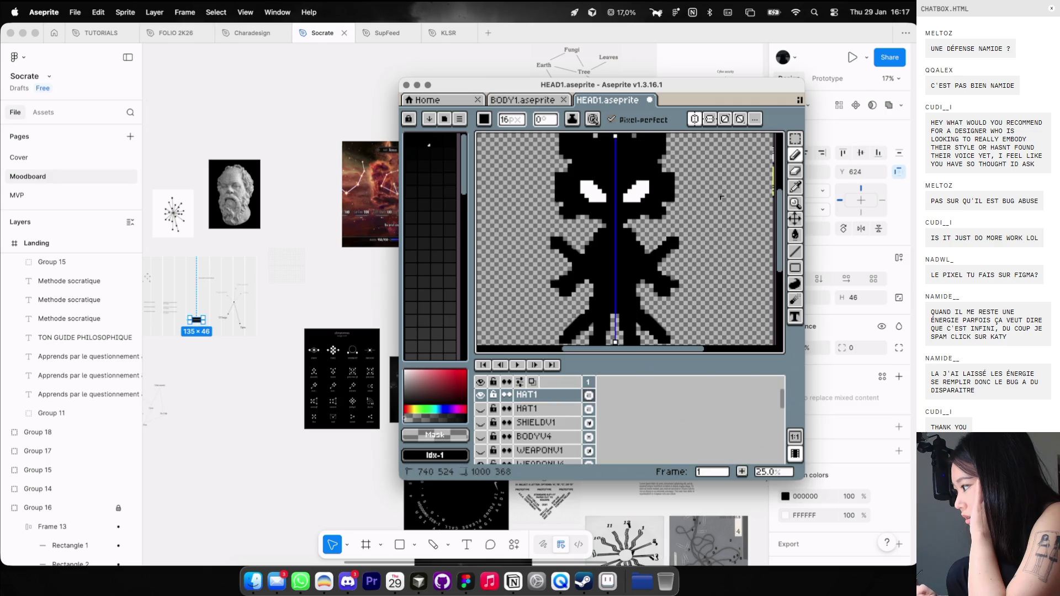
{"action": "scroll", "coordinate": [743, 177], "scroll_direction": "down", "scroll_amount": 1}
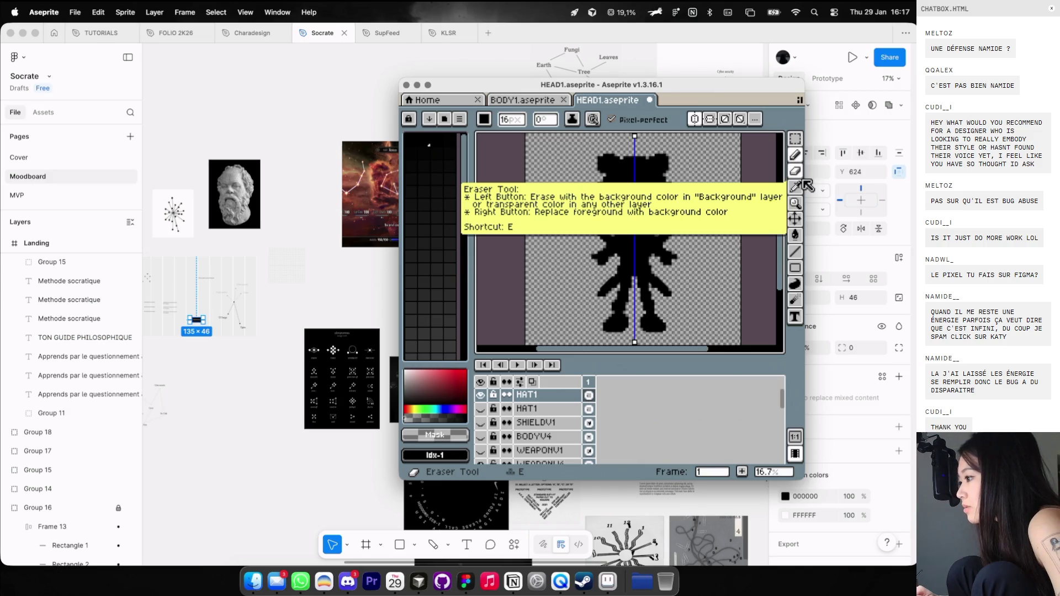
{"action": "left_click", "coordinate": [796, 156]}
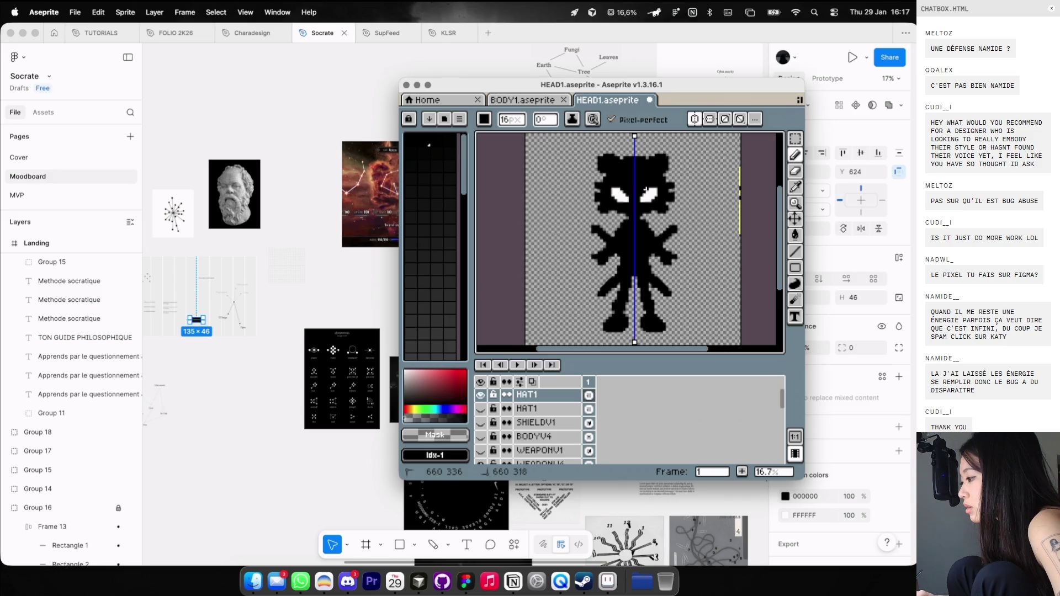
Hide the HAT1, spiky arms, lower body and head layers.
{"action": "scroll", "coordinate": [654, 210], "scroll_direction": "up", "scroll_amount": 1}
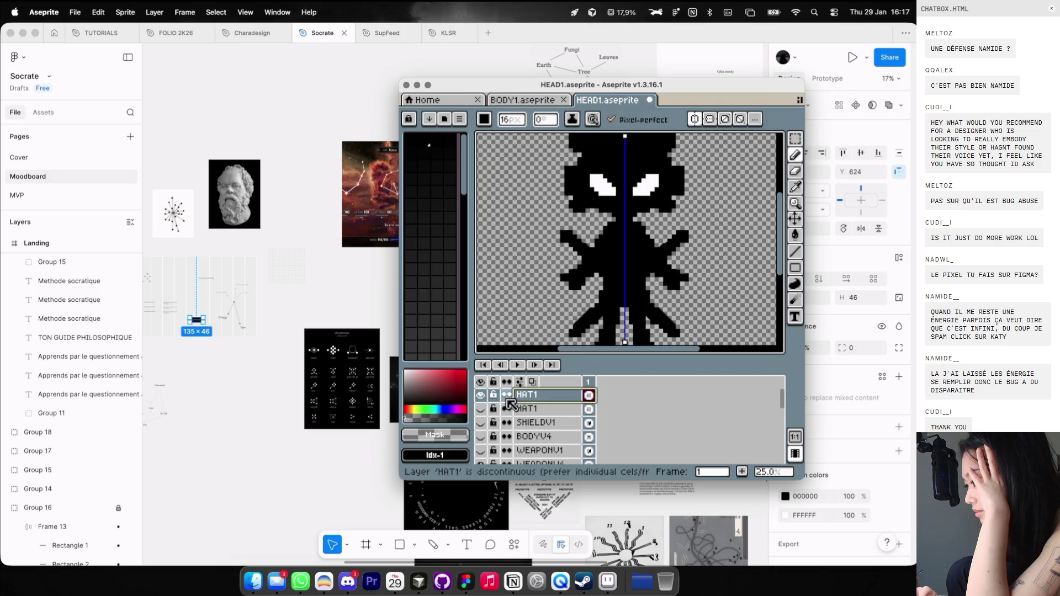
{"action": "left_click", "coordinate": [480, 395]}
{"action": "scroll", "coordinate": [535, 436], "scroll_direction": "down", "scroll_amount": 2}
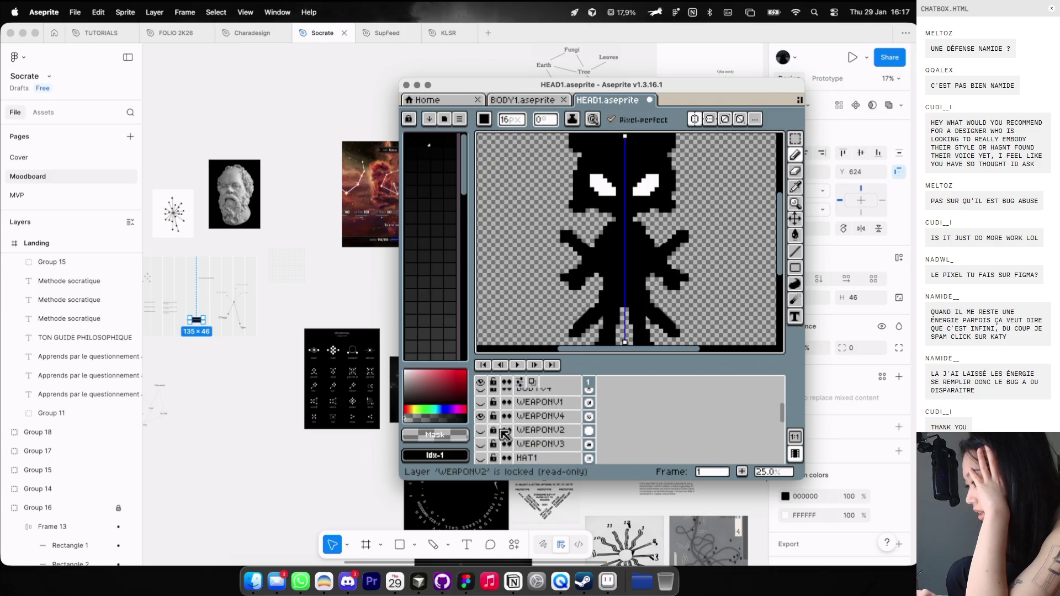
{"action": "left_click", "coordinate": [480, 425]}
{"action": "scroll", "coordinate": [527, 429], "scroll_direction": "down", "scroll_amount": 2}
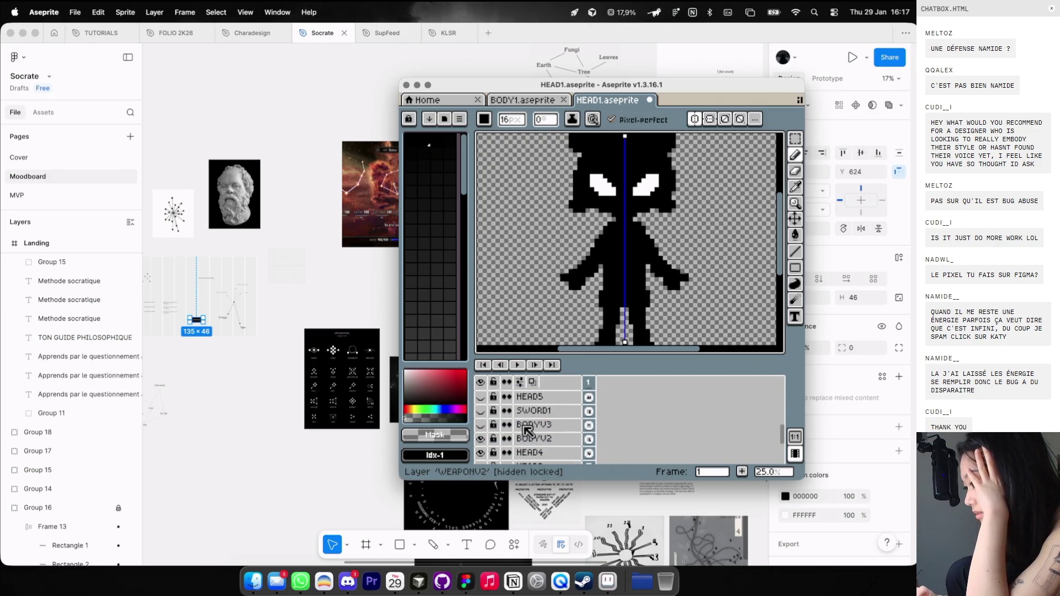
{"action": "left_click", "coordinate": [481, 440]}
{"action": "left_click", "coordinate": [481, 444]}
{"action": "scroll", "coordinate": [519, 427], "scroll_direction": "up", "scroll_amount": 3}
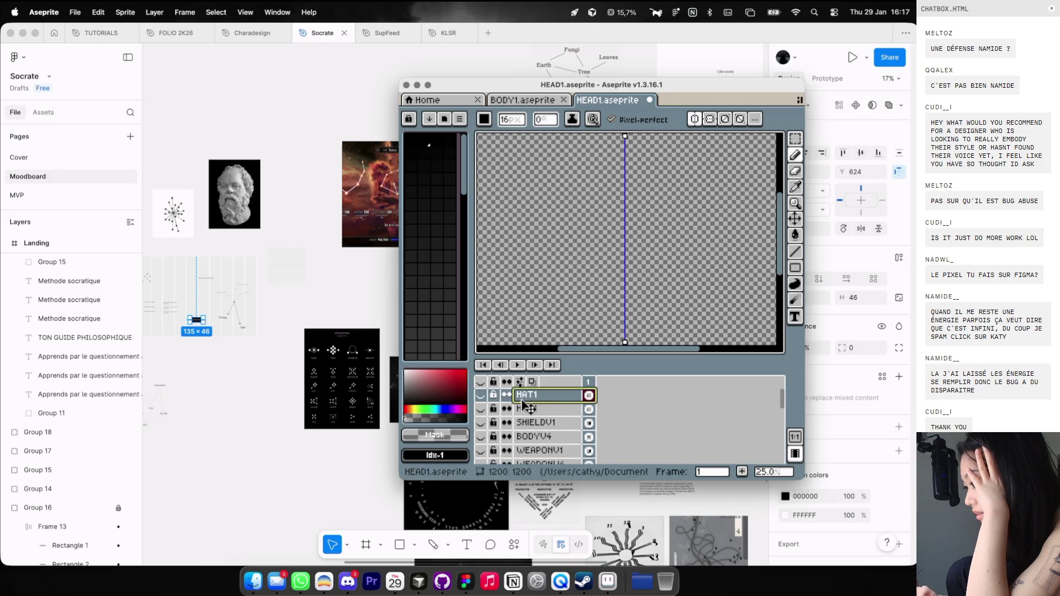
Show HAT1 again and switch between the Pencil and Line tools.
{"action": "left_click", "coordinate": [481, 395]}
{"action": "scroll", "coordinate": [630, 216], "scroll_direction": "down", "scroll_amount": 1}
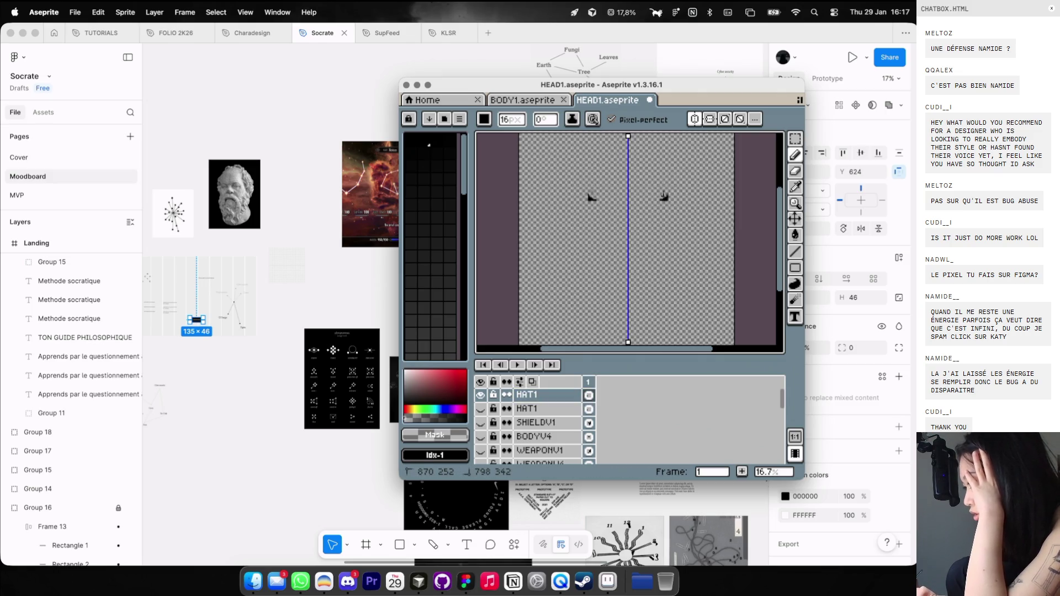
{"action": "left_click", "coordinate": [795, 171]}
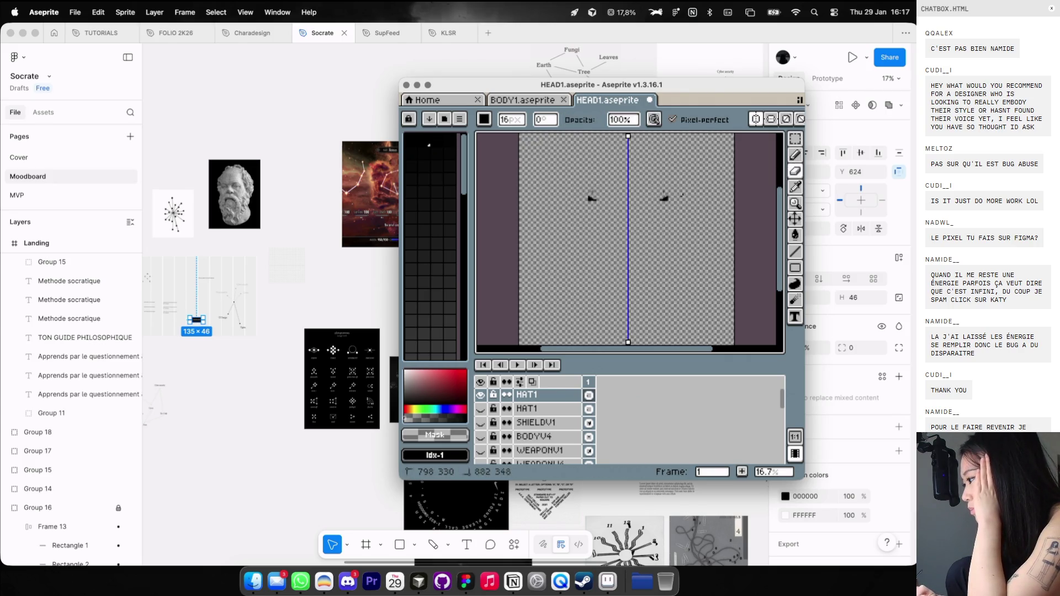
{"action": "key", "text": "b"}
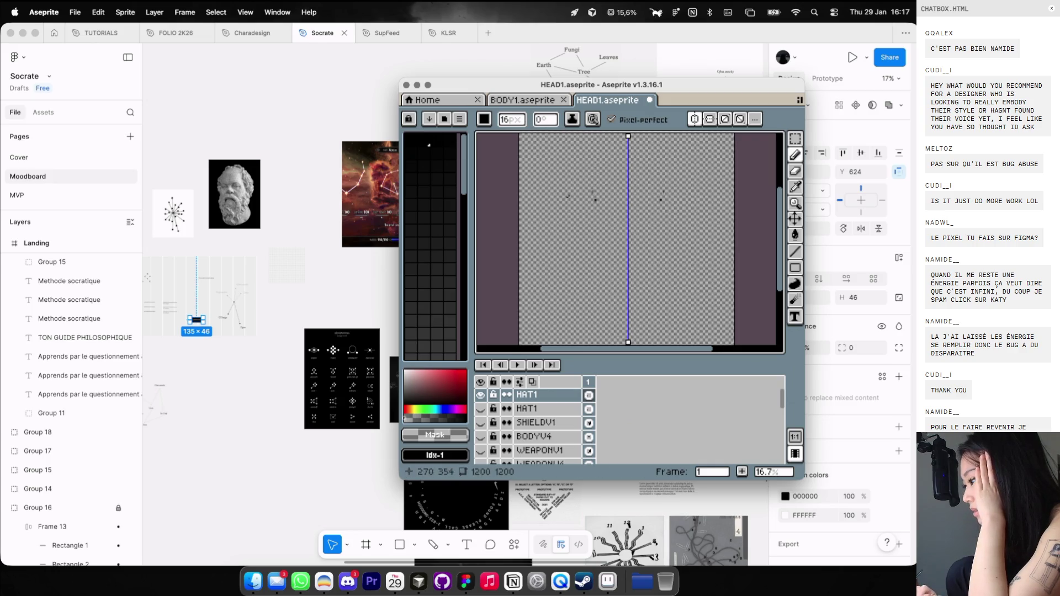
{"action": "left_click", "coordinate": [795, 251]}
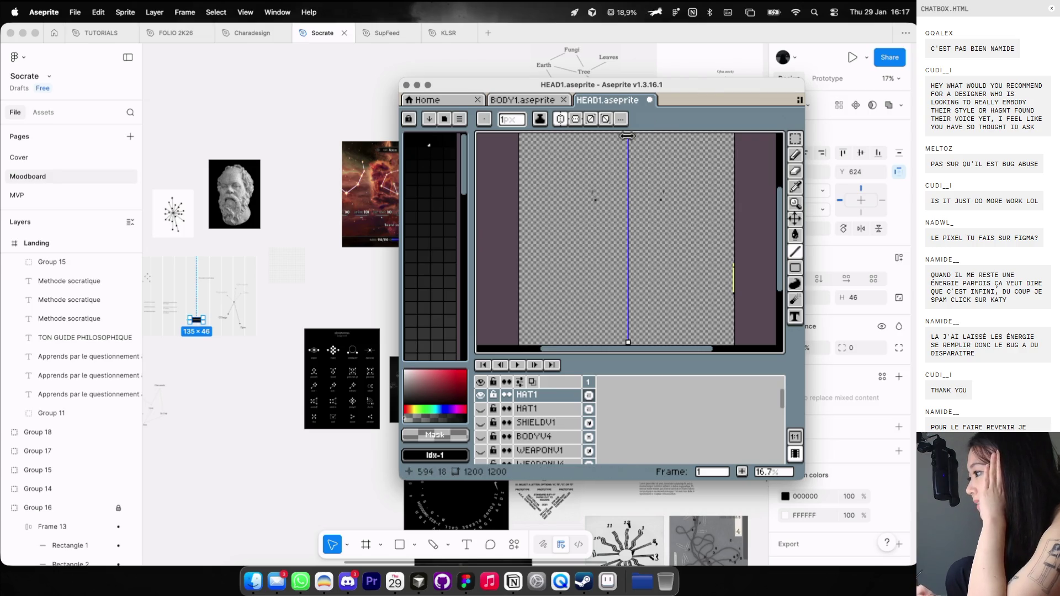
{"action": "key", "text": "b"}
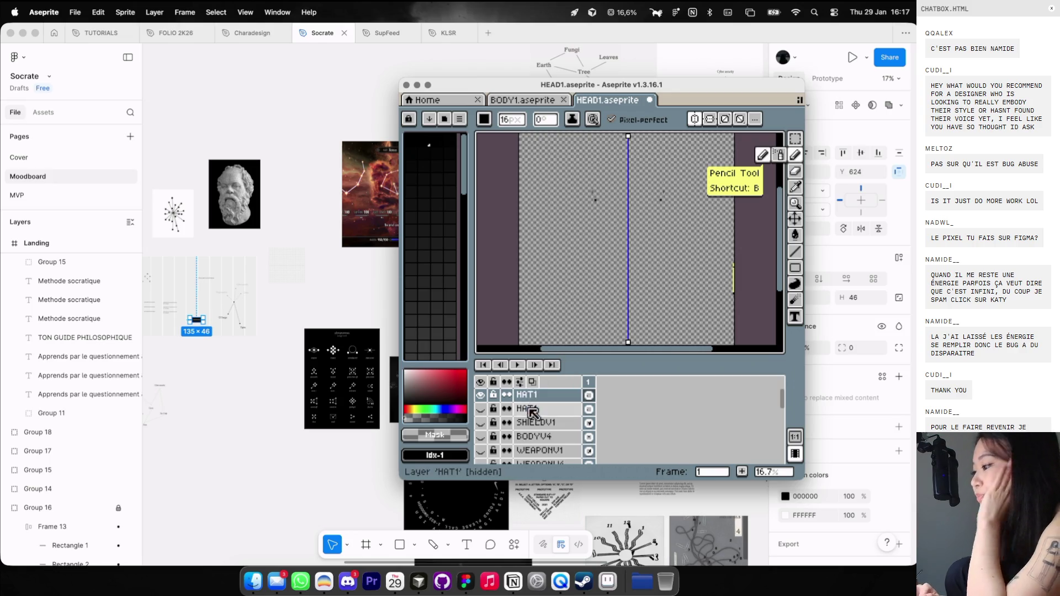
Delete the duplicate HAT1 layer and move a visible BODYV4 layer to the top.
{"action": "left_click", "coordinate": [527, 394]}
{"action": "key", "text": "Delete"}
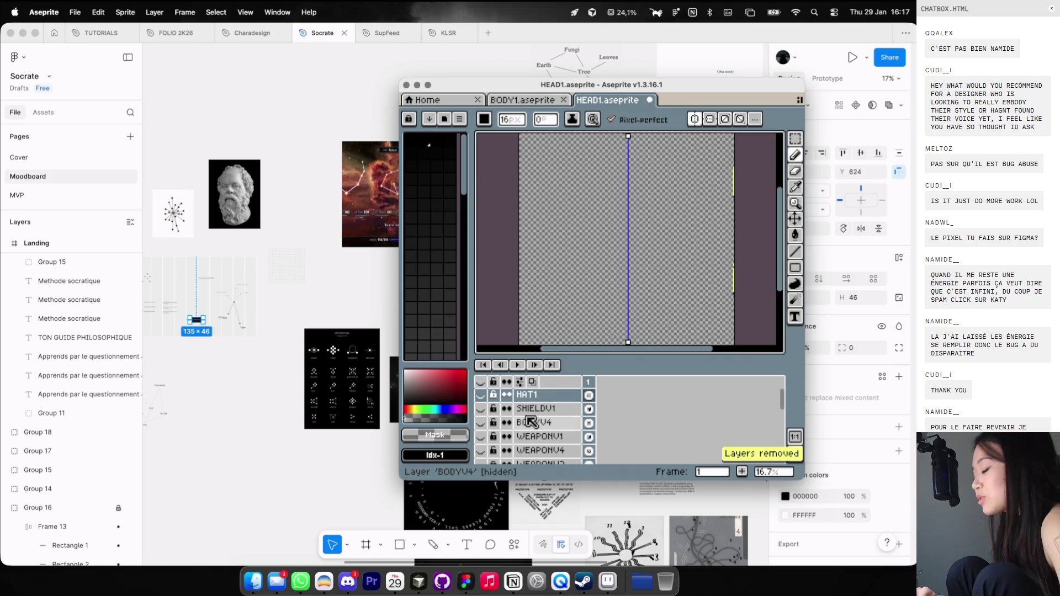
{"action": "left_click", "coordinate": [538, 423]}
{"action": "left_click_drag", "start_coordinate": [546, 434], "coordinate": [541, 392]}
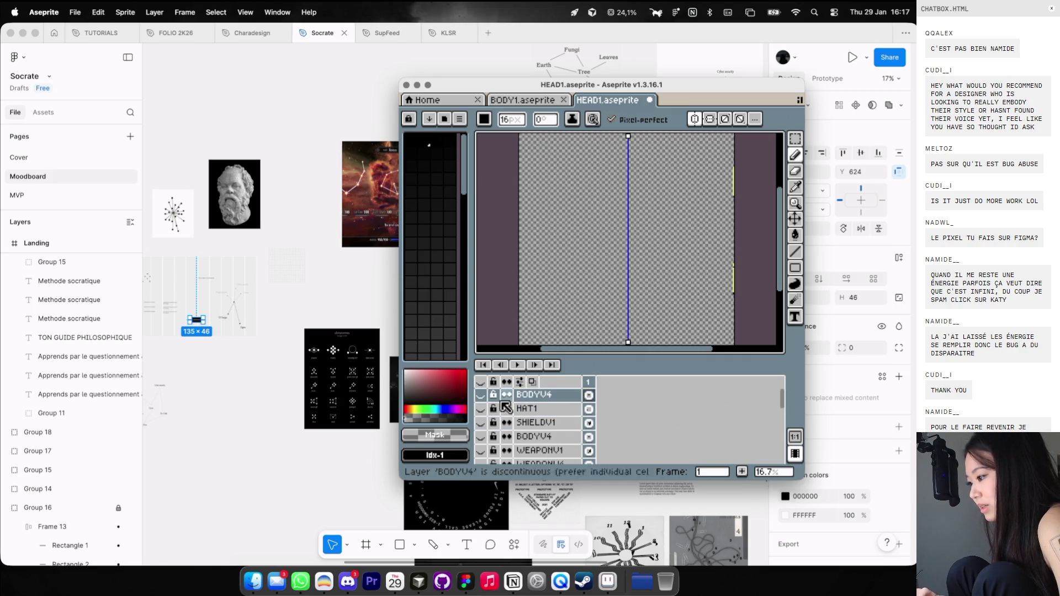
{"action": "left_click", "coordinate": [480, 394]}
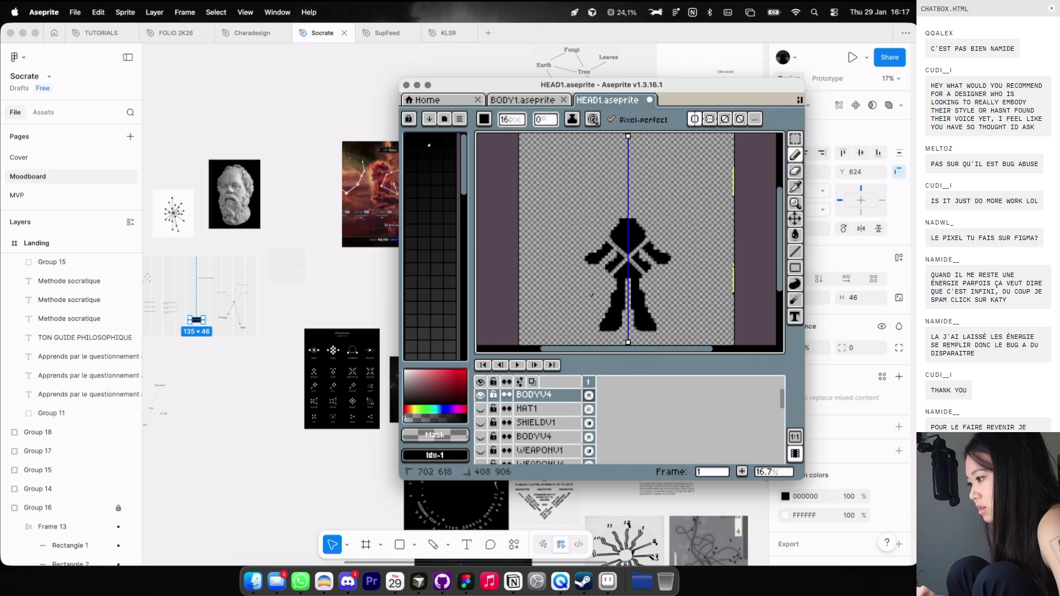
Undo the white X pencil strokes, then redo to bring the figure back.
{"action": "key", "text": "ctrl+z"}
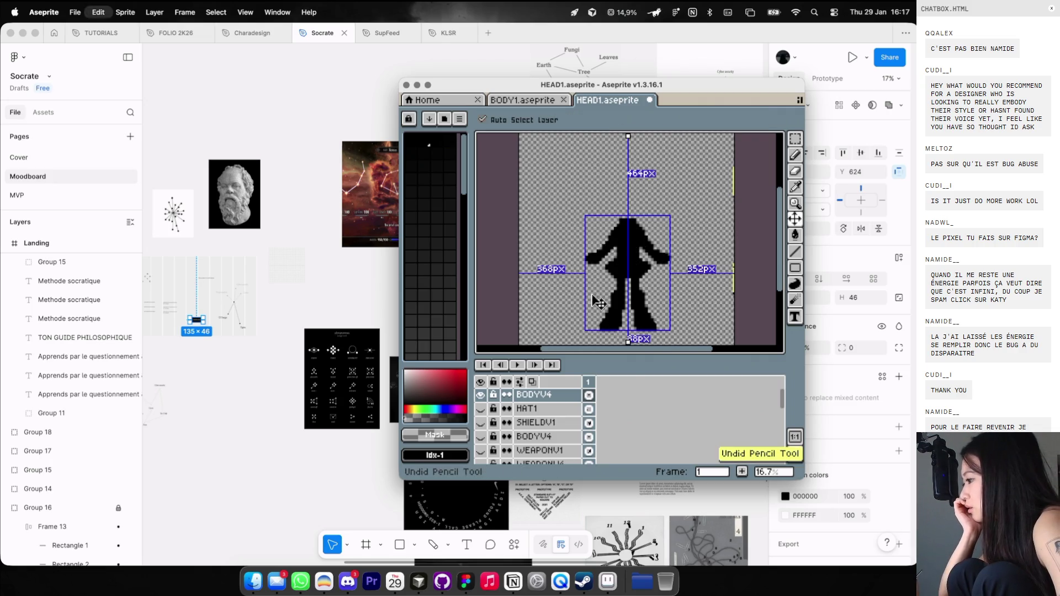
{"action": "key", "text": "ctrl+z"}
{"action": "key", "text": "ctrl+shift+z"}
Undo the last pencil stroke, close BODY1, and quit Aseprite without saving HEAD1.
{"action": "left_click", "coordinate": [796, 159]}
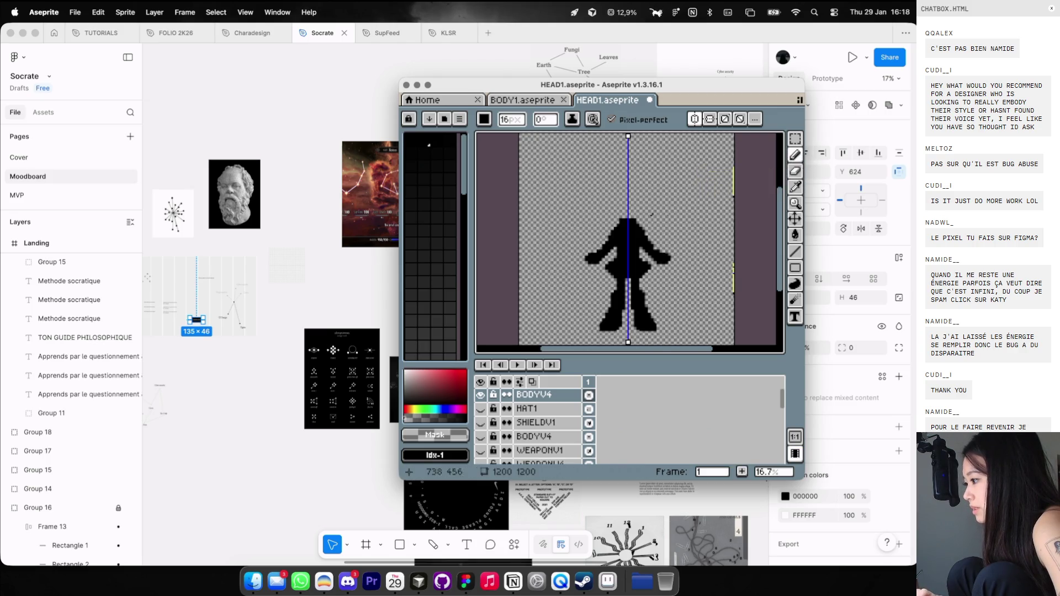
{"action": "key", "text": "ctrl+z"}
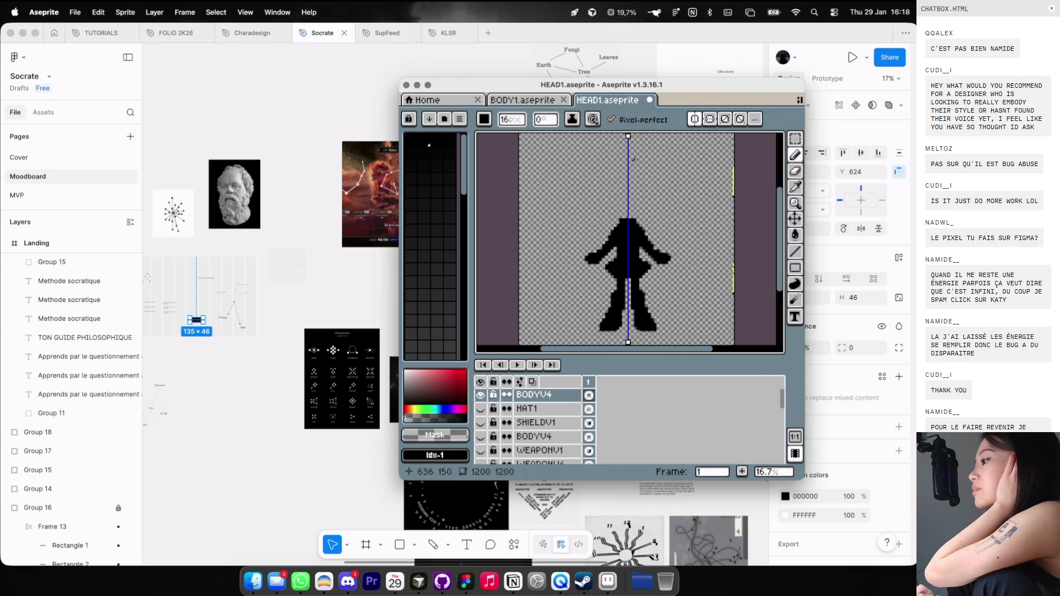
{"action": "left_click", "coordinate": [564, 99]}
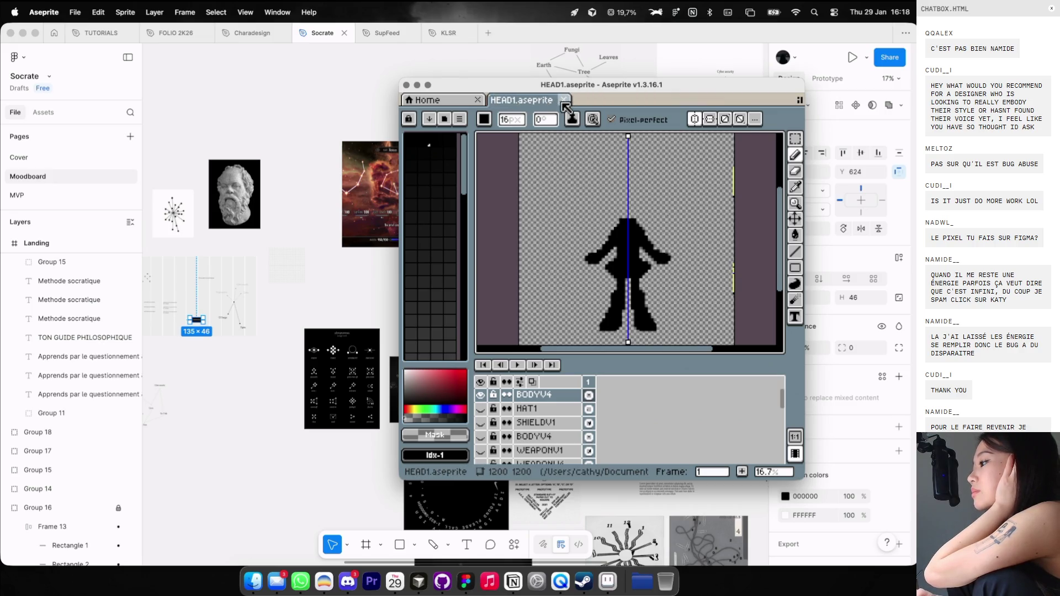
{"action": "left_click", "coordinate": [407, 85]}
{"action": "left_click", "coordinate": [601, 310]}
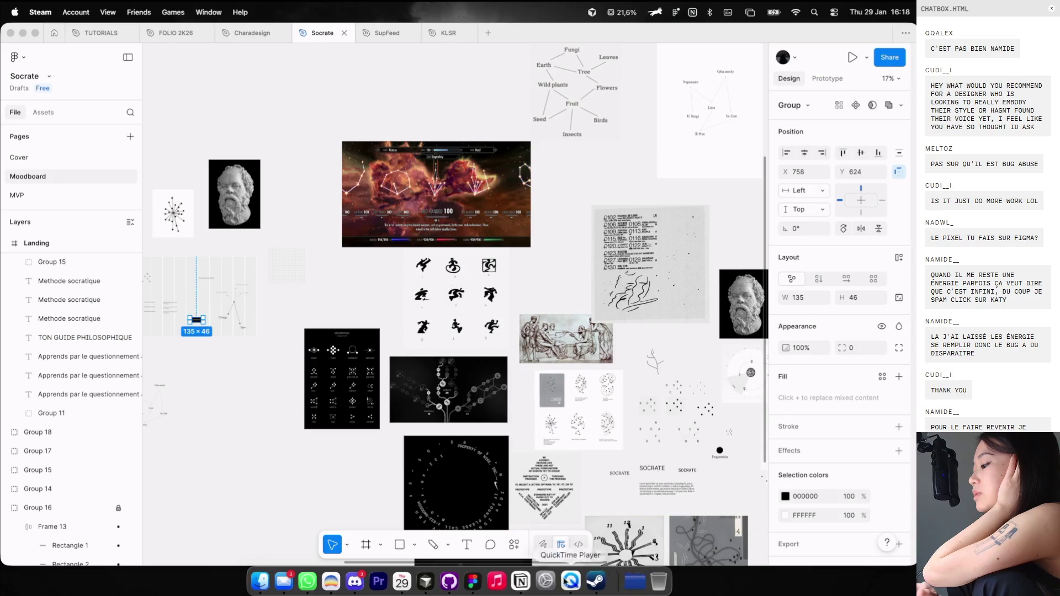
Relaunch Aseprite from Spotlight and reopen HEAD1.aseprite from Recent files.
{"action": "key", "text": "super+space"}
{"action": "type", "text": "aseprite"}
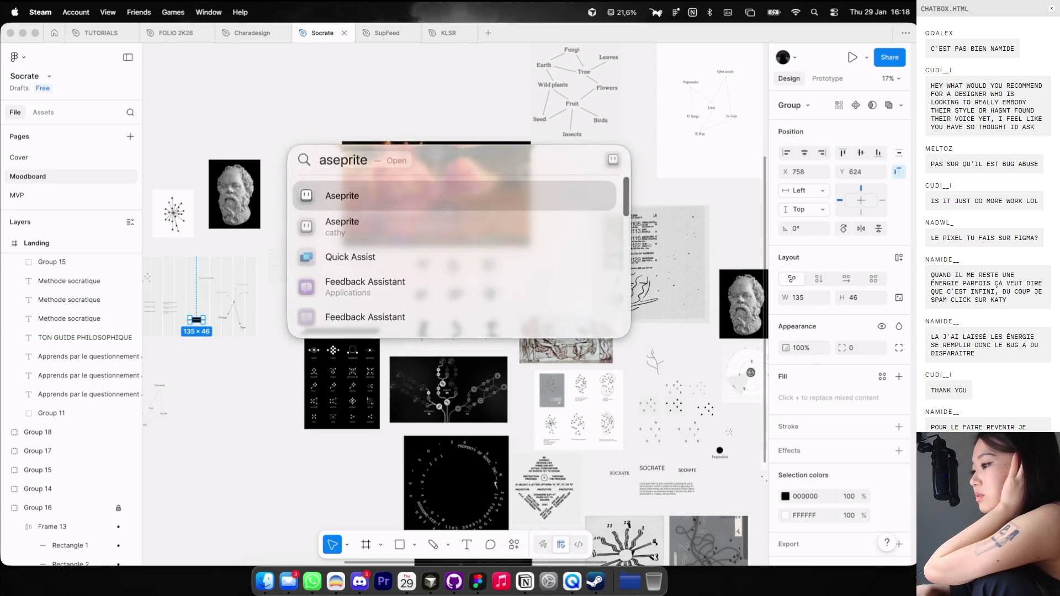
{"action": "key", "text": "Return"}
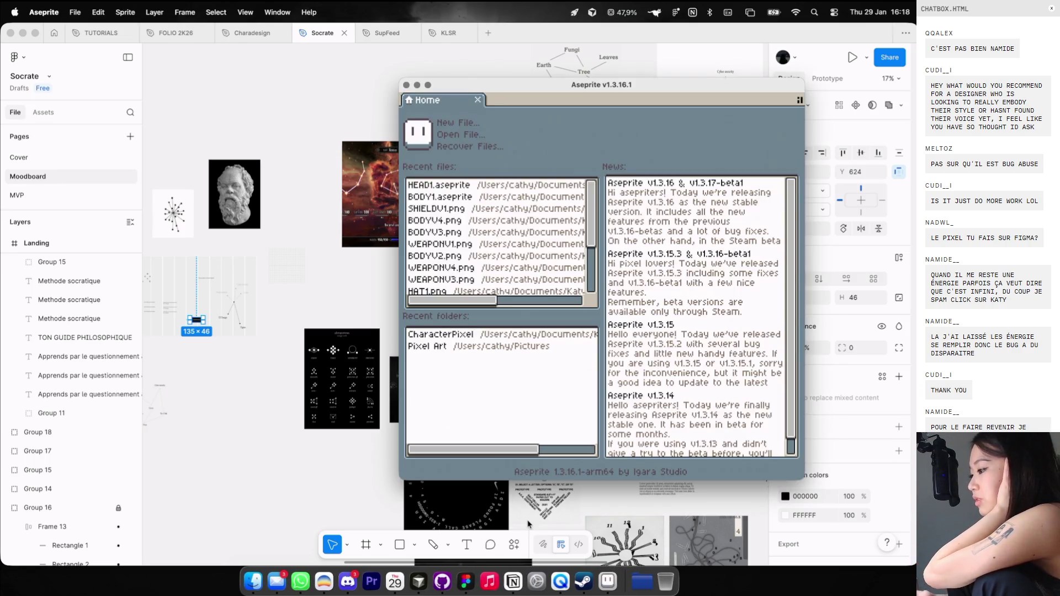
{"action": "left_click", "coordinate": [497, 185]}
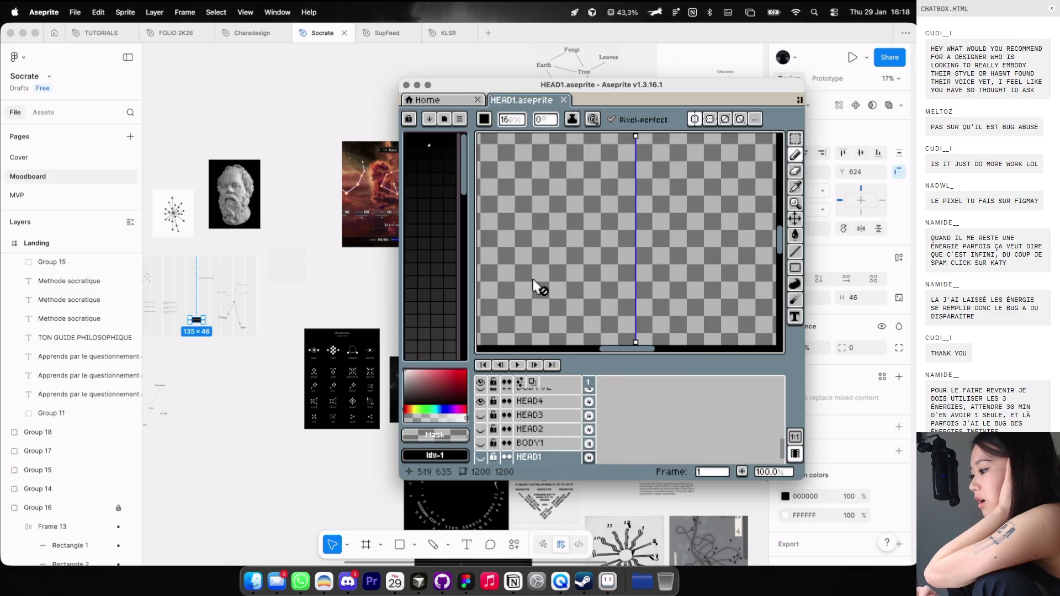
Briefly toggle a lower layer's visibility, clear the canvas selection, and undo the last pencil stroke.
{"action": "scroll", "coordinate": [541, 438], "scroll_direction": "up", "scroll_amount": 5}
{"action": "scroll", "coordinate": [541, 419], "scroll_direction": "up", "scroll_amount": 3}
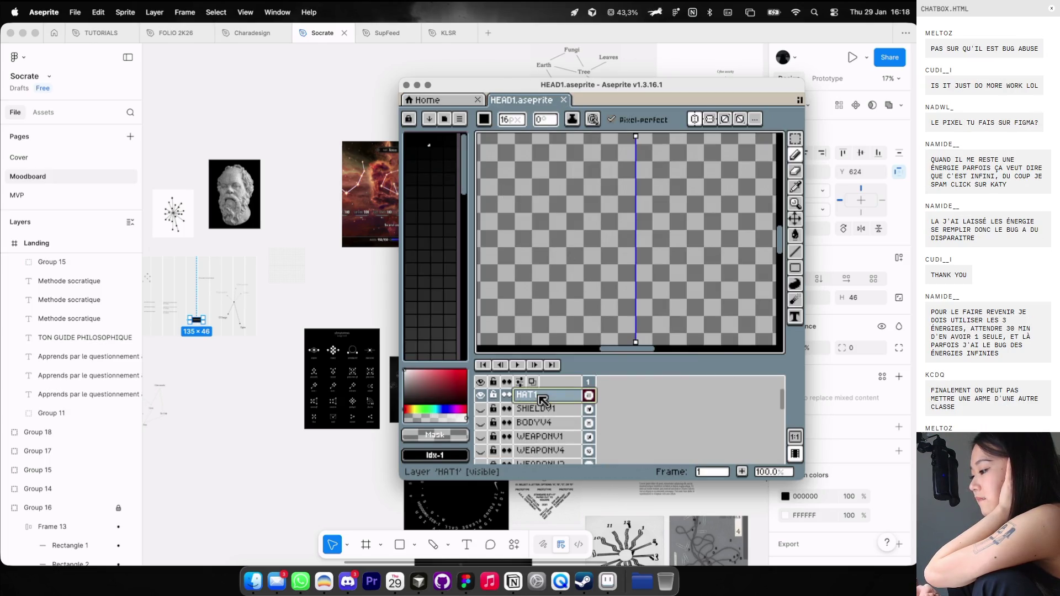
{"action": "left_click", "coordinate": [480, 409]}
{"action": "left_click", "coordinate": [480, 409]}
{"action": "scroll", "coordinate": [623, 286], "scroll_direction": "down", "scroll_amount": 1}
{"action": "scroll", "coordinate": [623, 287], "scroll_direction": "down", "scroll_amount": 1}
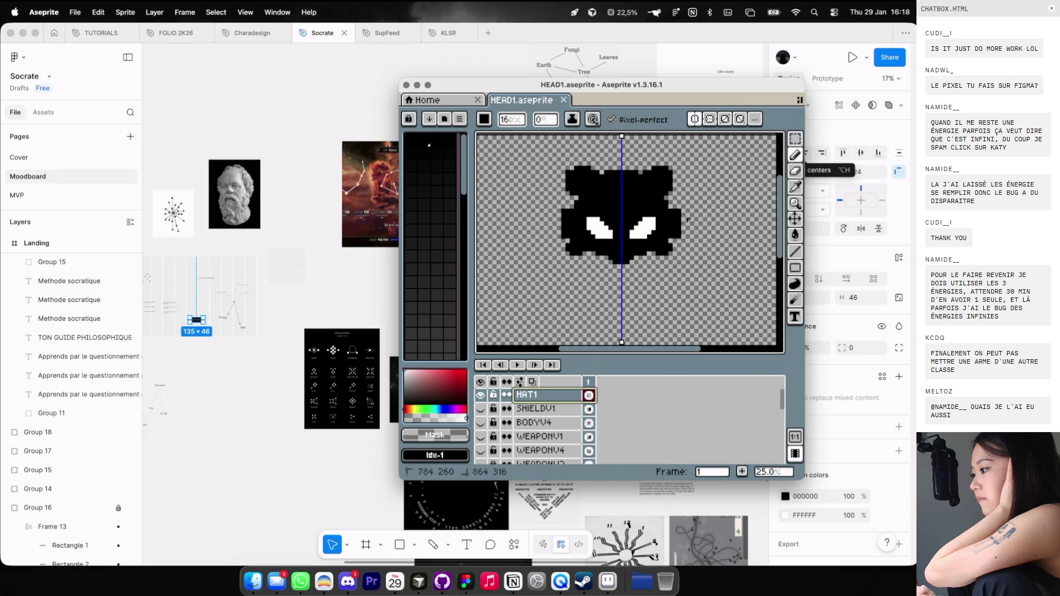
{"action": "left_click", "coordinate": [738, 204]}
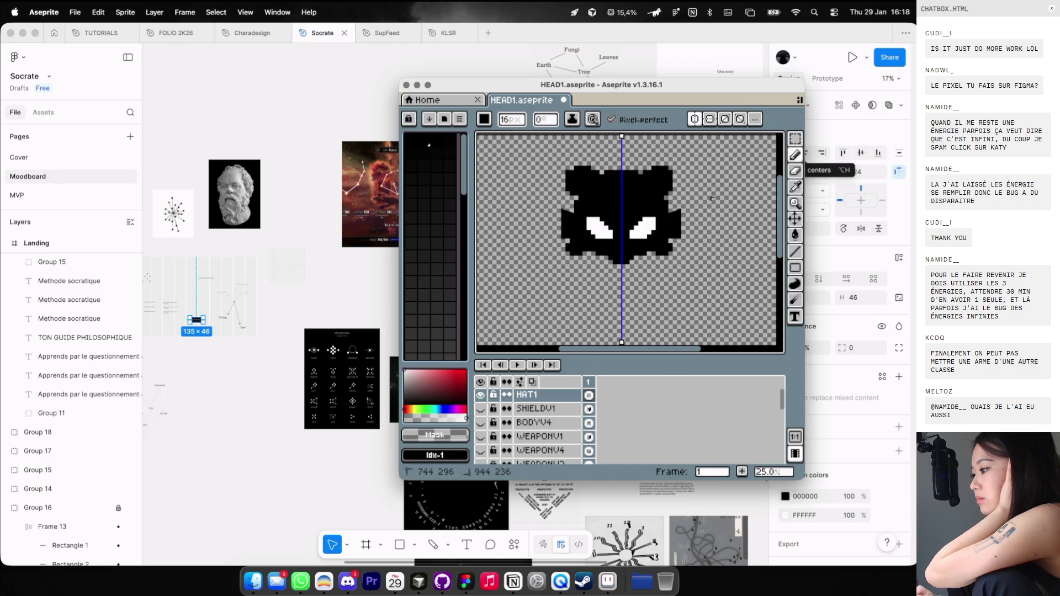
{"action": "key", "text": "ctrl+z"}
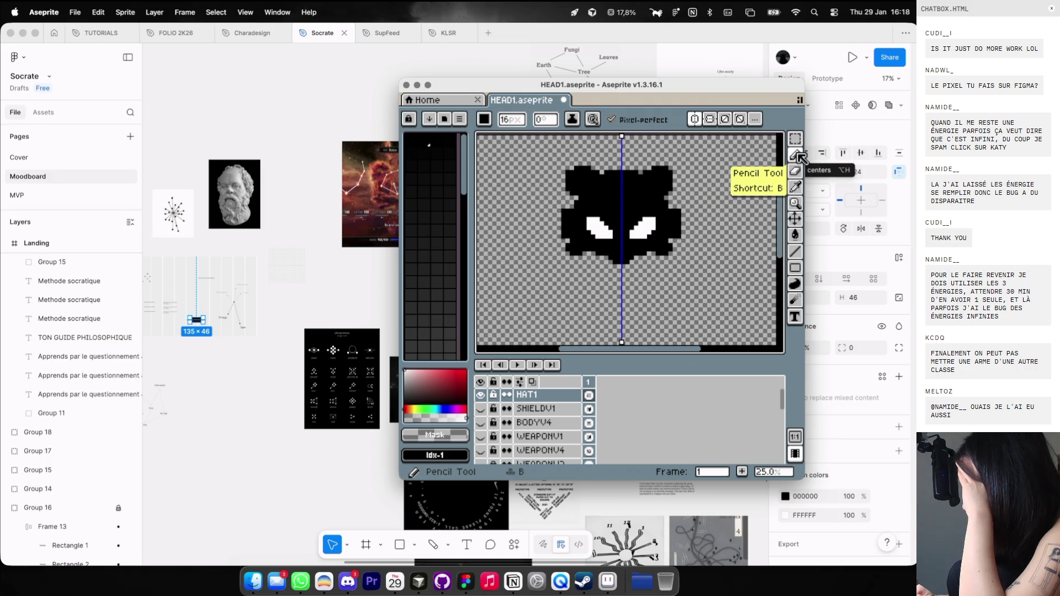
Choose black as the drawing colour and show the BODYV2 layer, zoomed out on the whole character.
{"action": "left_click", "coordinate": [424, 231]}
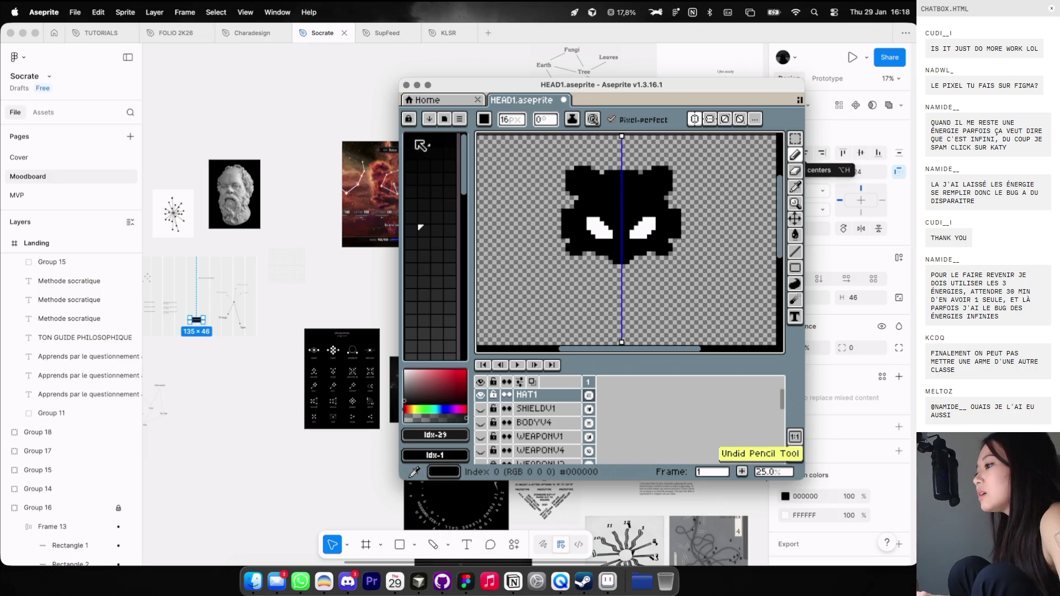
{"action": "left_click", "coordinate": [669, 168], "text": "alt"}
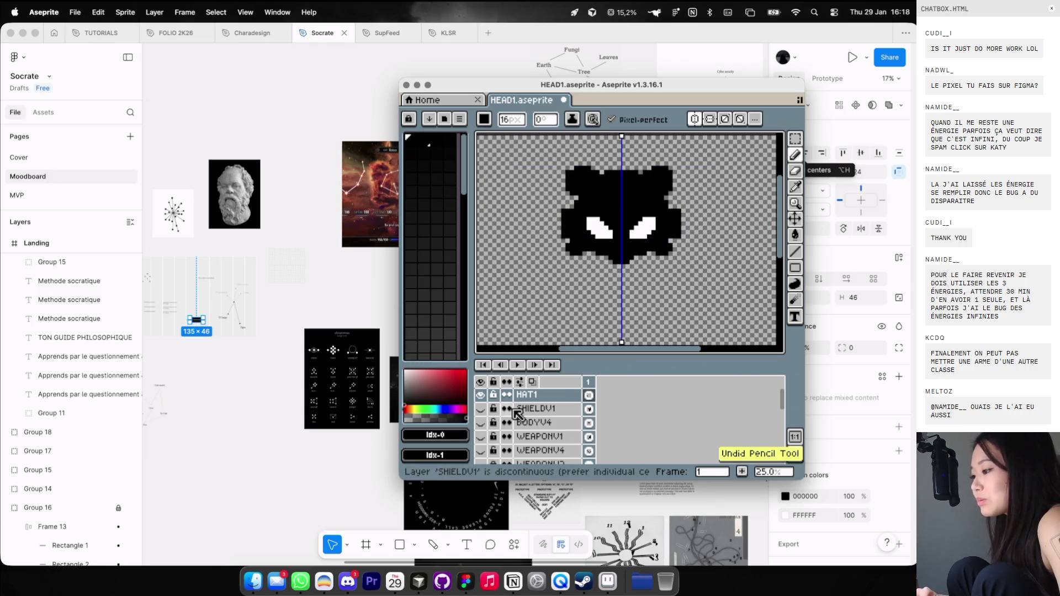
{"action": "scroll", "coordinate": [541, 417], "scroll_direction": "down", "scroll_amount": 3}
{"action": "scroll", "coordinate": [548, 421], "scroll_direction": "down", "scroll_amount": 3}
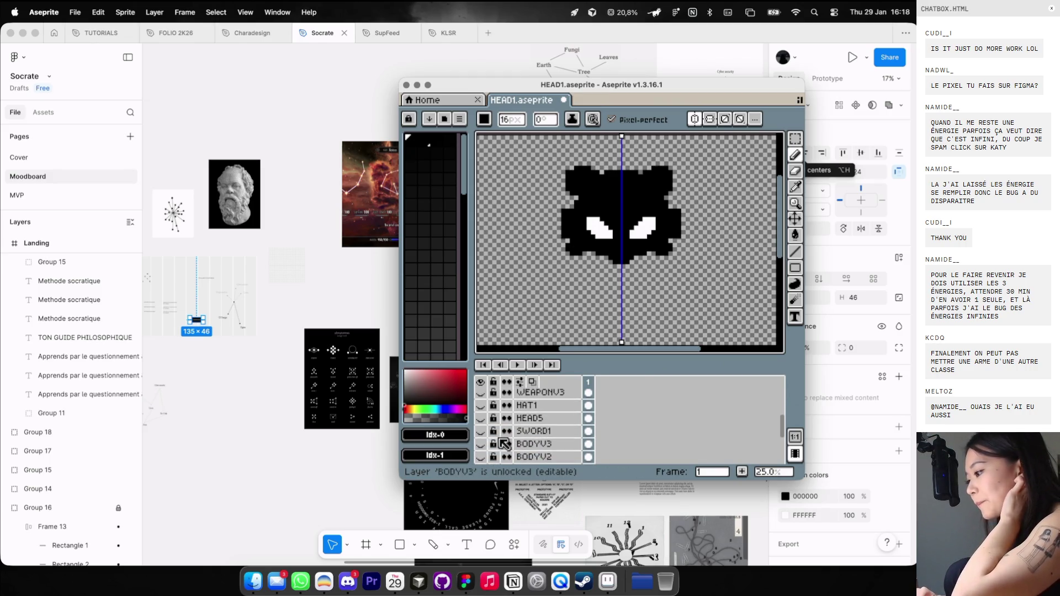
{"action": "left_click", "coordinate": [480, 443]}
{"action": "left_click", "coordinate": [480, 444]}
{"action": "left_click", "coordinate": [480, 457]}
{"action": "scroll", "coordinate": [552, 436], "scroll_direction": "down", "scroll_amount": 5}
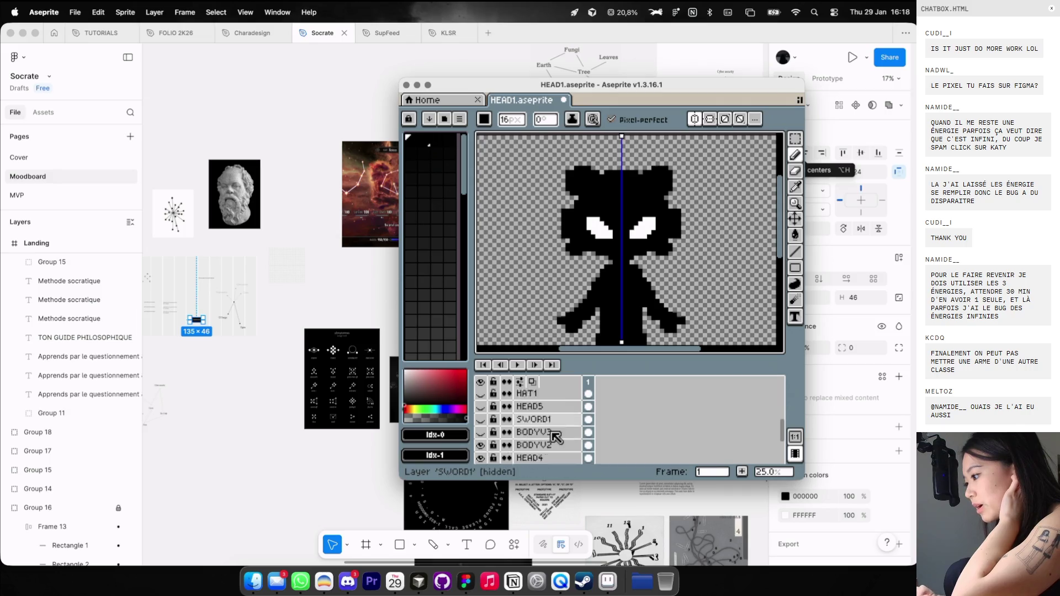
{"action": "key", "text": "minus"}
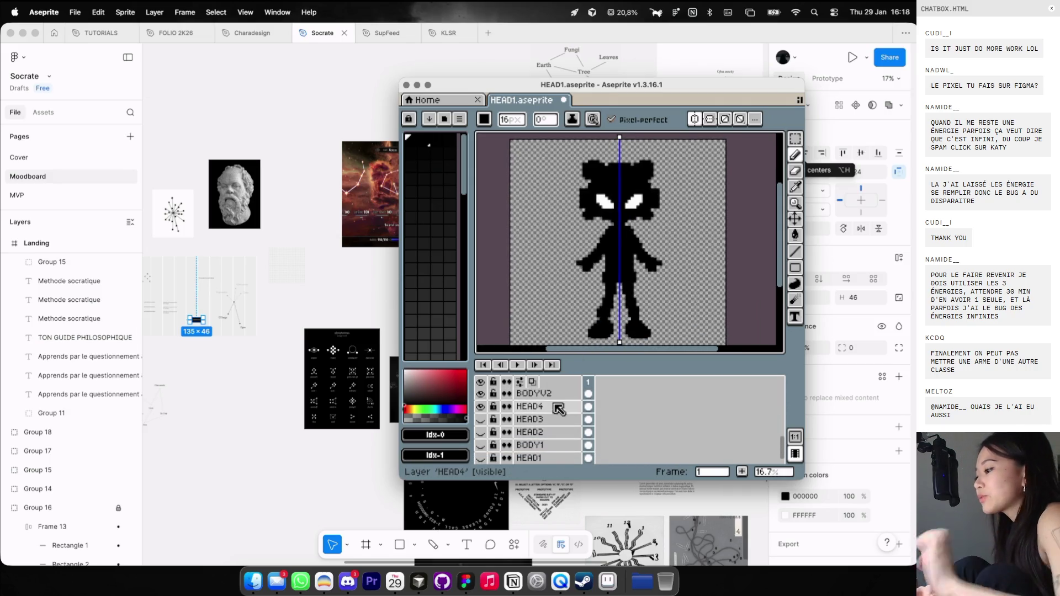
{"action": "scroll", "coordinate": [557, 419], "scroll_direction": "up", "scroll_amount": 10}
Duplicate the HAT1 layer and rename the copy WING.
{"action": "left_click", "coordinate": [540, 395]}
{"action": "left_click_drag", "start_coordinate": [555, 405], "coordinate": [534, 406]}
{"action": "double_click", "coordinate": [532, 394]}
{"action": "type", "text": "WING"}
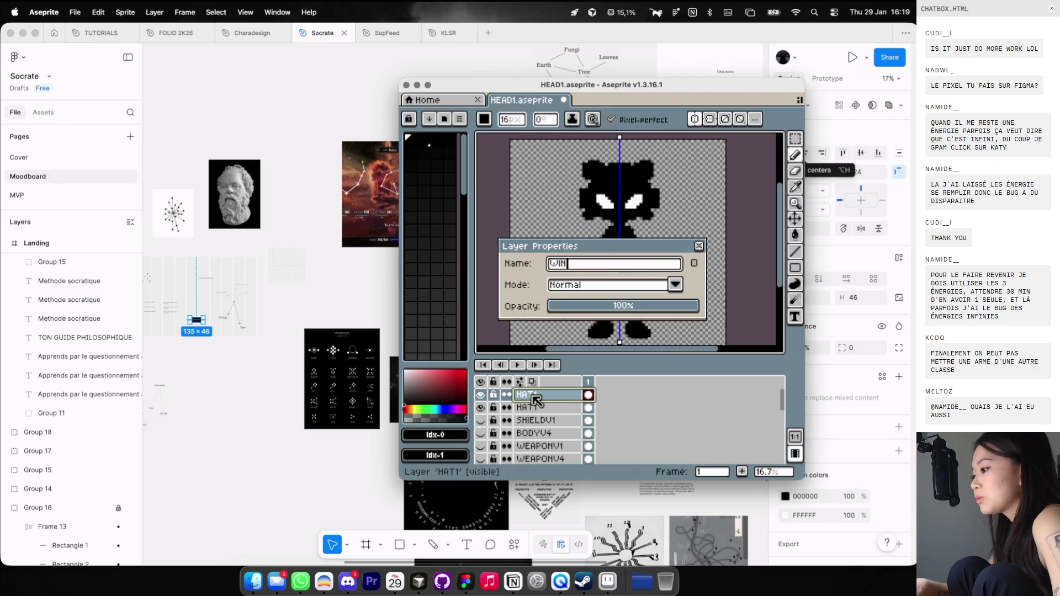
{"action": "key", "text": "Return"}
Draw mirrored wing strokes at the shoulders, undo them, and redraw longer wing arcs.
{"action": "key", "text": "v"}
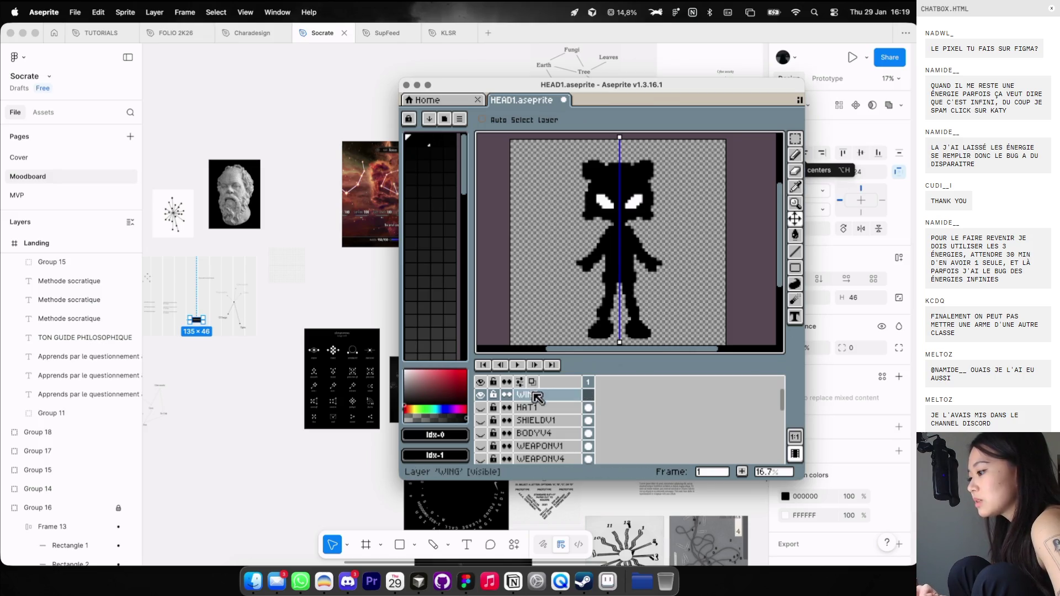
{"action": "left_click", "coordinate": [795, 154]}
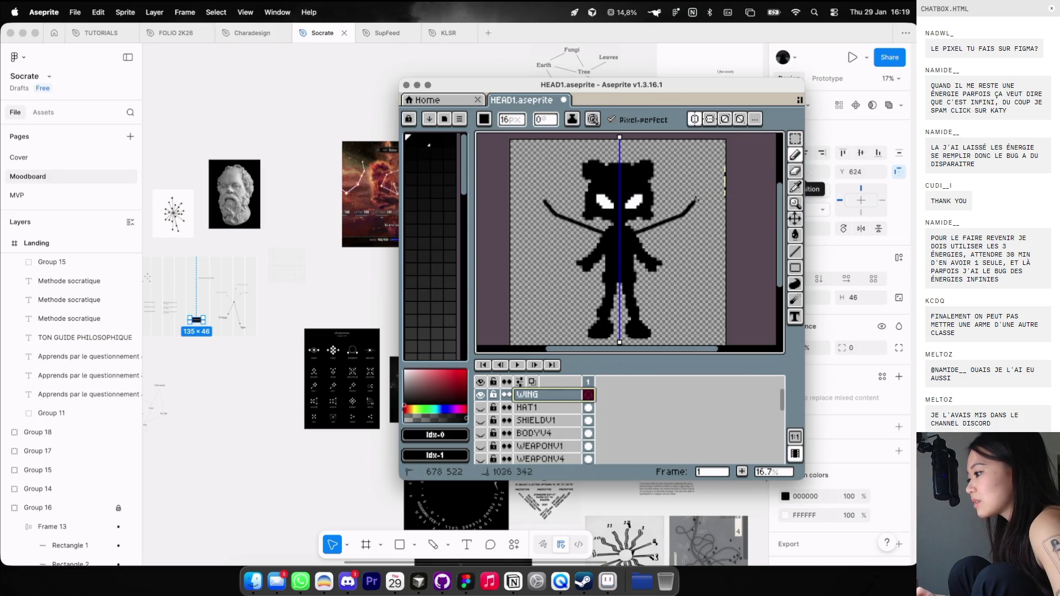
{"action": "mouse_move", "coordinate": [629, 234]}
{"action": "left_mouse_down"}
{"action": "mouse_move", "coordinate": [654, 223]}
{"action": "mouse_move", "coordinate": [685, 253]}
{"action": "left_mouse_up"}
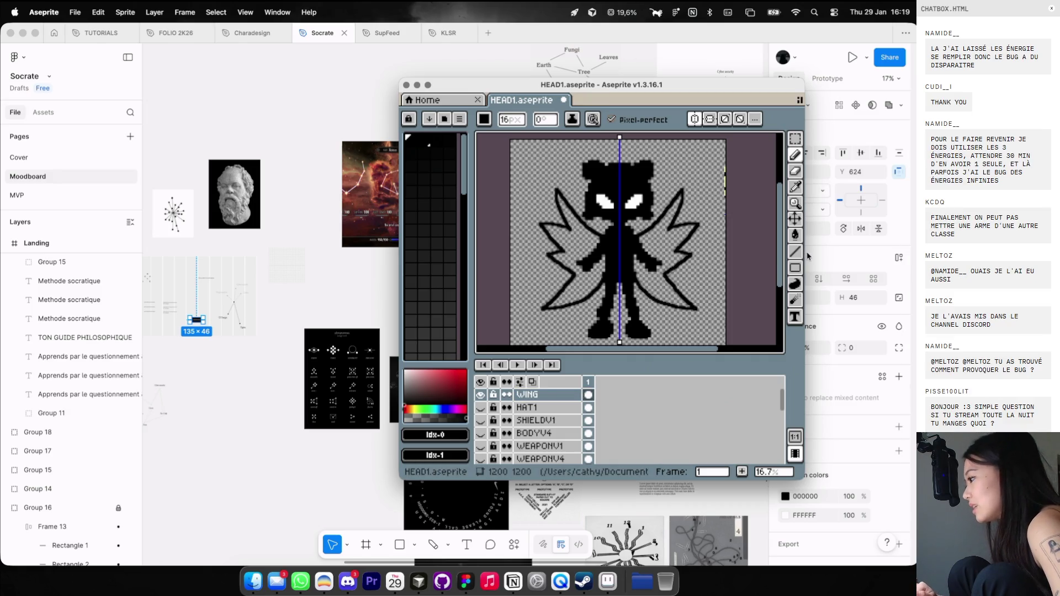
{"action": "key", "text": "super+z"}
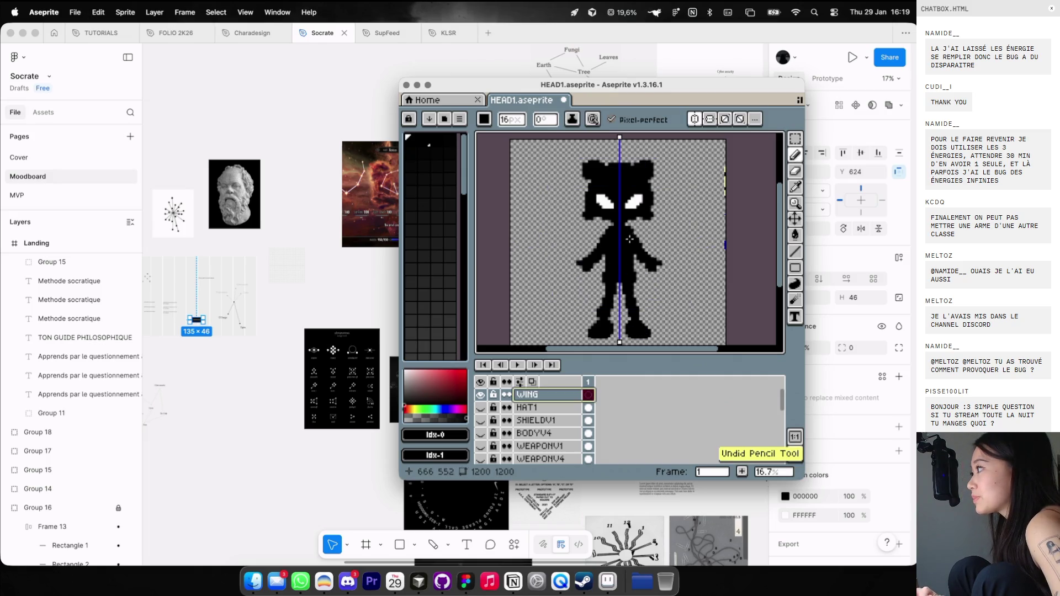
{"action": "key", "text": "super+z"}
{"action": "left_click_drag", "start_coordinate": [640, 243], "coordinate": [695, 212]}
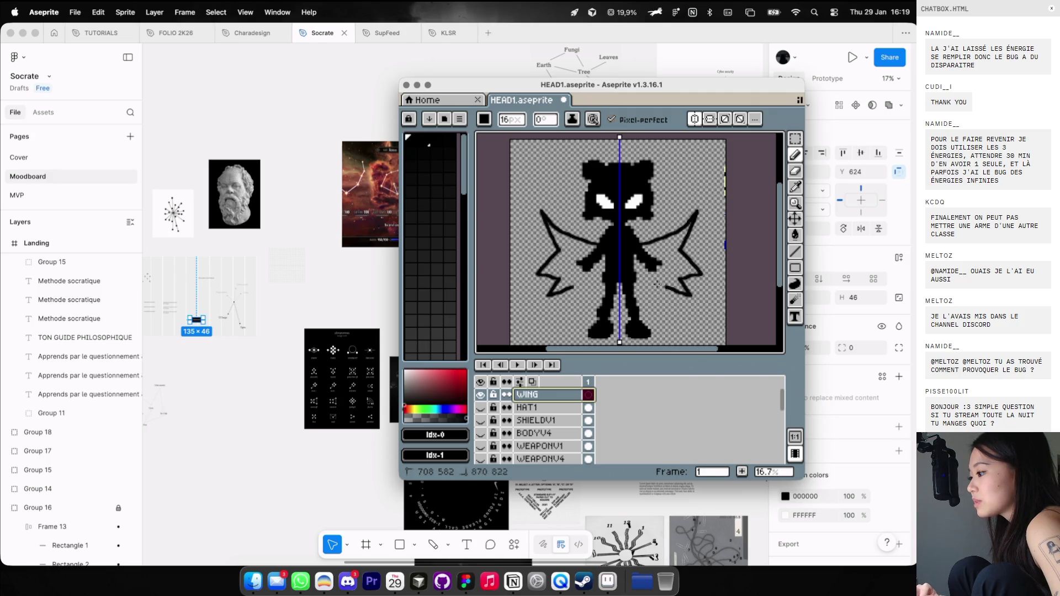
Glance at the V4 Game and skill tree tabs in the browser, then return to Aseprite.
{"action": "key", "text": "ctrl+Left"}
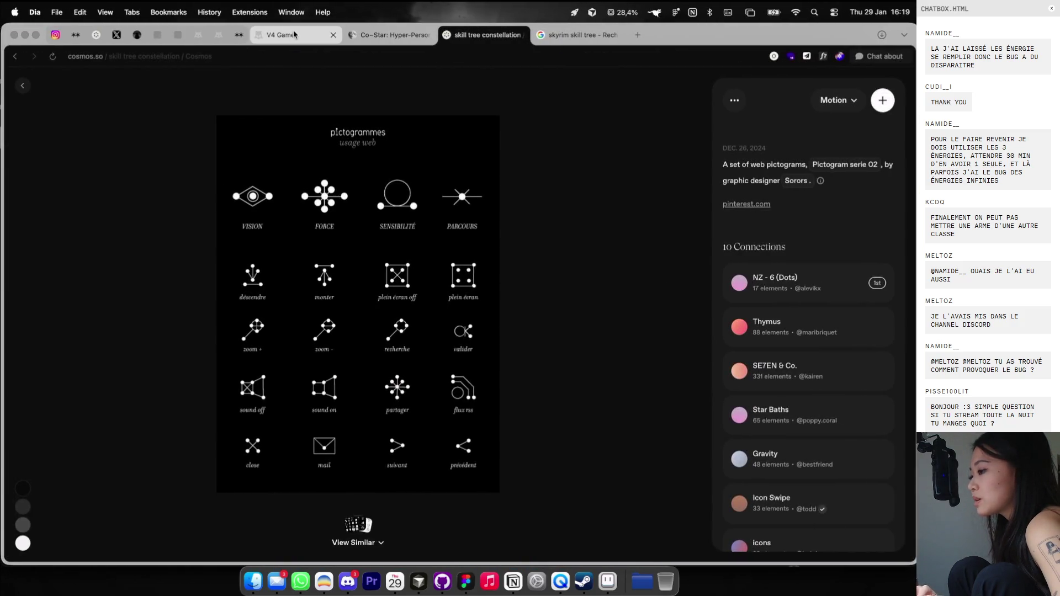
{"action": "left_click", "coordinate": [293, 32]}
{"action": "left_click", "coordinate": [483, 35]}
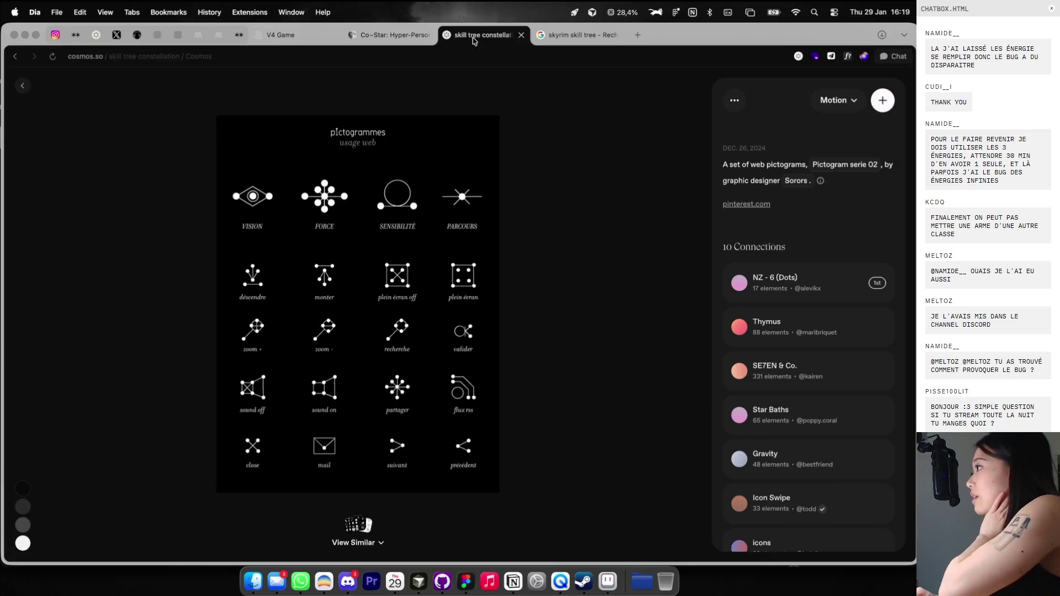
{"action": "key", "text": "ctrl+Right"}
Replace the big wing outline with a thin mirrored wing line.
{"action": "key", "text": "ctrl+z"}
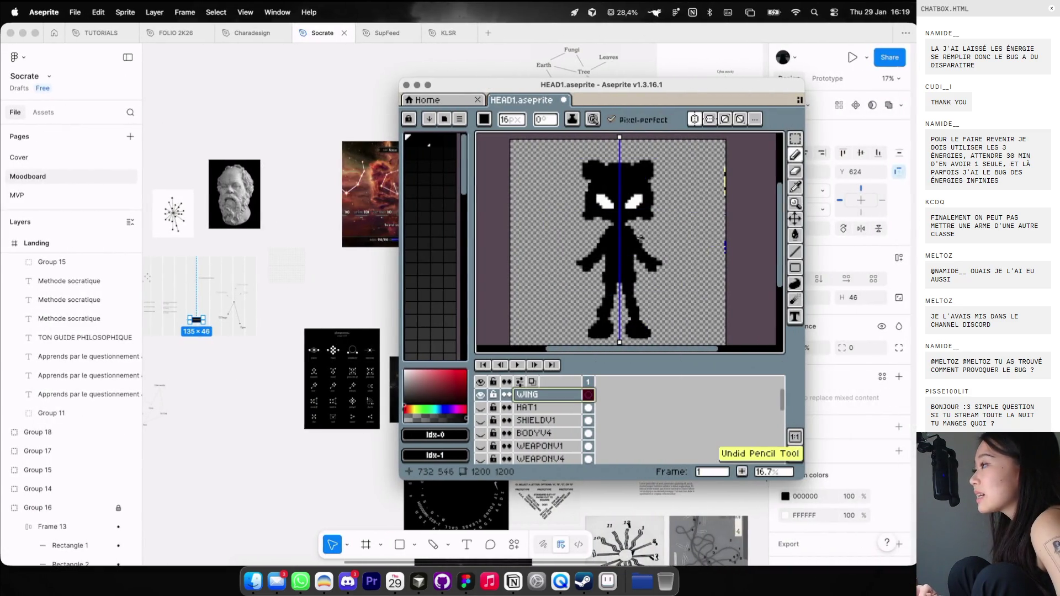
{"action": "left_click_drag", "start_coordinate": [639, 239], "coordinate": [677, 230]}
{"action": "scroll", "coordinate": [622, 240], "scroll_direction": "up", "scroll_amount": 1}
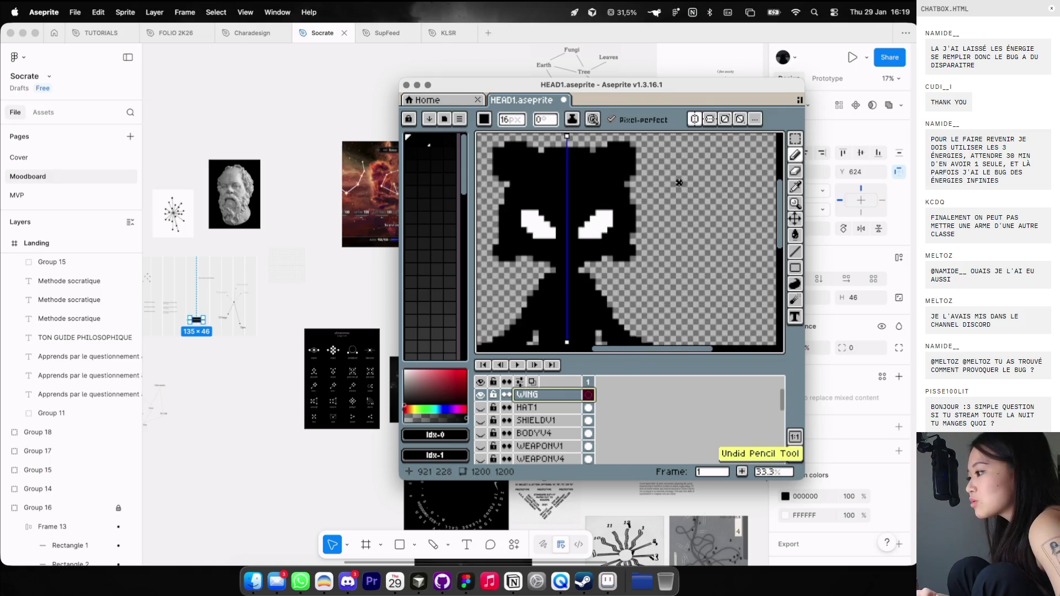
{"action": "scroll", "coordinate": [622, 240], "scroll_direction": "up", "scroll_amount": 1}
{"action": "scroll", "coordinate": [622, 241], "scroll_direction": "up", "scroll_amount": 2}
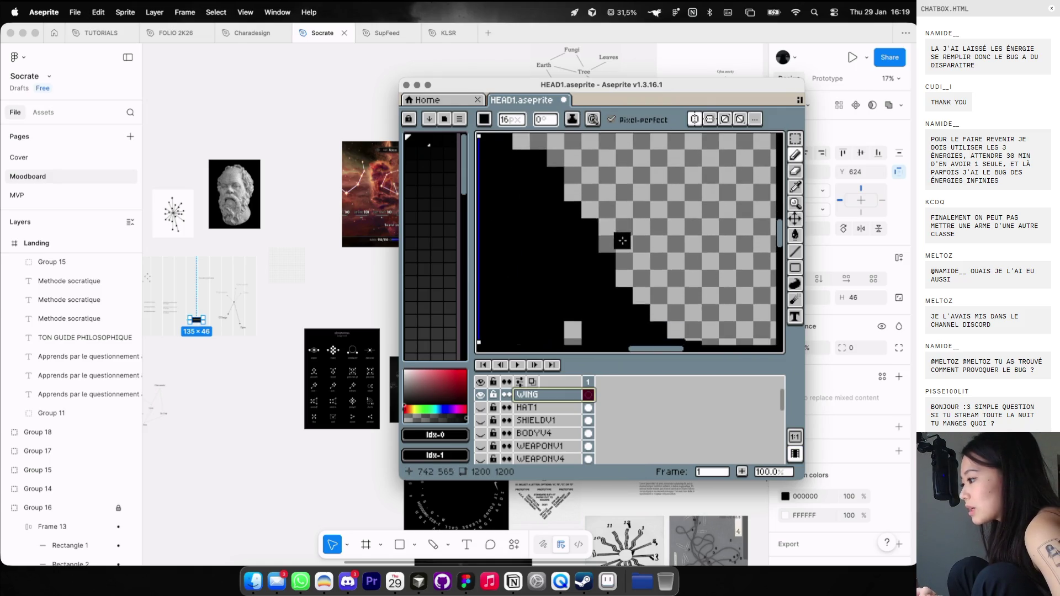
{"action": "scroll", "coordinate": [622, 241], "scroll_direction": "down", "scroll_amount": 2}
{"action": "scroll", "coordinate": [660, 195], "scroll_direction": "up", "scroll_amount": 1}
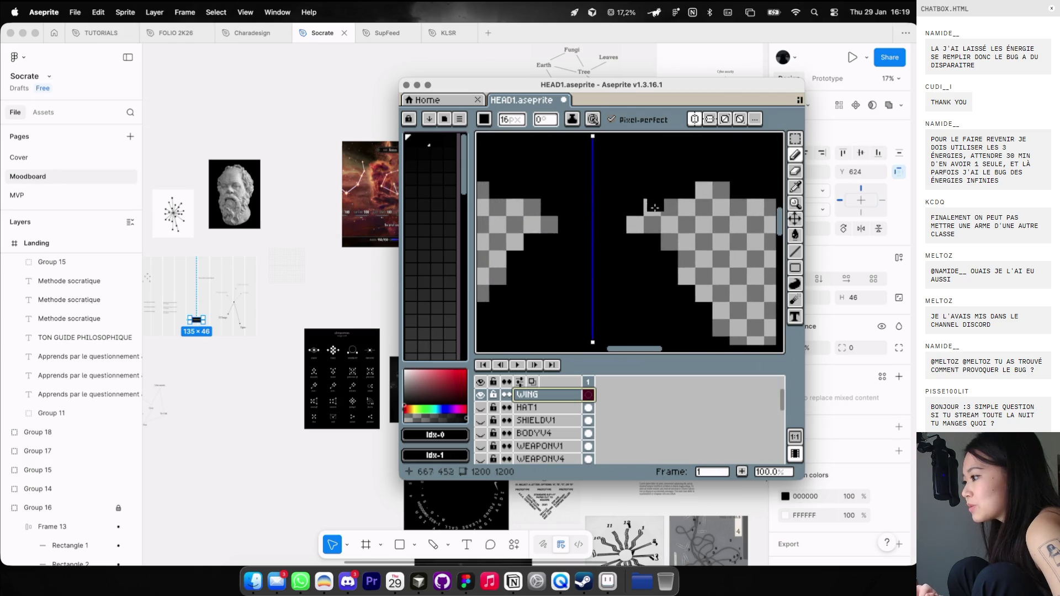
Fill one mirrored wing pixel black, save HEAD1.aseprite, and close Aseprite.
{"action": "left_click", "coordinate": [651, 224]}
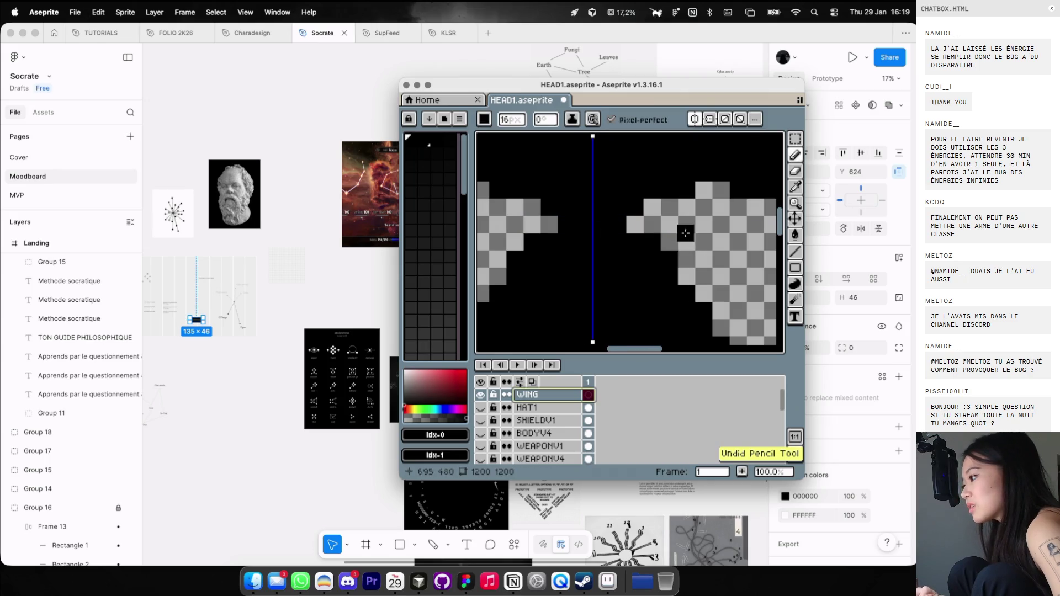
{"action": "scroll", "coordinate": [673, 226], "scroll_direction": "right", "scroll_amount": 5}
{"action": "scroll", "coordinate": [645, 213], "scroll_direction": "down", "scroll_amount": 1}
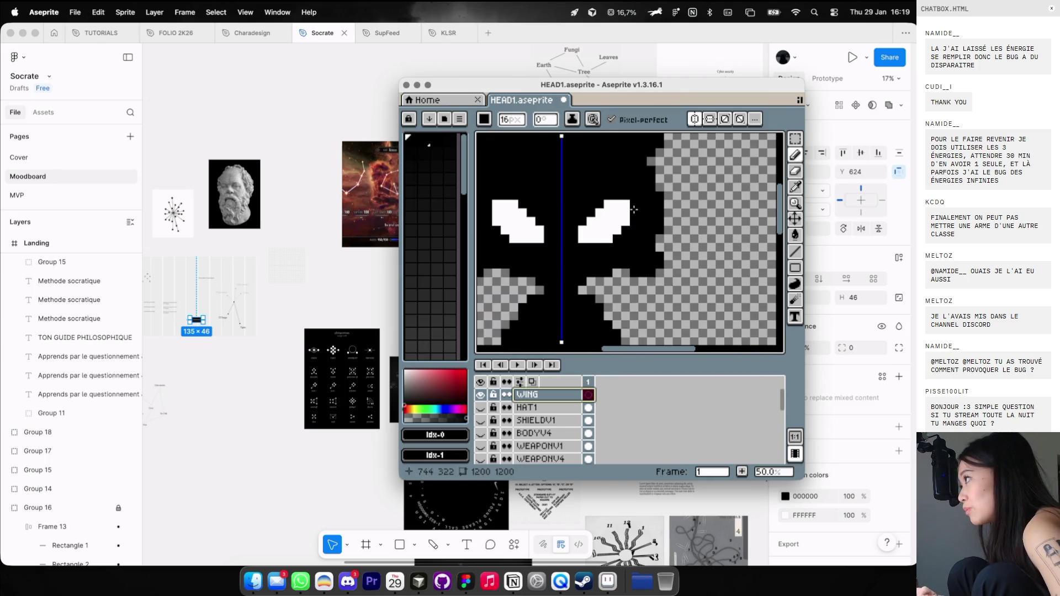
{"action": "scroll", "coordinate": [642, 213], "scroll_direction": "down", "scroll_amount": 1}
{"action": "scroll", "coordinate": [635, 210], "scroll_direction": "up", "scroll_amount": 1}
{"action": "scroll", "coordinate": [633, 210], "scroll_direction": "down", "scroll_amount": 1}
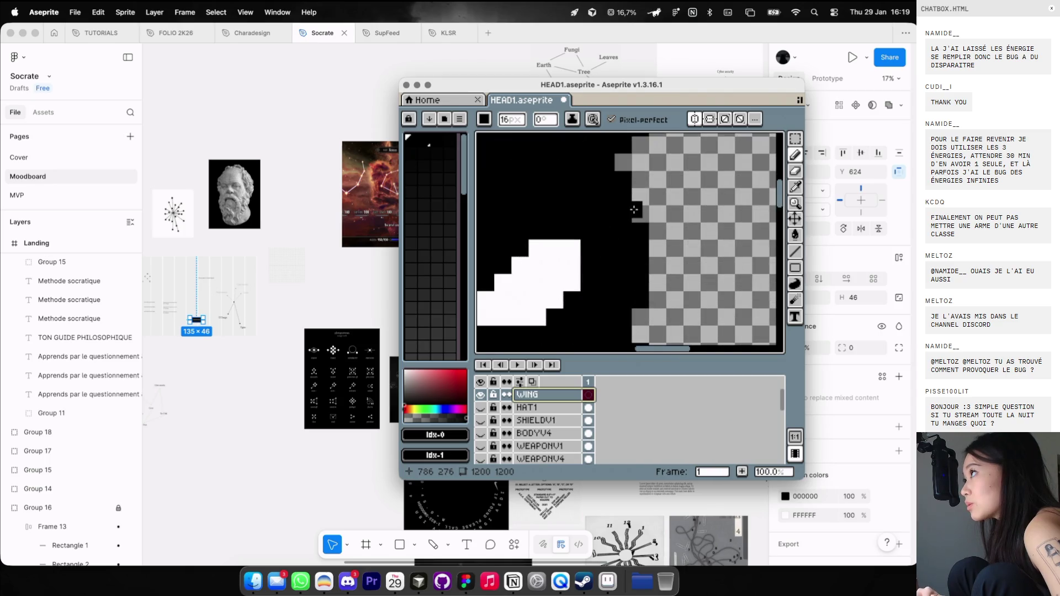
{"action": "scroll", "coordinate": [633, 210], "scroll_direction": "down", "scroll_amount": 1}
{"action": "scroll", "coordinate": [634, 209], "scroll_direction": "down", "scroll_amount": 1}
{"action": "key", "text": "super+s"}
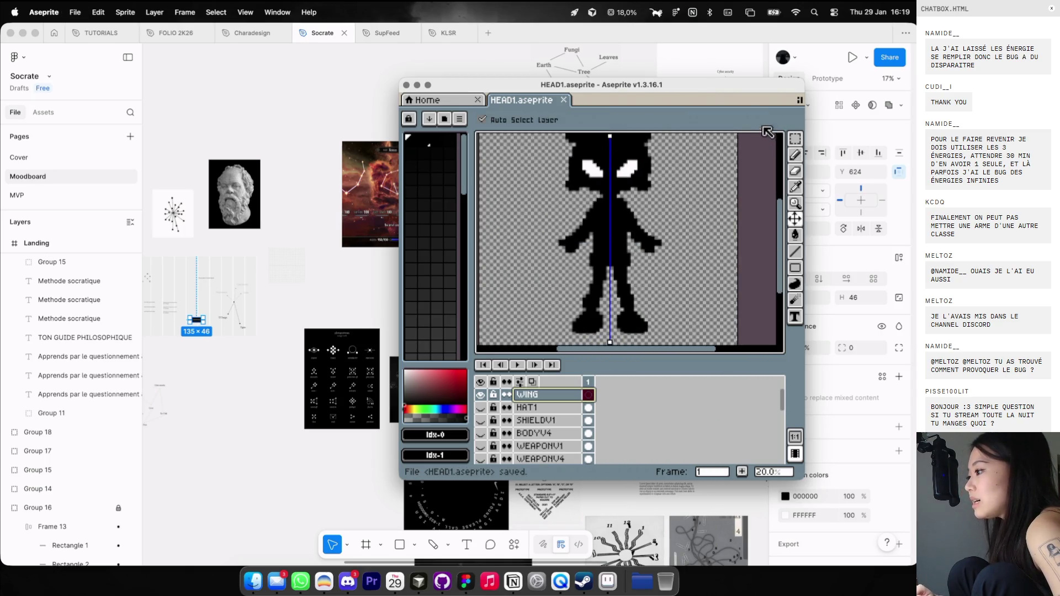
{"action": "left_click", "coordinate": [407, 85]}
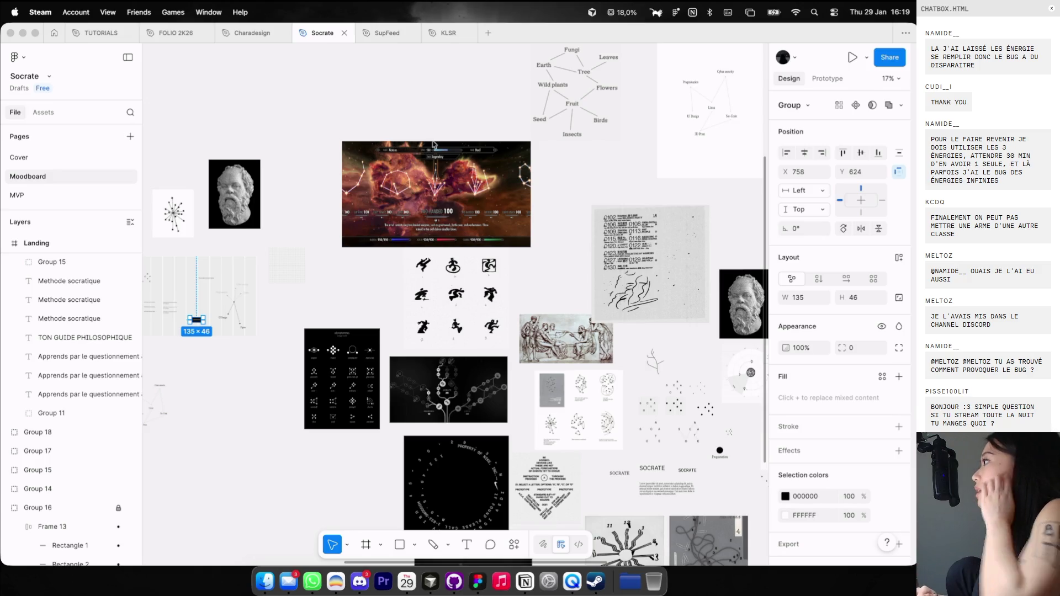
Drag the small network graph beside the Landing frame on the Moodboard, then switch to Dia.
{"action": "scroll", "coordinate": [435, 143], "scroll_direction": "down", "scroll_amount": 2}
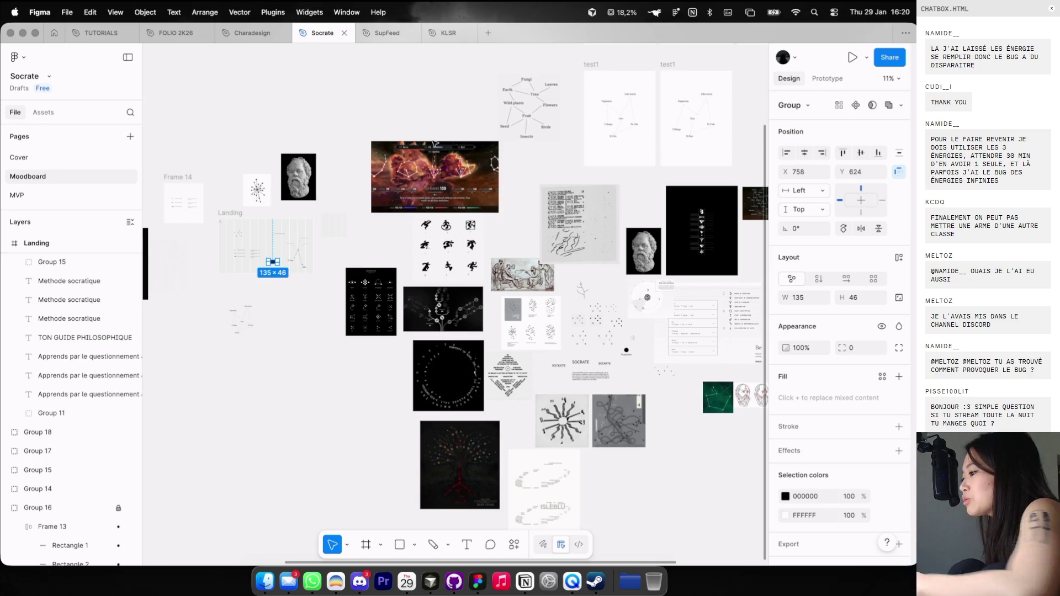
{"action": "scroll", "coordinate": [429, 213], "scroll_direction": "up", "scroll_amount": 3}
{"action": "scroll", "coordinate": [430, 213], "scroll_direction": "up", "scroll_amount": 5}
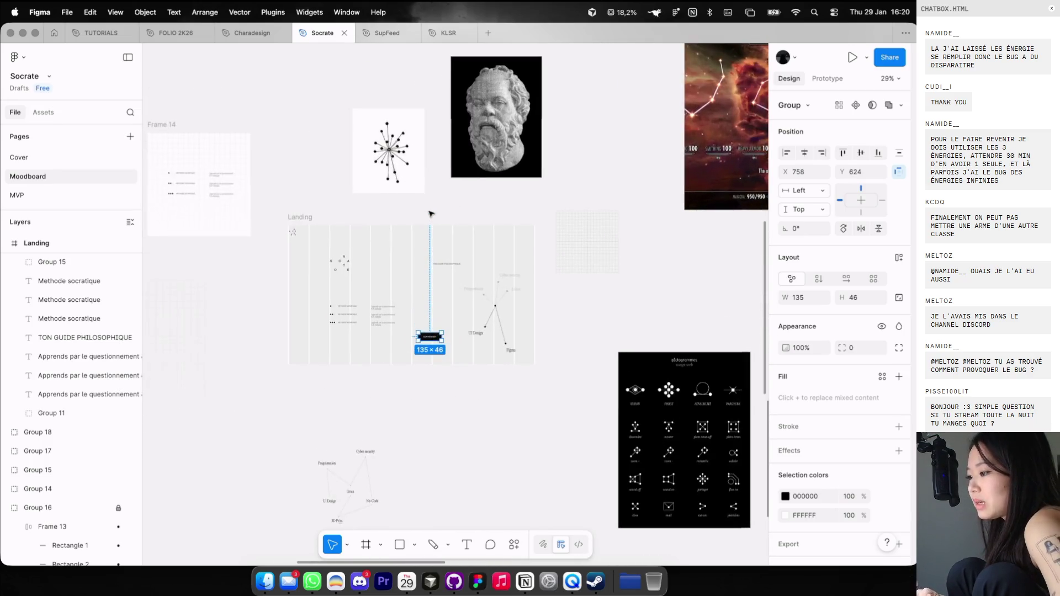
{"action": "scroll", "coordinate": [432, 221], "scroll_direction": "left", "scroll_amount": 5}
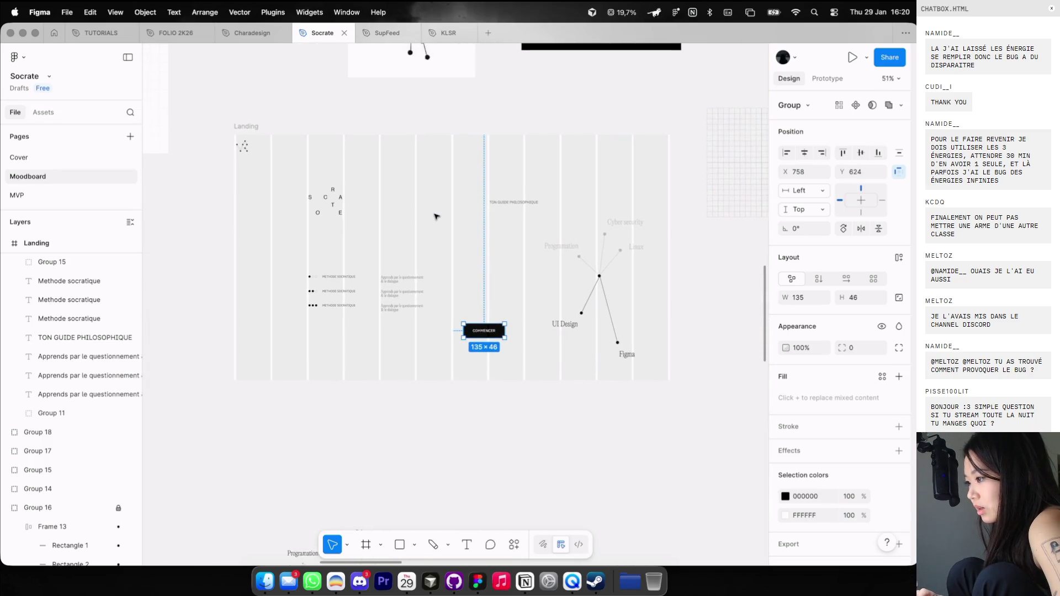
{"action": "scroll", "coordinate": [436, 217], "scroll_direction": "down", "scroll_amount": 3}
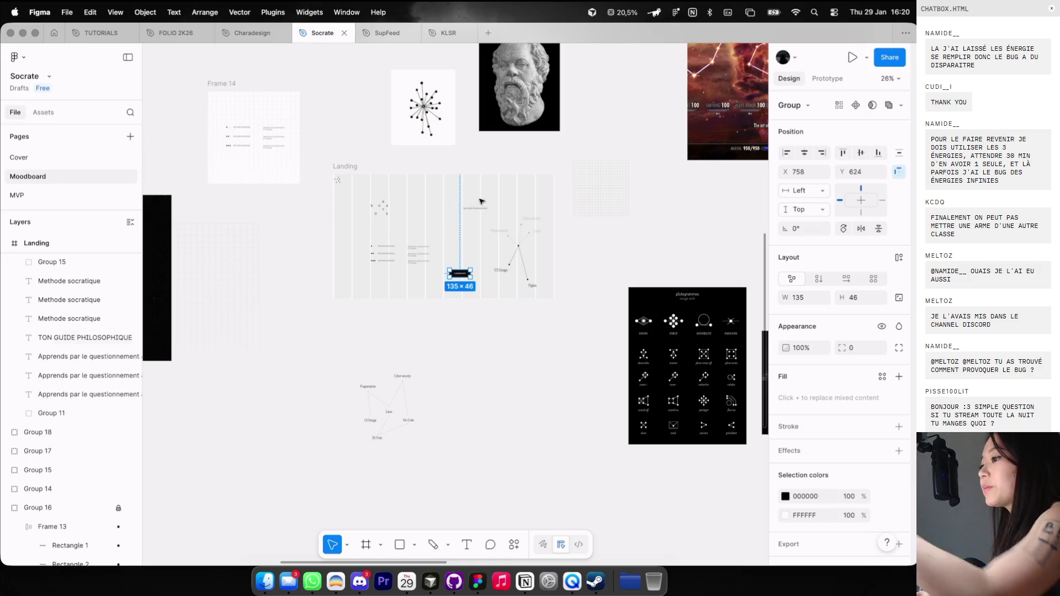
{"action": "scroll", "coordinate": [486, 193], "scroll_direction": "down", "scroll_amount": 2}
{"action": "scroll", "coordinate": [486, 193], "scroll_direction": "left", "scroll_amount": 2}
{"action": "scroll", "coordinate": [488, 189], "scroll_direction": "up", "scroll_amount": 5}
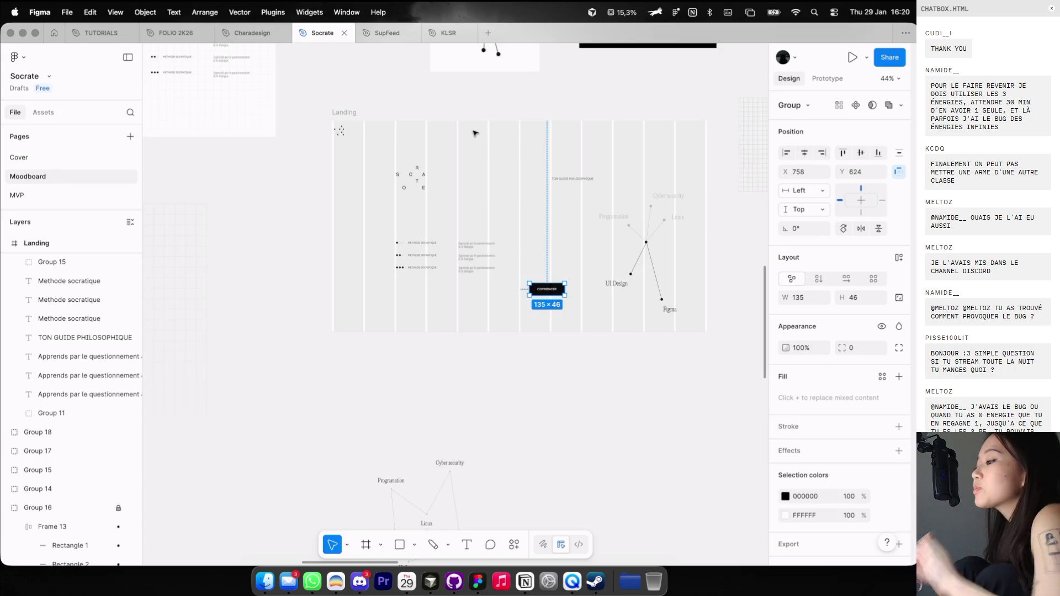
{"action": "scroll", "coordinate": [385, 262], "scroll_direction": "down", "scroll_amount": 2}
{"action": "scroll", "coordinate": [385, 262], "scroll_direction": "down", "scroll_amount": 1}
{"action": "left_click_drag", "start_coordinate": [438, 396], "coordinate": [295, 274]}
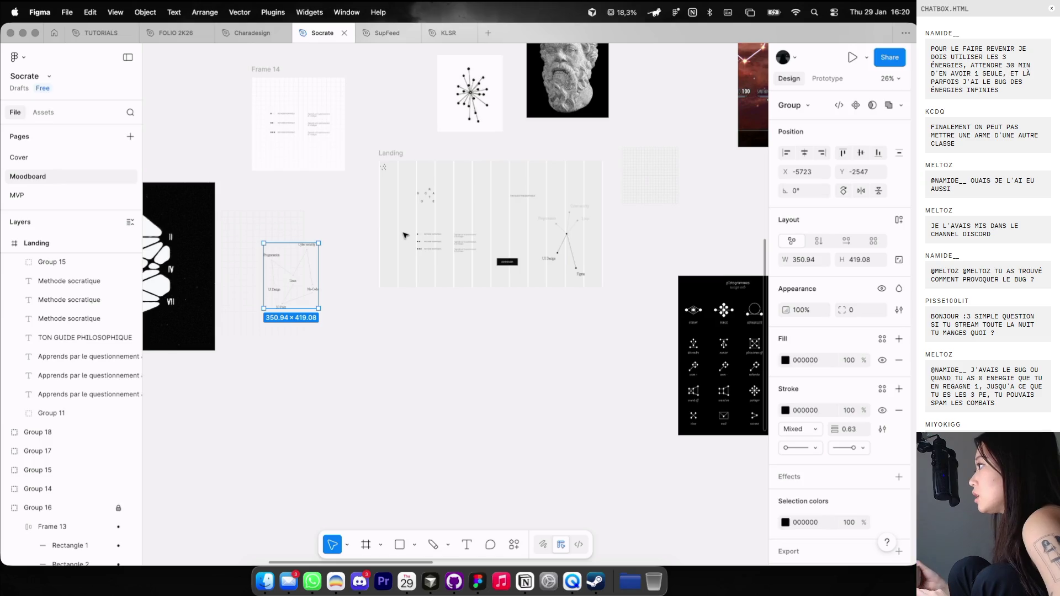
{"action": "key", "text": "super+Tab"}
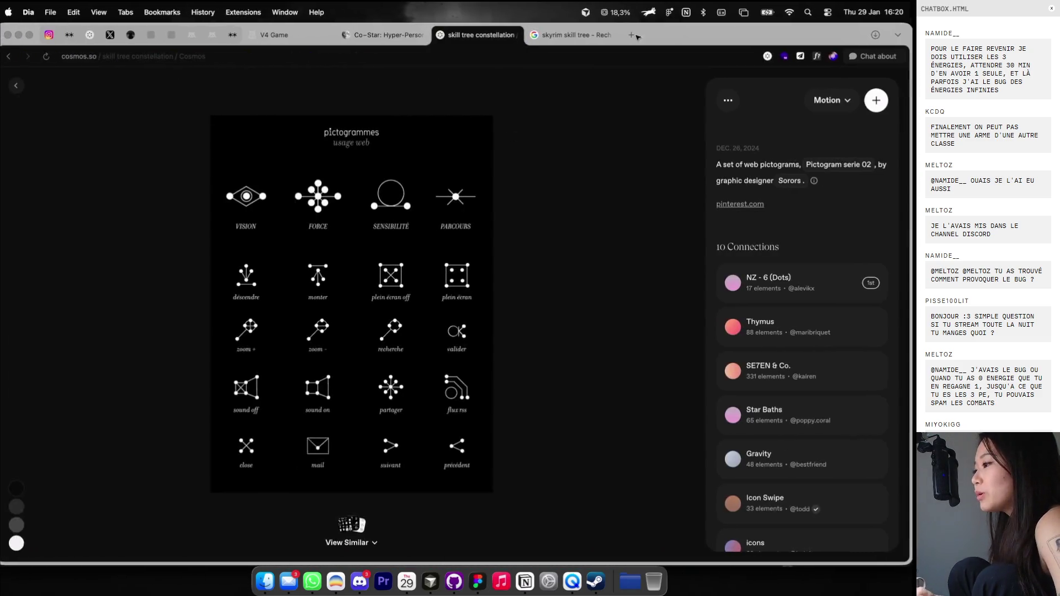
Open a new Dia tab and go to typology.com by entering 'typology.com'.
{"action": "left_click", "coordinate": [637, 35]}
{"action": "type", "text": "typology.com"}
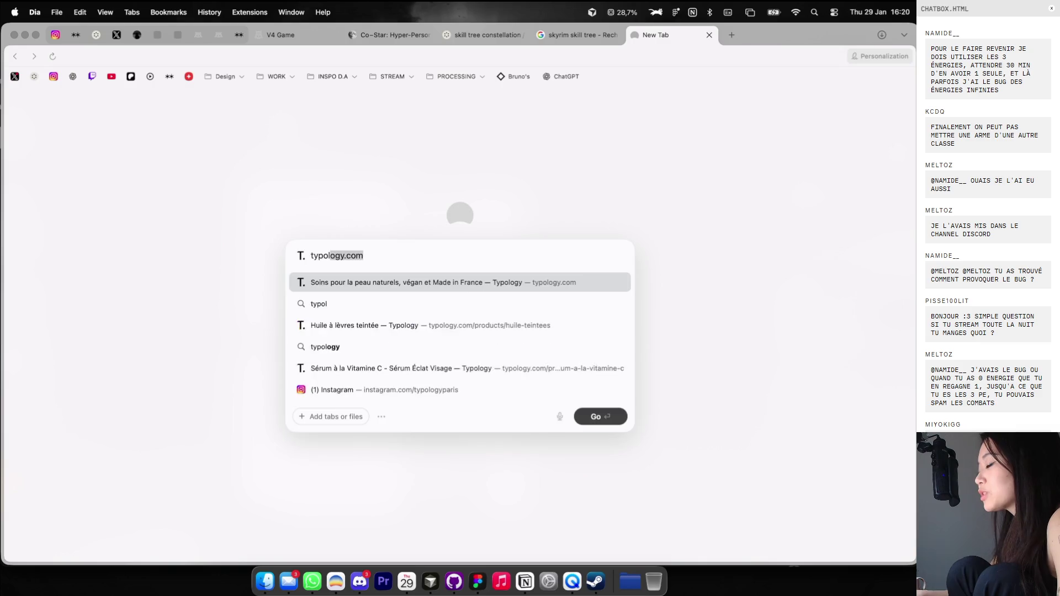
{"action": "key", "text": "Return"}
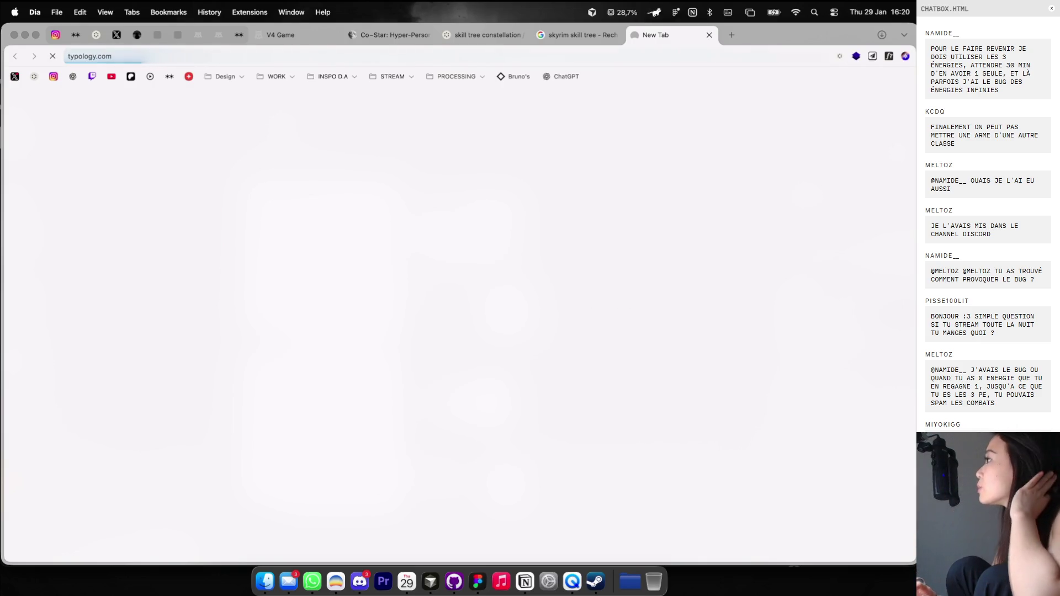